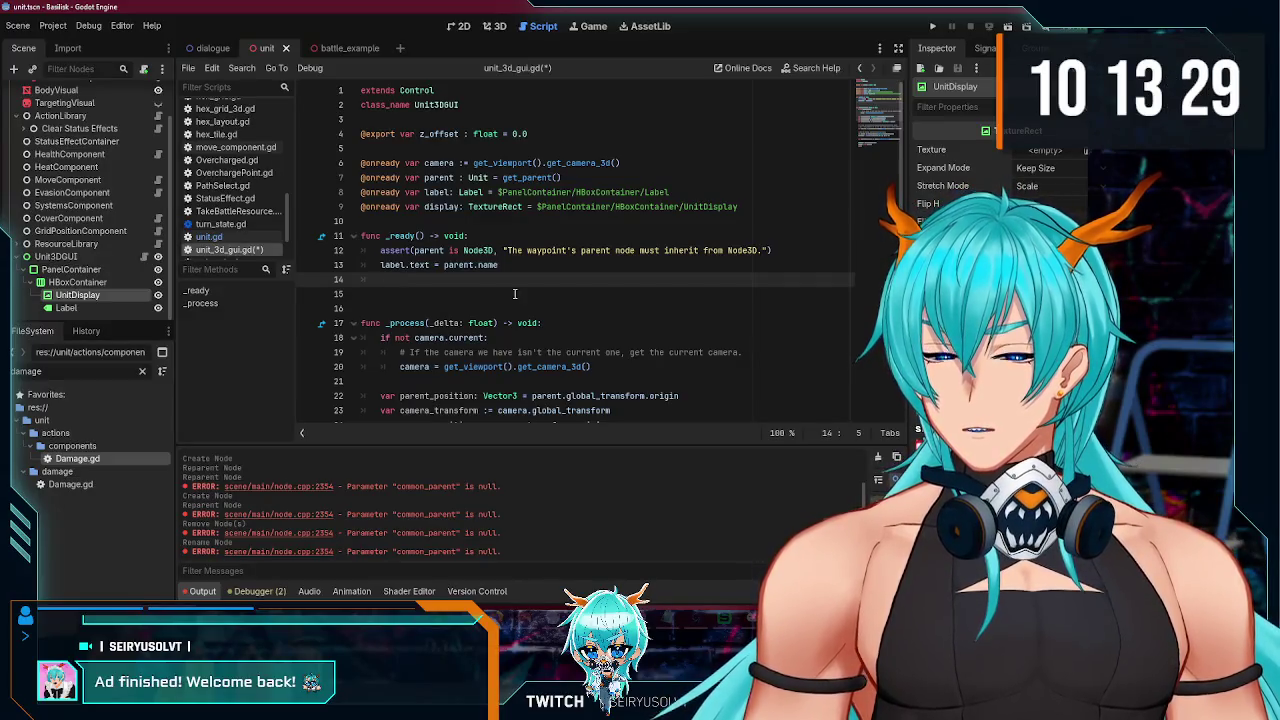
# Step: Save unit_3d_gui.gd and check the Texture2D type of unit.gd's display_icon export
pyautogui.hotkey('ctrl', 's')
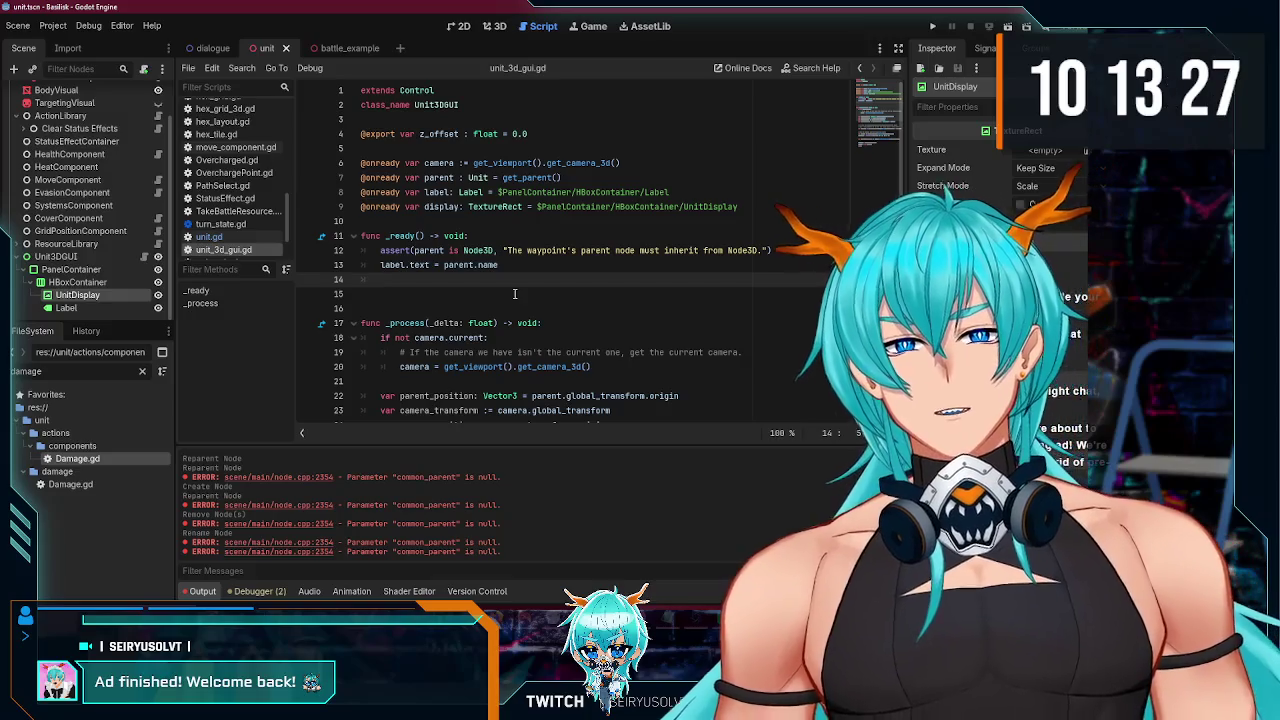
pyautogui.scroll(2, 131, 256)
pyautogui.click(36, 92)
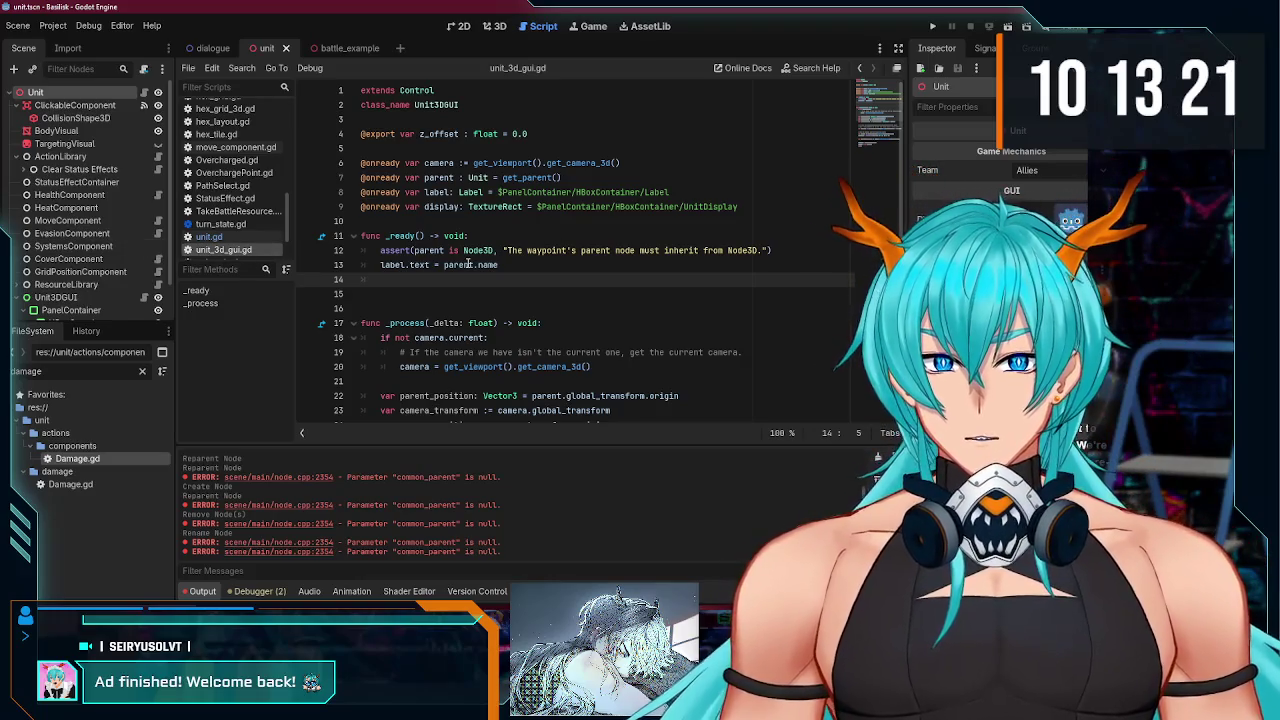
pyautogui.click(144, 92)
pyautogui.click(517, 236)
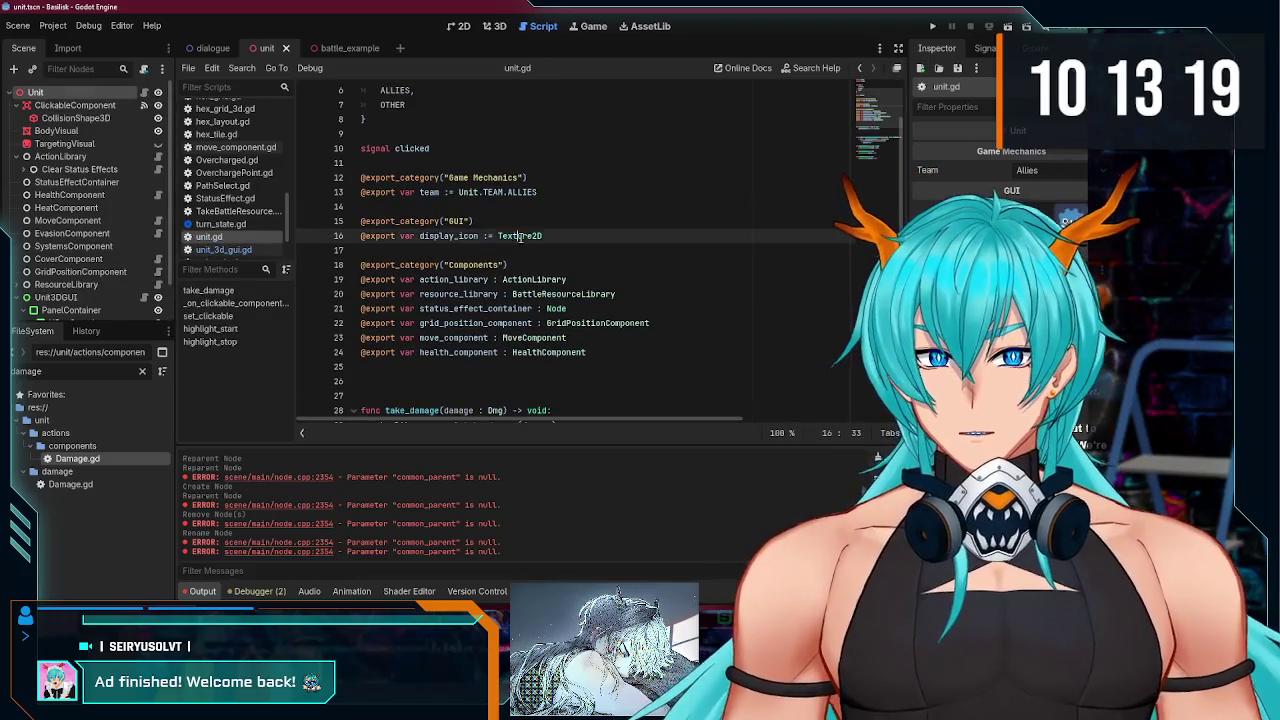
# Step: Go back to unit_3d_gui.gd through the UnitDisplay node
pyautogui.scroll(-2, 100, 260)
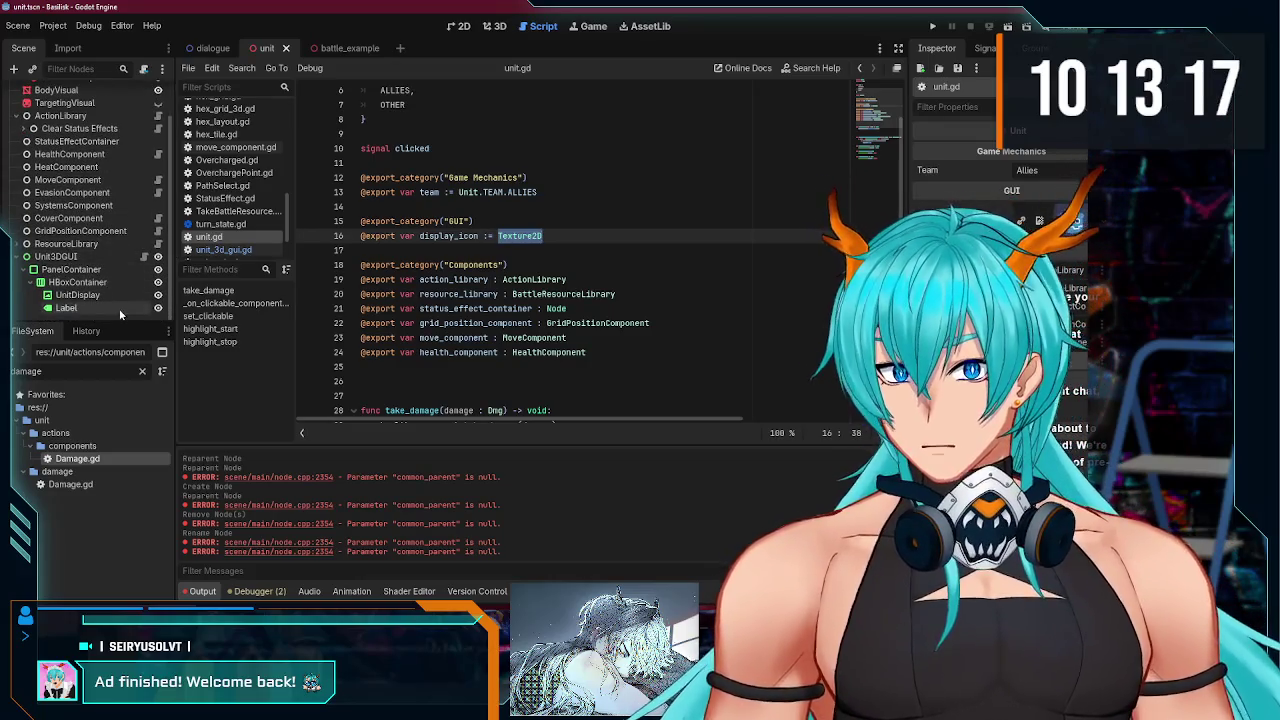
pyautogui.click(121, 296)
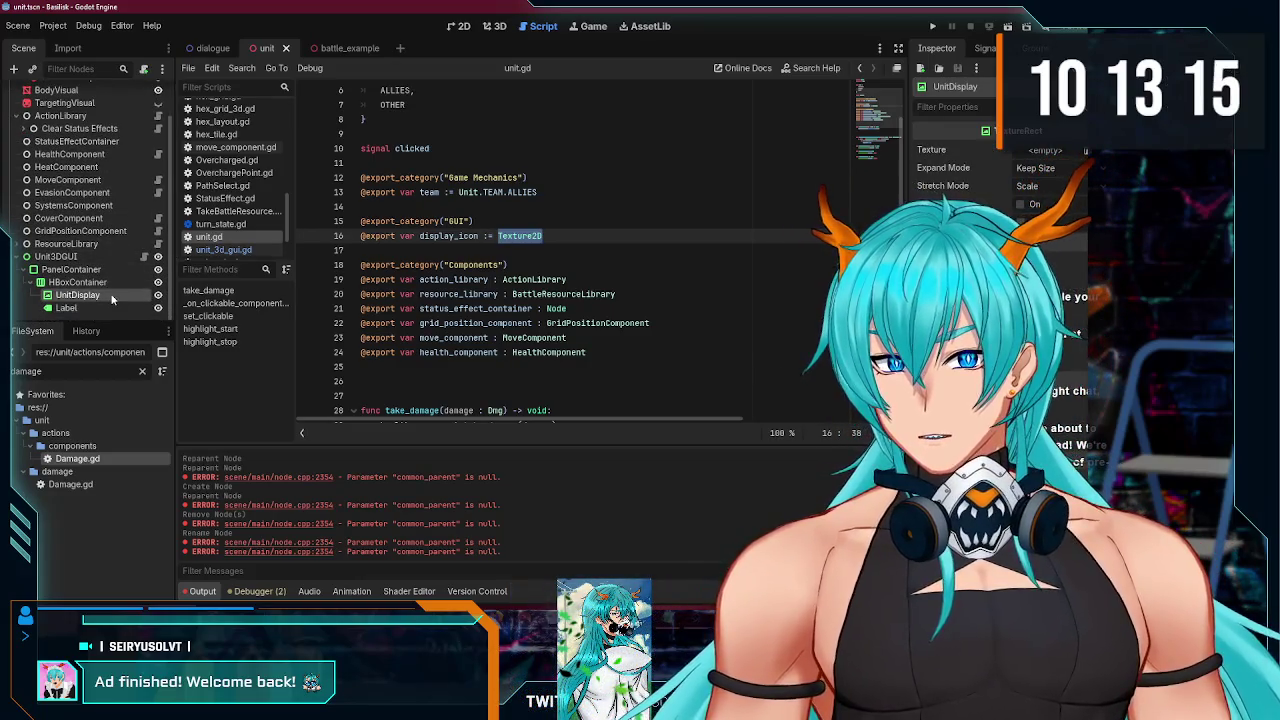
pyautogui.click(224, 249)
pyautogui.write('unit')
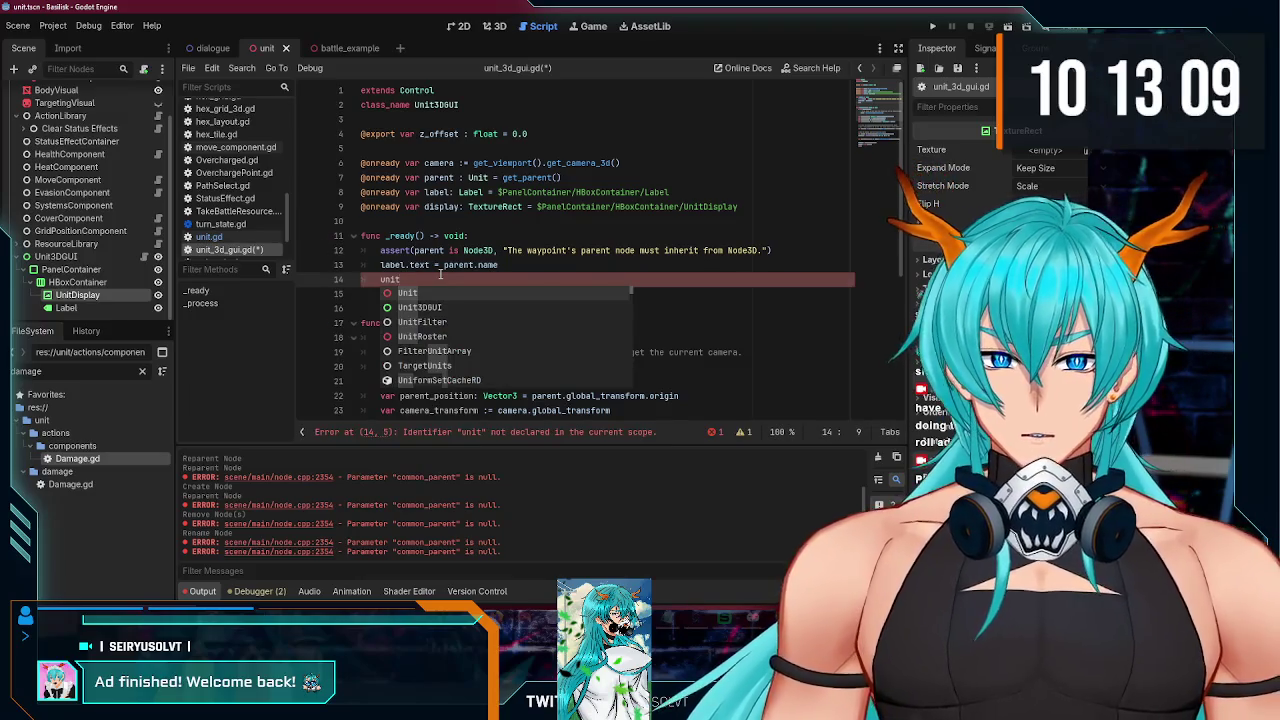
# Step: On line 14, write display.texture = parent.display_icon using autocomplete
pyautogui.press('BackSpace')
pyautogui.press('BackSpace')
pyautogui.press('BackSpace')
pyautogui.write('di')
pyautogui.press('Return')
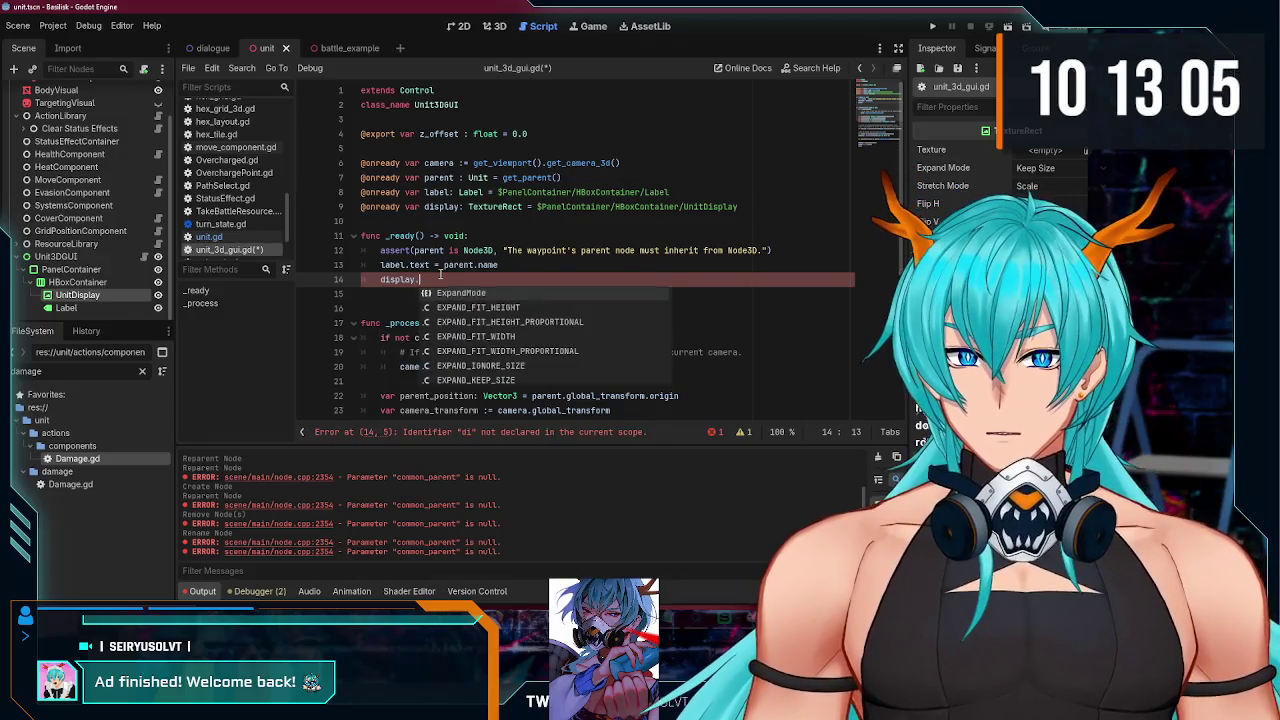
pyautogui.write('tex')
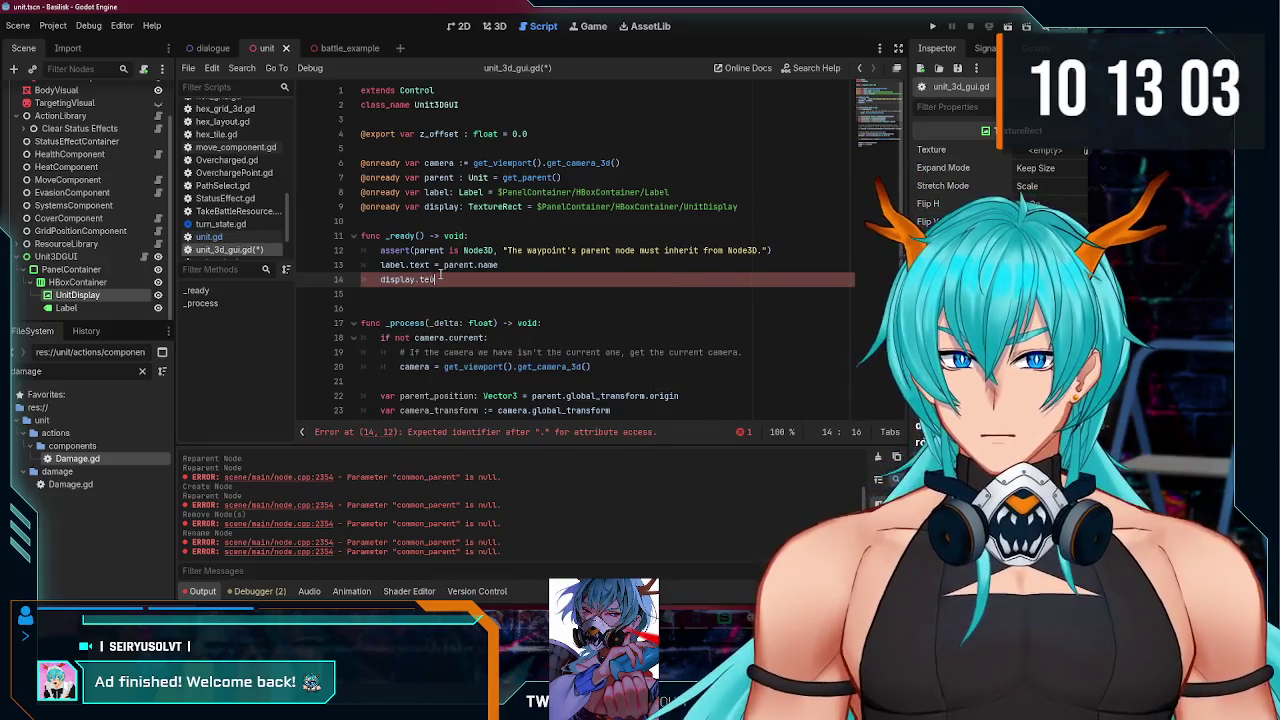
pyautogui.write('ture')
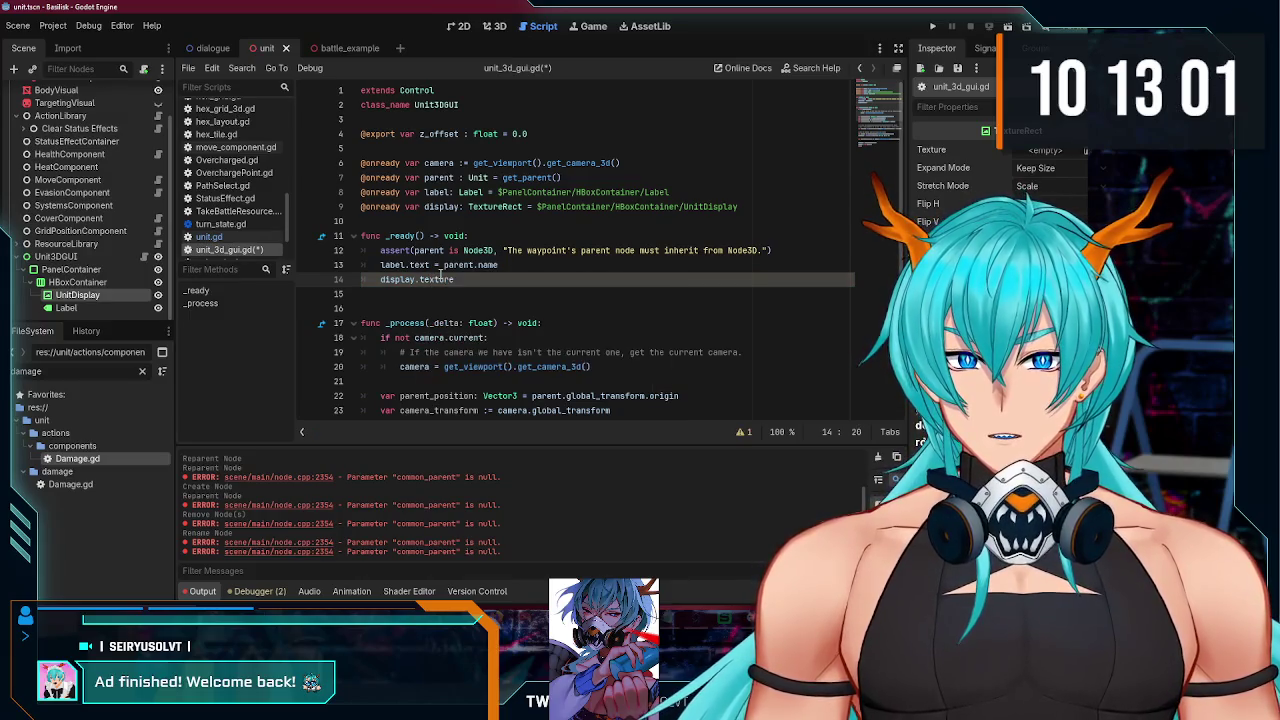
pyautogui.write(' = parent.di')
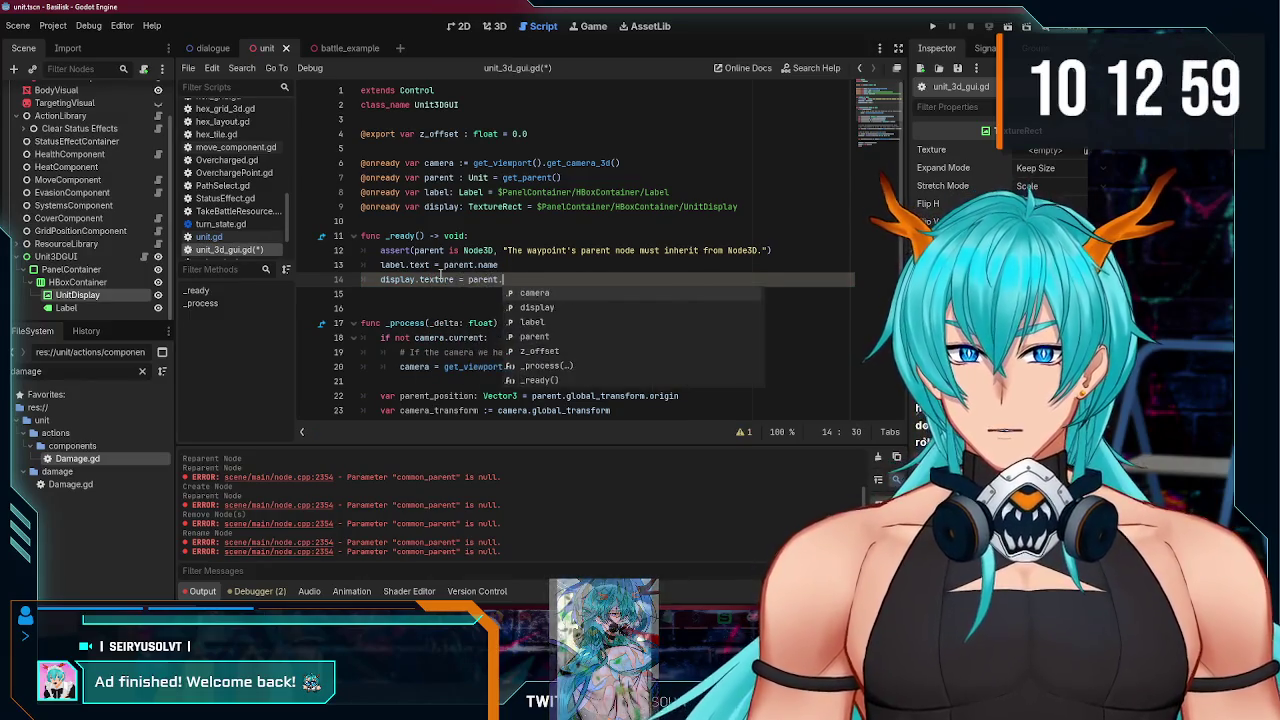
pyautogui.press('Return')
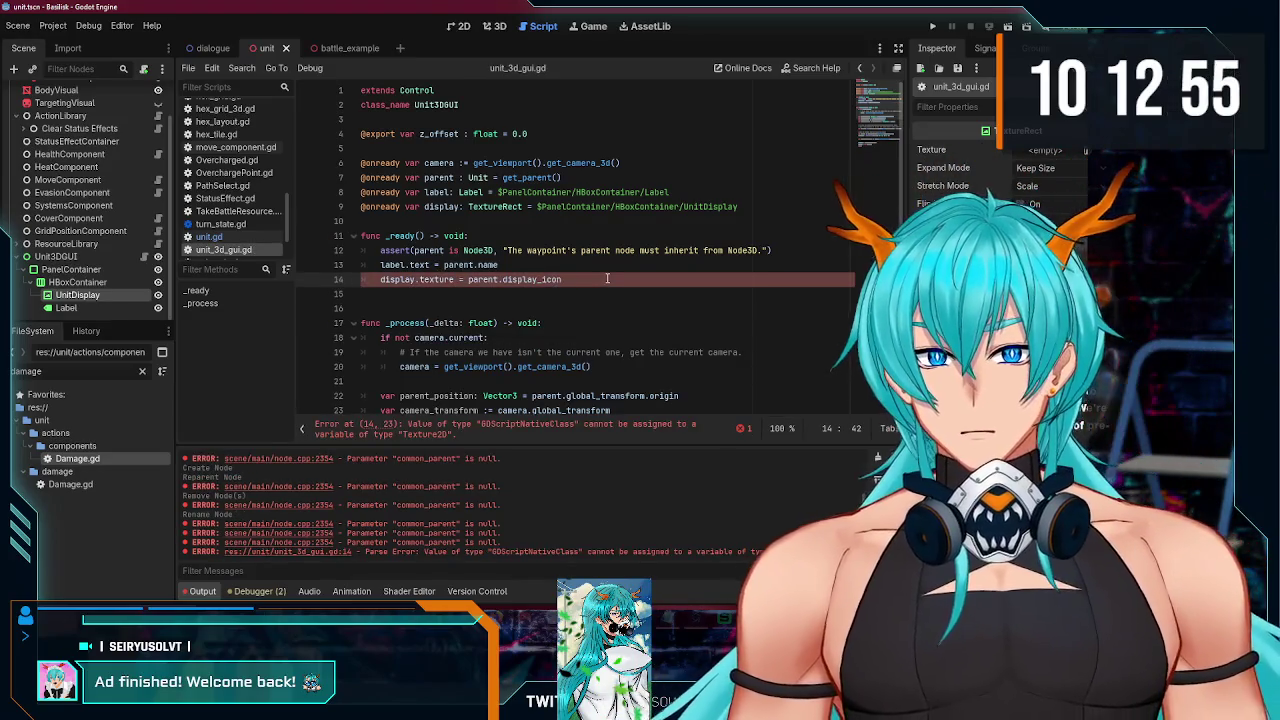
# Step: Compare the display_icon export in unit.gd, then return to unit_3d_gui.gd
pyautogui.scroll(2, 100, 246)
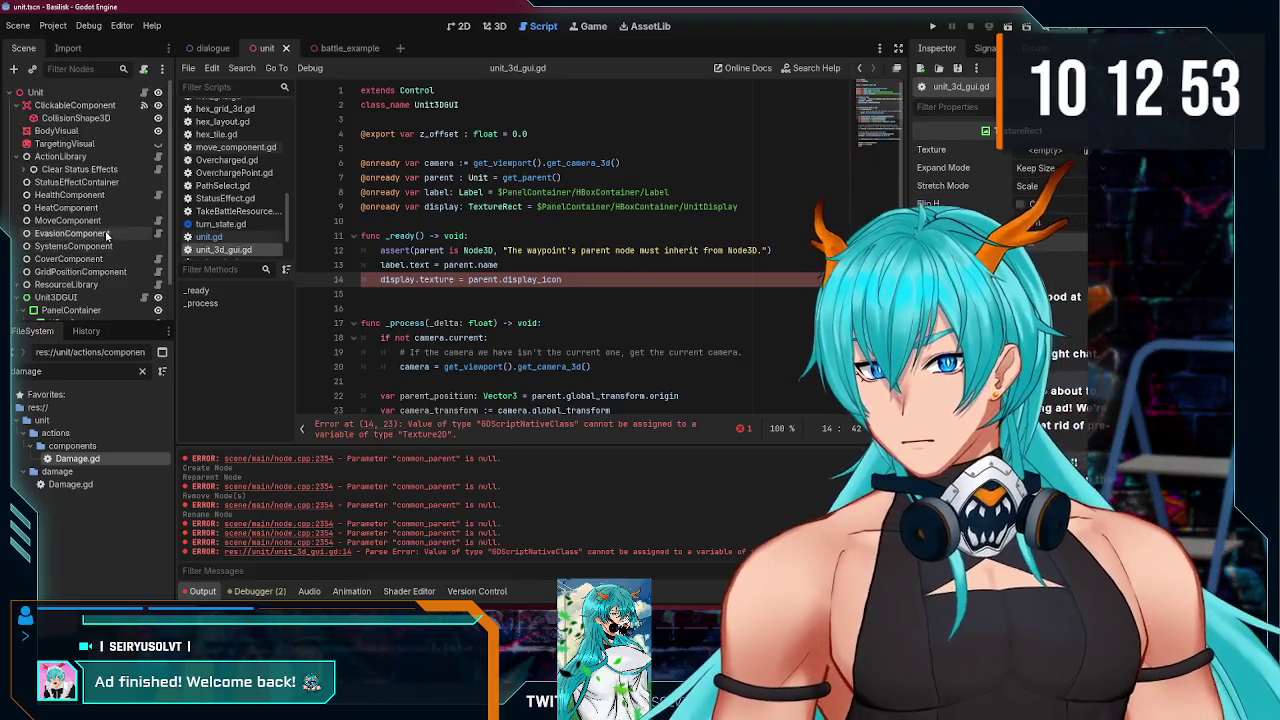
pyautogui.click(144, 93)
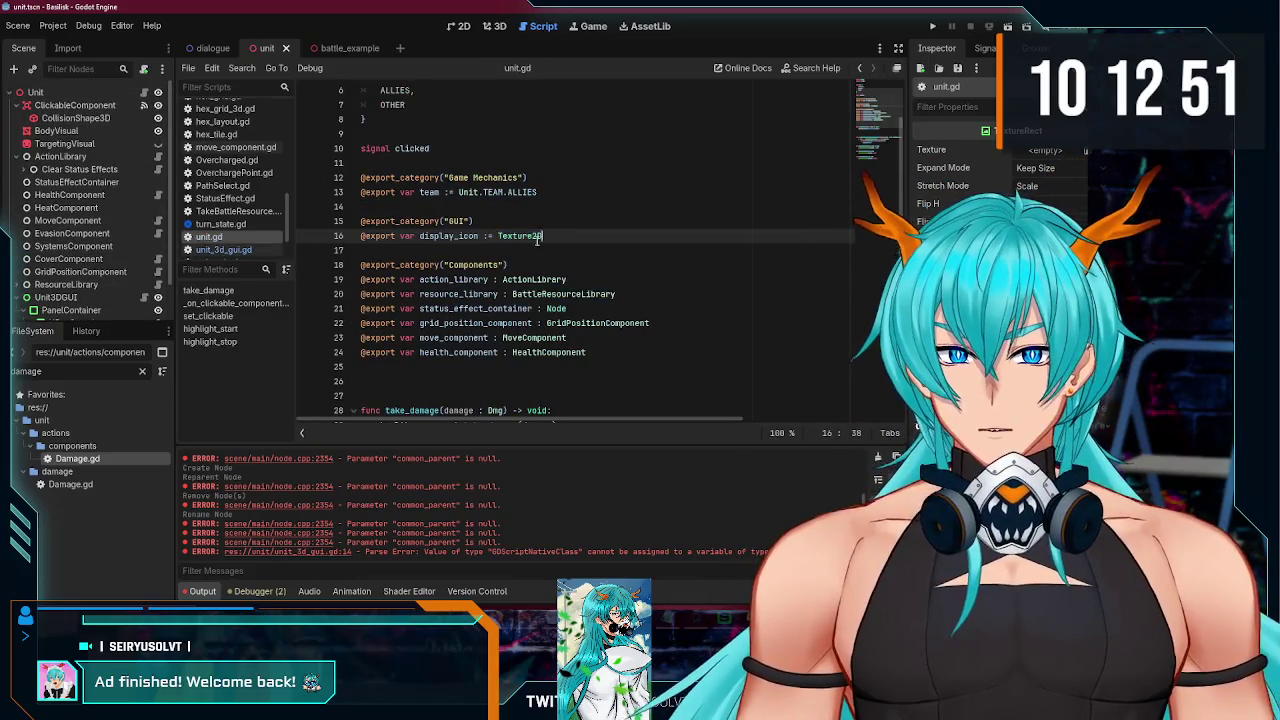
pyautogui.scroll(-2, 50, 232)
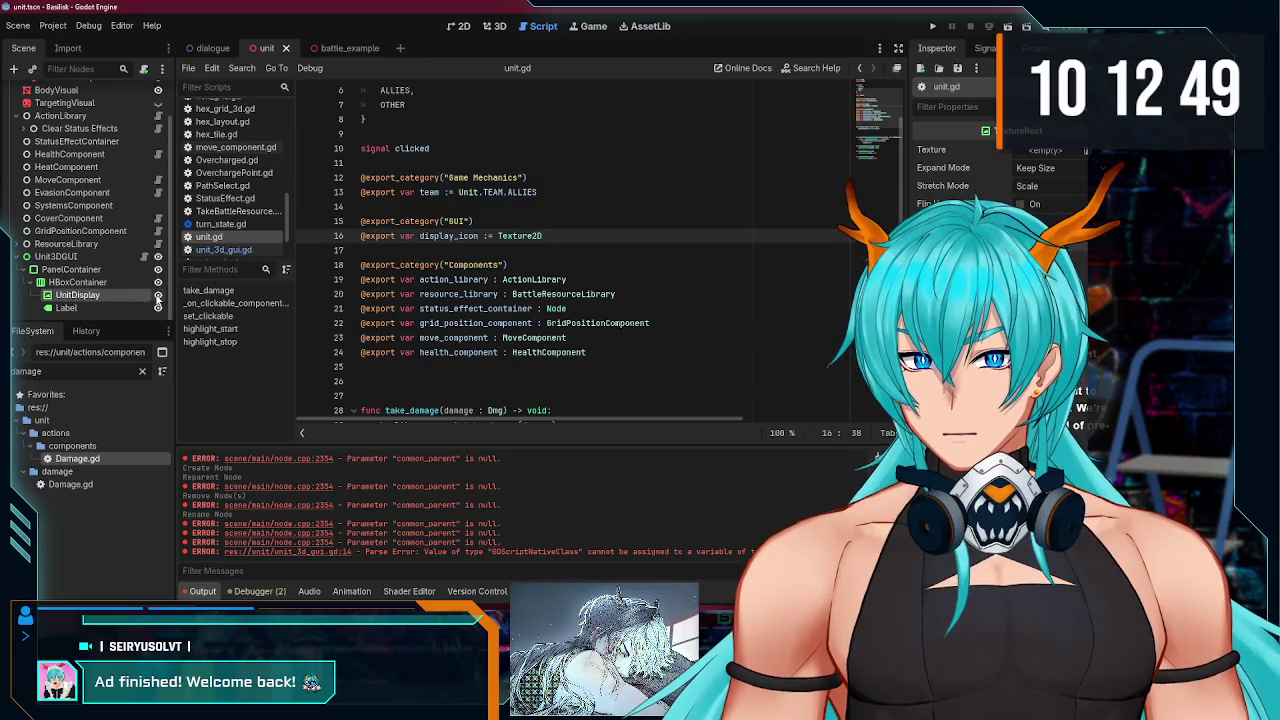
pyautogui.click(144, 256)
pyautogui.moveTo(437, 284)
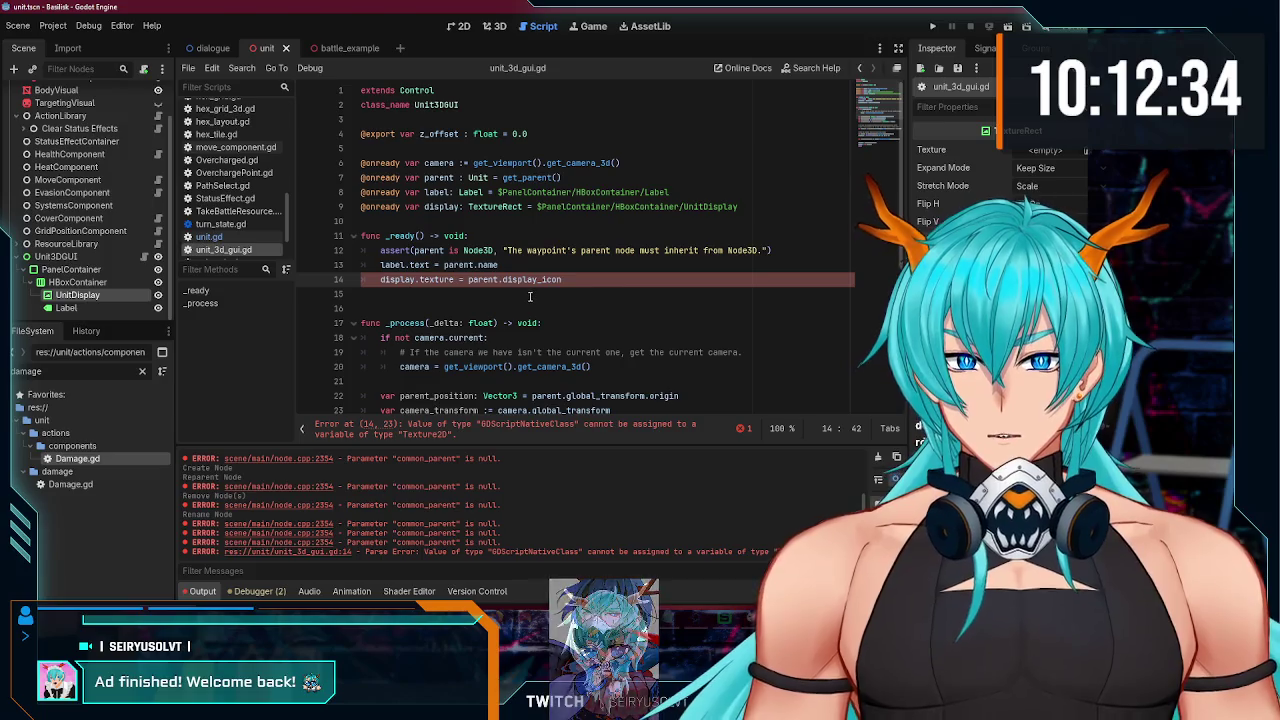
# Step: Expand line 14's error message to read it in full
pyautogui.click(601, 251)
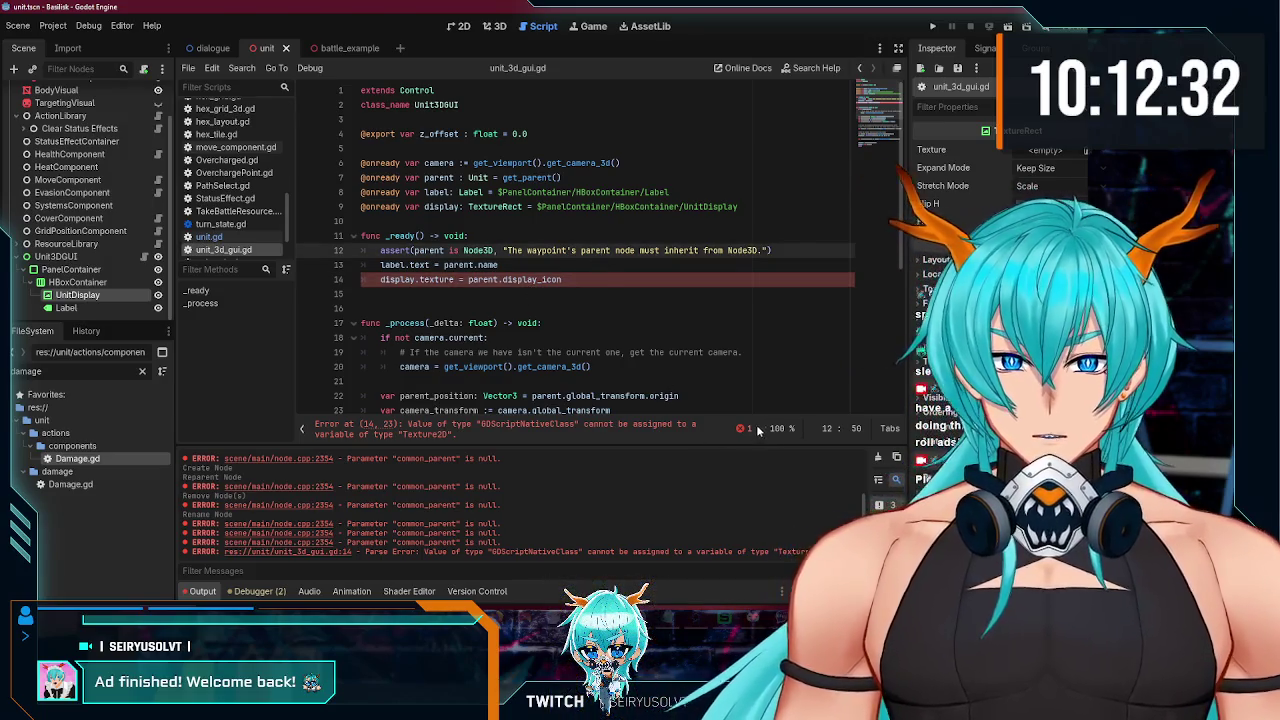
pyautogui.click(756, 429)
pyautogui.click(538, 322)
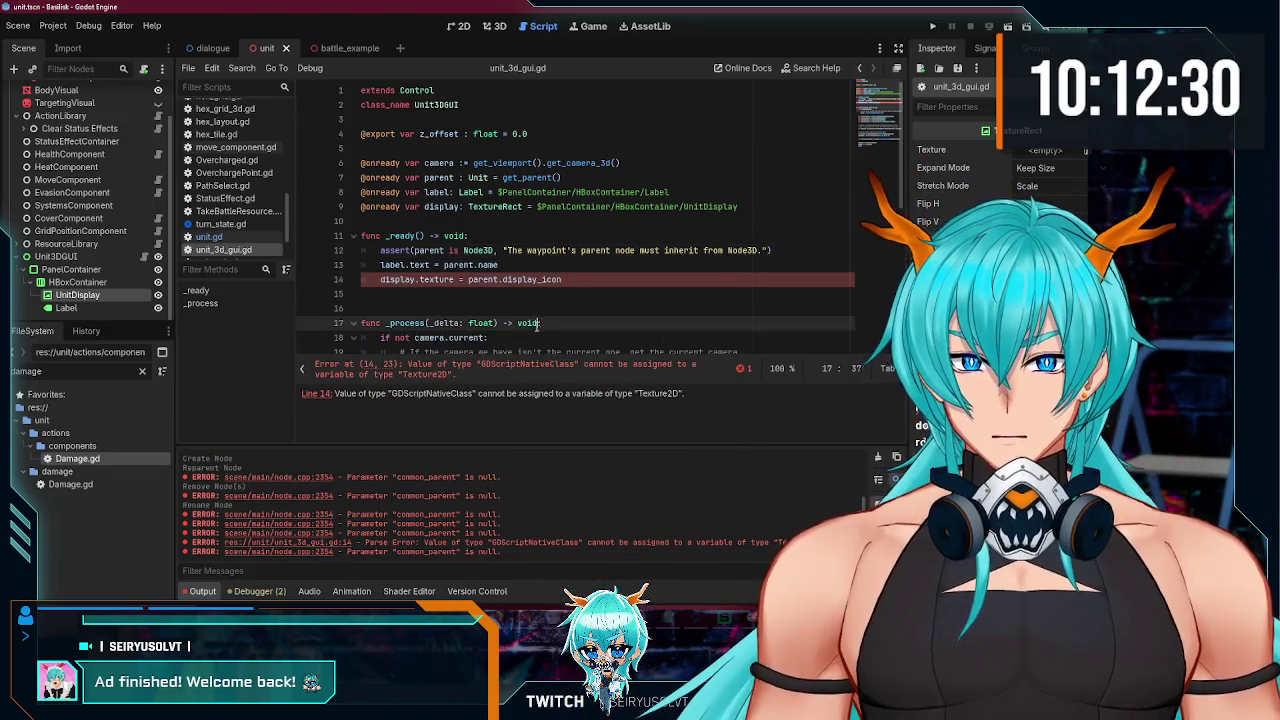
pyautogui.click(517, 305)
pyautogui.click(459, 290)
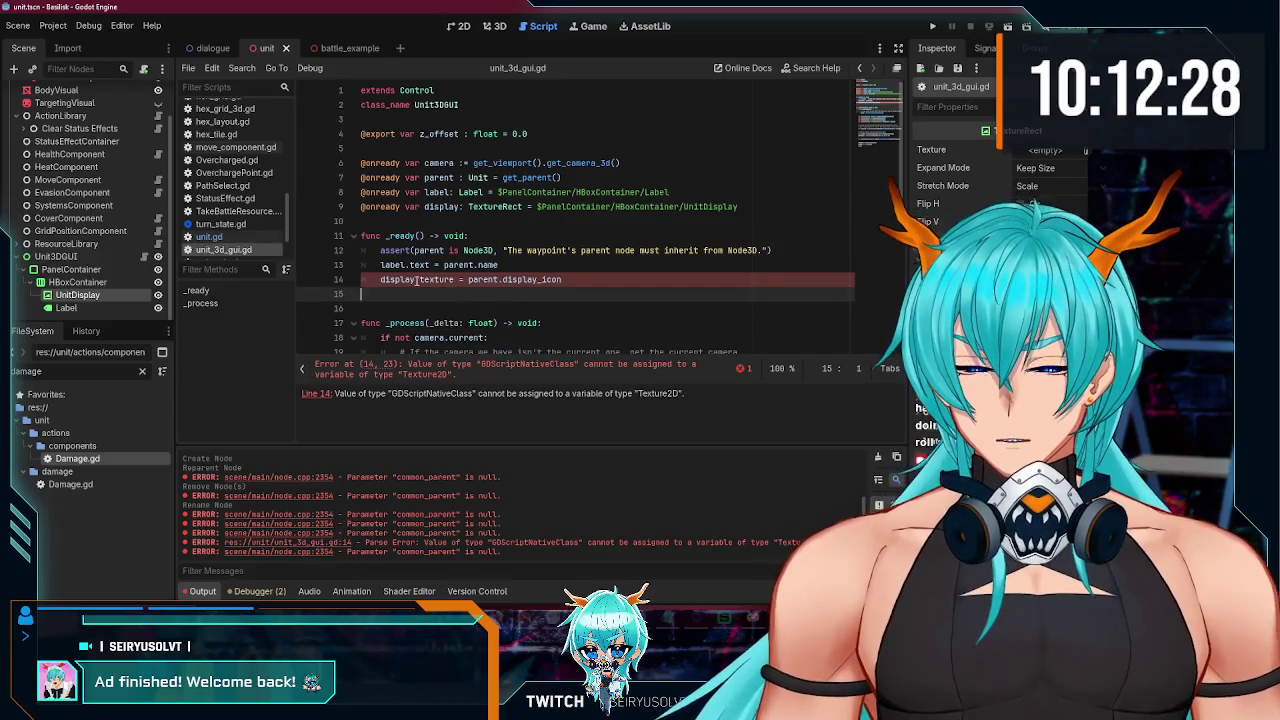
# Step: Rename the TextureRect variable display to display_icon on lines 9 and 14
pyautogui.doubleClick(440, 207)
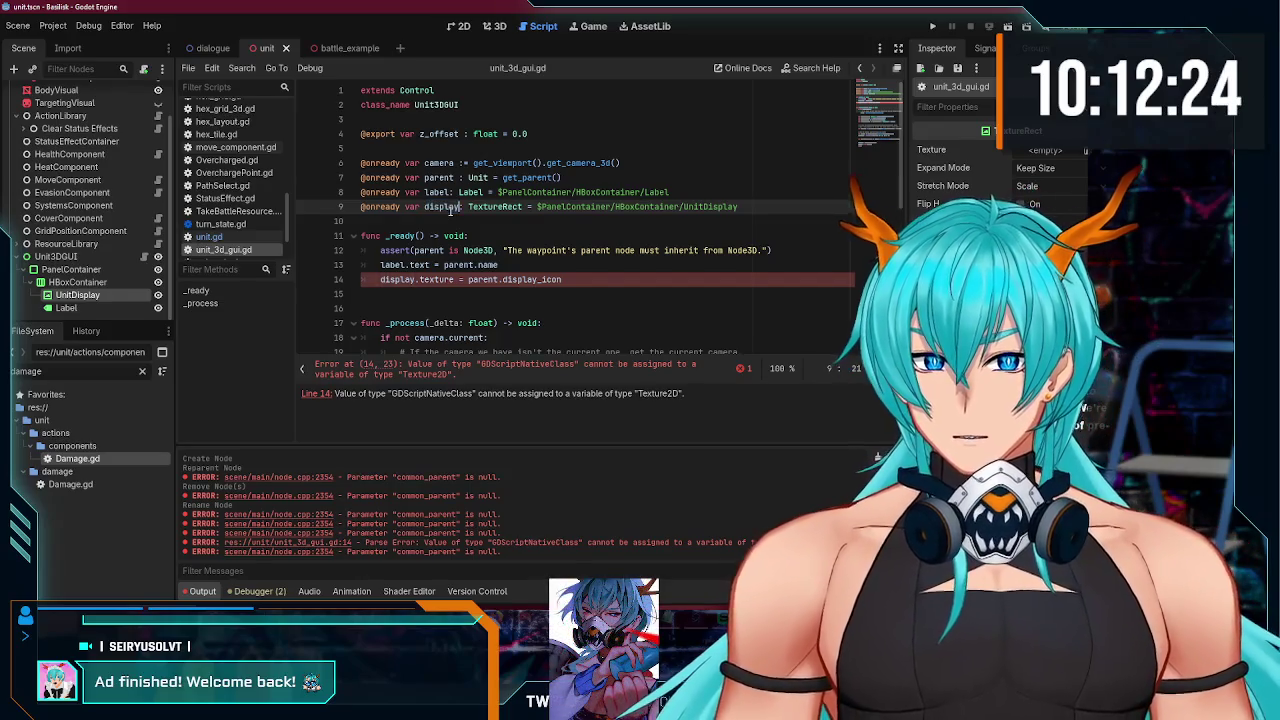
pyautogui.write('_icon')
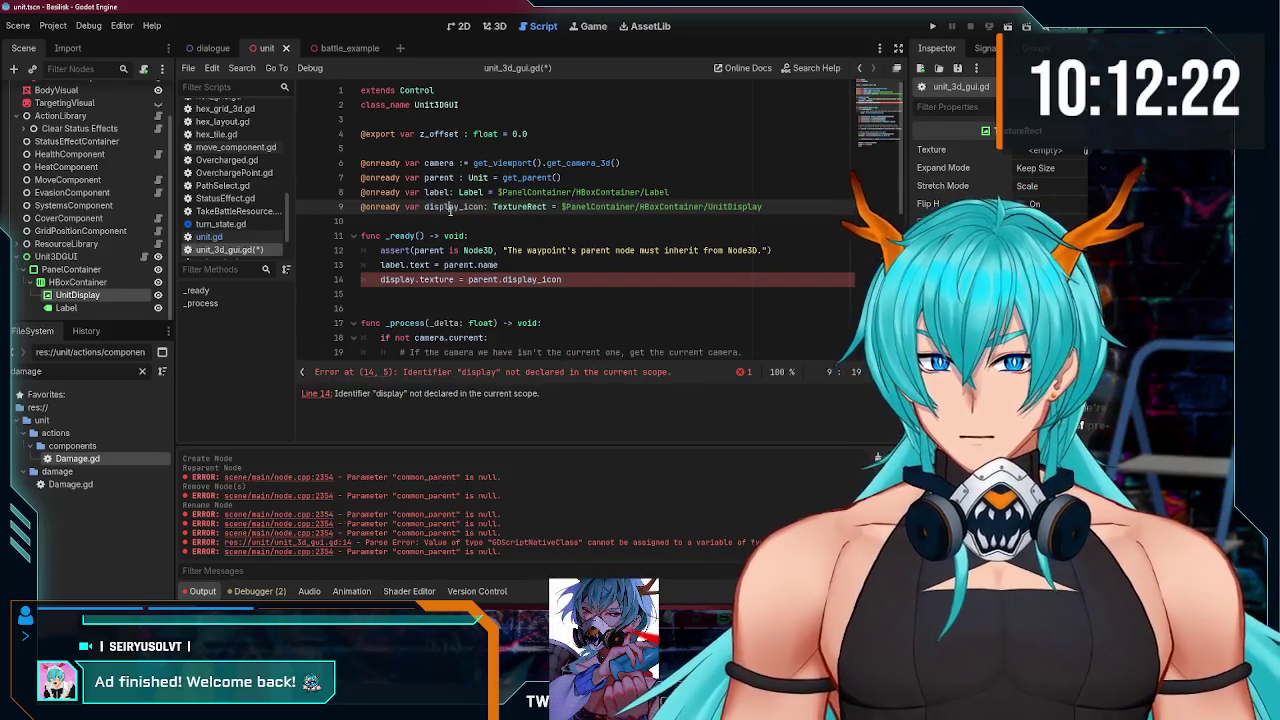
pyautogui.doubleClick(405, 279)
pyautogui.write('display_icon')
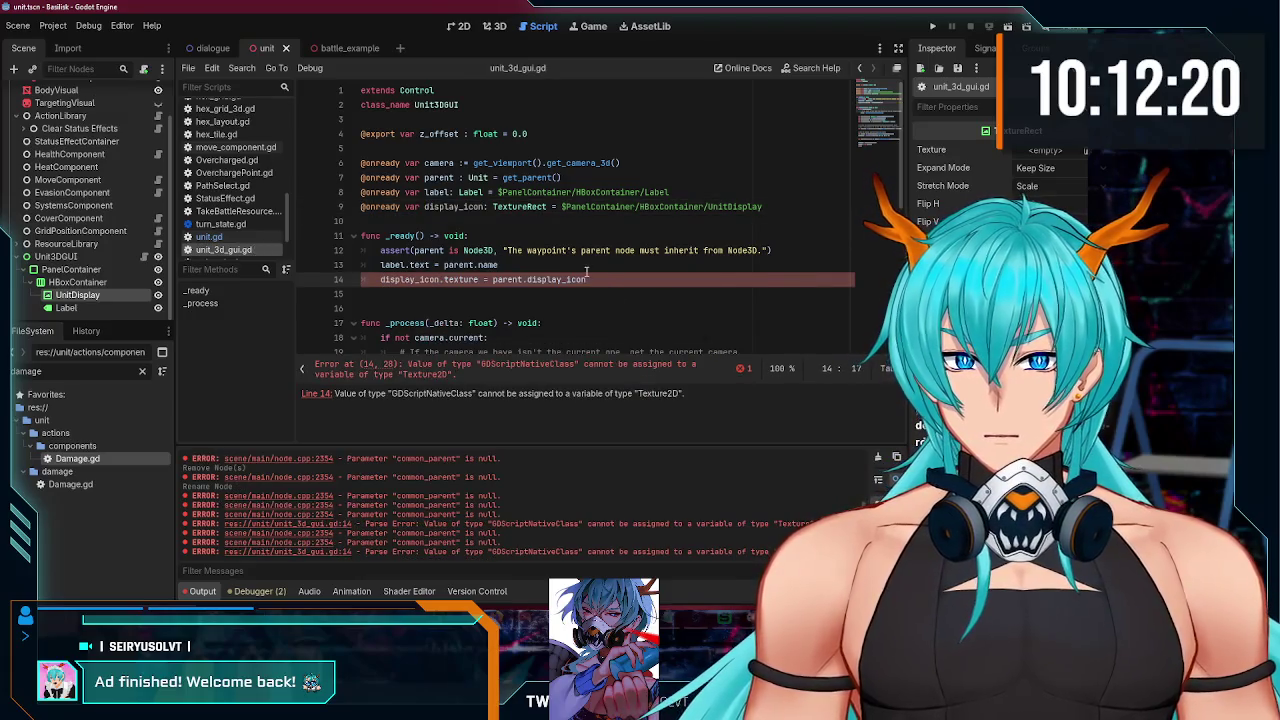
pyautogui.click(587, 268)
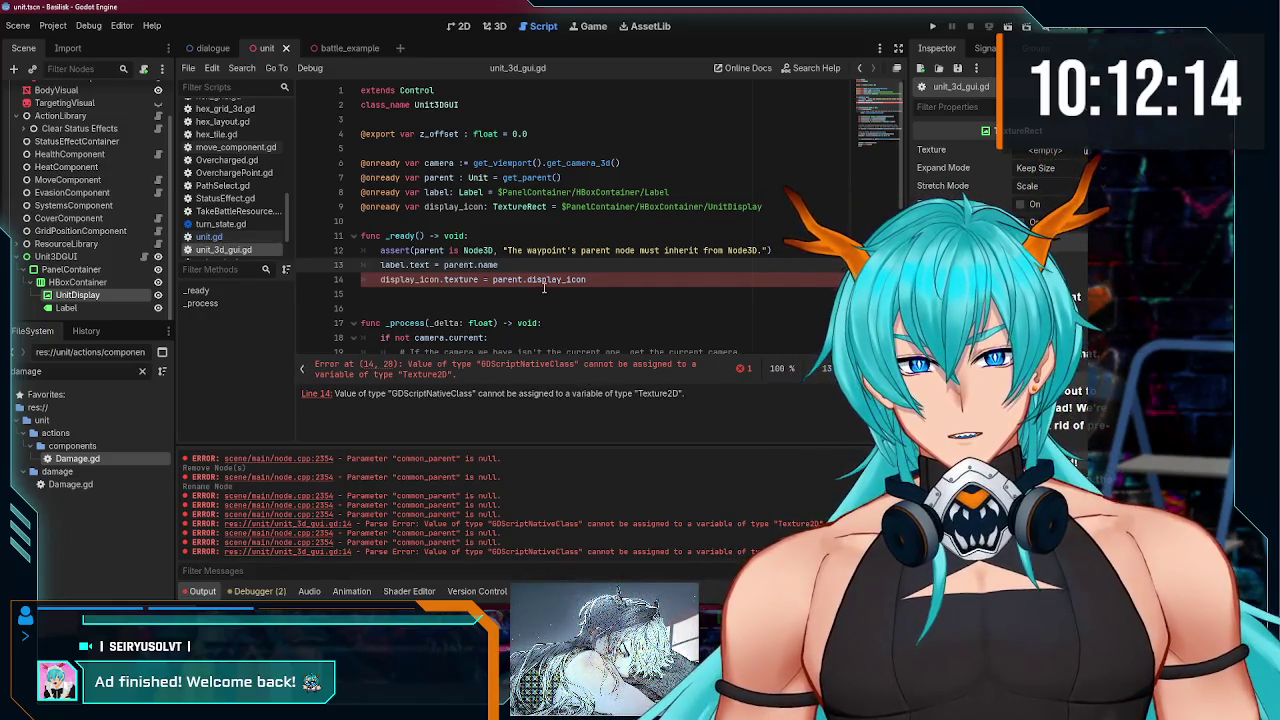
# Step: Append .texture after parent.display_icon on line 14
pyautogui.doubleClick(584, 280)
pyautogui.doubleClick(507, 280)
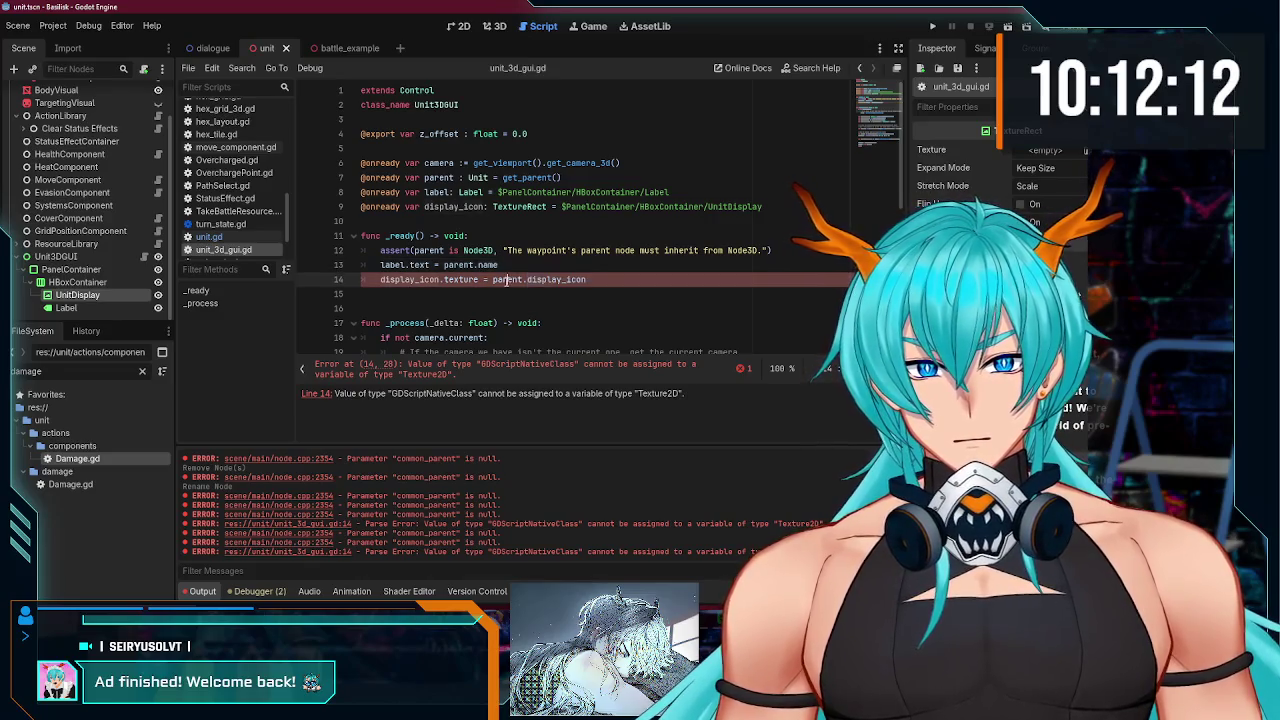
pyautogui.doubleClick(600, 281)
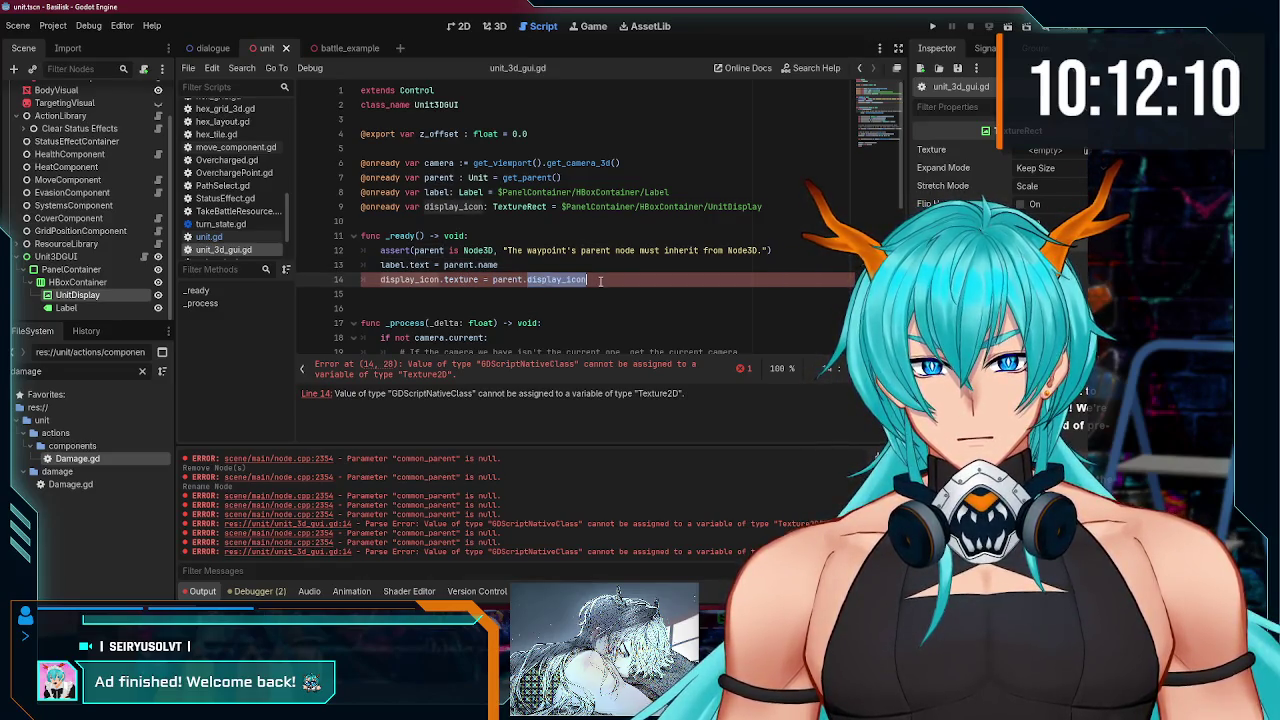
pyautogui.click(600, 281)
pyautogui.write('extur')
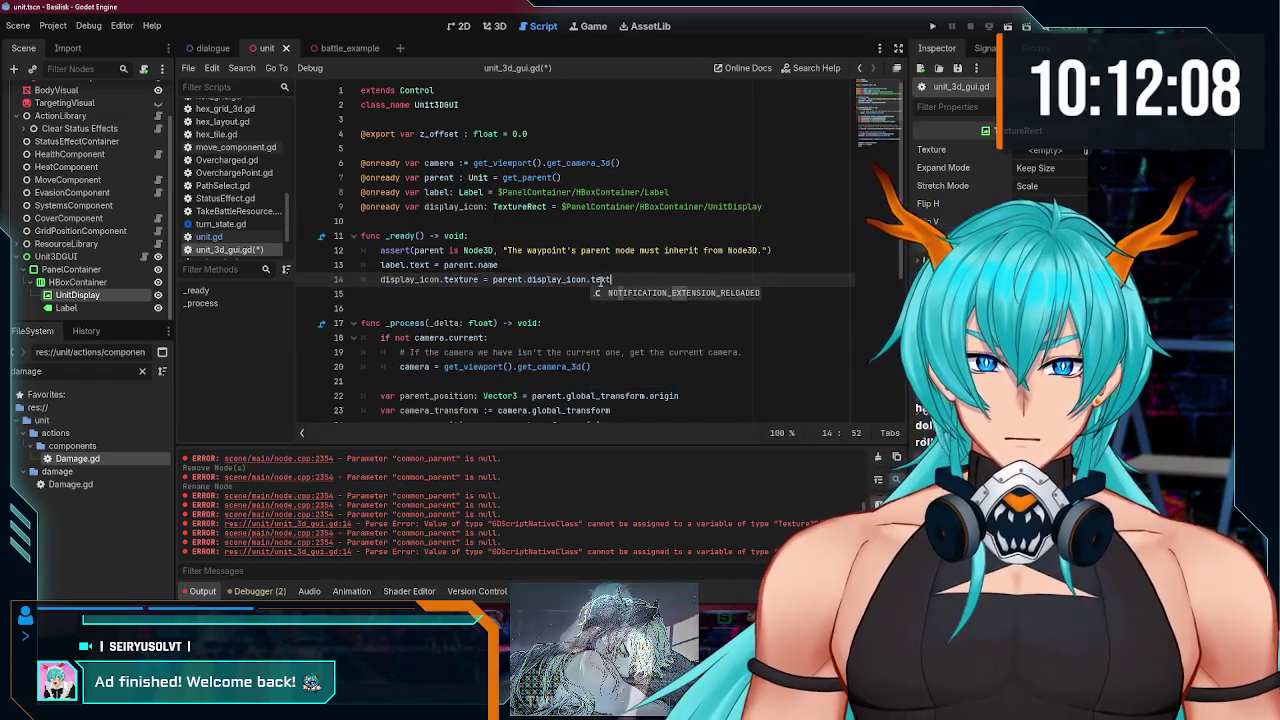
pyautogui.write('e')
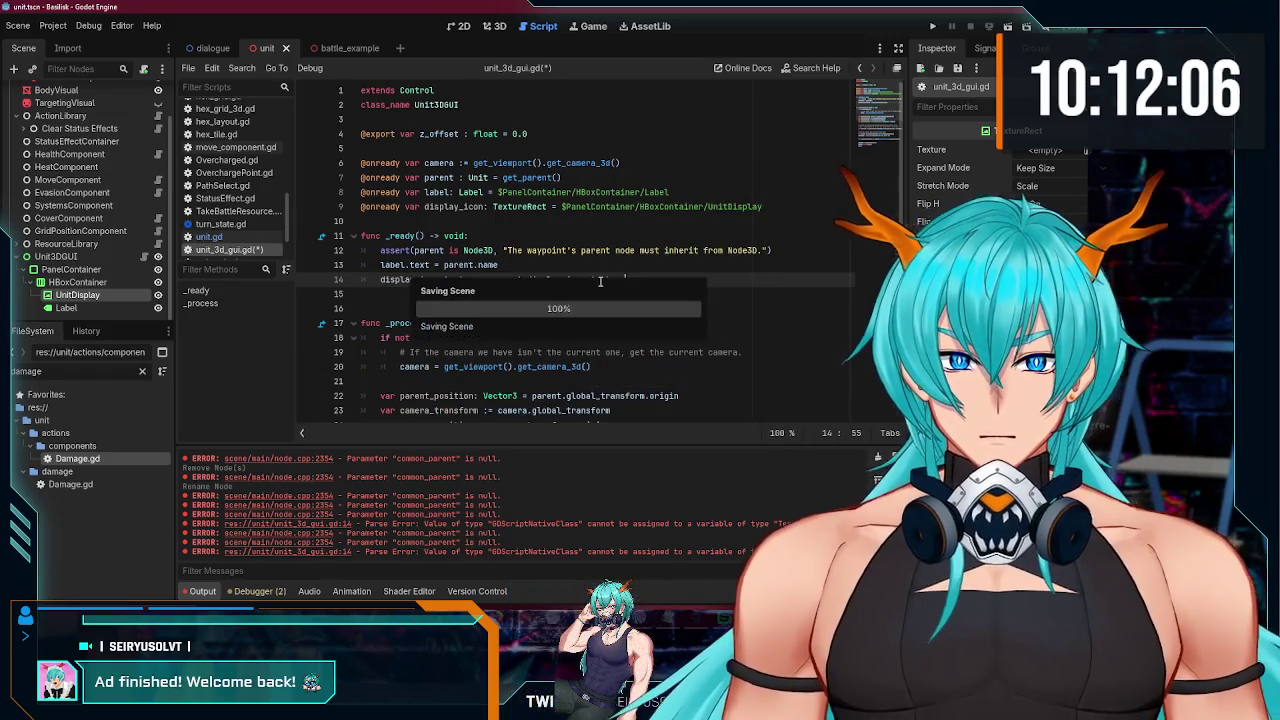
# Step: Remove the blank line after line 14 and save the script
pyautogui.hotkey('ctrl', 's')
pyautogui.click(606, 251)
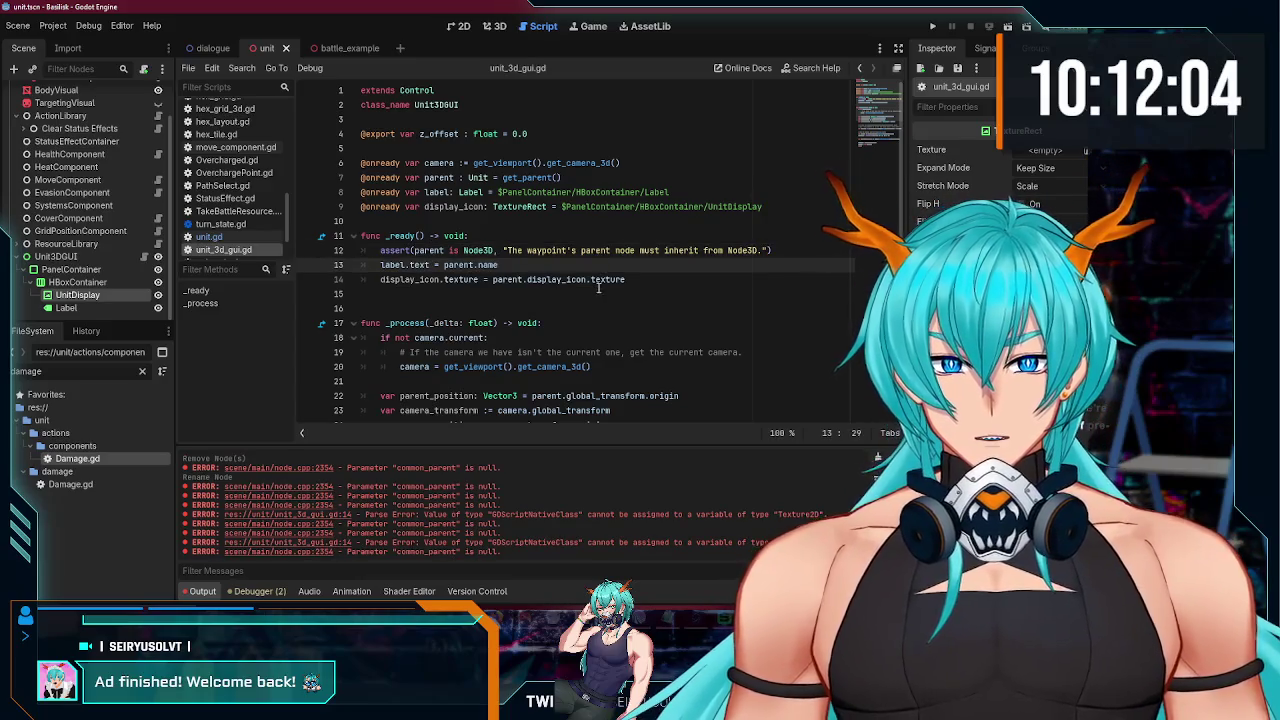
pyautogui.click(658, 291)
pyautogui.press('BackSpace')
pyautogui.press('Up')
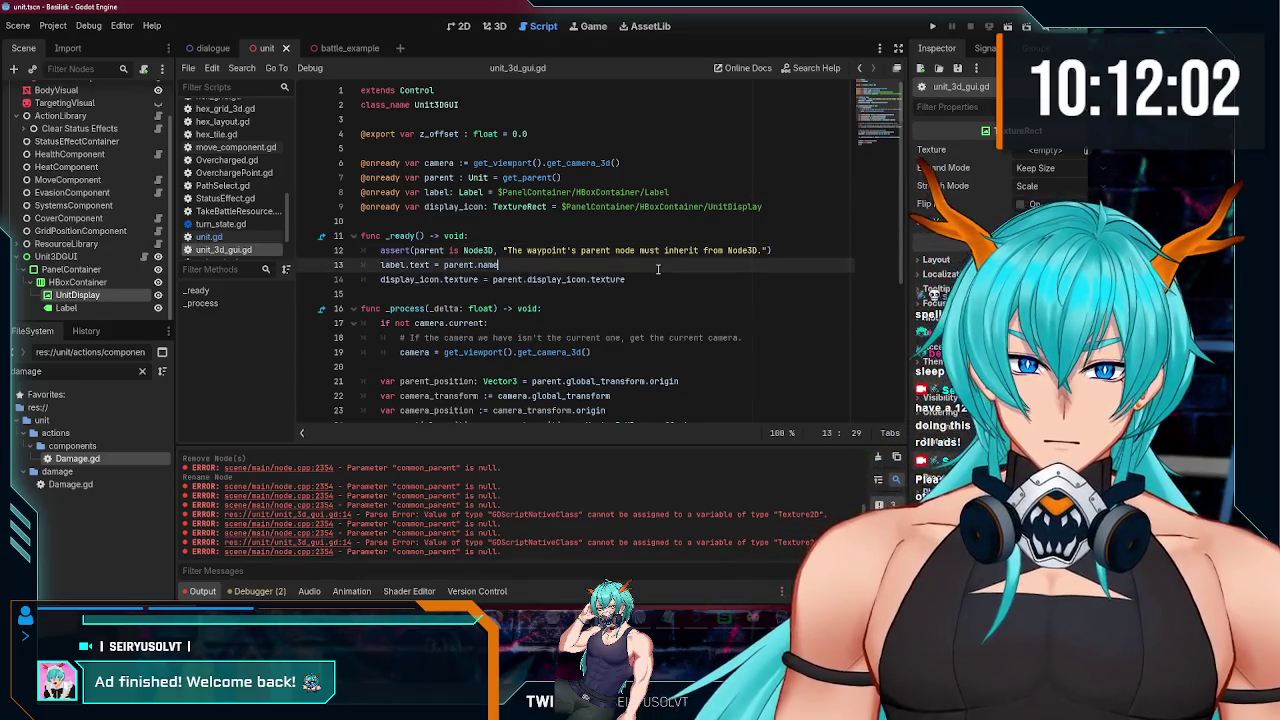
pyautogui.hotkey('ctrl', 's')
# Step: Review UnitDisplay's expand mode options, then run the project and stop it at the texture error
pyautogui.click(77, 295)
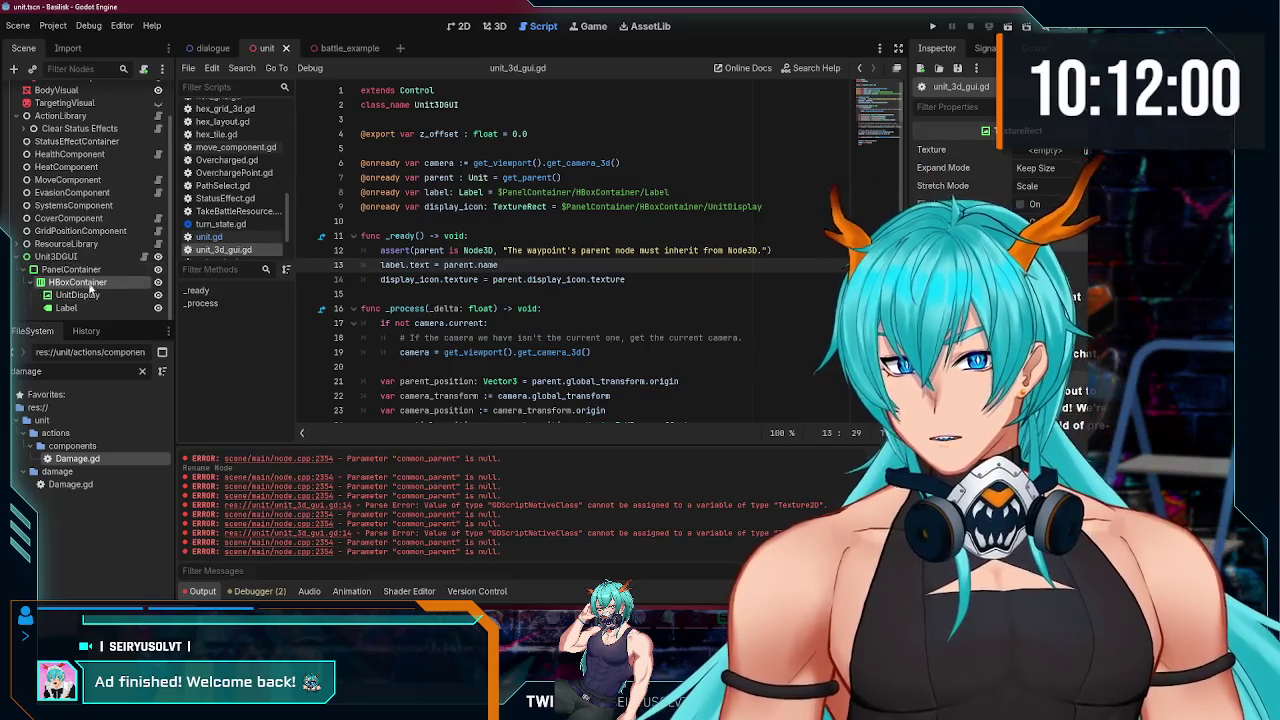
pyautogui.click(1056, 169)
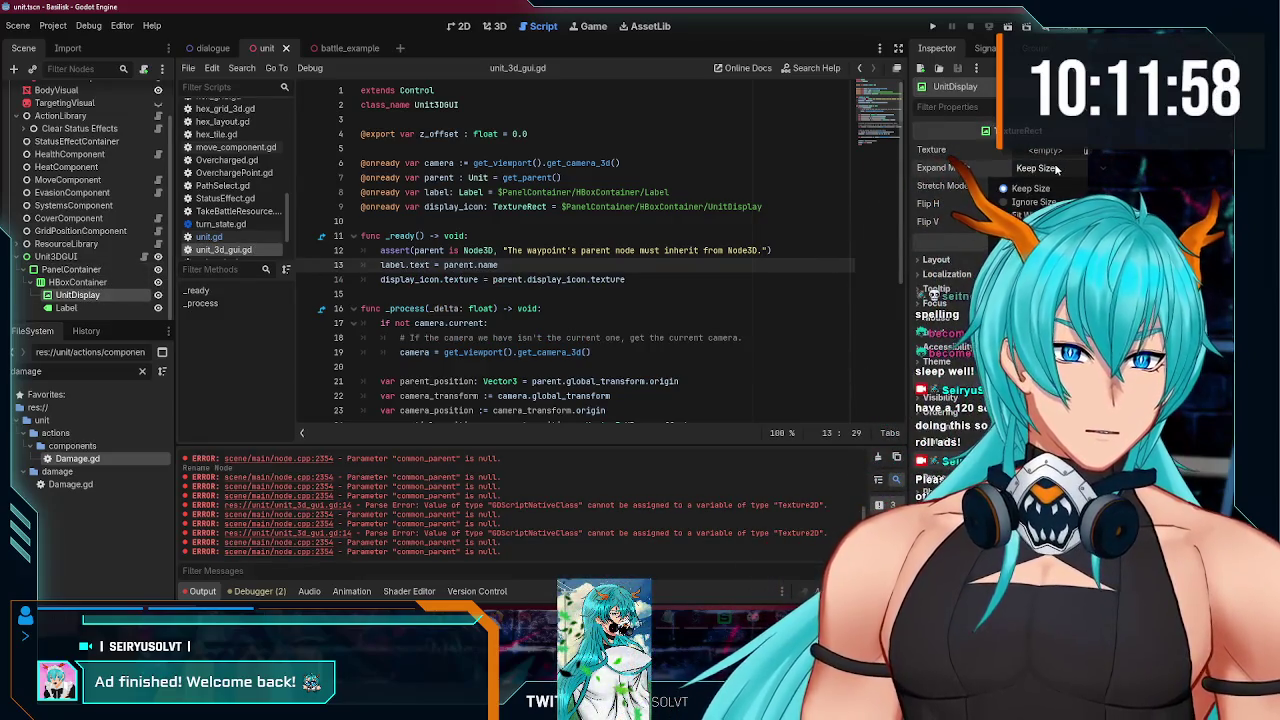
pyautogui.press('F5')
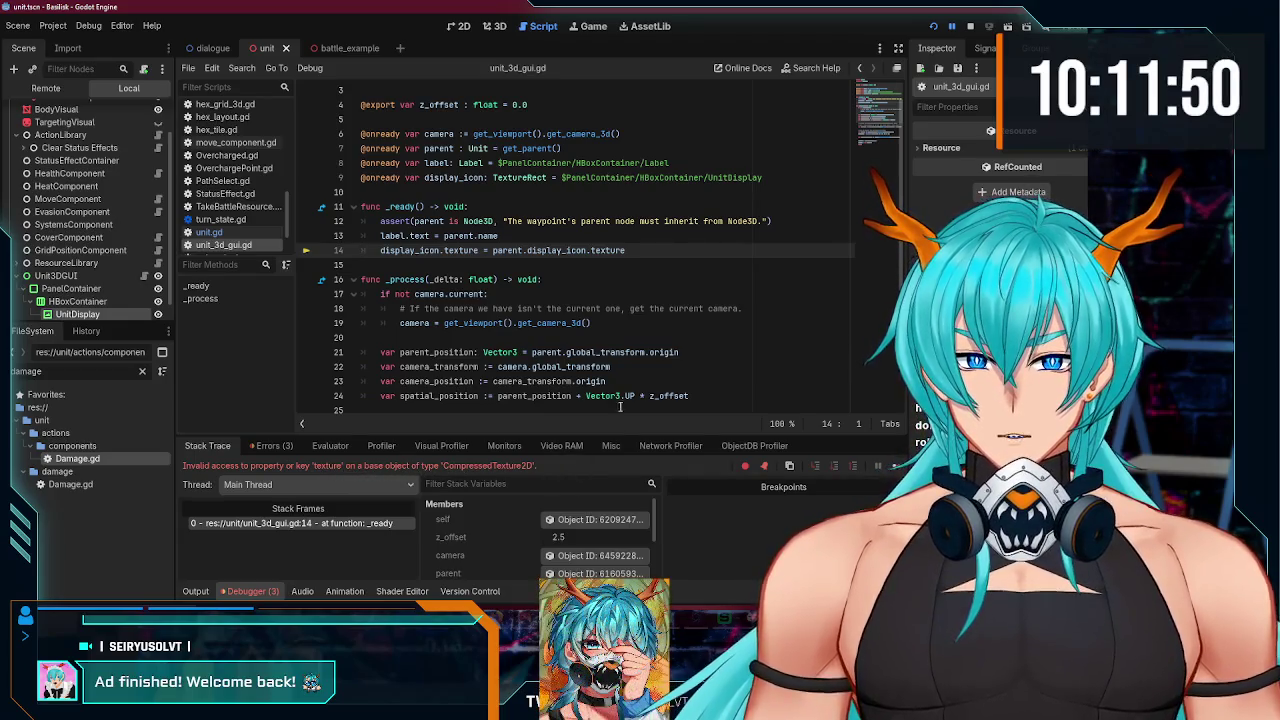
pyautogui.press('F8')
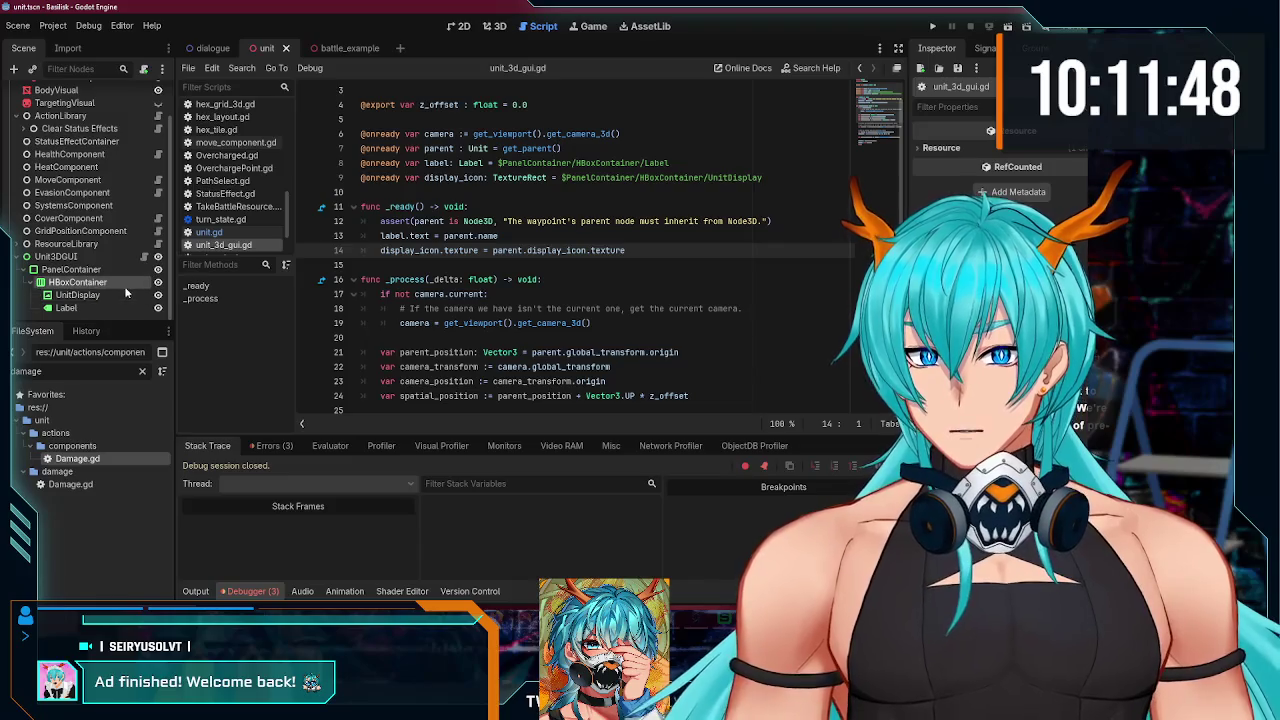
# Step: Inspect the texture properties of the UnitDisplay and Unit nodes
pyautogui.click(125, 293)
pyautogui.scroll(2, 120, 180)
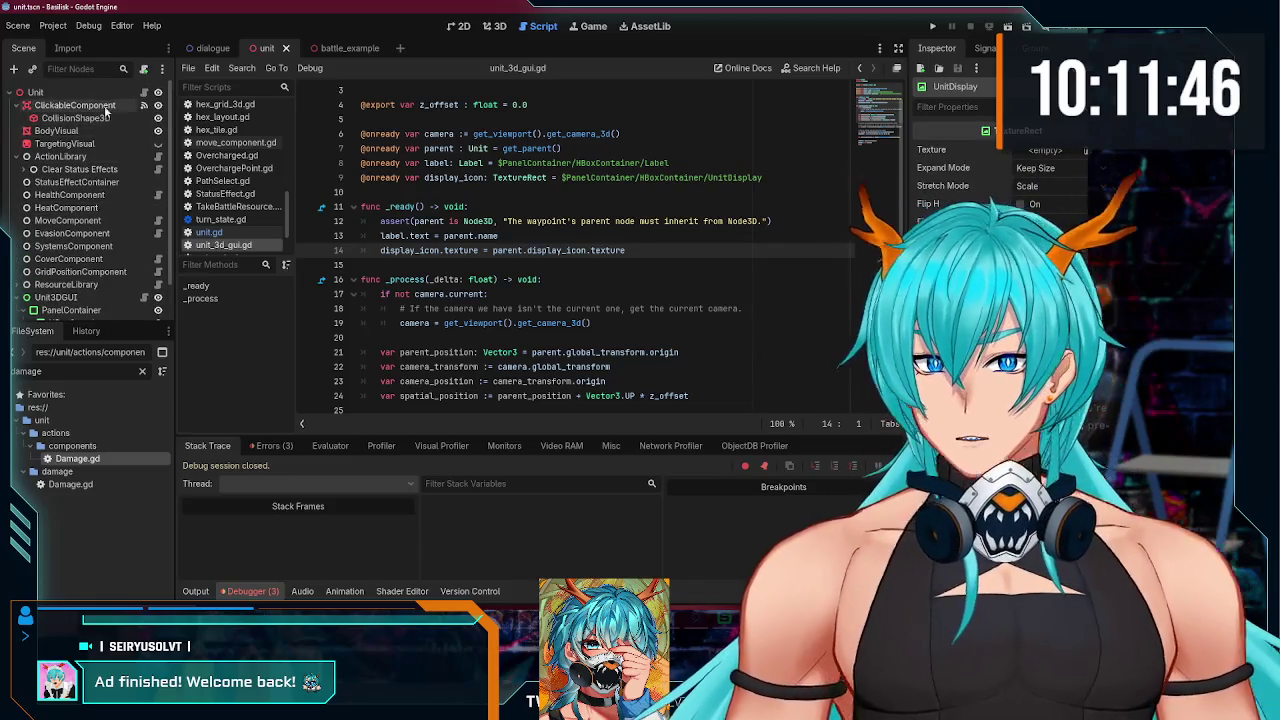
pyautogui.click(100, 92)
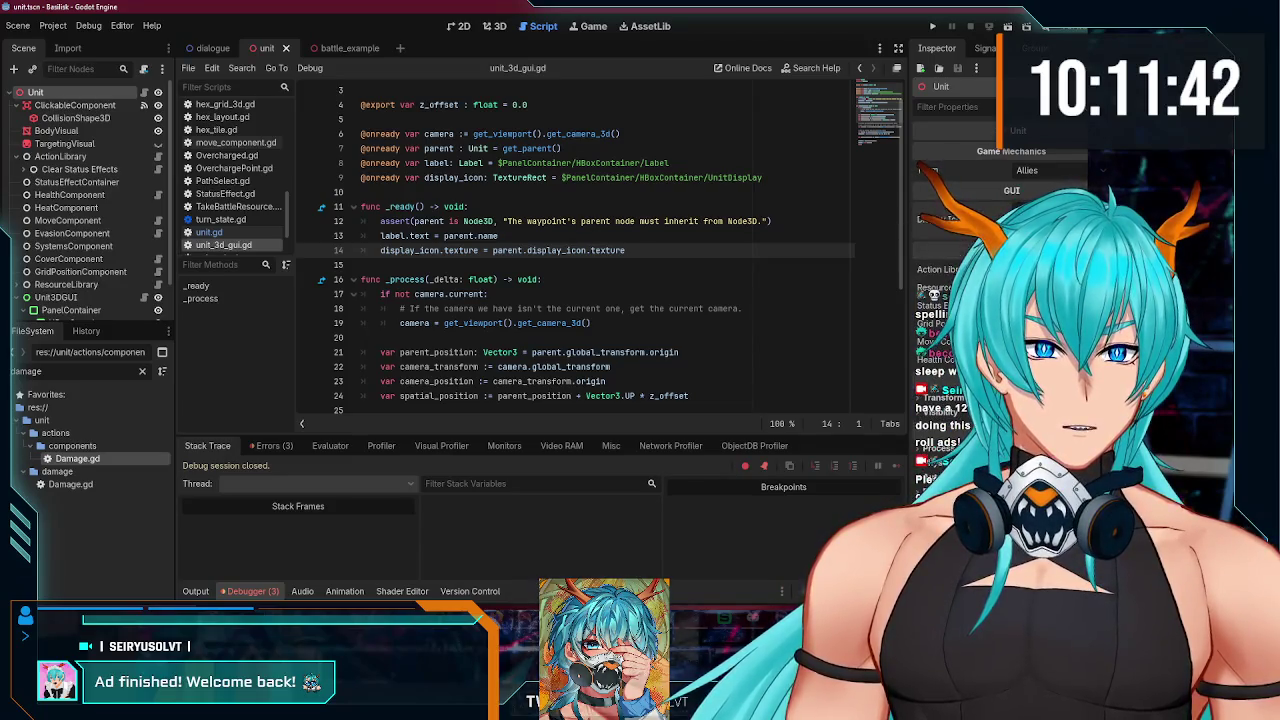
pyautogui.click(940, 219)
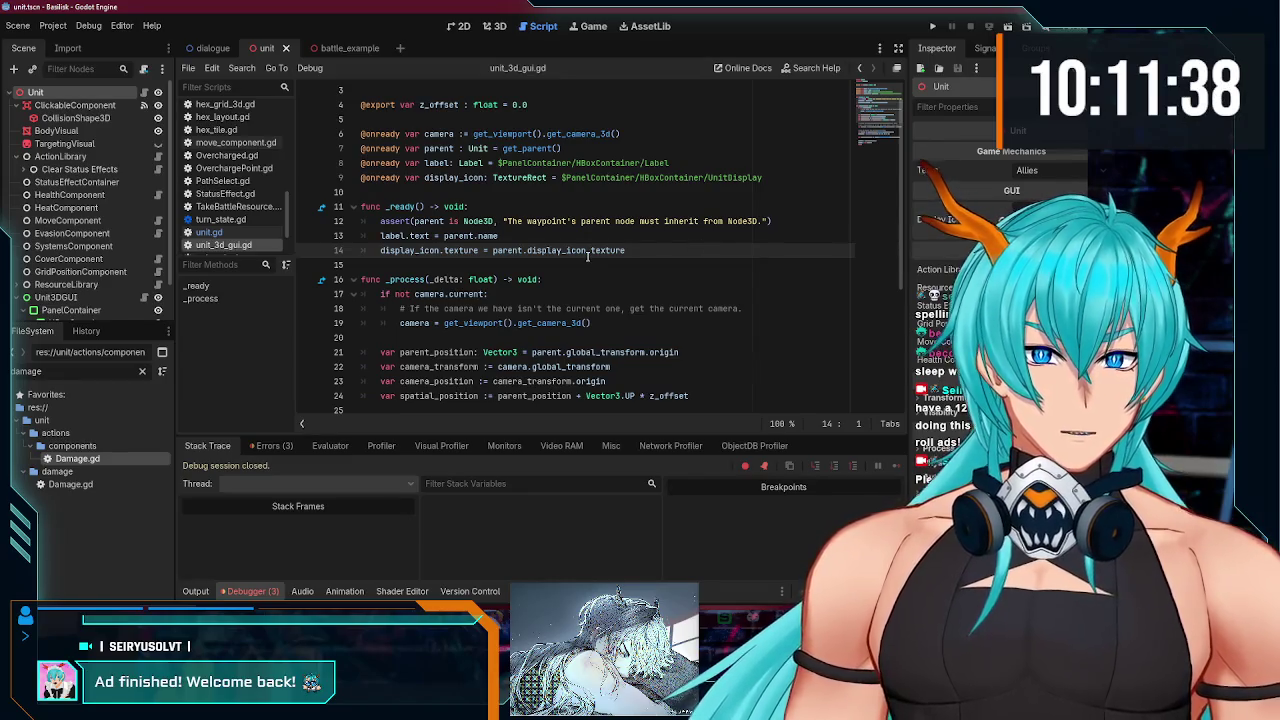
pyautogui.scroll(-2, 108, 258)
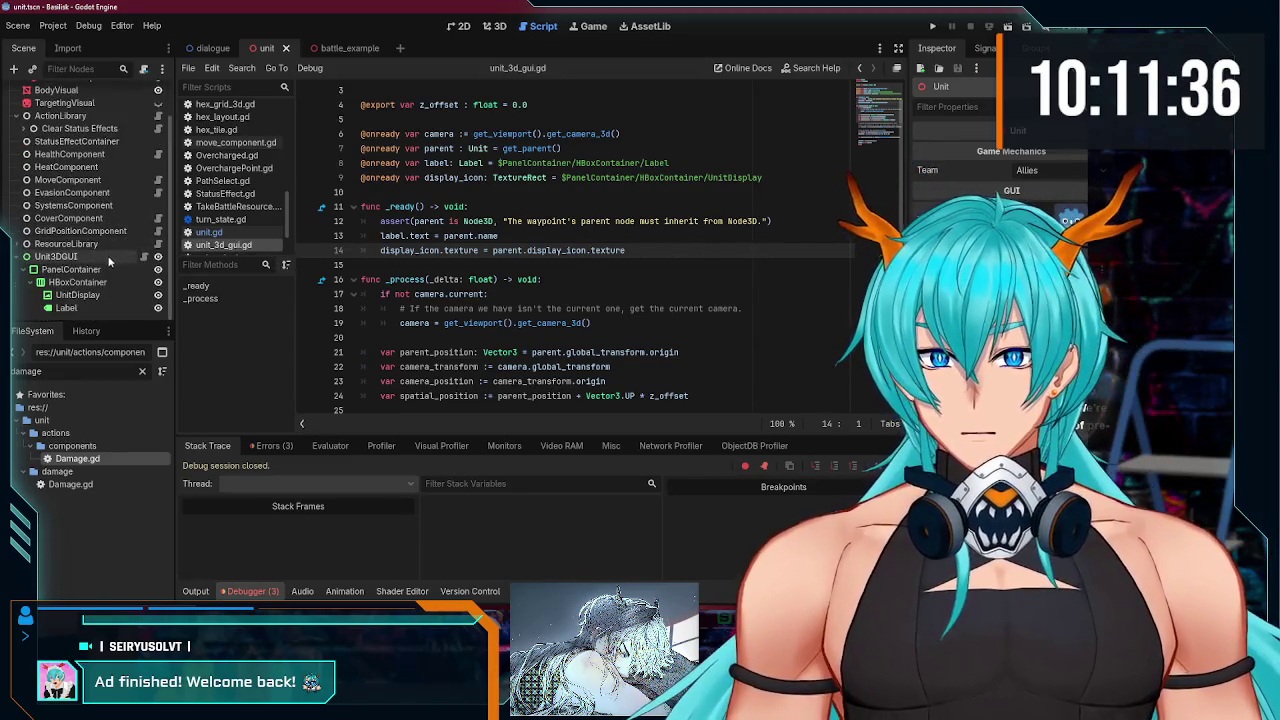
pyautogui.click(108, 292)
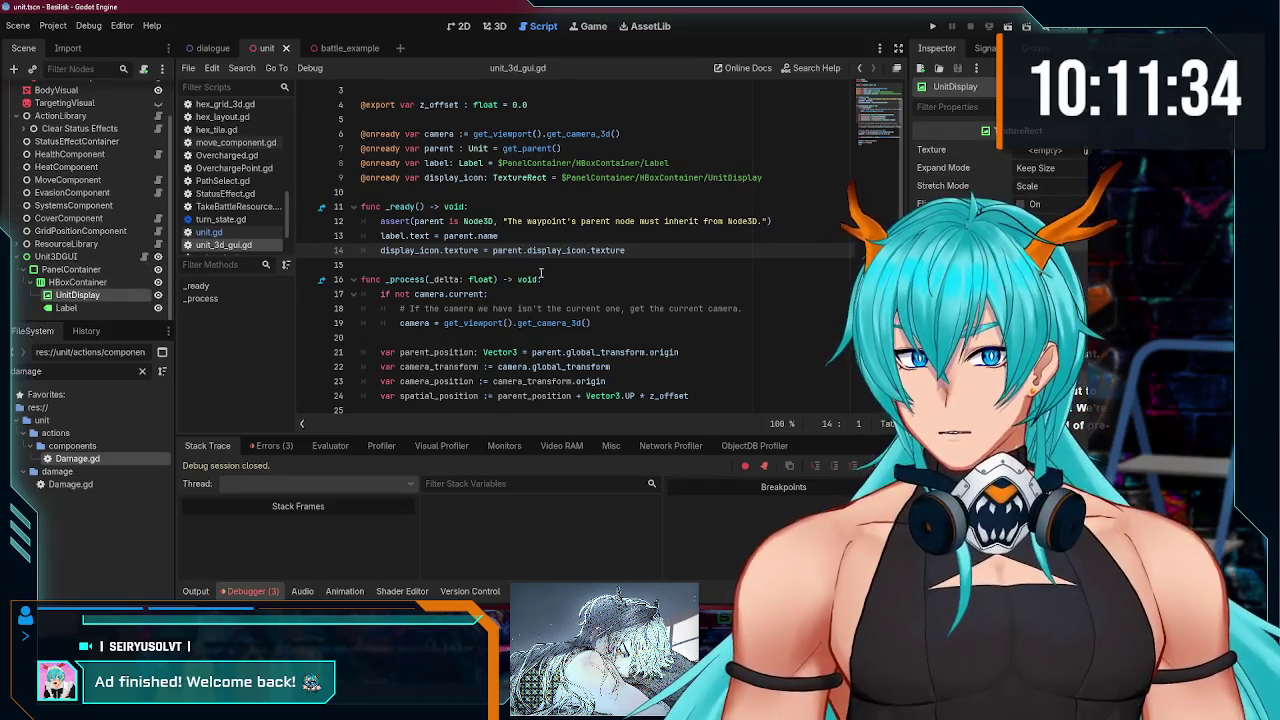
pyautogui.scroll(1, 540, 272)
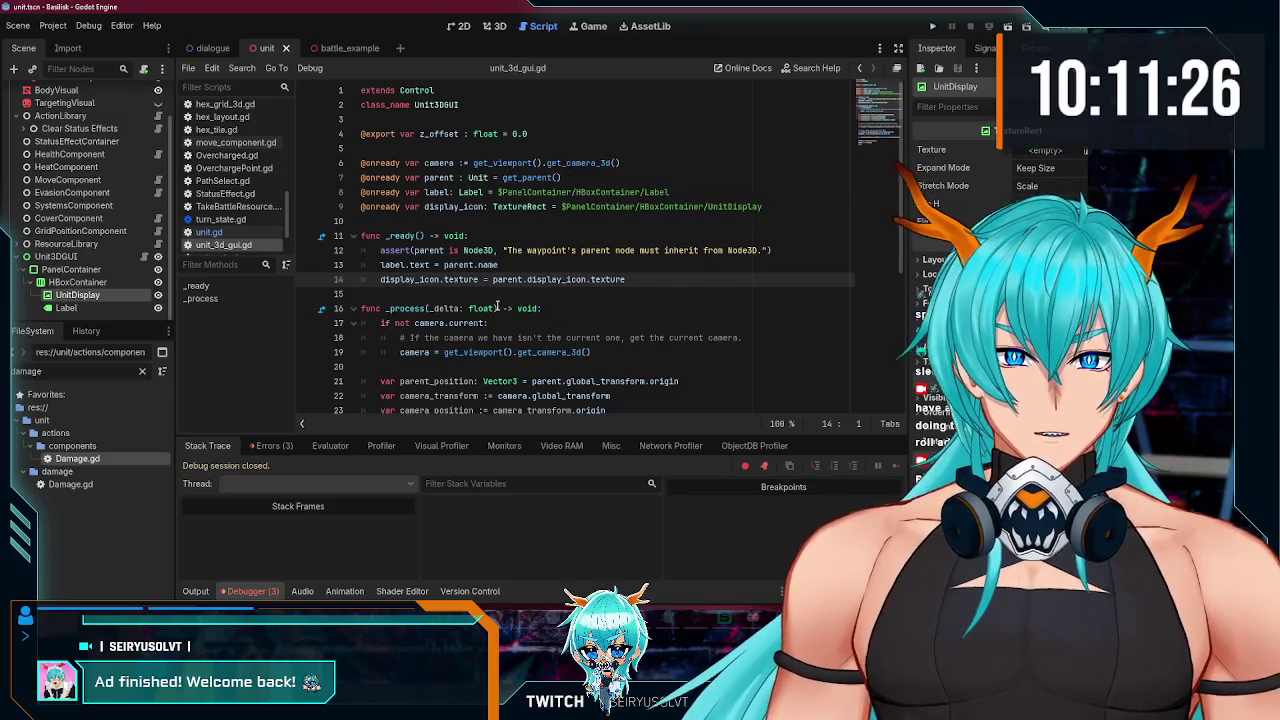
# Step: Drop the trailing .texture so line 14 reads display_icon.texture = parent.display_icon, then open unit.gd
pyautogui.click(487, 279)
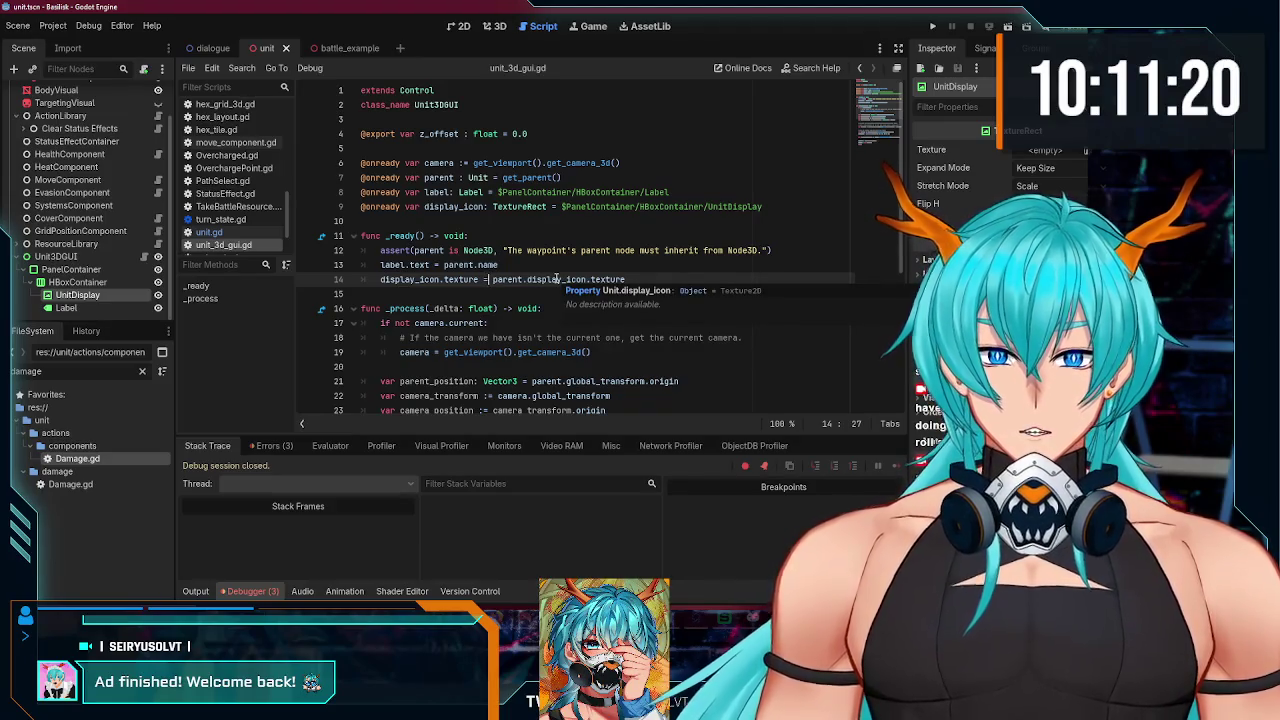
pyautogui.click(524, 266)
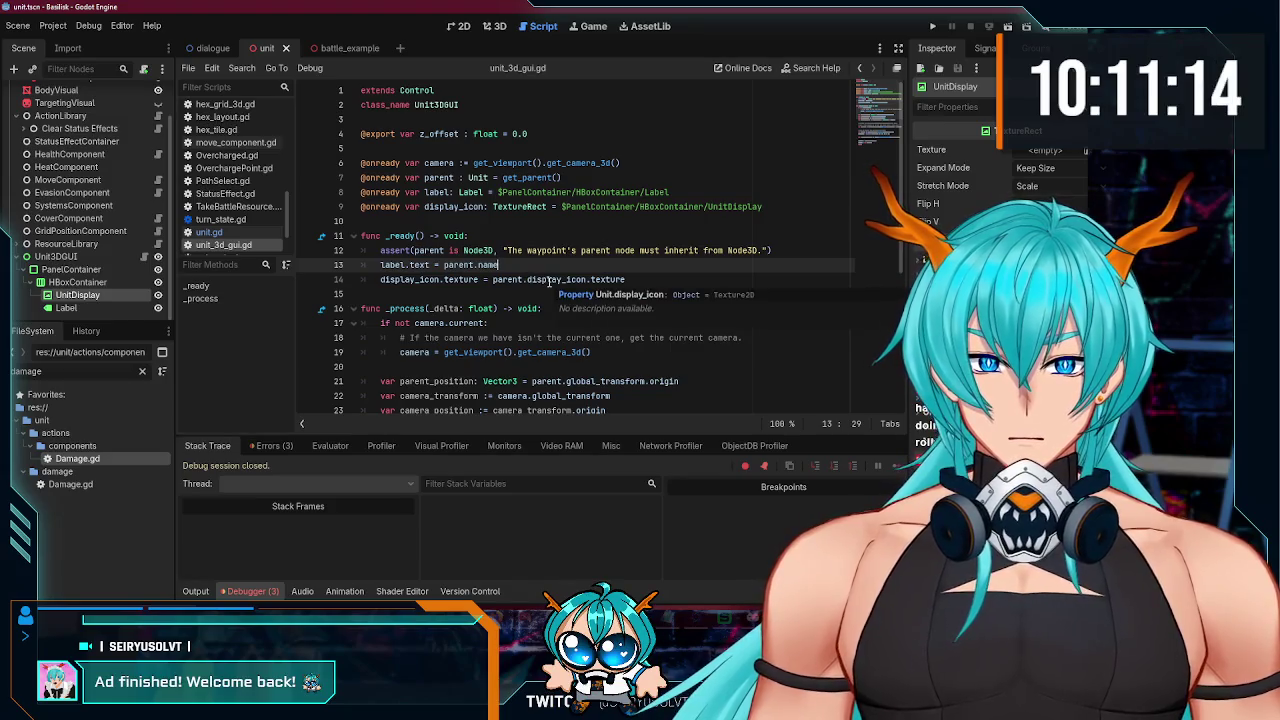
pyautogui.click(631, 279)
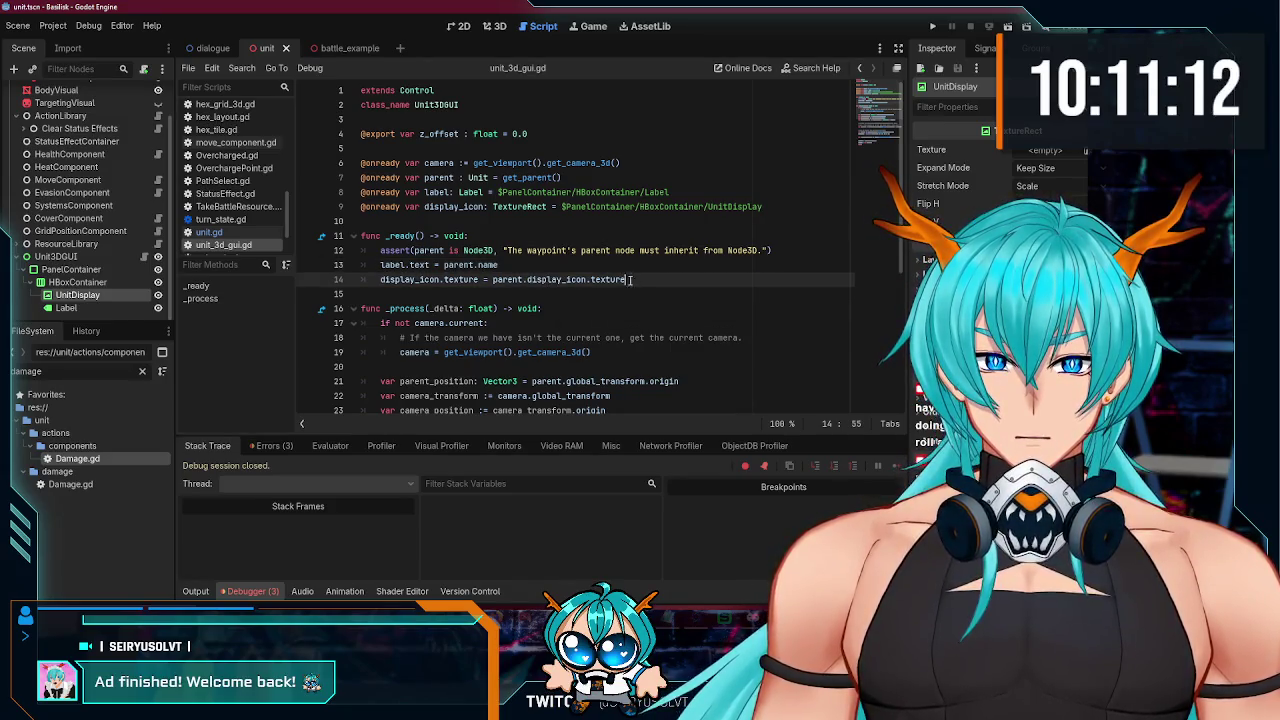
pyautogui.doubleClick(616, 280)
pyautogui.scroll(2, 90, 200)
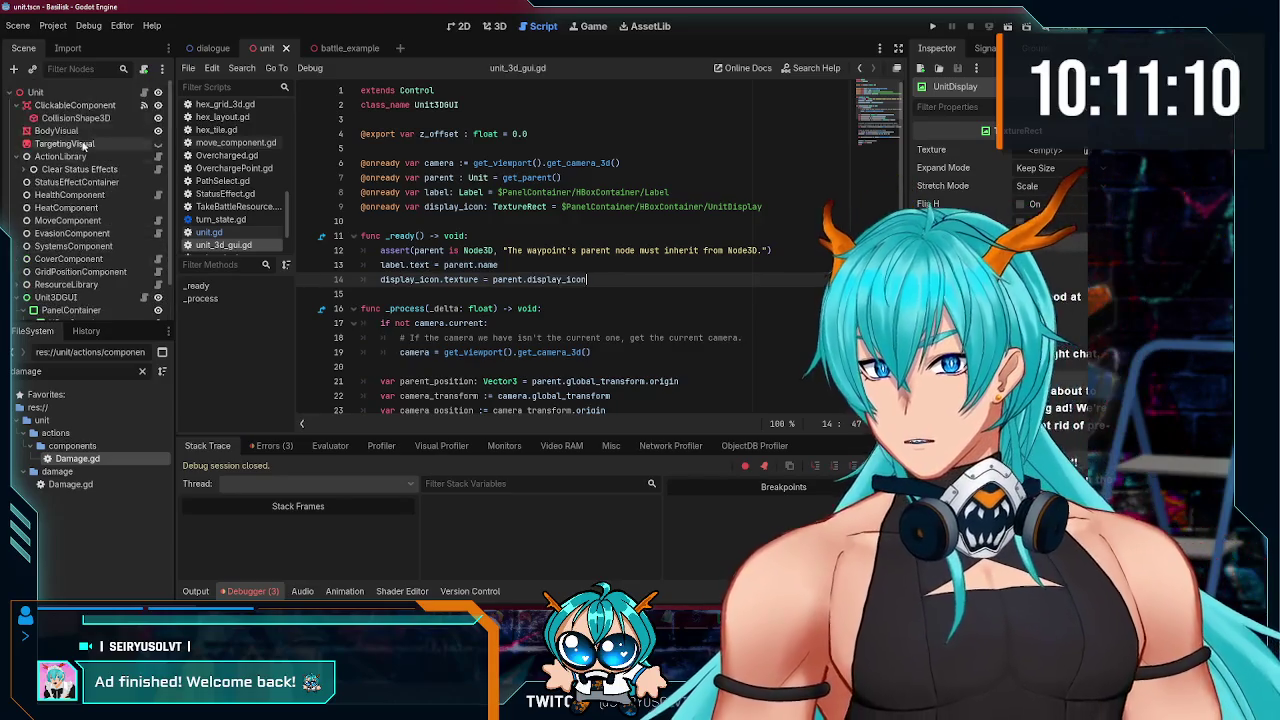
pyautogui.click(143, 93)
pyautogui.click(143, 93)
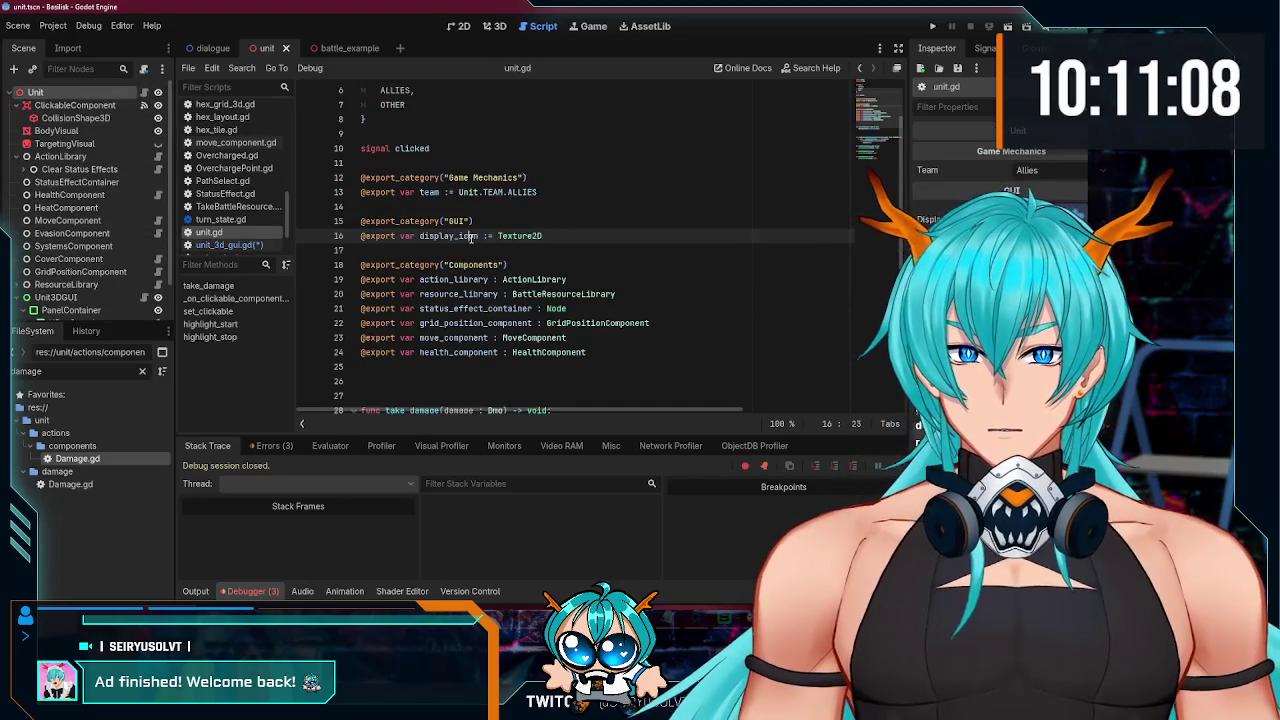
# Step: Check the Texture2D type on unit.gd's display_icon export
pyautogui.doubleClick(520, 236)
pyautogui.click(624, 249)
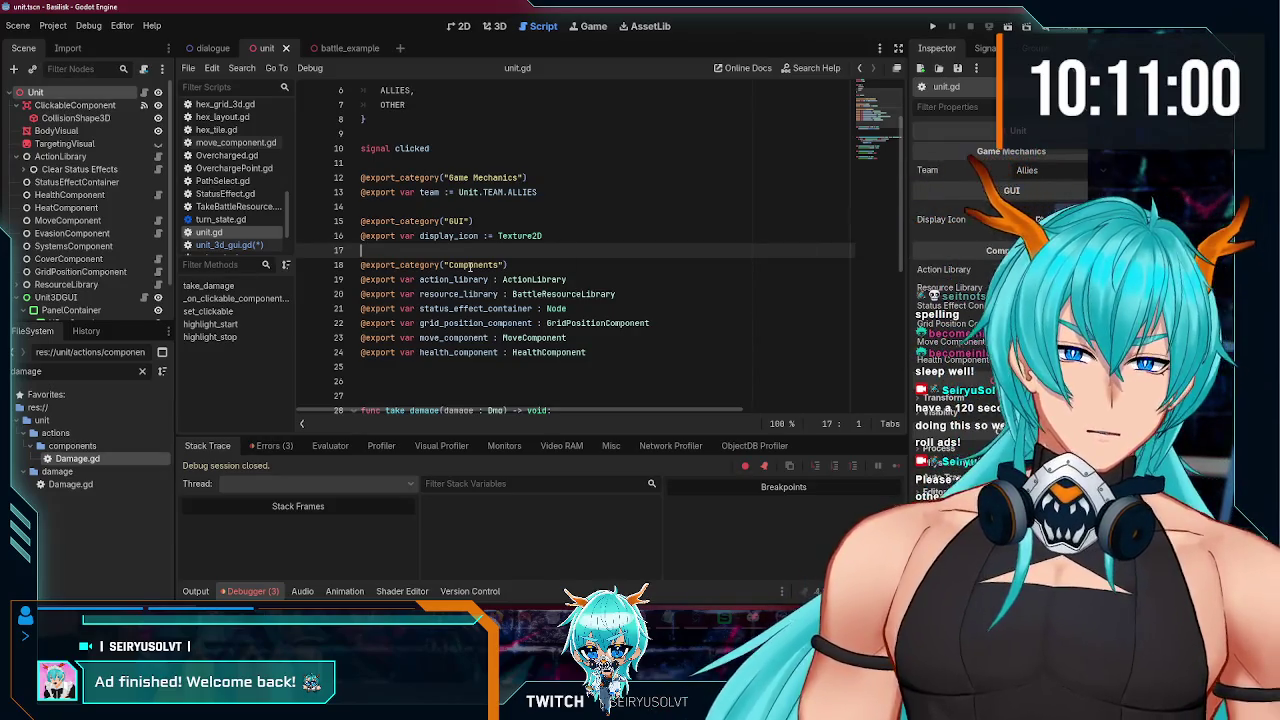
pyautogui.scroll(-1, 133, 277)
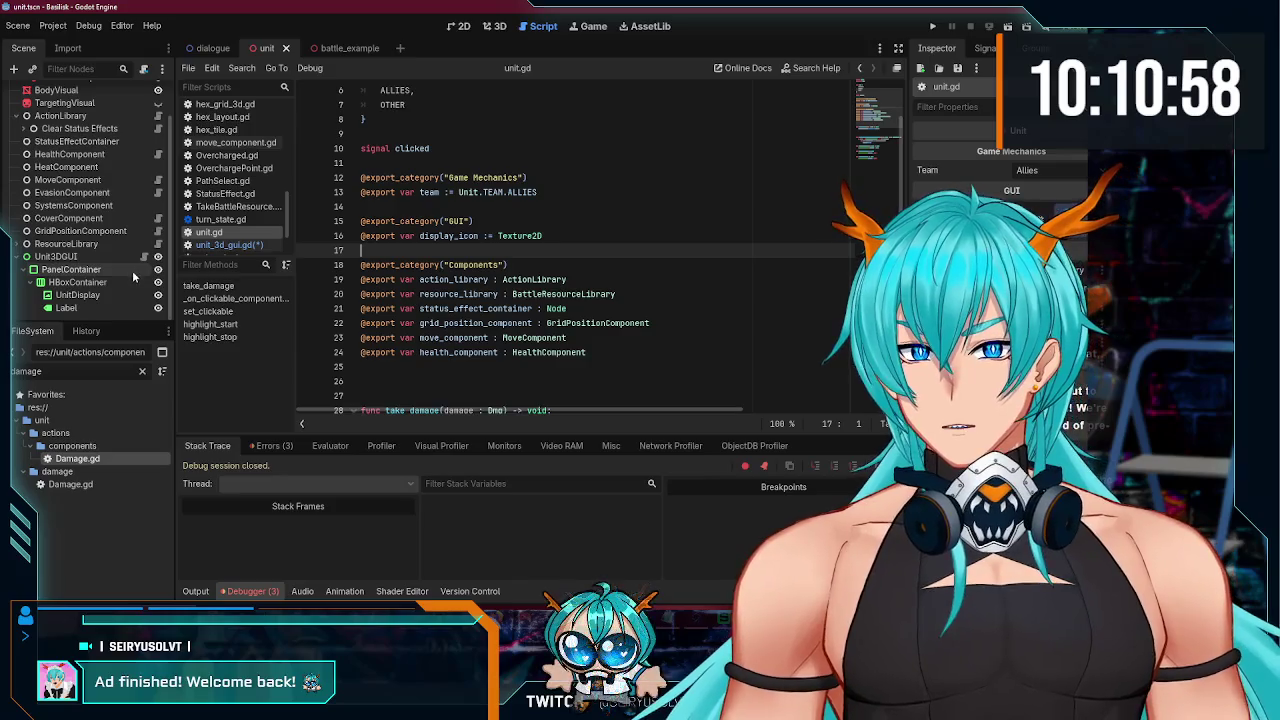
# Step: Save unit_3d_gui.gd and switch to the battle_example scene
pyautogui.click(143, 256)
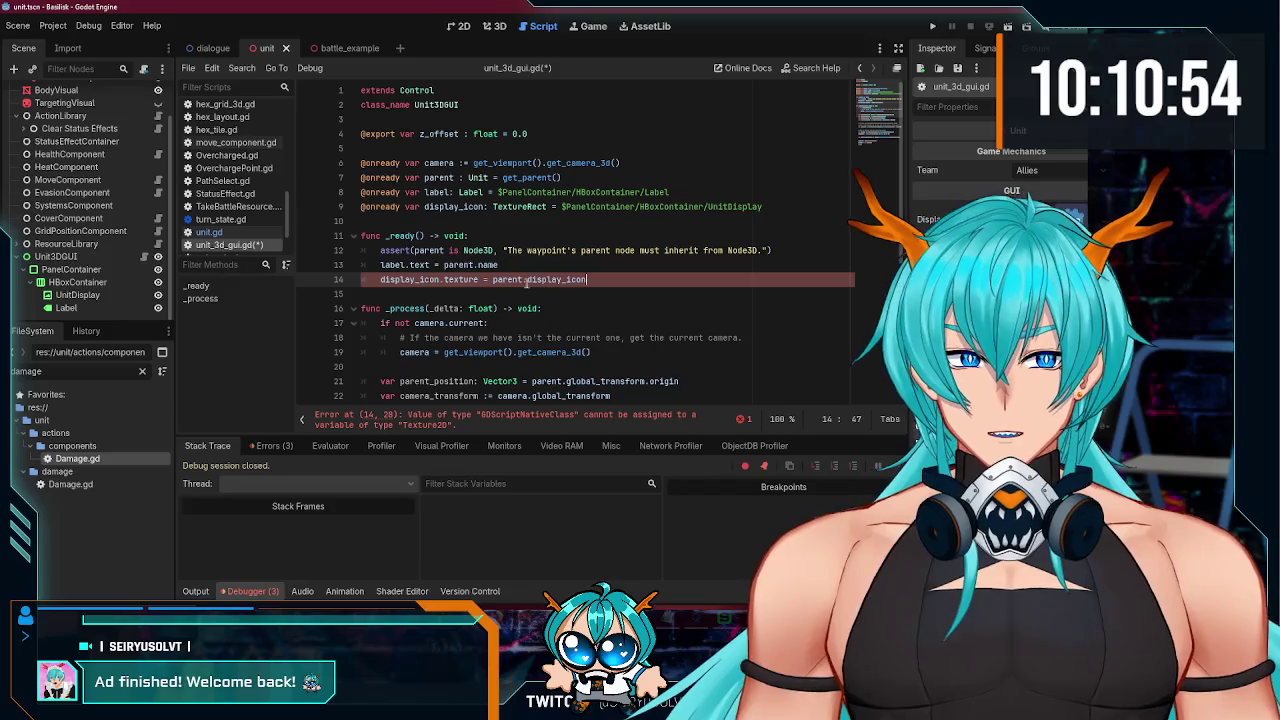
pyautogui.hotkey('ctrl', 's')
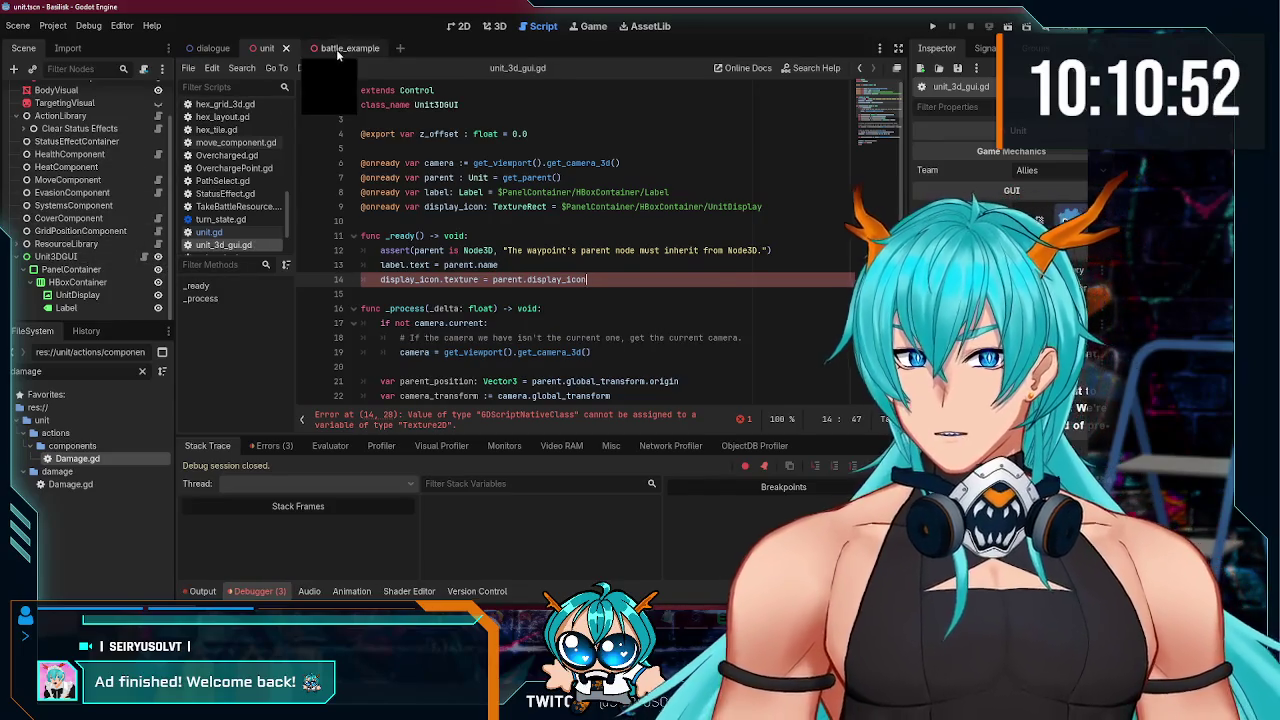
pyautogui.click(337, 50)
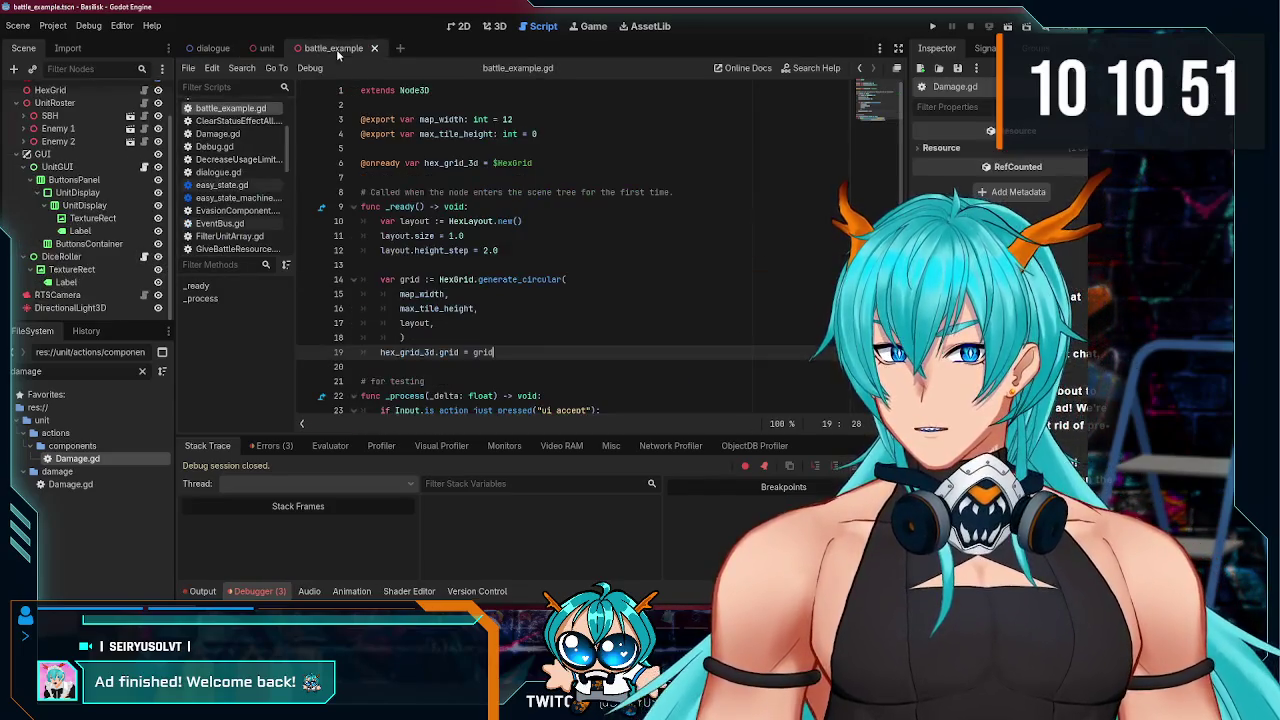
# Step: Look at how unit_gui.gd line 45 assigns texture = unit.display_icon, then return to the unit scene
pyautogui.click(95, 208)
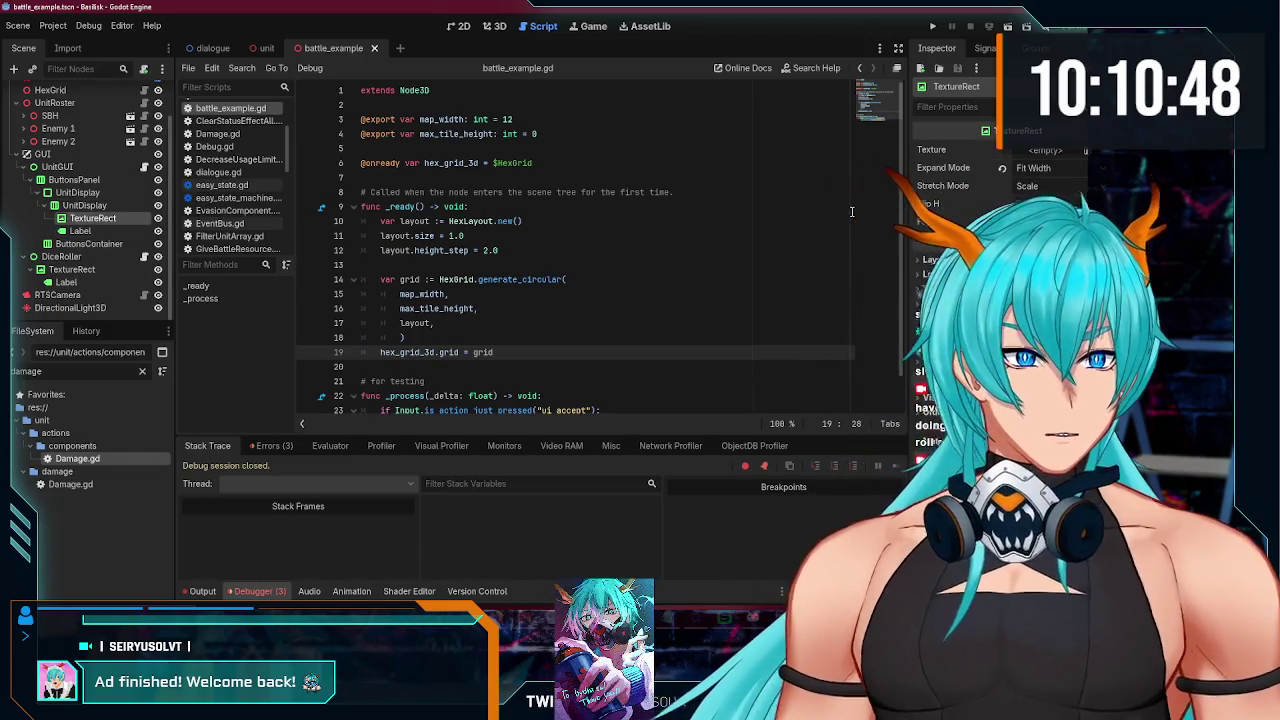
pyautogui.click(143, 168)
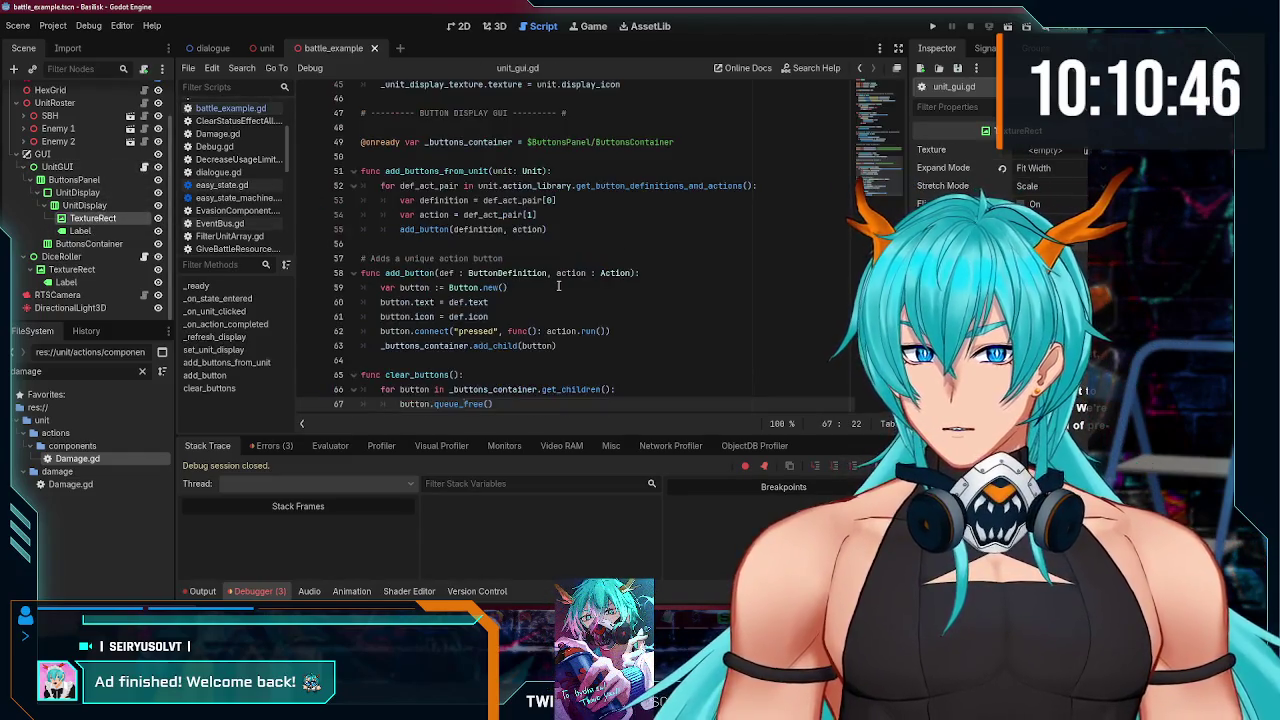
pyautogui.scroll(5, 561, 287)
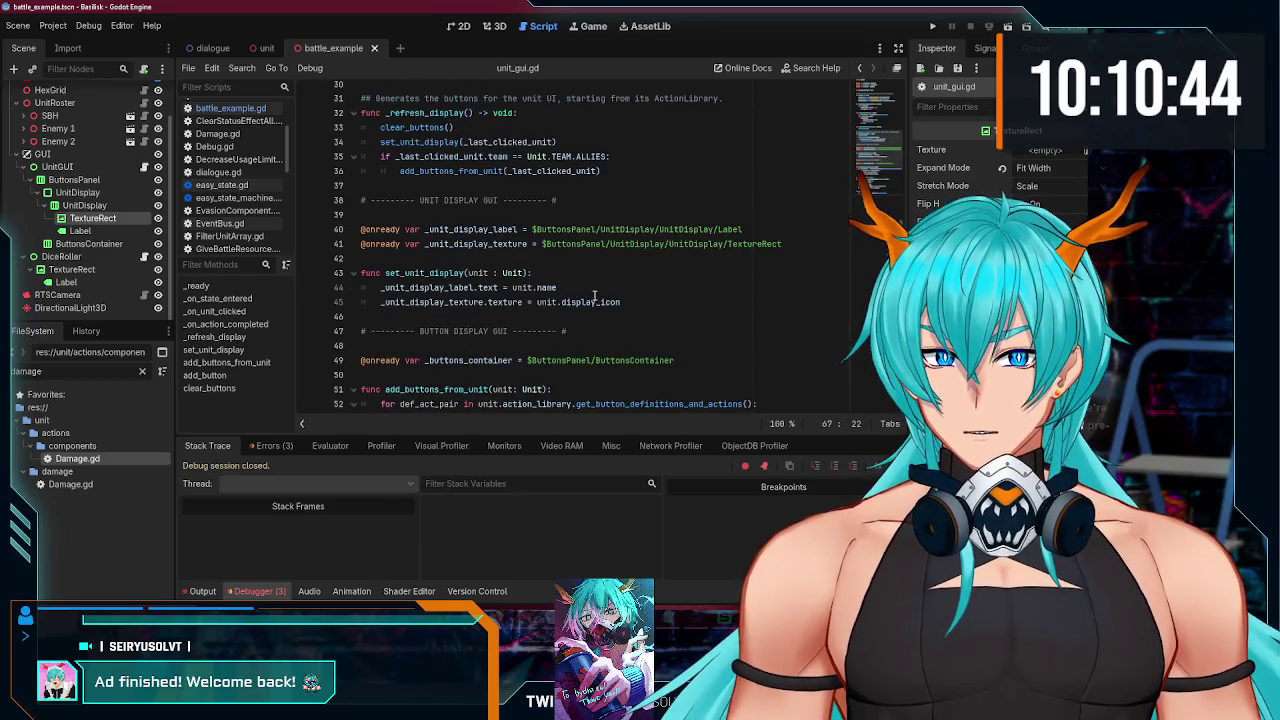
pyautogui.scroll(-1, 487, 272)
pyautogui.doubleClick(505, 258)
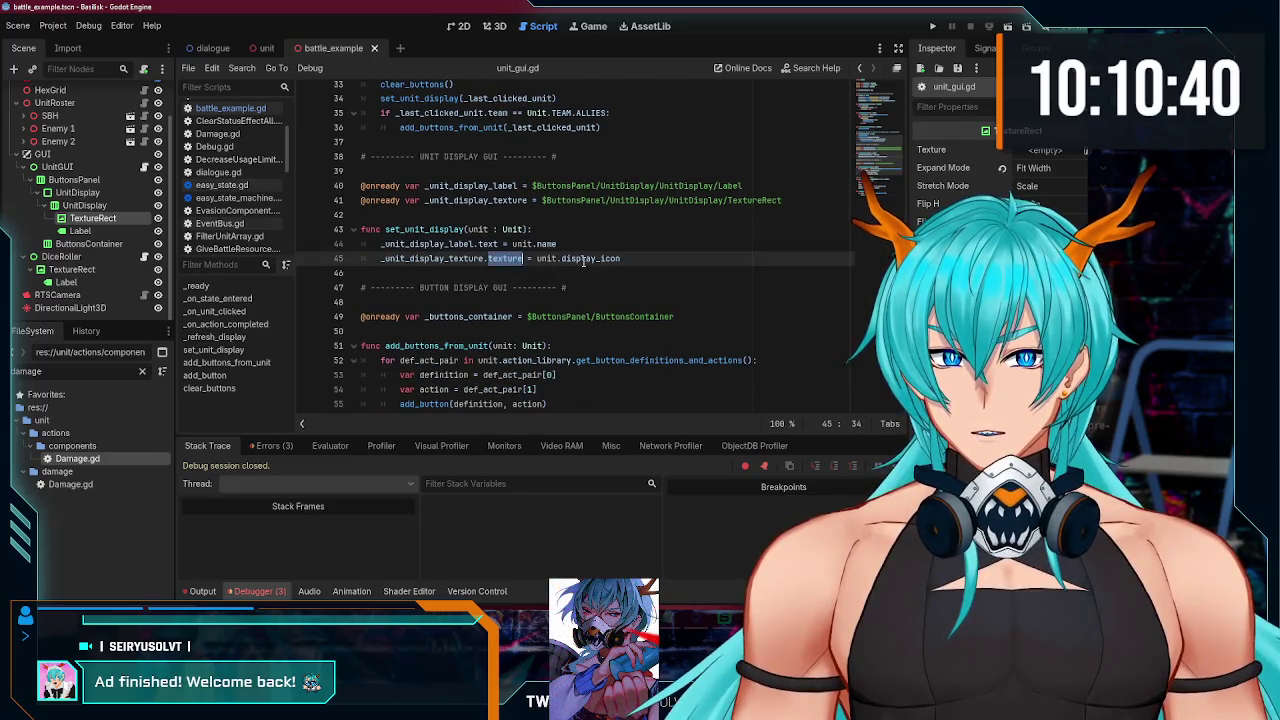
pyautogui.moveTo(621, 259); pyautogui.dragTo(527, 259)
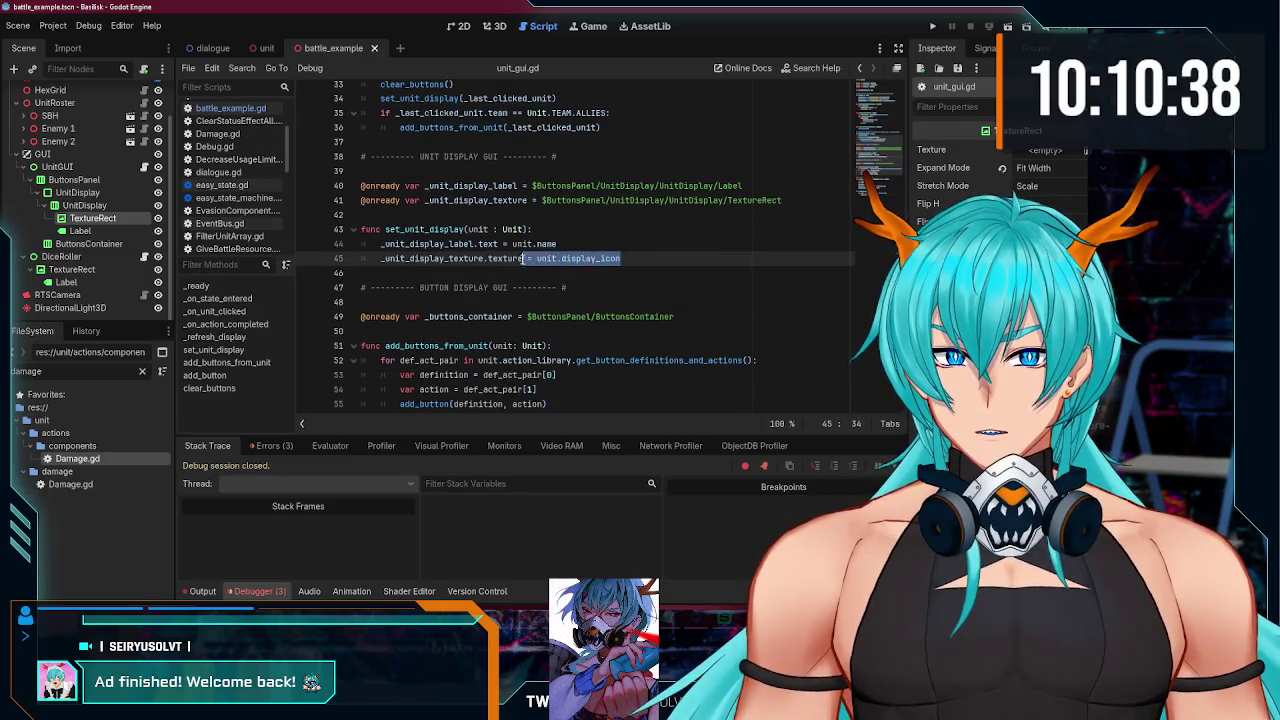
pyautogui.click(265, 48)
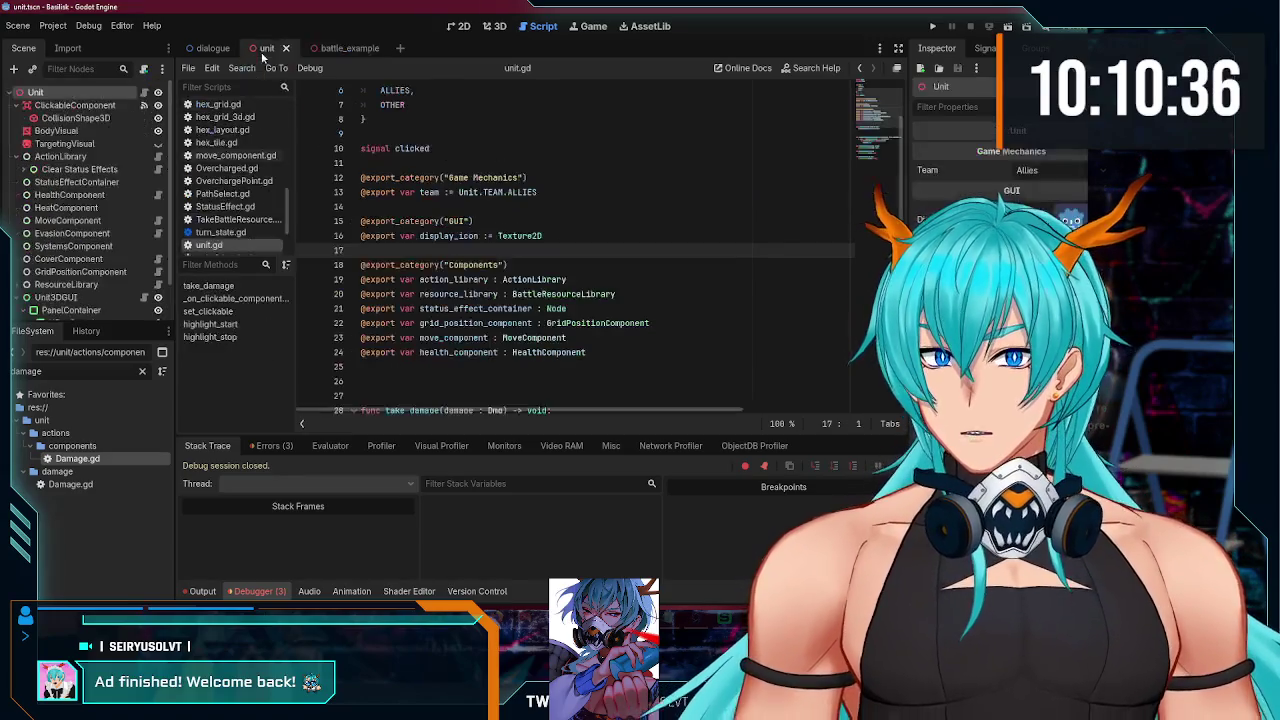
# Step: In unit_3d_gui.gd, try underscore prefixes on the label and display_icon variables, then undo them
pyautogui.scroll(-2, 150, 200)
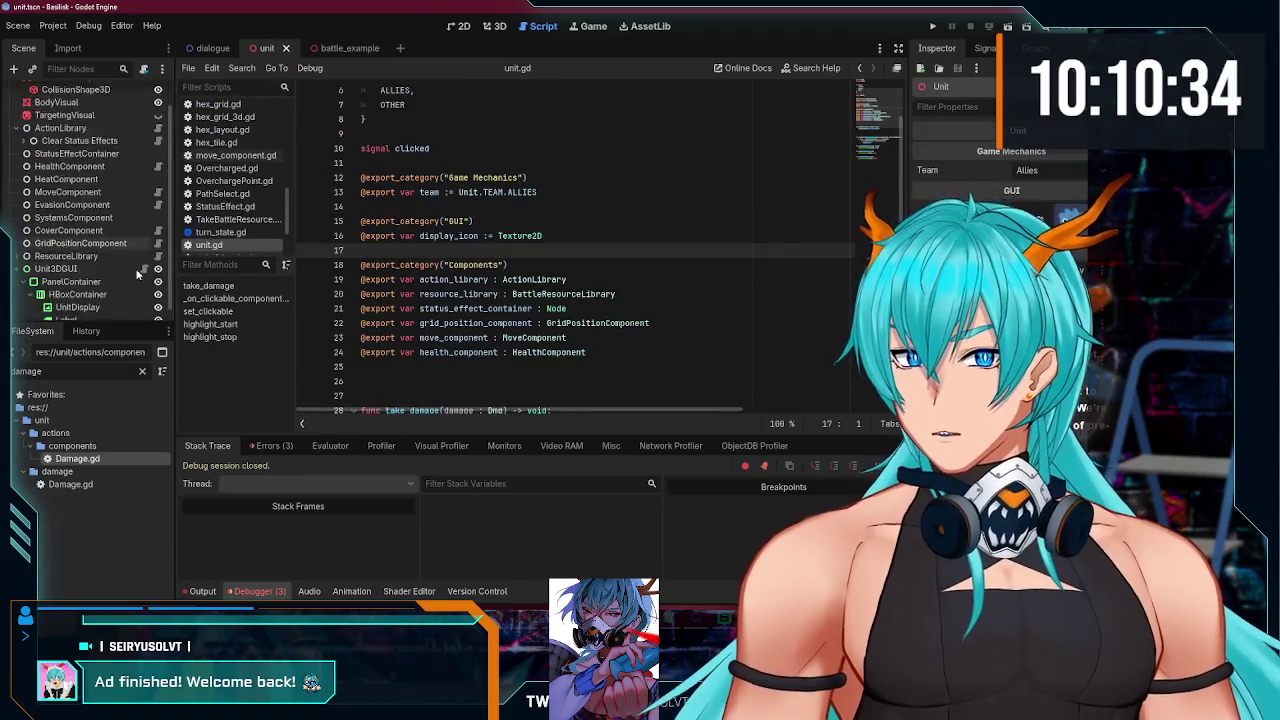
pyautogui.click(145, 256)
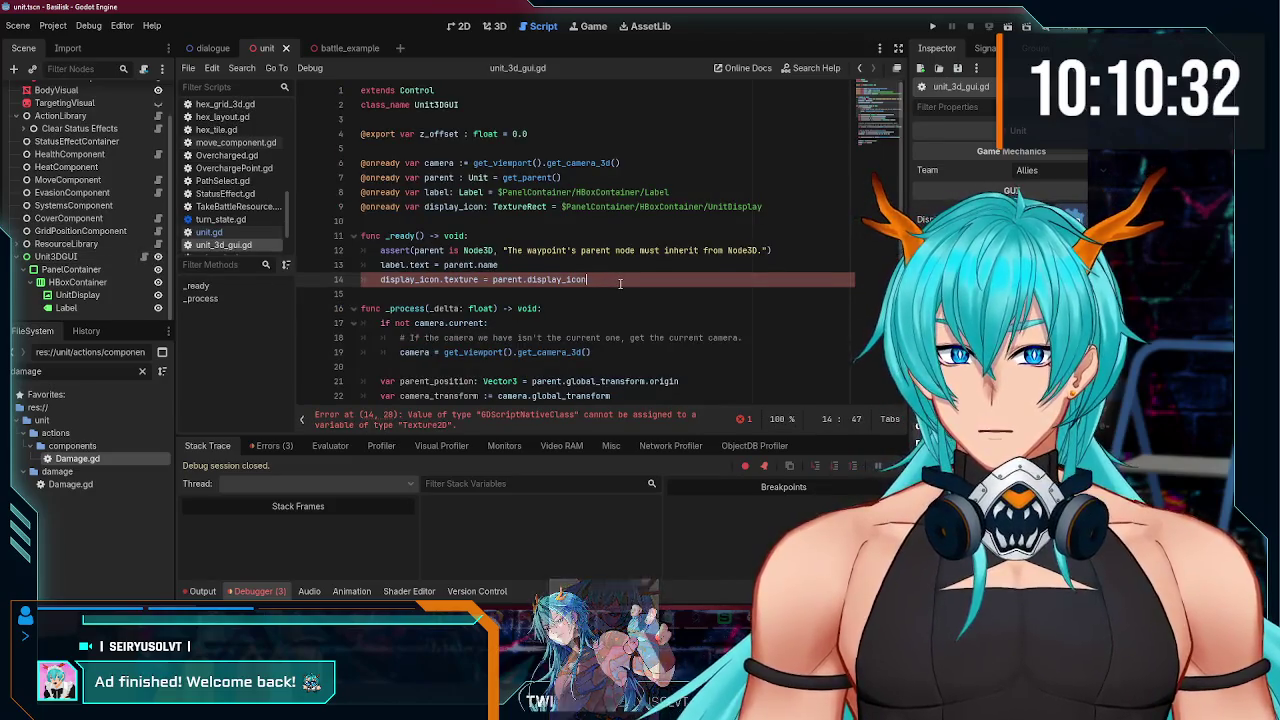
pyautogui.click(424, 208)
pyautogui.write('_')
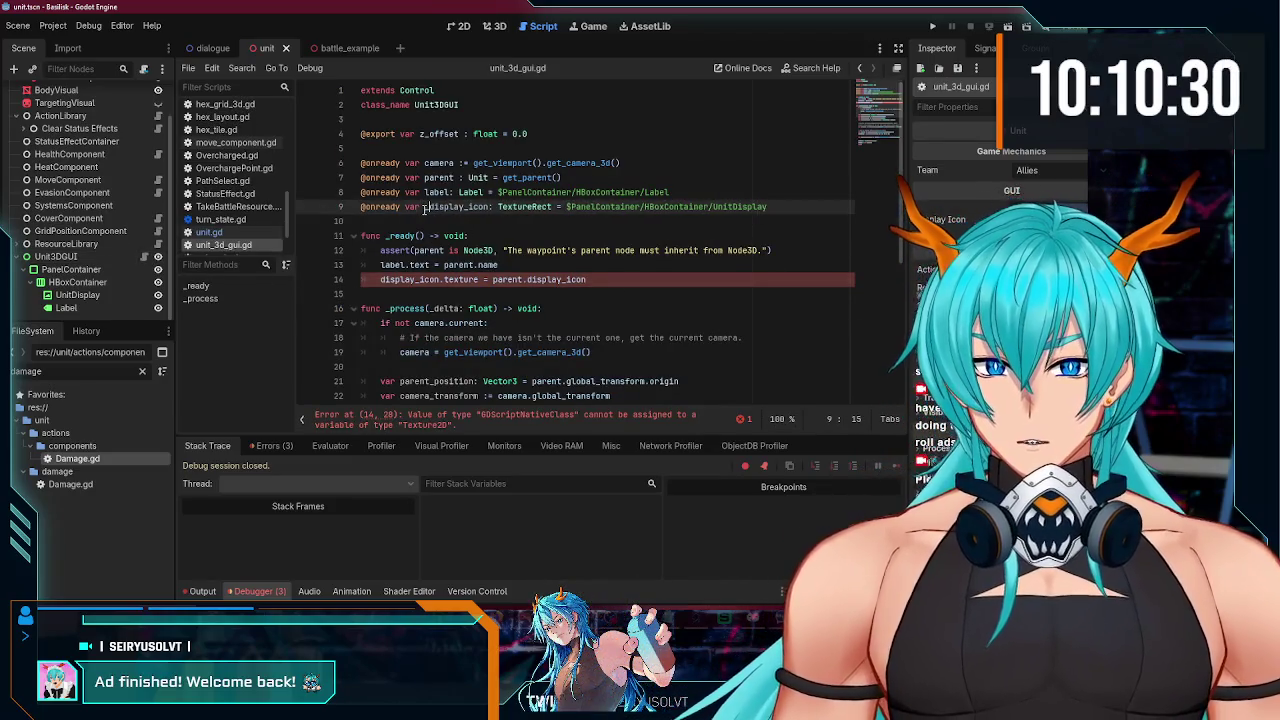
pyautogui.click(424, 192)
pyautogui.write('_')
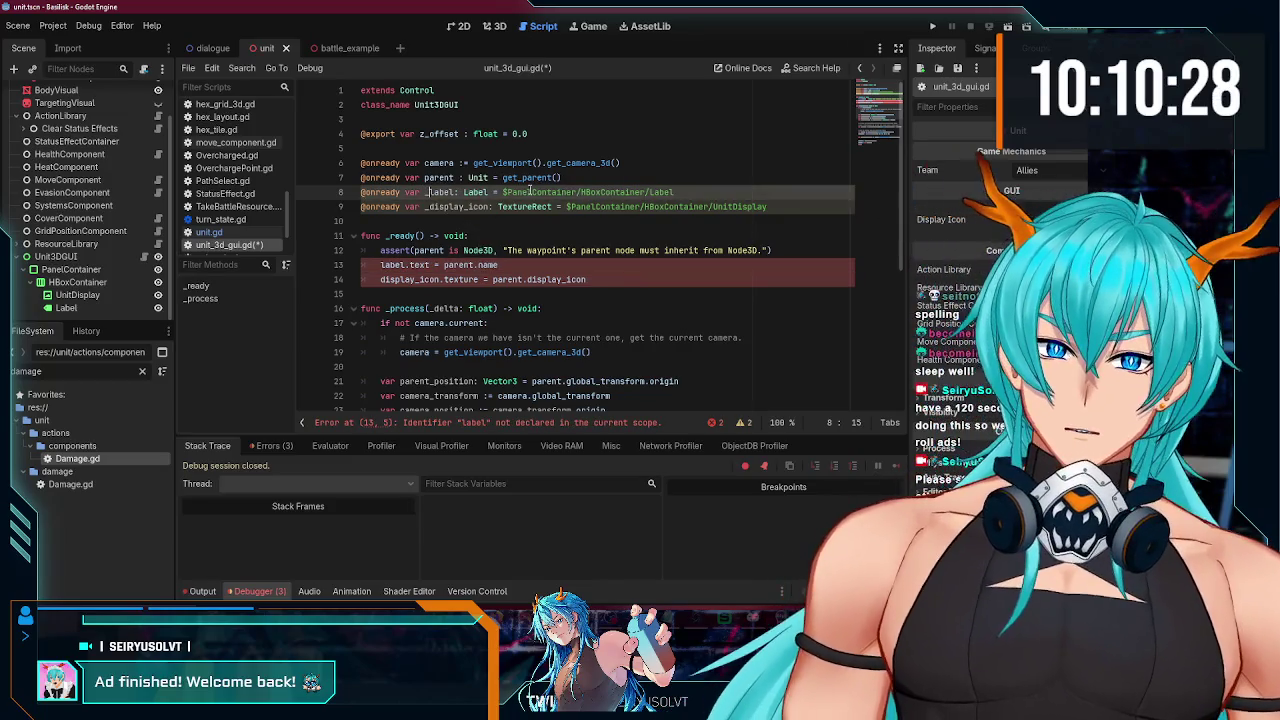
pyautogui.click(563, 177)
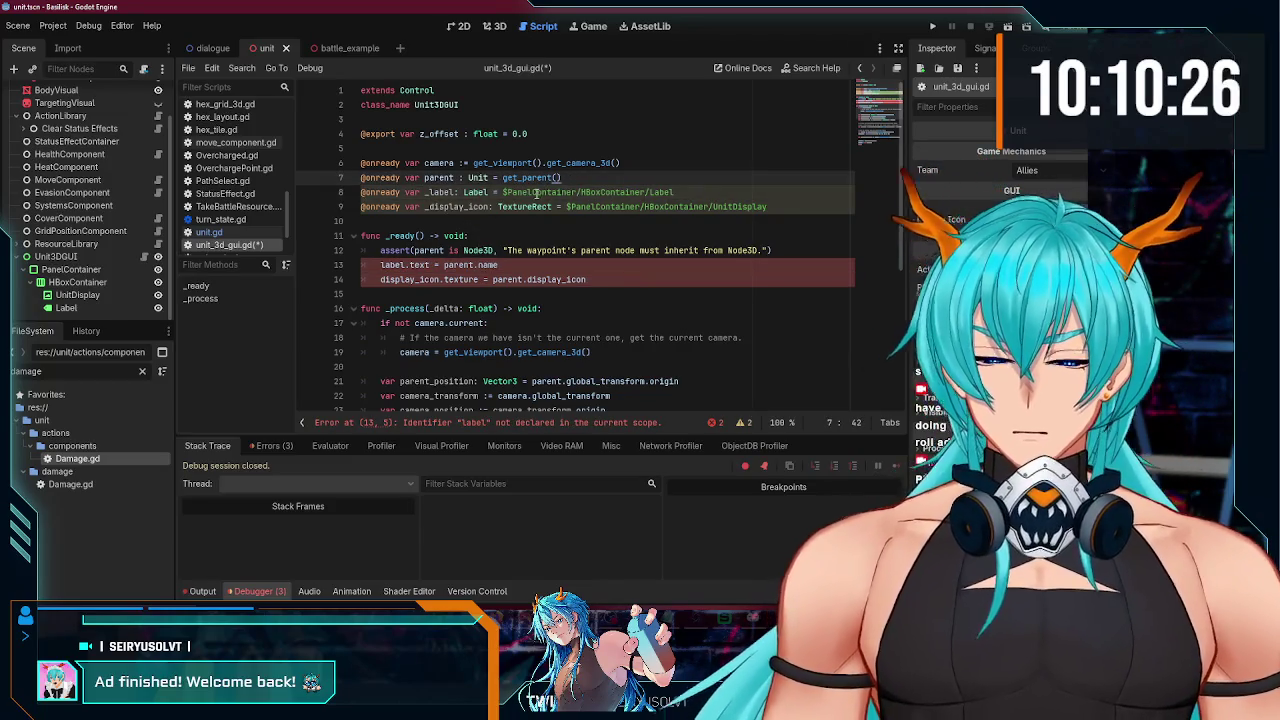
pyautogui.hotkey('ctrl', 'z')
pyautogui.hotkey('ctrl', 'z')
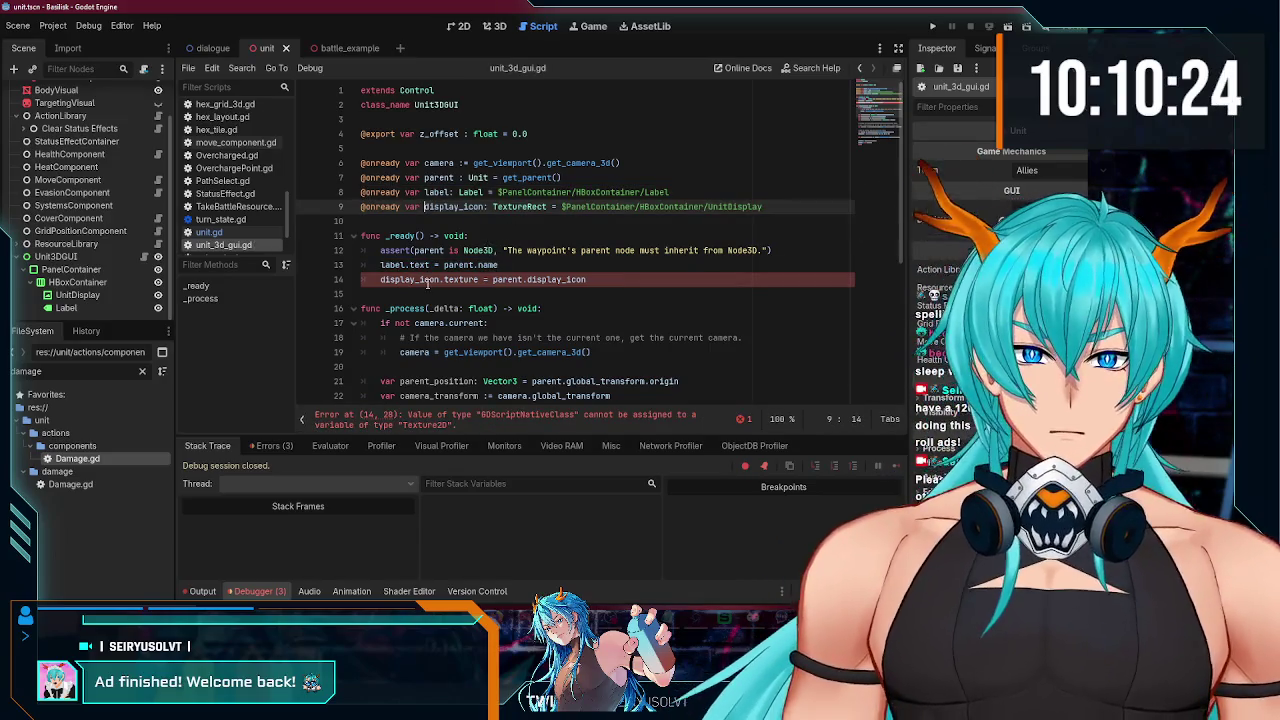
# Step: Rename the parent variable to unit and use unit.display_icon and unit.name in _ready
pyautogui.click(528, 279)
pyautogui.moveTo(586, 279); pyautogui.dragTo(492, 279)
pyautogui.write('unit.display_icon')
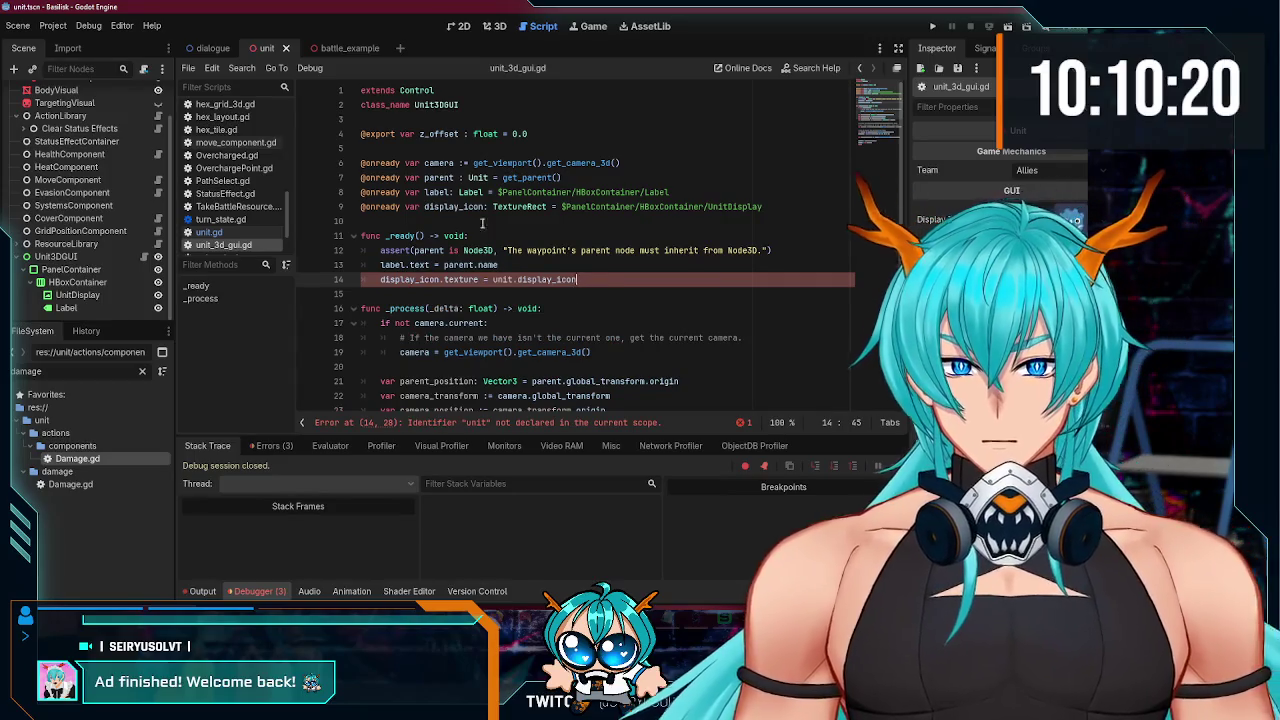
pyautogui.doubleClick(436, 177)
pyautogui.write('unit')
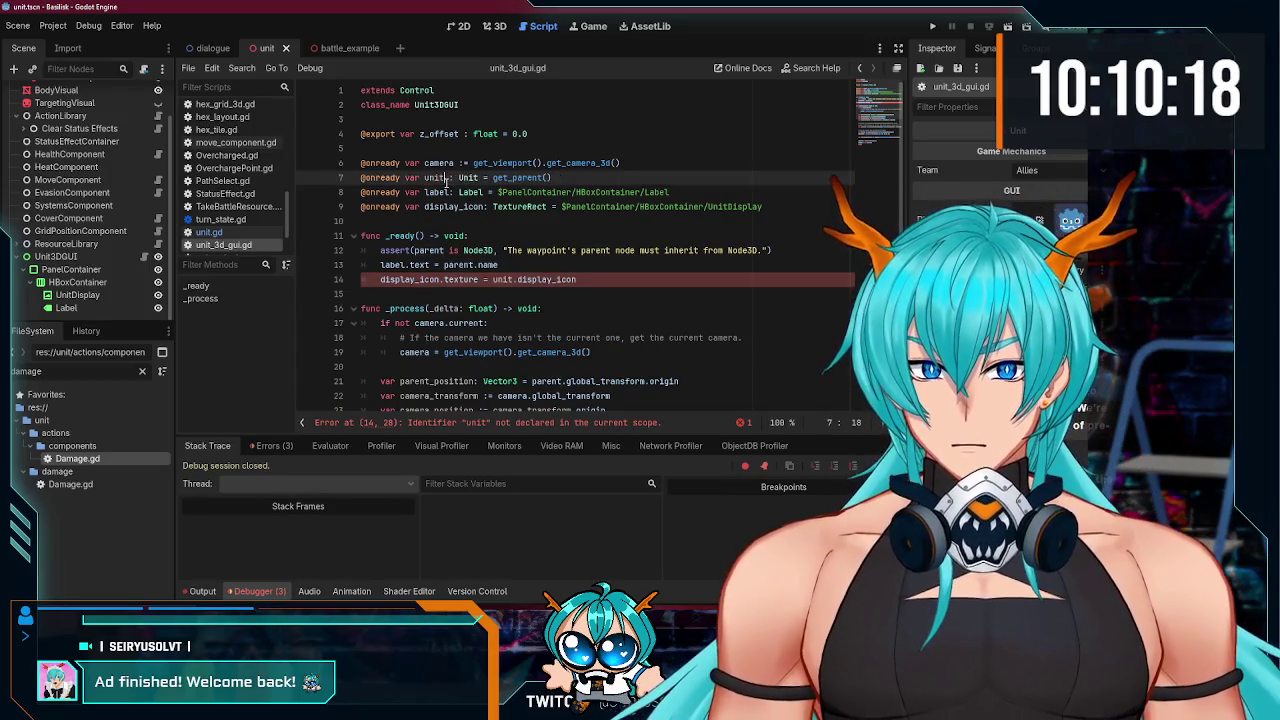
pyautogui.doubleClick(390, 264)
pyautogui.write('unit')
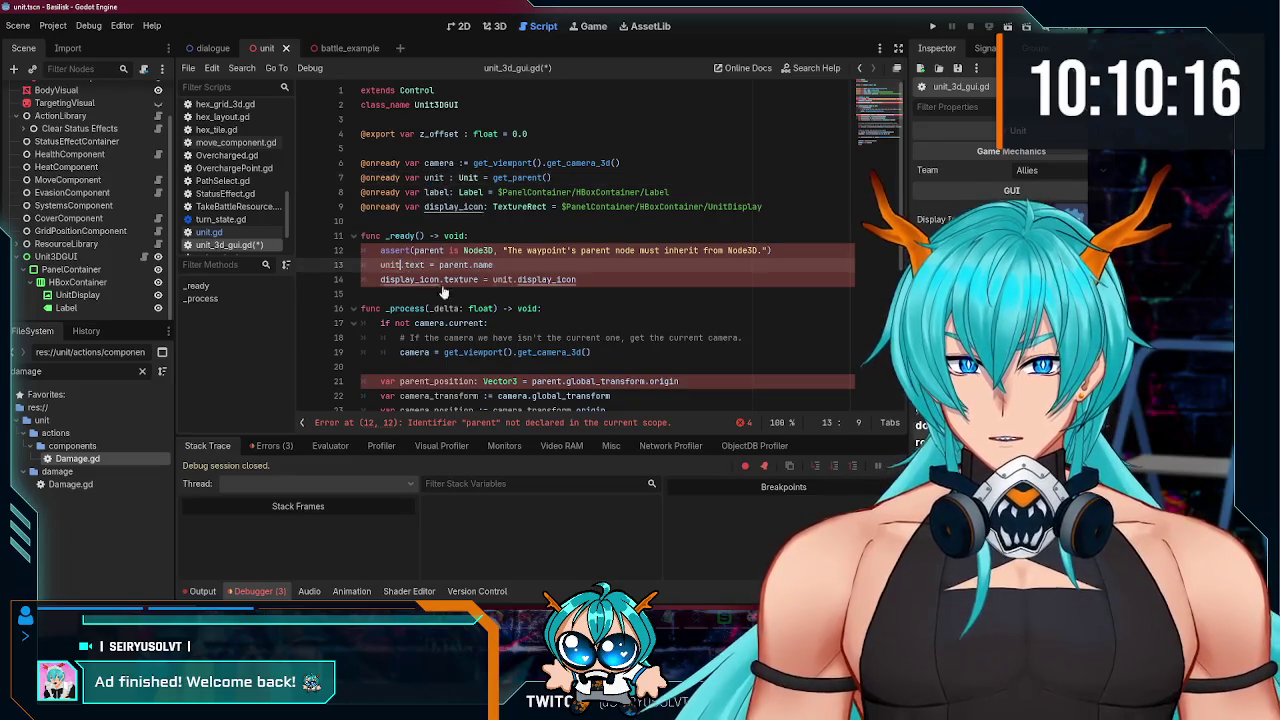
pyautogui.hotkey('ctrl', 'z')
pyautogui.doubleClick(465, 264)
pyautogui.write('unit')
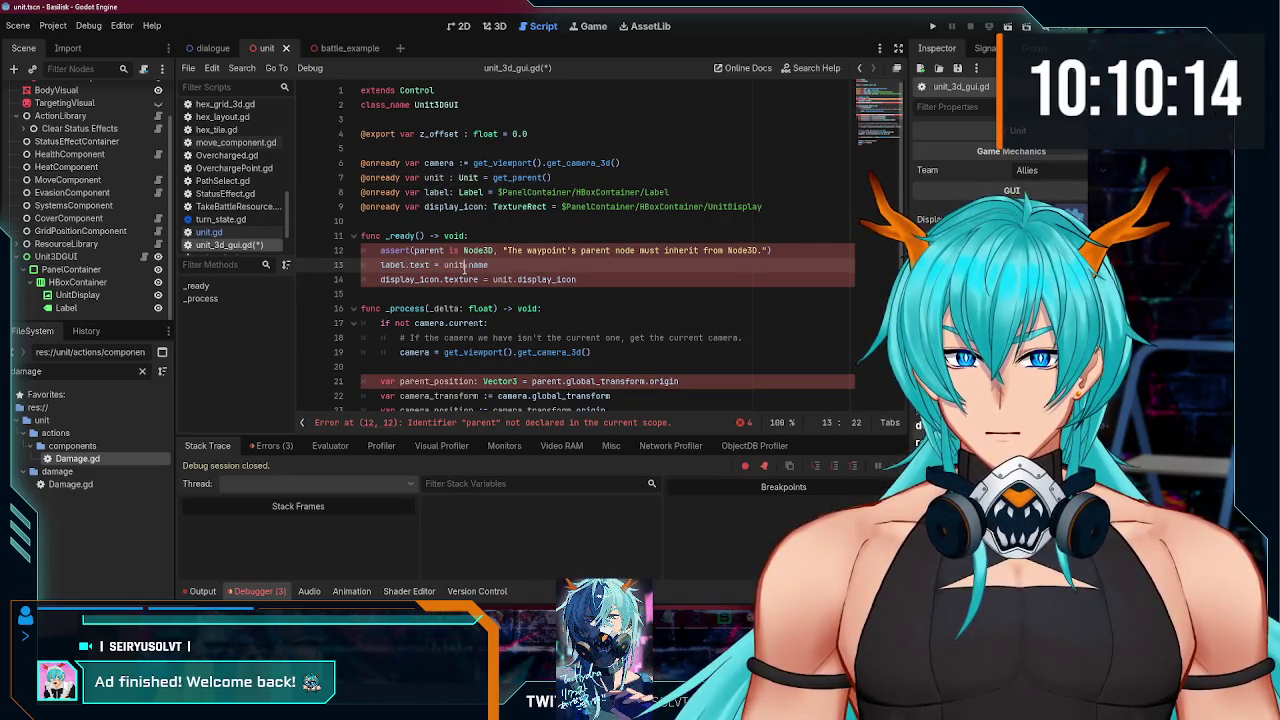
# Step: Give the unit variable the Unit type and delete the assert line
pyautogui.click(432, 250)
pyautogui.write('uni')
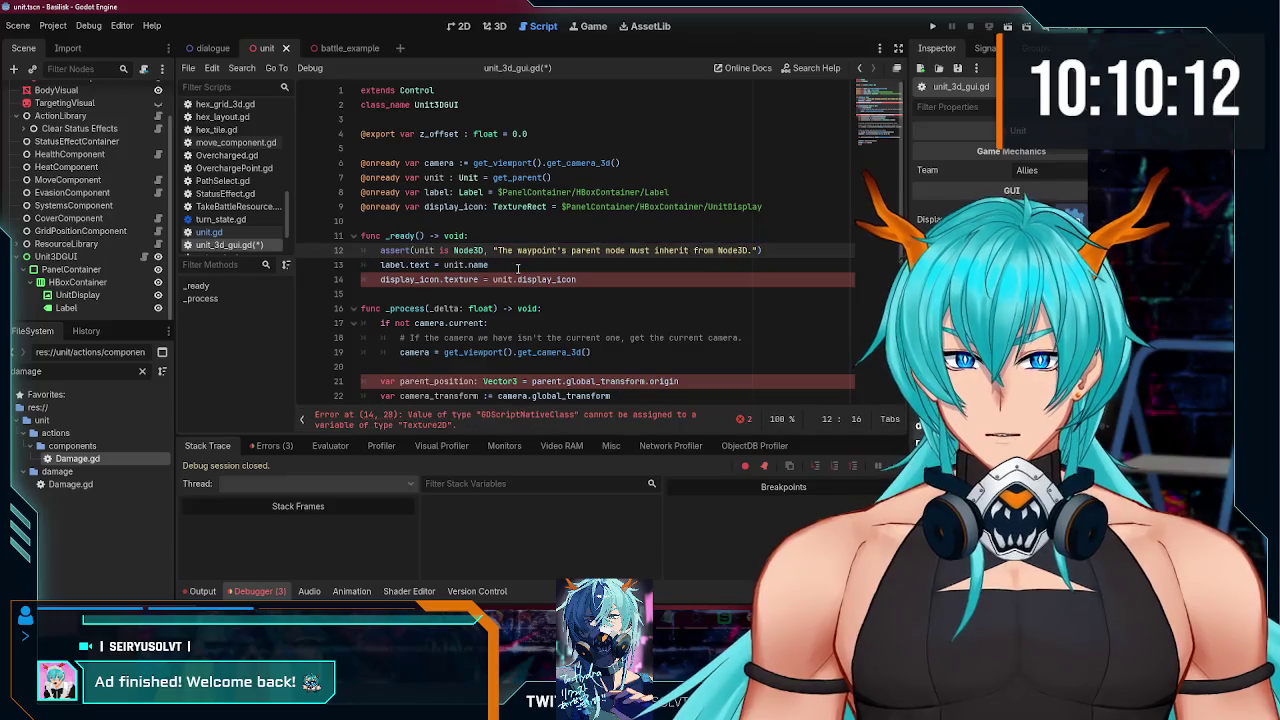
pyautogui.write('Unit')
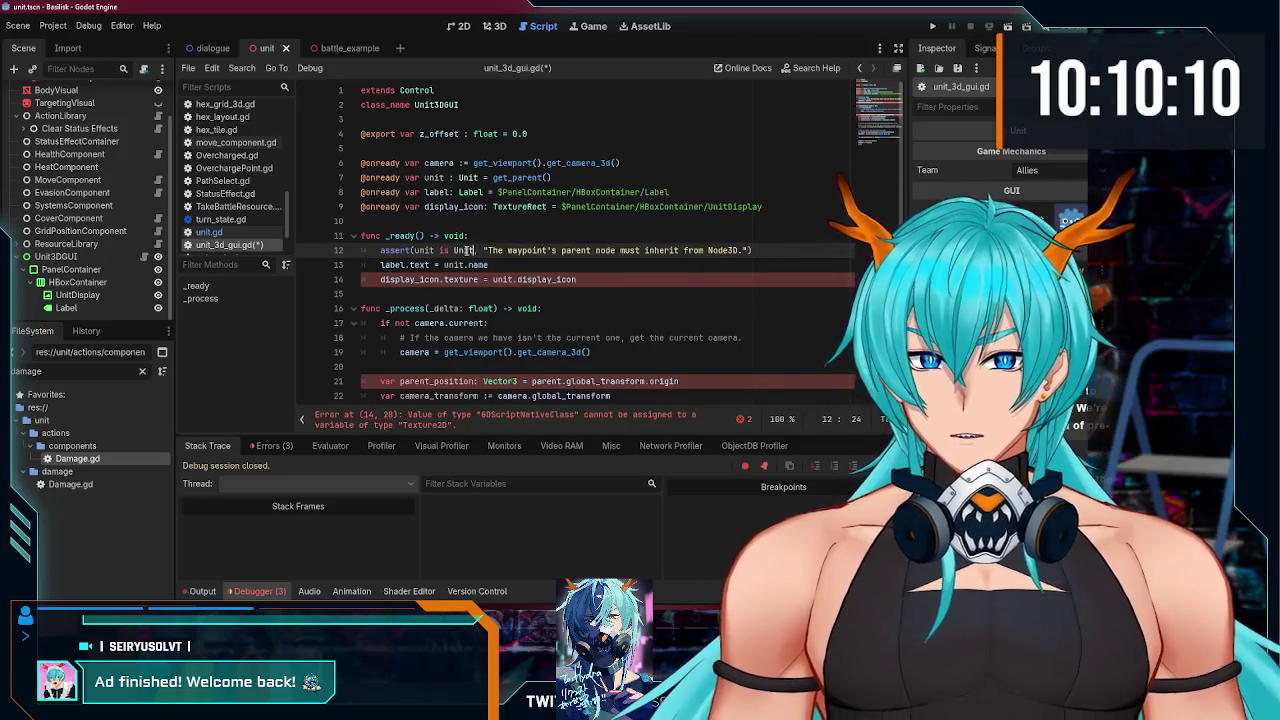
pyautogui.moveTo(781, 255); pyautogui.dragTo(362, 252)
pyautogui.press('BackSpace')
pyautogui.press('BackSpace')
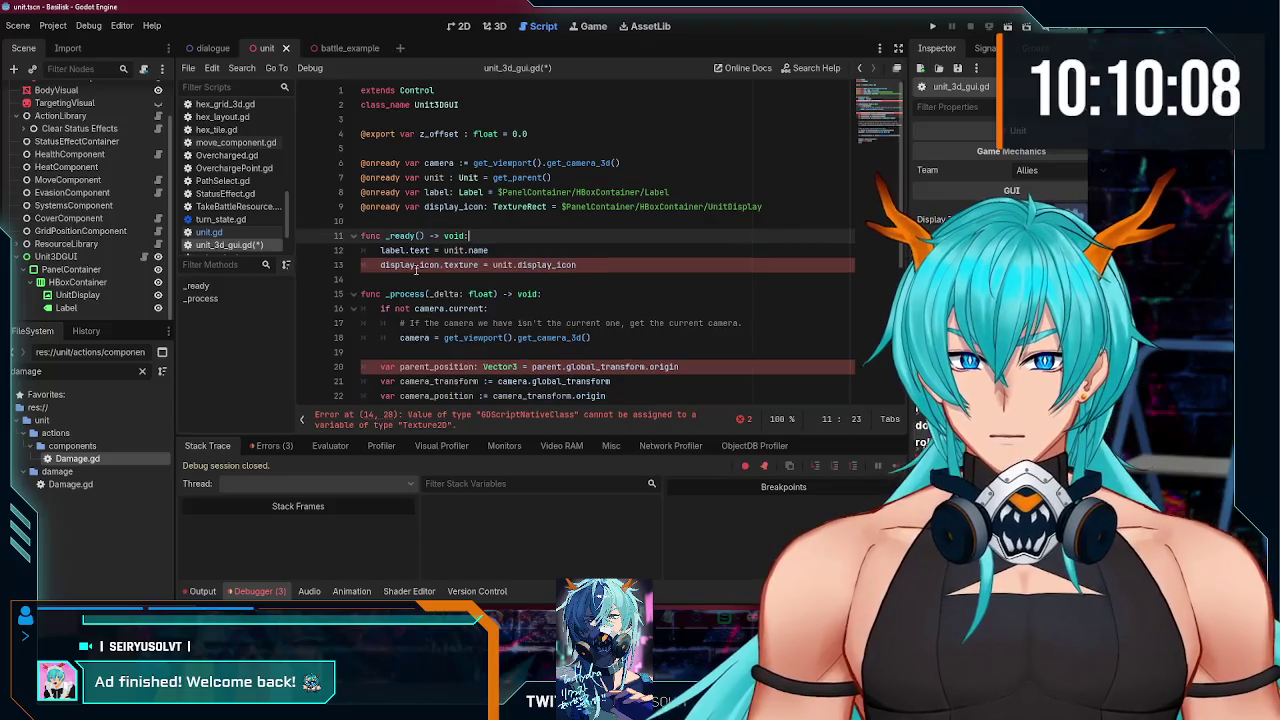
# Step: Make parent_position read from unit.global_transform and save the script
pyautogui.scroll(-1, 479, 272)
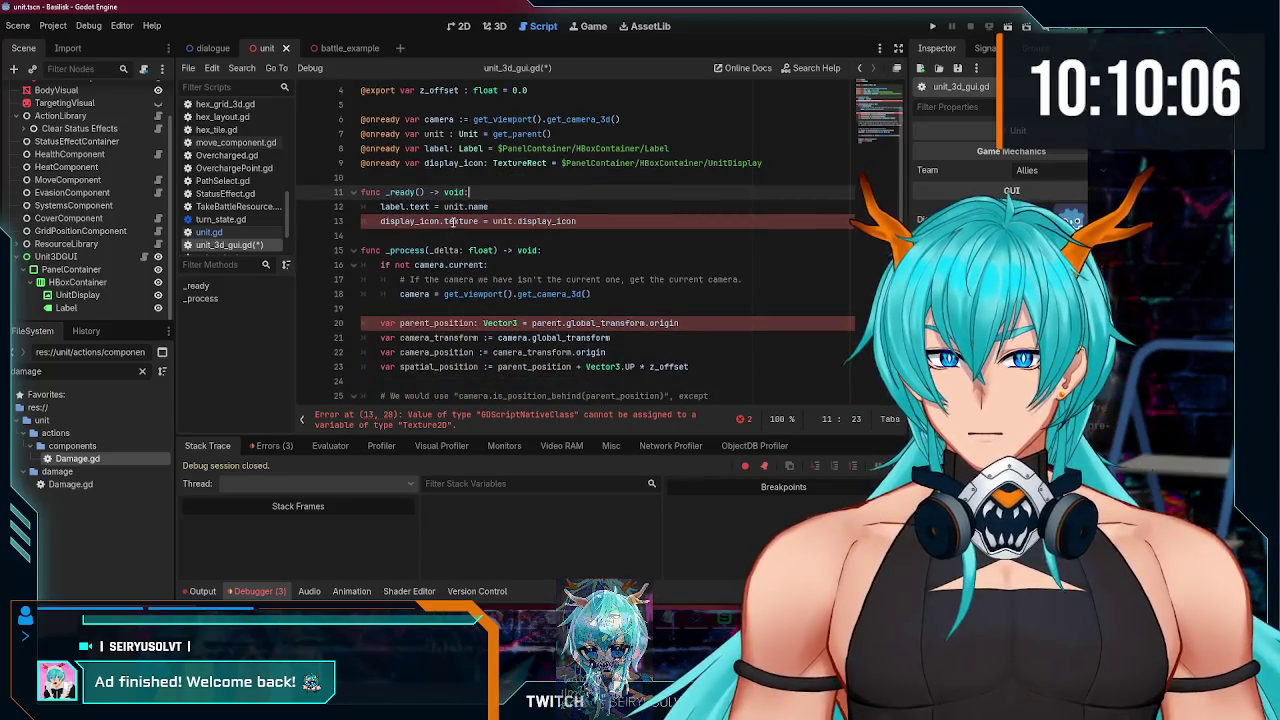
pyautogui.doubleClick(455, 221)
pyautogui.scroll(-2, 436, 272)
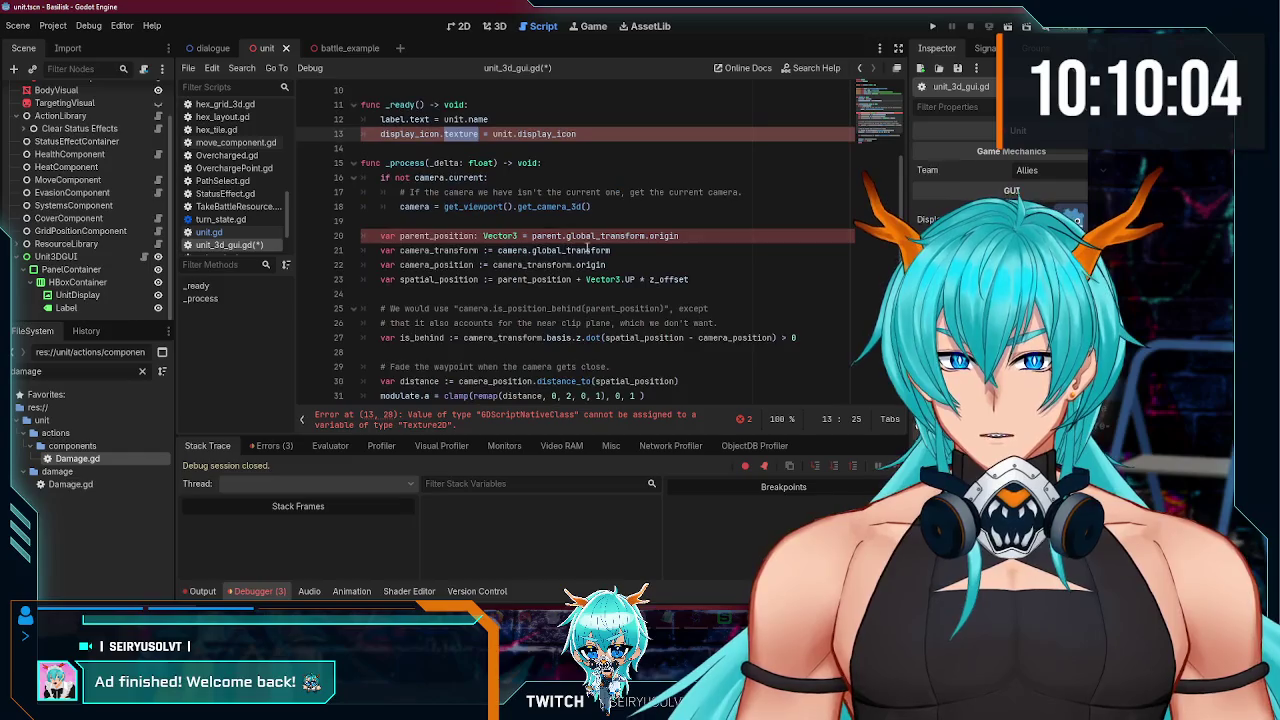
pyautogui.doubleClick(560, 236)
pyautogui.write('uni')
pyautogui.hotkey('ctrl', 's')
# Step: Jump to the remaining Texture2D assignment error and select its message text
pyautogui.scroll(-2, 558, 276)
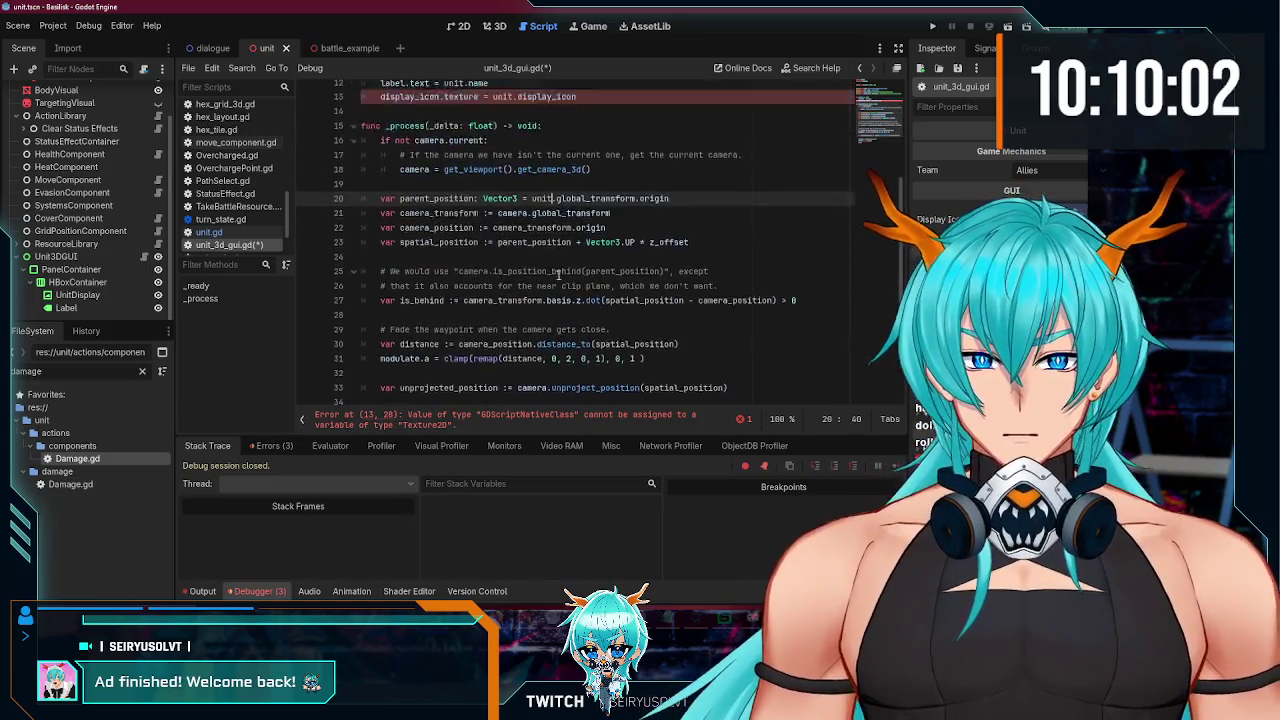
pyautogui.scroll(5, 556, 289)
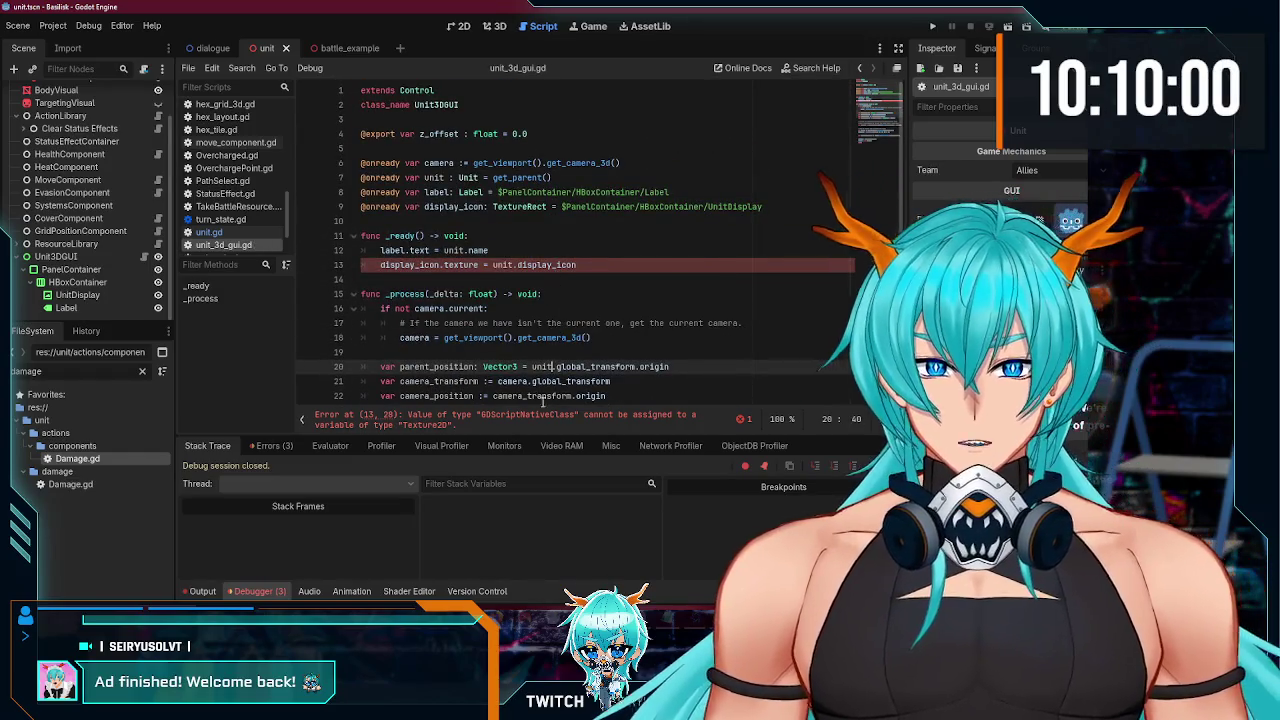
pyautogui.click(490, 420)
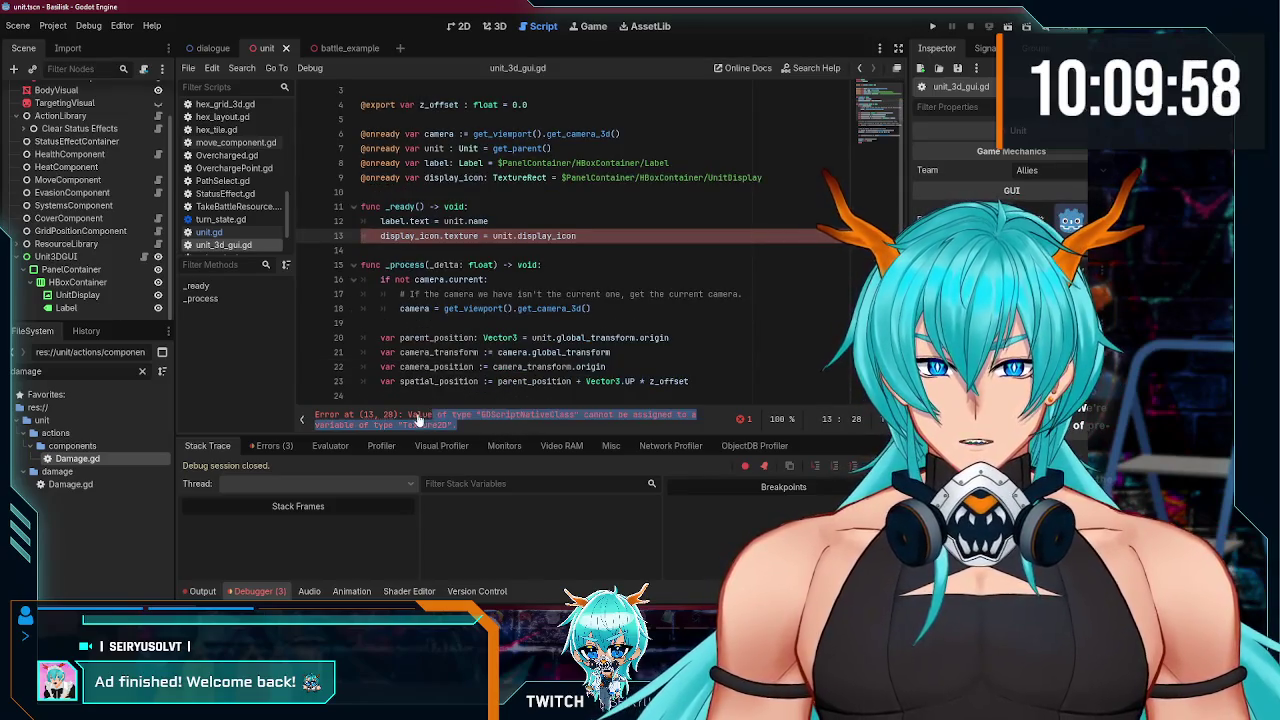
pyautogui.moveTo(475, 428); pyautogui.dragTo(342, 414)
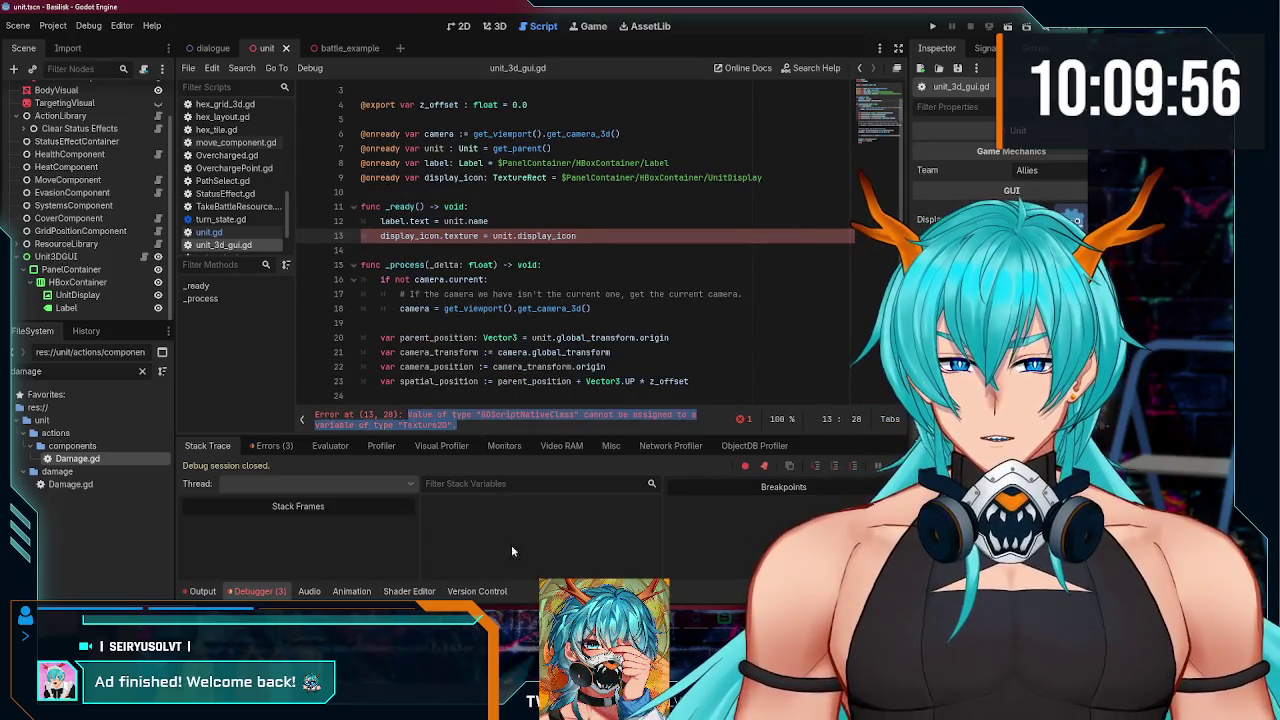
# Step: Search Brave for the copied GDScriptNativeClass-to-Texture2D error, then return to Godot
pyautogui.hotkey('ctrl', 'c')
pyautogui.hotkey('alt', 'Tab')
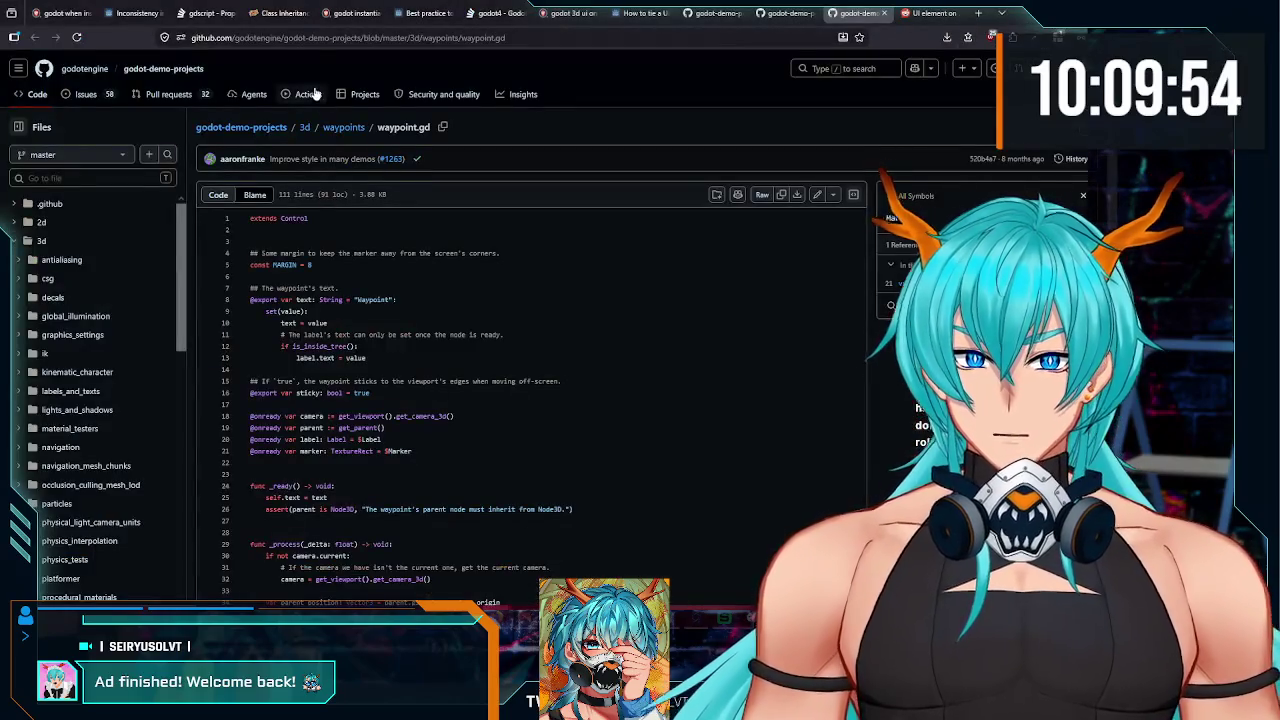
pyautogui.click(311, 38)
pyautogui.hotkey('ctrl', 'v')
pyautogui.press('Return')
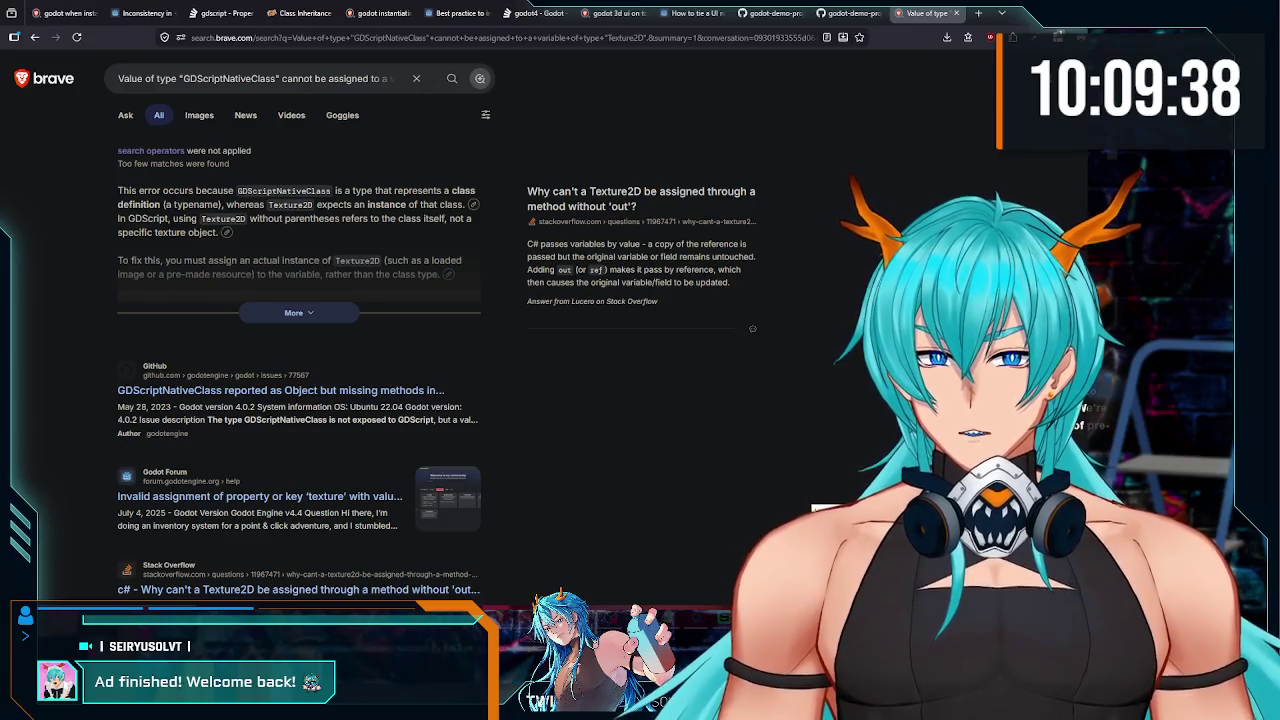
pyautogui.hotkey('alt', 'Tab')
pyautogui.scroll(2, 62, 182)
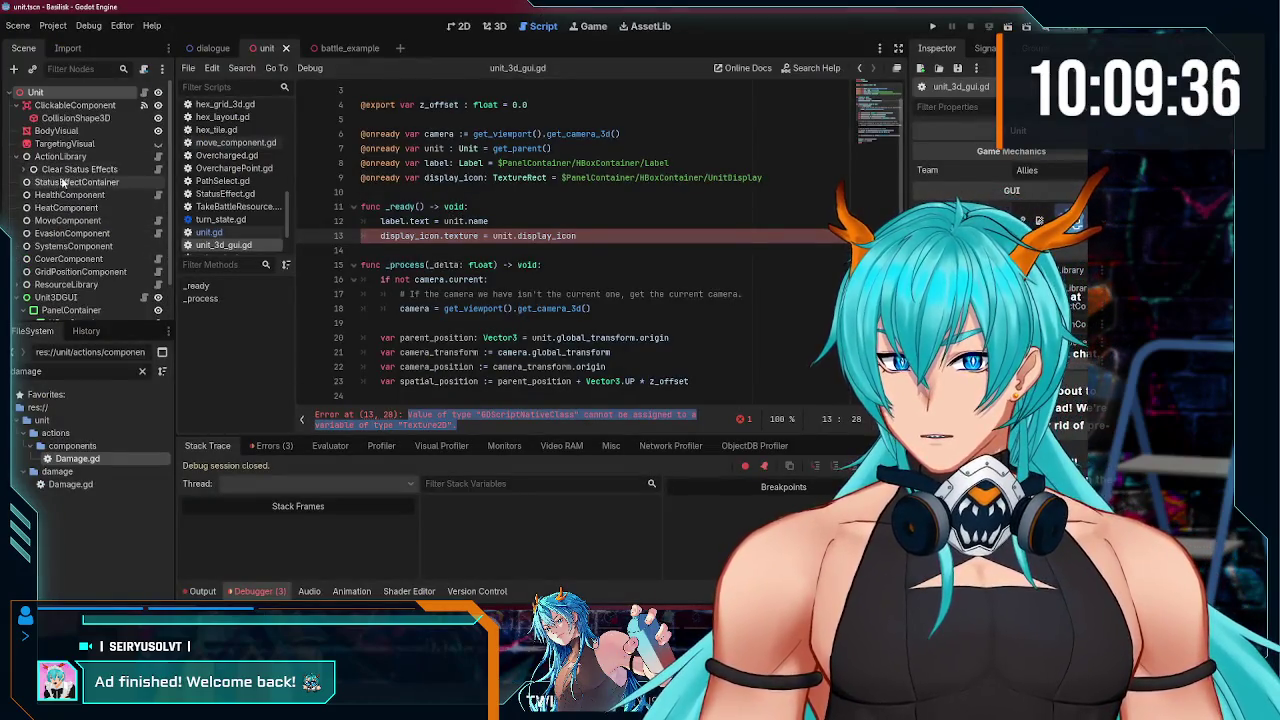
pyautogui.click(144, 93)
pyautogui.click(566, 240)
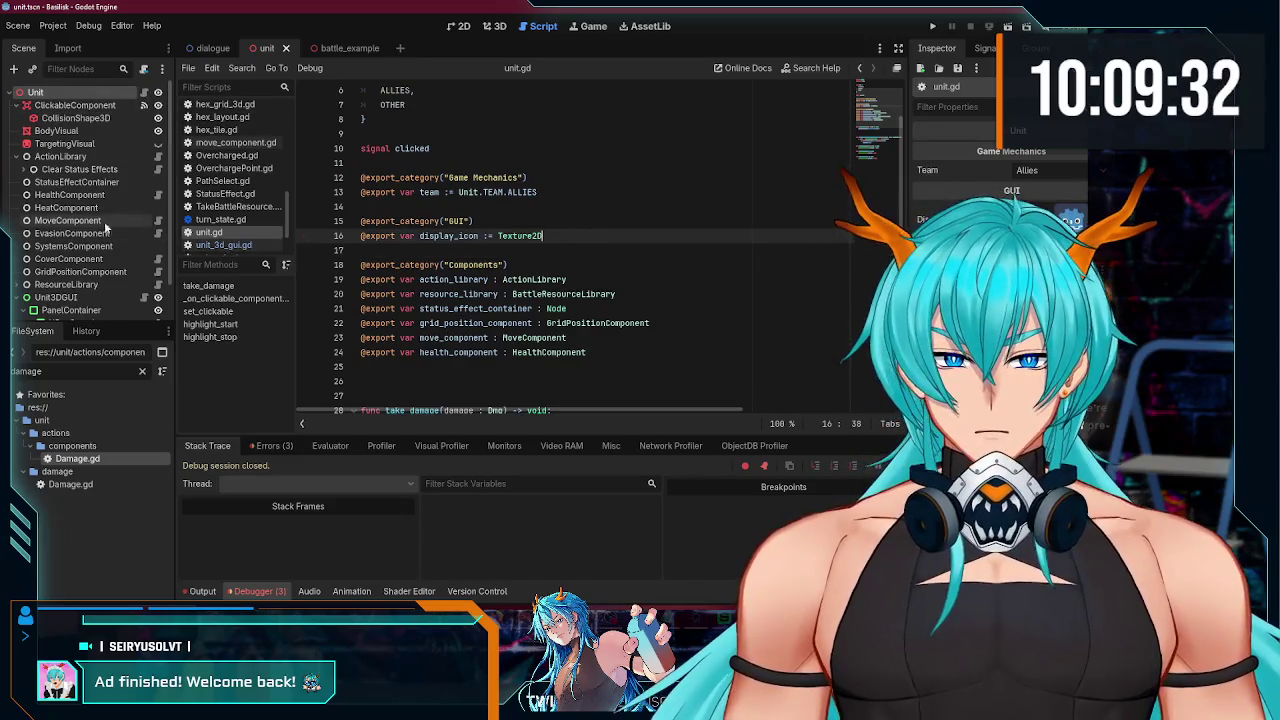
pyautogui.scroll(-1, 130, 260)
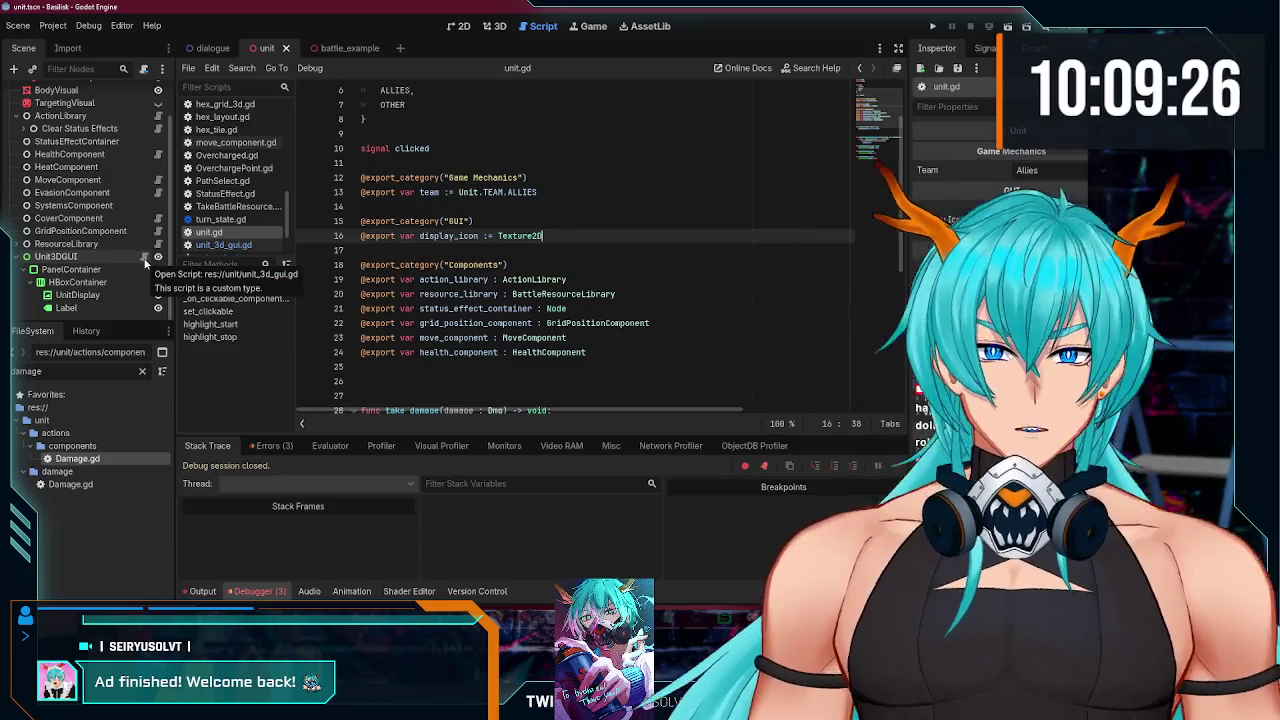
pyautogui.click(145, 258)
pyautogui.scroll(-2, 500, 242)
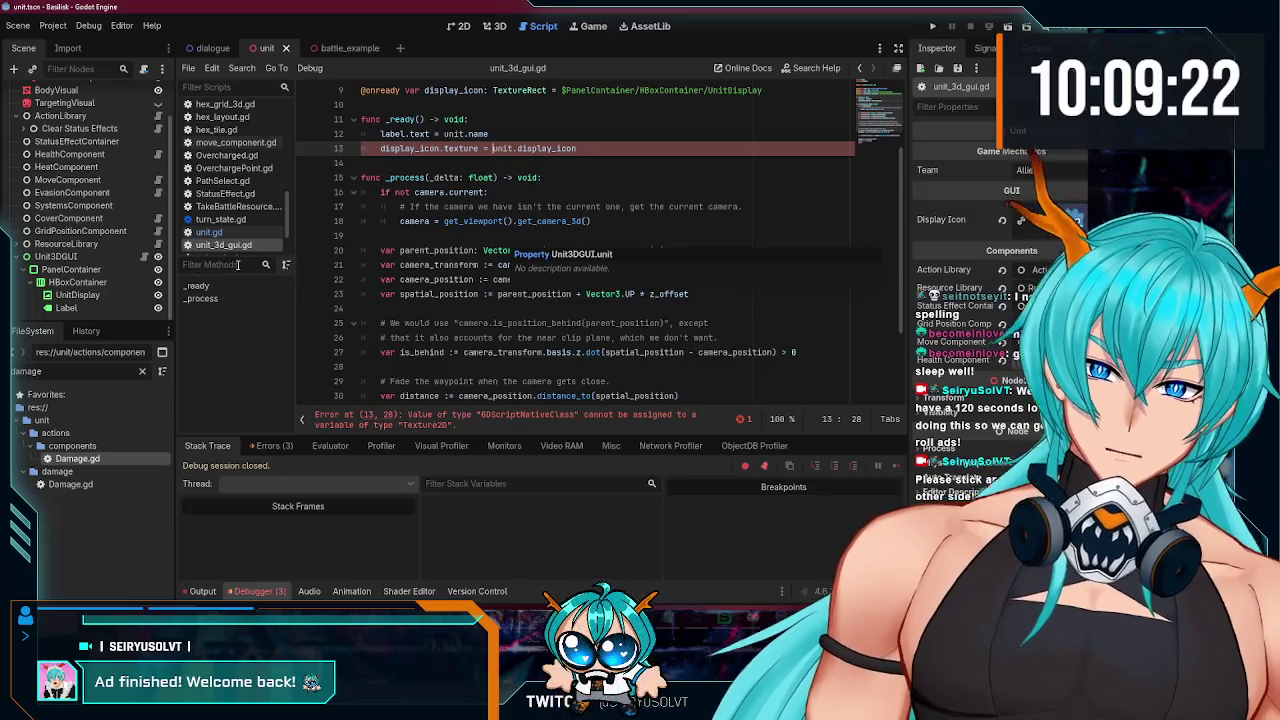
pyautogui.scroll(3, 470, 293)
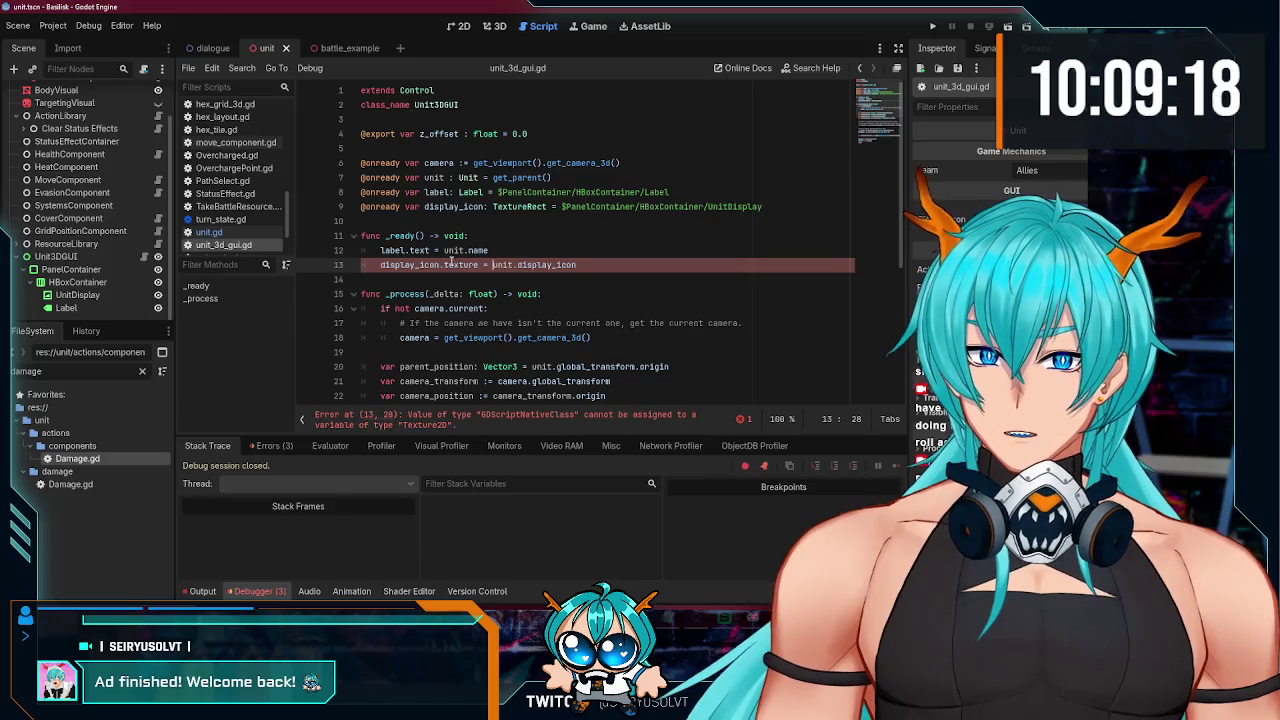
pyautogui.click(80, 295)
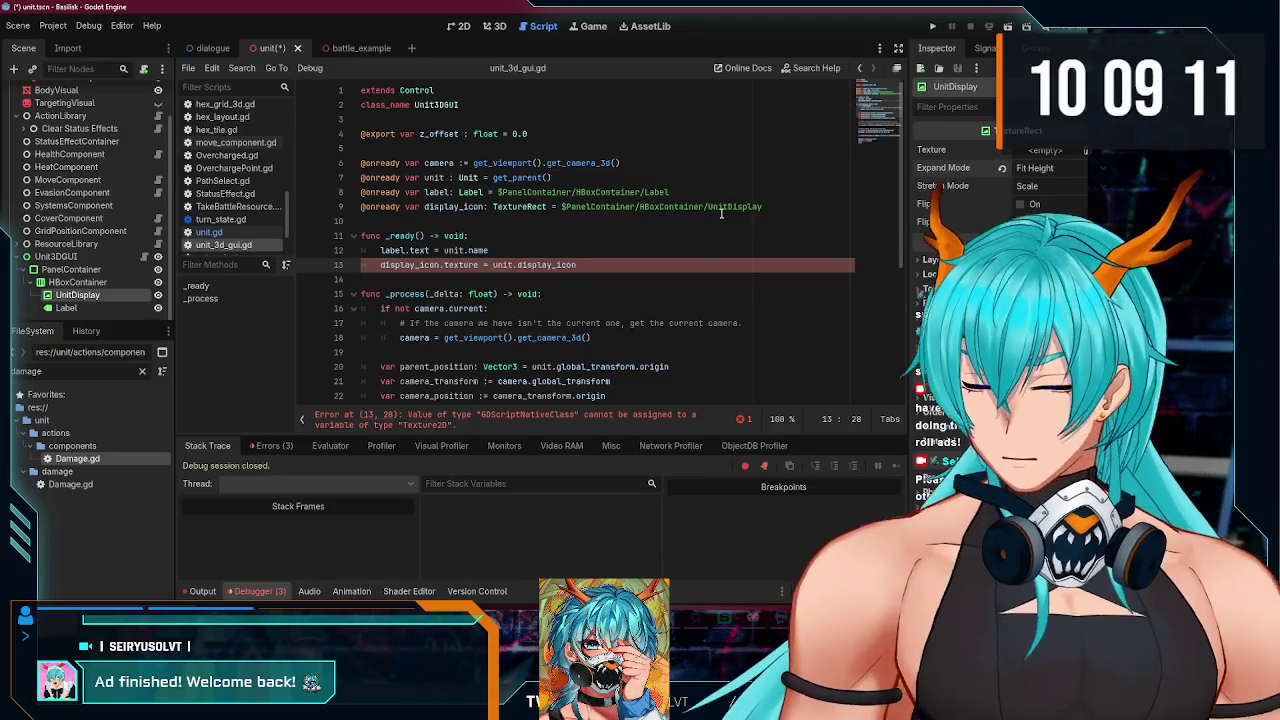
# Step: Give UnitDisplay Keep Aspect stretch mode and the Godot icon as its texture
pyautogui.hotkey('ctrl', 's')
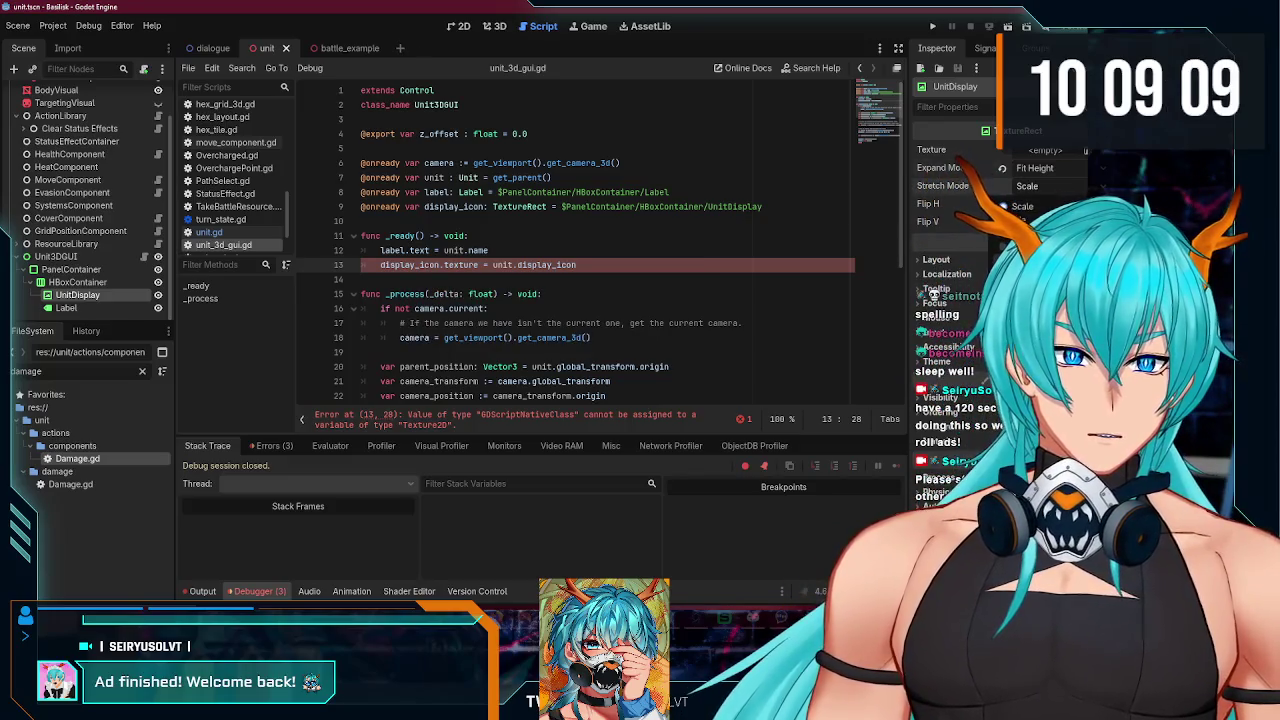
pyautogui.click(1040, 294)
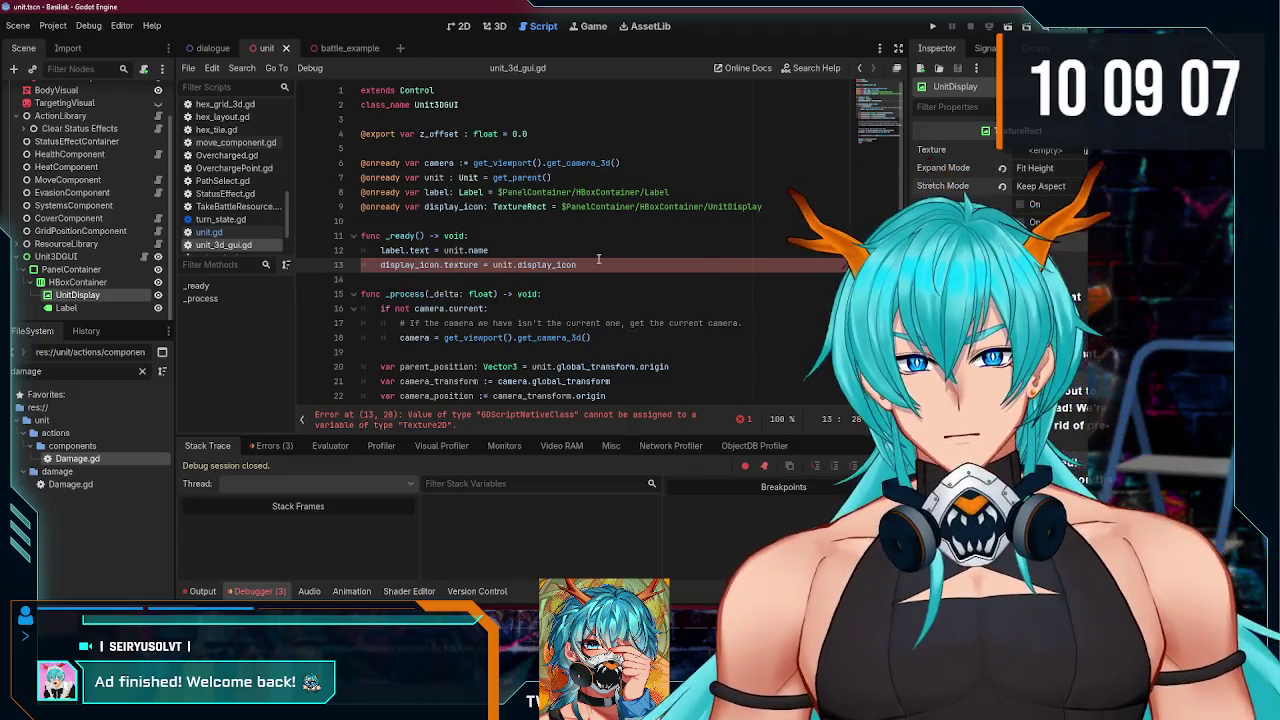
pyautogui.press('End')
pyautogui.scroll(-1, 452, 235)
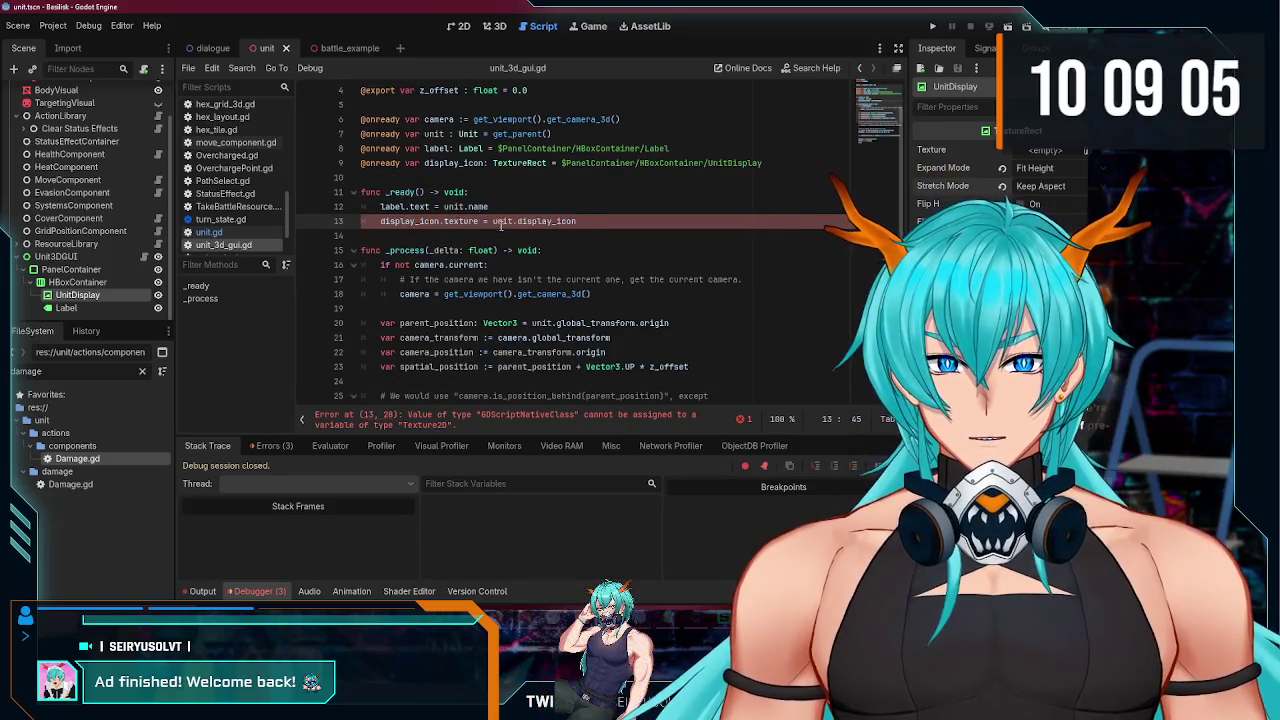
pyautogui.scroll(1, 500, 221)
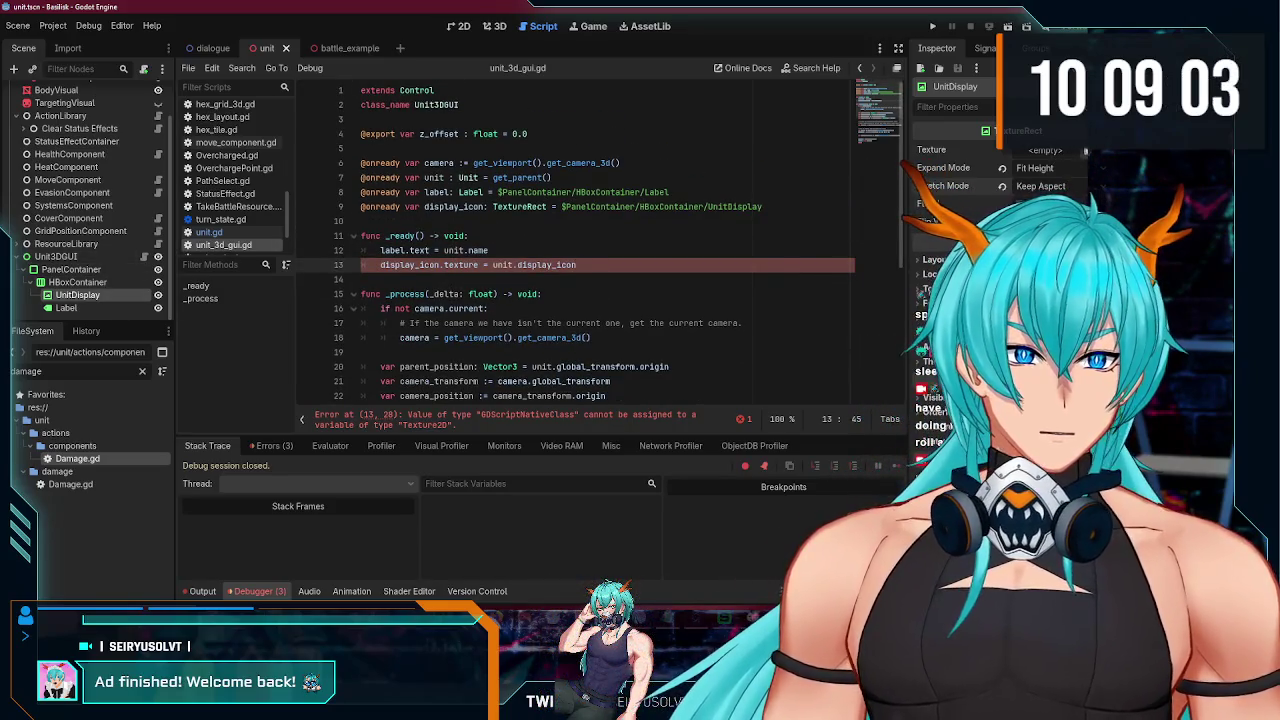
pyautogui.click(1085, 152)
pyautogui.doubleClick(371, 242)
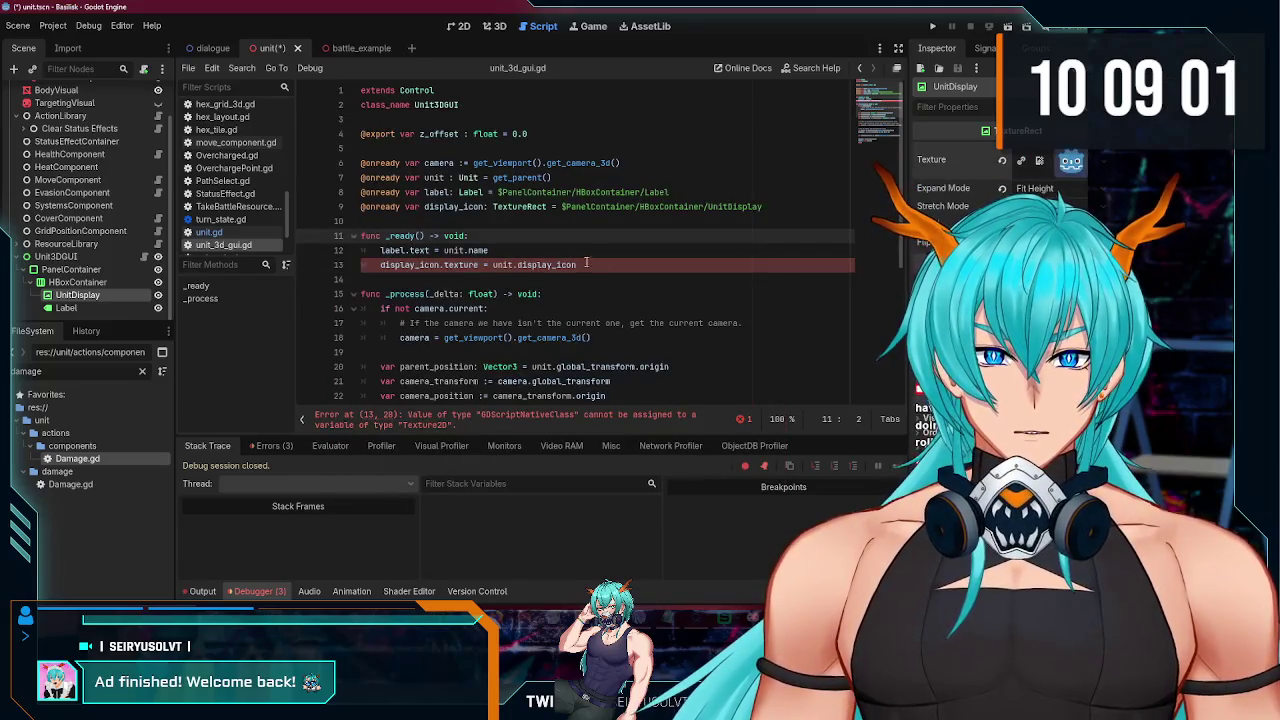
# Step: Delete the display_icon assignment line from _ready, then test-run the project
pyautogui.click(664, 249)
pyautogui.keyDown('shift'); pyautogui.click(576, 264); pyautogui.keyUp('shift')
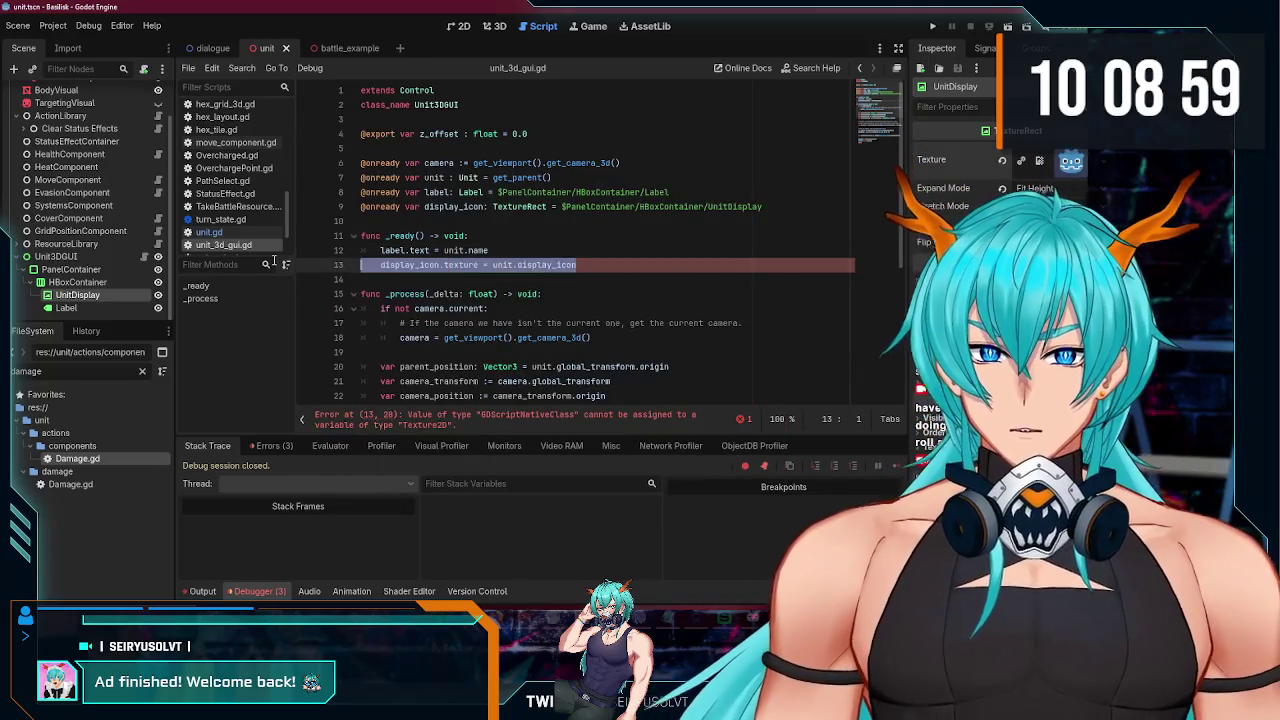
pyautogui.press('BackSpace')
pyautogui.press('F5')
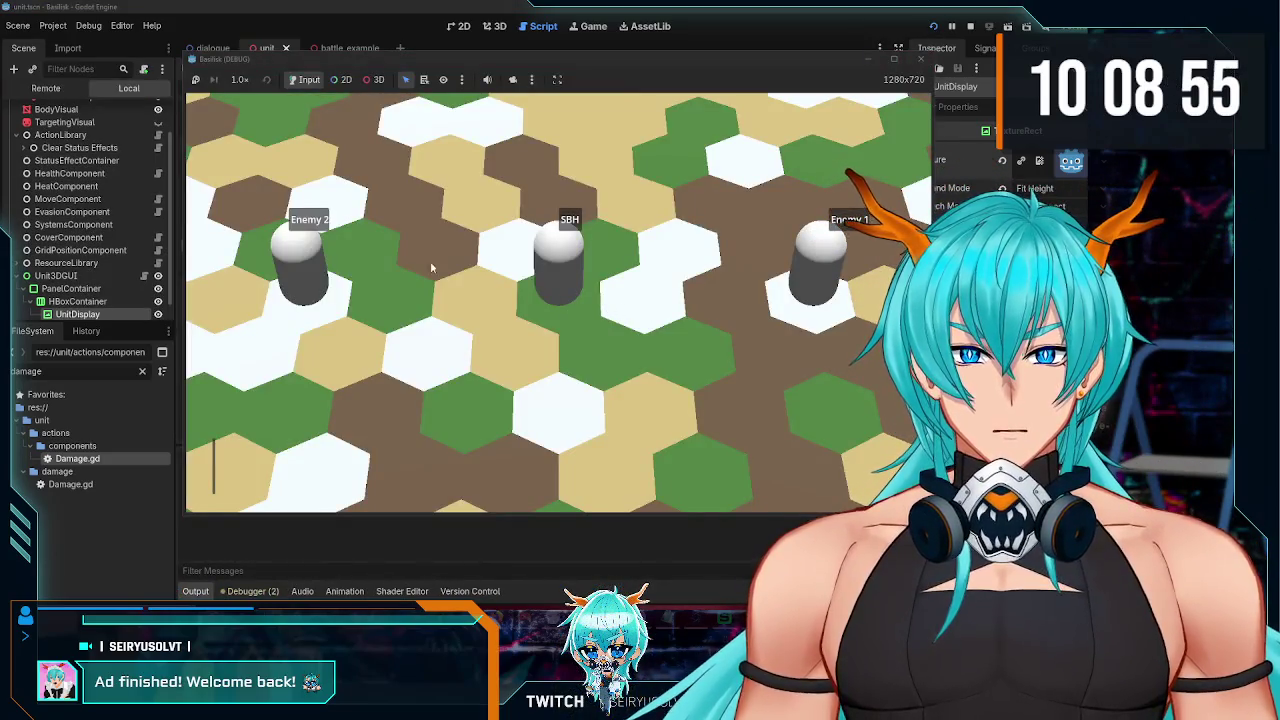
pyautogui.click(920, 58)
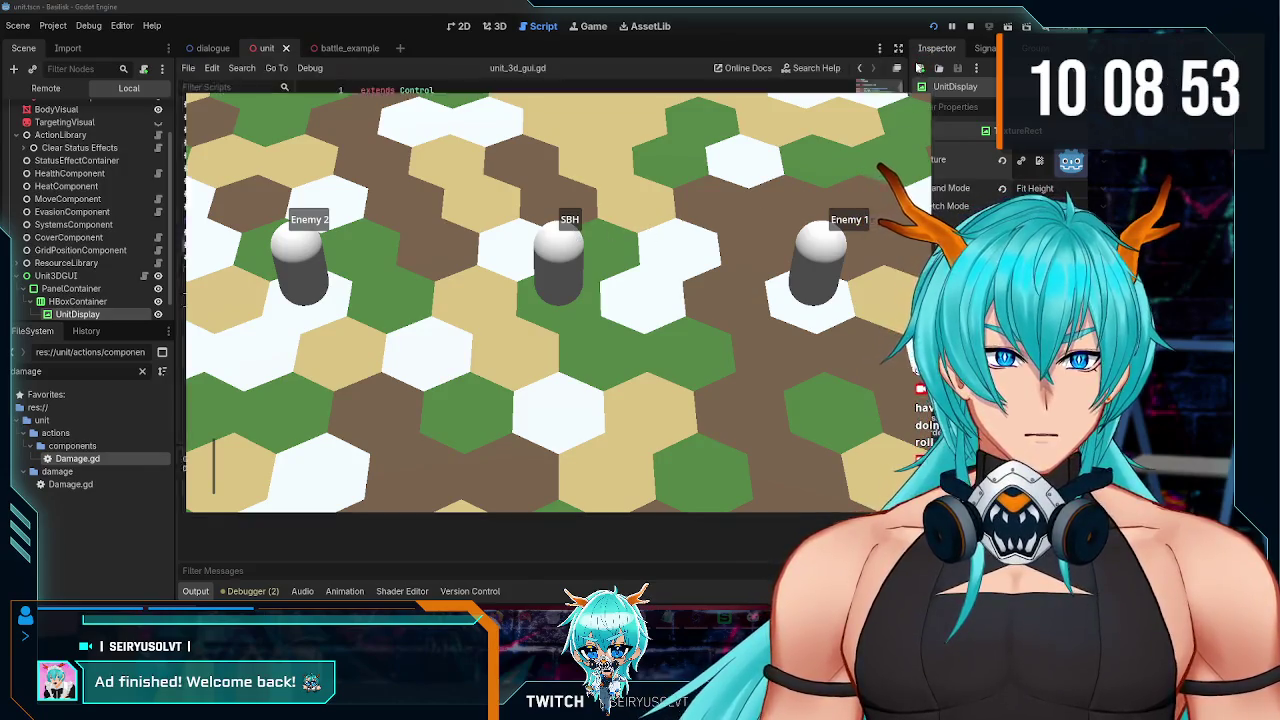
pyautogui.click(472, 27)
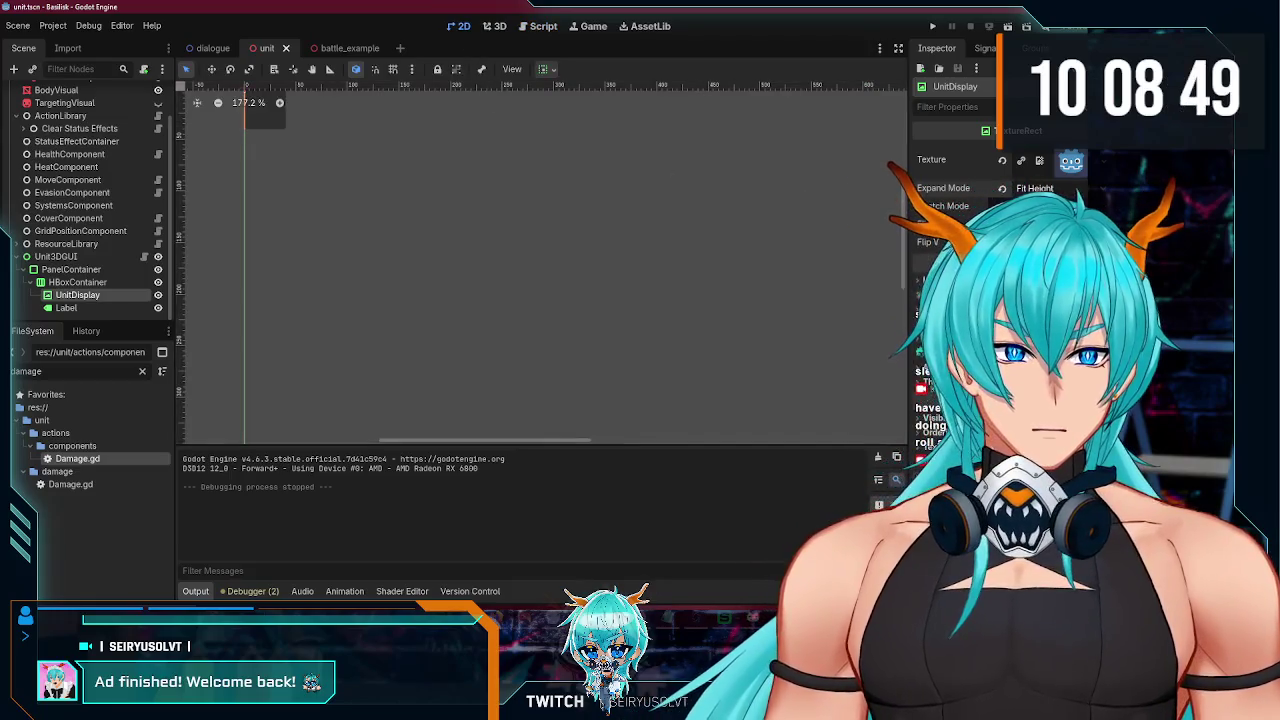
# Step: Set UnitDisplay's Expand Mode to Fit Width and run the project to check the icons
pyautogui.click(1040, 245)
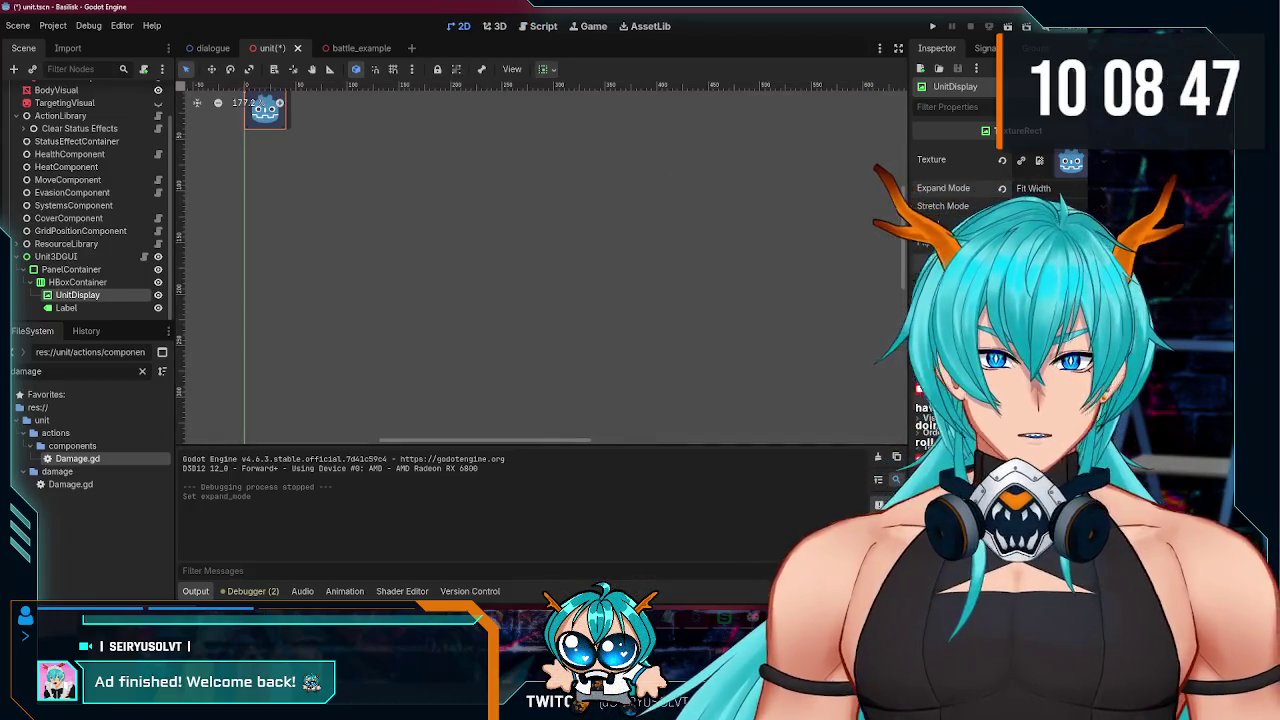
pyautogui.click(930, 27)
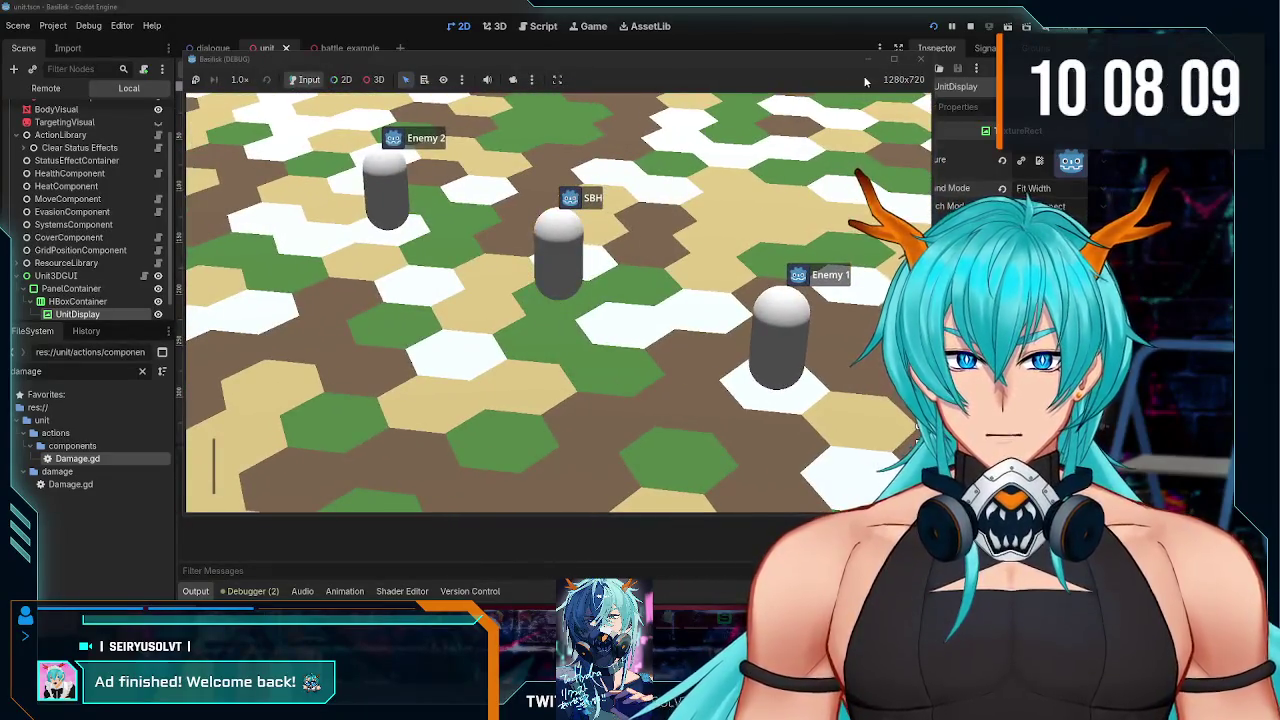
# Step: Close the running game, frame the icon panel in the 2D view, and select and collapse PanelContainer
pyautogui.click(922, 60)
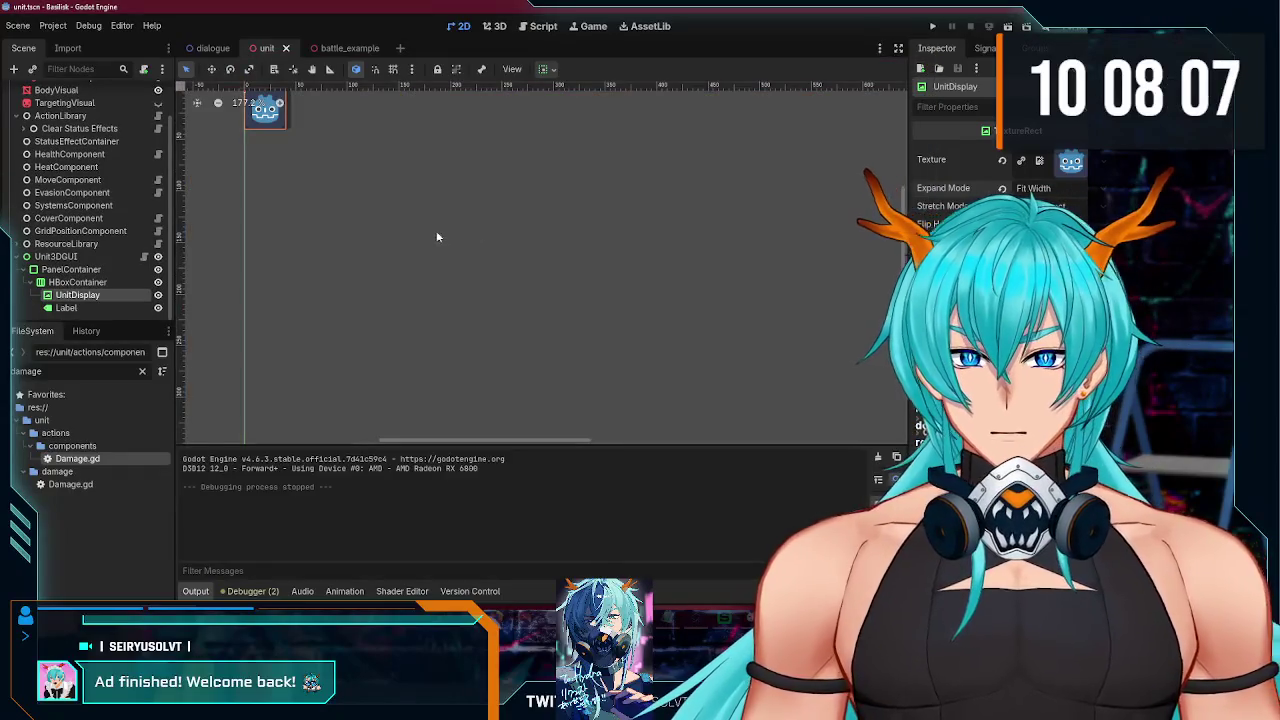
pyautogui.scroll(-1, 414, 246)
pyautogui.rightClick(368, 199)
pyautogui.click(314, 229)
pyautogui.moveTo(337, 176); pyautogui.dragTo(327, 209)
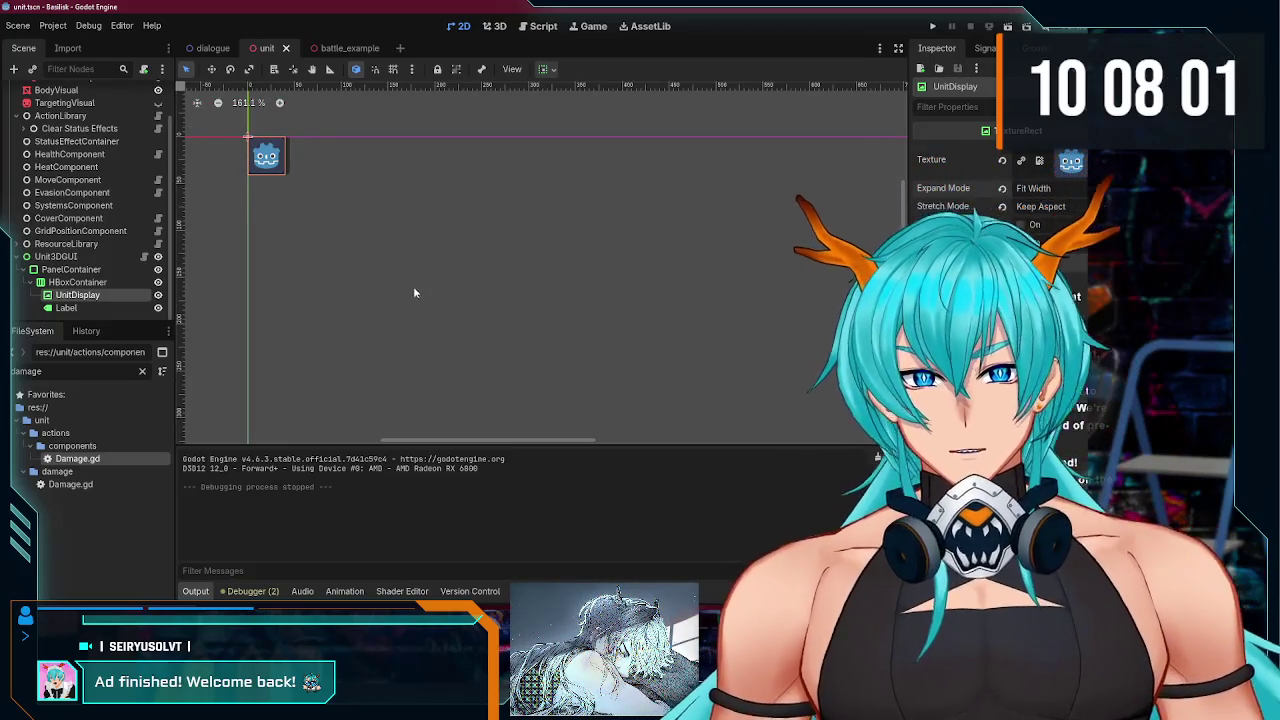
pyautogui.click(97, 271)
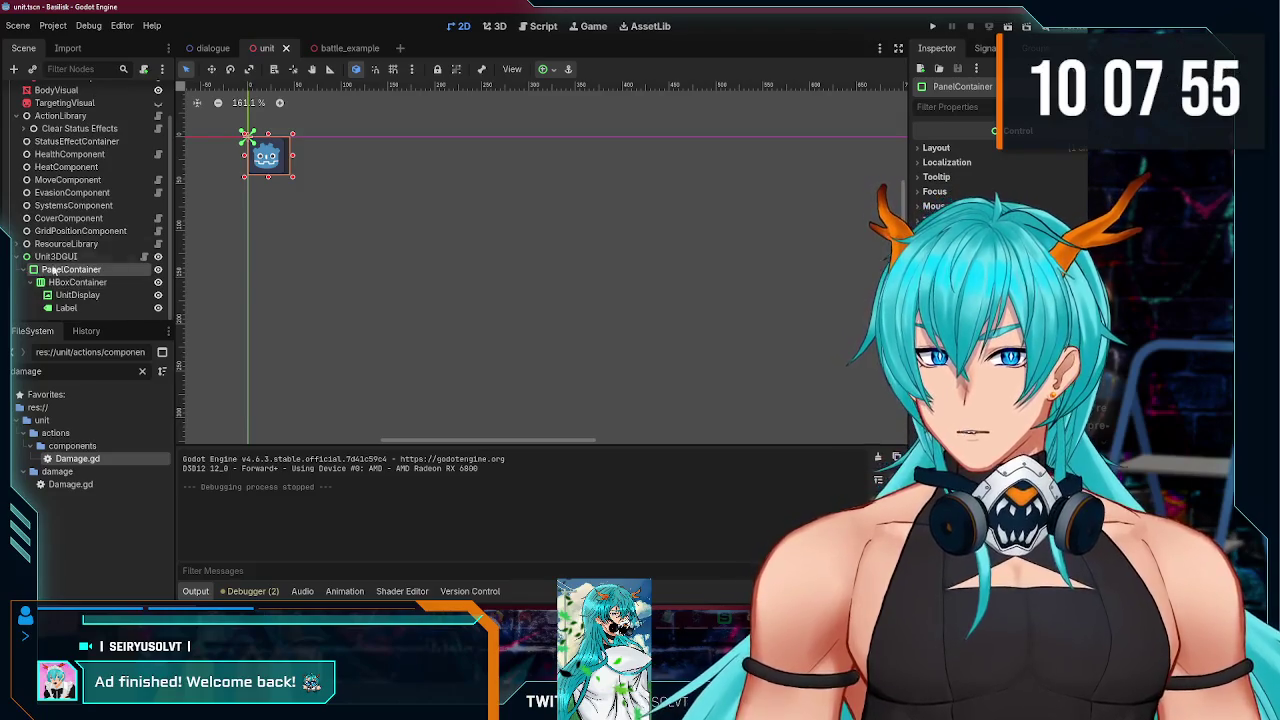
pyautogui.click(28, 271)
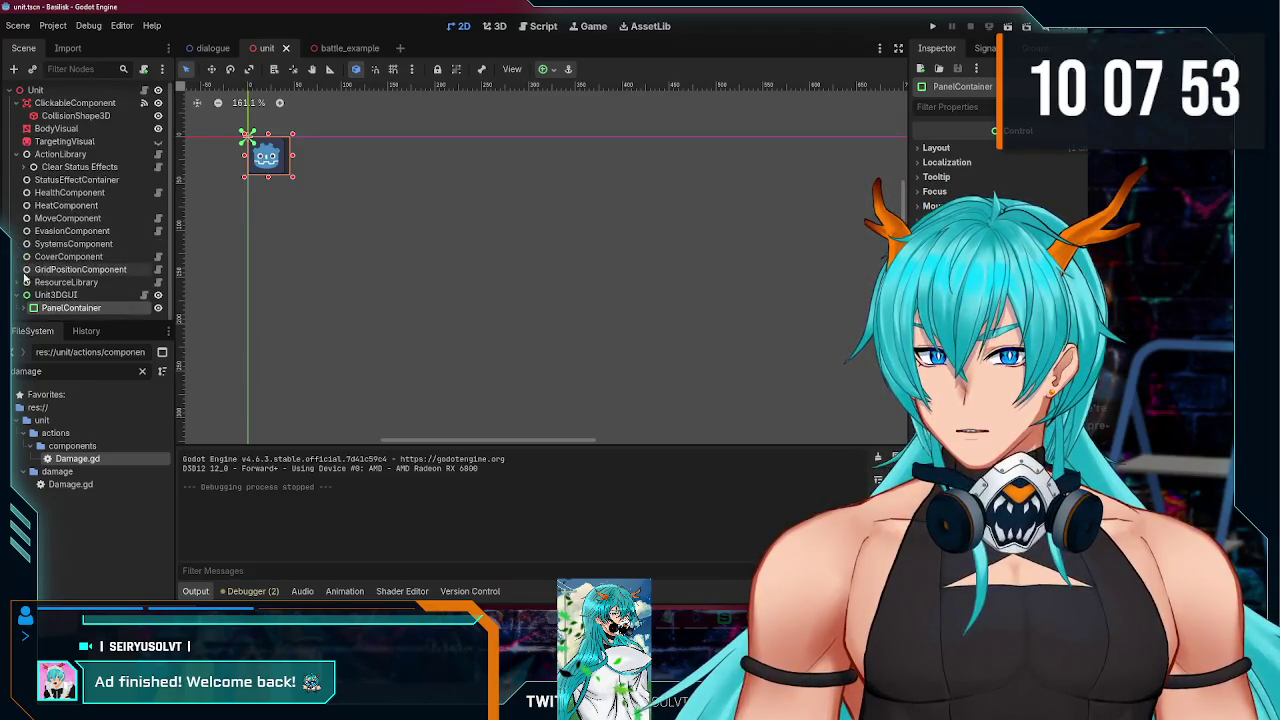
# Step: Add a VBoxContainer child node under Unit3DGUI
pyautogui.rightClick(66, 296)
pyautogui.click(110, 310)
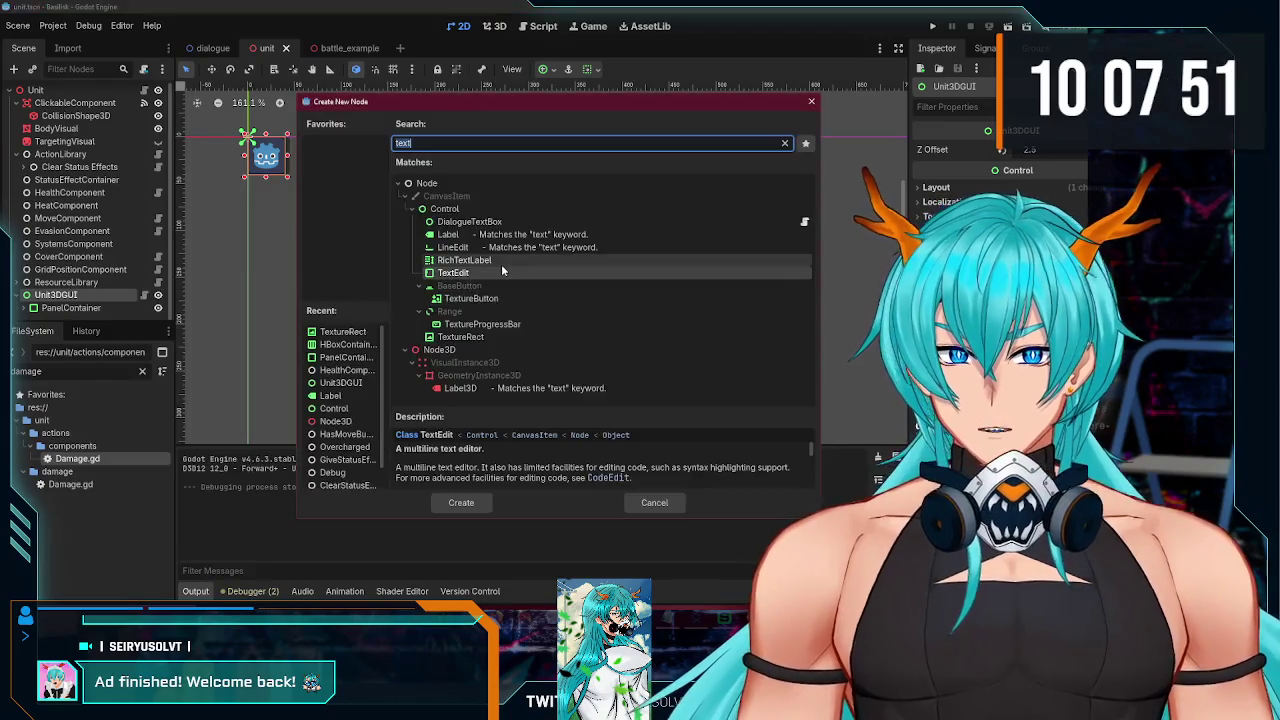
pyautogui.press('BackSpace')
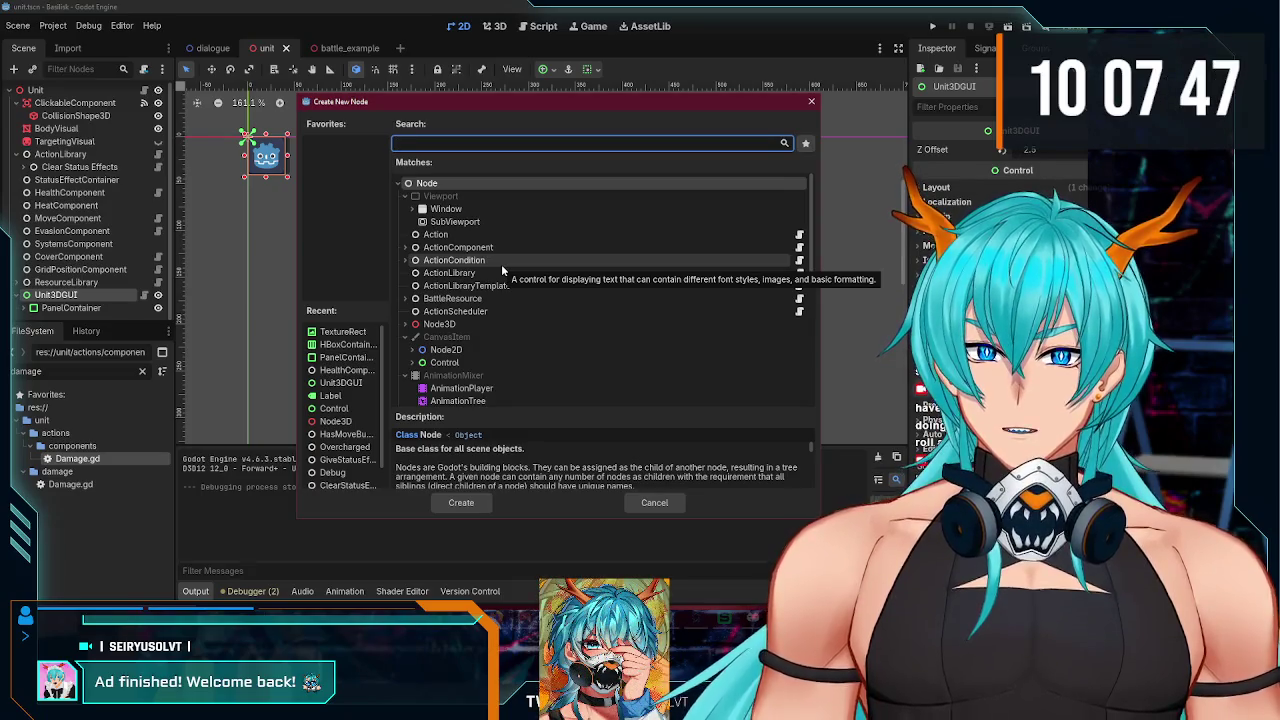
pyautogui.write('v')
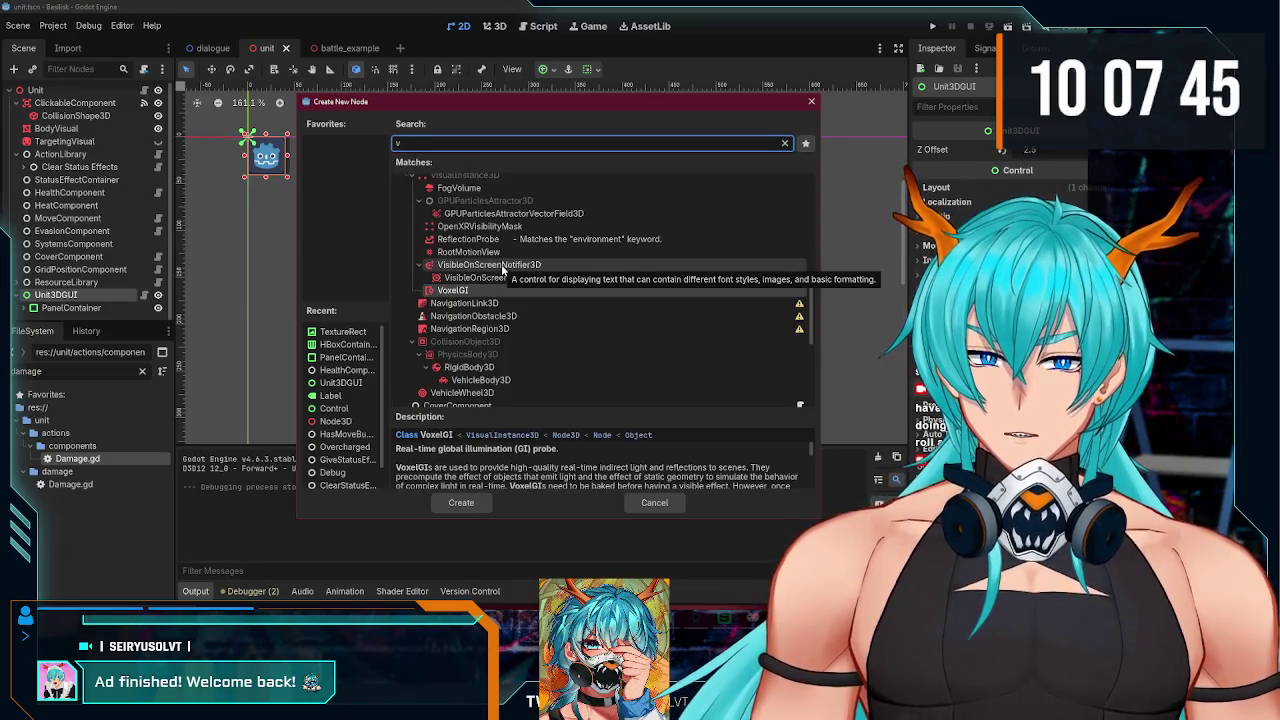
pyautogui.write('bo')
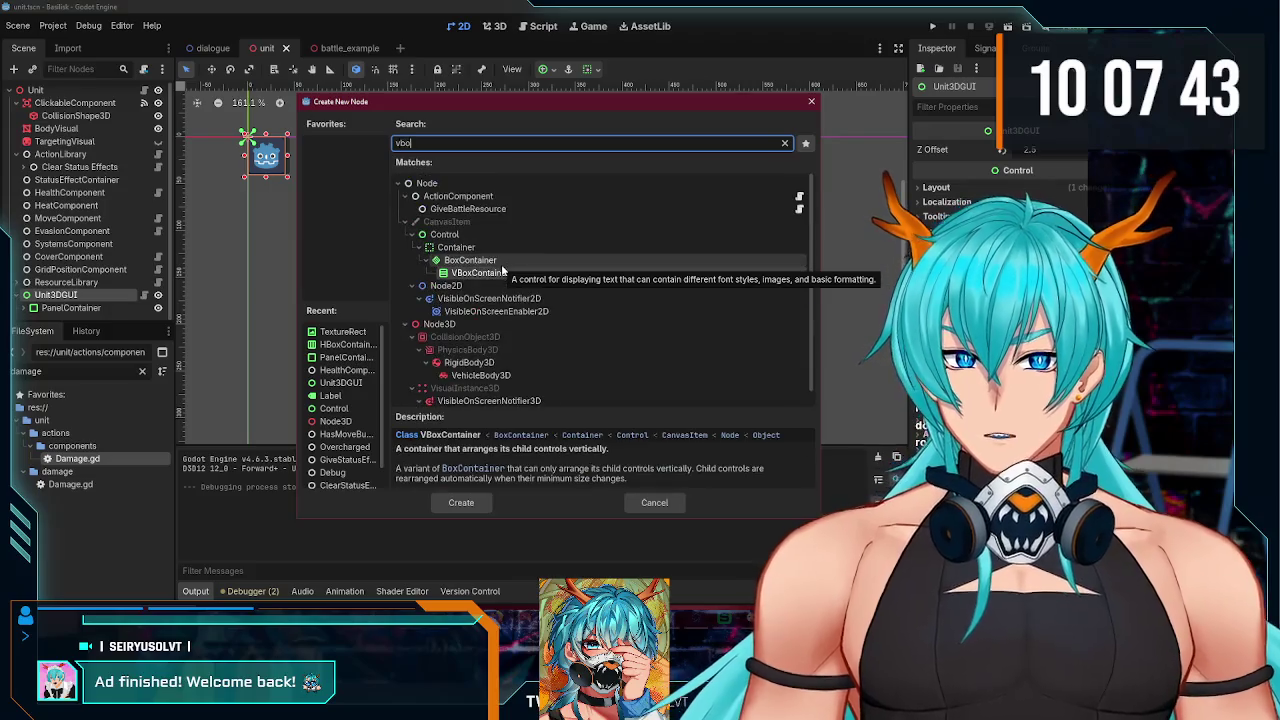
pyautogui.doubleClick(500, 272)
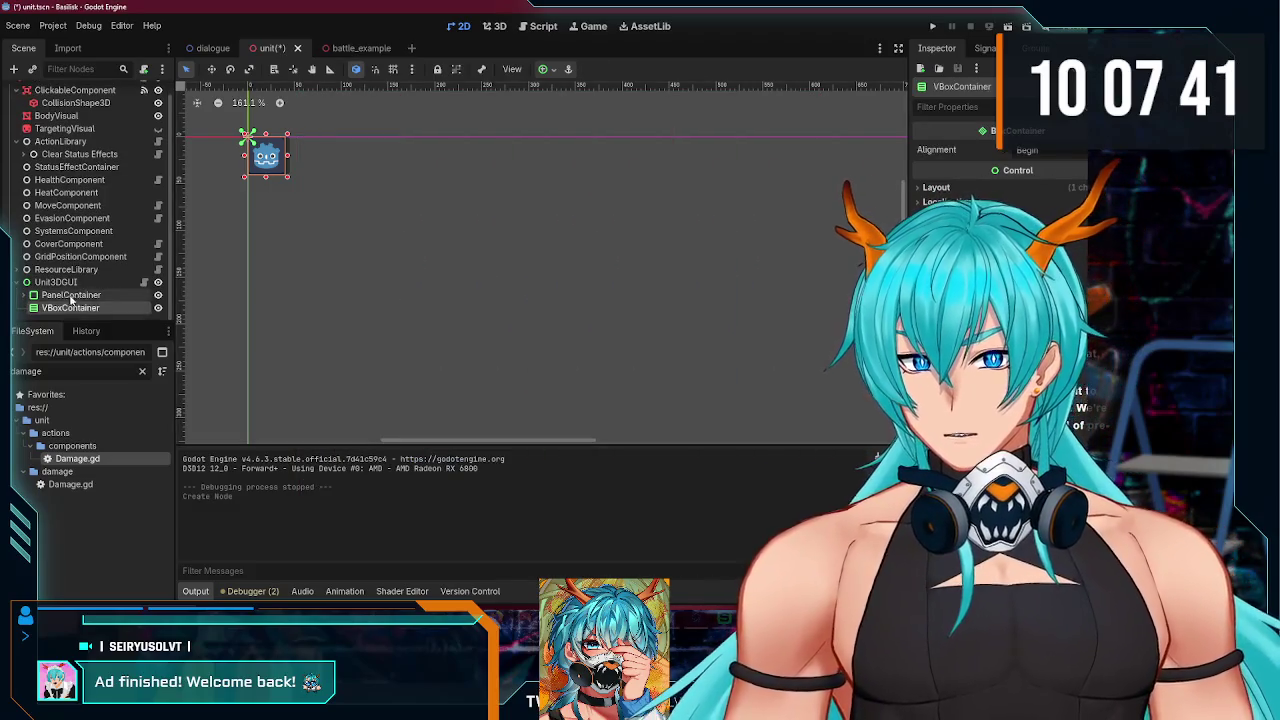
# Step: Move PanelContainer inside the new VBoxContainer
pyautogui.moveTo(72, 293); pyautogui.dragTo(94, 310)
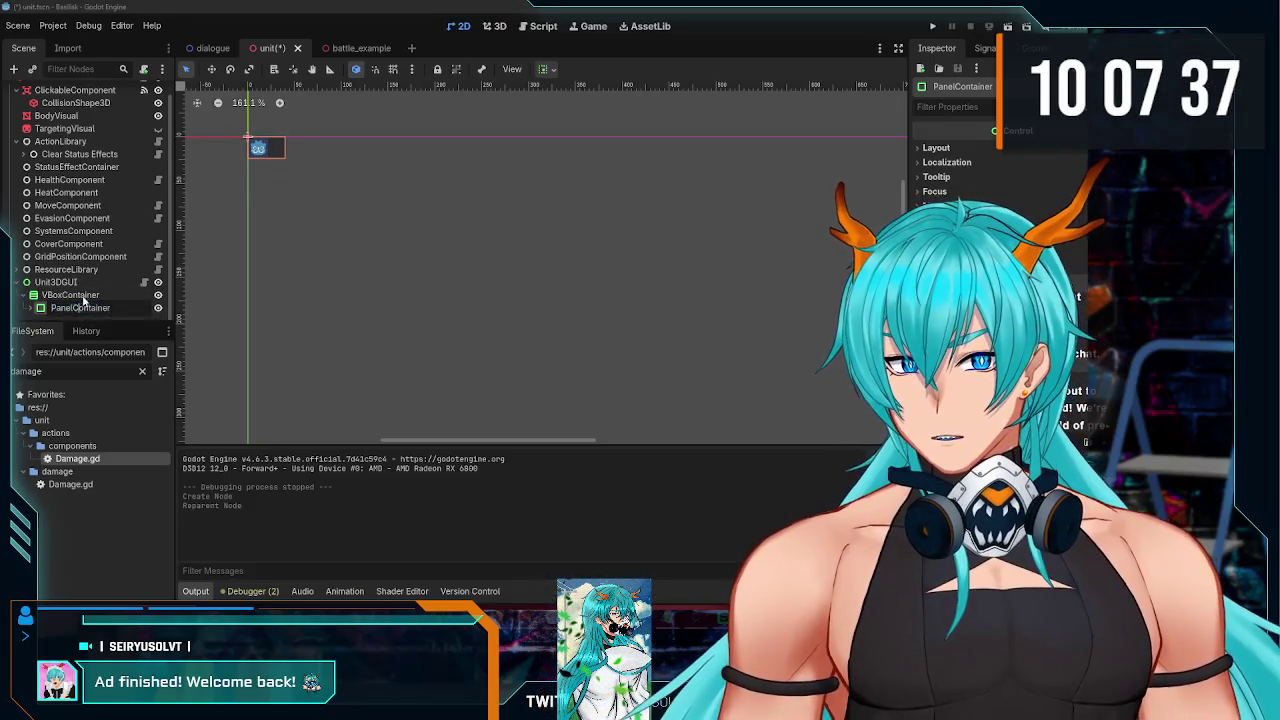
pyautogui.click(112, 298)
pyautogui.click(113, 309)
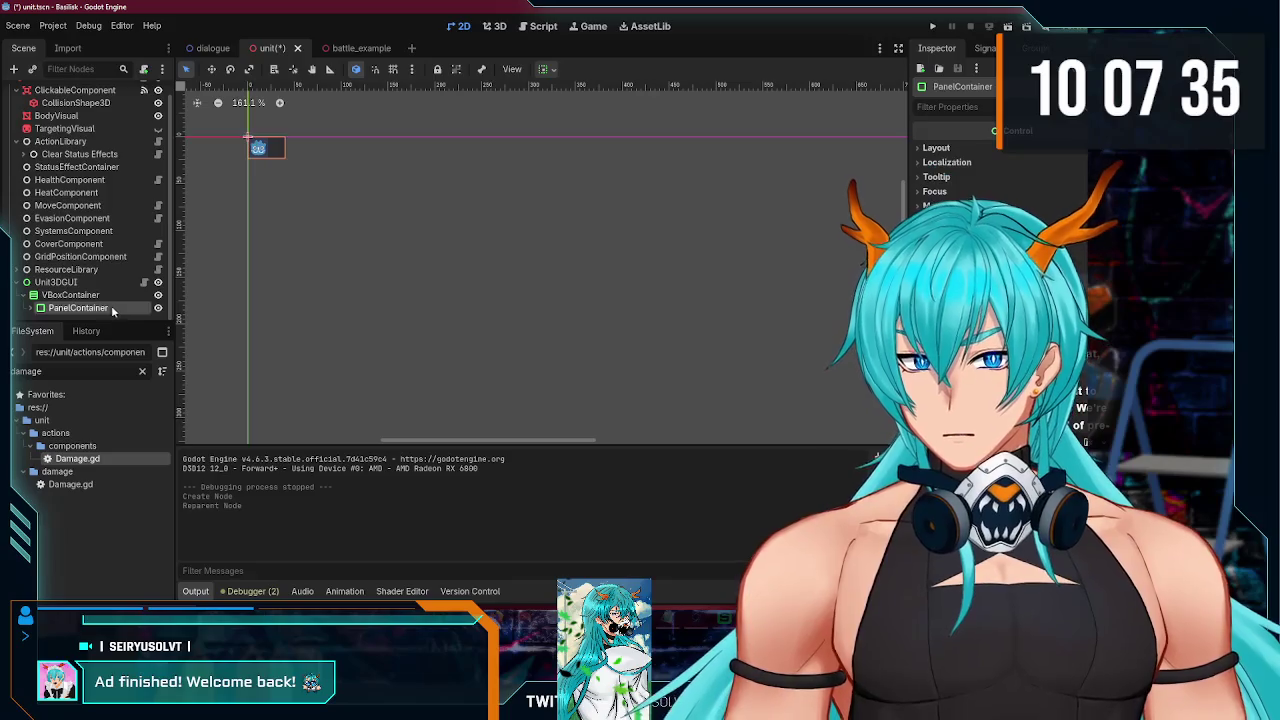
# Step: Add a PanelContainer under VBoxContainer and rename it HealthGUI
pyautogui.rightClick(50, 297)
pyautogui.click(226, 297)
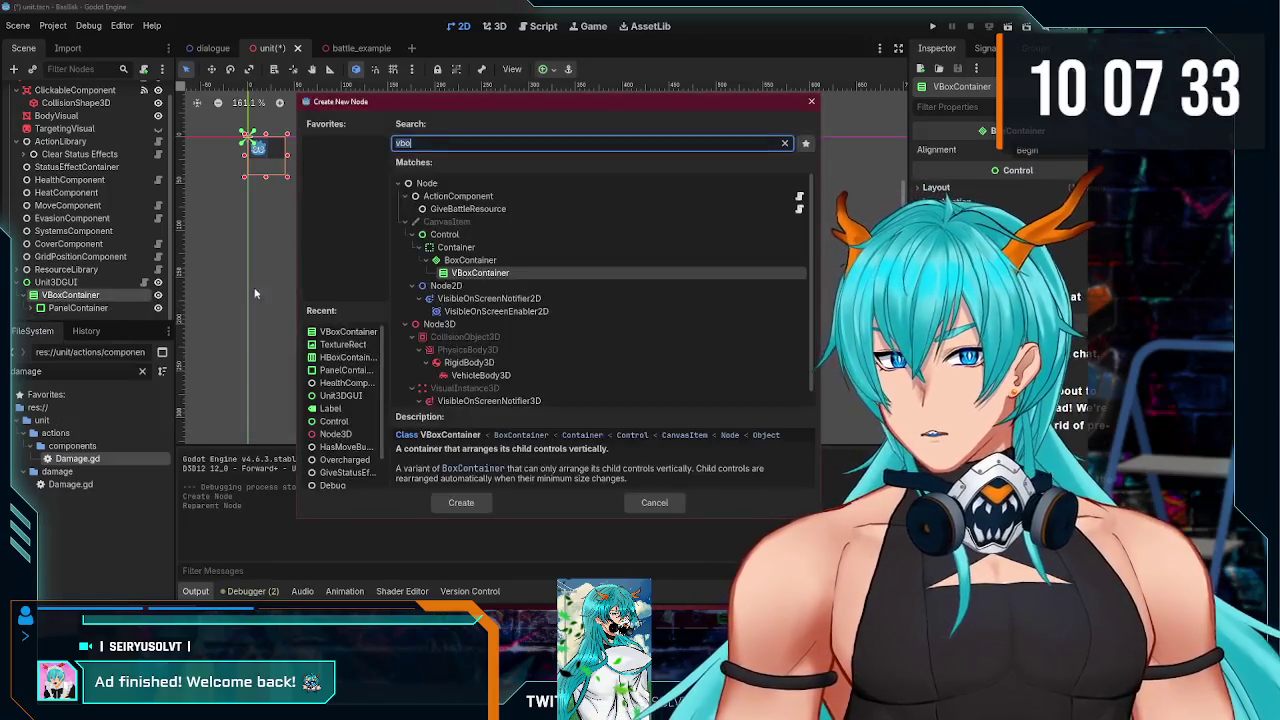
pyautogui.write('panel')
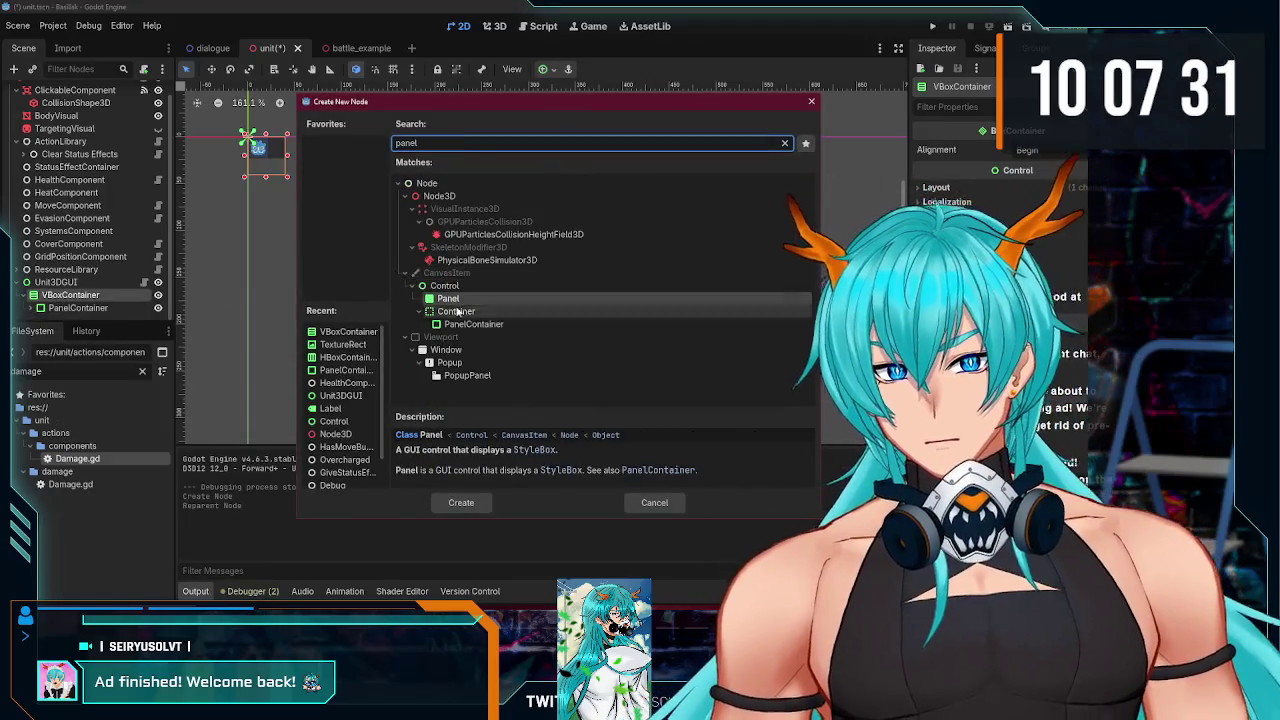
pyautogui.doubleClick(469, 323)
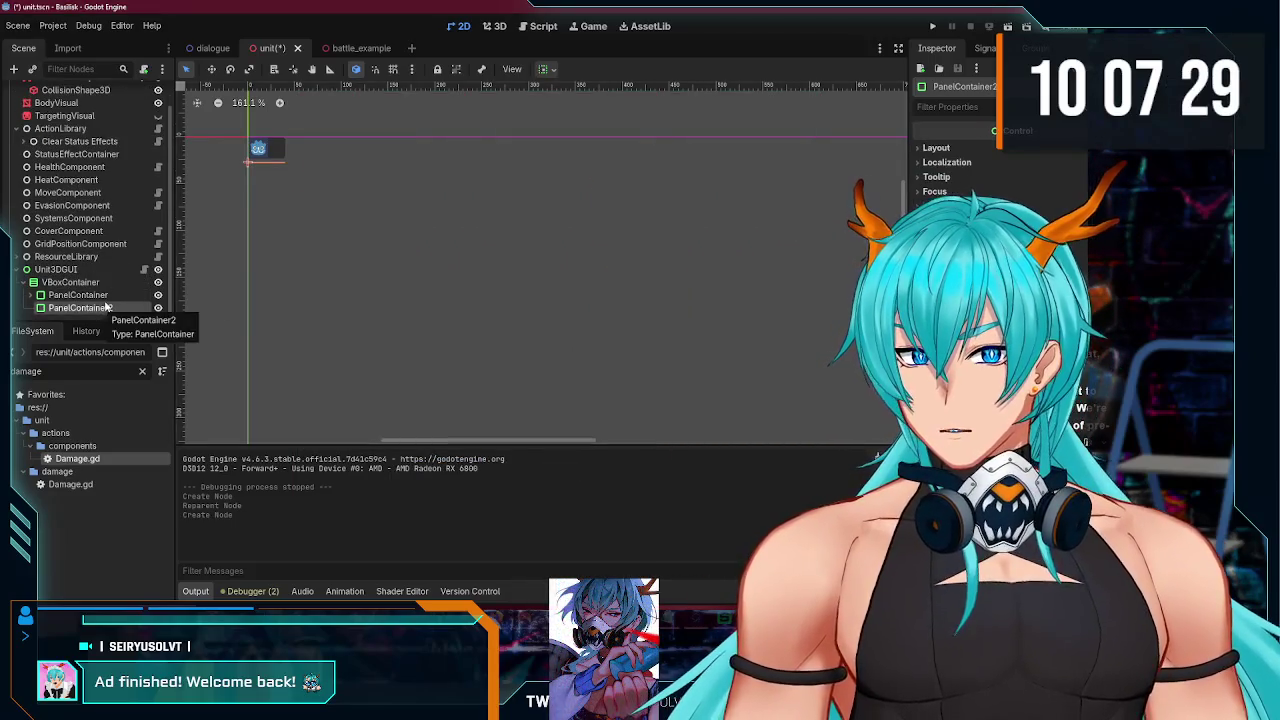
pyautogui.doubleClick(106, 308)
pyautogui.write('HealthDis')
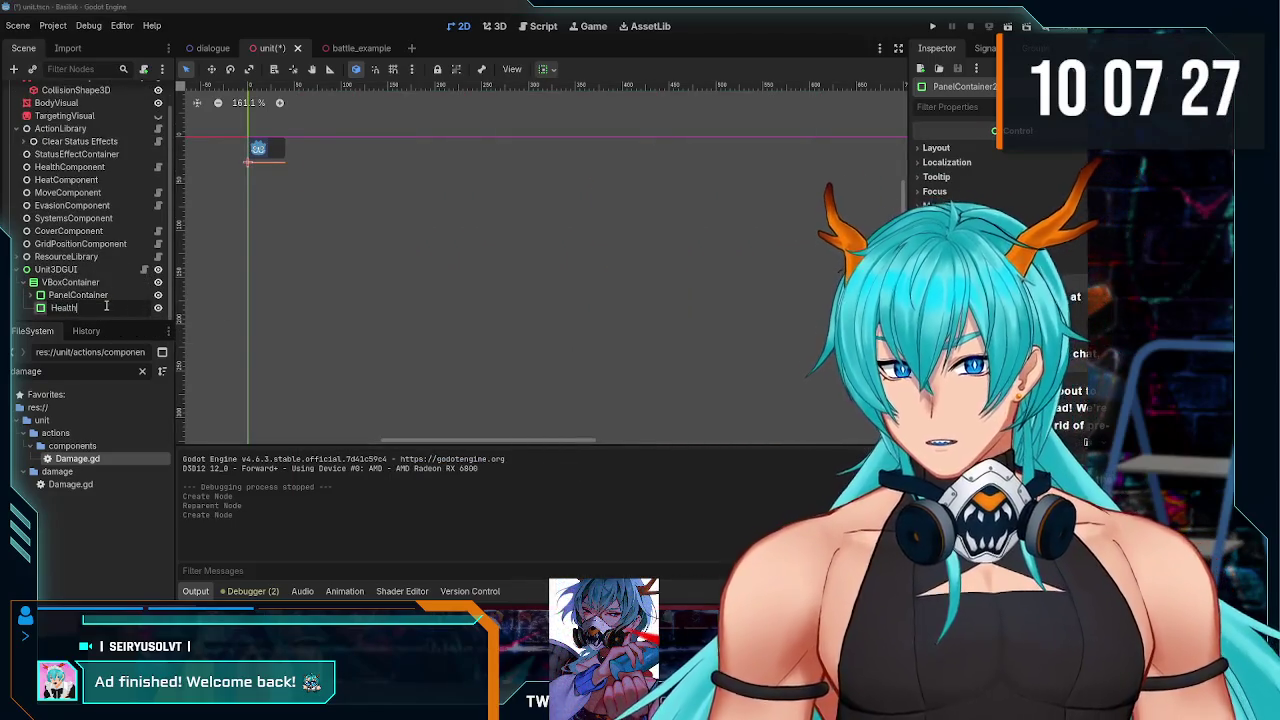
pyautogui.press('BackSpace')
pyautogui.press('BackSpace')
pyautogui.press('BackSpace')
pyautogui.write('GUI')
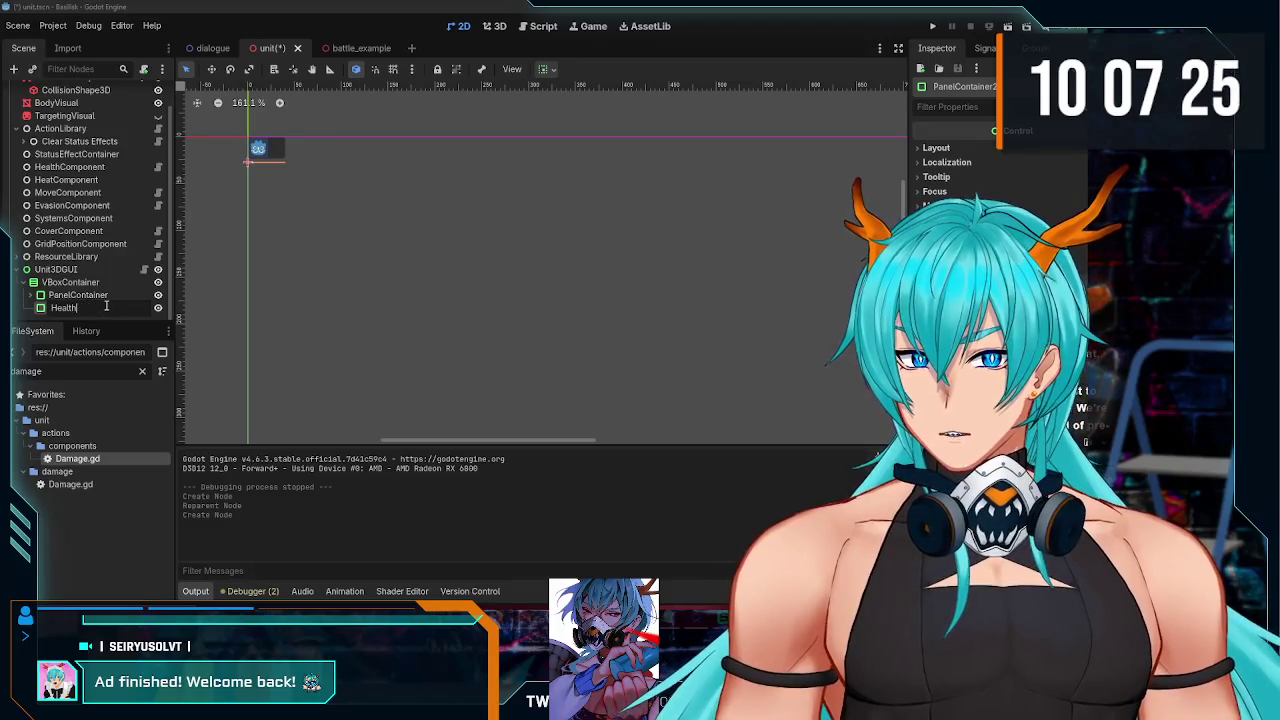
pyautogui.press('Return')
# Step: Give HealthGUI a ProgressBar child with Show Percentage turned off
pyautogui.rightClick(106, 304)
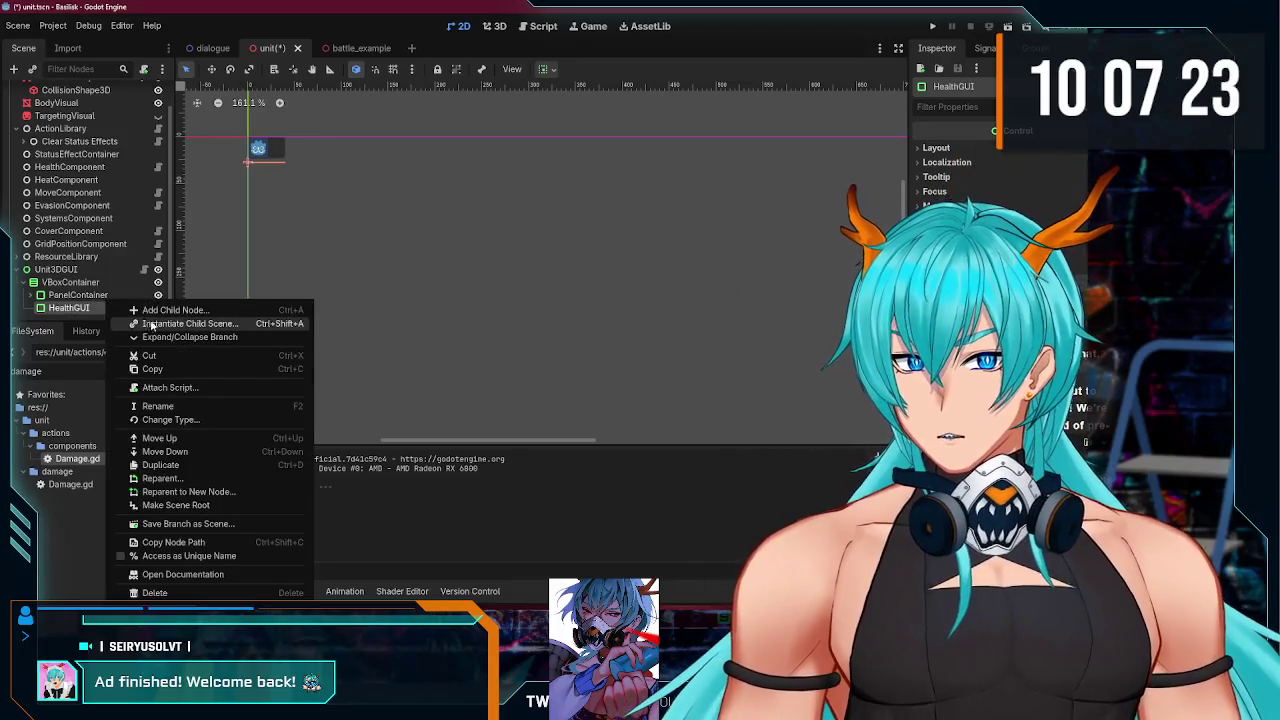
pyautogui.click(242, 308)
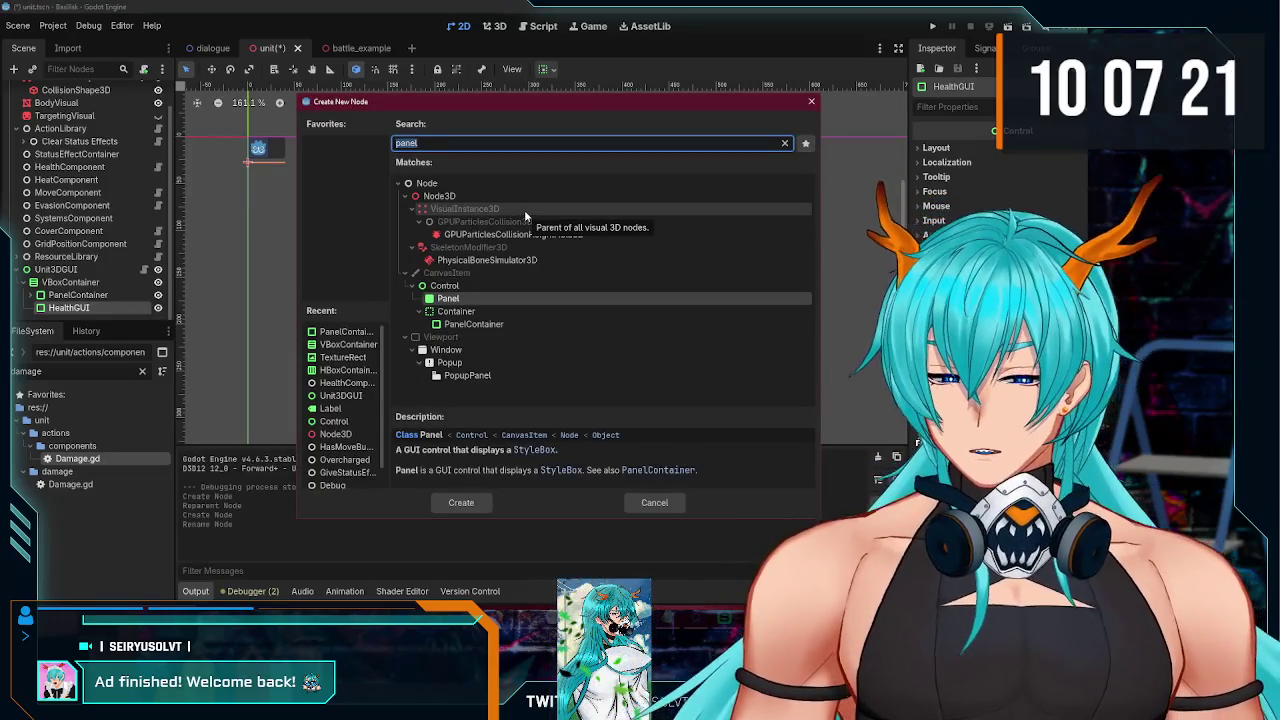
pyautogui.press('BackSpace')
pyautogui.press('BackSpace')
pyautogui.press('BackSpace')
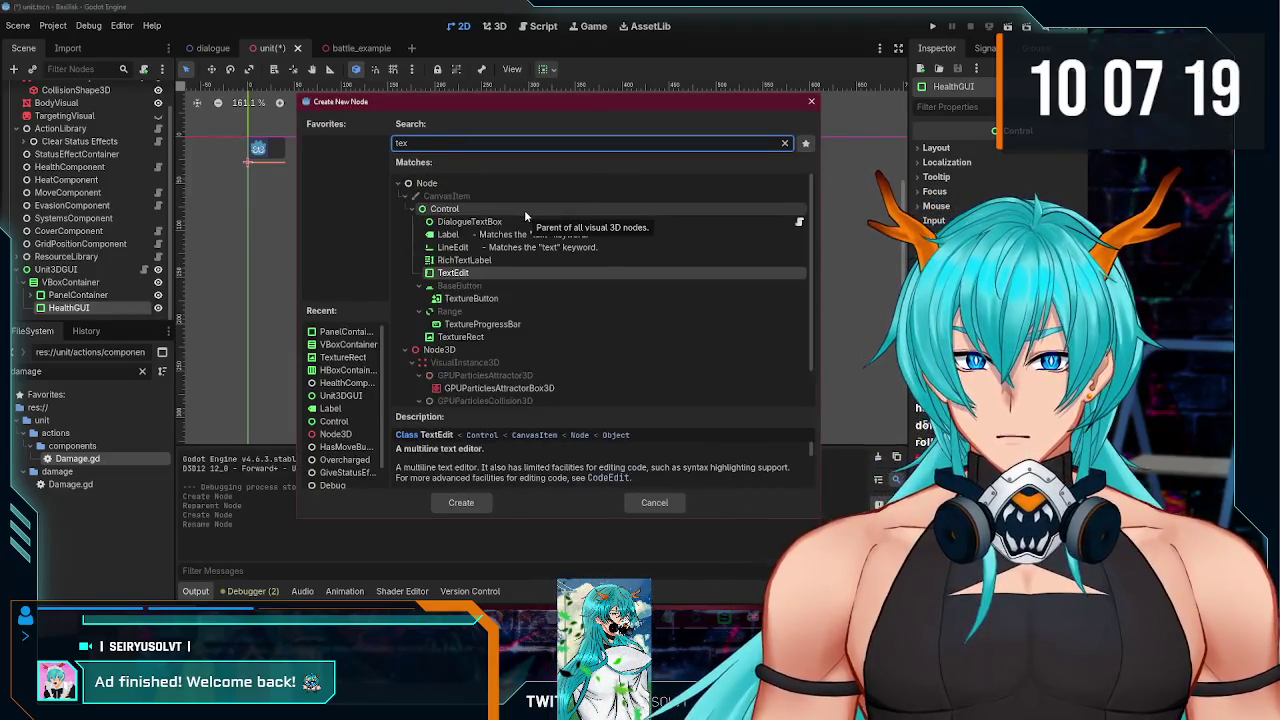
pyautogui.write('progre')
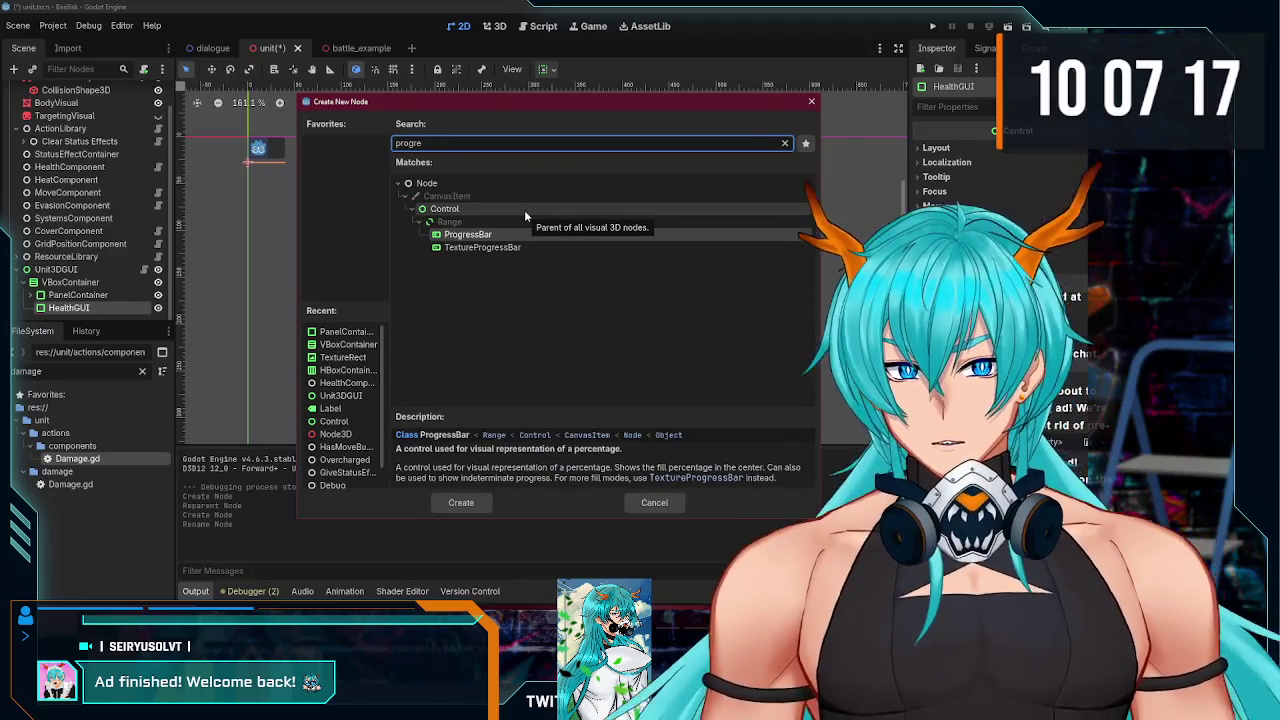
pyautogui.press('Return')
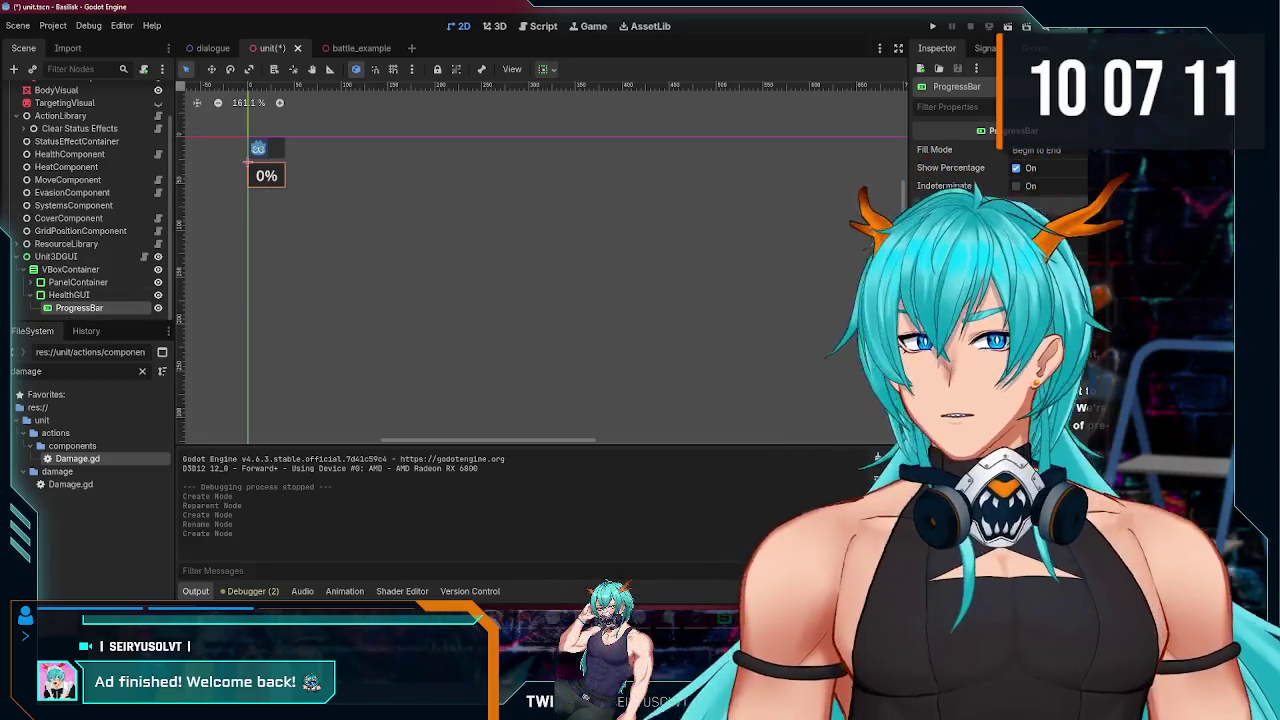
pyautogui.click(1016, 168)
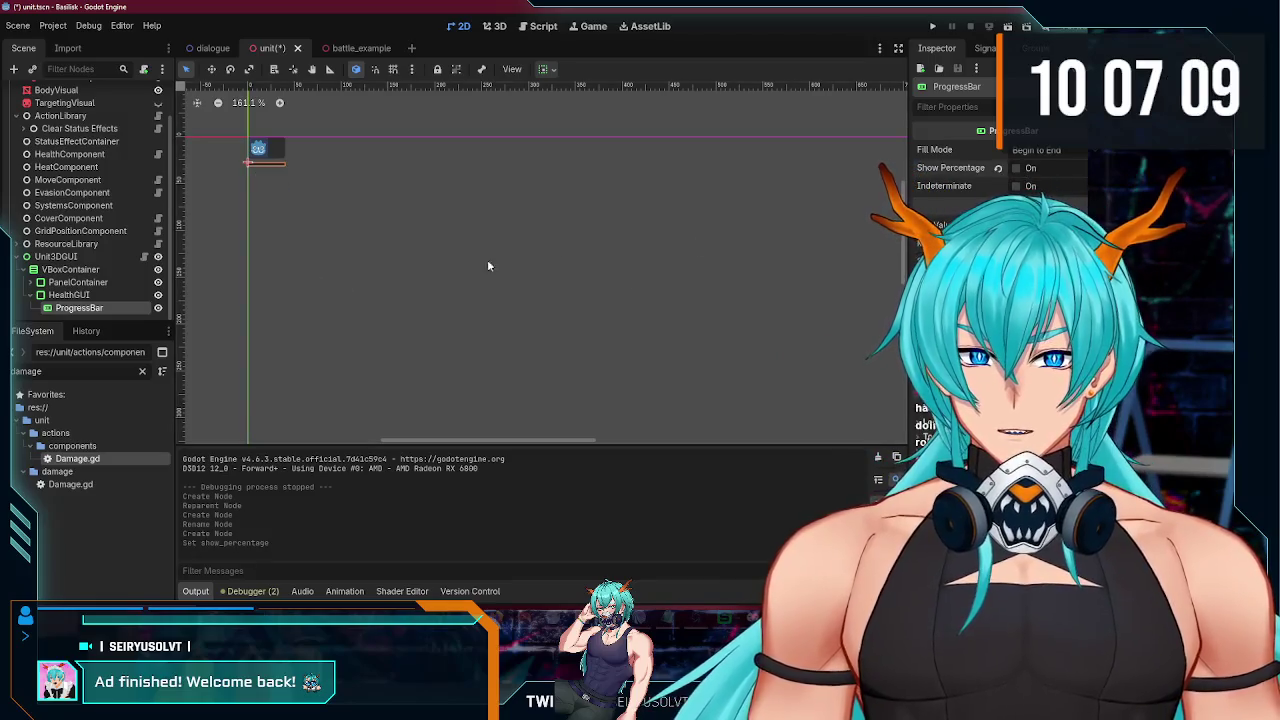
pyautogui.scroll(-2, 966, 260)
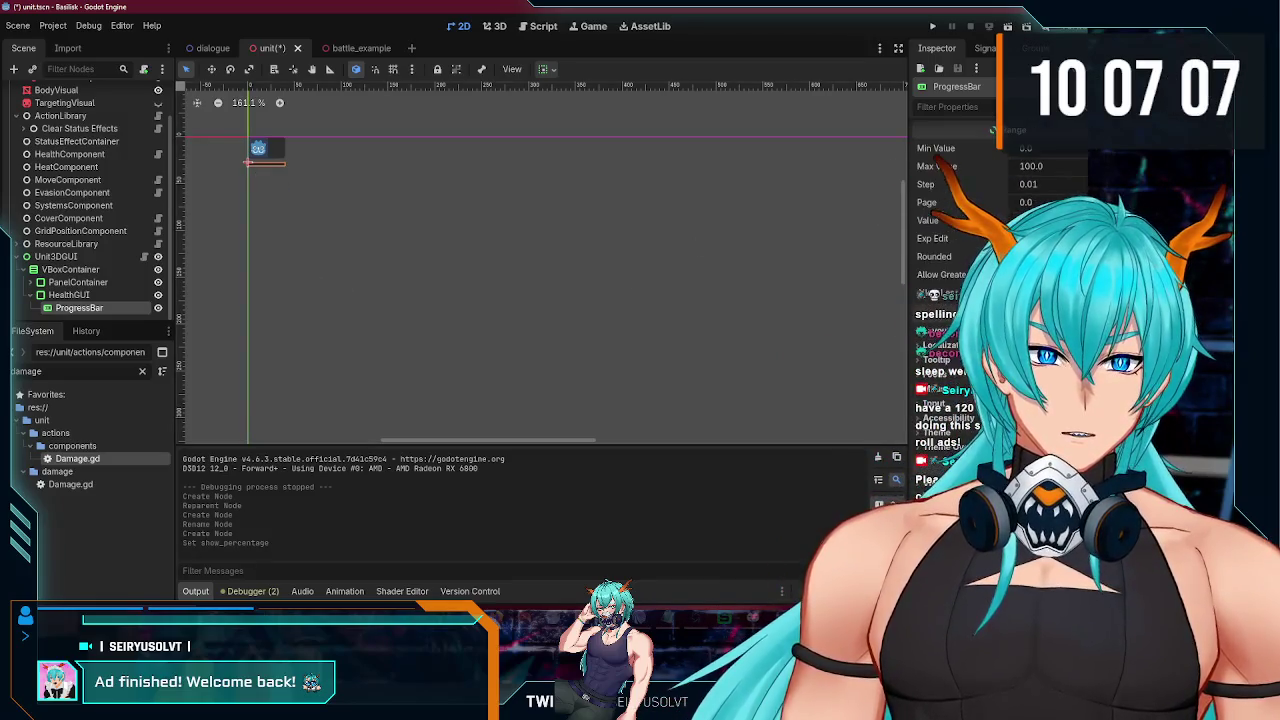
pyautogui.scroll(2, 966, 240)
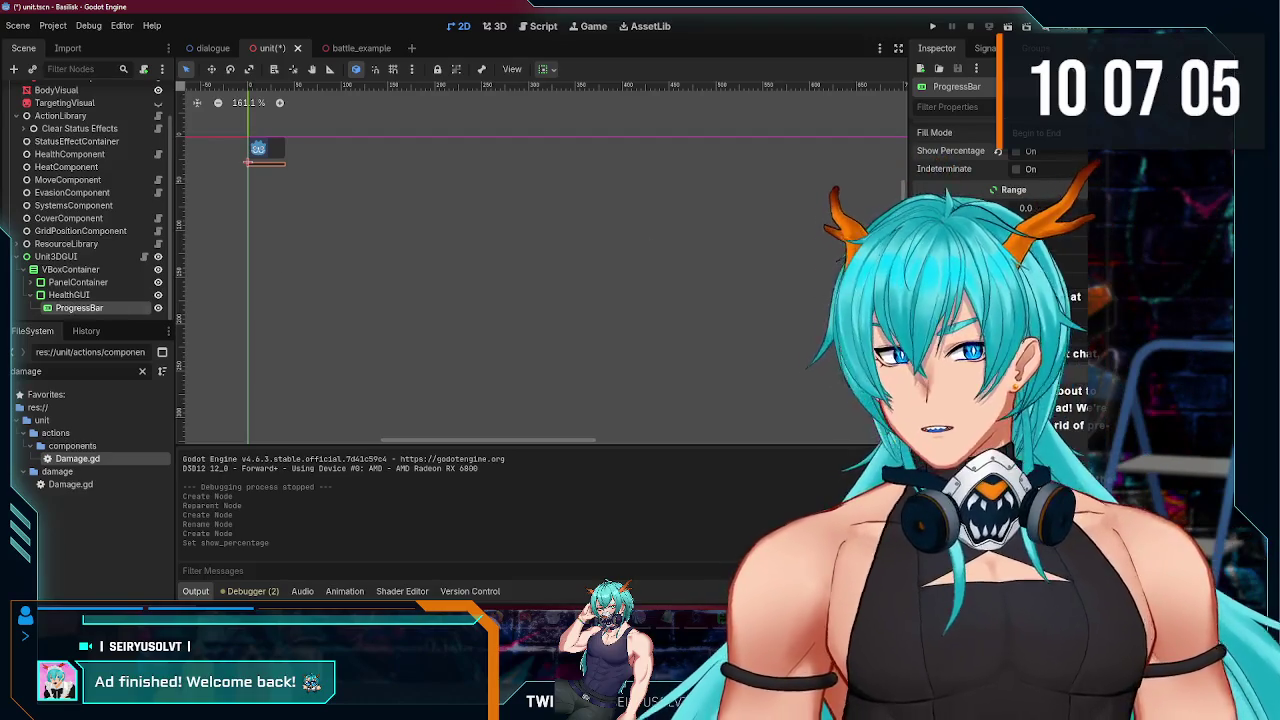
pyautogui.click(100, 257)
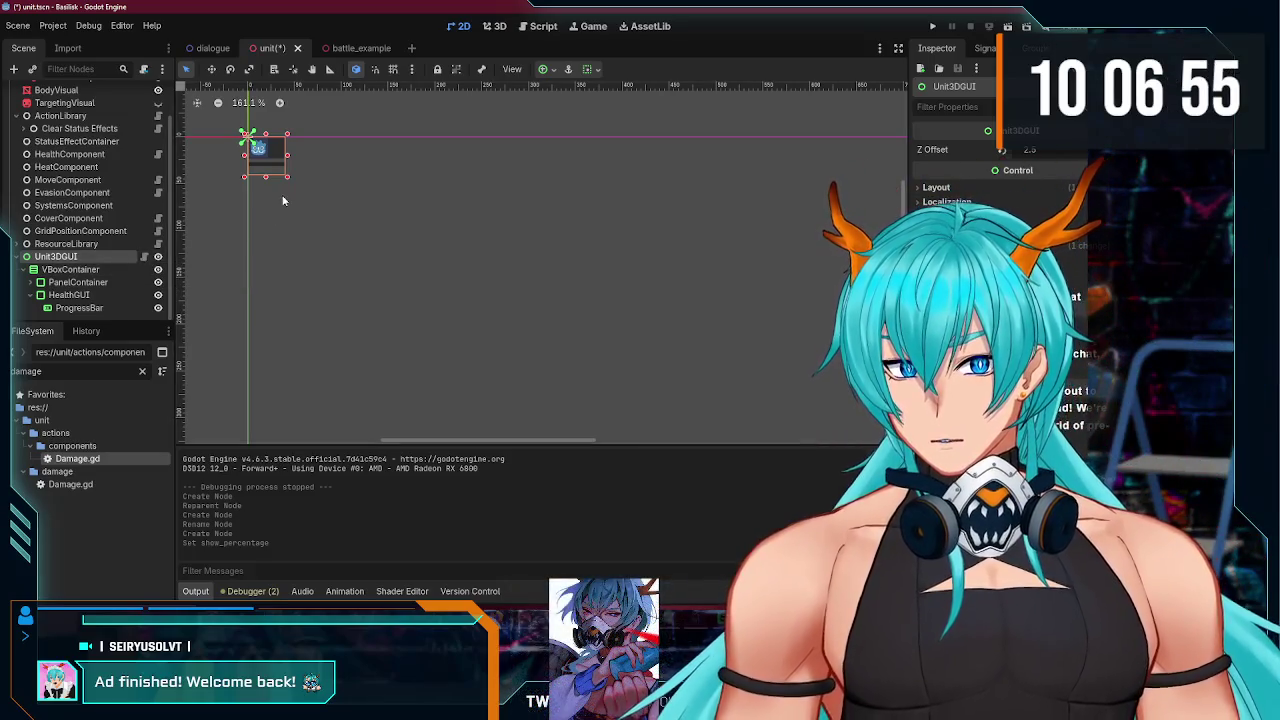
pyautogui.moveTo(324, 155); pyautogui.dragTo(340, 160)
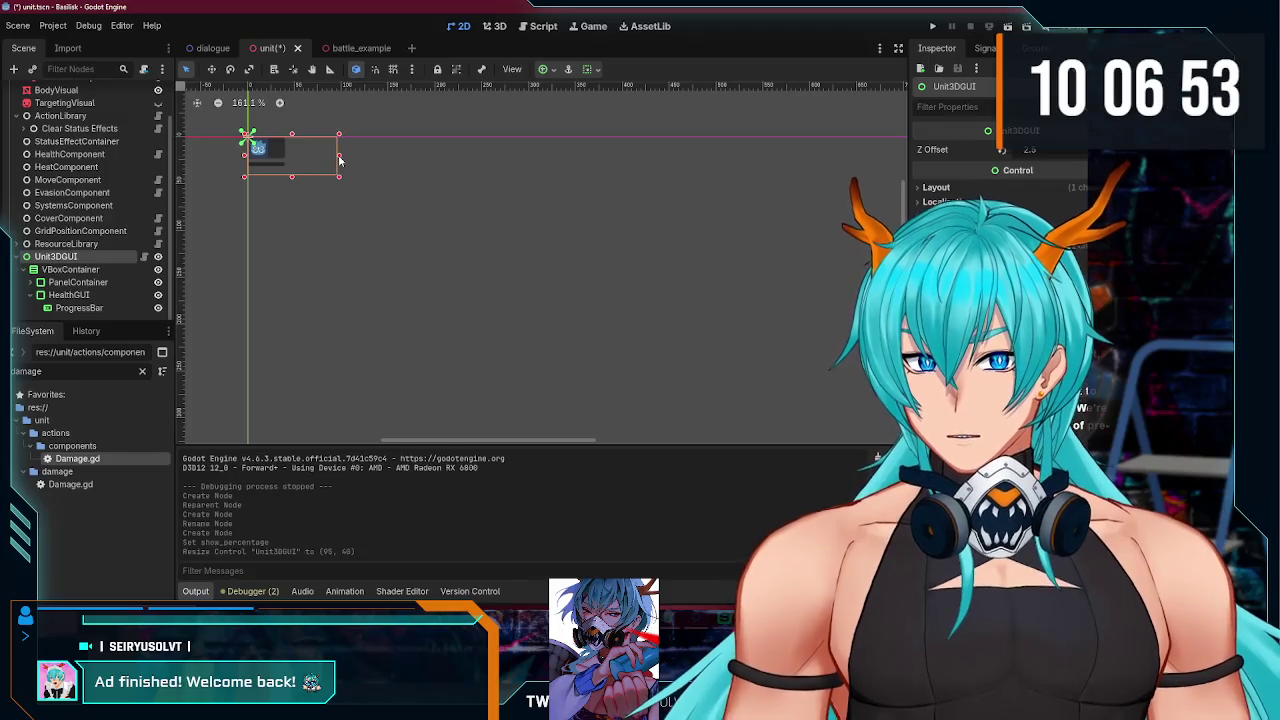
pyautogui.hotkey('ctrl', 'z')
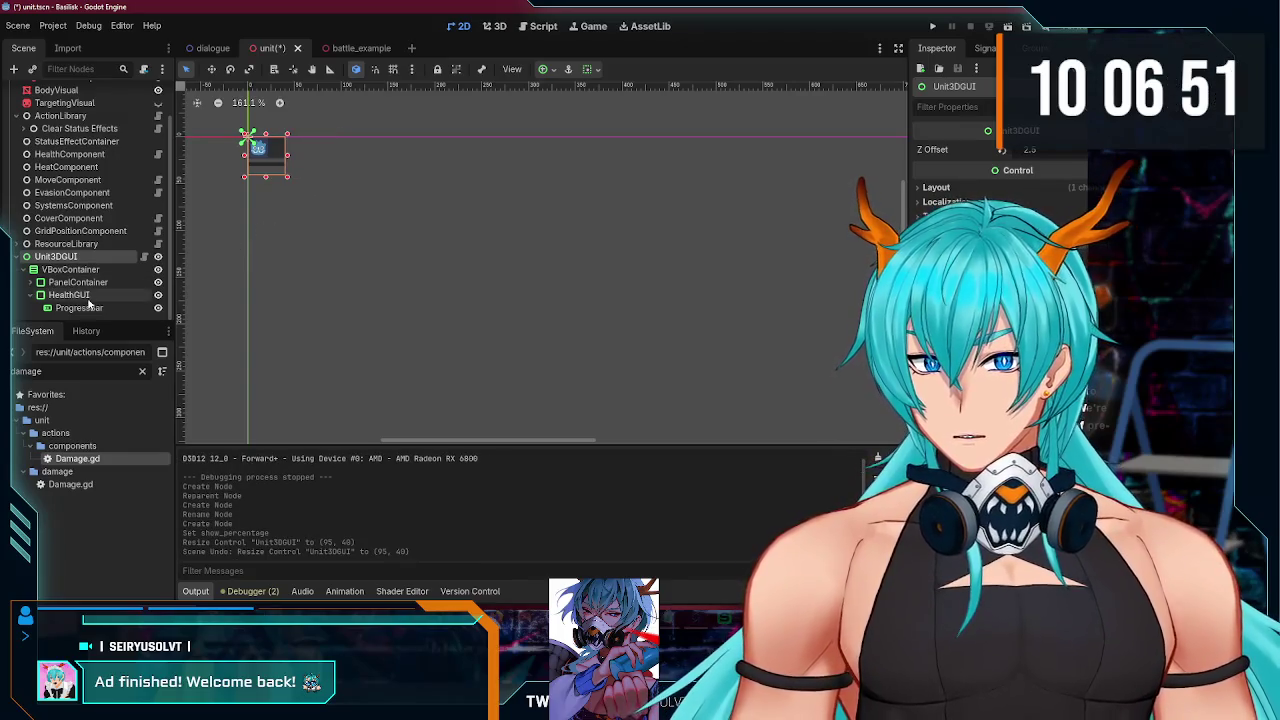
pyautogui.click(86, 283)
pyautogui.click(96, 297)
pyautogui.click(86, 283)
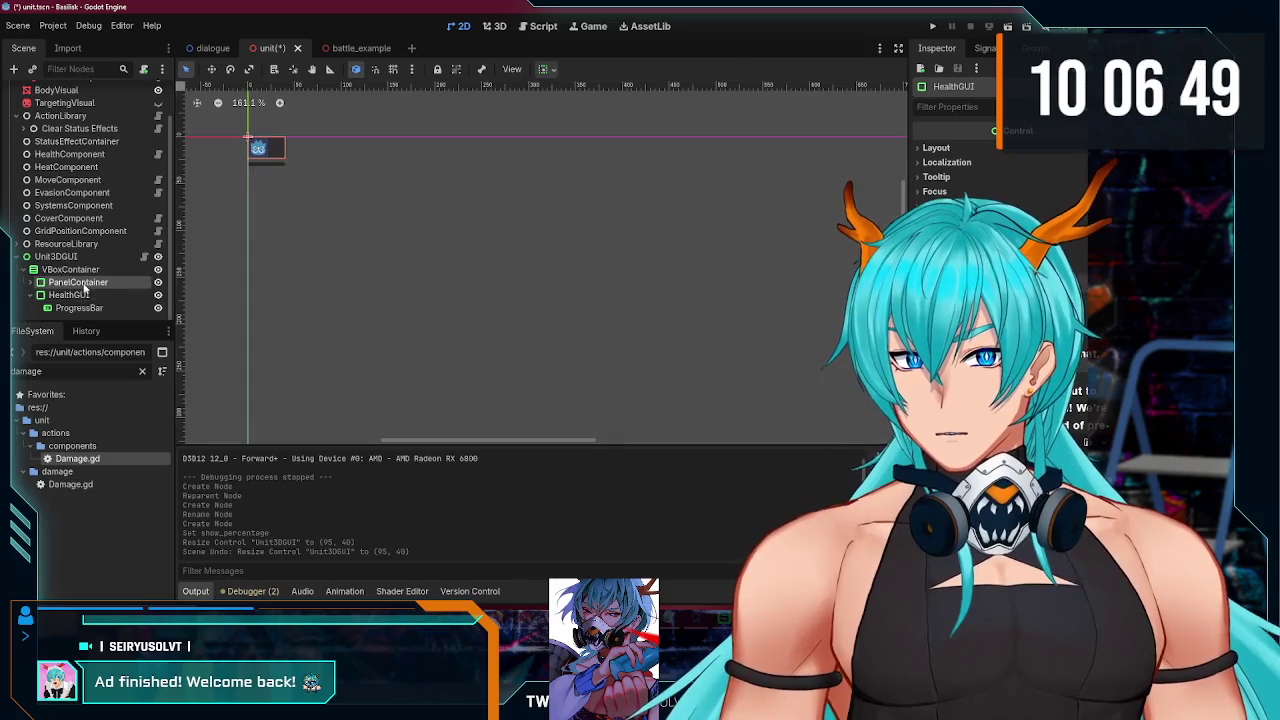
pyautogui.click(56, 256)
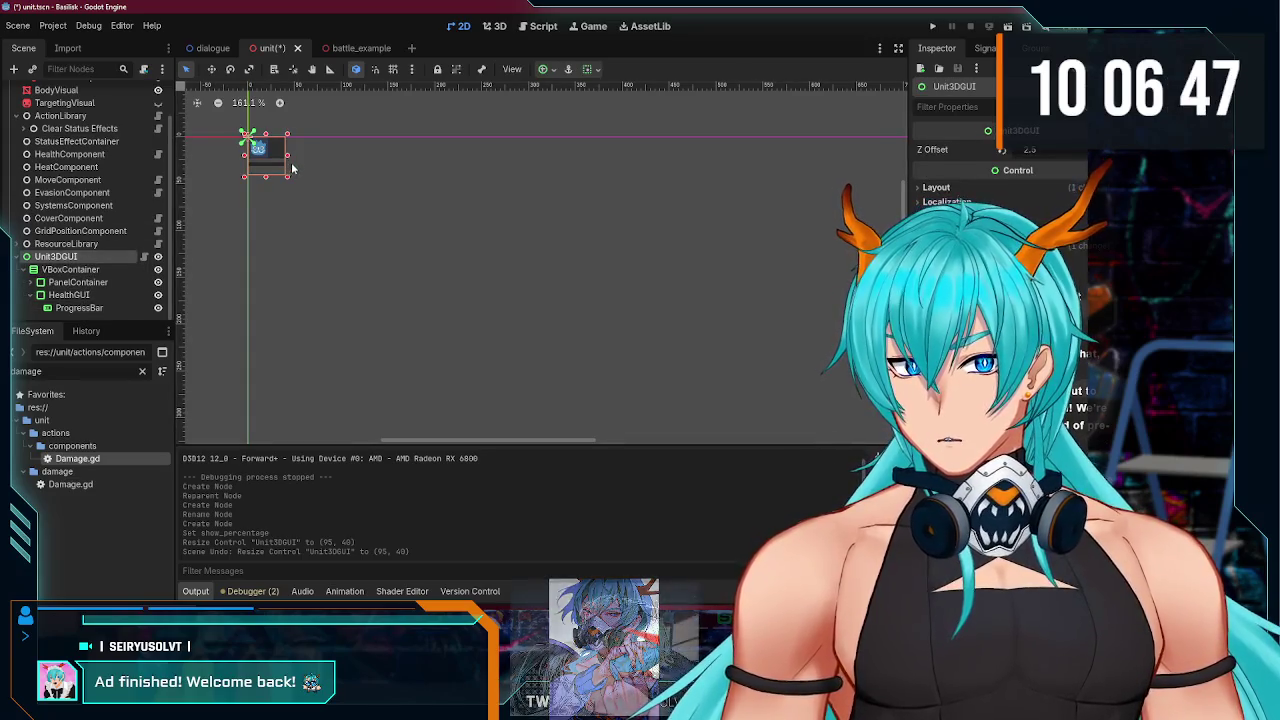
pyautogui.moveTo(289, 153); pyautogui.dragTo(326, 153)
pyautogui.hotkey('ctrl', 'z')
pyautogui.click(70, 269)
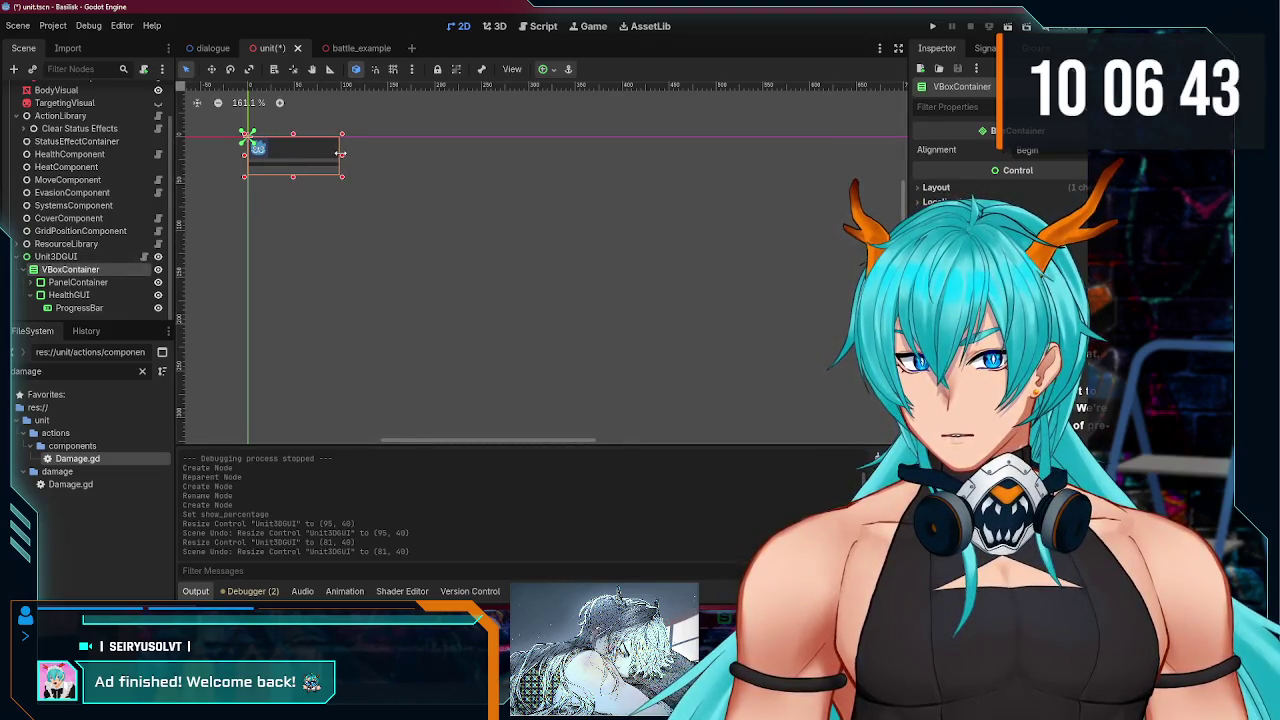
pyautogui.moveTo(332, 154); pyautogui.dragTo(287, 156)
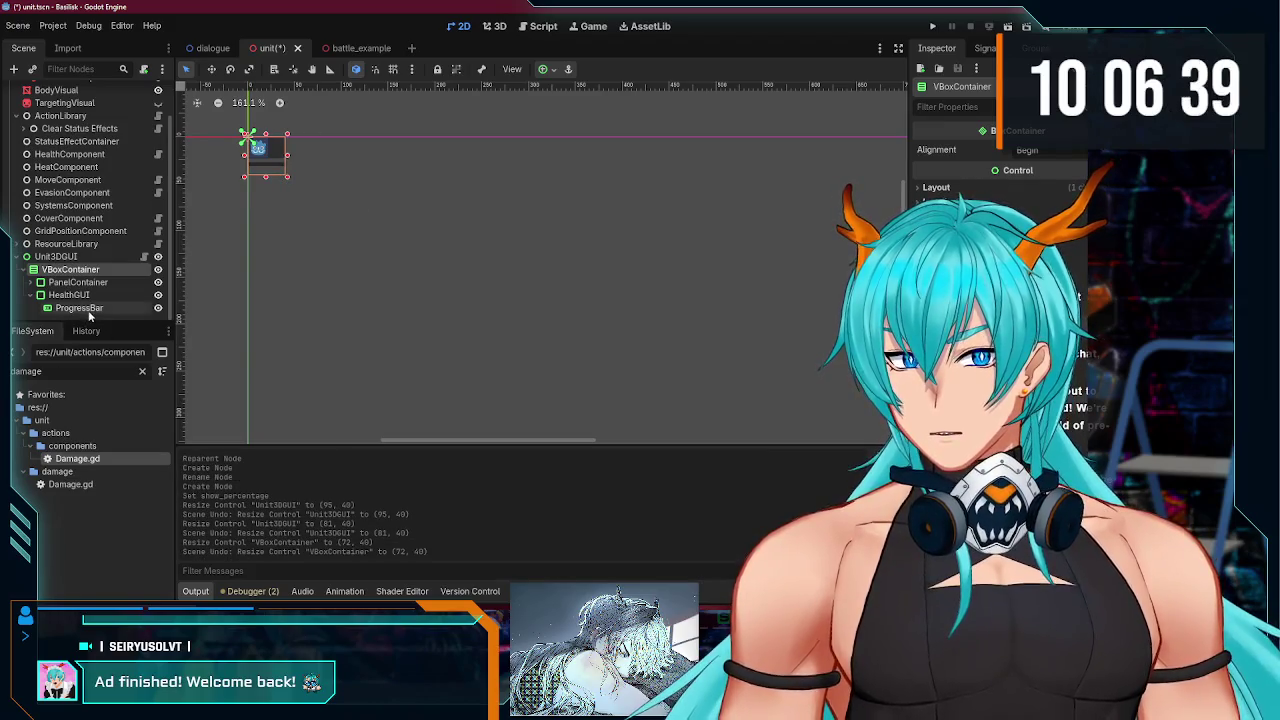
pyautogui.click(143, 256)
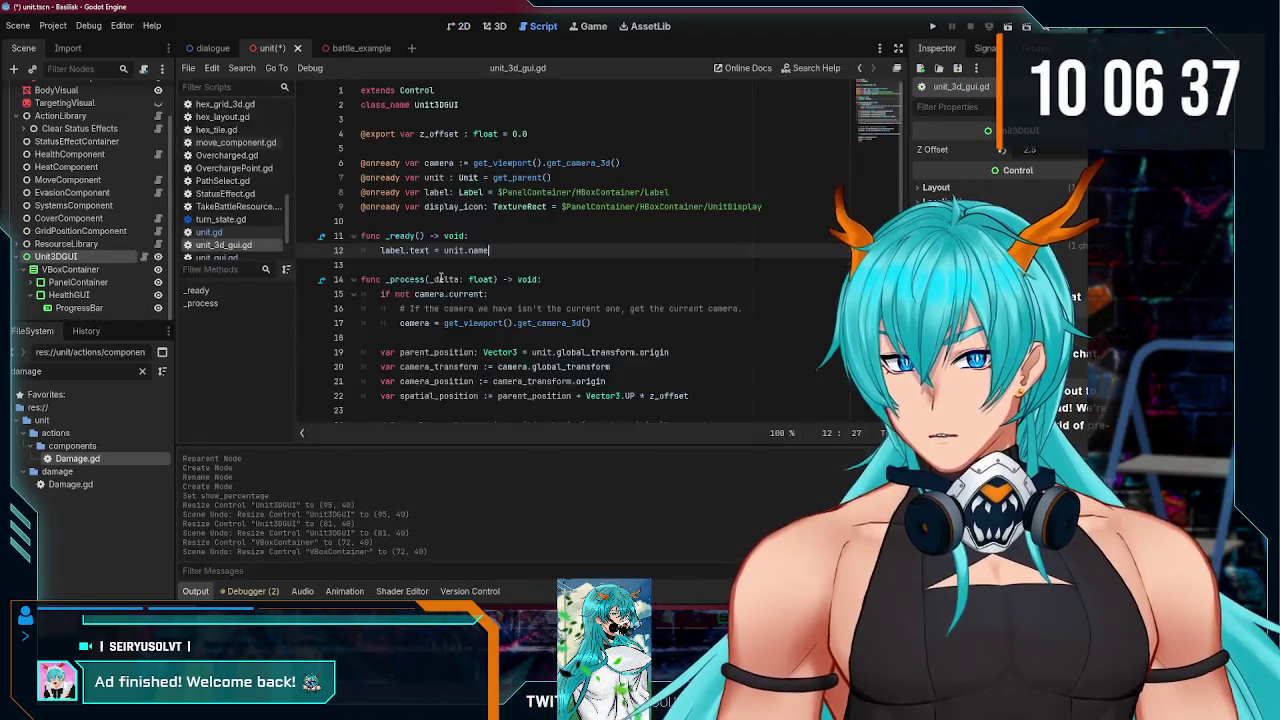
# Step: Add a blank line after _process's final return in unit_3d_gui.gd
pyautogui.scroll(-3, 420, 400)
pyautogui.click(420, 421)
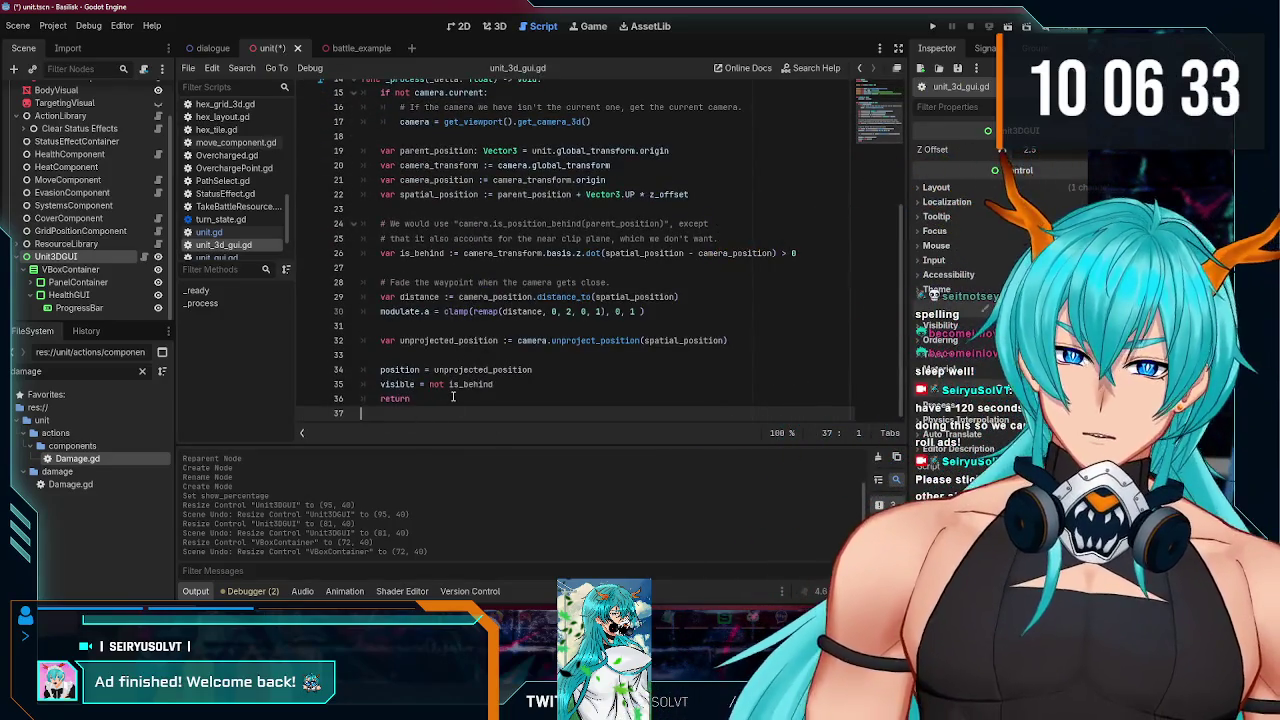
pyautogui.press('Return')
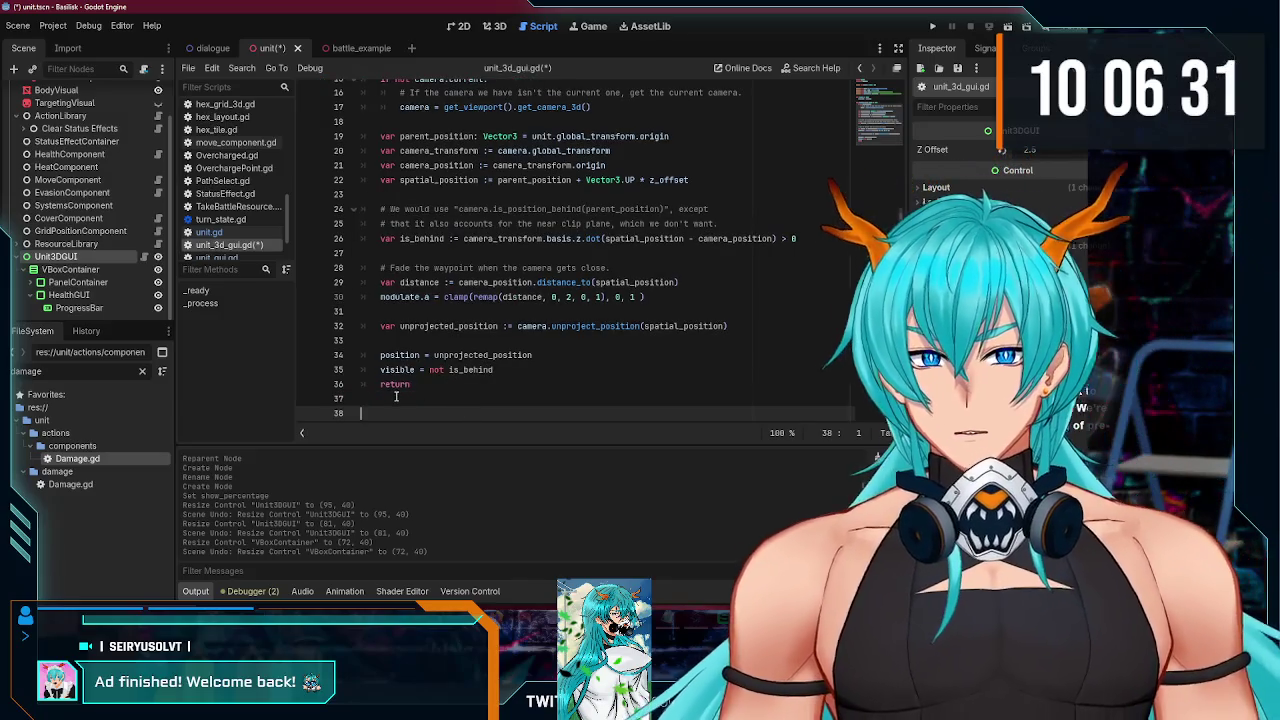
pyautogui.scroll(5, 395, 387)
pyautogui.scroll(-5, 395, 387)
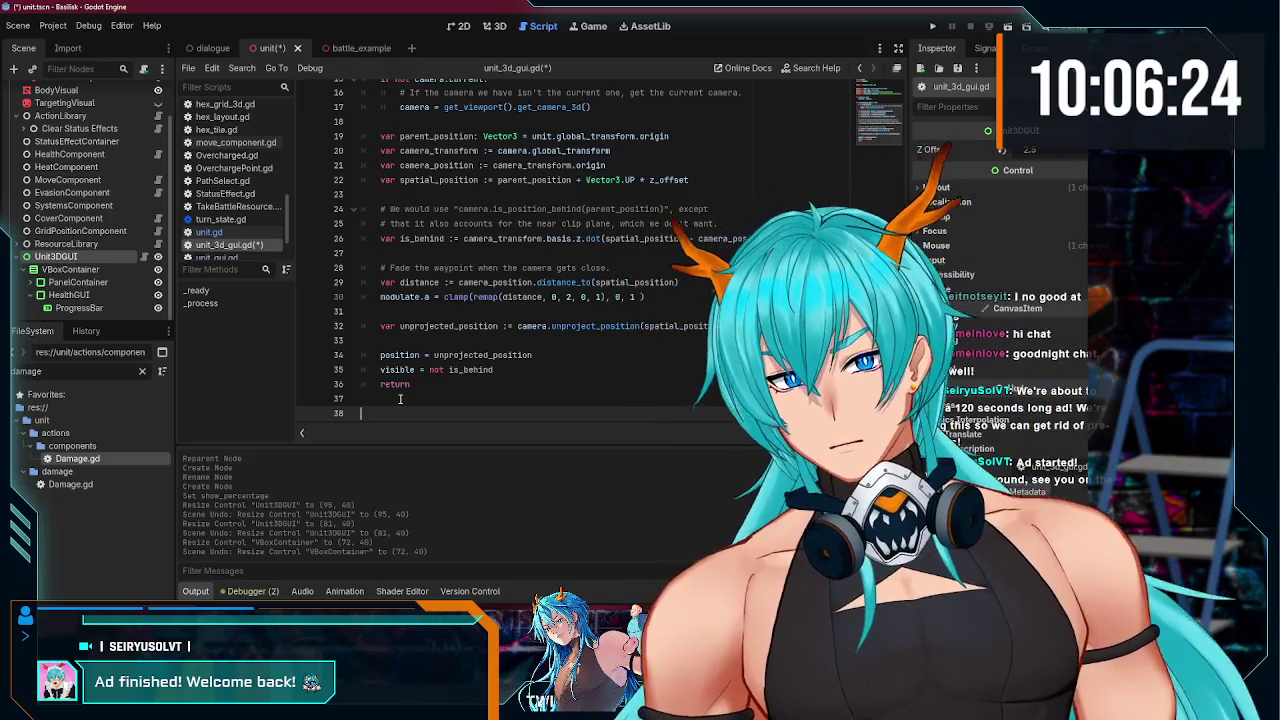
pyautogui.scroll(4, 400, 399)
pyautogui.scroll(1, 400, 399)
pyautogui.click(513, 251)
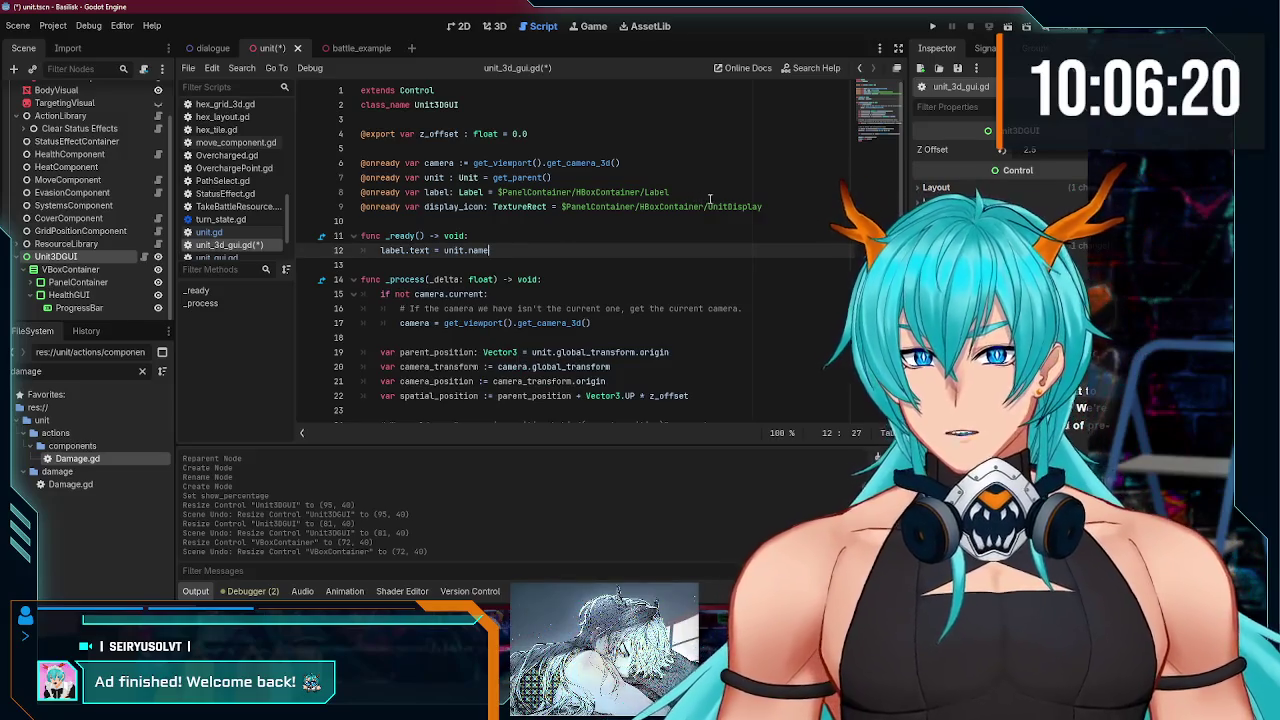
# Step: Declare health_progress: ProgressBar = $VBoxContainer/HealthGUI/ProgressBar on line 10 and save the script
pyautogui.click(672, 220)
pyautogui.press('Return')
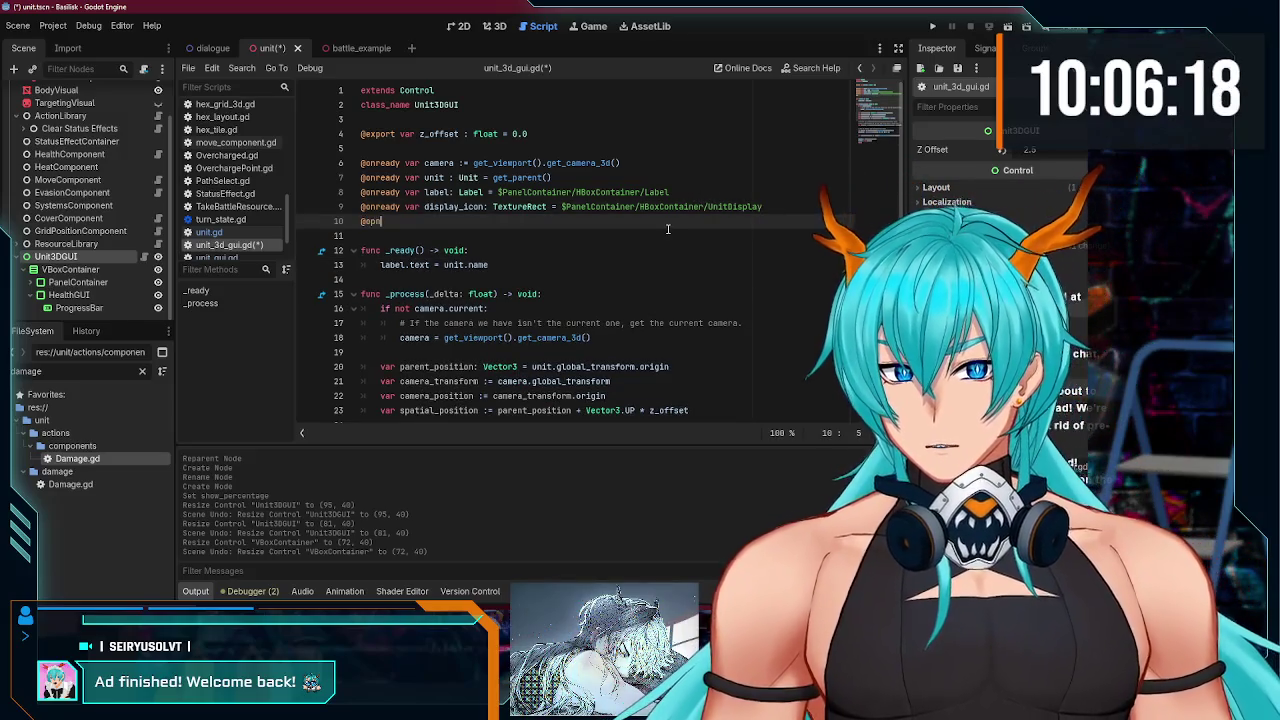
pyautogui.write('eady var h')
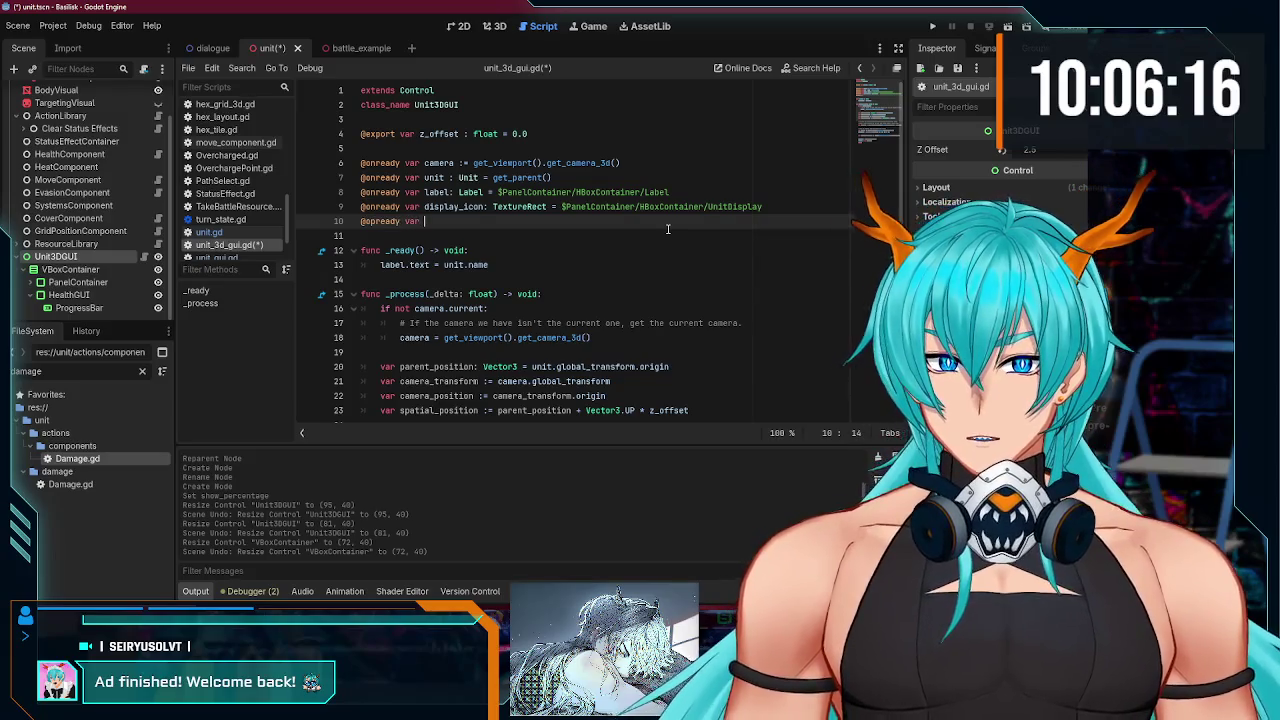
pyautogui.write('ealt')
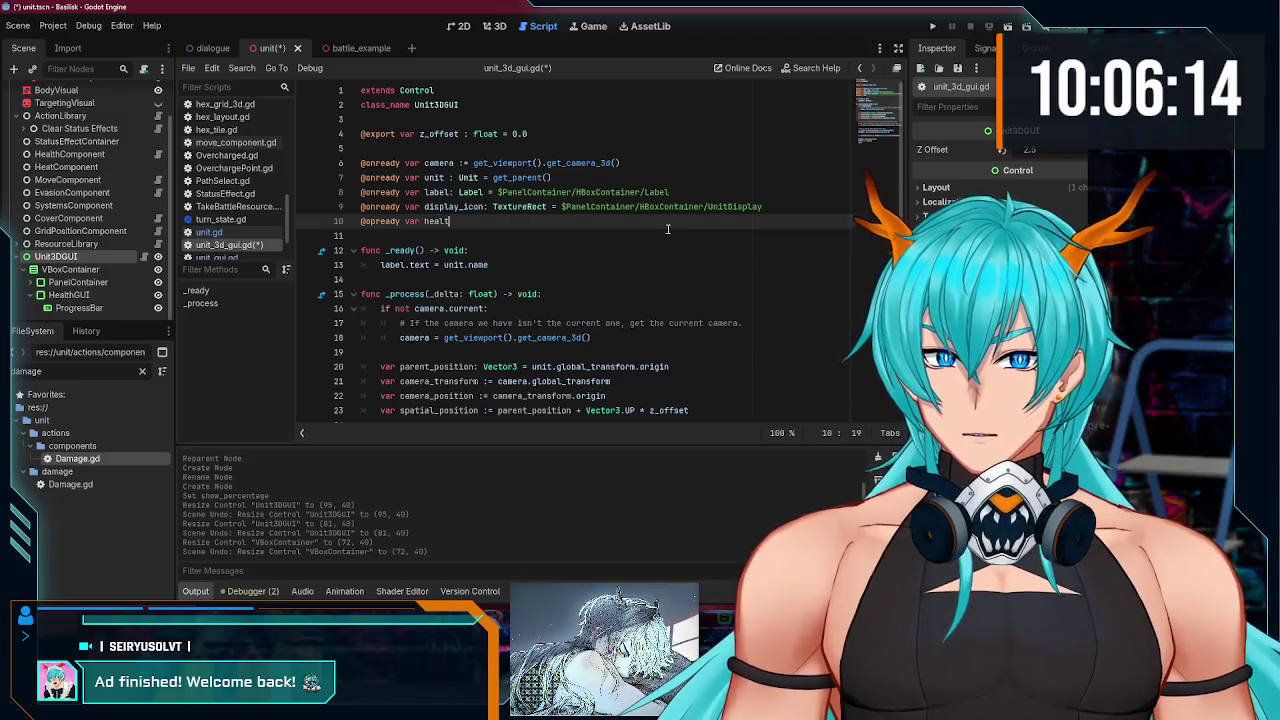
pyautogui.write('h_progress: ')
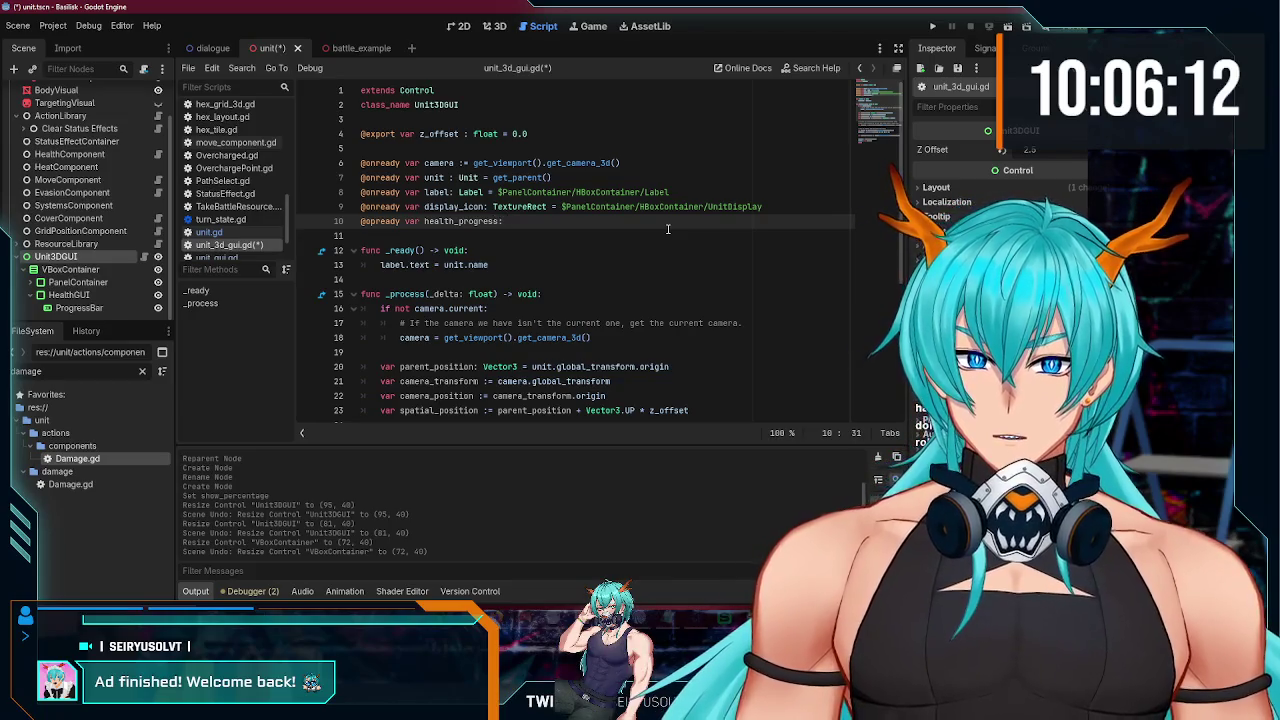
pyautogui.write('Progress')
pyautogui.press('Return')
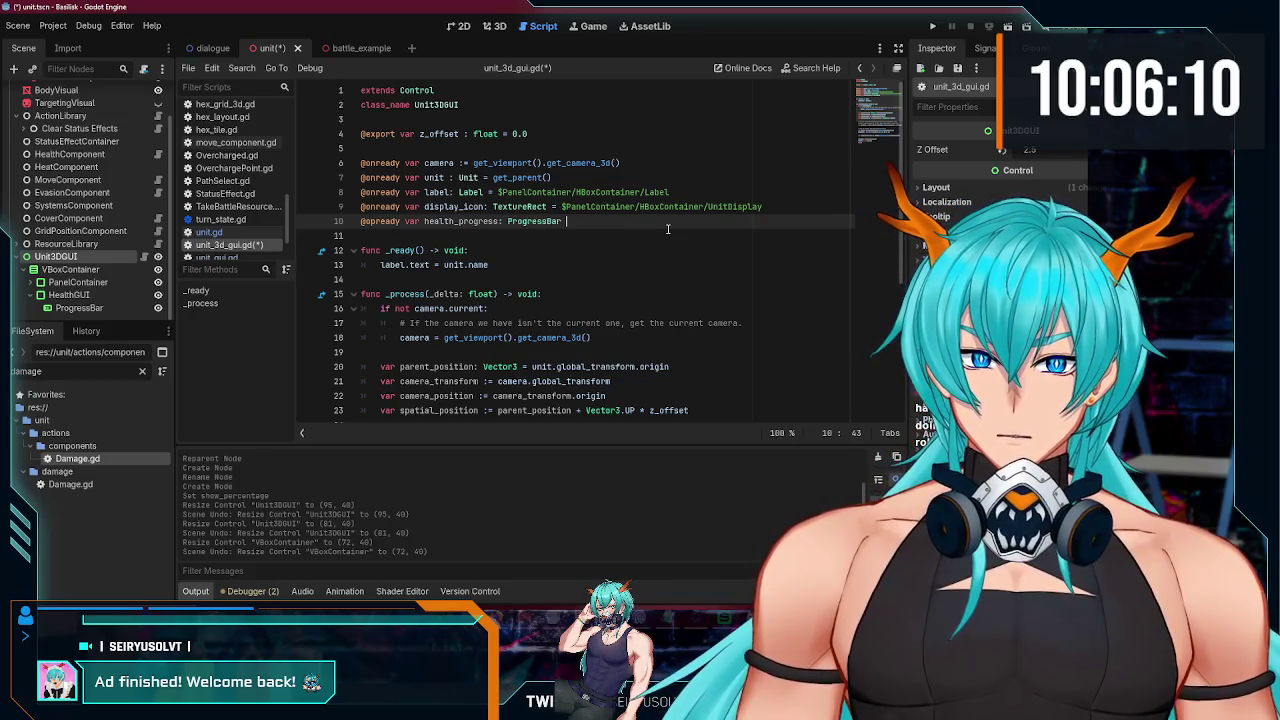
pyautogui.write('= $')
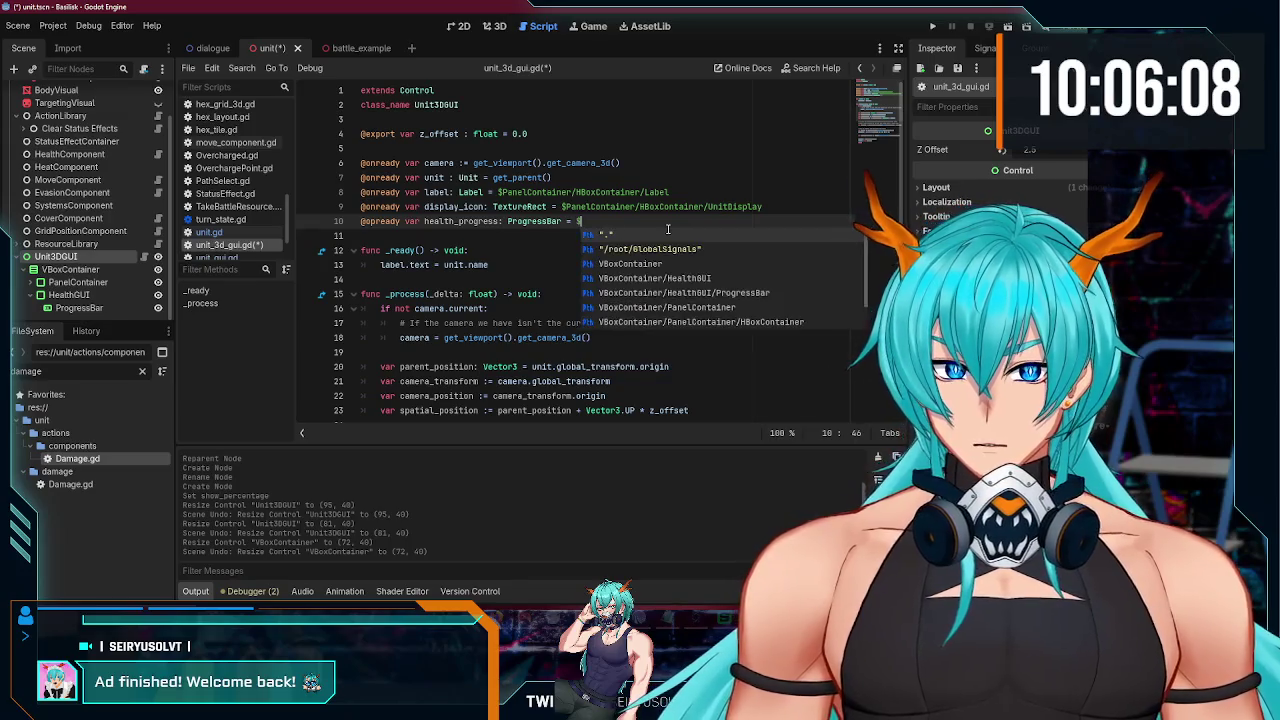
pyautogui.write('Prog')
pyautogui.press('Return')
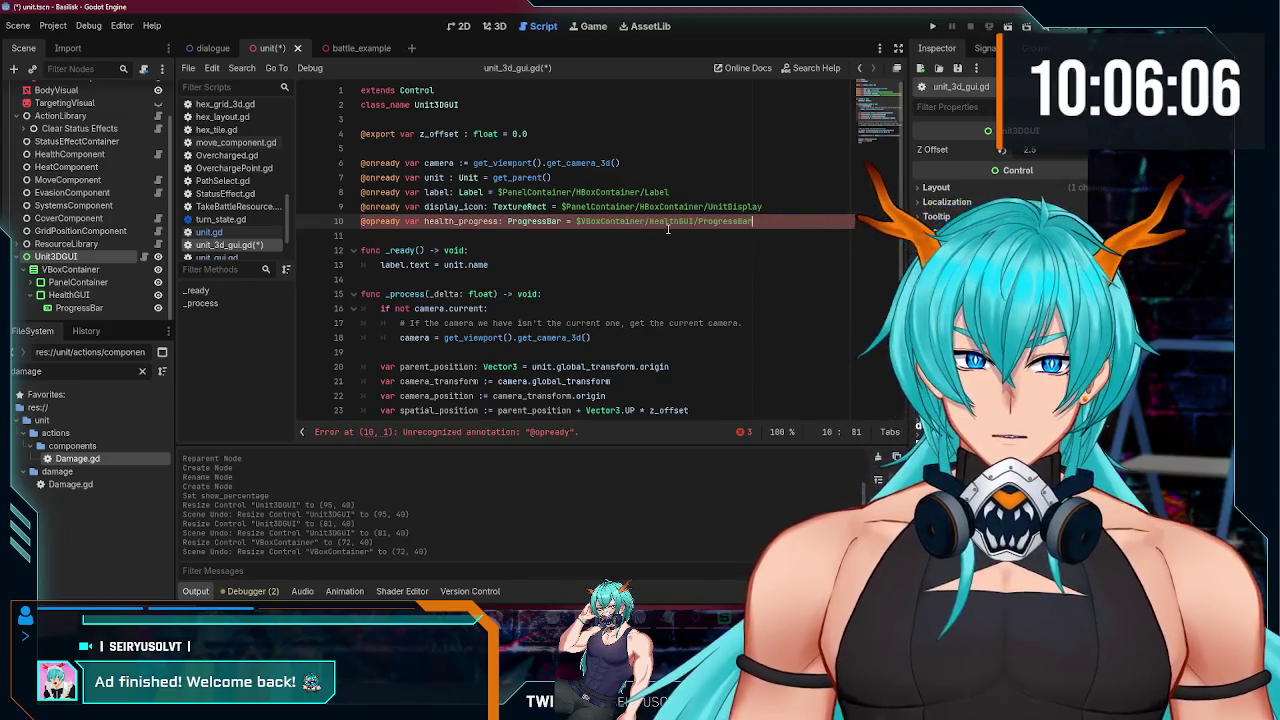
pyautogui.hotkey('ctrl', 's')
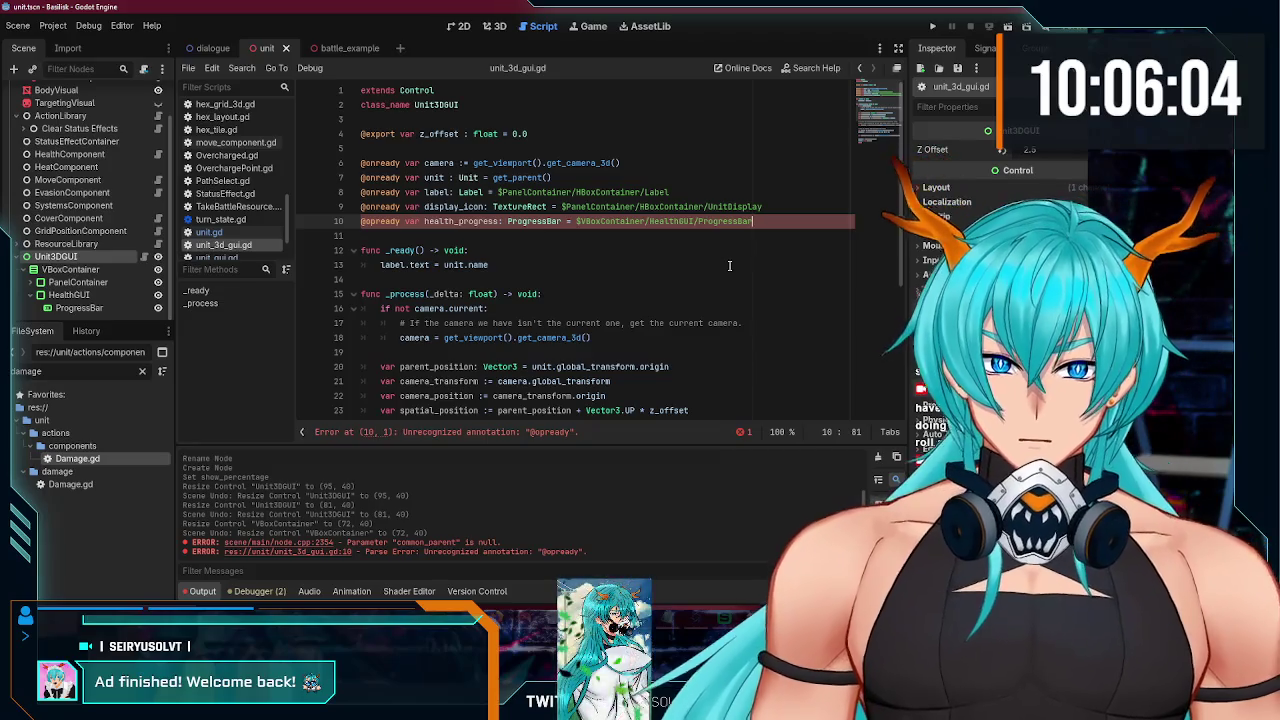
pyautogui.scroll(-2, 714, 291)
pyautogui.scroll(2, 456, 234)
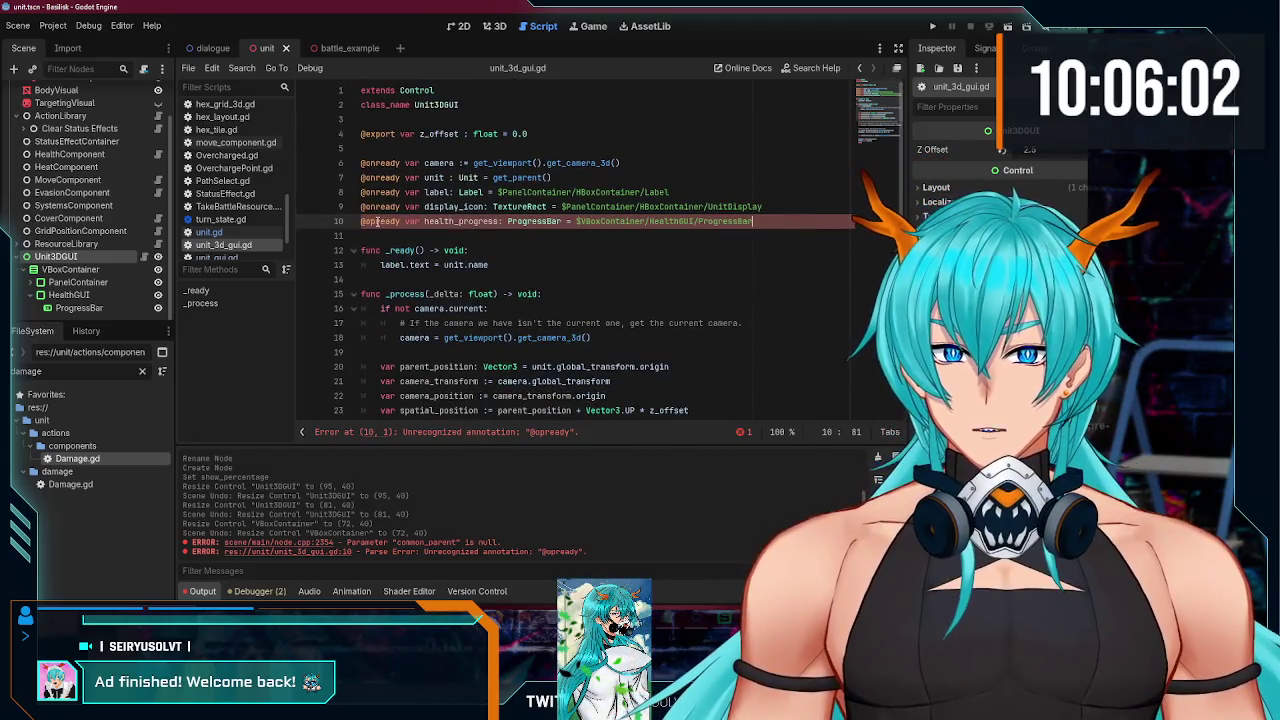
pyautogui.click(376, 221)
pyautogui.press('BackSpace')
pyautogui.write('n')
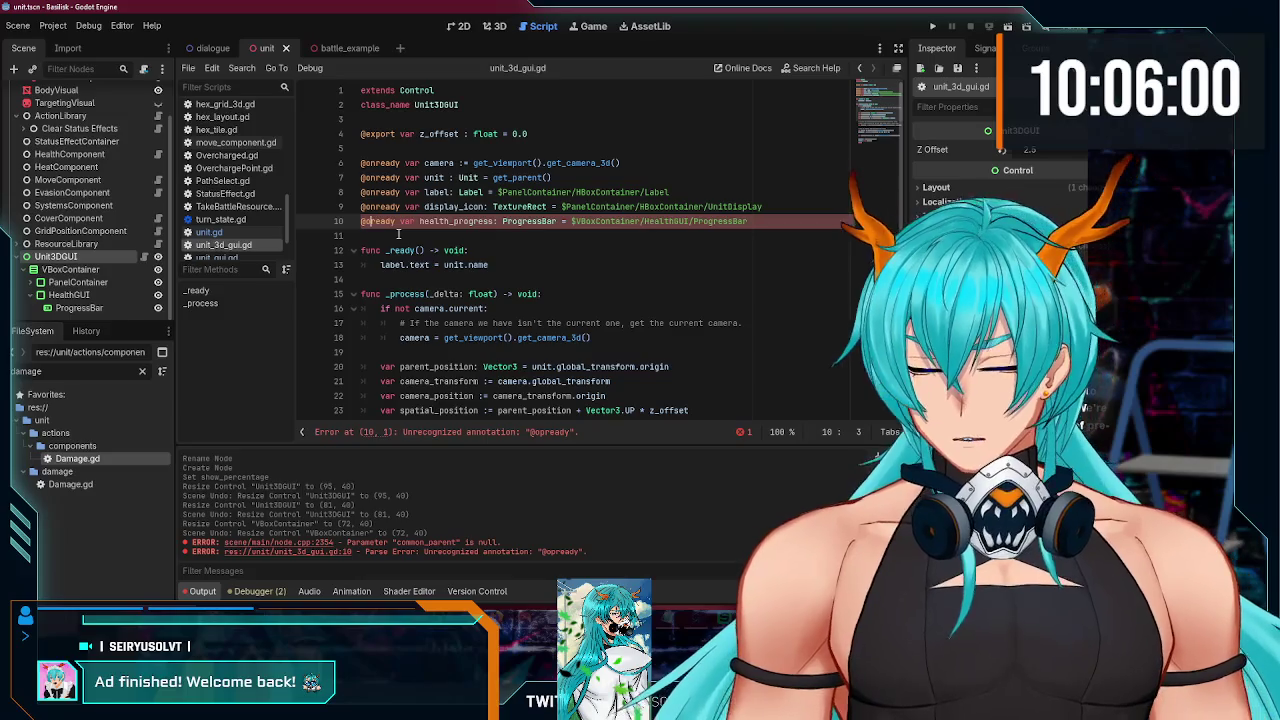
pyautogui.press('End')
pyautogui.scroll(-2, 628, 236)
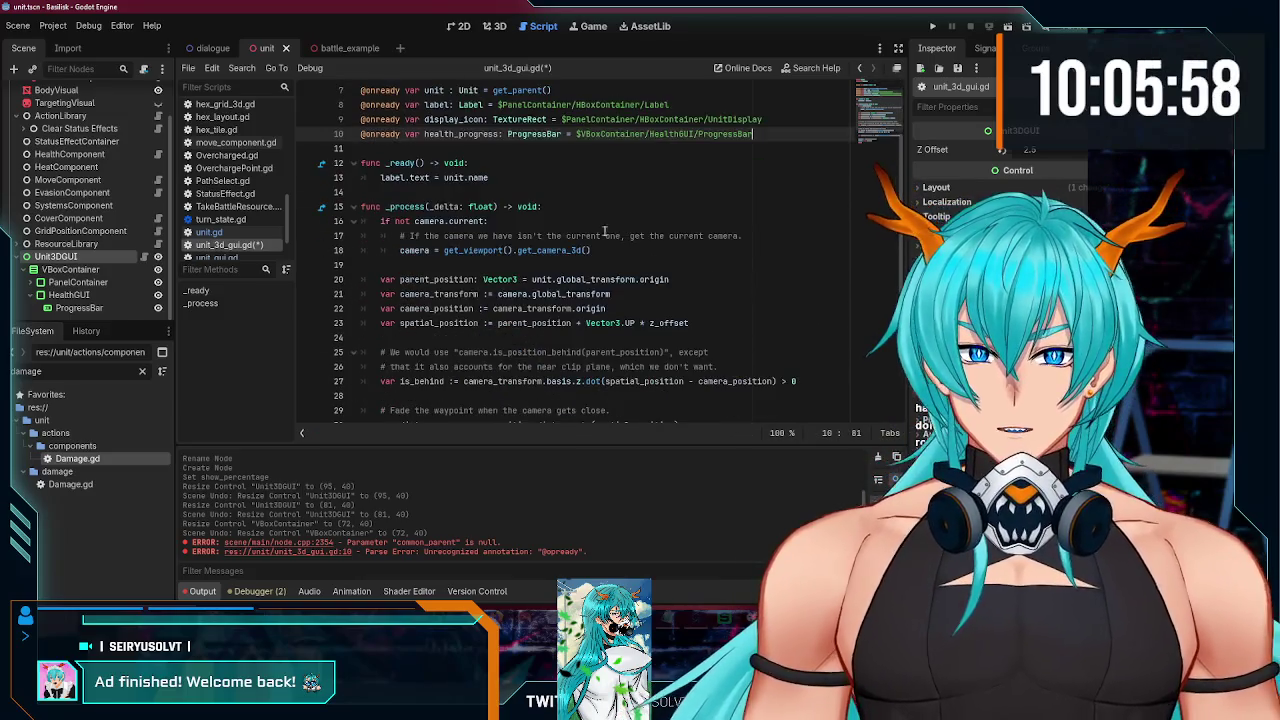
# Step: In _ready, add health_progress.max_value = unit.health_component.max_health, checking the ProgressBar's Inspector
pyautogui.click(495, 177)
pyautogui.press('Return')
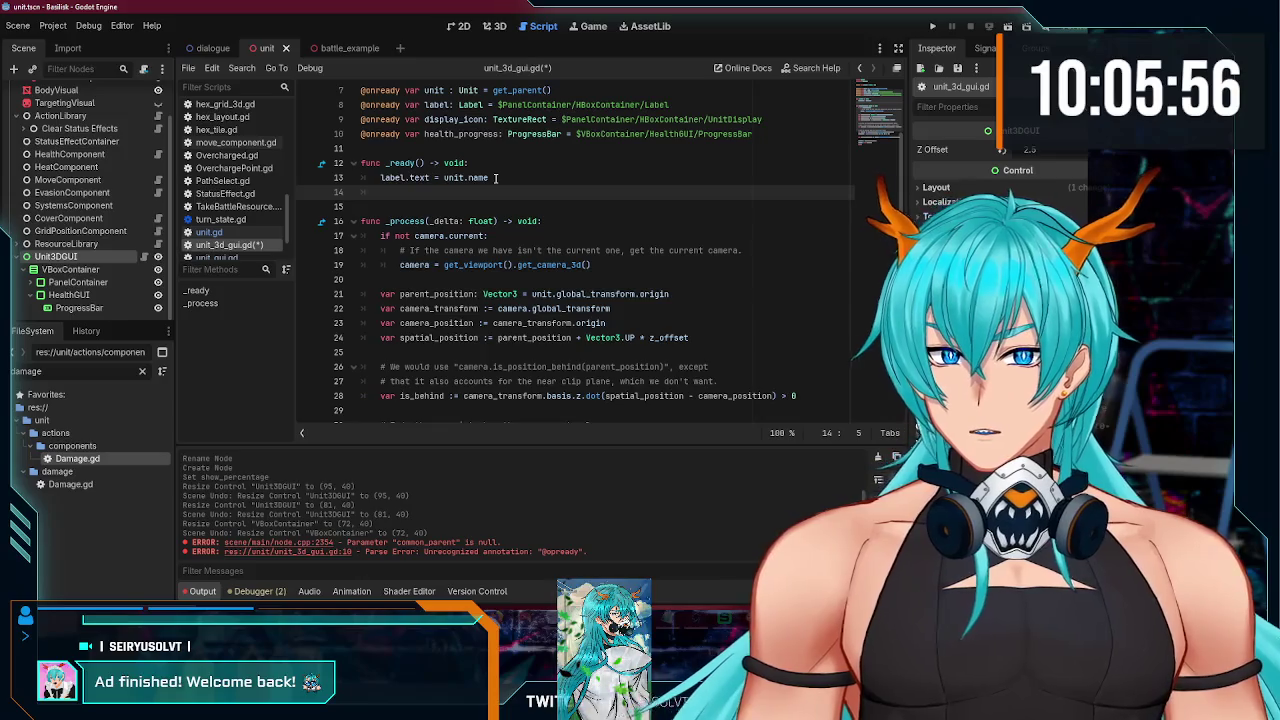
pyautogui.write('health_progress')
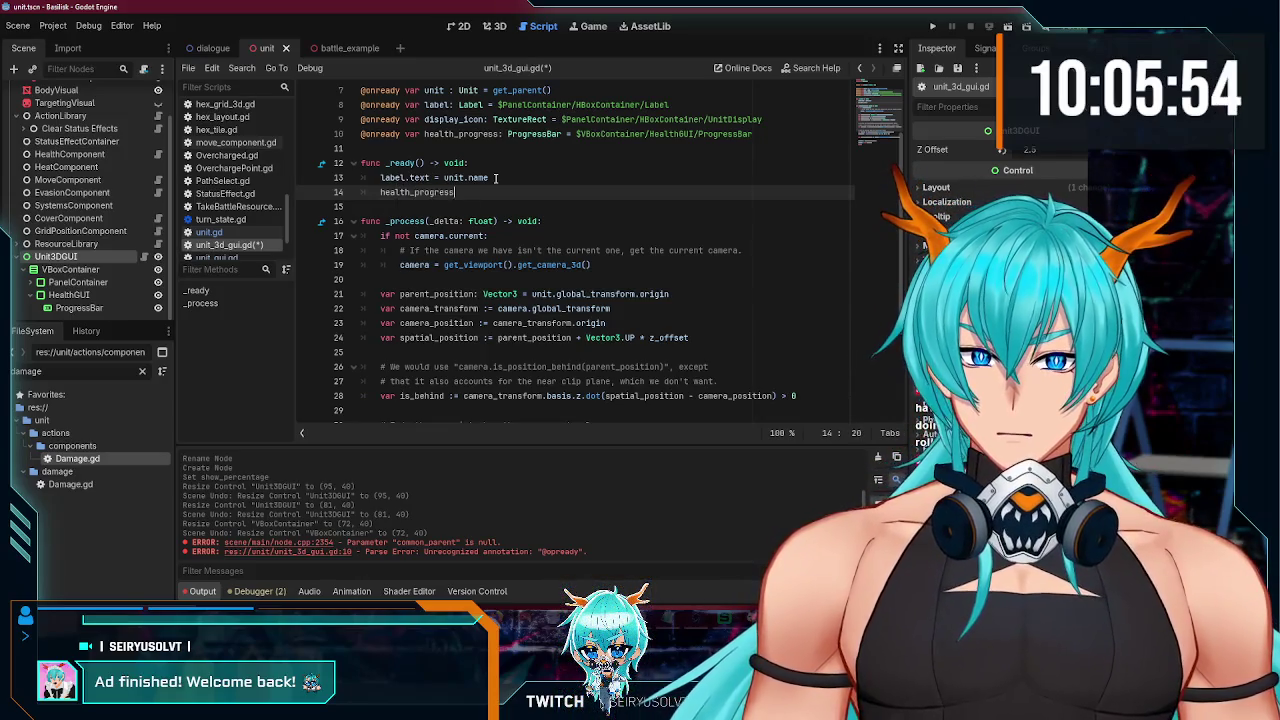
pyautogui.write('.')
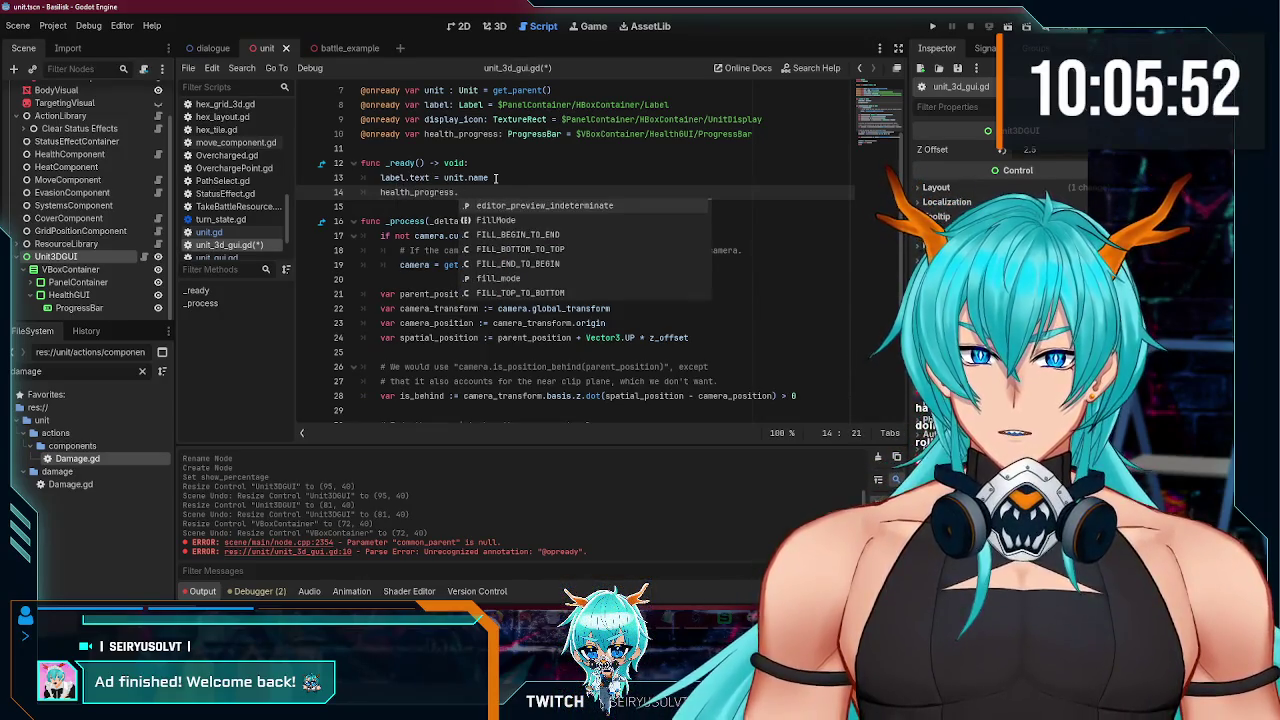
pyautogui.click(79, 307)
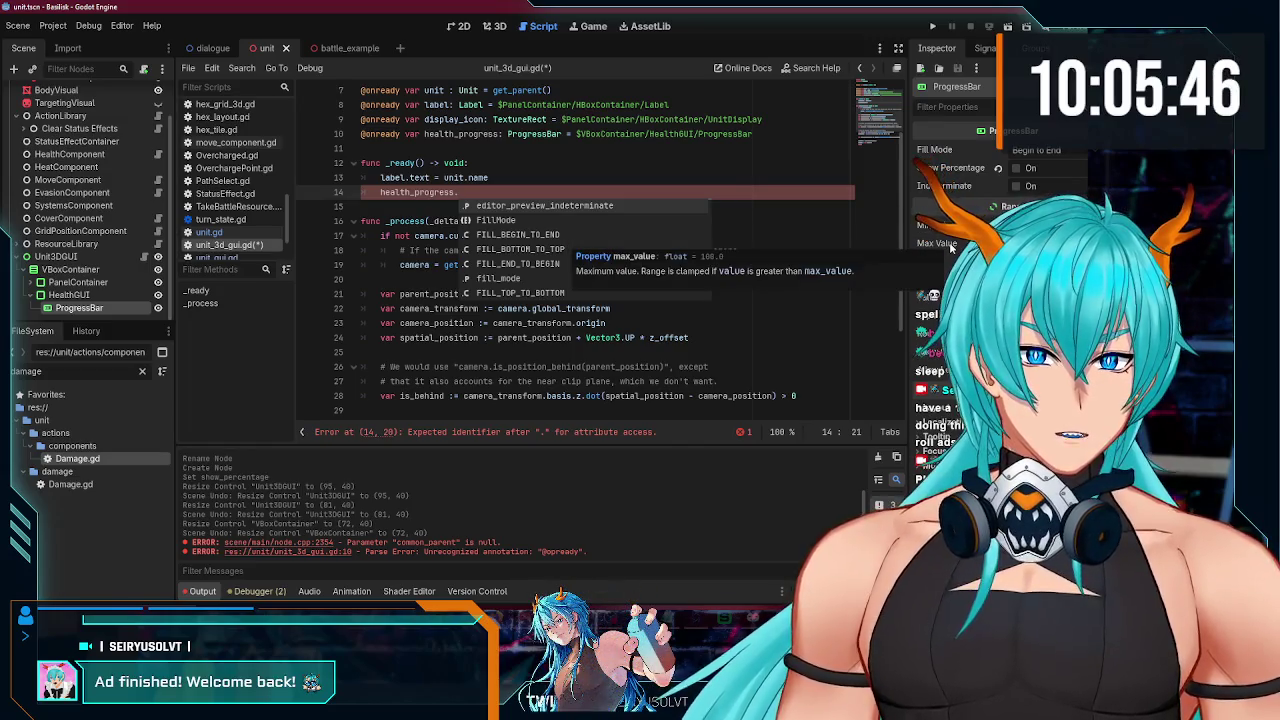
pyautogui.write('max_value')
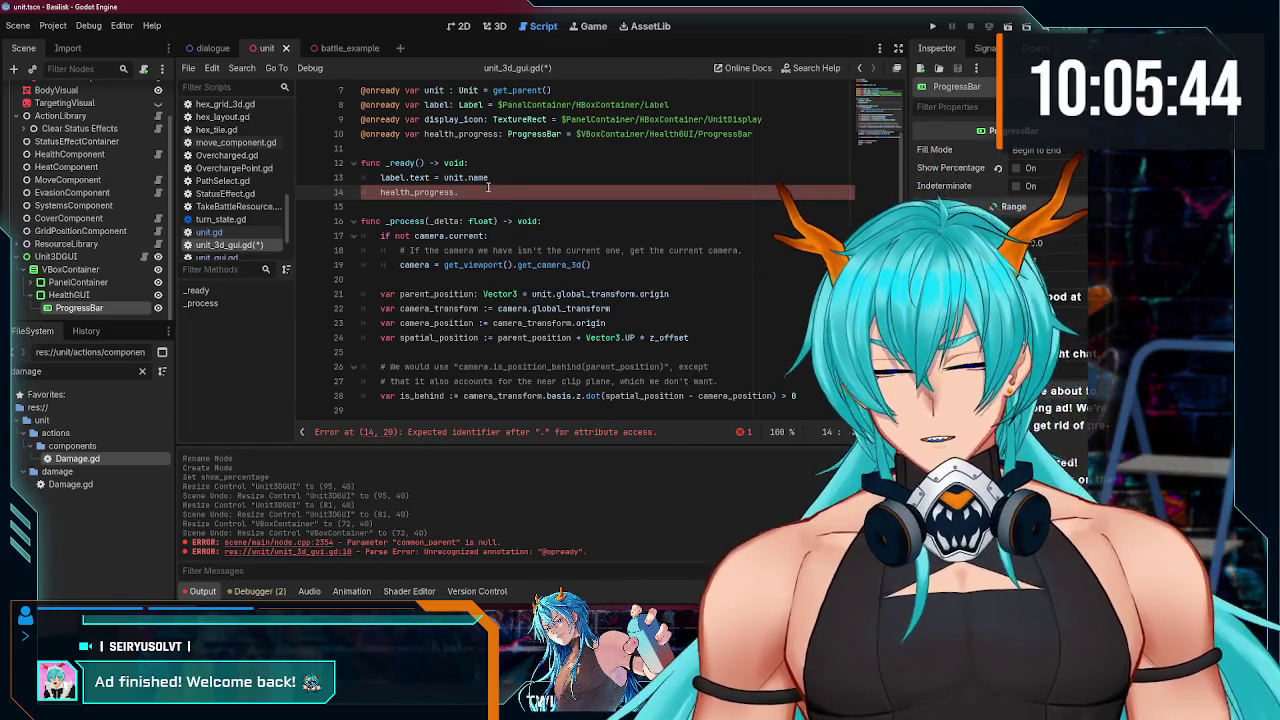
pyautogui.write(' = u')
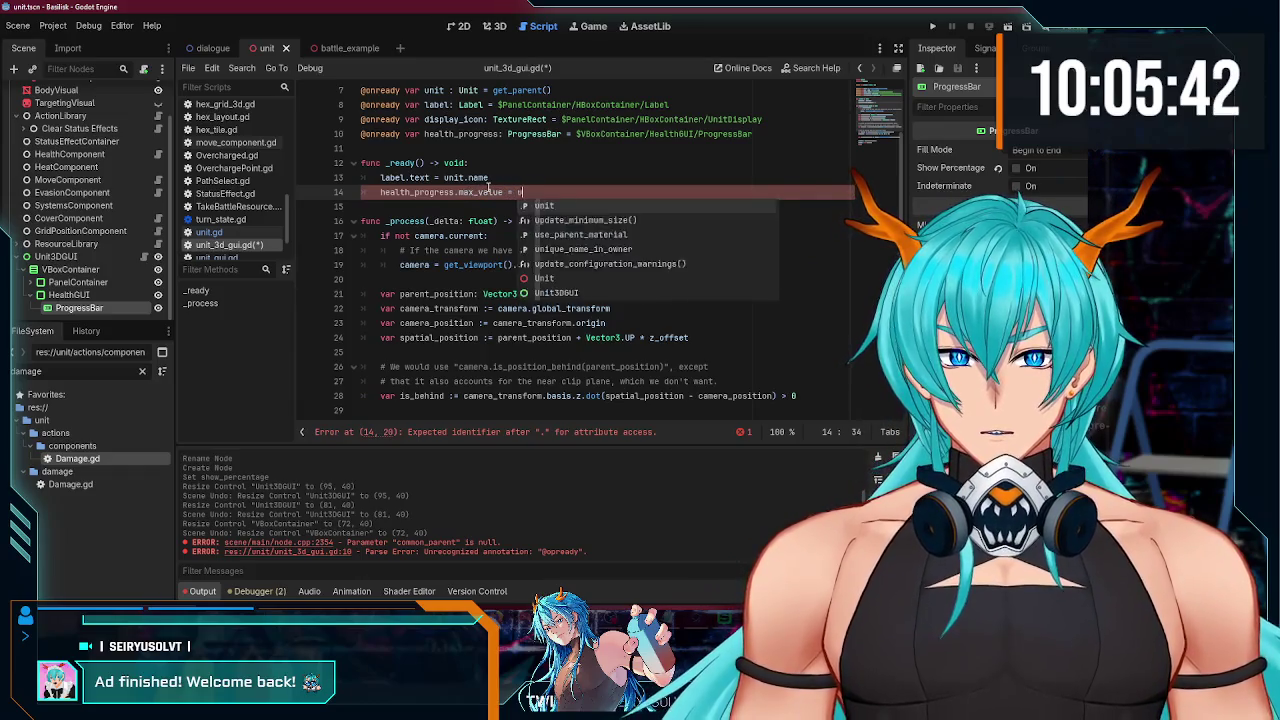
pyautogui.write('nit.health_component.max_health')
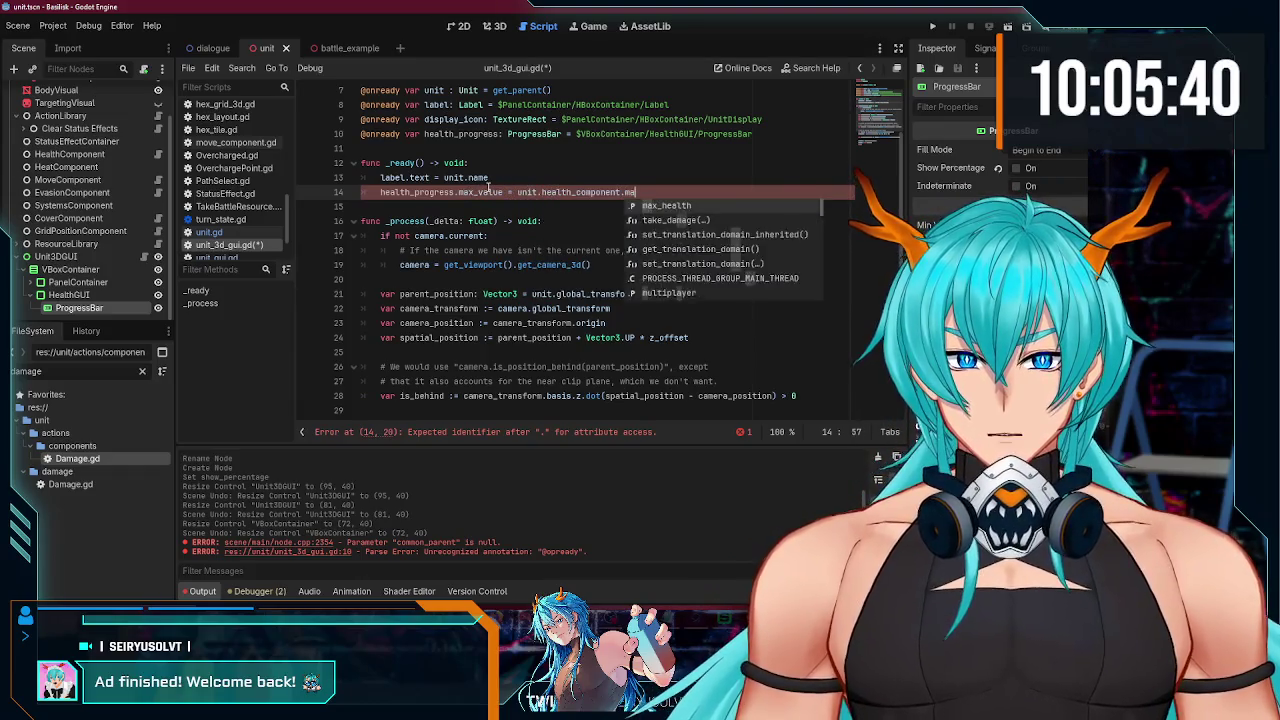
pyautogui.press('Return')
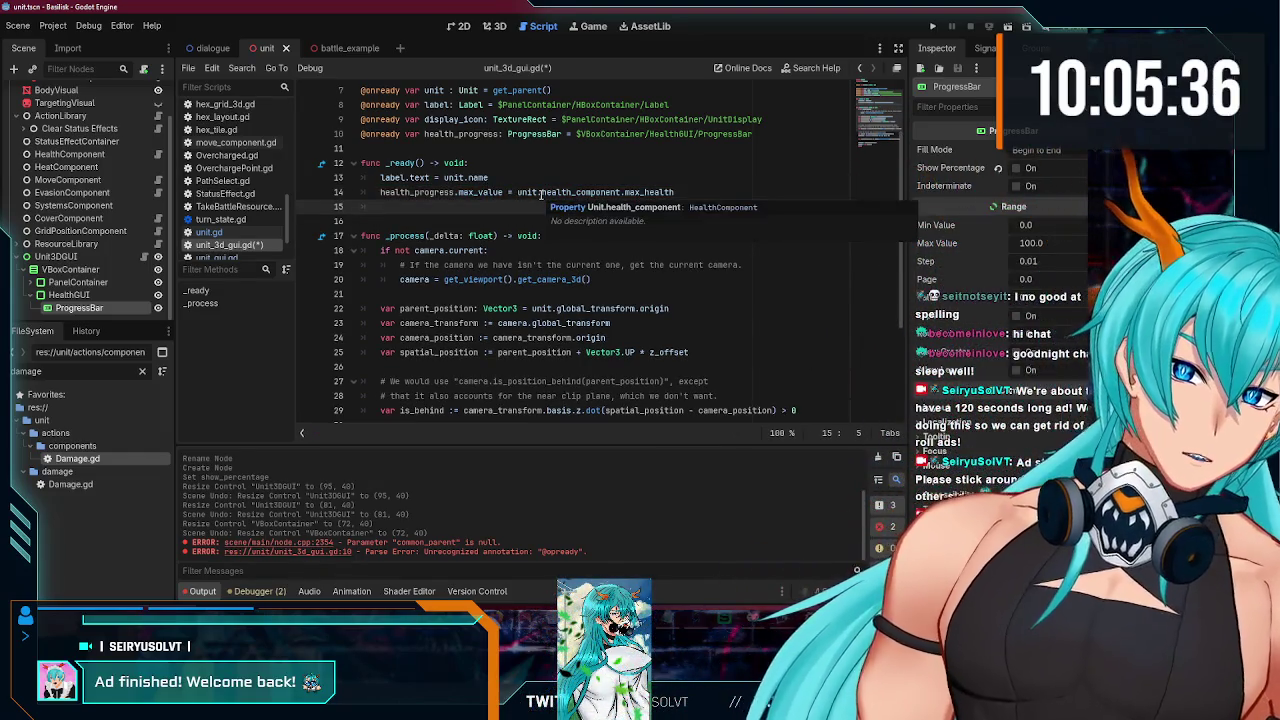
pyautogui.press('Up')
pyautogui.press('End')
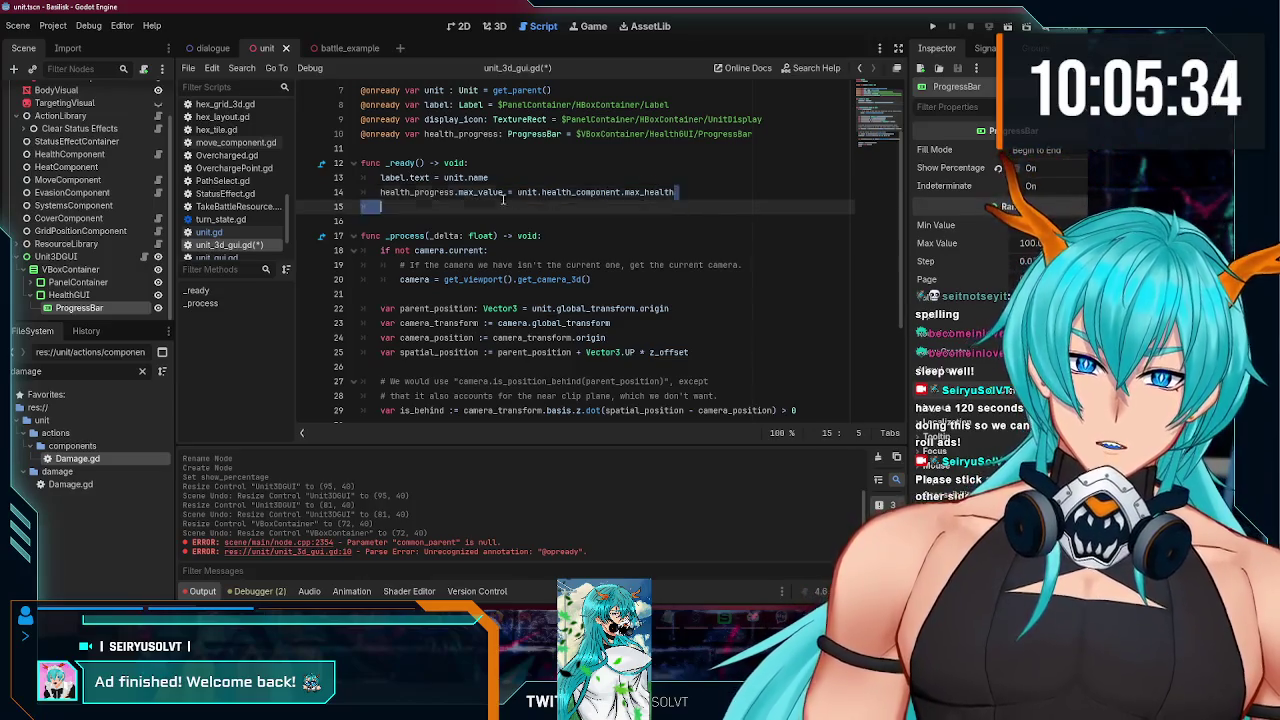
# Step: Start another health_progress line on line 15, then remove the unfinished line
pyautogui.click(512, 205)
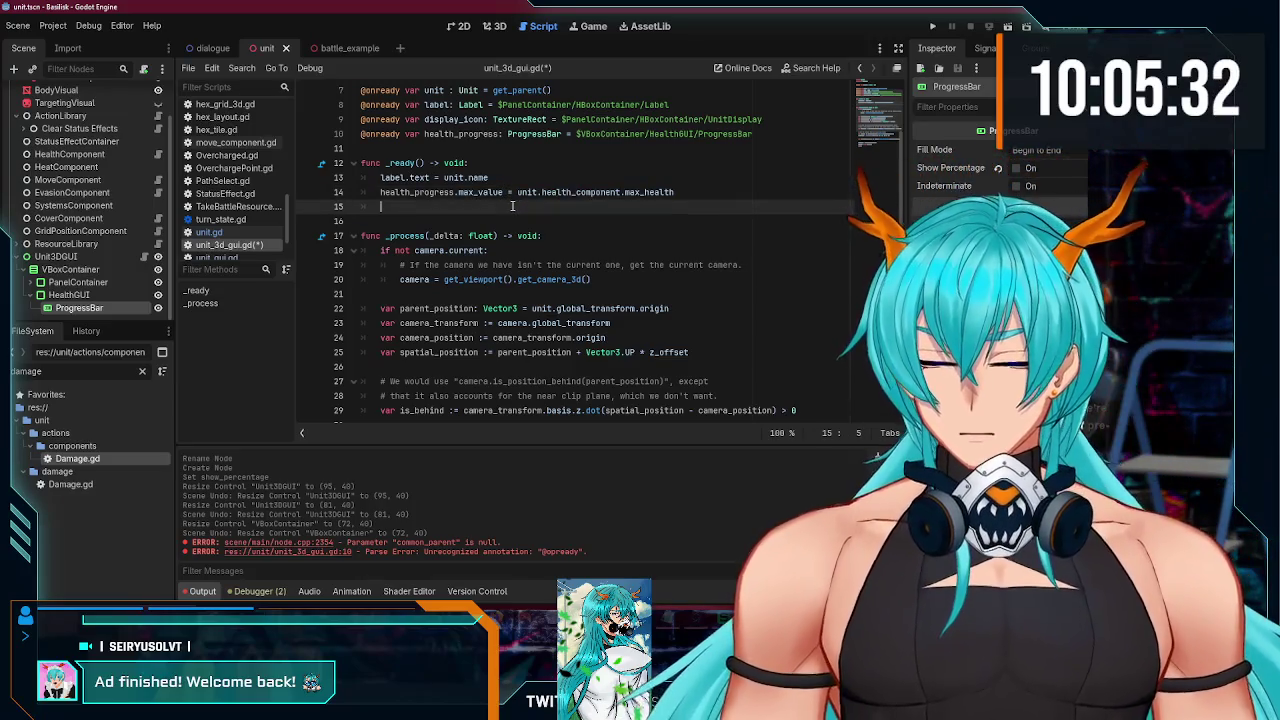
pyautogui.write('health_p')
pyautogui.press('Return')
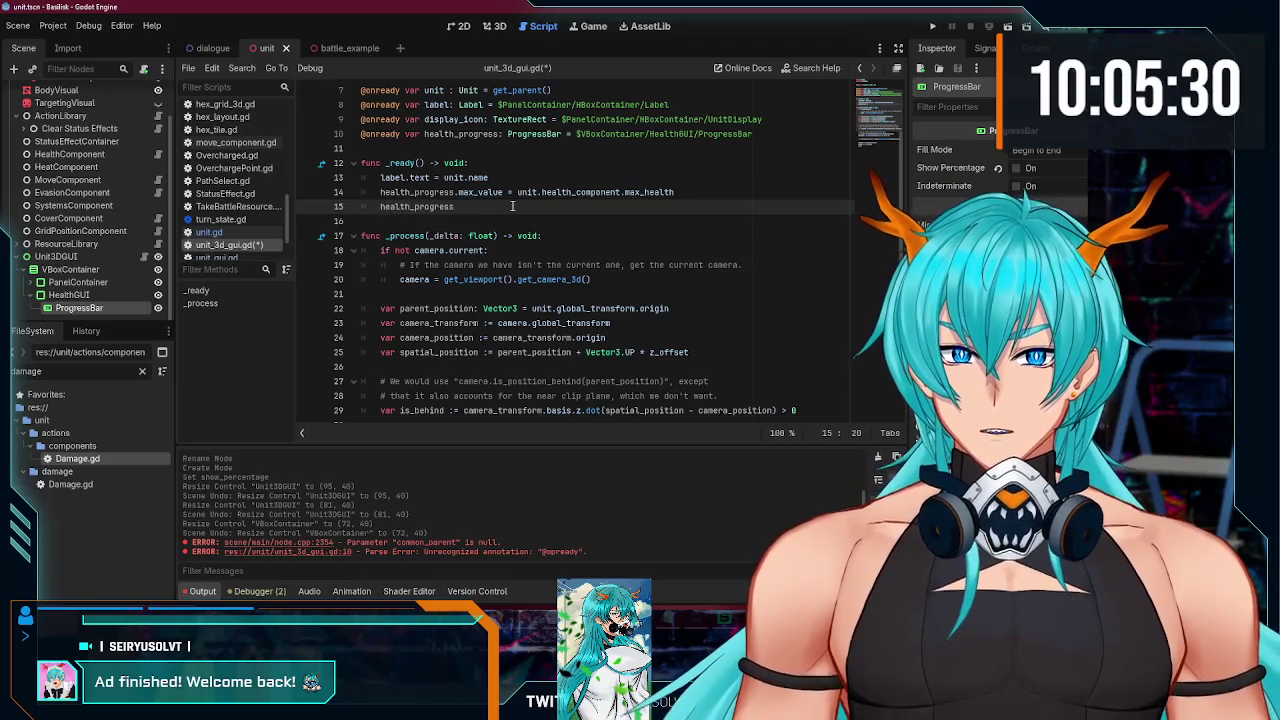
pyautogui.write('.')
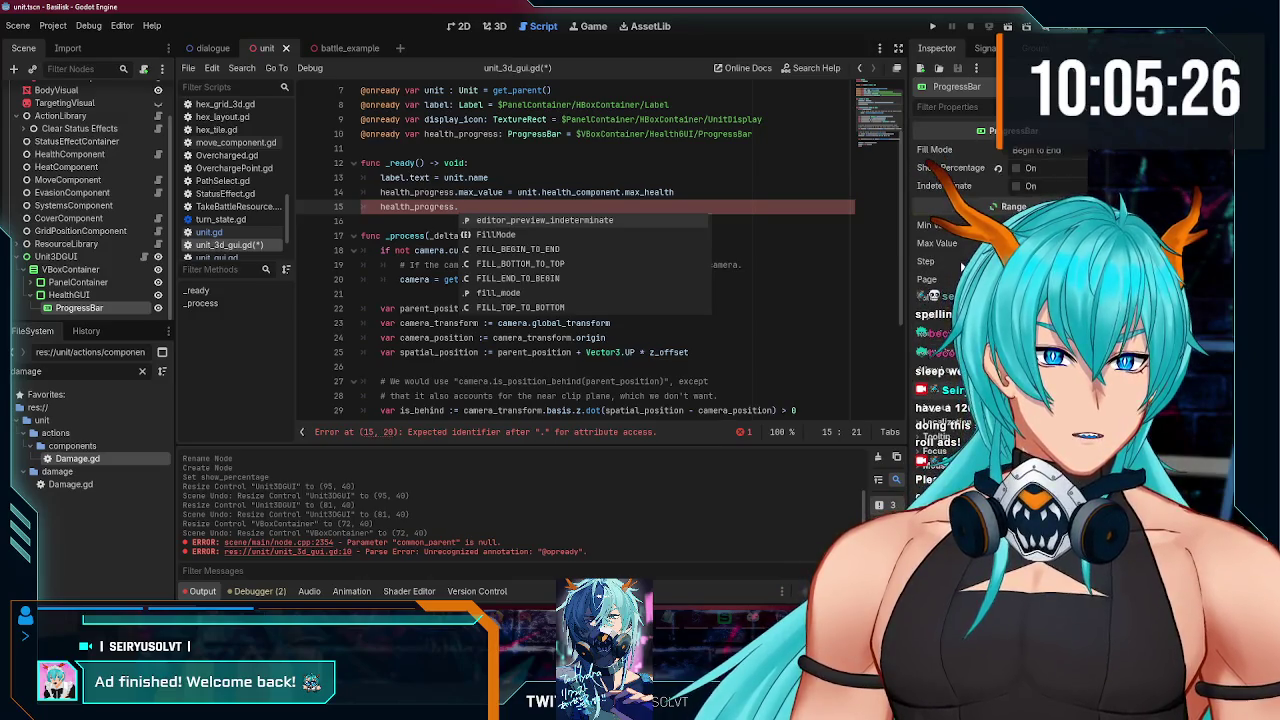
pyautogui.scroll(-2, 987, 170)
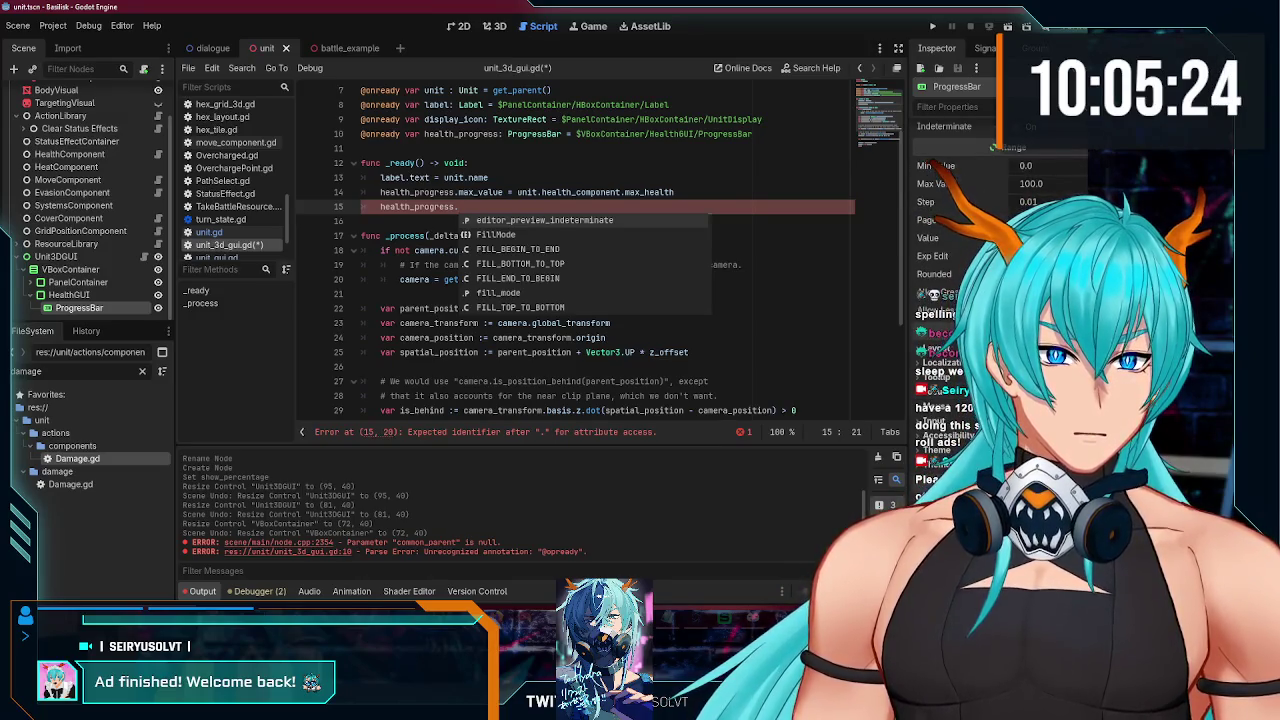
pyautogui.scroll(-2, 987, 170)
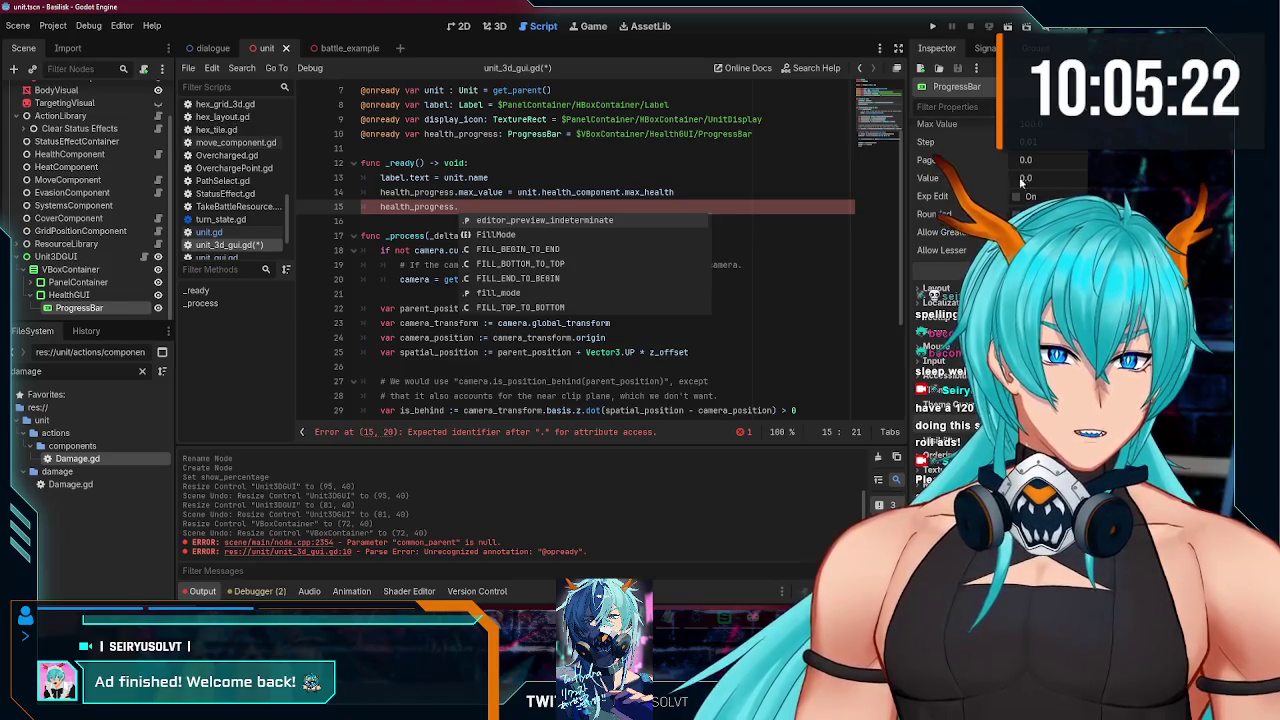
pyautogui.press('BackSpace')
pyautogui.press('BackSpace')
pyautogui.press('BackSpace')
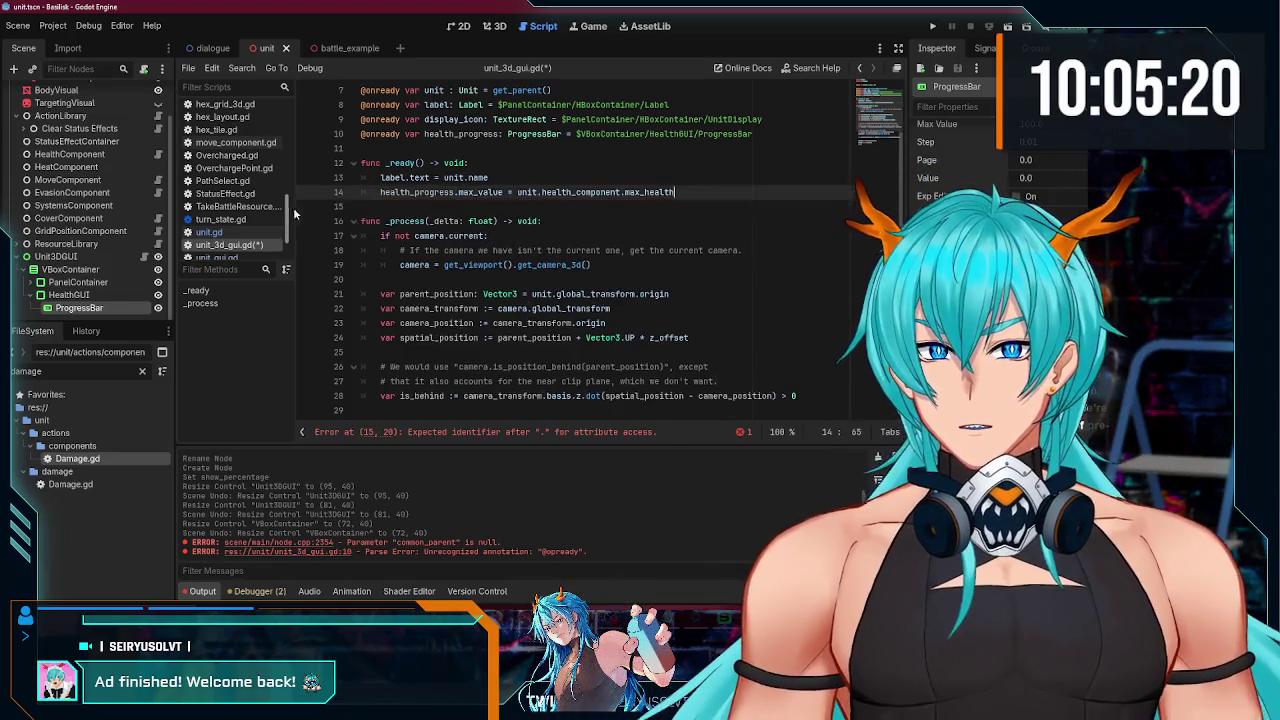
pyautogui.scroll(-4, 400, 300)
# Step: Add func _update_health_progressbar() -> void: and begin its body with health_progress
pyautogui.click(432, 414)
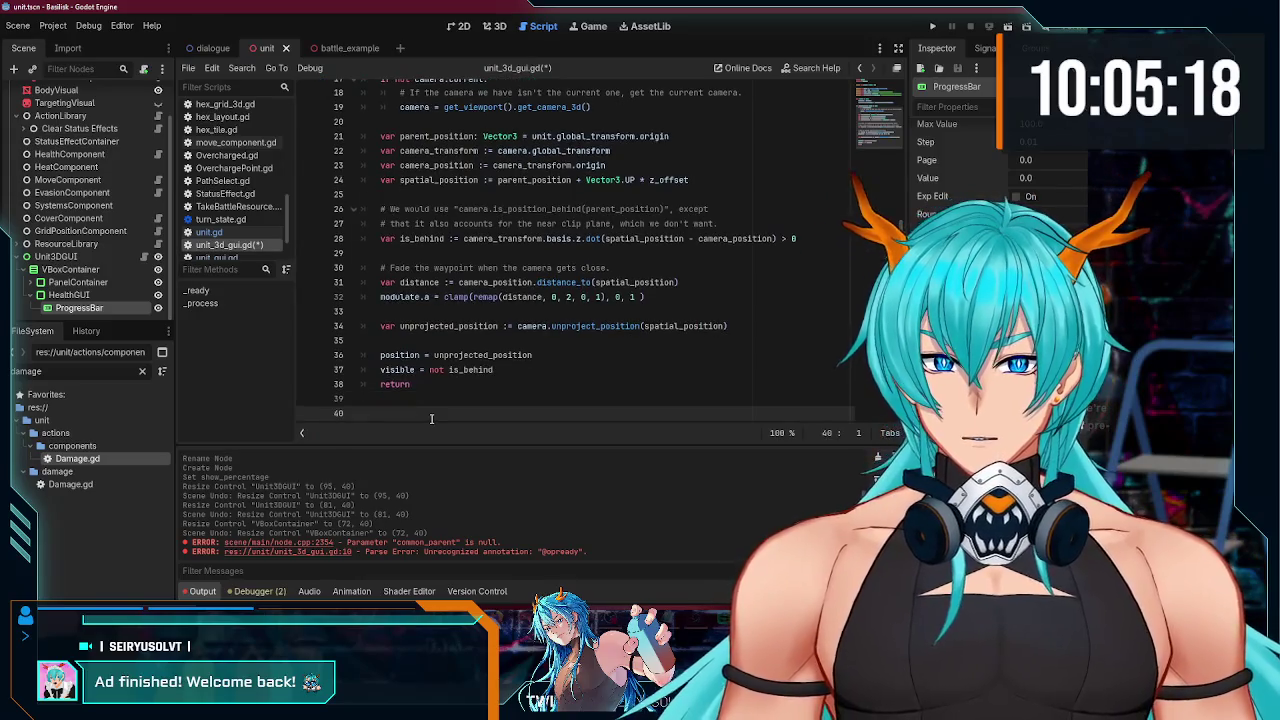
pyautogui.write('func ')
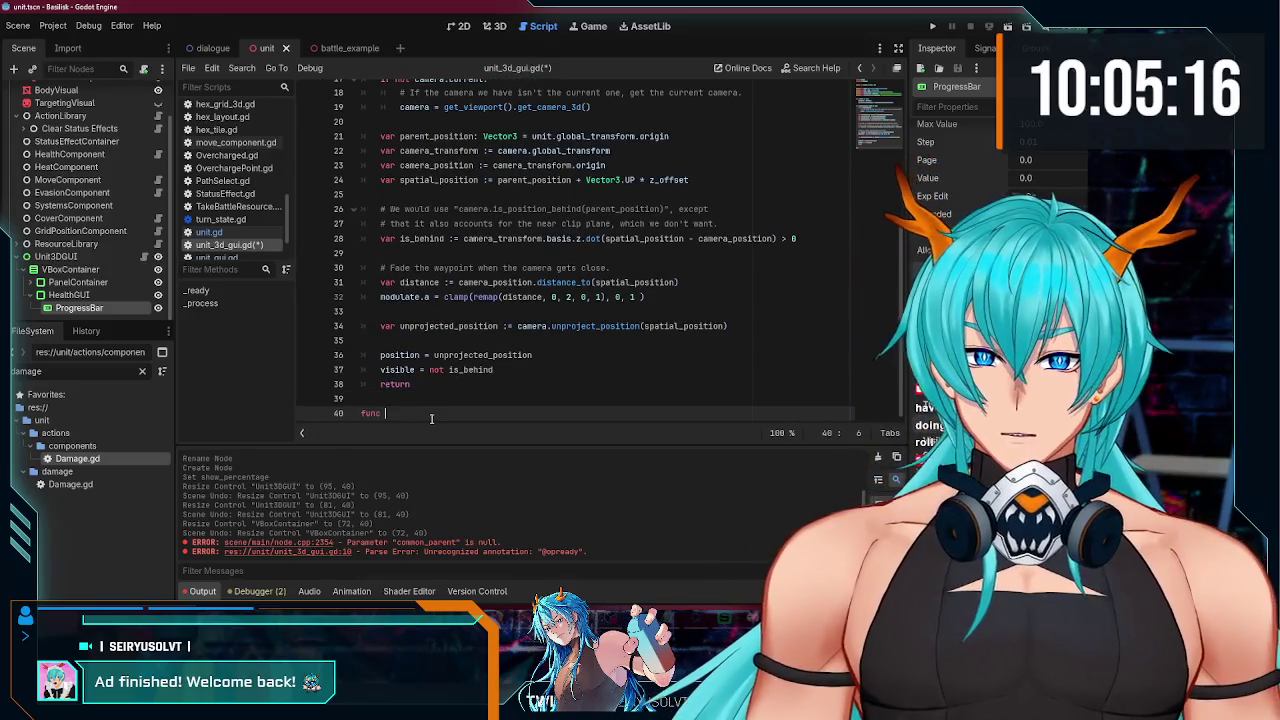
pyautogui.write('_update_healt')
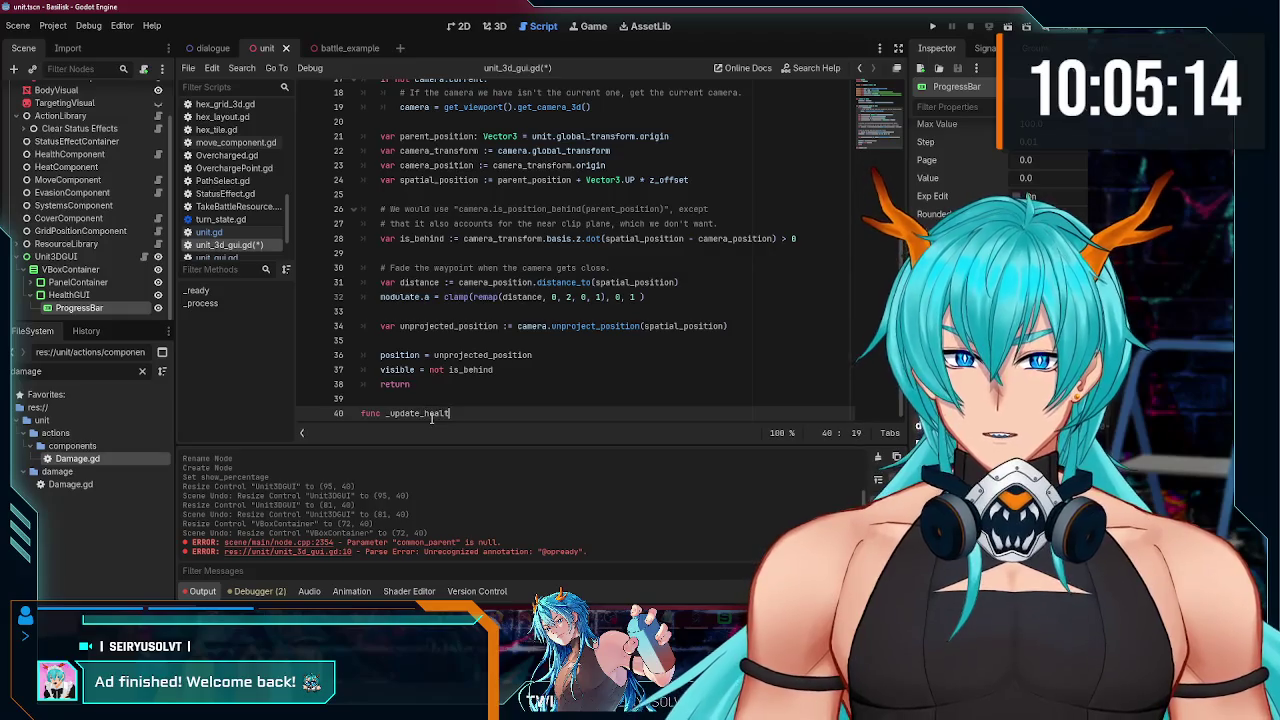
pyautogui.write('h_progressbar()')
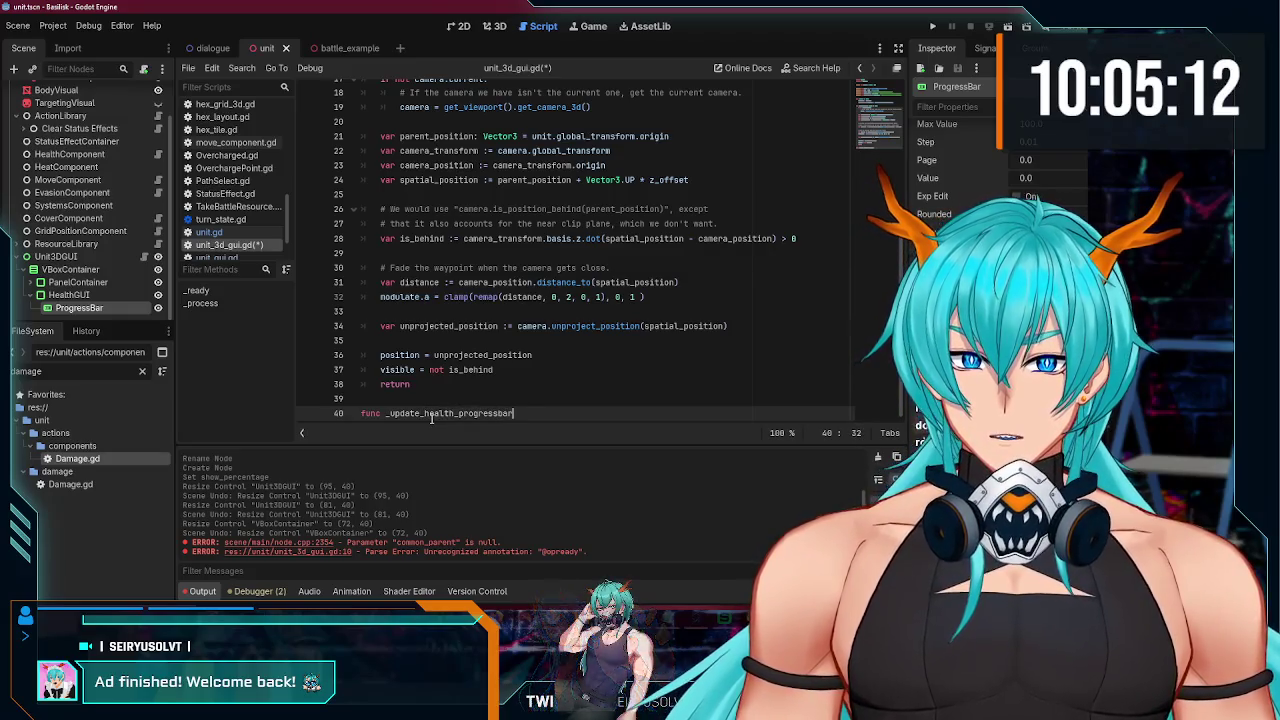
pyautogui.write(' -> ')
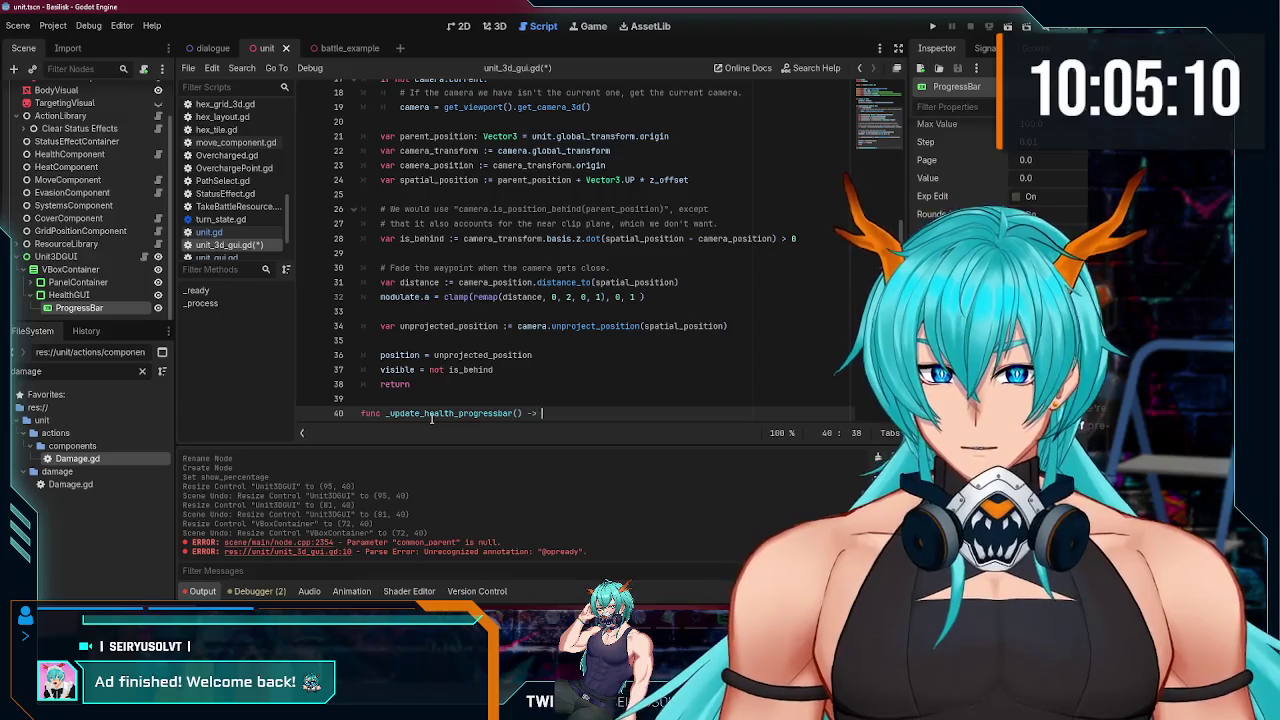
pyautogui.write('void')
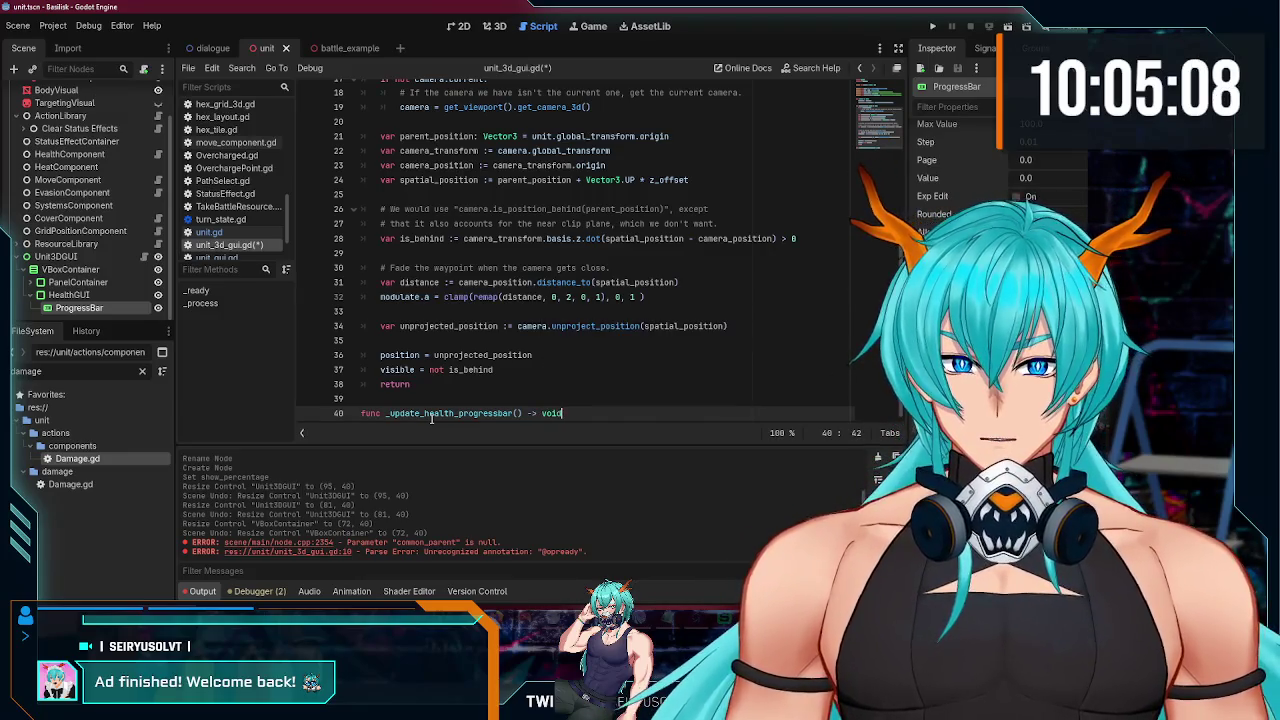
pyautogui.write(':')
pyautogui.press('Return')
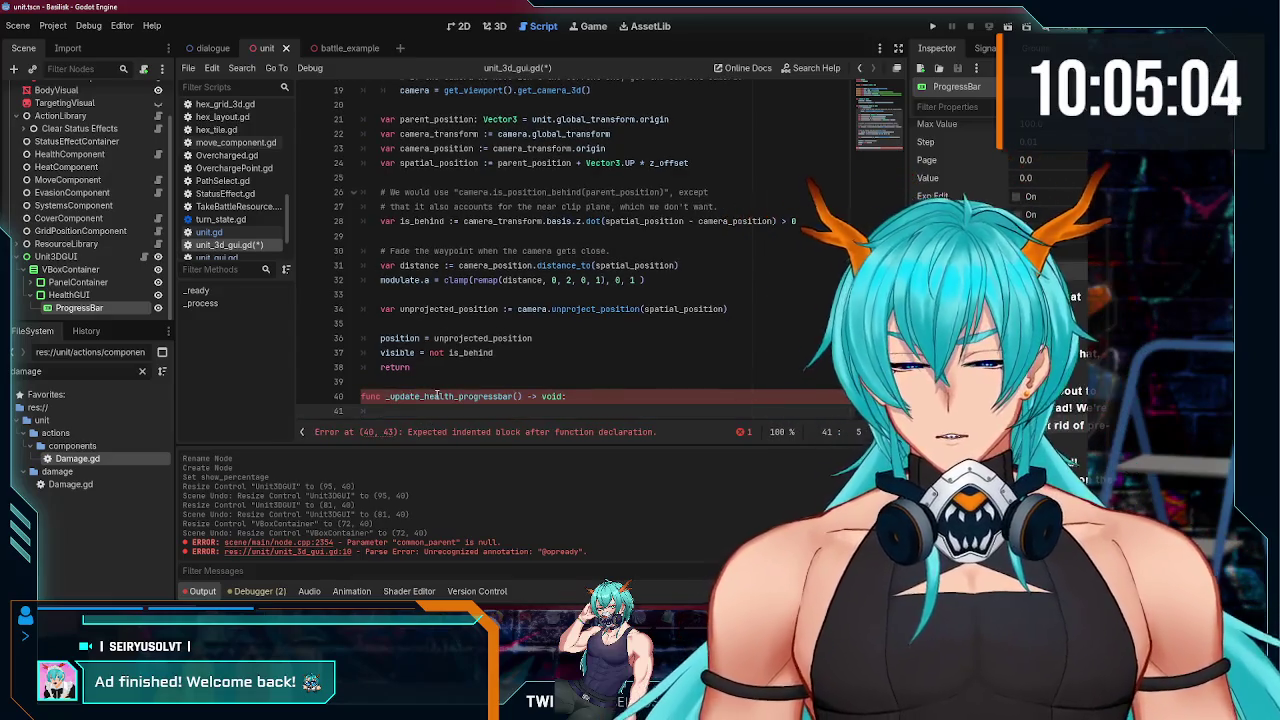
pyautogui.write('progr')
pyautogui.press('BackSpace')
pyautogui.press('BackSpace')
pyautogui.press('BackSpace')
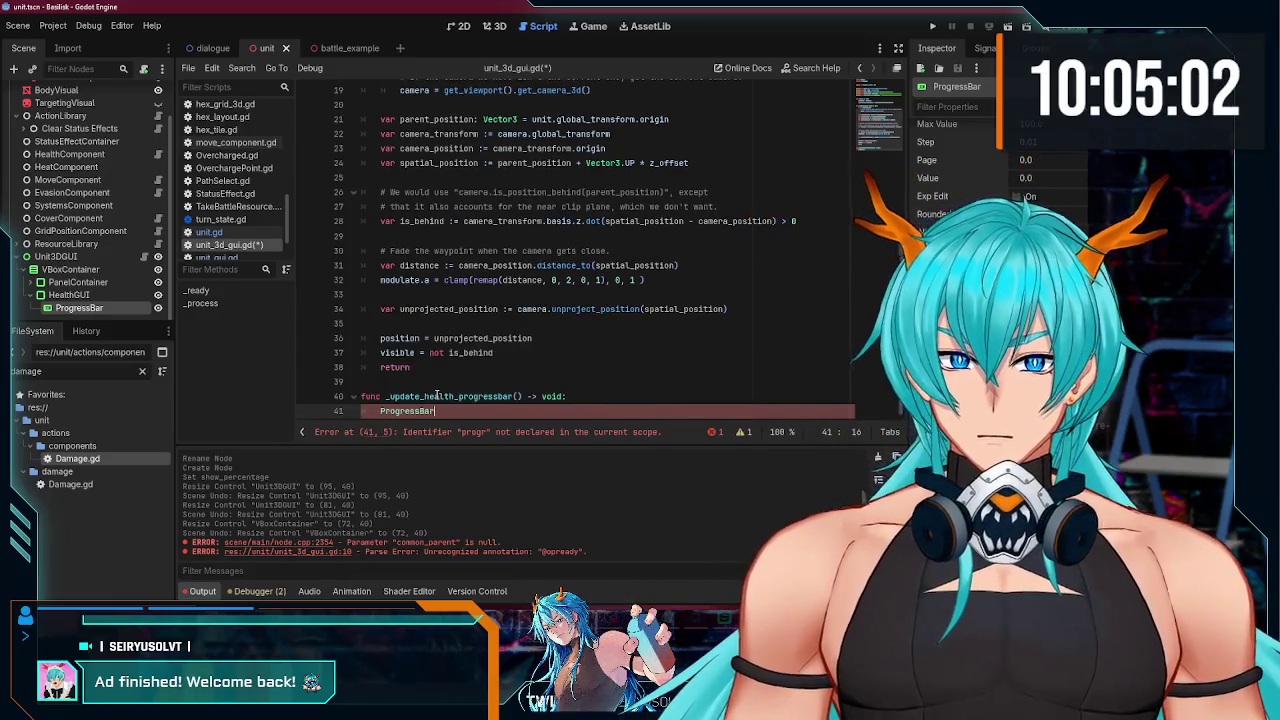
pyautogui.press('BackSpace')
pyautogui.press('BackSpace')
pyautogui.write('ogre')
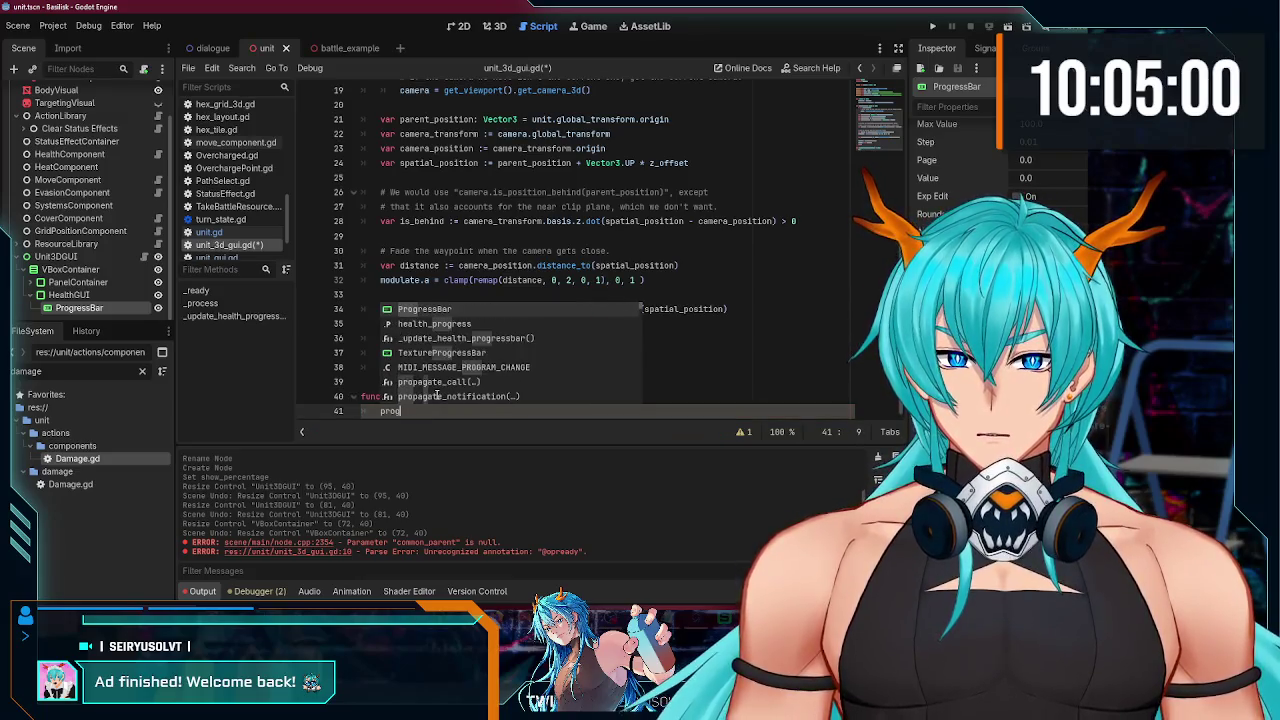
pyautogui.press('Down')
pyautogui.press('Return')
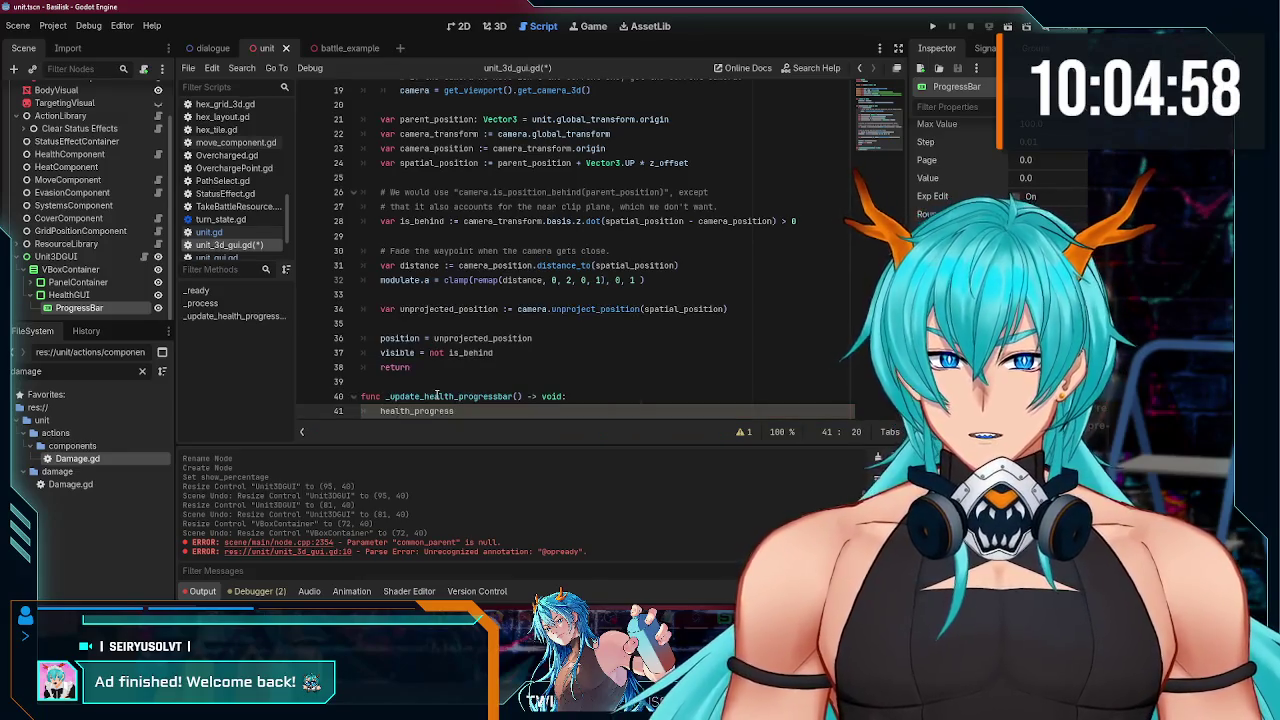
# Step: Complete the body as health_progress.value = unit.health_component._current_health and save the script
pyautogui.write('.value = ')
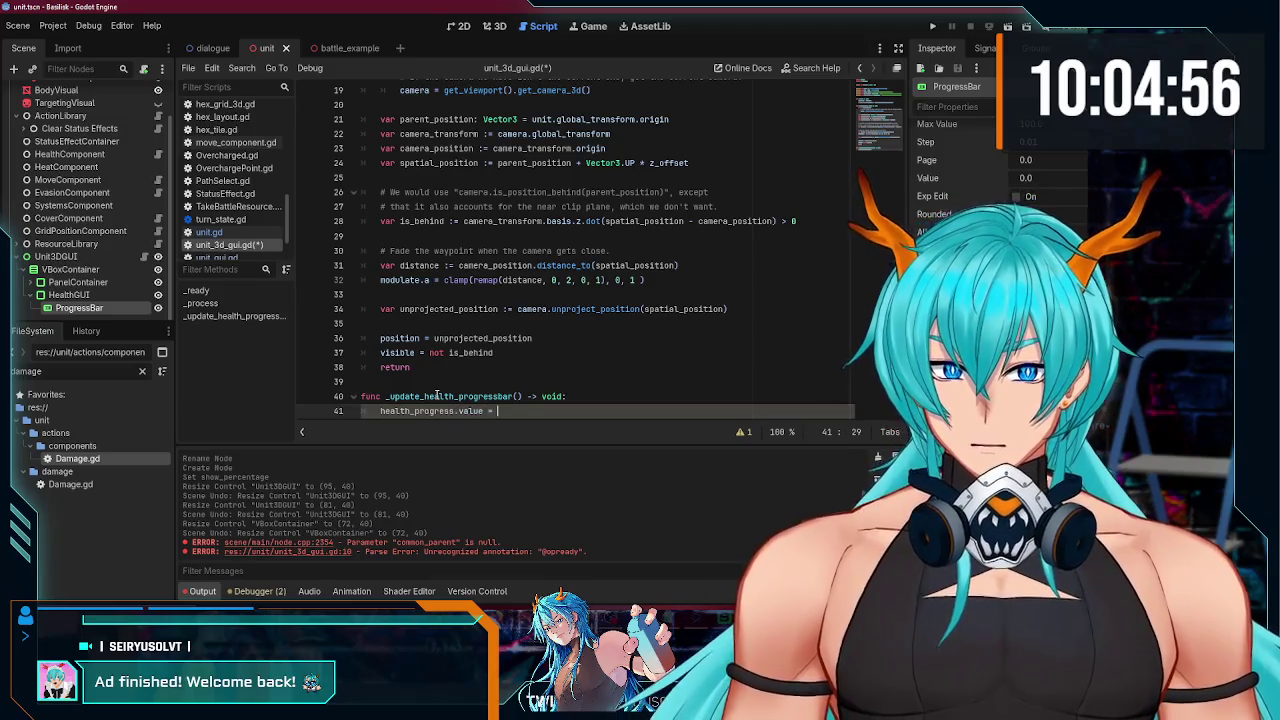
pyautogui.write('pa')
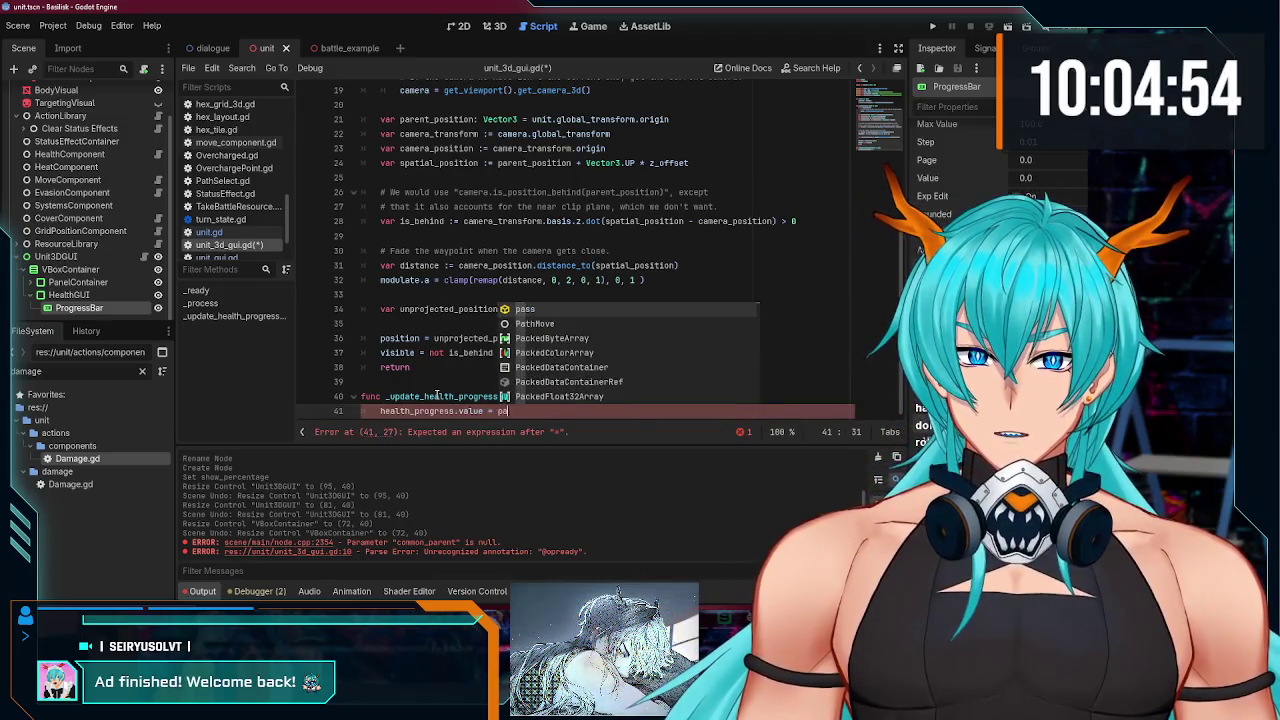
pyautogui.press('BackSpace')
pyautogui.press('BackSpace')
pyautogui.write('unit.')
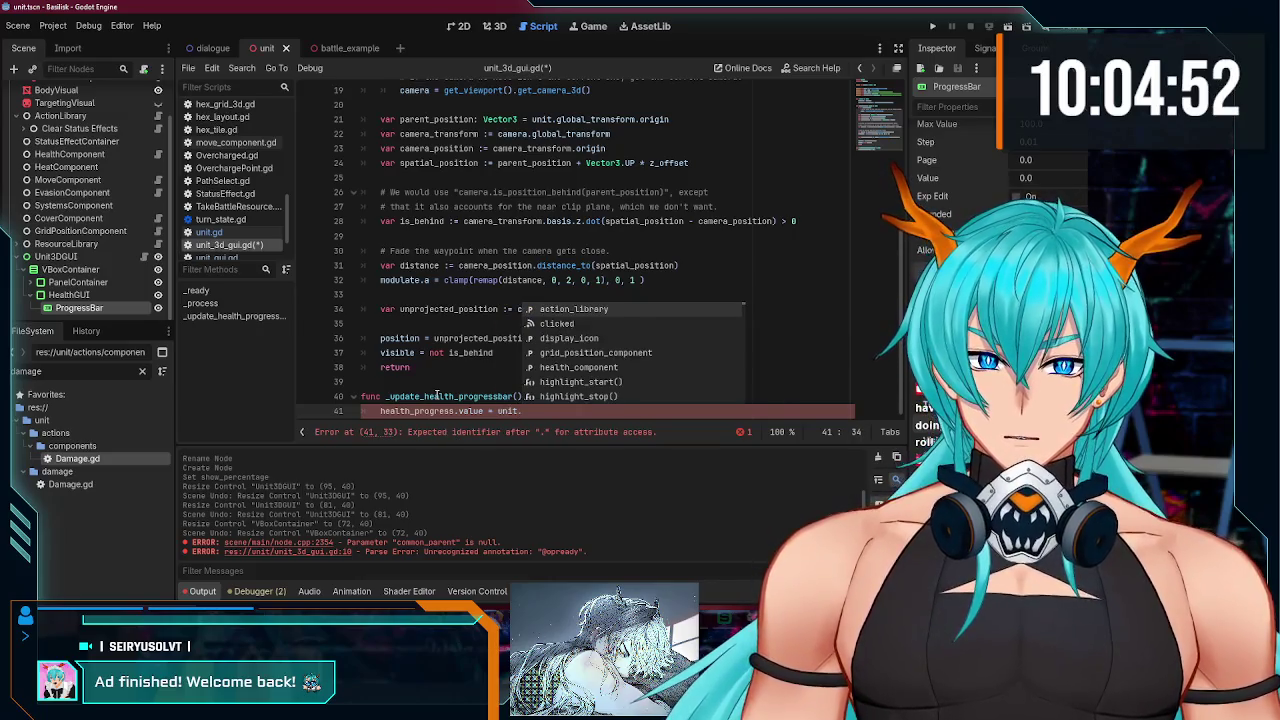
pyautogui.write('health_component.')
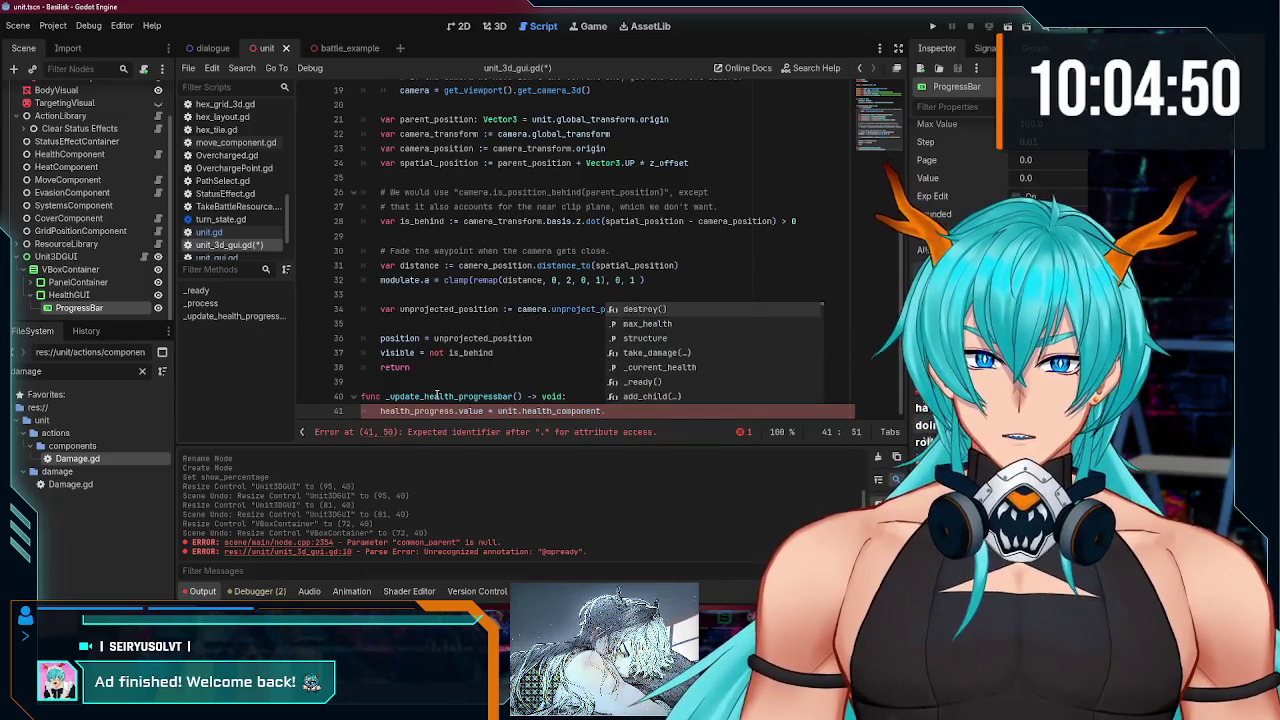
pyautogui.write('_cu')
pyautogui.press('Return')
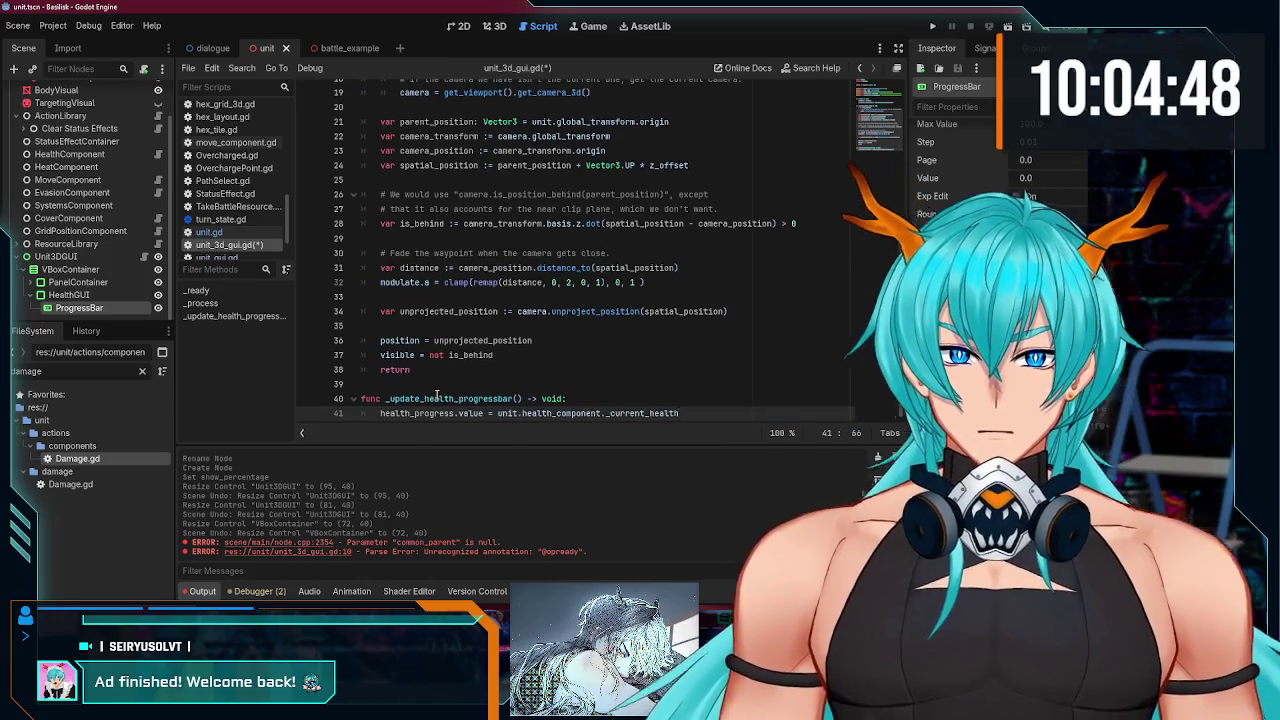
pyautogui.hotkey('ctrl', 's')
pyautogui.scroll(1, 123, 243)
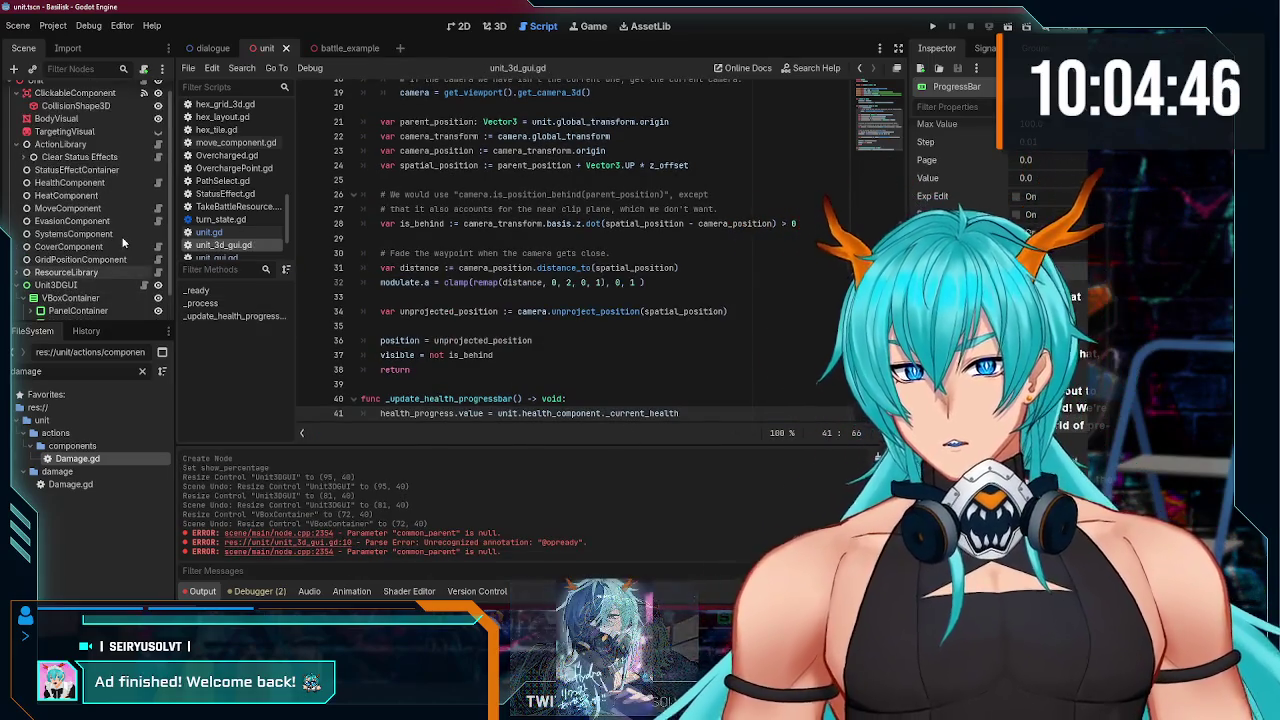
pyautogui.click(158, 182)
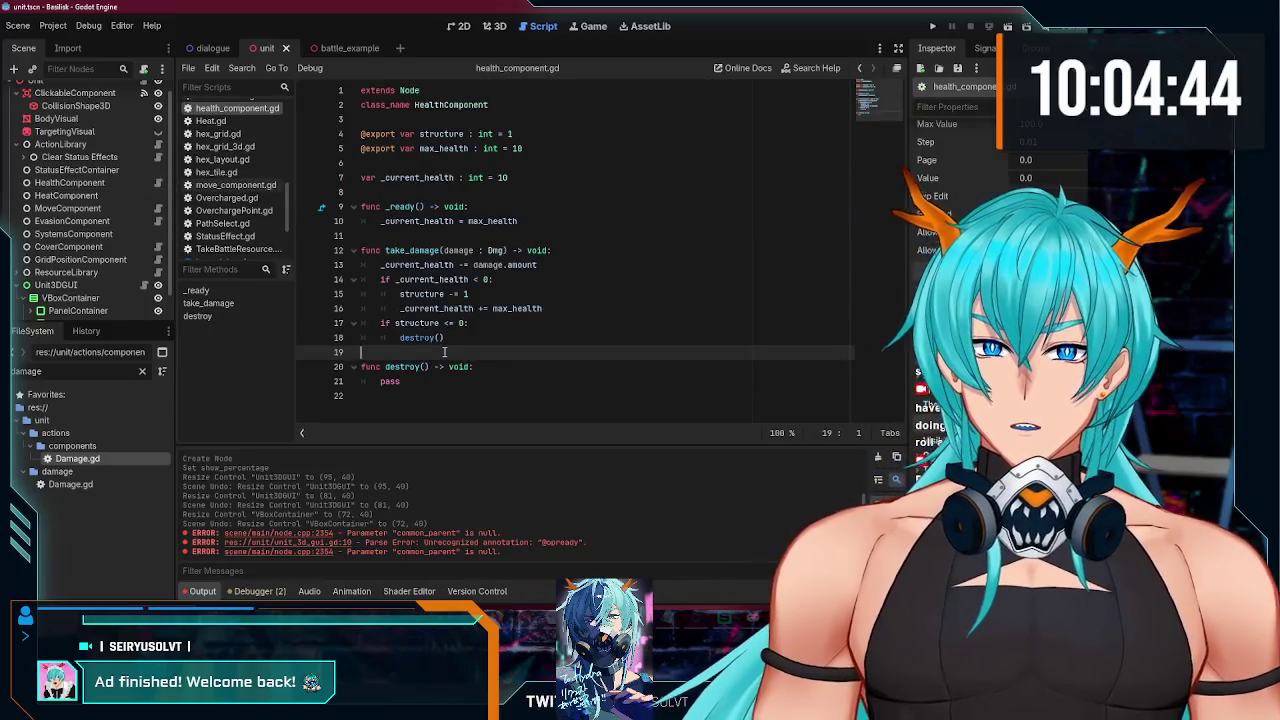
# Step: Make room for a new function after _ready in health_component.gd
pyautogui.press('Return')
pyautogui.press('Return')
pyautogui.press('Up')
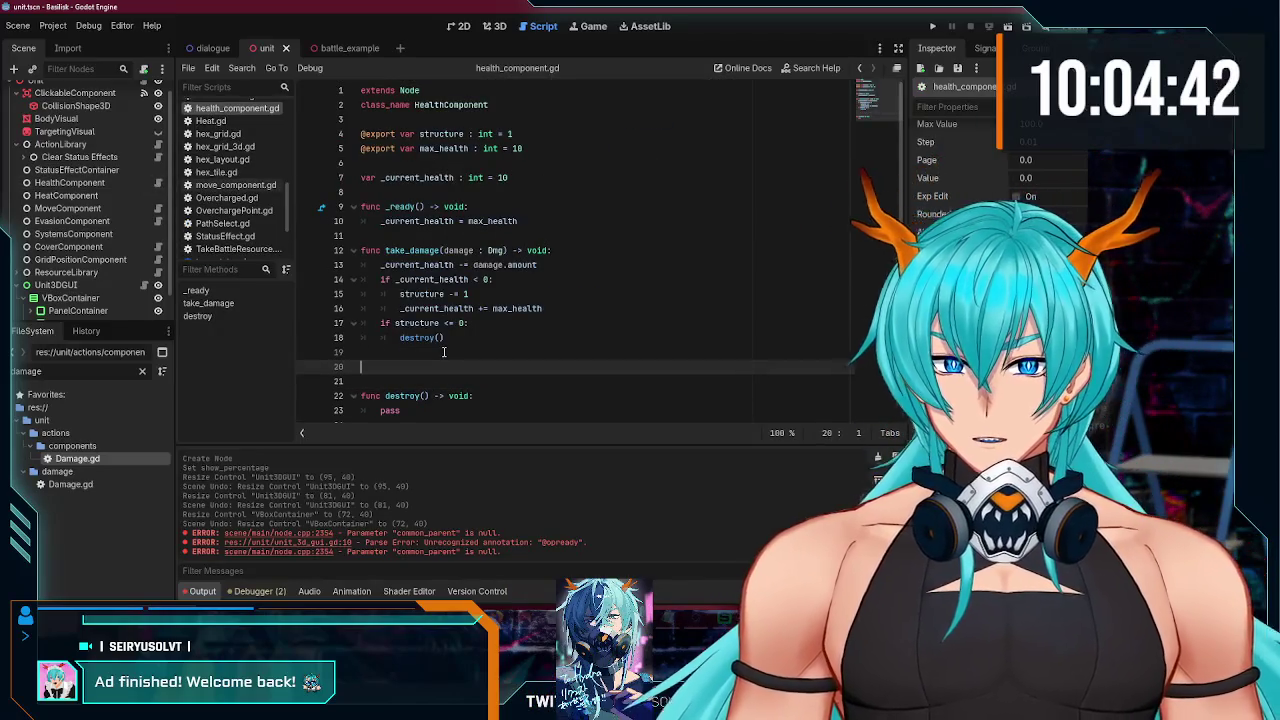
pyautogui.press('BackSpace')
pyautogui.press('BackSpace')
pyautogui.click(388, 236)
pyautogui.press('Return')
pyautogui.press('Return')
pyautogui.press('Up')
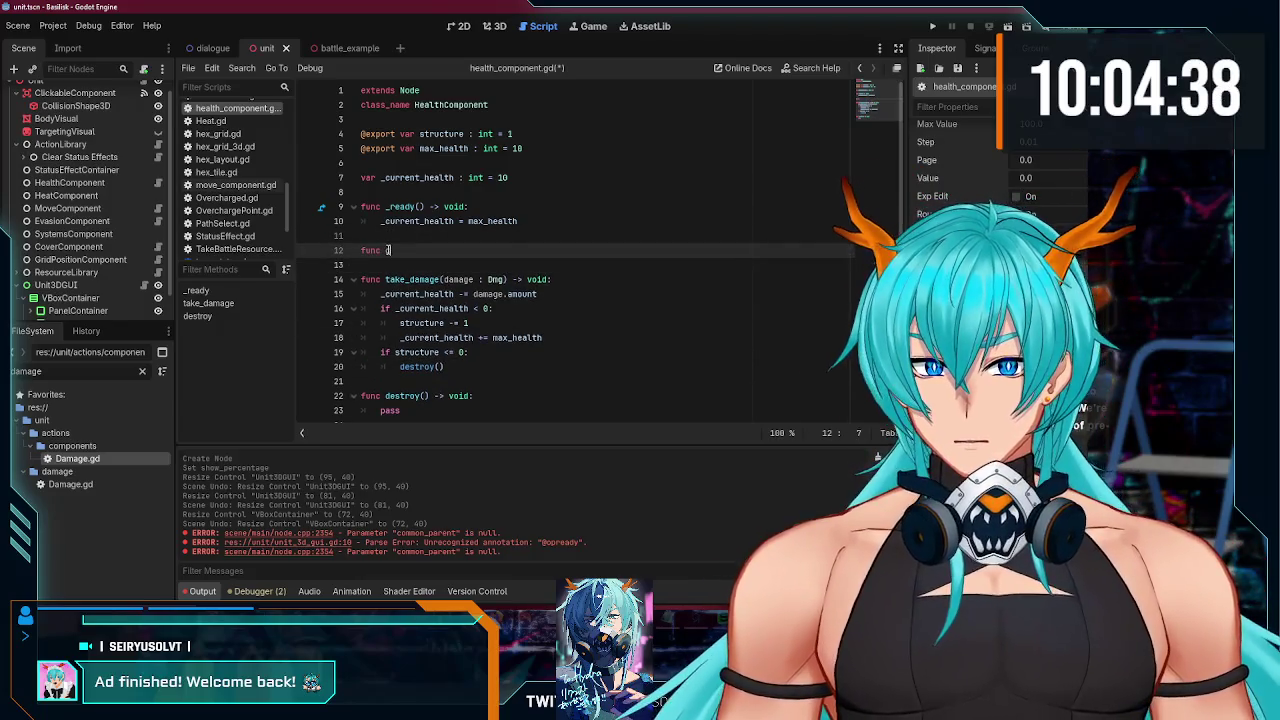
# Step: Write get_current_health() -> int returning _current_health and save health_component.gd
pyautogui.write('et_hehe')
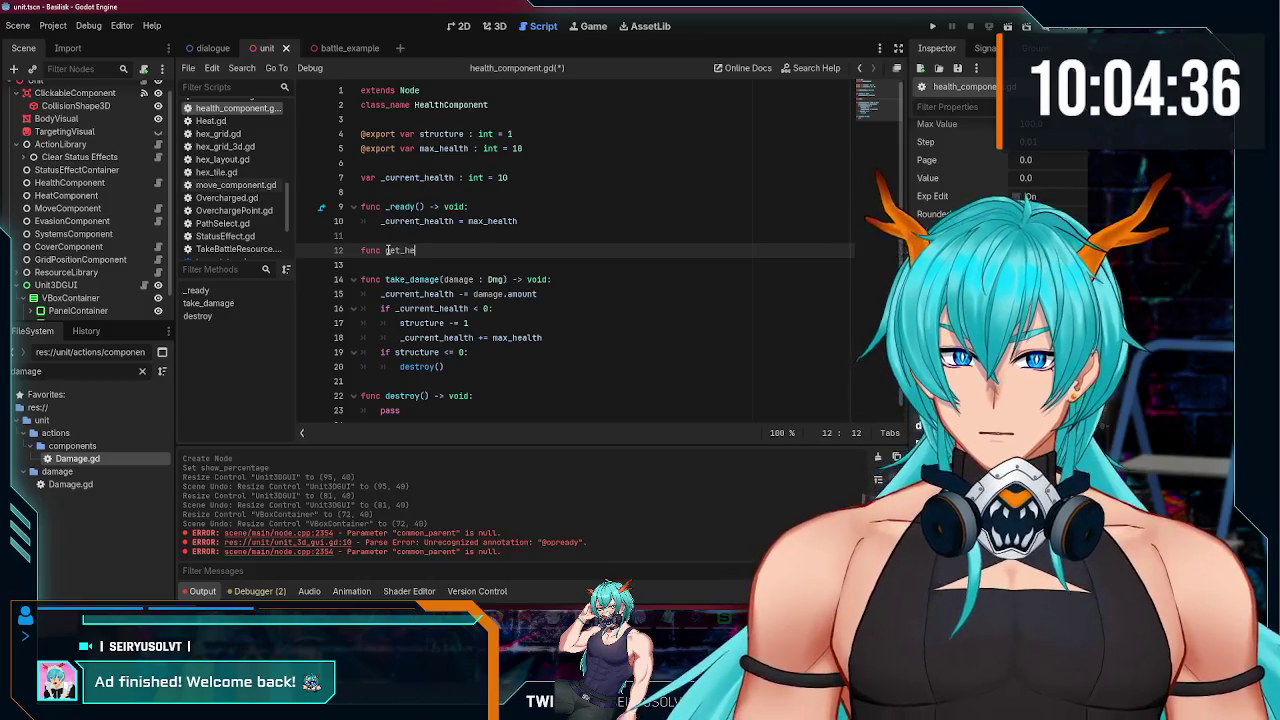
pyautogui.write('_he')
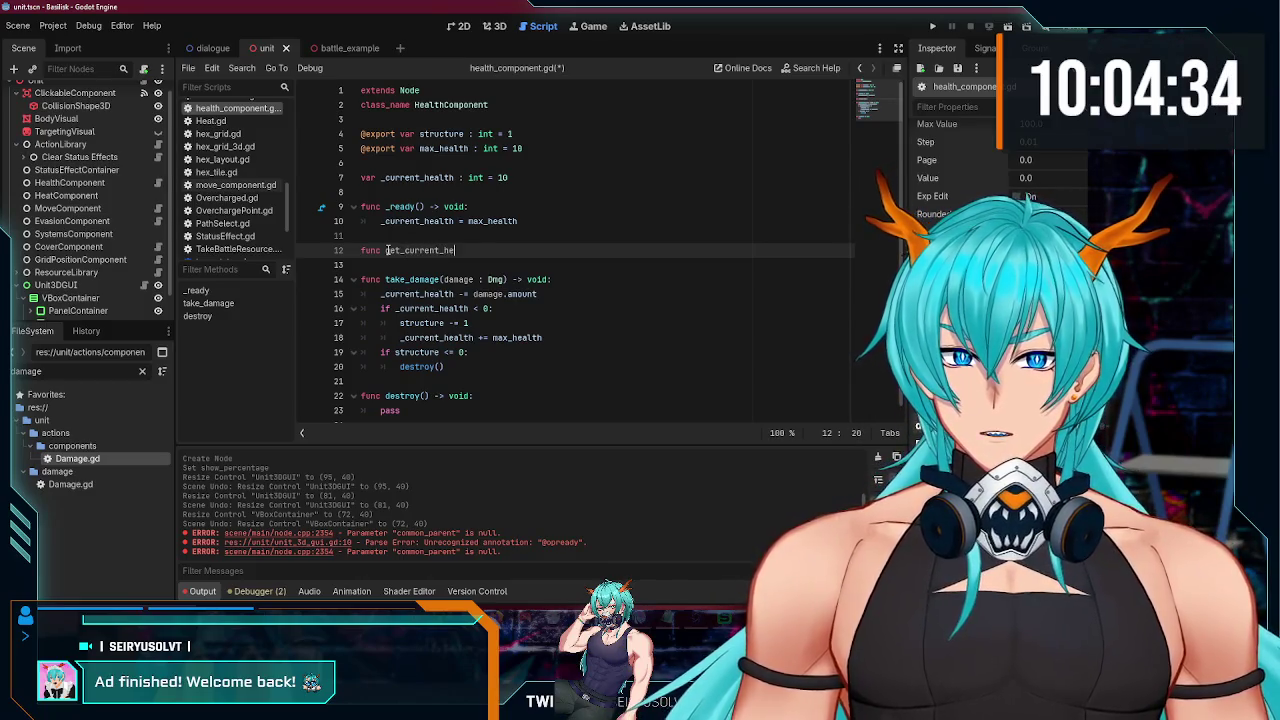
pyautogui.write('alth() ->')
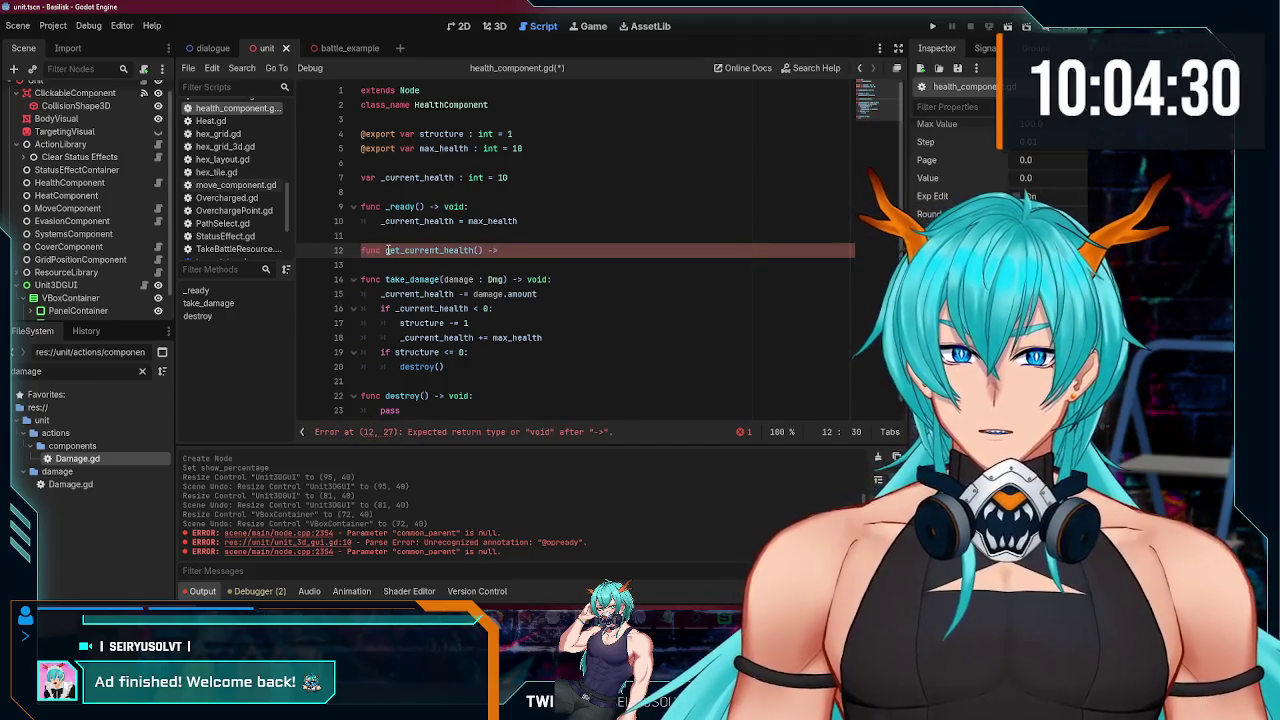
pyautogui.write('nt:')
pyautogui.press('Return')
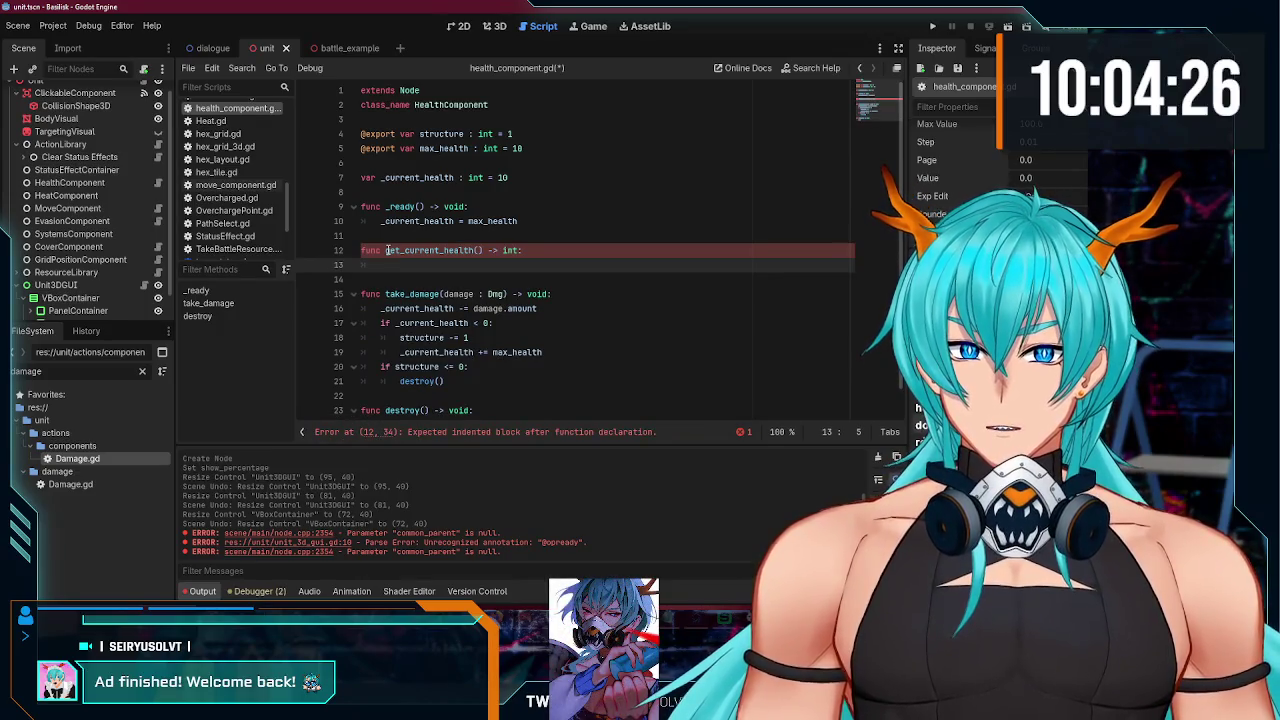
pyautogui.write('retu')
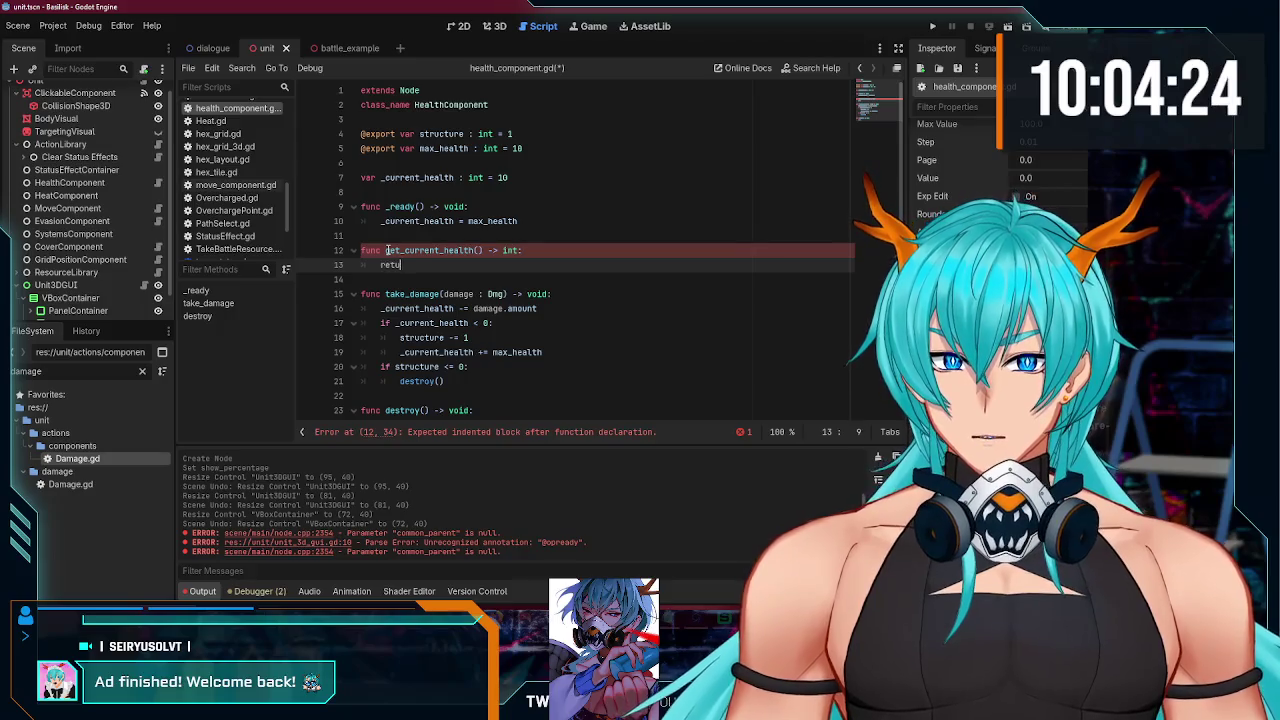
pyautogui.write('rn _current_h')
pyautogui.press('Return')
pyautogui.hotkey('ctrl', 's')
pyautogui.scroll(-1, 131, 290)
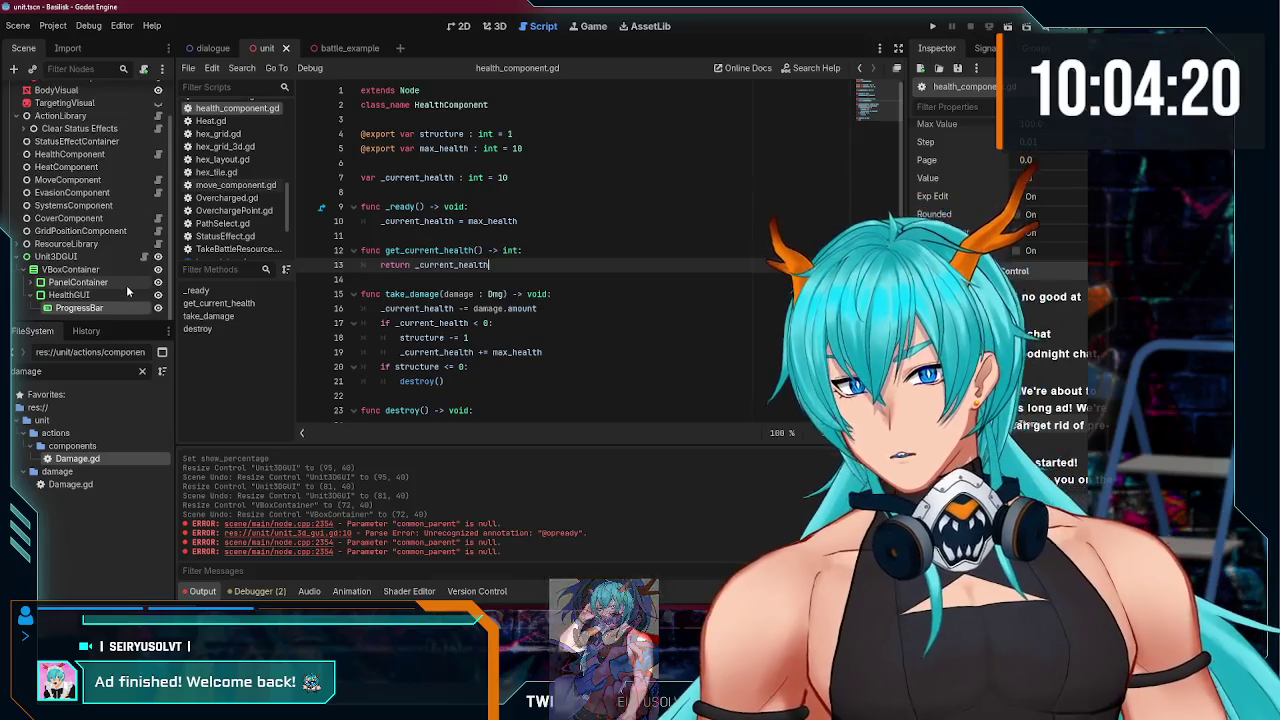
pyautogui.click(145, 256)
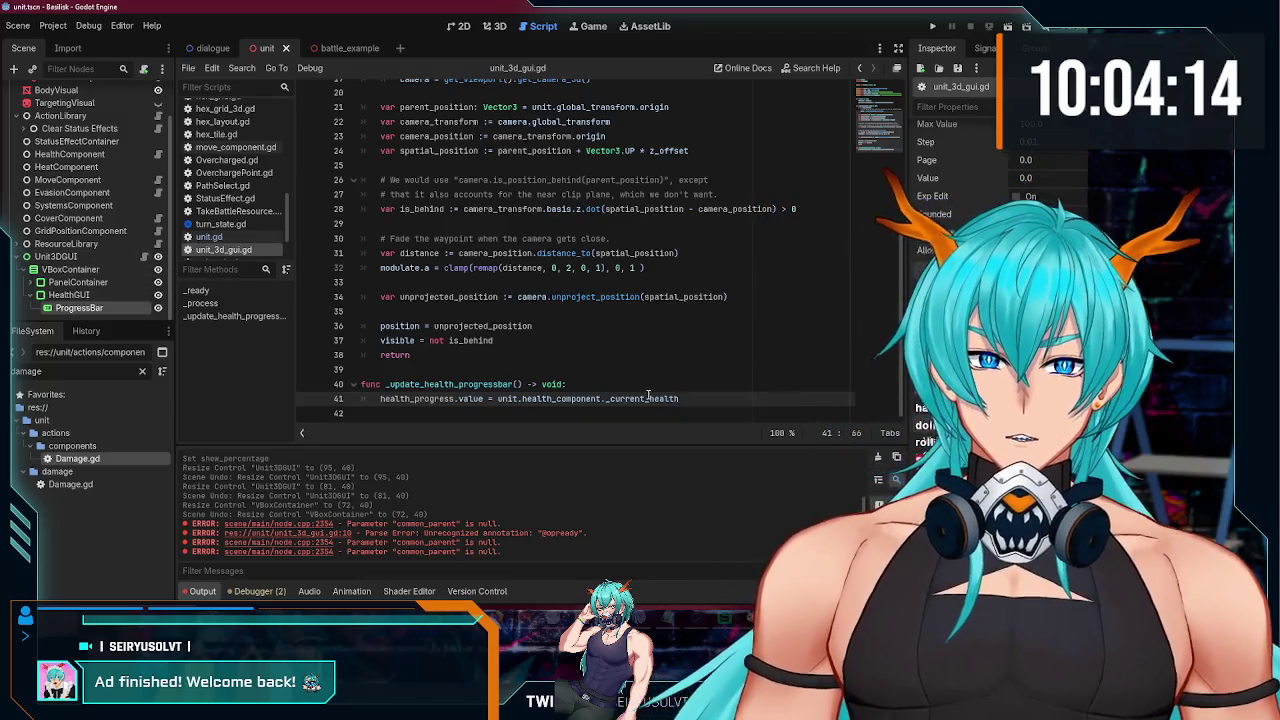
# Step: Replace _current_health with get_current_health() in unit_3d_gui.gd and save
pyautogui.moveTo(648, 395)
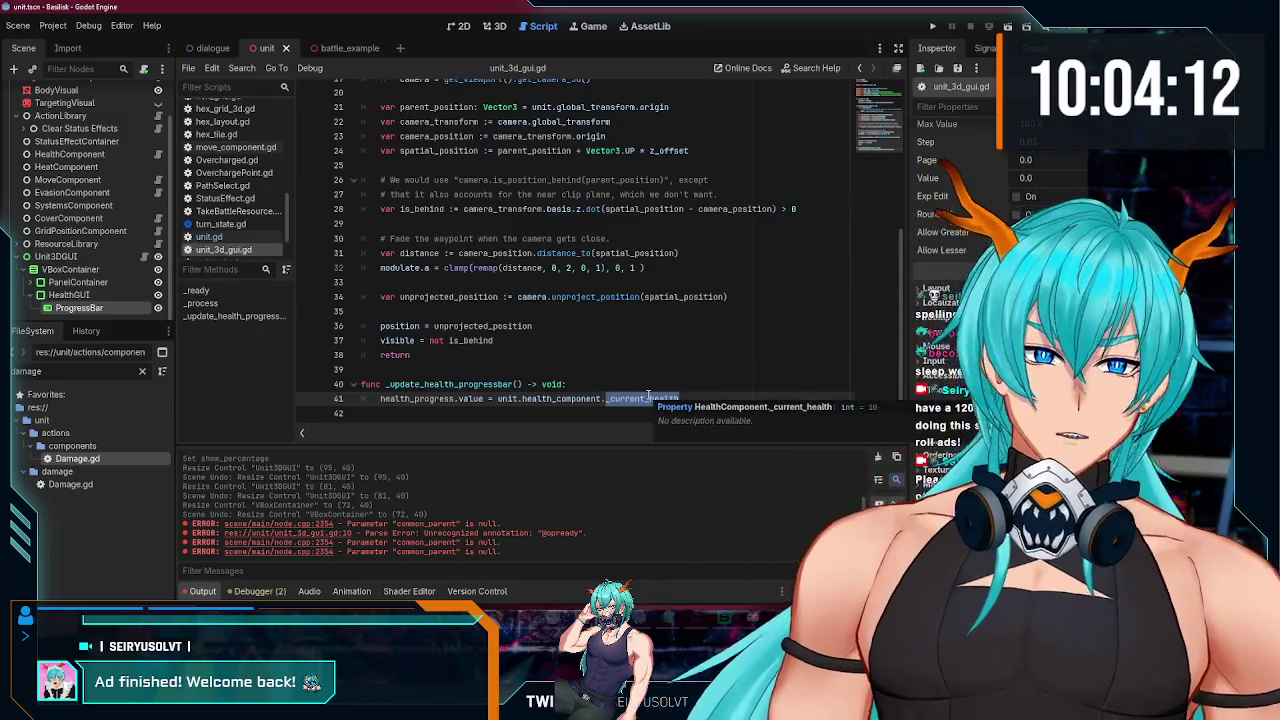
pyautogui.write('get')
pyautogui.press('Return')
pyautogui.hotkey('ctrl', 's')
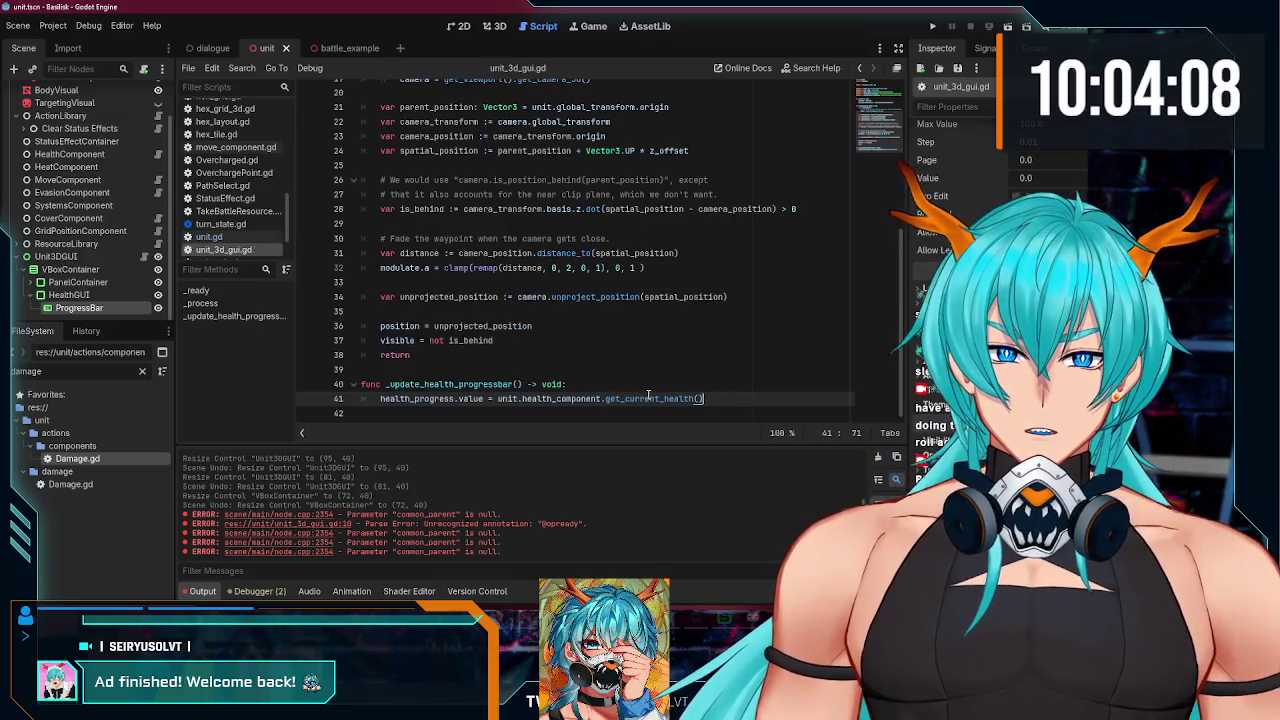
# Step: Call _update_health_progressbar() in _process before the return statement
pyautogui.click(613, 370)
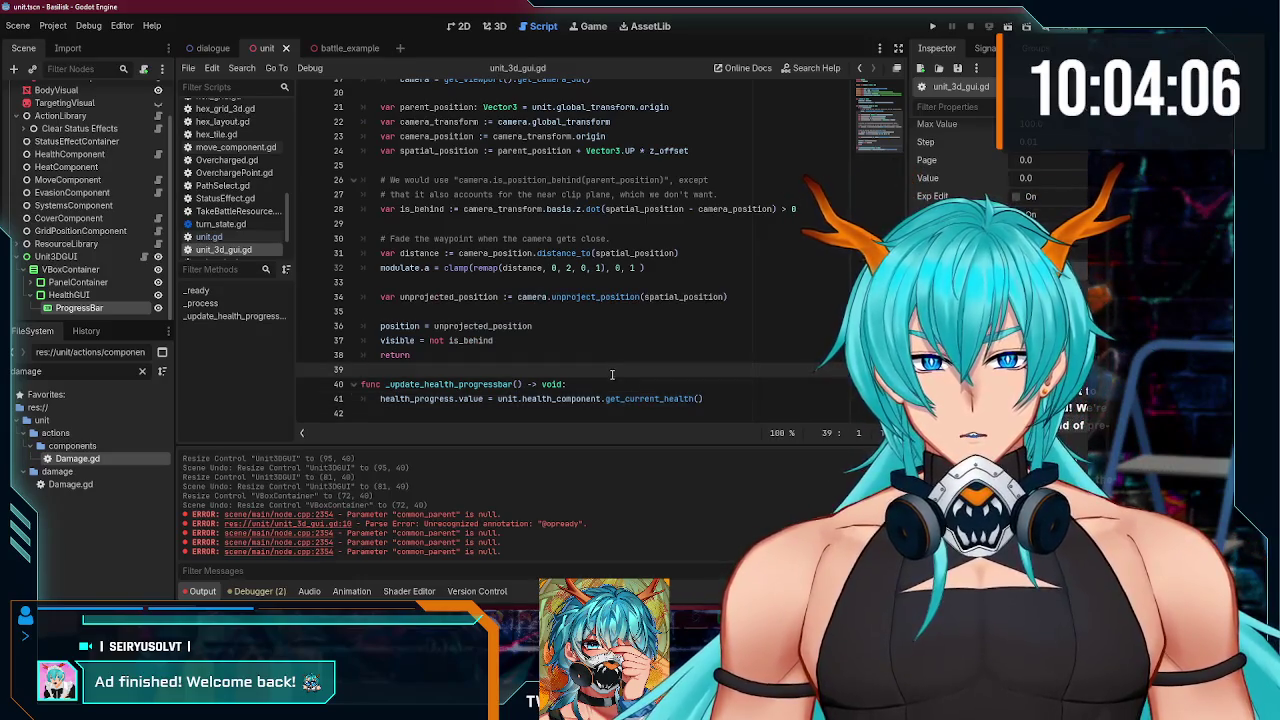
pyautogui.click(547, 341)
pyautogui.press('Return')
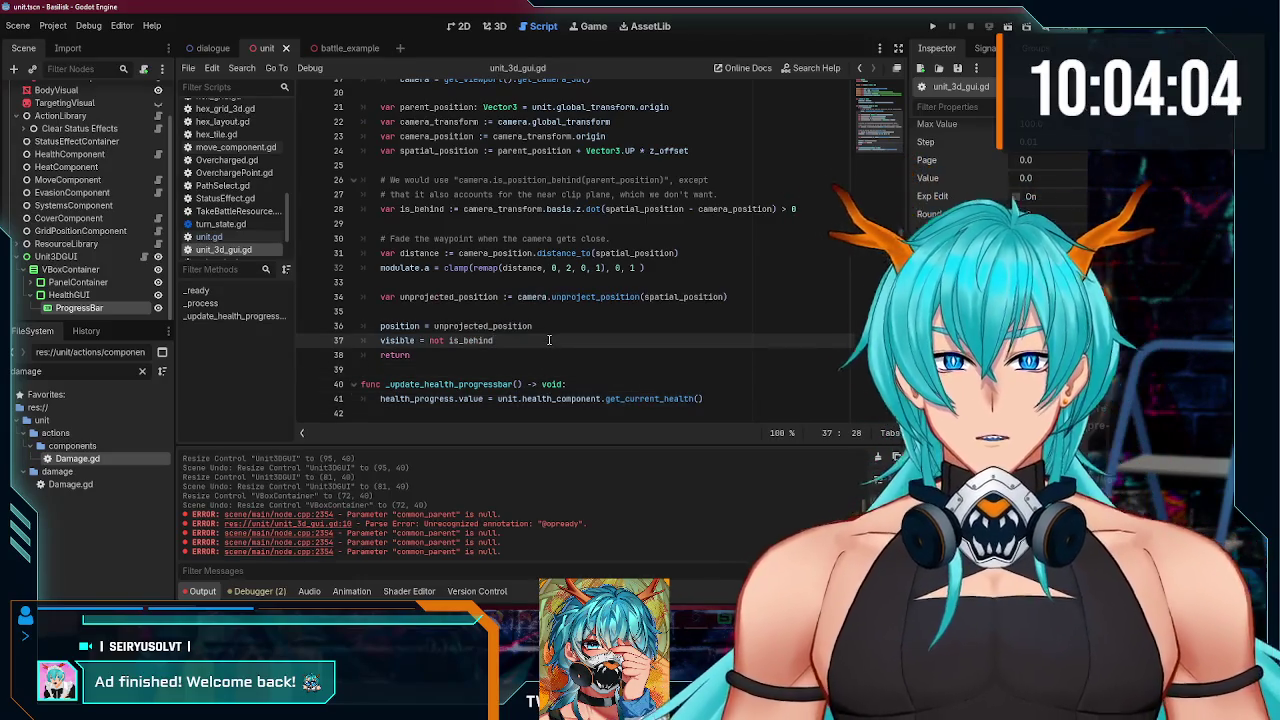
pyautogui.press('Return')
pyautogui.press('Up')
pyautogui.press('Return')
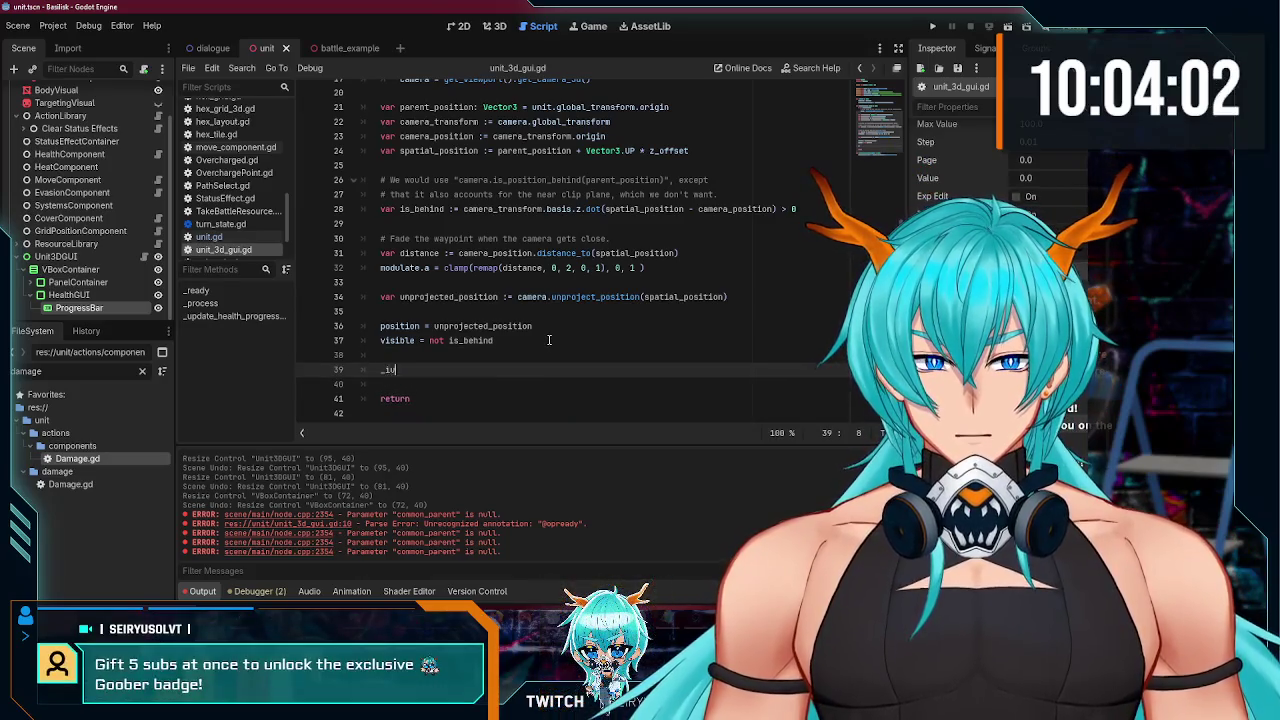
pyautogui.write('_update')
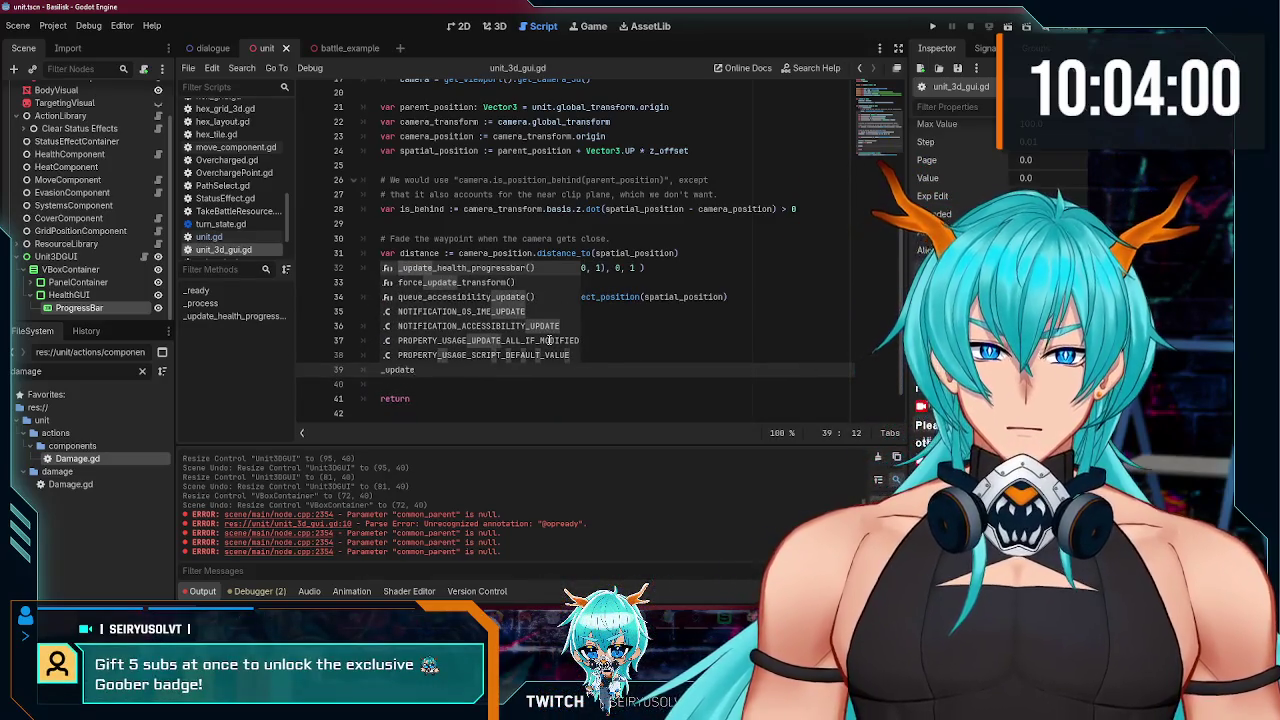
pyautogui.press('Return')
pyautogui.scroll(-1, 531, 349)
# Step: Remove the leftover blank line, save, and run the project to test the health bar
pyautogui.click(531, 352)
pyautogui.press('Up')
pyautogui.press('BackSpace')
pyautogui.hotkey('ctrl', 's')
pyautogui.click(934, 29)
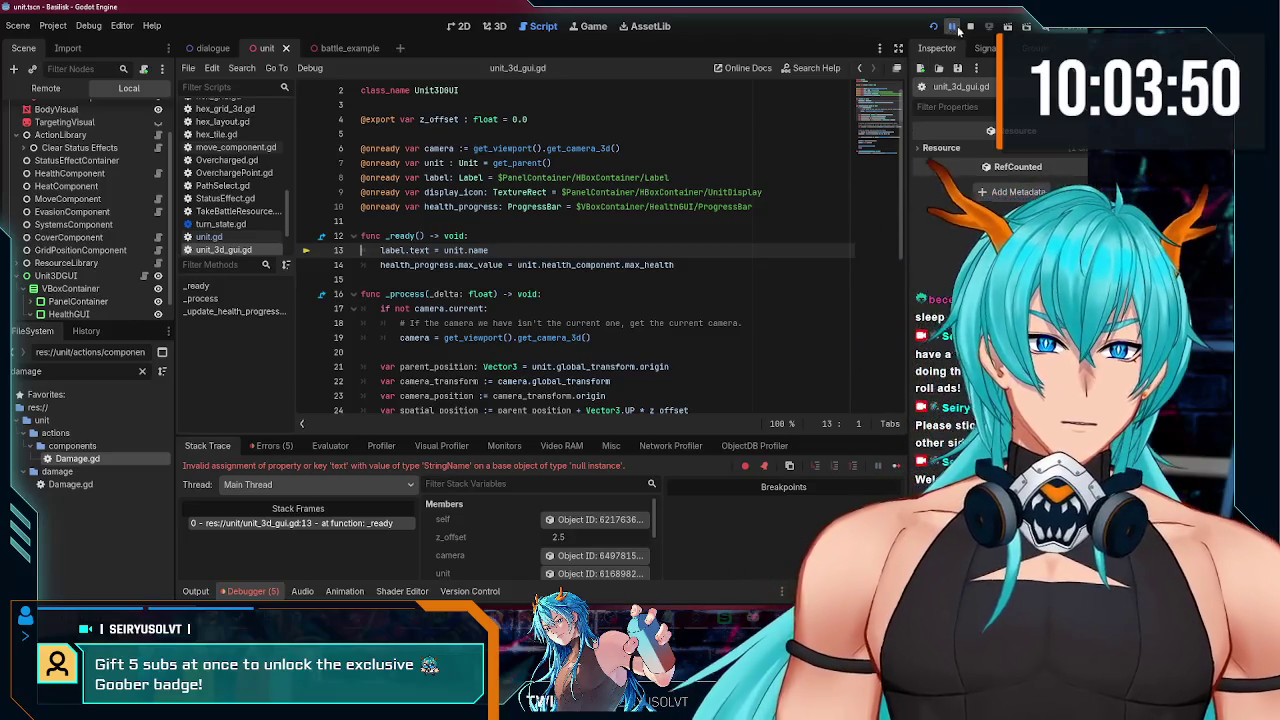
# Step: Stop the game and point the label node path through VBoxContainer/PanelContainer/HBoxContainer
pyautogui.click(970, 26)
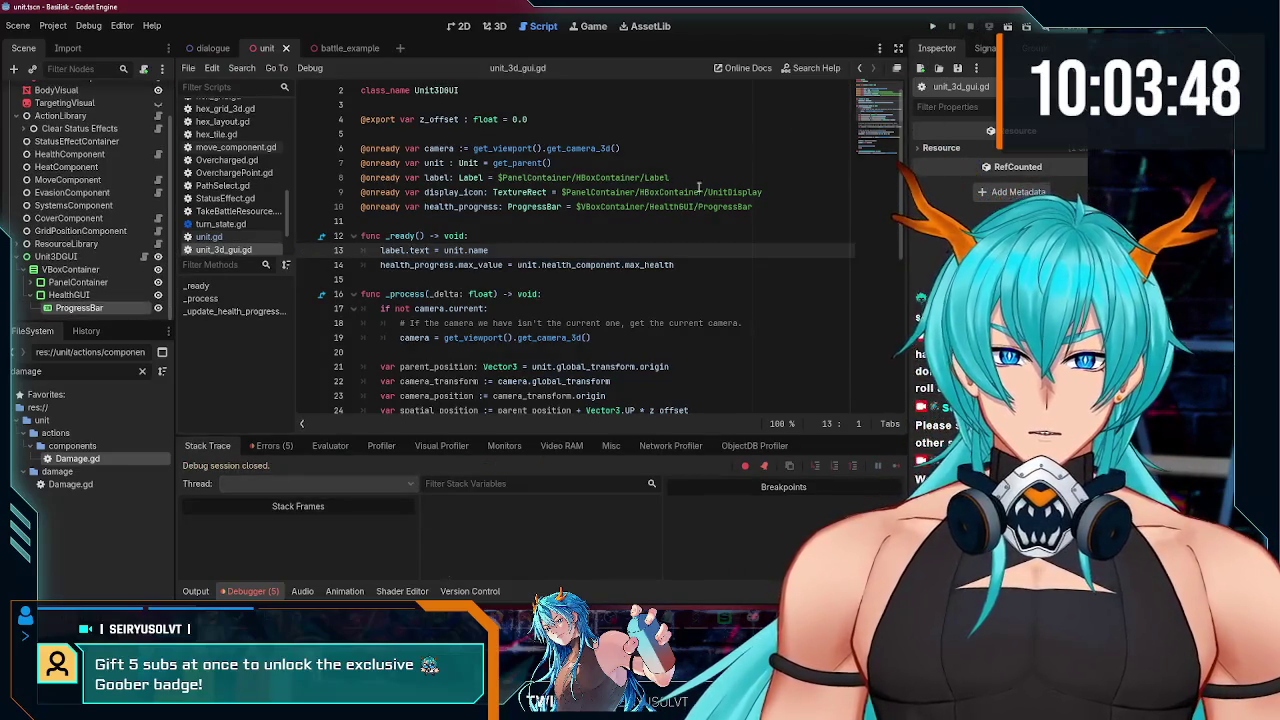
pyautogui.click(675, 178)
pyautogui.press('BackSpace')
pyautogui.press('BackSpace')
pyautogui.press('BackSpace')
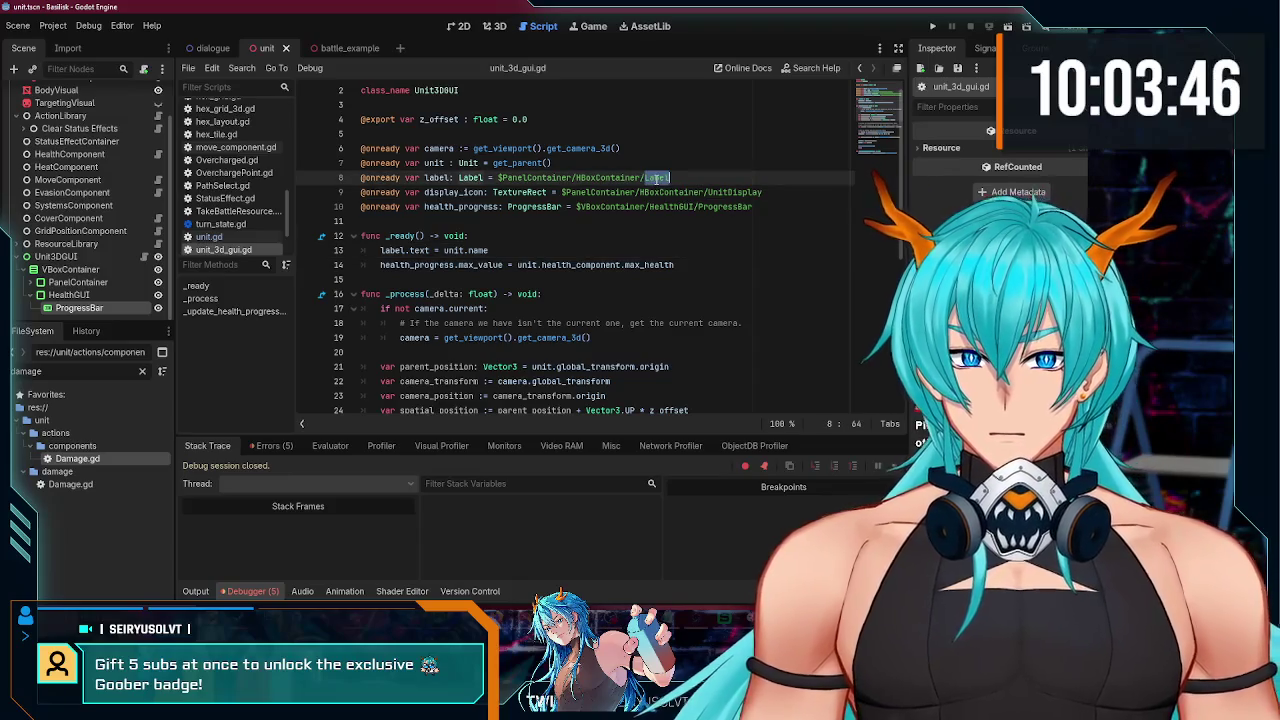
pyautogui.hotkey('ctrl', 'BackSpace')
pyautogui.hotkey('ctrl', 'BackSpace')
pyautogui.hotkey('ctrl', 'BackSpace')
pyautogui.write('label: Label = $la')
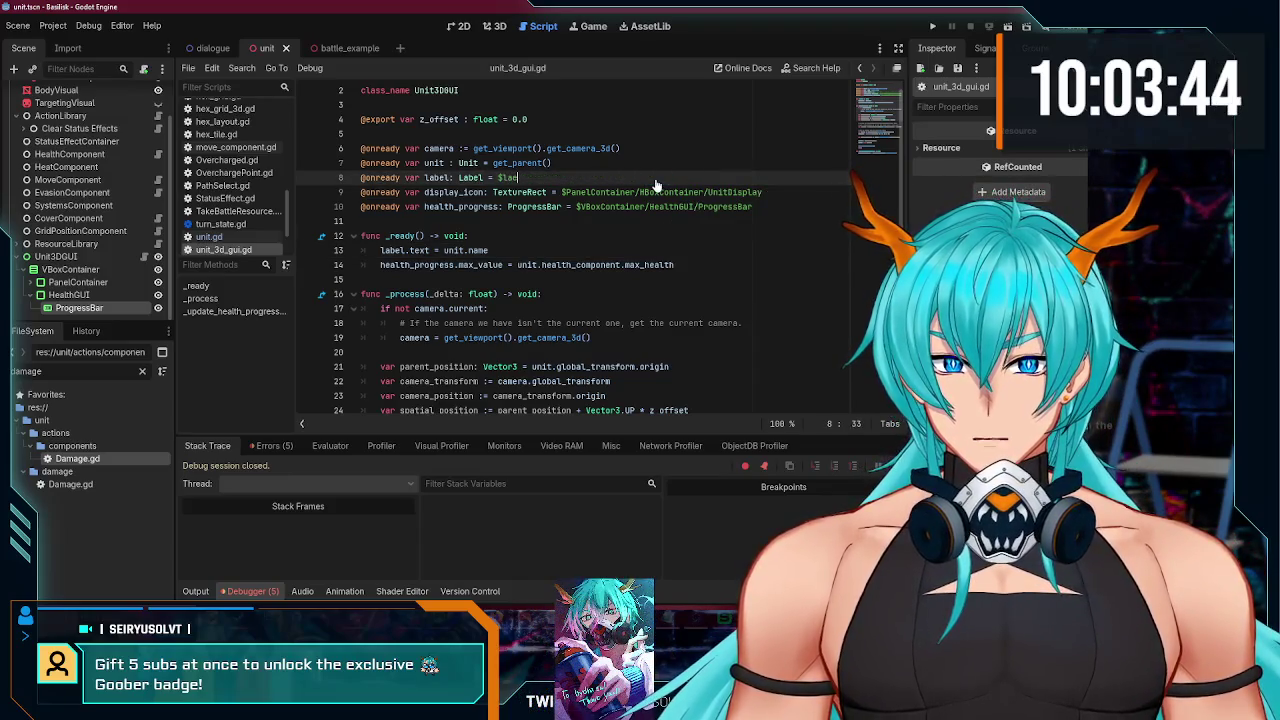
pyautogui.press('Return')
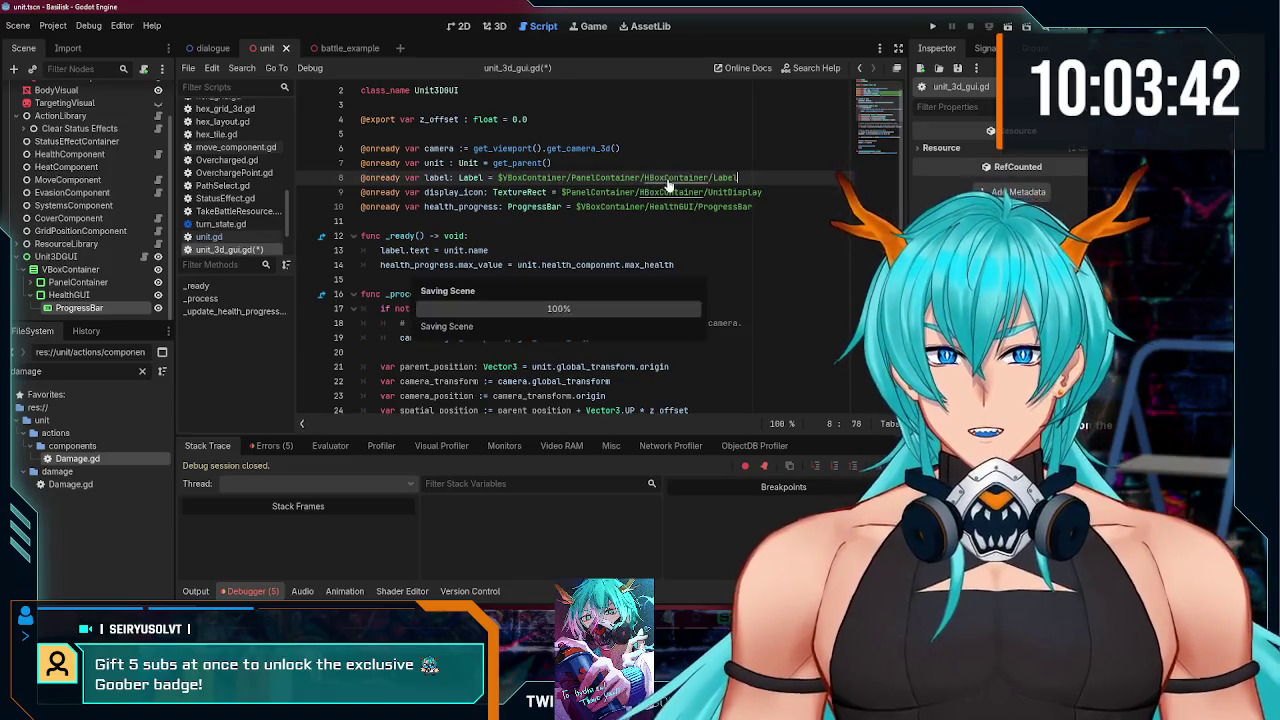
# Step: Delete the unused display_icon line, save the script, and run the project
pyautogui.moveTo(768, 192); pyautogui.dragTo(740, 178)
pyautogui.press('BackSpace')
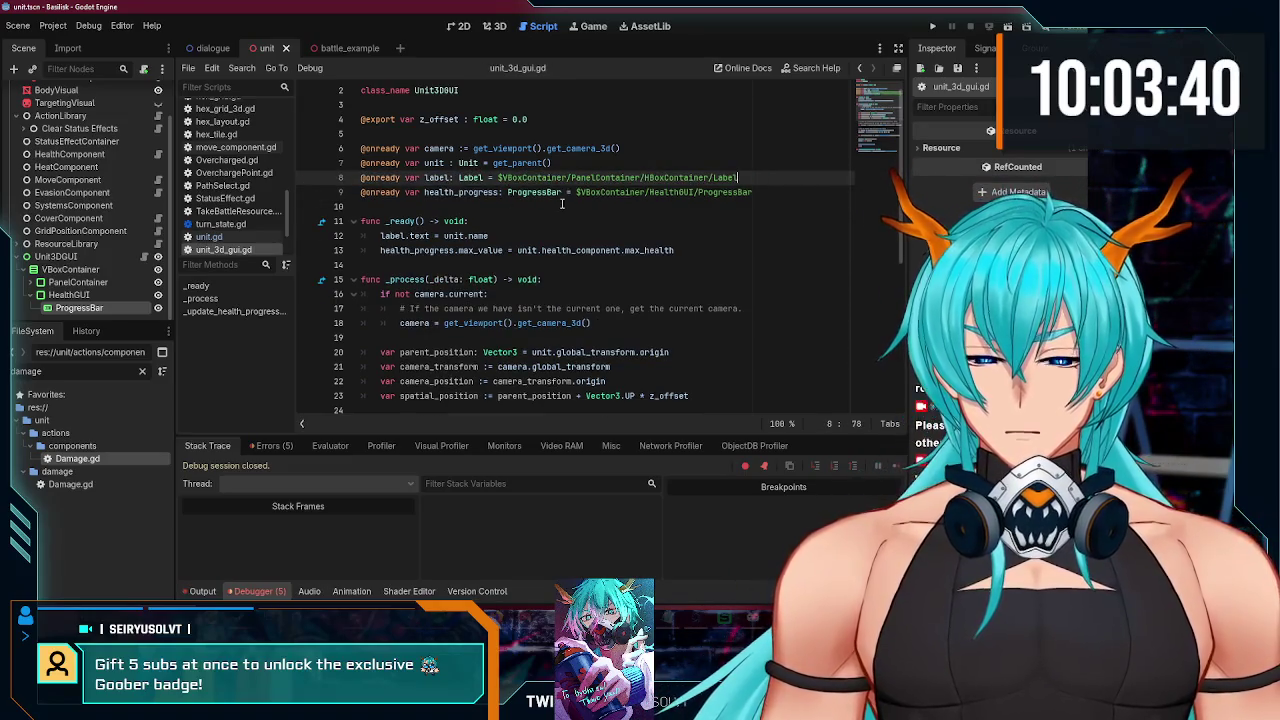
pyautogui.hotkey('ctrl', 's')
pyautogui.press('F5')
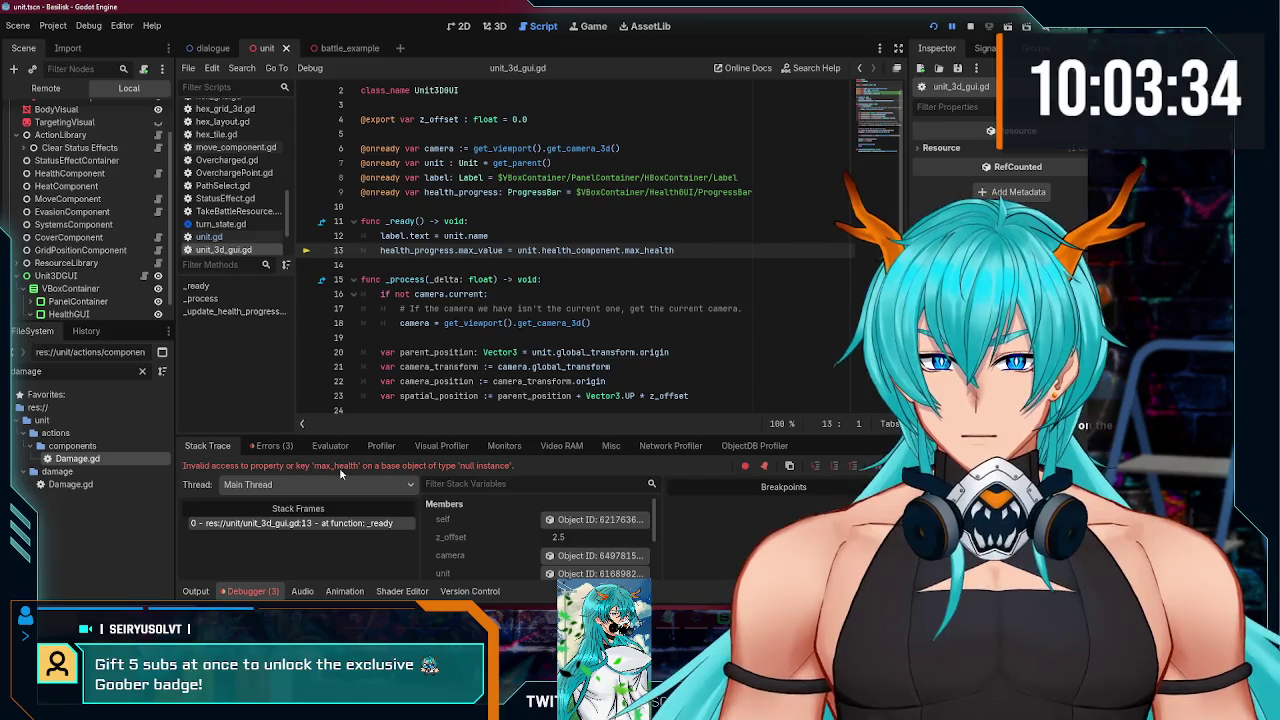
# Step: After the max_health error, assign HealthComponent to the unit's health field, save, and rerun
pyautogui.click(970, 27)
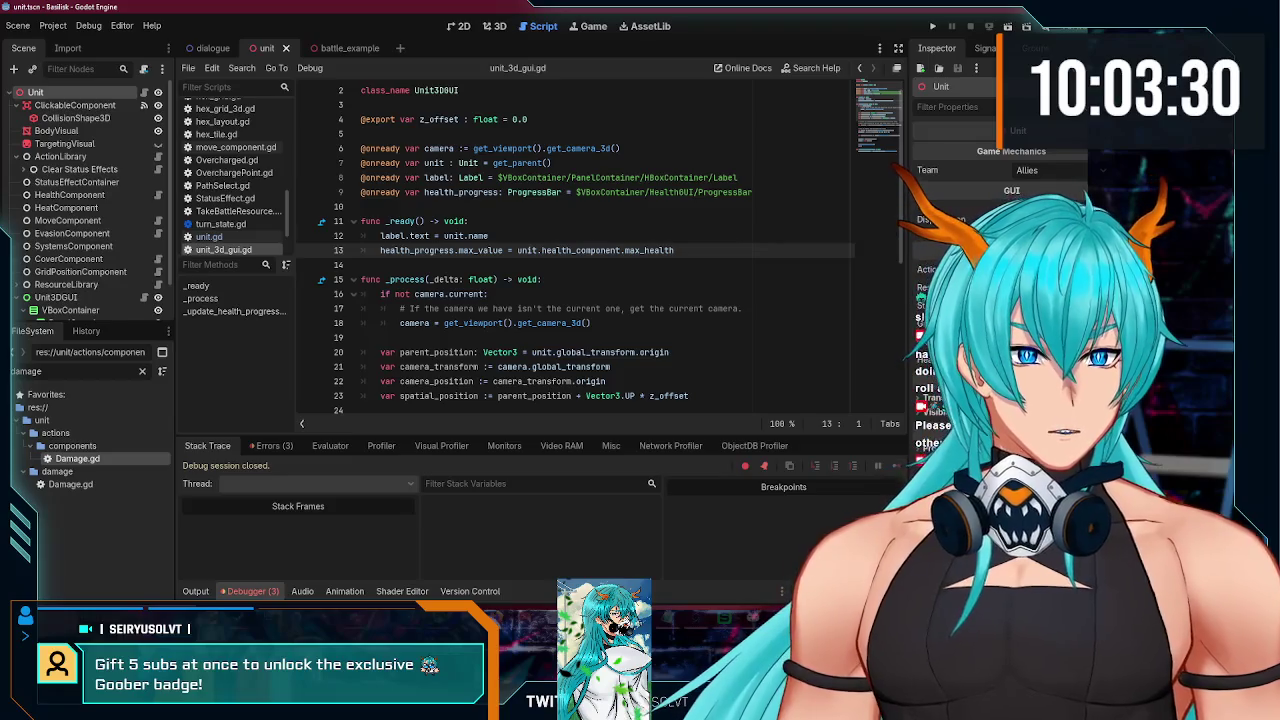
pyautogui.doubleClick(545, 197)
pyautogui.hotkey('ctrl', 's')
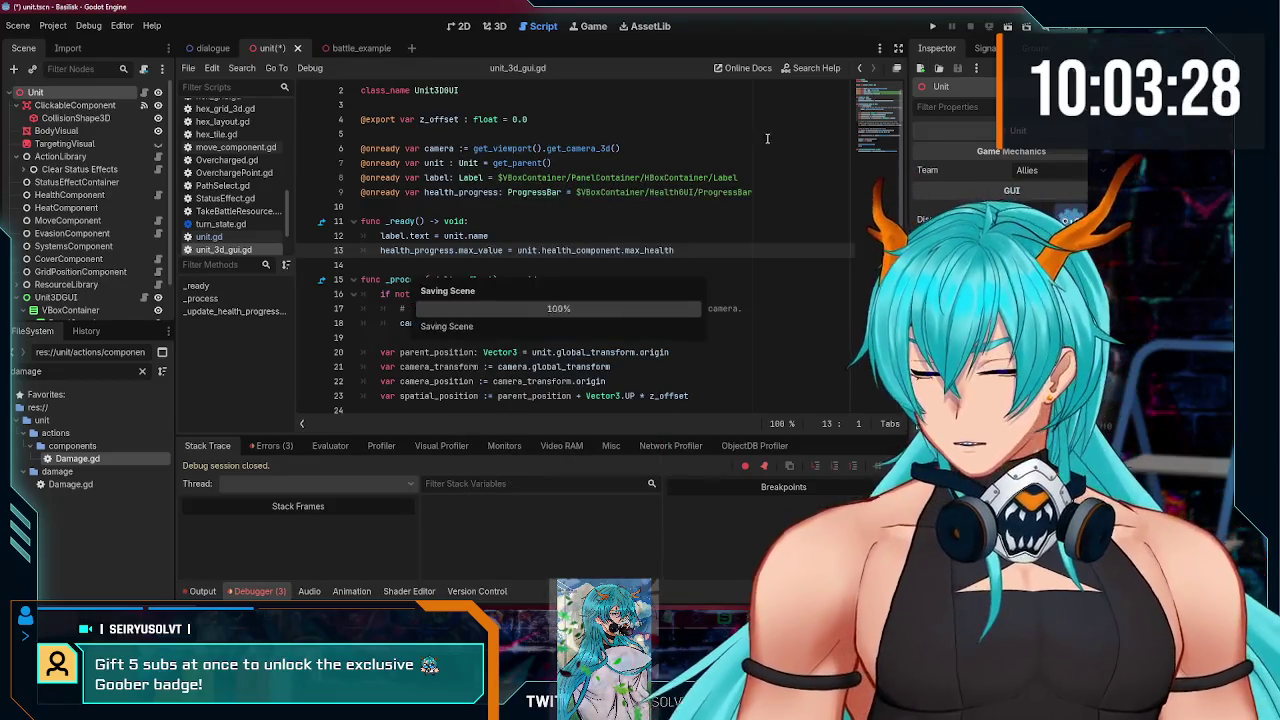
pyautogui.press('F5')
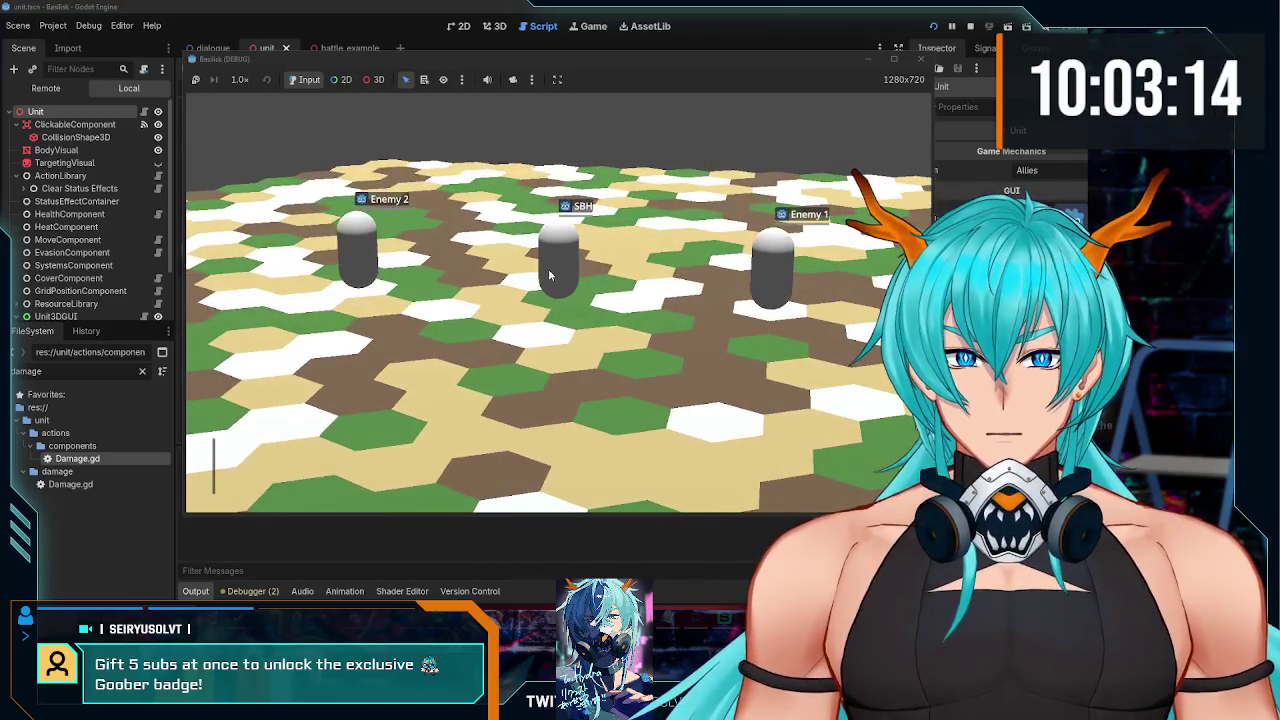
# Step: Choose the Skirmish attack in the running game, then stop and restart the game
pyautogui.click(333, 465)
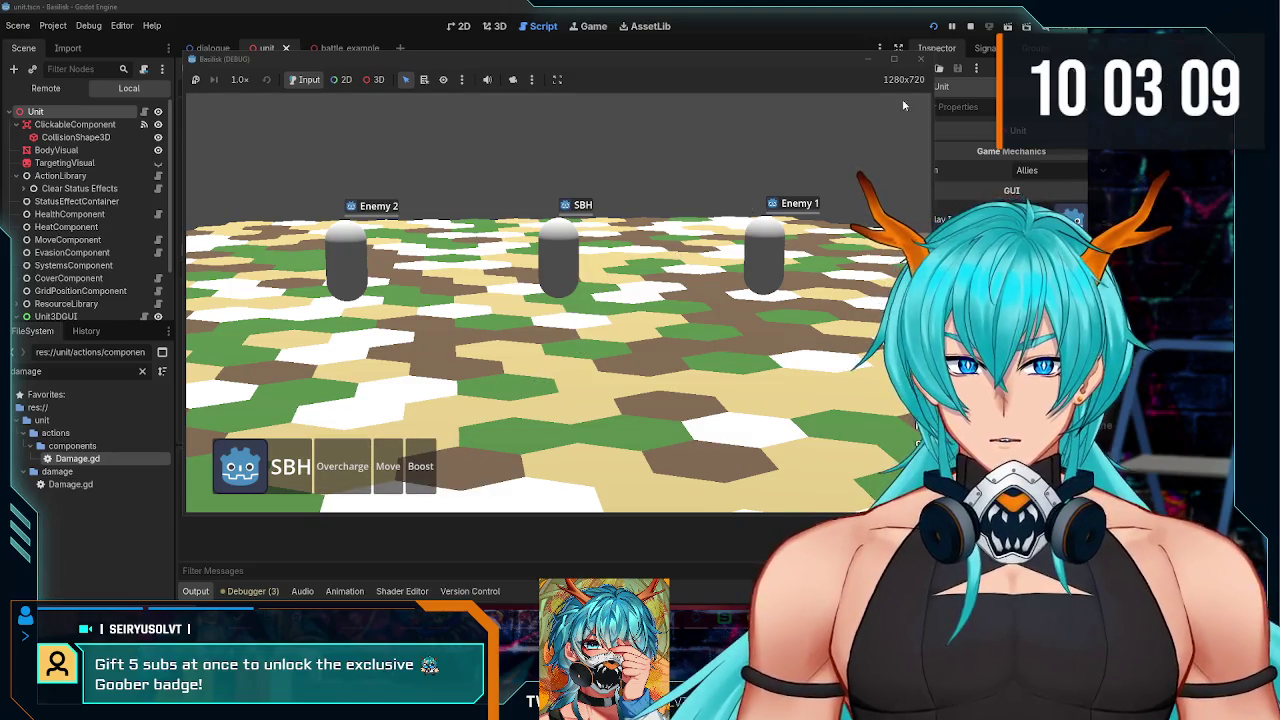
pyautogui.click(920, 58)
pyautogui.click(933, 26)
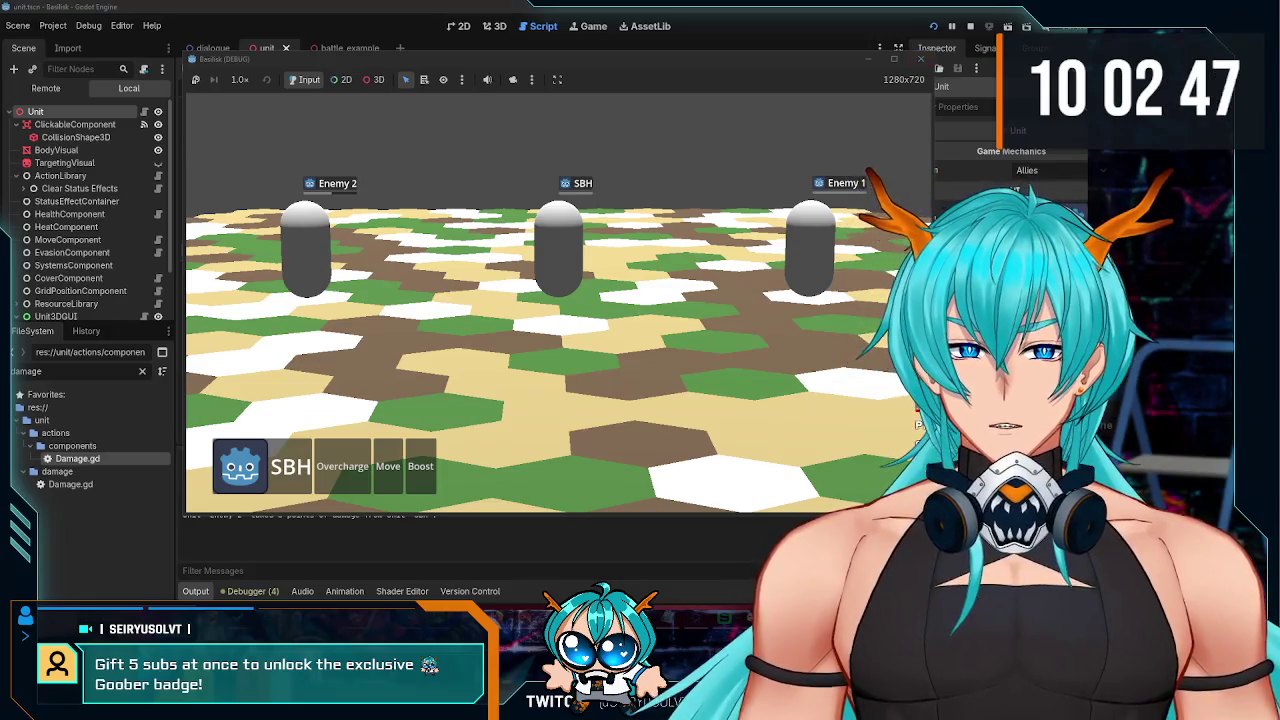
# Step: Test selection by clicking SBH, Enemy 2, SBH, Enemy 1, SBH and Enemy 2
pyautogui.click(560, 250)
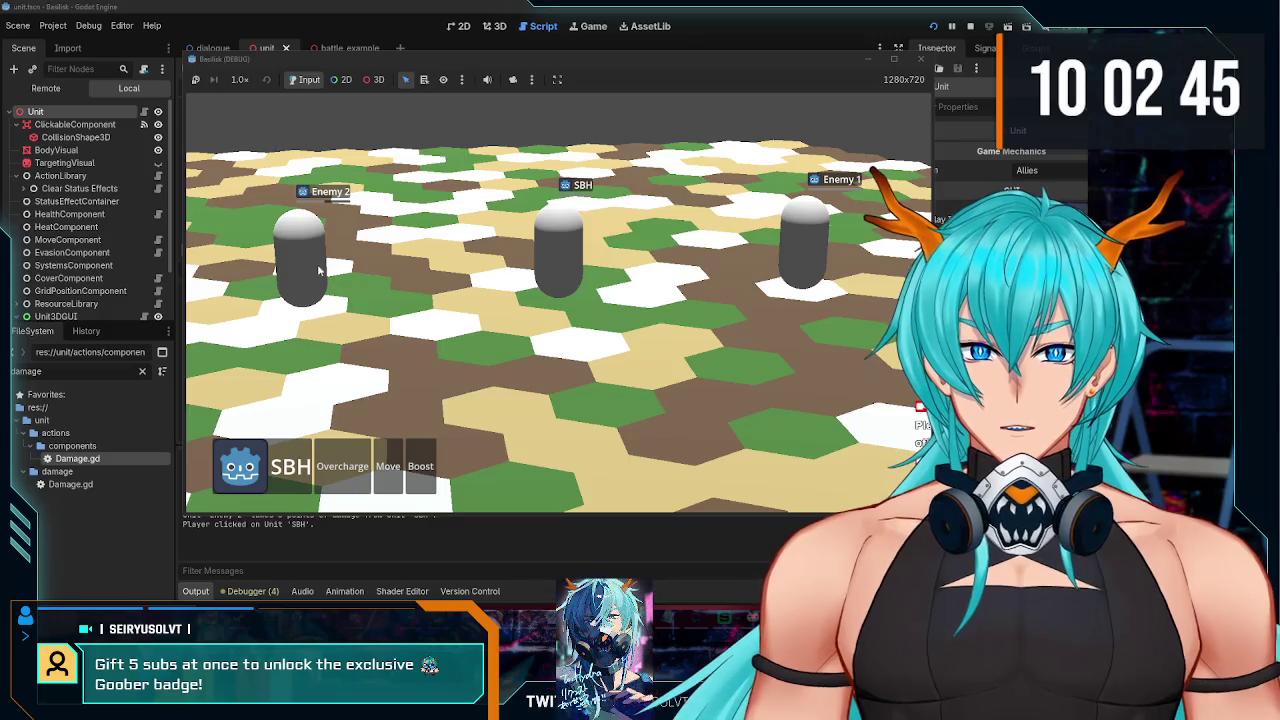
pyautogui.click(318, 268)
pyautogui.click(562, 246)
pyautogui.click(812, 245)
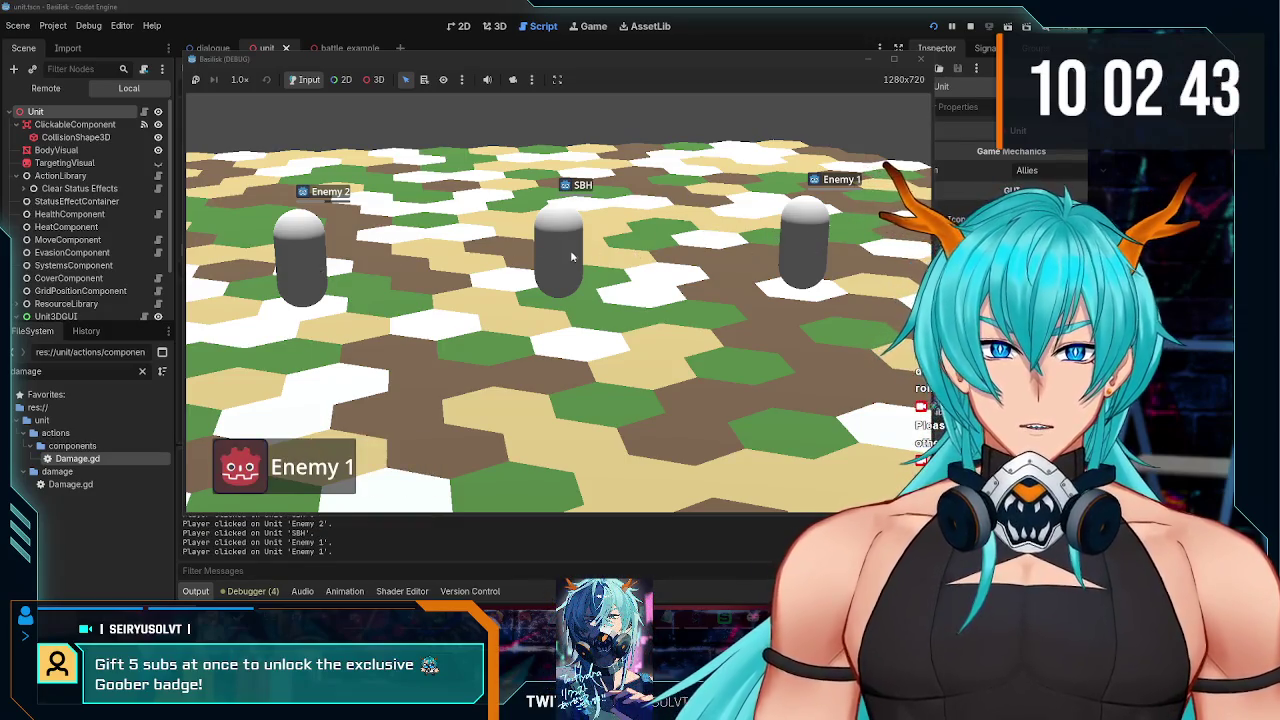
pyautogui.click(560, 250)
pyautogui.click(302, 255)
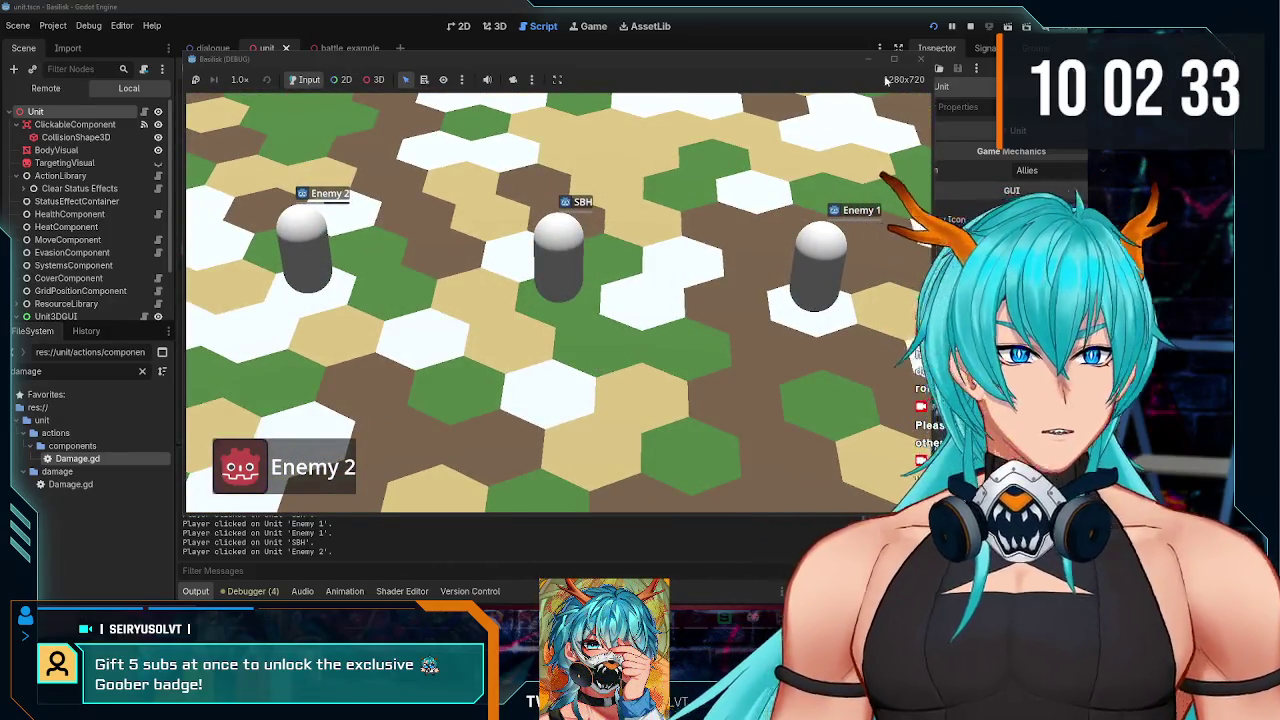
# Step: Stop the game and select the Unit3DGUI node in the scene tree
pyautogui.click(921, 58)
pyautogui.scroll(-2, 83, 280)
pyautogui.click(60, 257)
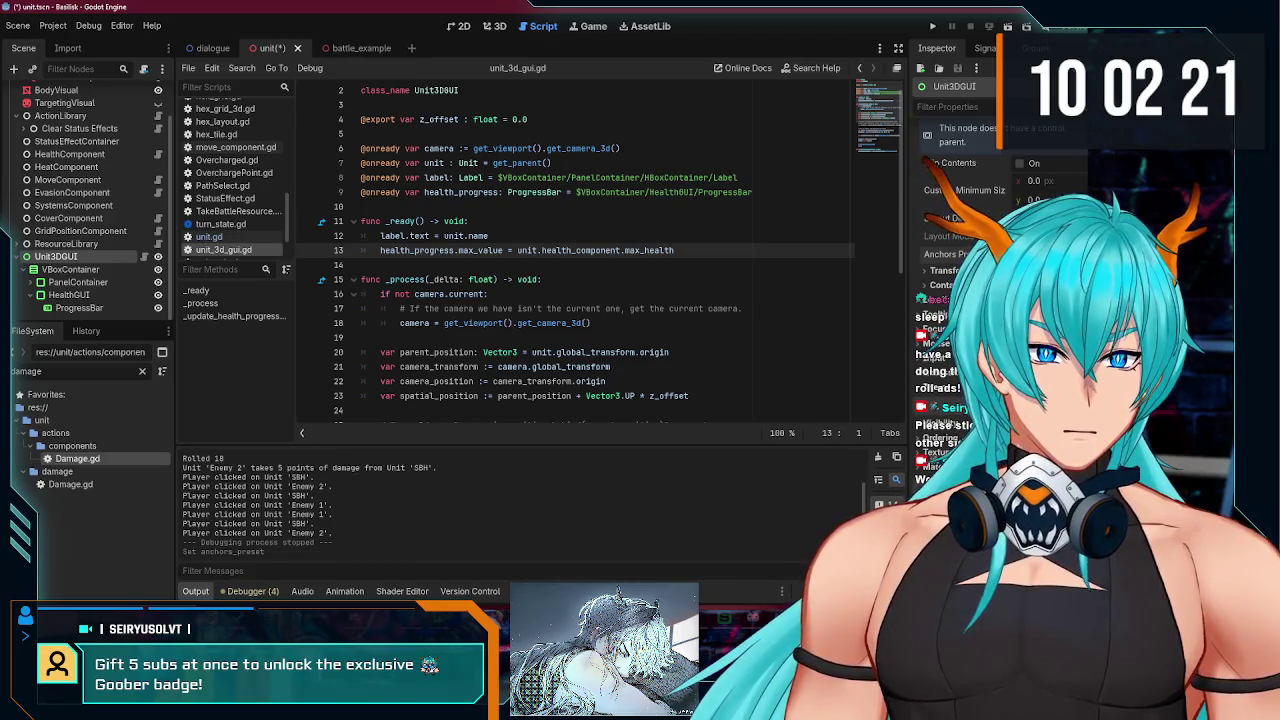
# Step: Set the VBoxContainer's alignment to Center and test-run the game
pyautogui.click(933, 27)
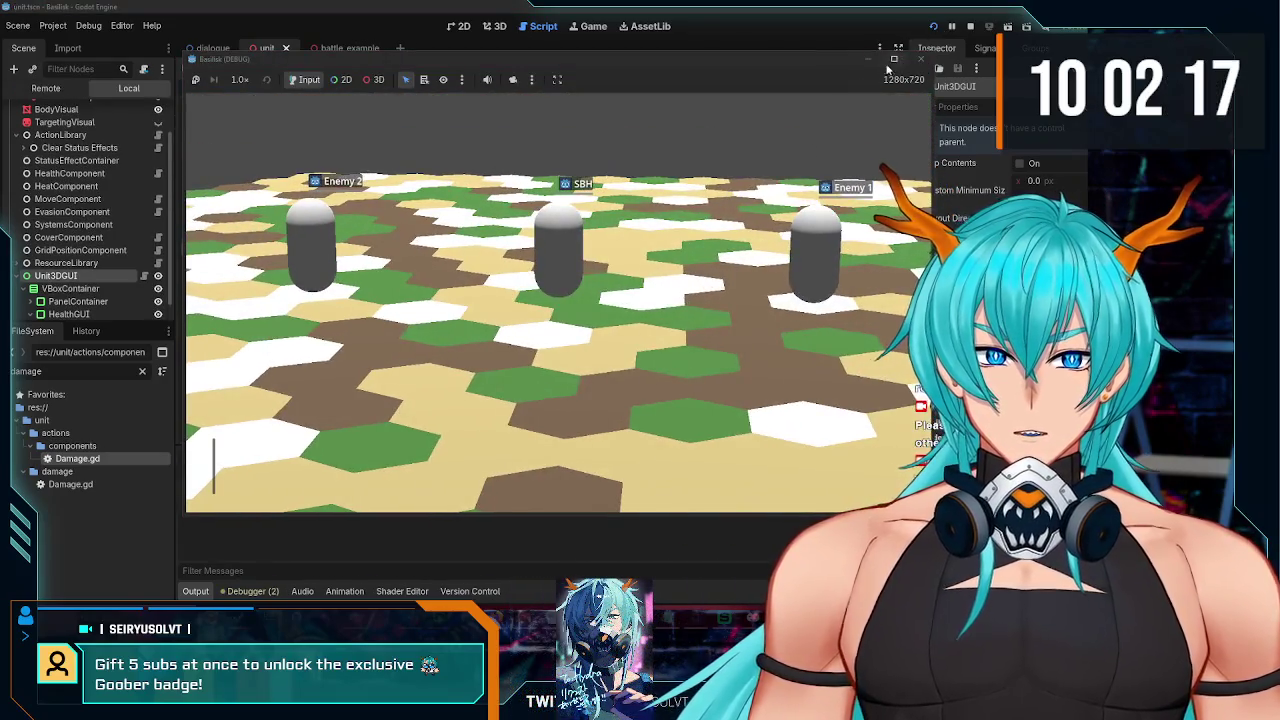
pyautogui.click(921, 58)
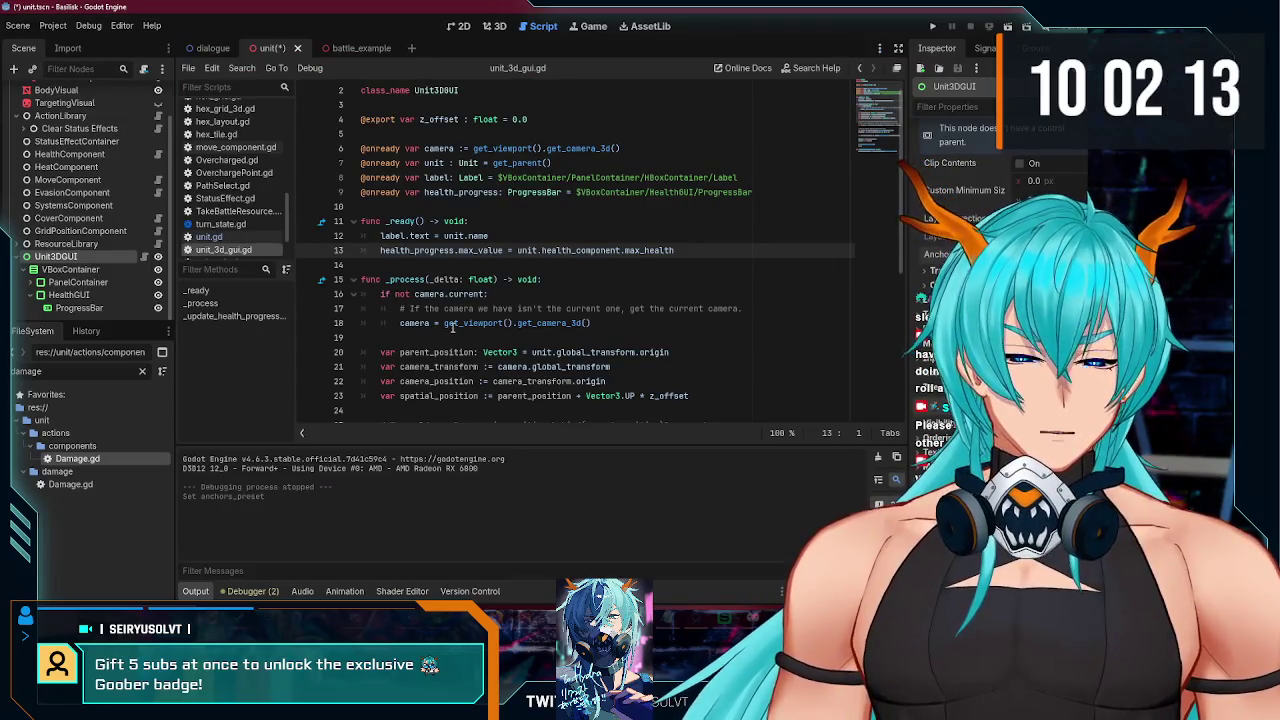
pyautogui.click(70, 269)
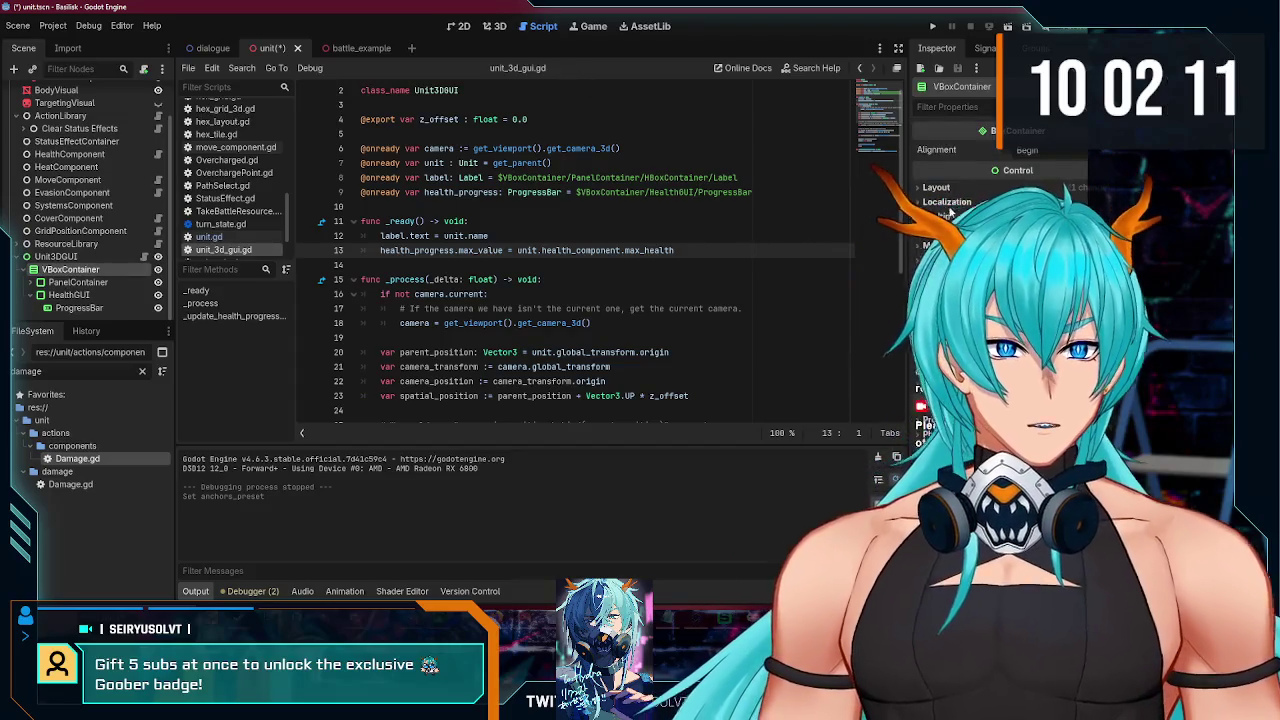
pyautogui.click(1030, 150)
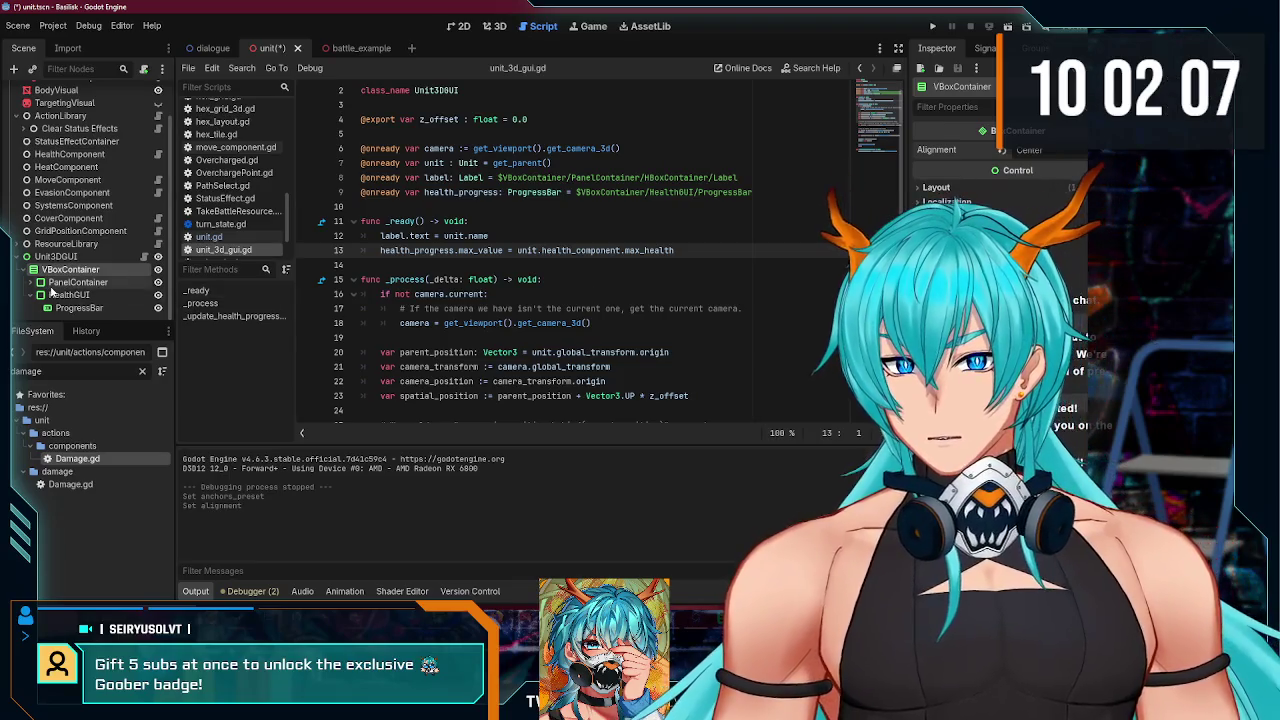
pyautogui.click(932, 27)
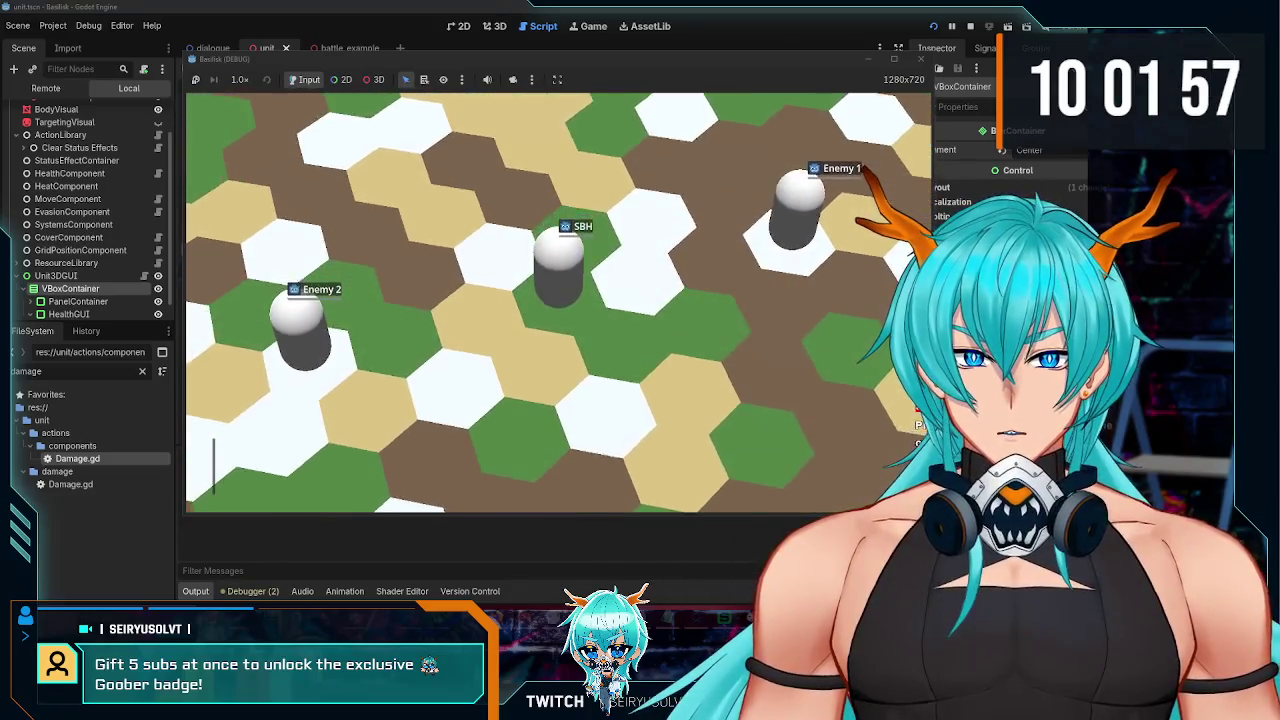
pyautogui.click(921, 59)
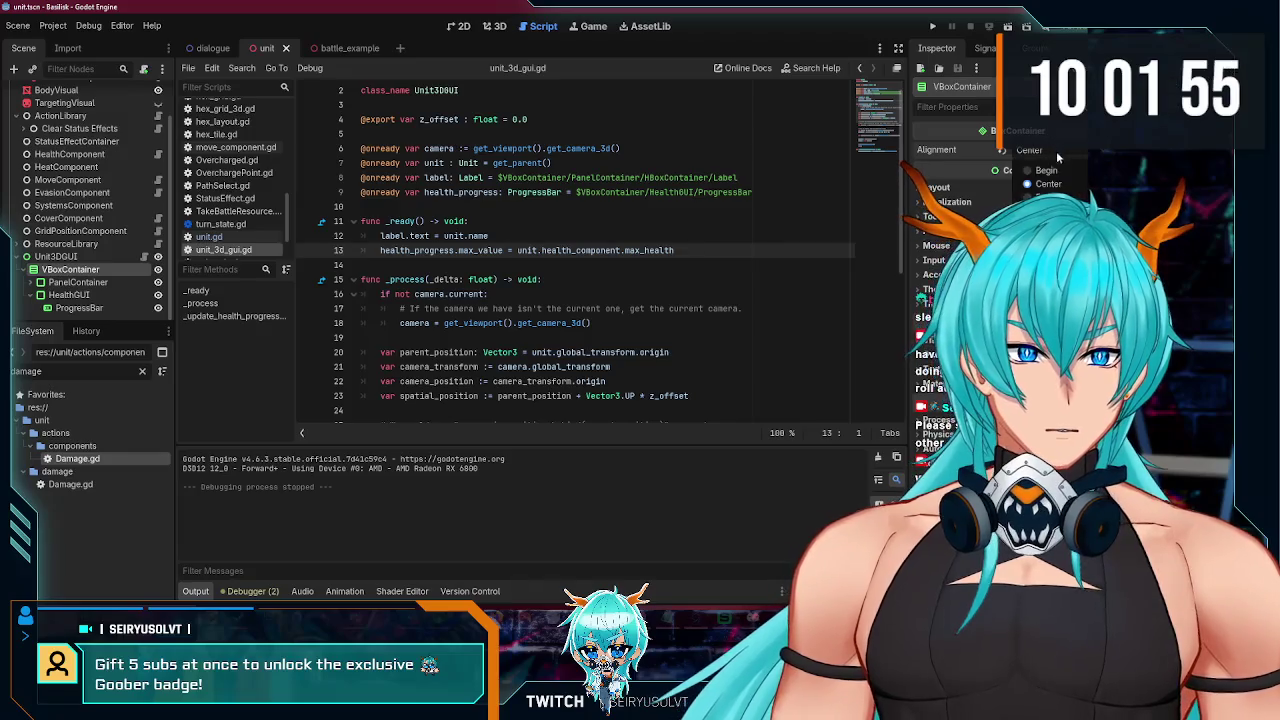
# Step: Test-run the game again, stop it, and reselect the Unit3DGUI node
pyautogui.click(935, 24)
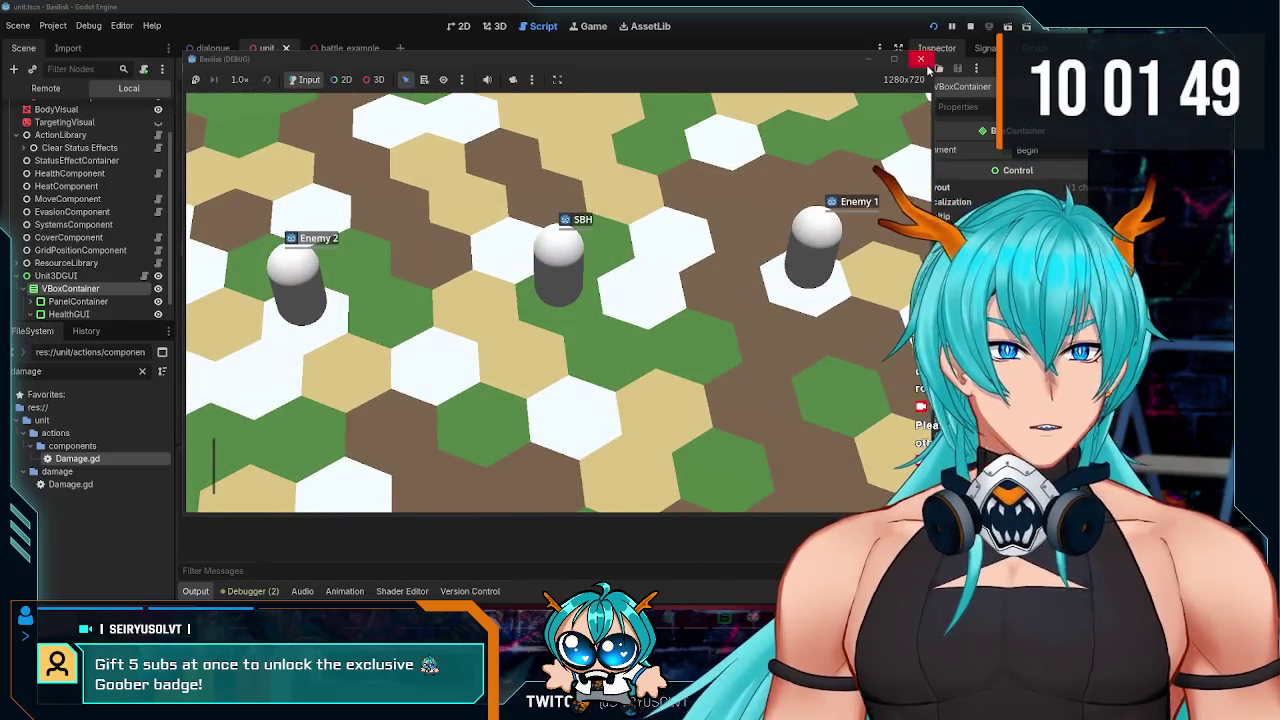
pyautogui.click(921, 59)
pyautogui.click(56, 256)
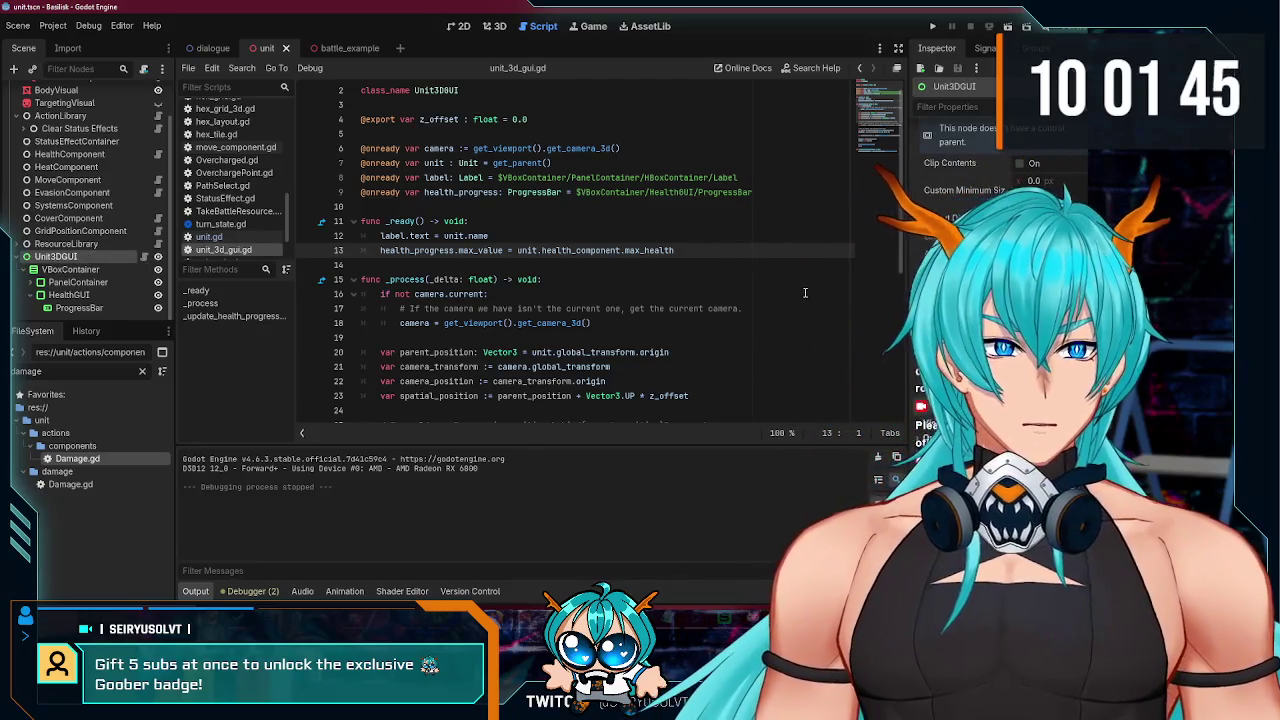
pyautogui.scroll(2, 960, 200)
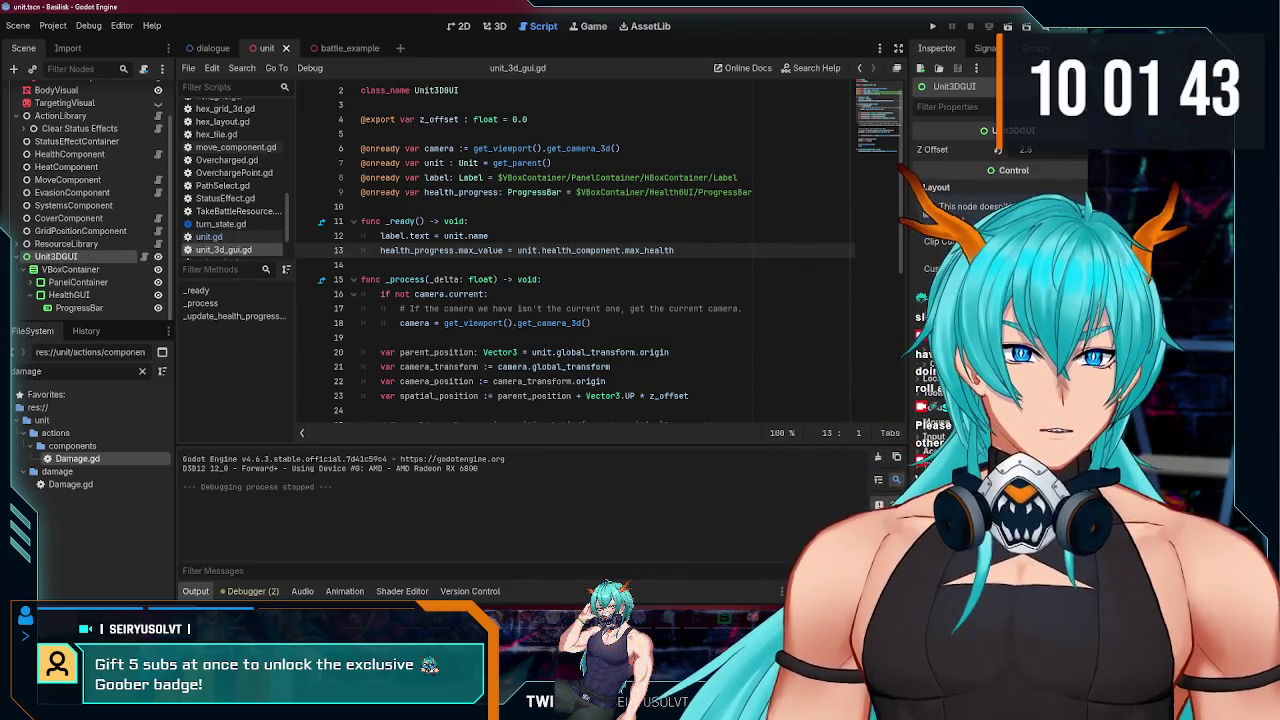
pyautogui.scroll(-3, 1000, 170)
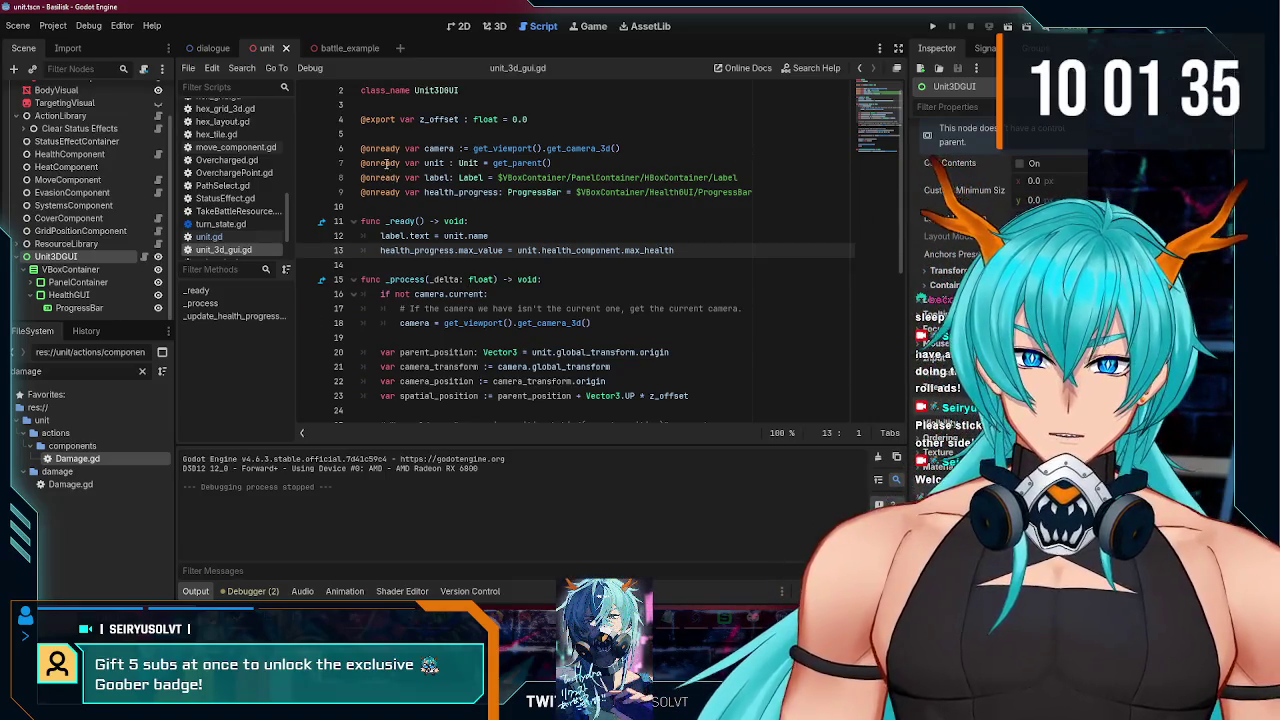
pyautogui.scroll(2, 70, 272)
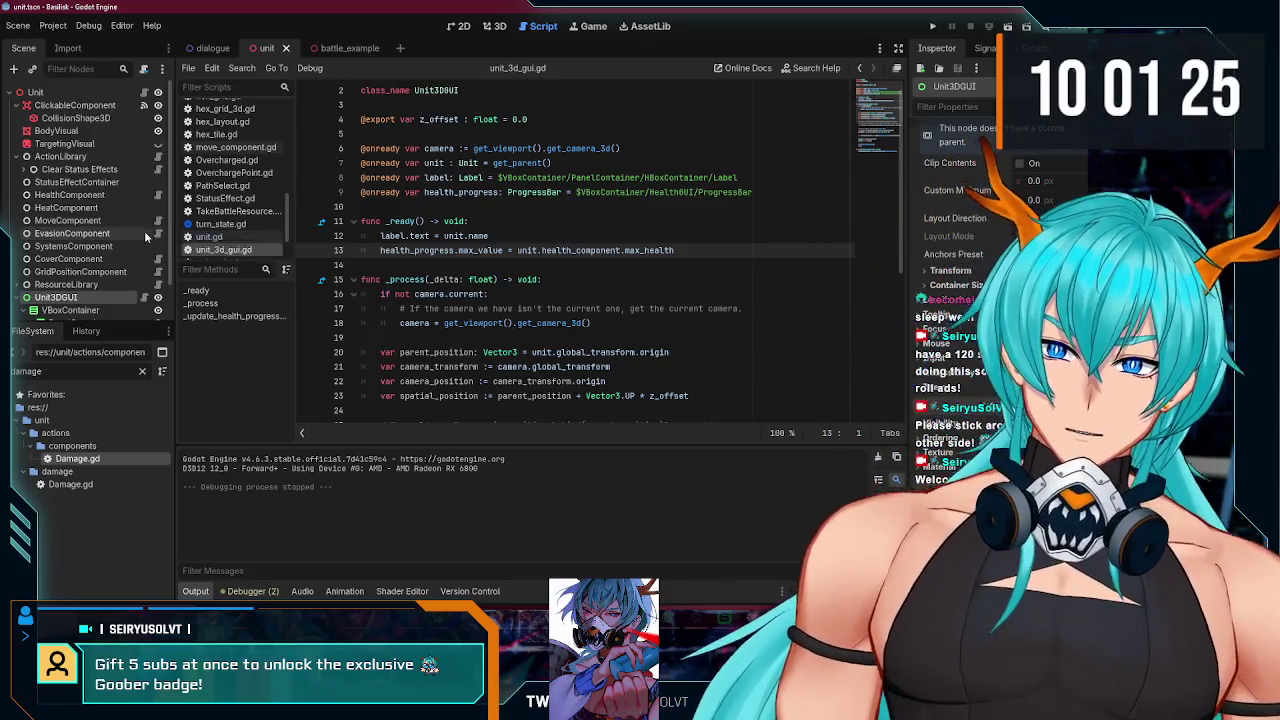
pyautogui.click(122, 207)
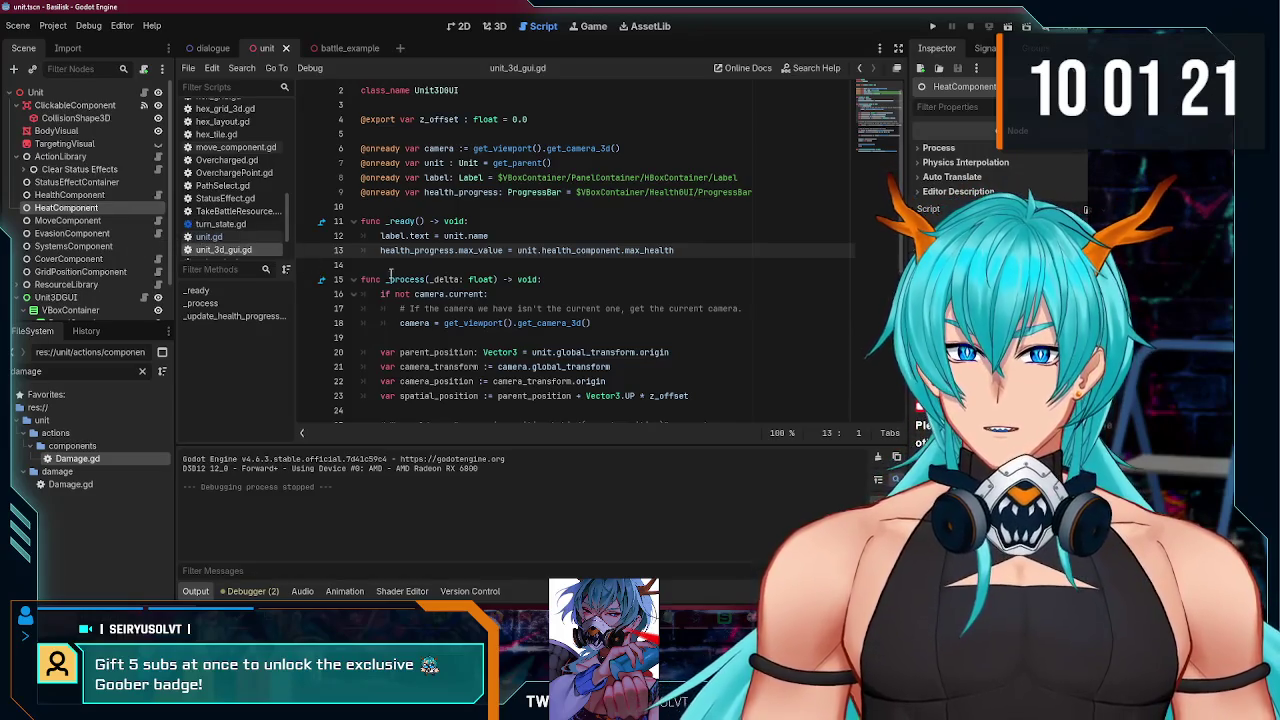
pyautogui.scroll(1, 440, 268)
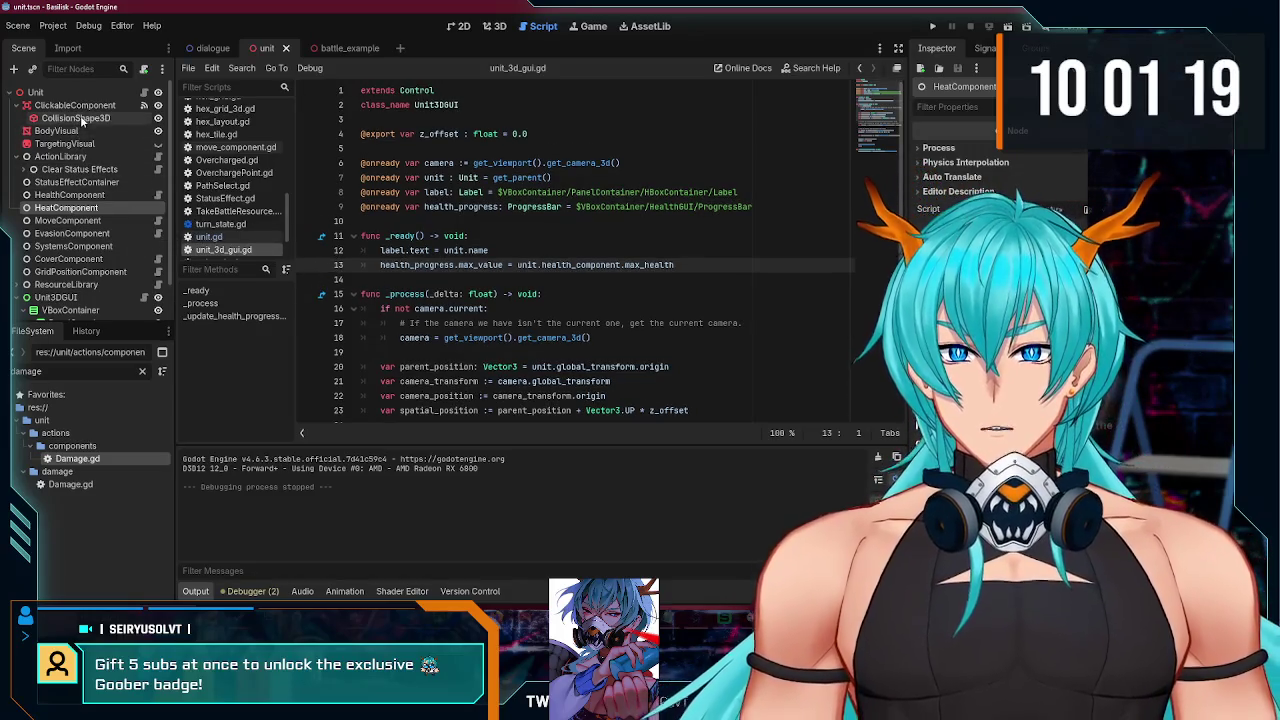
pyautogui.click(471, 279)
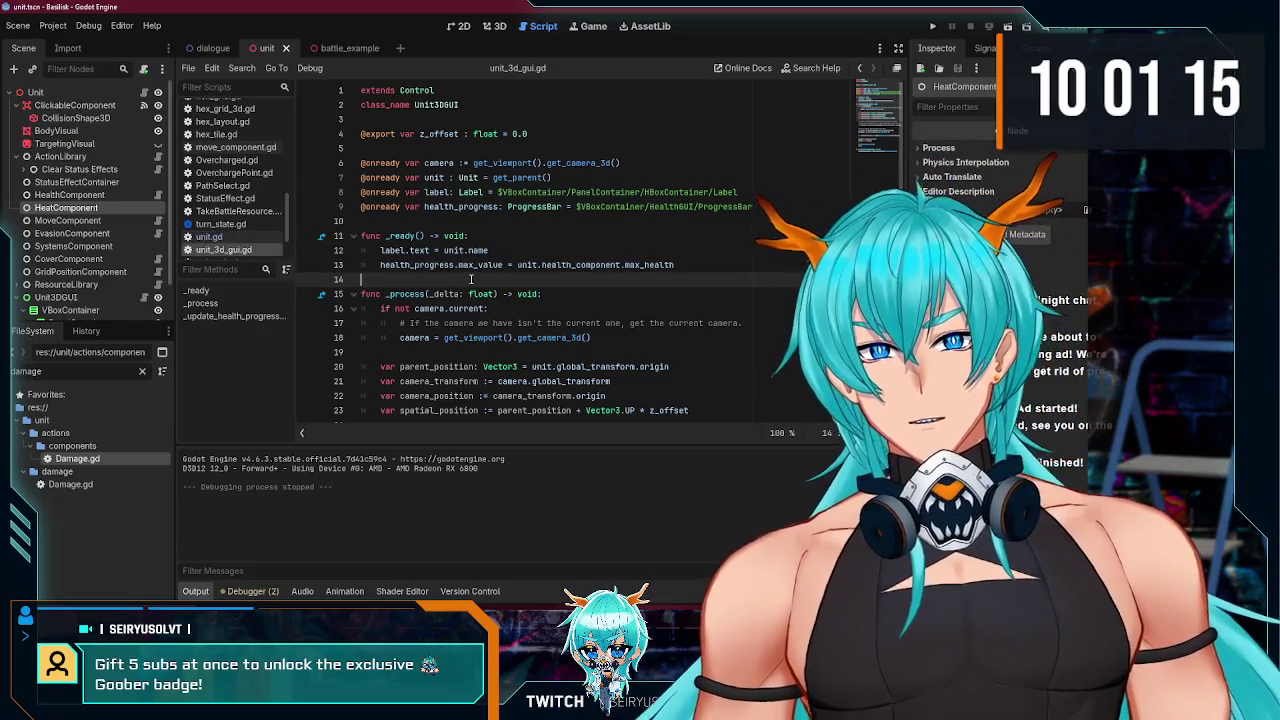
# Step: Attach a new heat_component.gd script to the HeatComponent node
pyautogui.rightClick(124, 208)
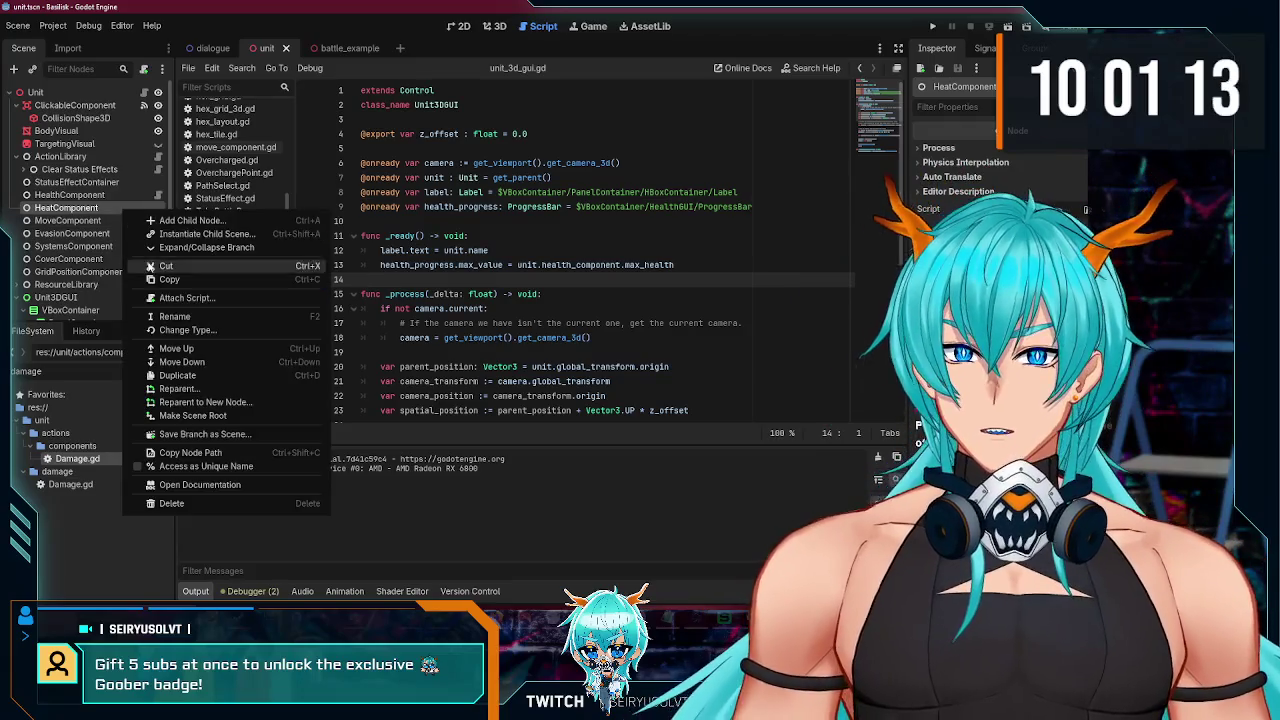
pyautogui.click(190, 299)
pyautogui.click(501, 425)
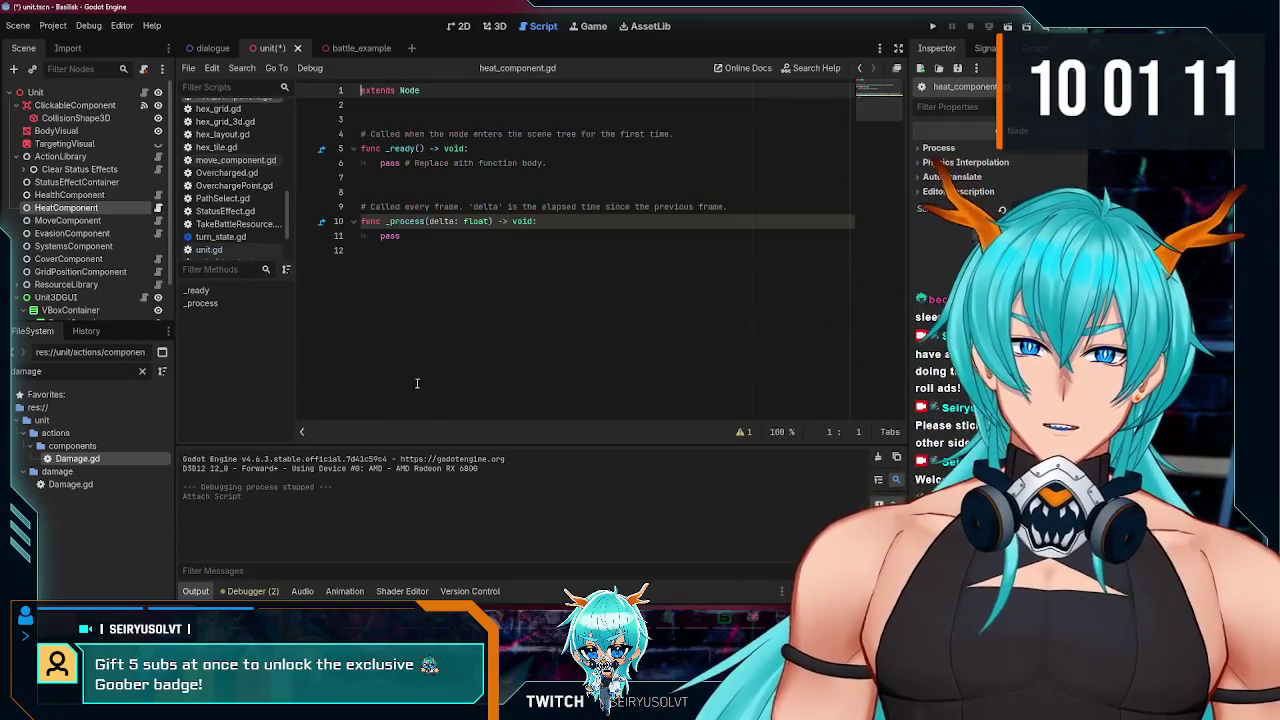
# Step: Copy all of health_component.gd's code over the heat_component.gd template
pyautogui.click(144, 194)
pyautogui.moveTo(490, 265)
pyautogui.mouseDown()
pyautogui.moveTo(340, 120)
pyautogui.moveTo(228, 172)
pyautogui.mouseUp()
pyautogui.hotkey('ctrl', 'c')
pyautogui.click(158, 207)
pyautogui.hotkey('ctrl', 'a')
pyautogui.hotkey('ctrl', 'v')
pyautogui.scroll(2, 459, 212)
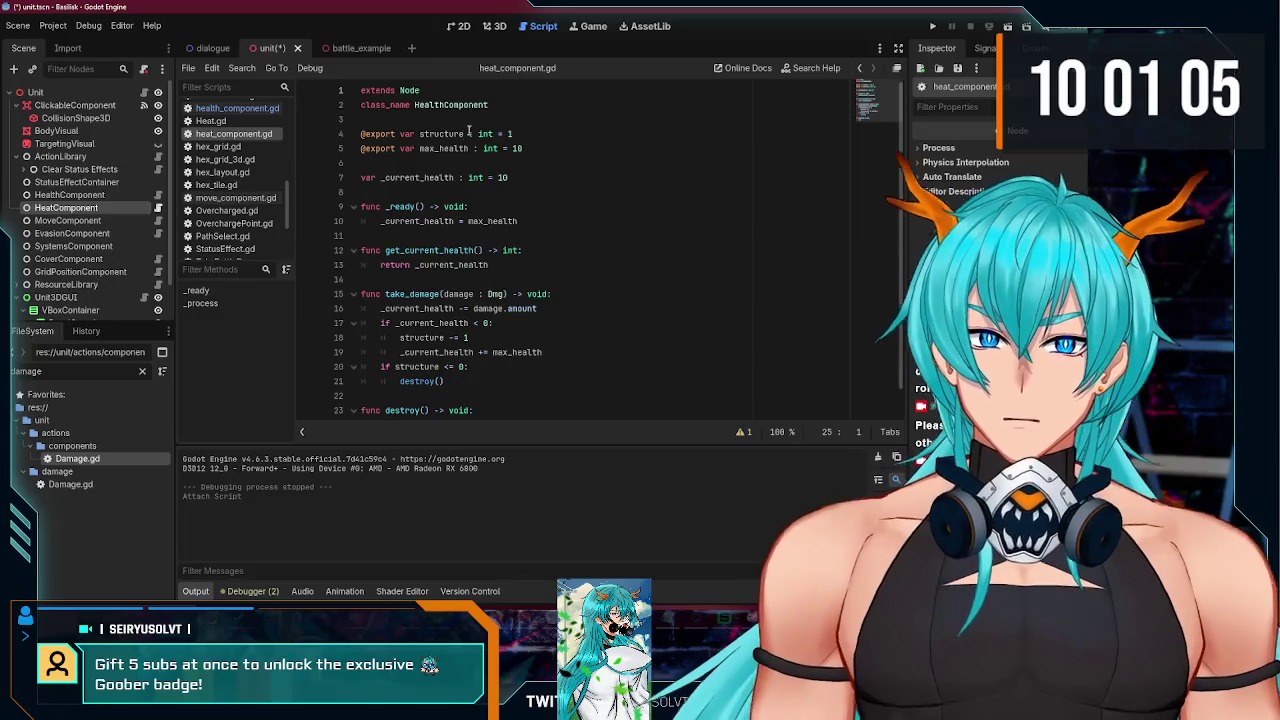
# Step: Change the class_name from HealthComponent to HeatComponent
pyautogui.click(433, 104)
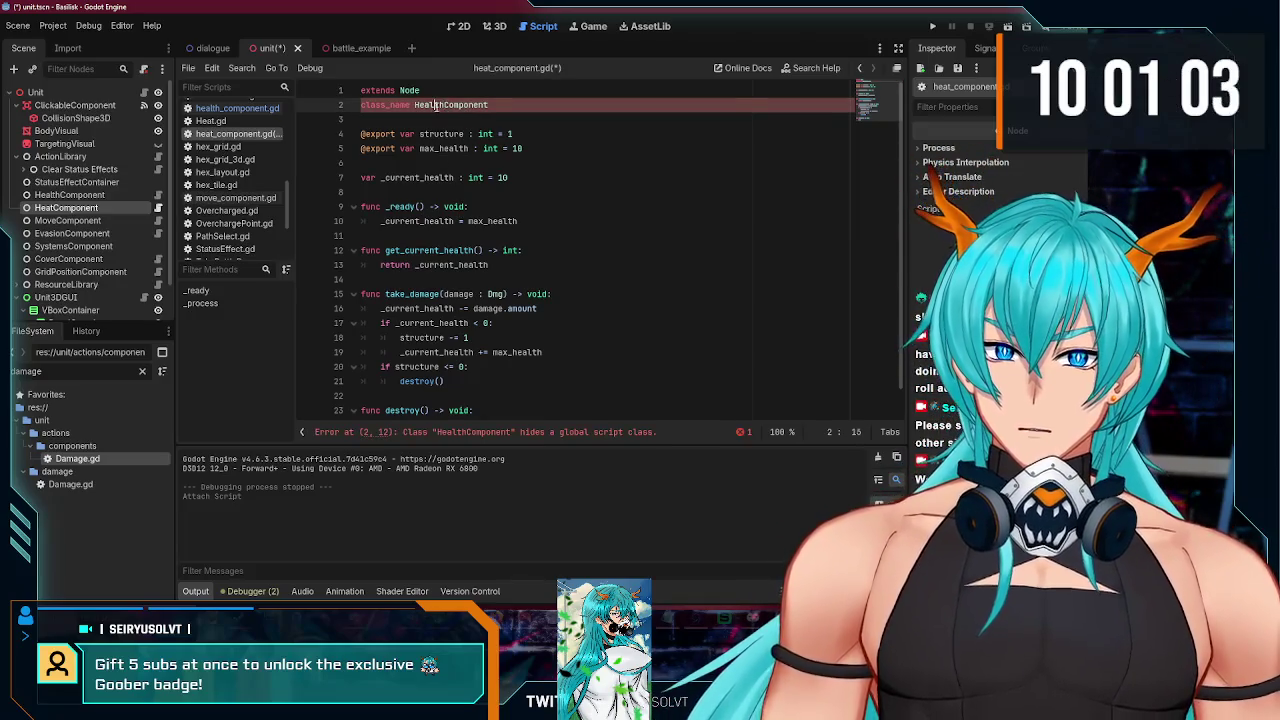
pyautogui.write('t')
pyautogui.click(532, 115)
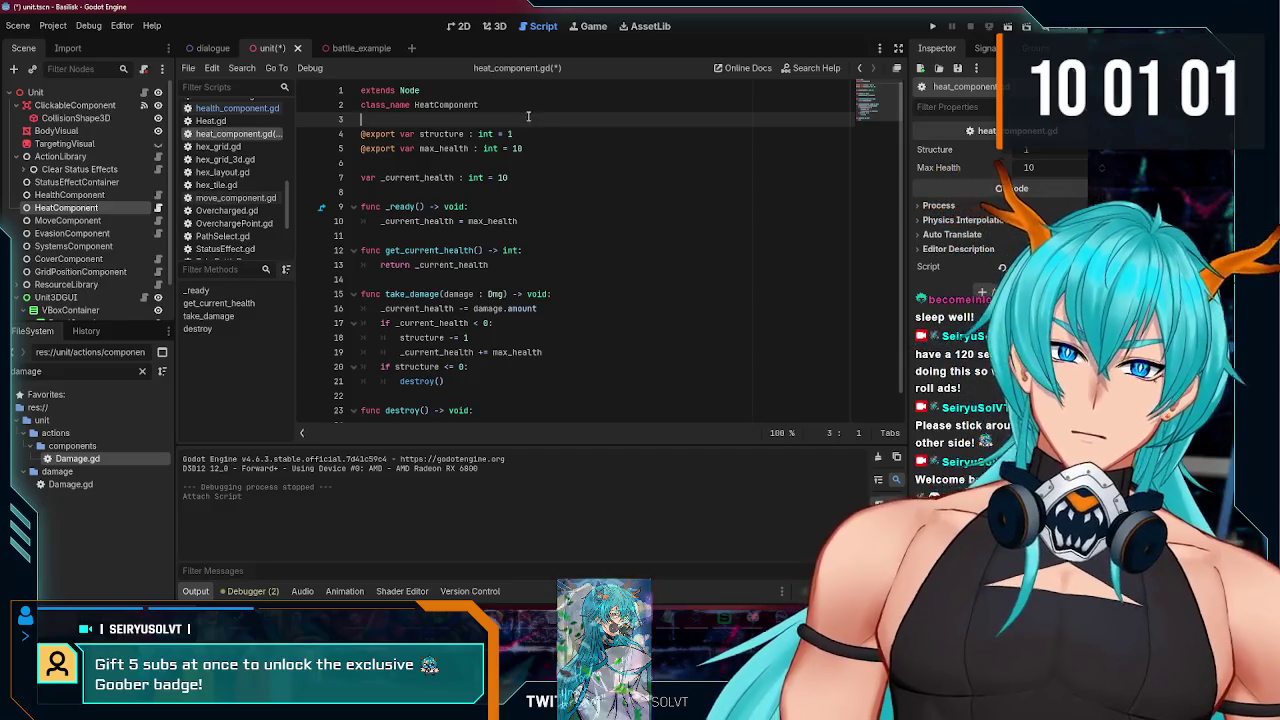
pyautogui.click(548, 136)
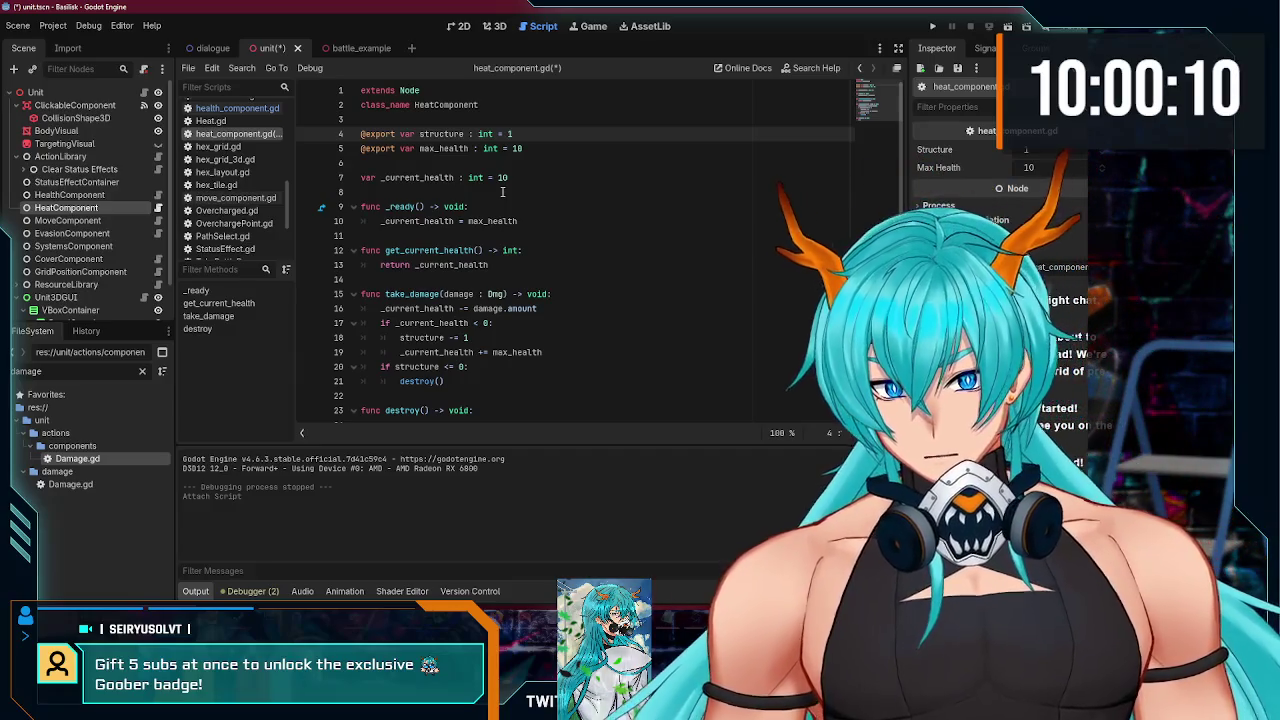
# Step: Replace the structure export with health_component : HealthComponent and save
pyautogui.moveTo(537, 134)
pyautogui.mouseDown()
pyautogui.moveTo(362, 132)
pyautogui.moveTo(397, 134)
pyautogui.mouseUp()
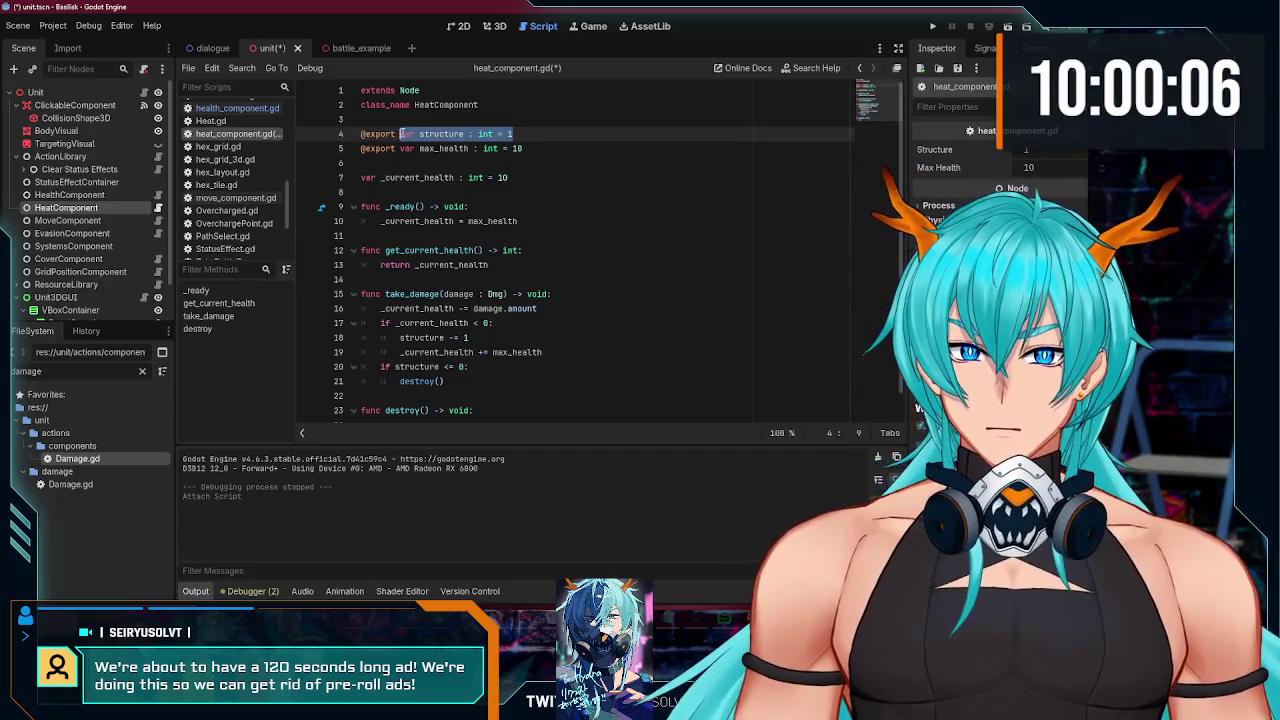
pyautogui.write('r s')
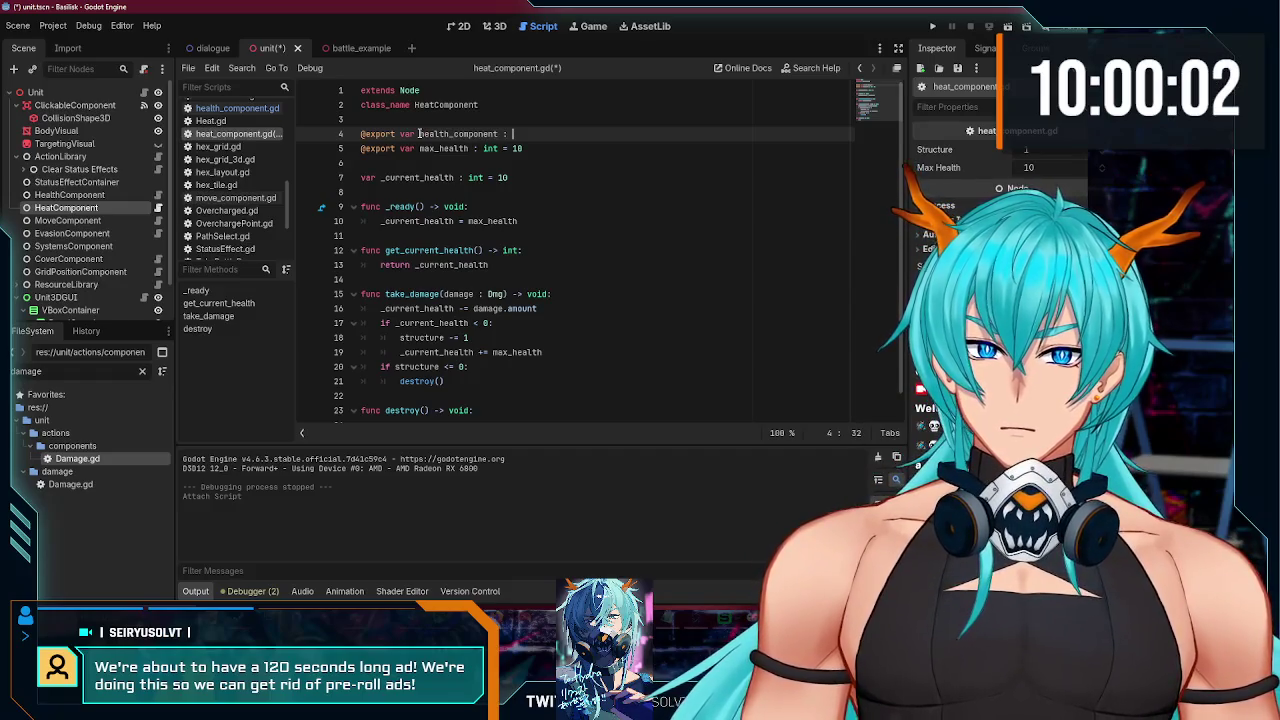
pyautogui.write('HealthComponent')
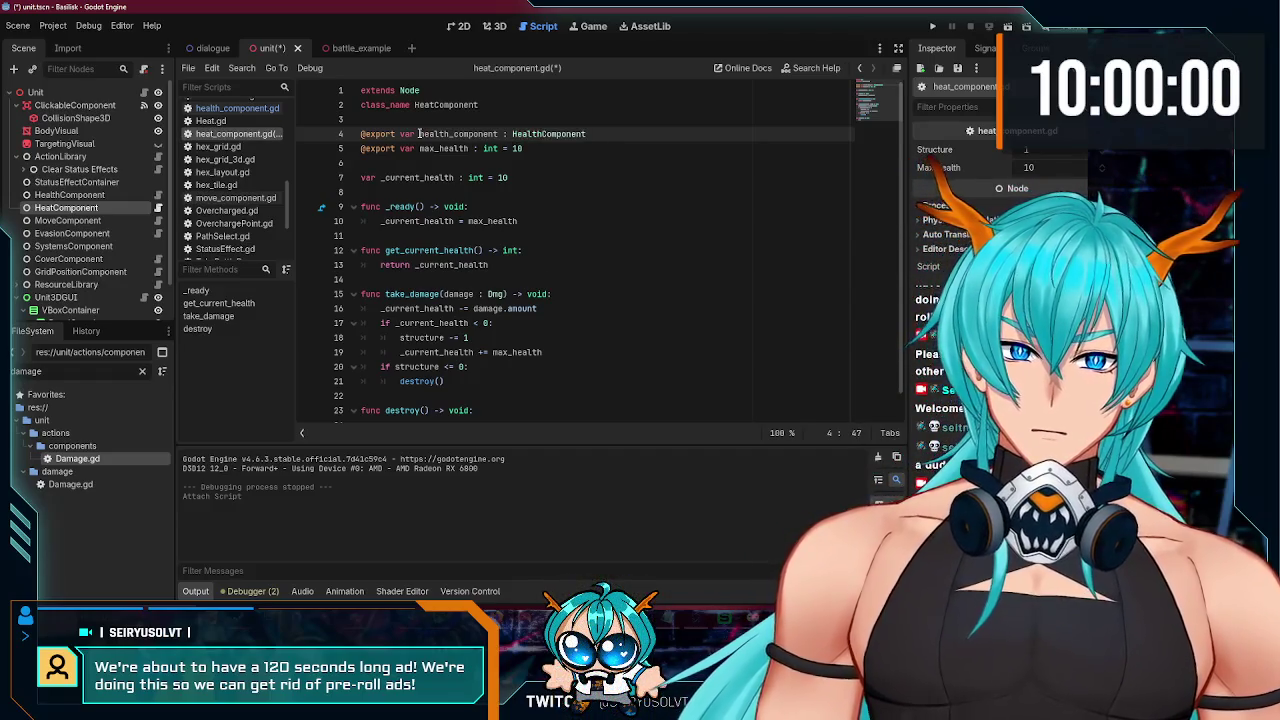
pyautogui.hotkey('ctrl', 's')
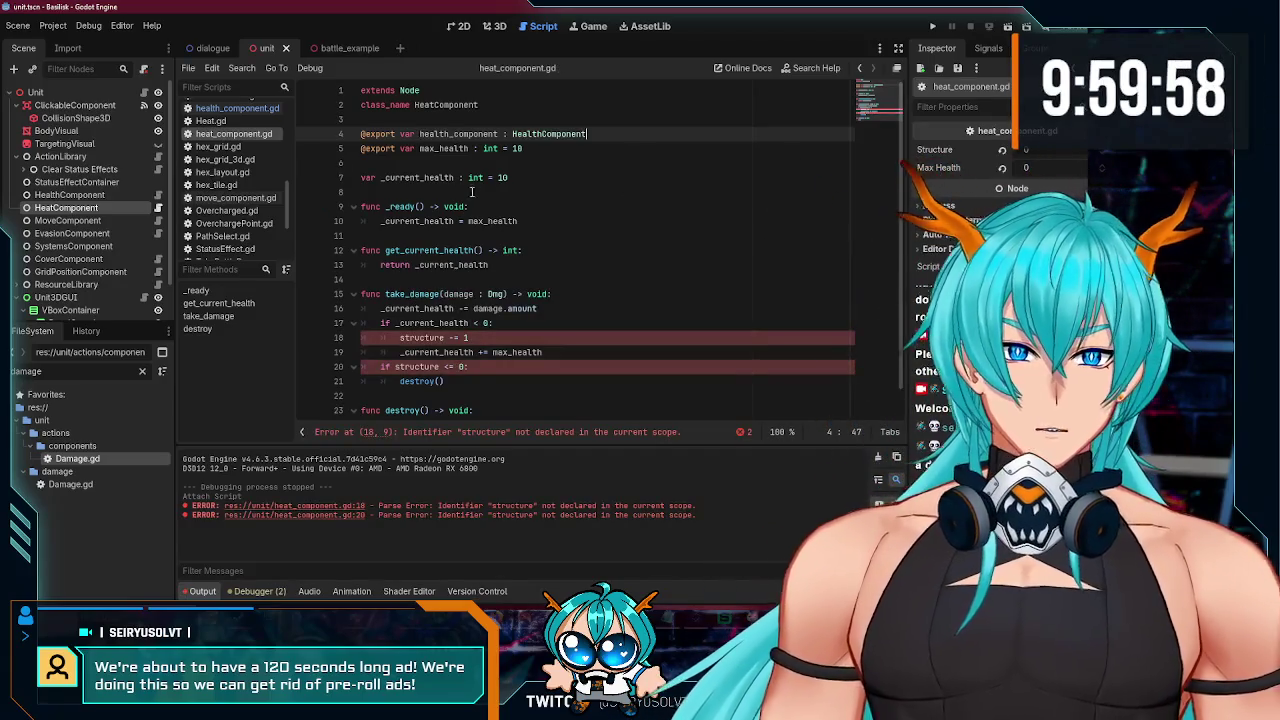
pyautogui.scroll(-1, 475, 180)
pyautogui.scroll(1, 475, 180)
# Step: Rename the max_health export on line 5 to max_heat
pyautogui.doubleClick(455, 148)
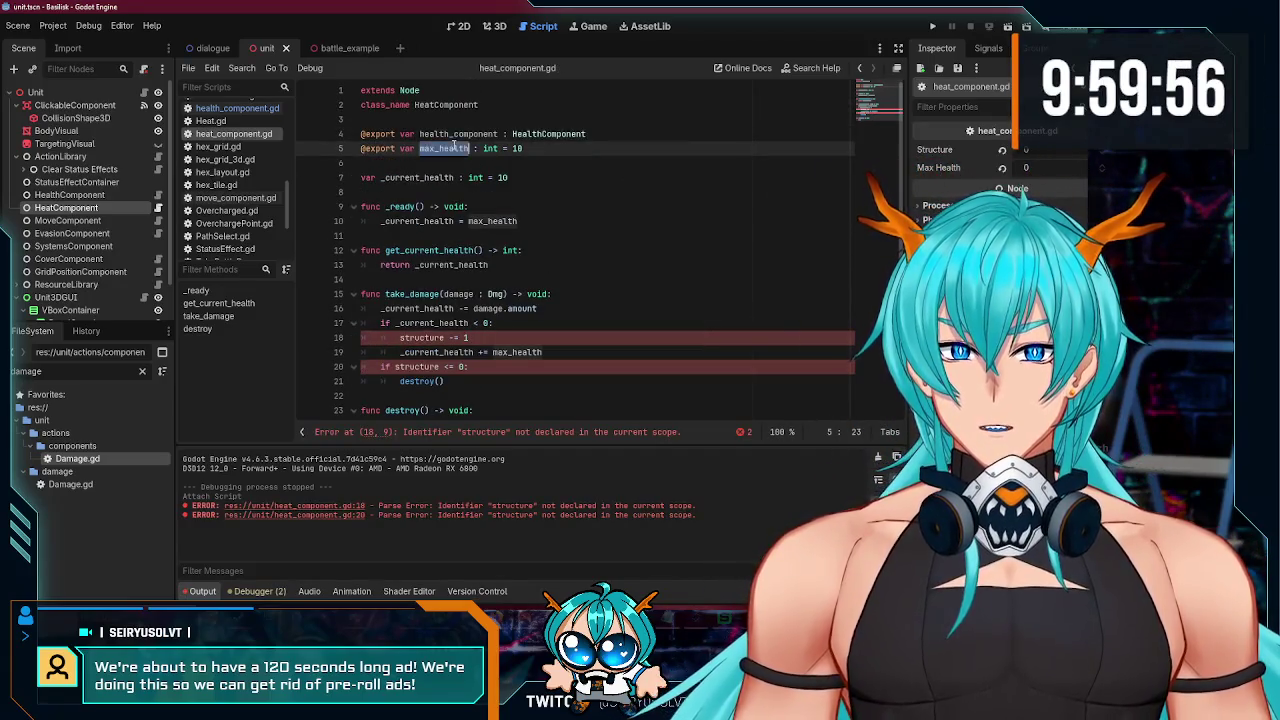
pyautogui.click(473, 148)
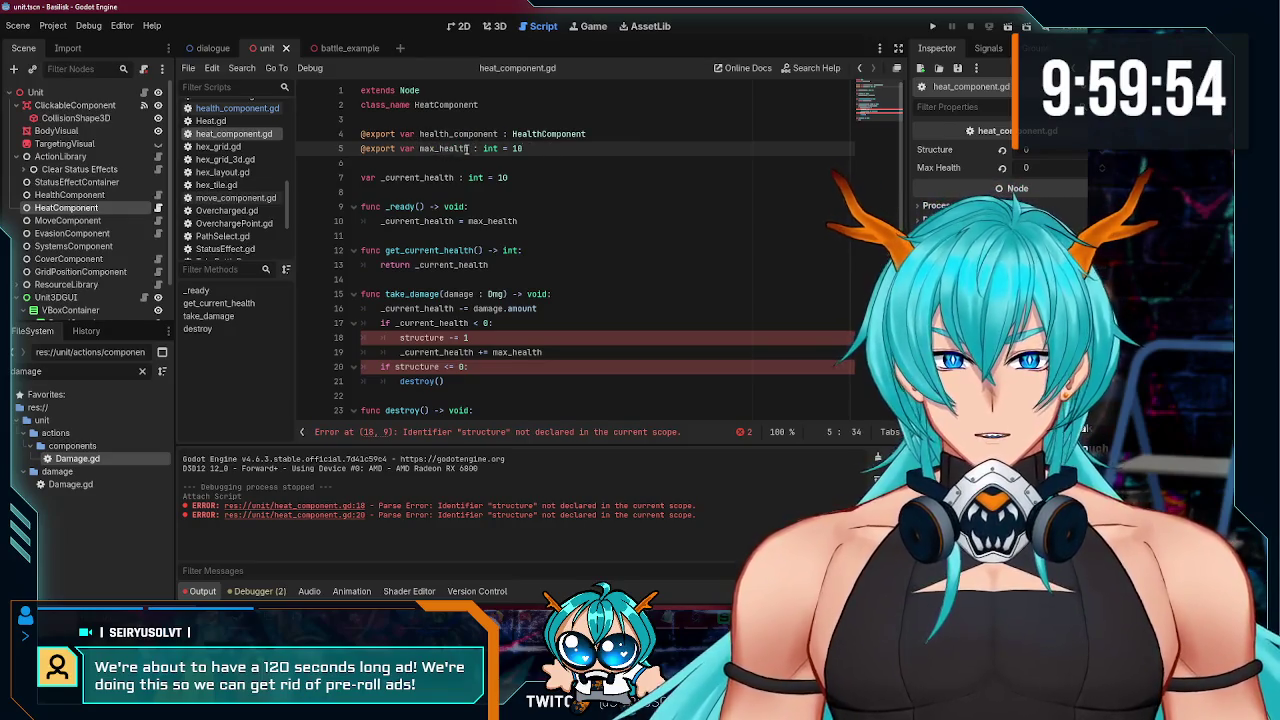
pyautogui.moveTo(467, 148); pyautogui.dragTo(443, 148)
pyautogui.write('het')
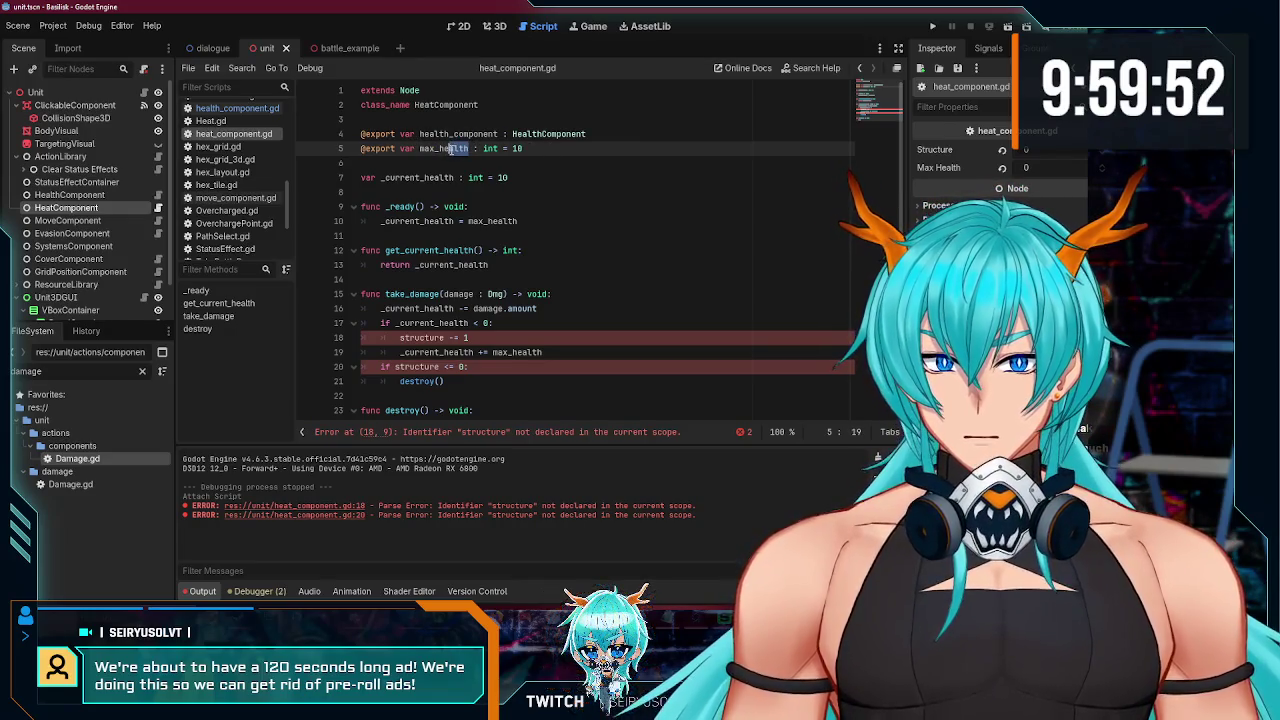
pyautogui.click(507, 148)
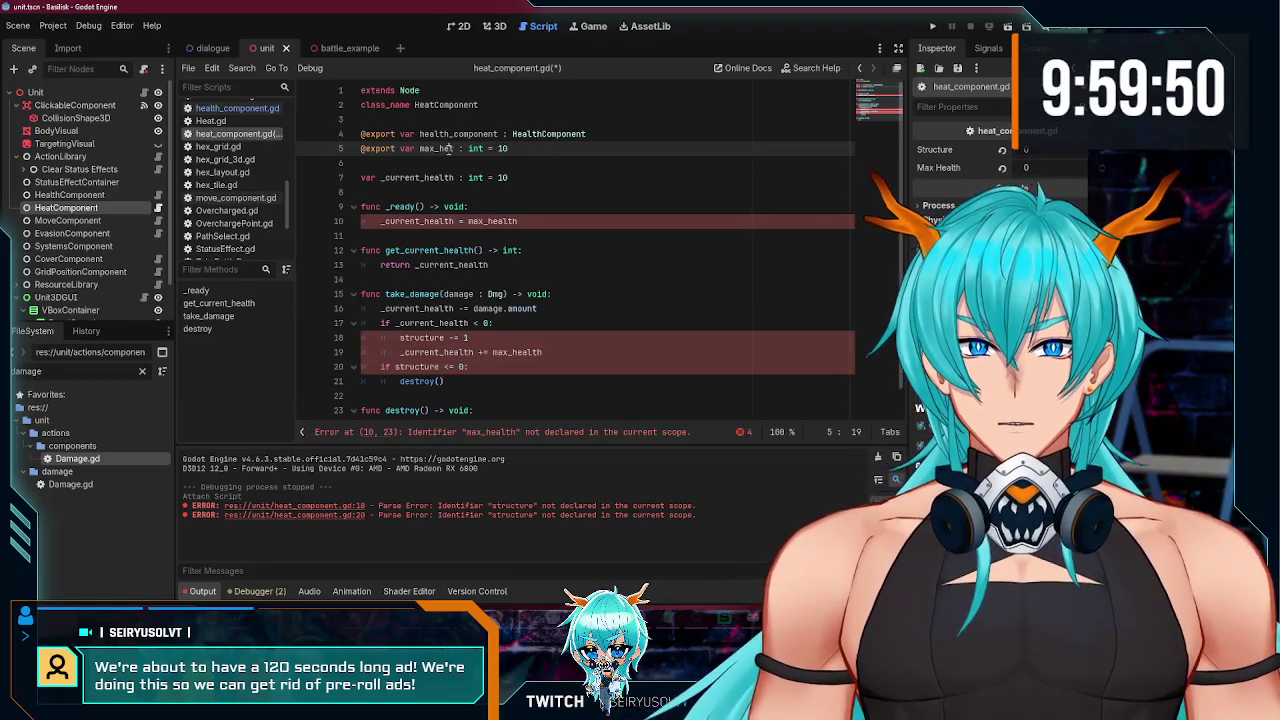
pyautogui.write('a')
pyautogui.click(540, 148)
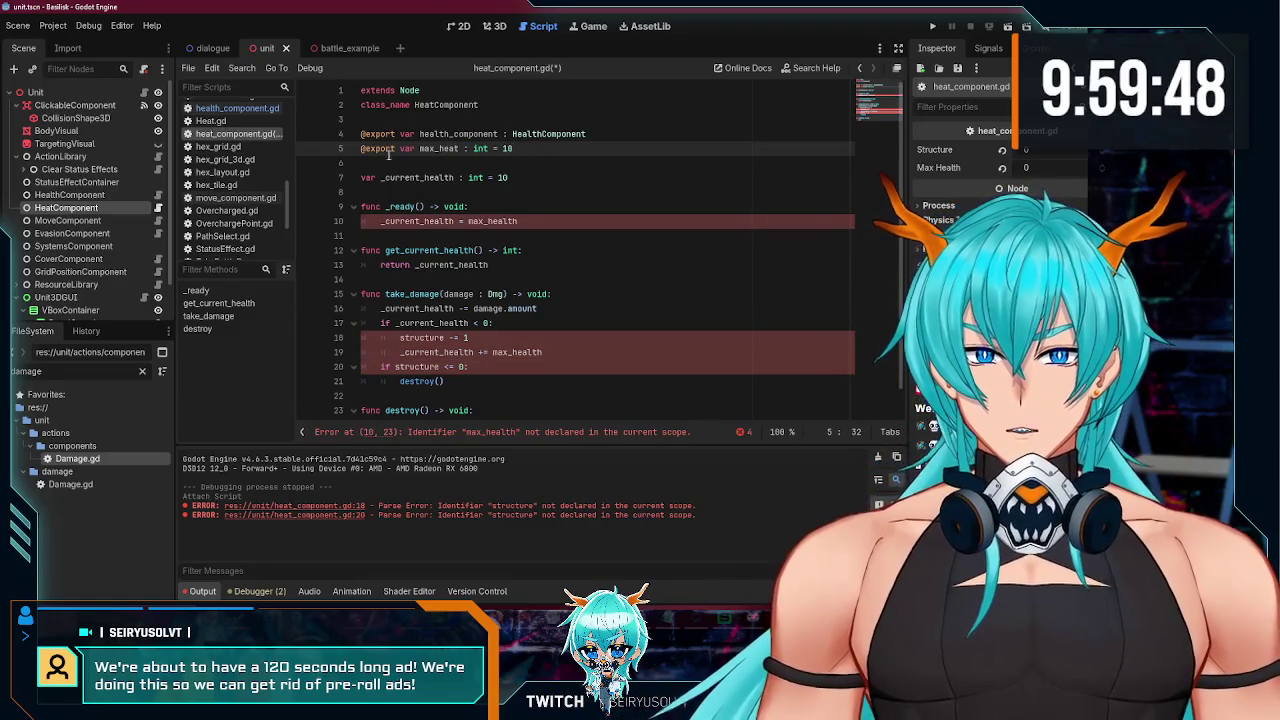
pyautogui.rightClick(135, 208)
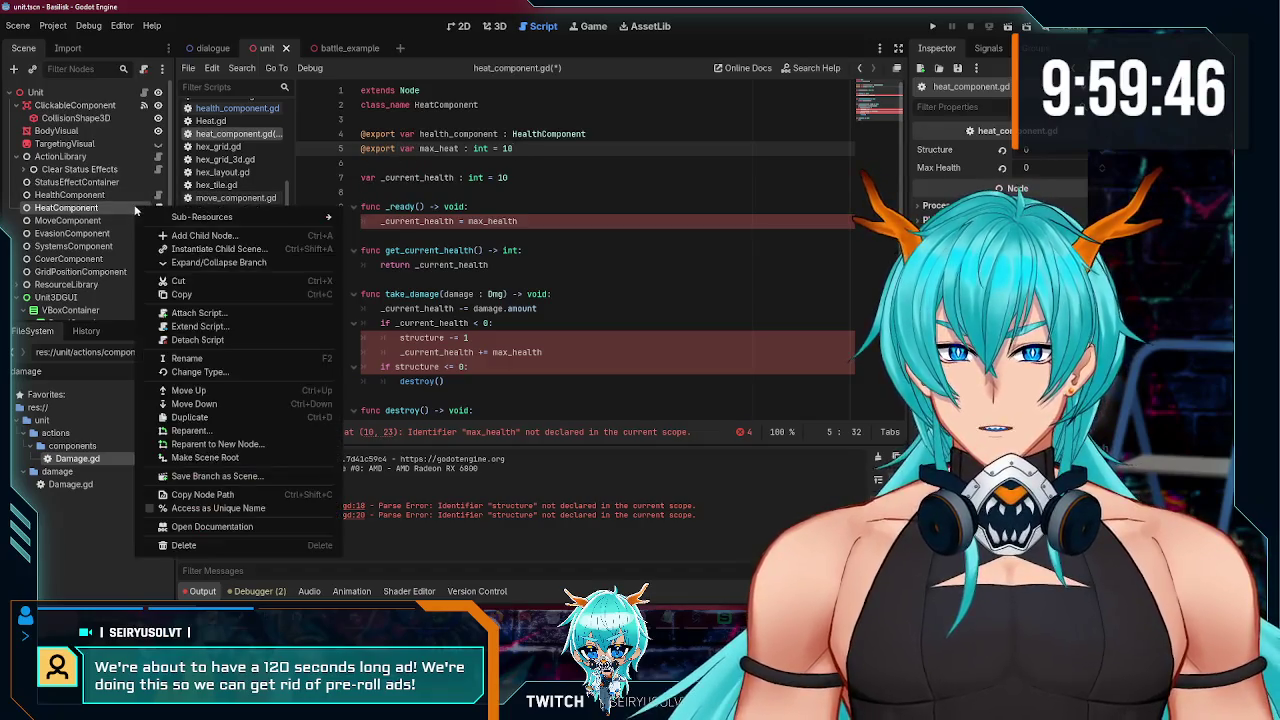
# Step: Search 'health' in HeatComponent's Change Type chooser, then close it without changing type
pyautogui.click(205, 372)
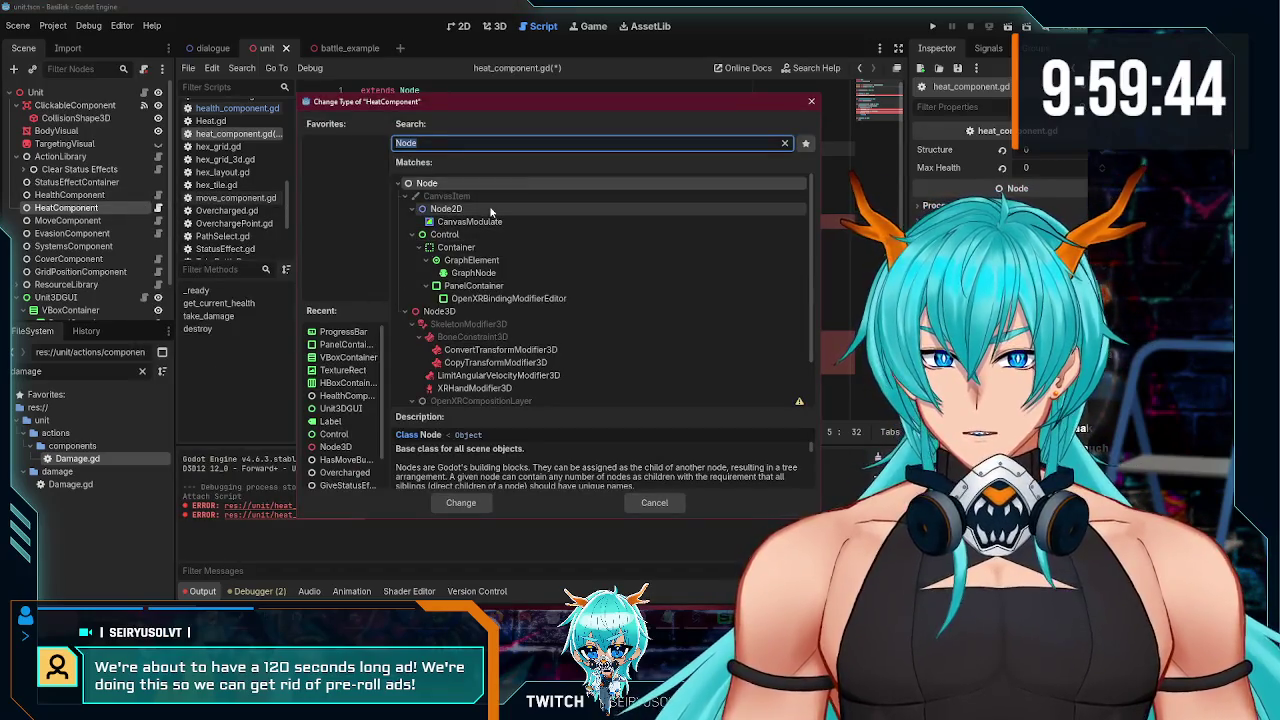
pyautogui.write('health')
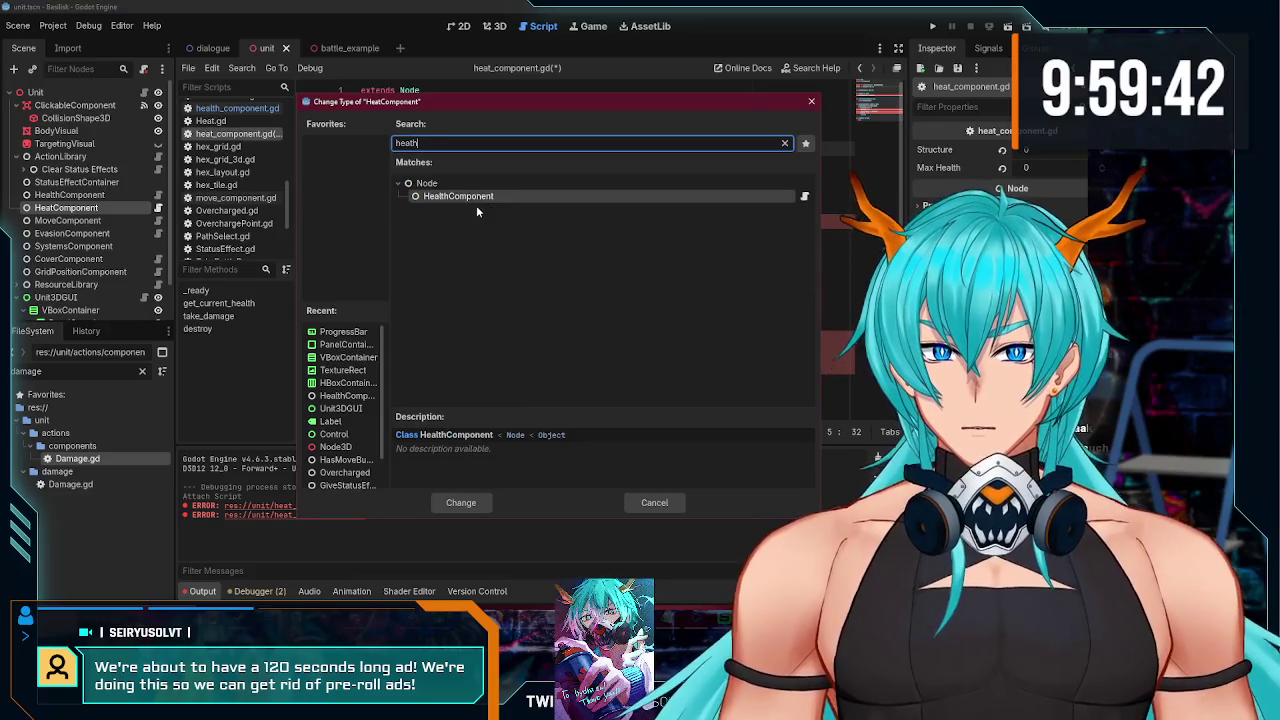
pyautogui.press('BackSpace')
pyautogui.doubleClick(485, 311)
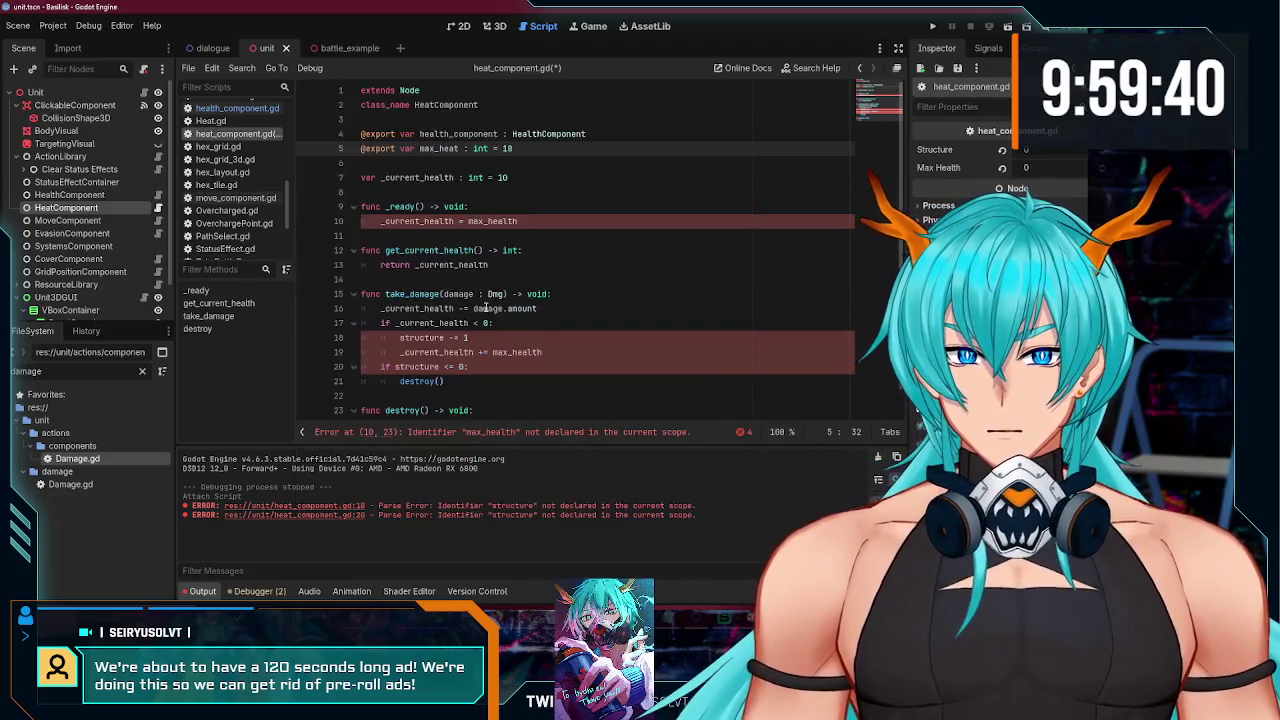
pyautogui.click(544, 210)
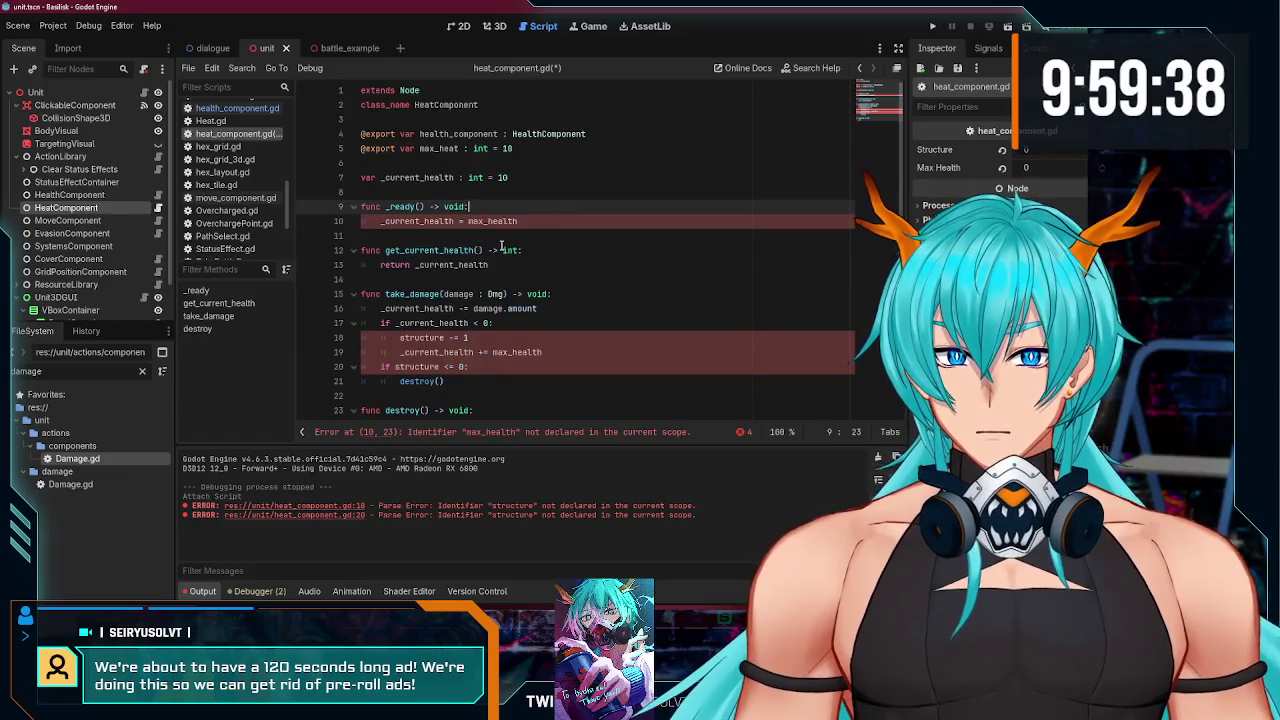
# Step: Rename _current_health to _current_heat with a starting value of 0, and save
pyautogui.moveTo(454, 177); pyautogui.dragTo(438, 177)
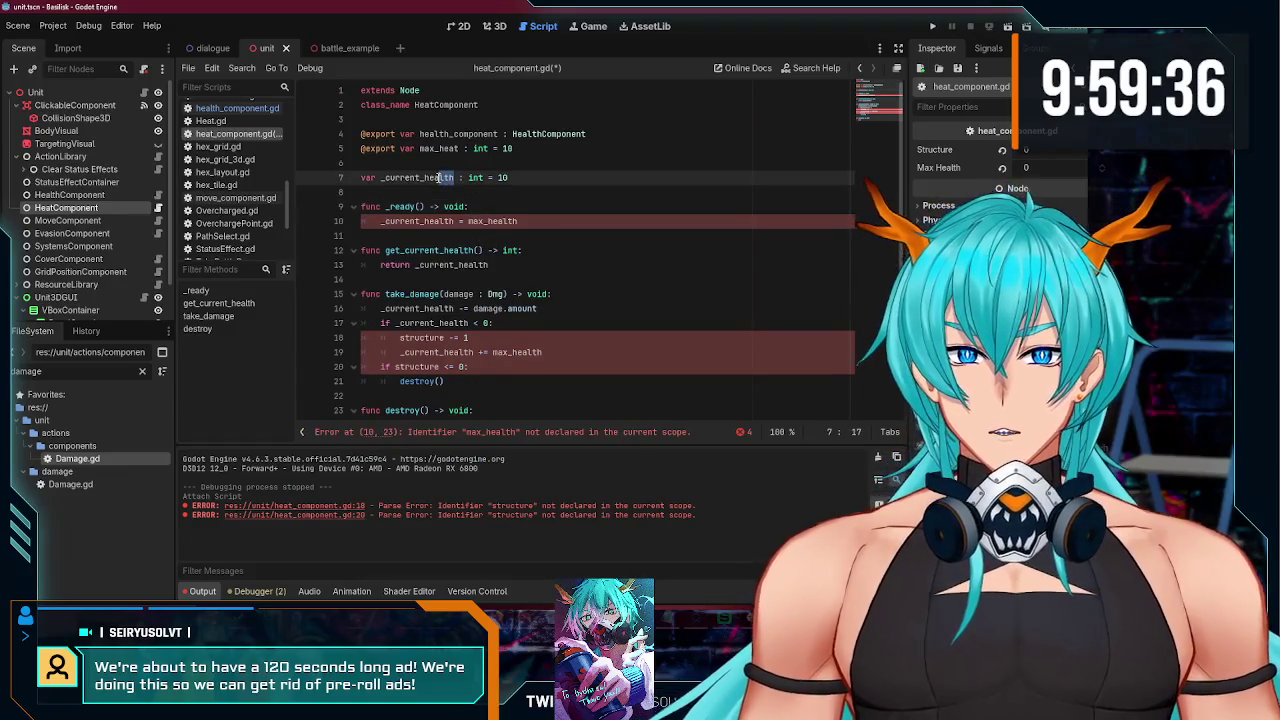
pyautogui.write('at')
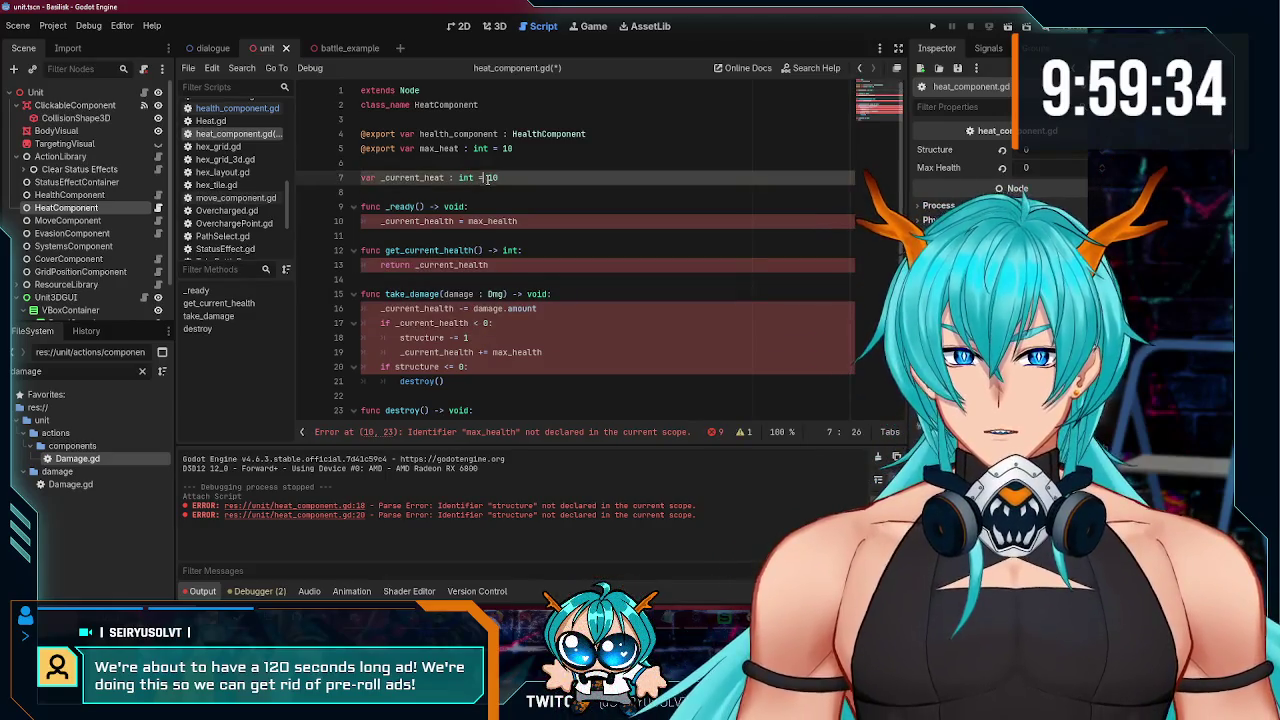
pyautogui.doubleClick(493, 177)
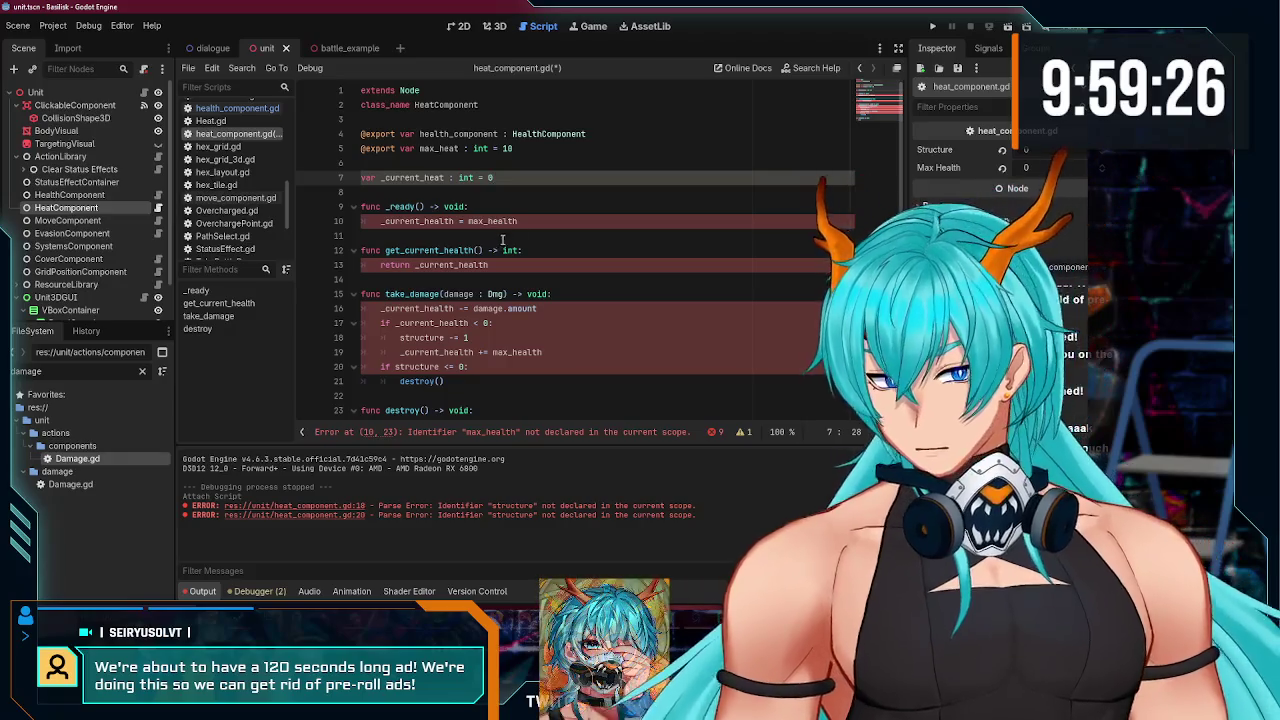
pyautogui.hotkey('ctrl', 's')
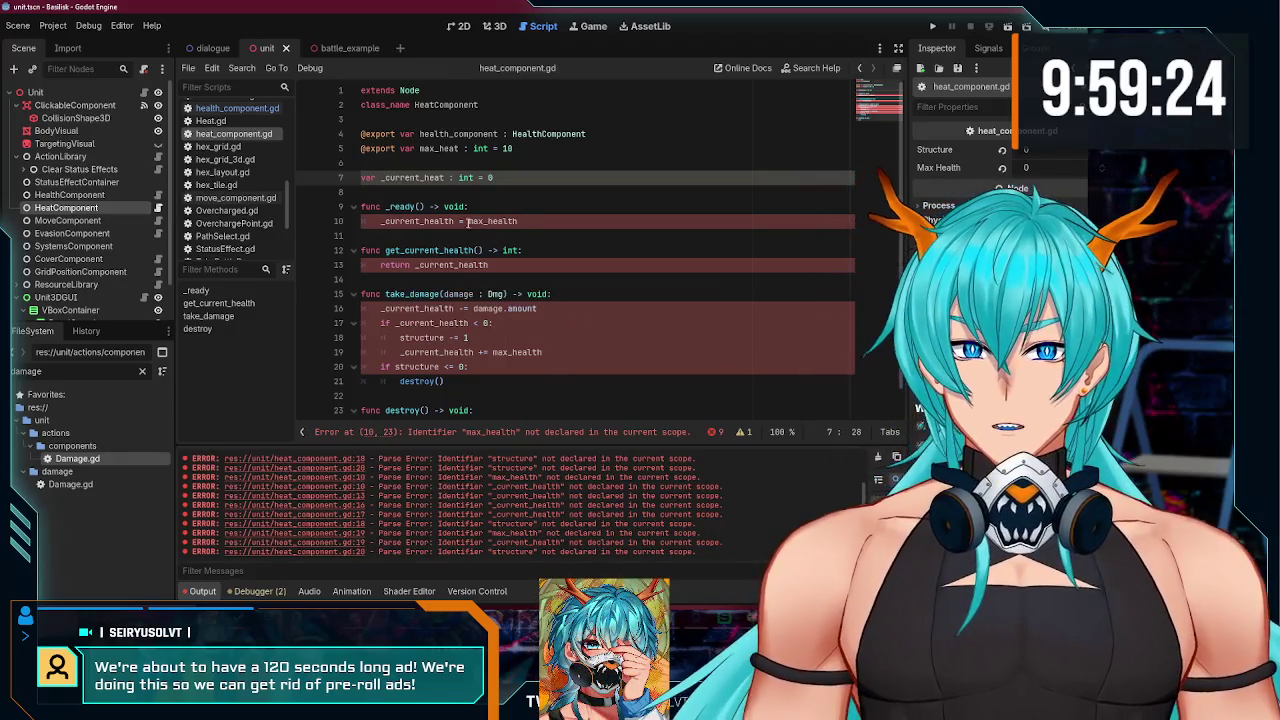
# Step: Remove the _ready function from the heat script
pyautogui.doubleClick(422, 221)
pyautogui.write('_current_heat')
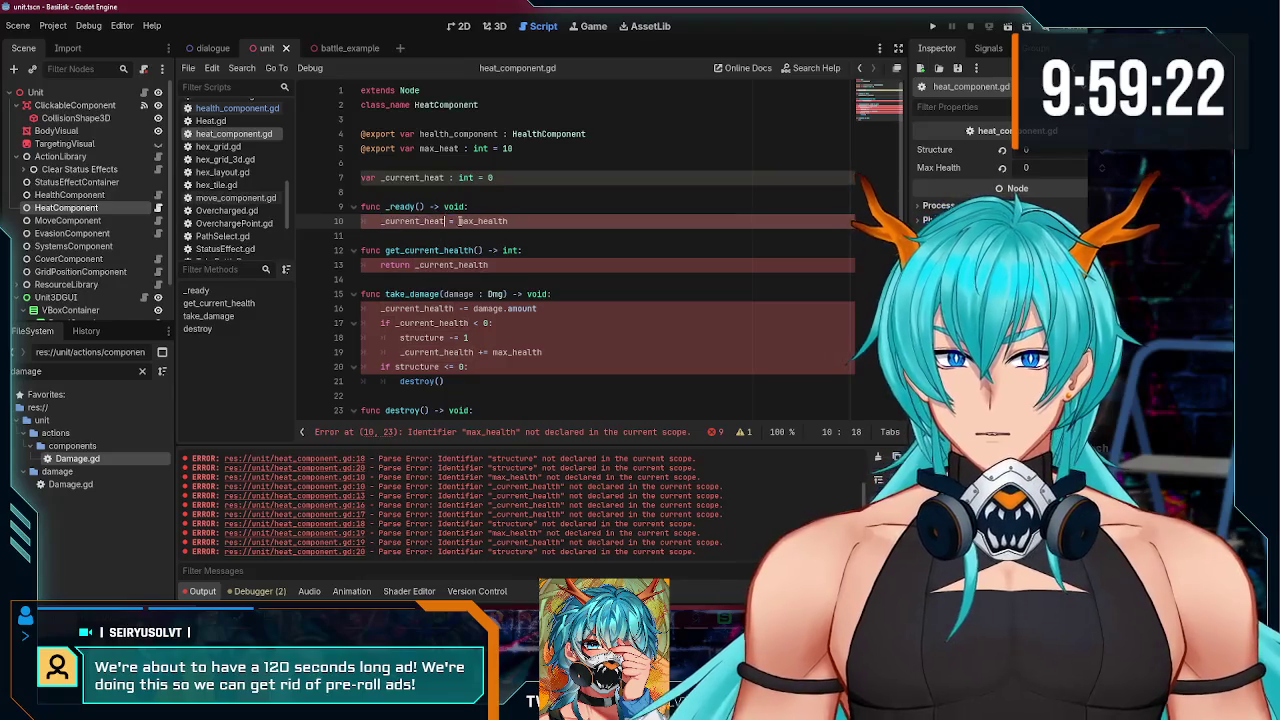
pyautogui.doubleClick(483, 221)
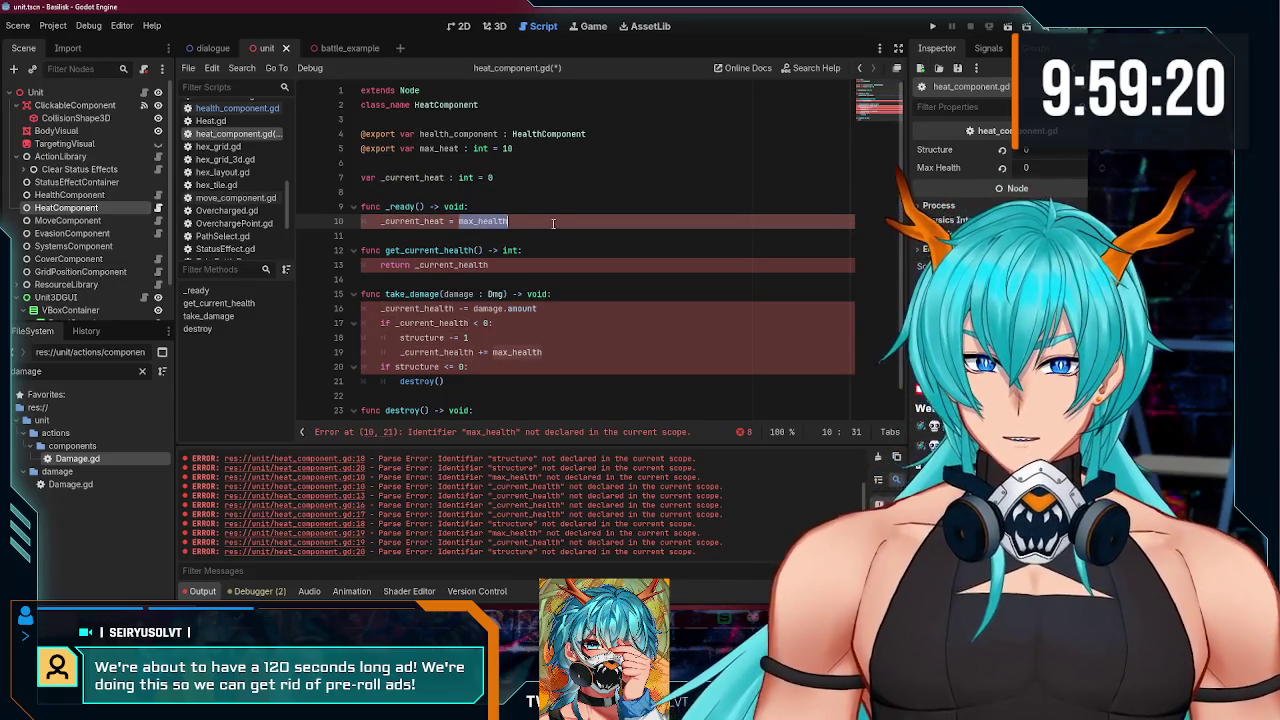
pyautogui.hotkey('shift', 'Up')
pyautogui.hotkey('shift', 'Up')
pyautogui.hotkey('shift', 'Up')
pyautogui.press('BackSpace')
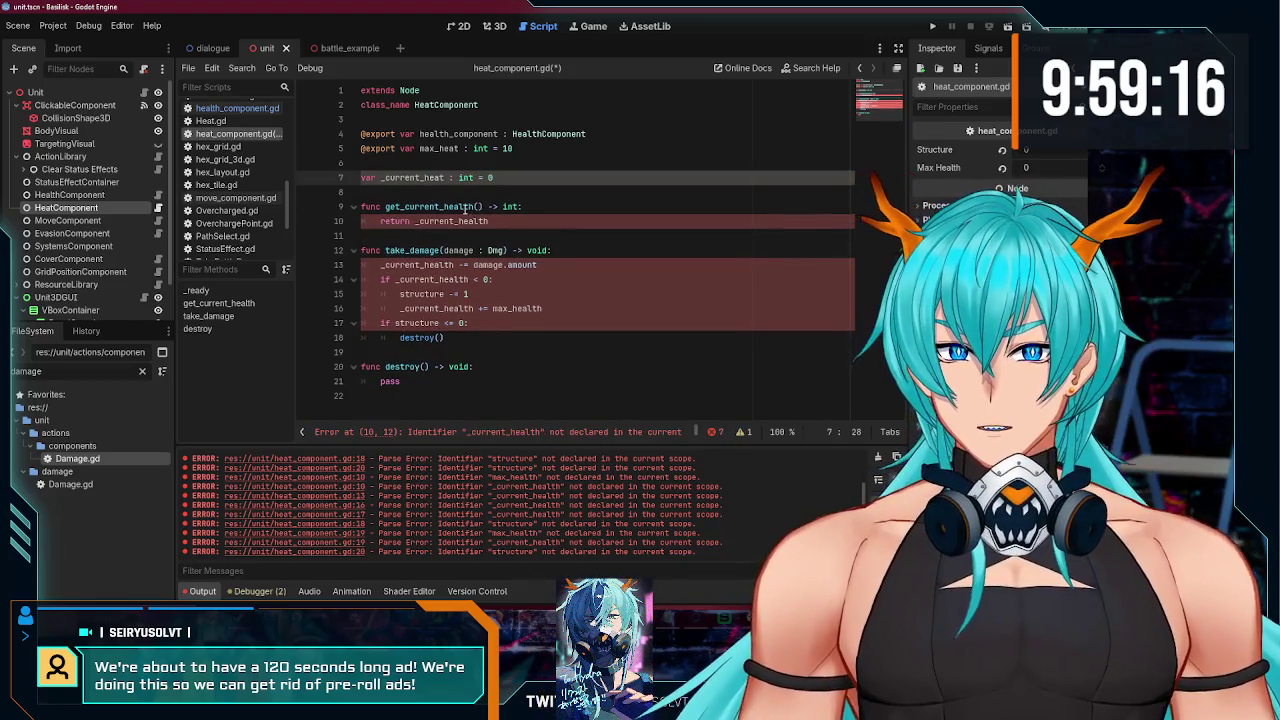
# Step: Rename the getter to get_current_heat and make it return _current_heat
pyautogui.click(463, 206)
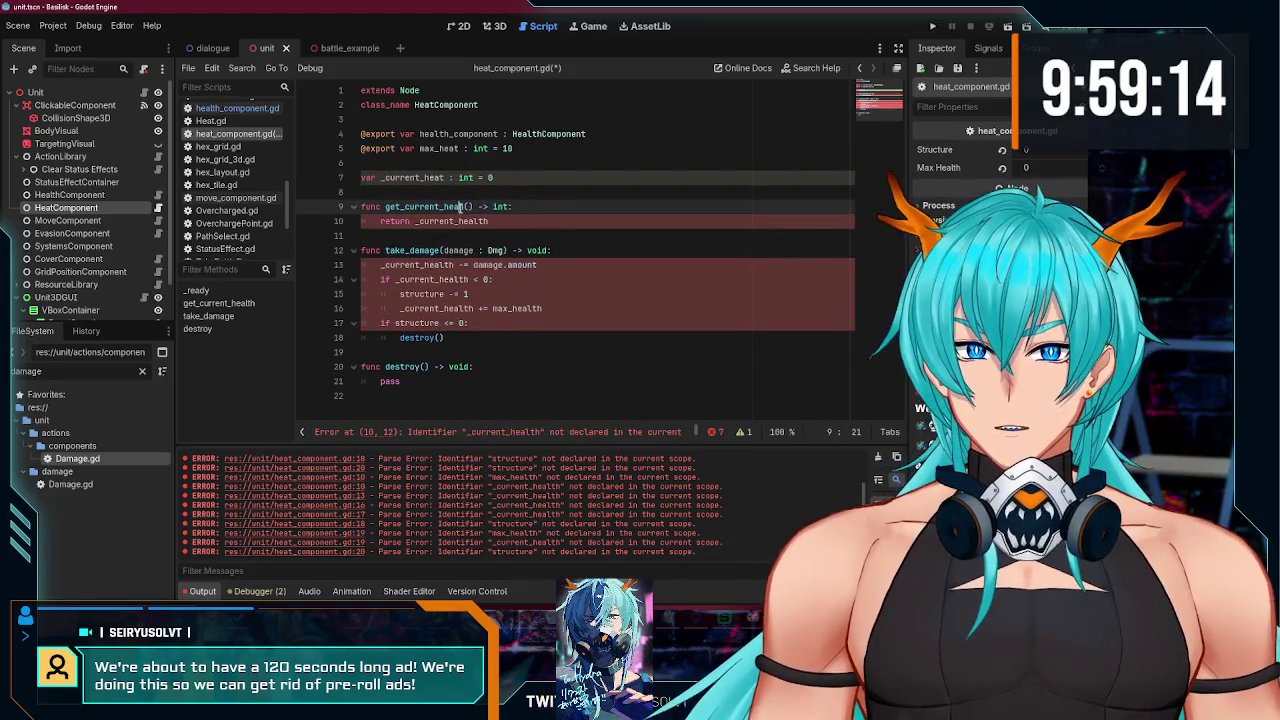
pyautogui.click(421, 164)
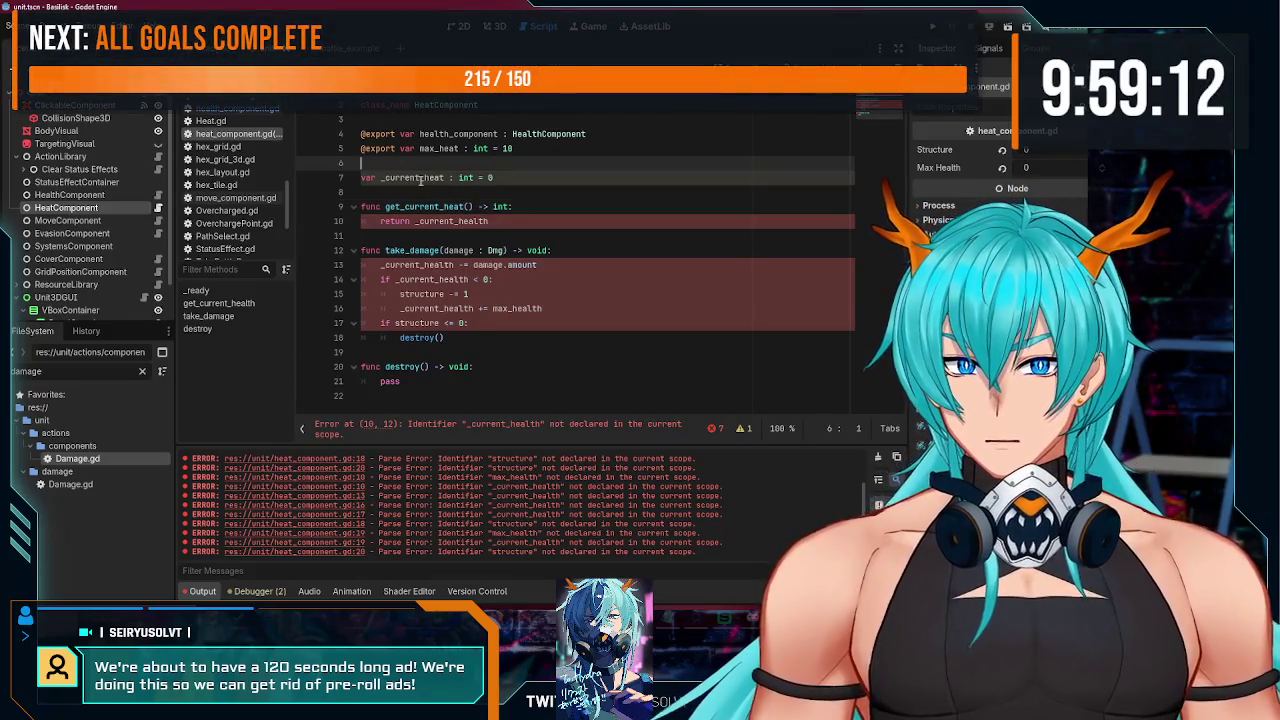
pyautogui.doubleClick(421, 178)
pyautogui.hotkey('ctrl', 'c')
pyautogui.doubleClick(452, 221)
pyautogui.hotkey('ctrl', 'v')
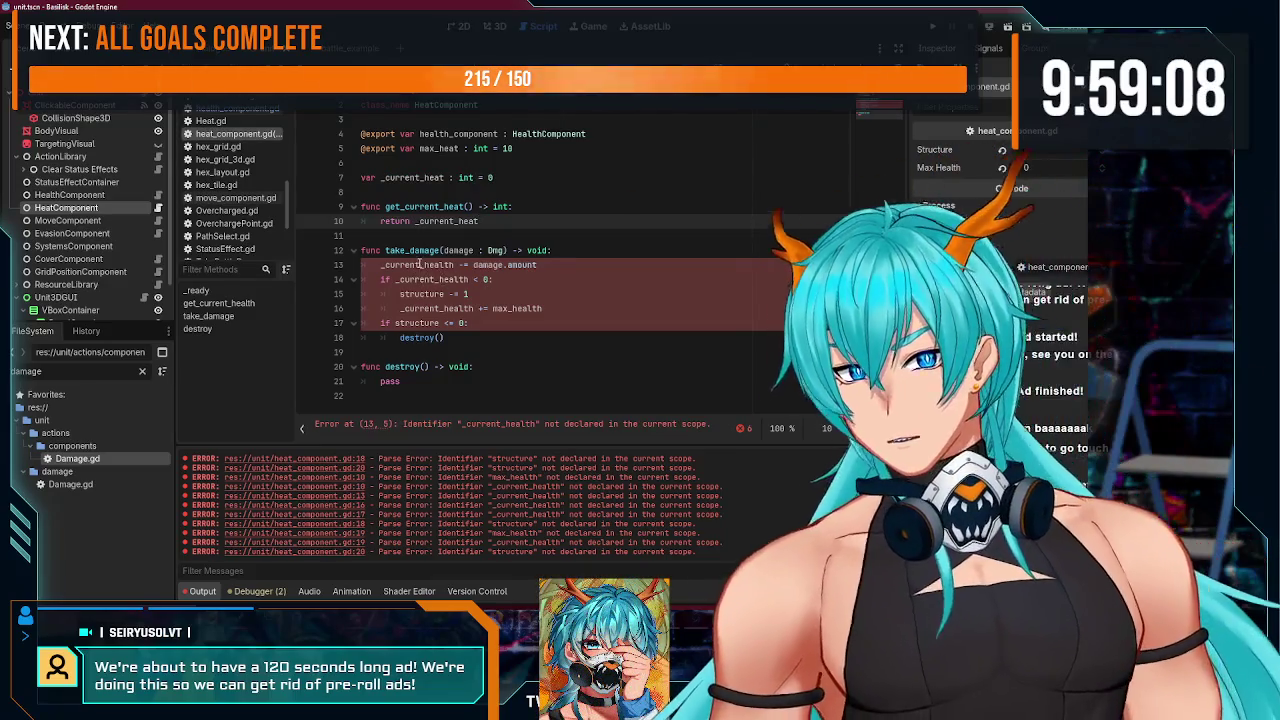
pyautogui.moveTo(410, 250); pyautogui.dragTo(440, 250)
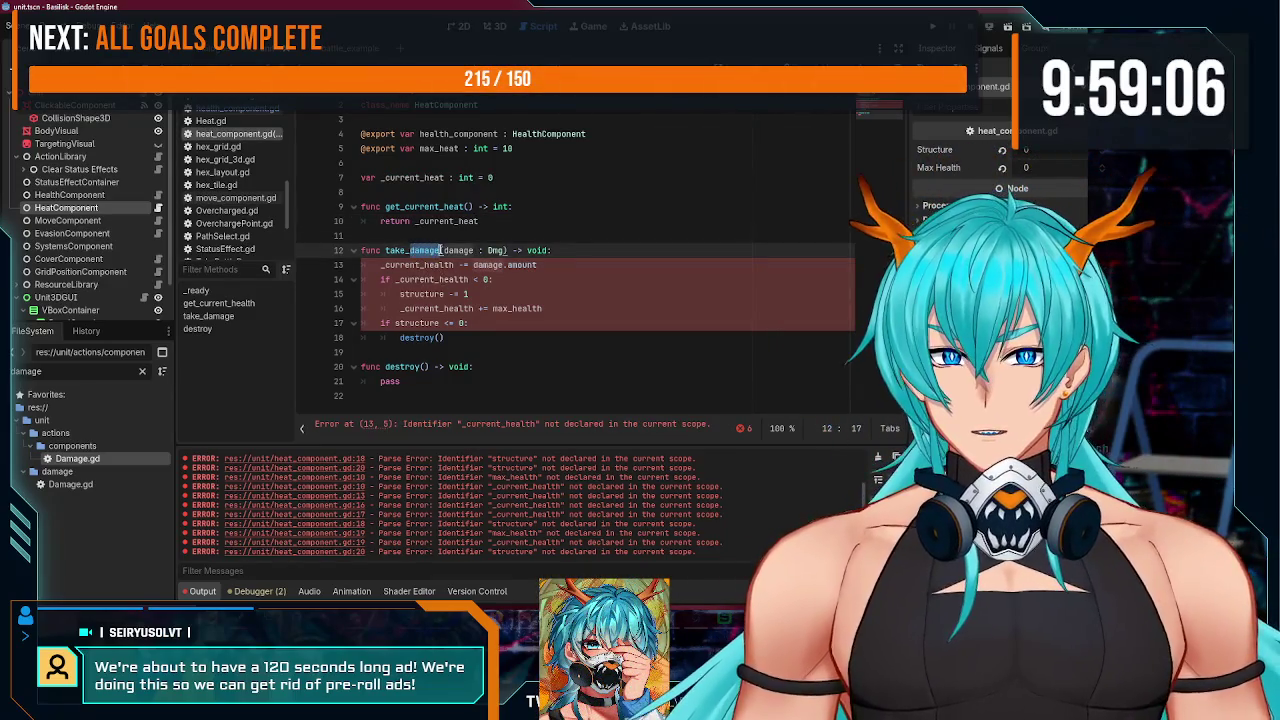
# Step: Change the take_damage signature to take_heat(amount : int)
pyautogui.write('heat')
pyautogui.doubleClick(440, 250)
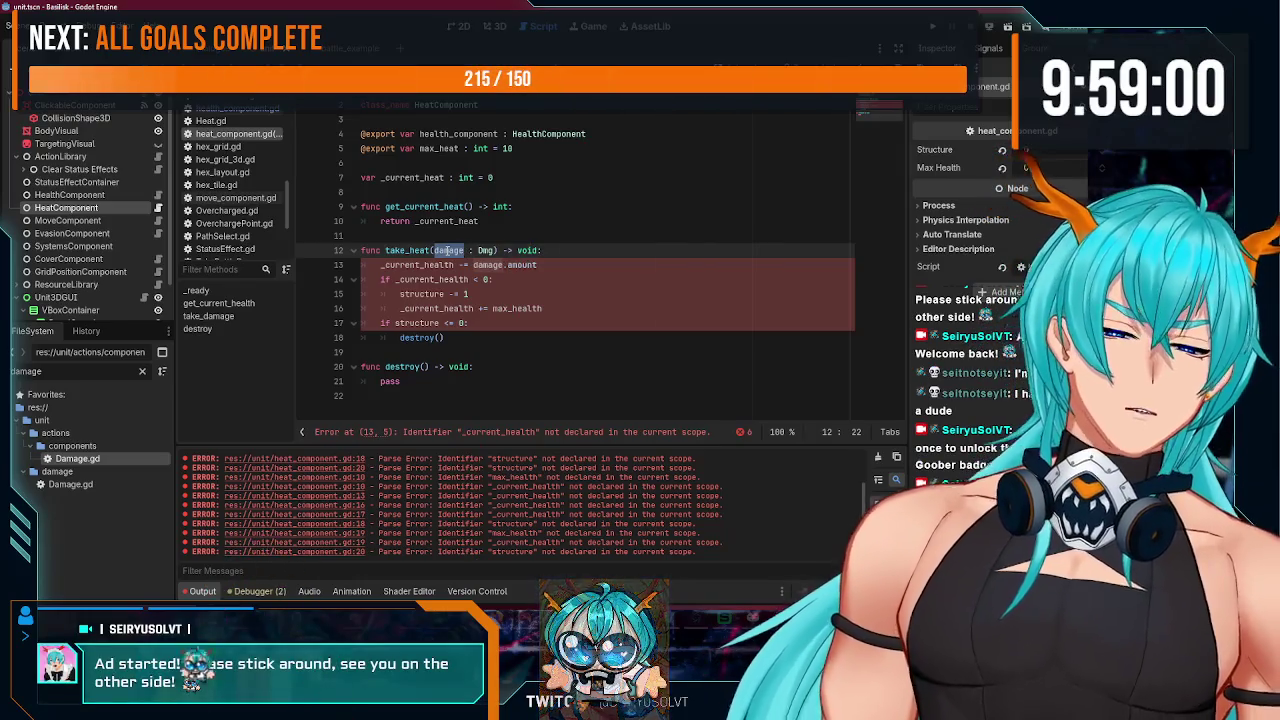
pyautogui.write('heat')
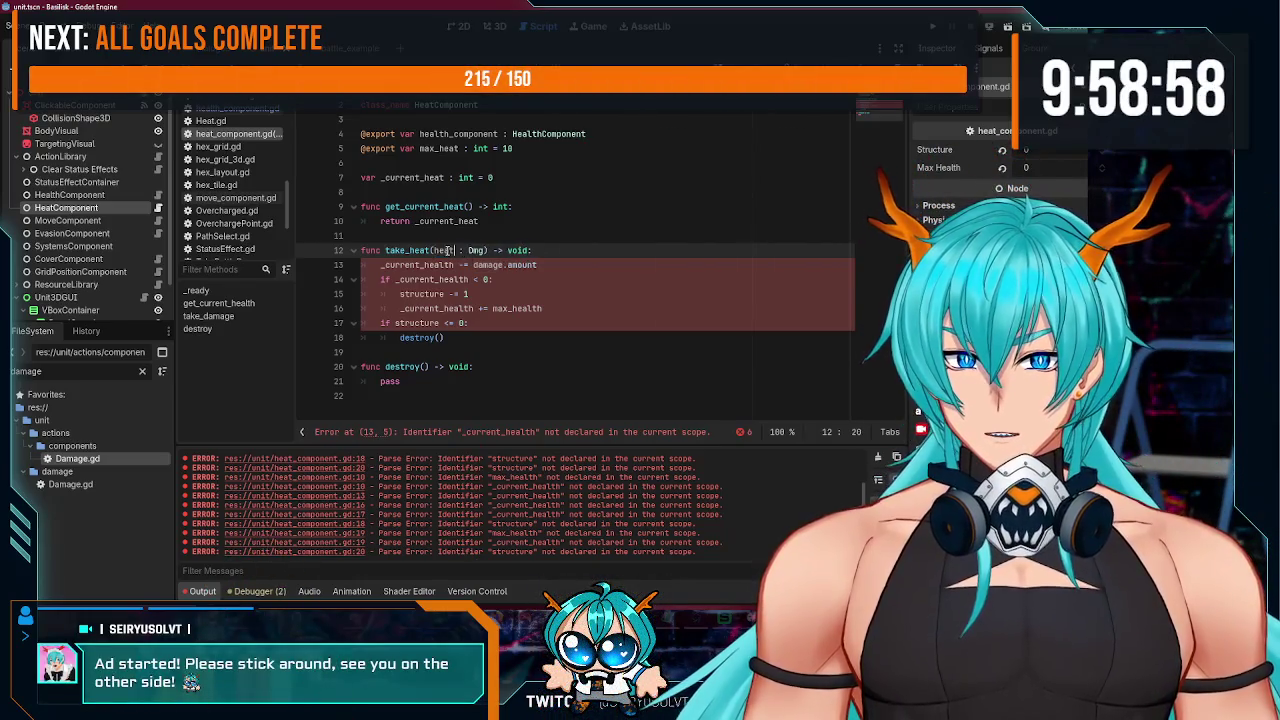
pyautogui.tripleClick(449, 251)
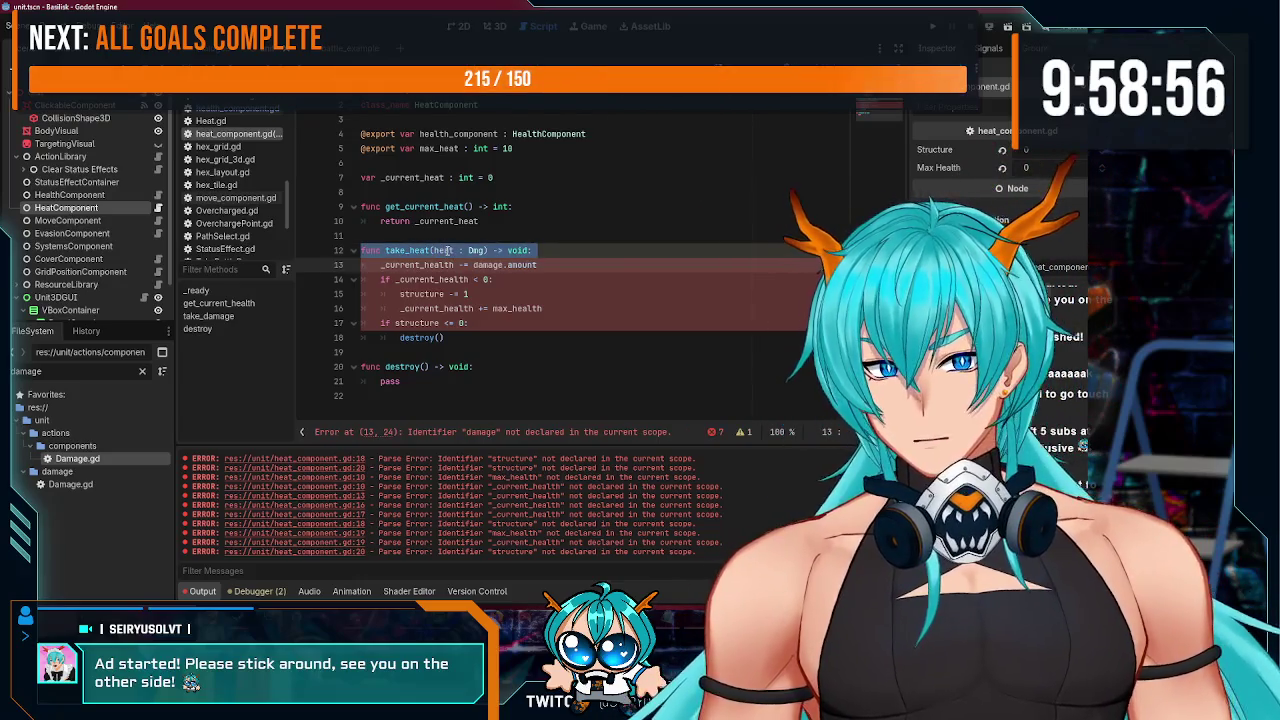
pyautogui.doubleClick(449, 251)
pyautogui.write('amount')
pyautogui.doubleClick(486, 251)
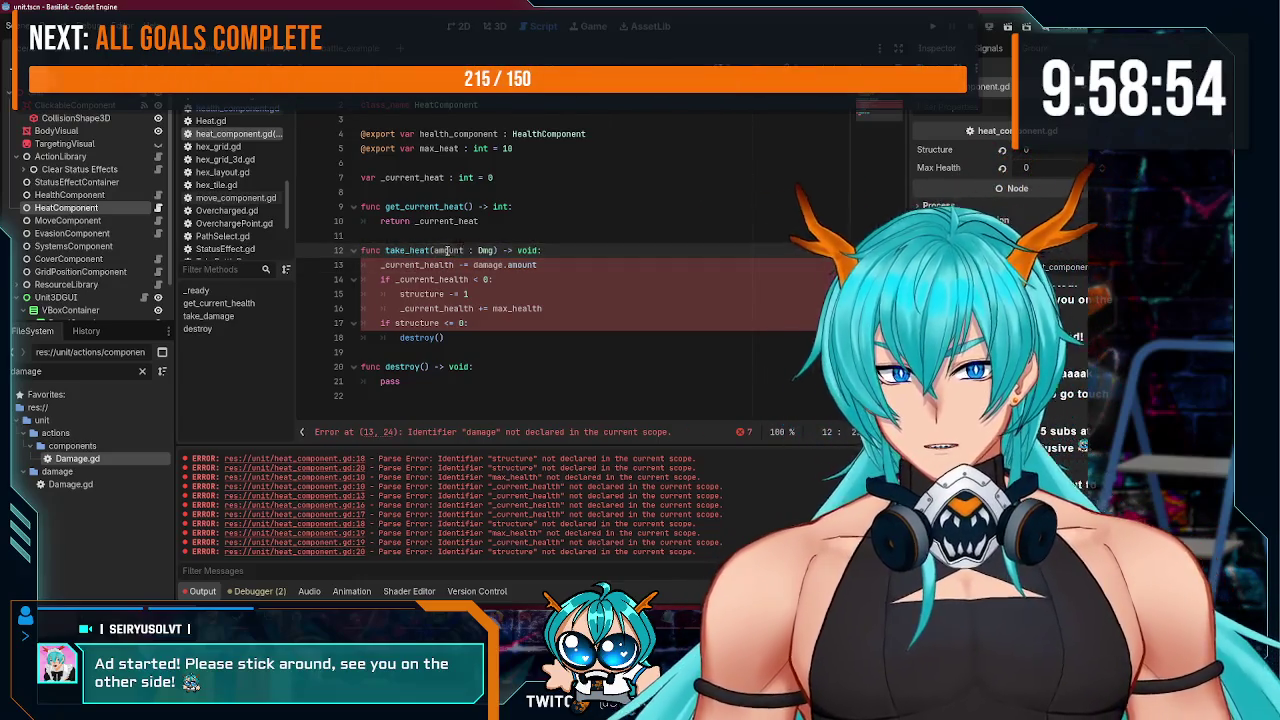
pyautogui.write('int')
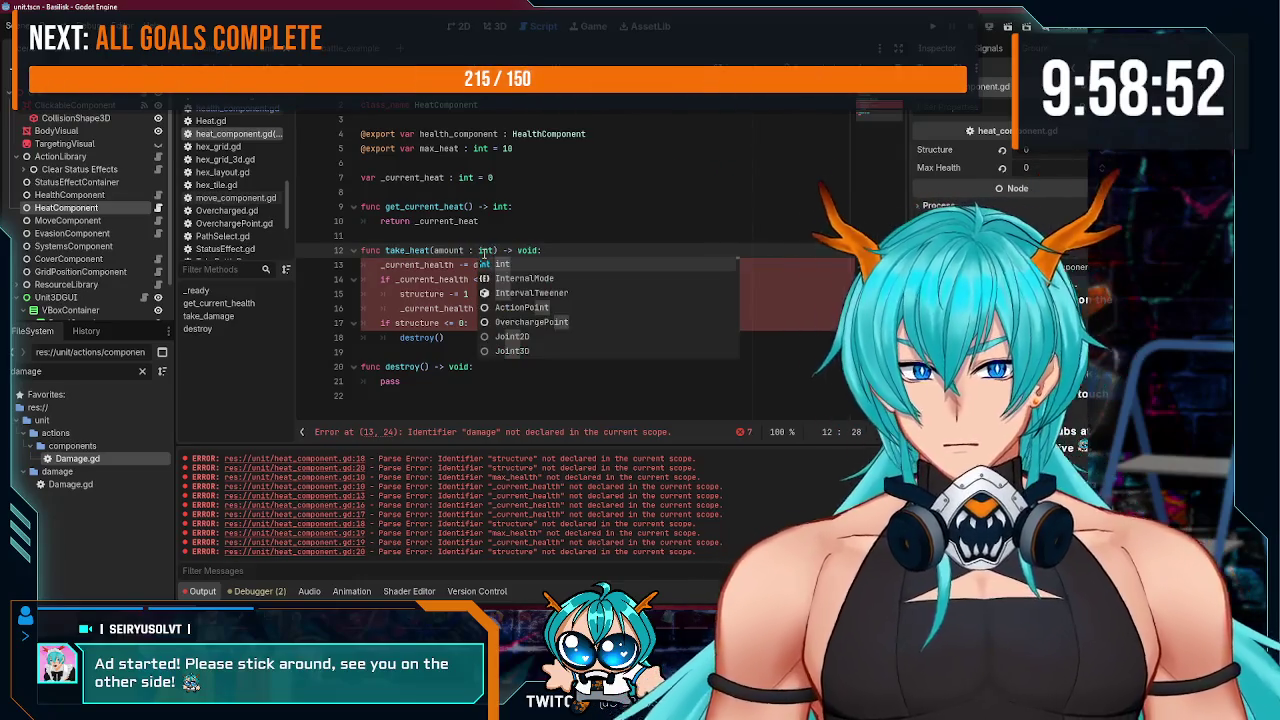
pyautogui.press('End')
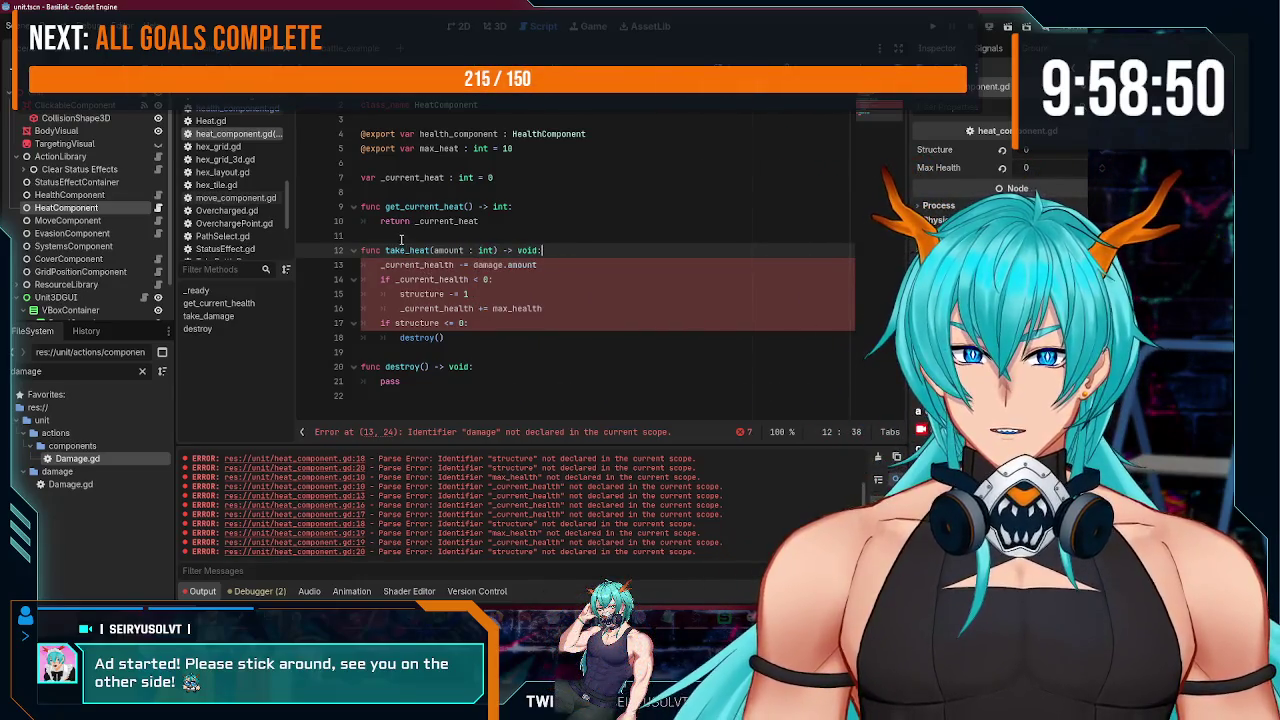
# Step: Make take_heat's first line add amount to _current_heat
pyautogui.click(449, 221)
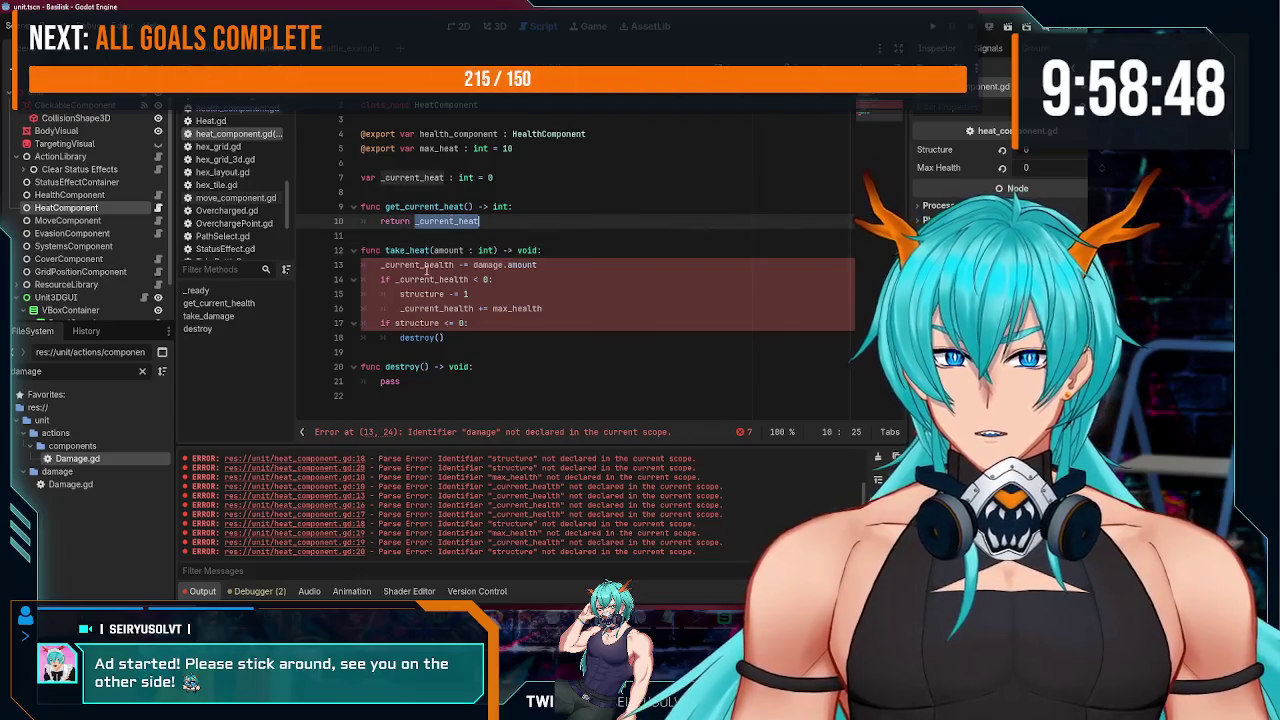
pyautogui.doubleClick(427, 265)
pyautogui.hotkey('ctrl', 'v')
pyautogui.click(451, 265)
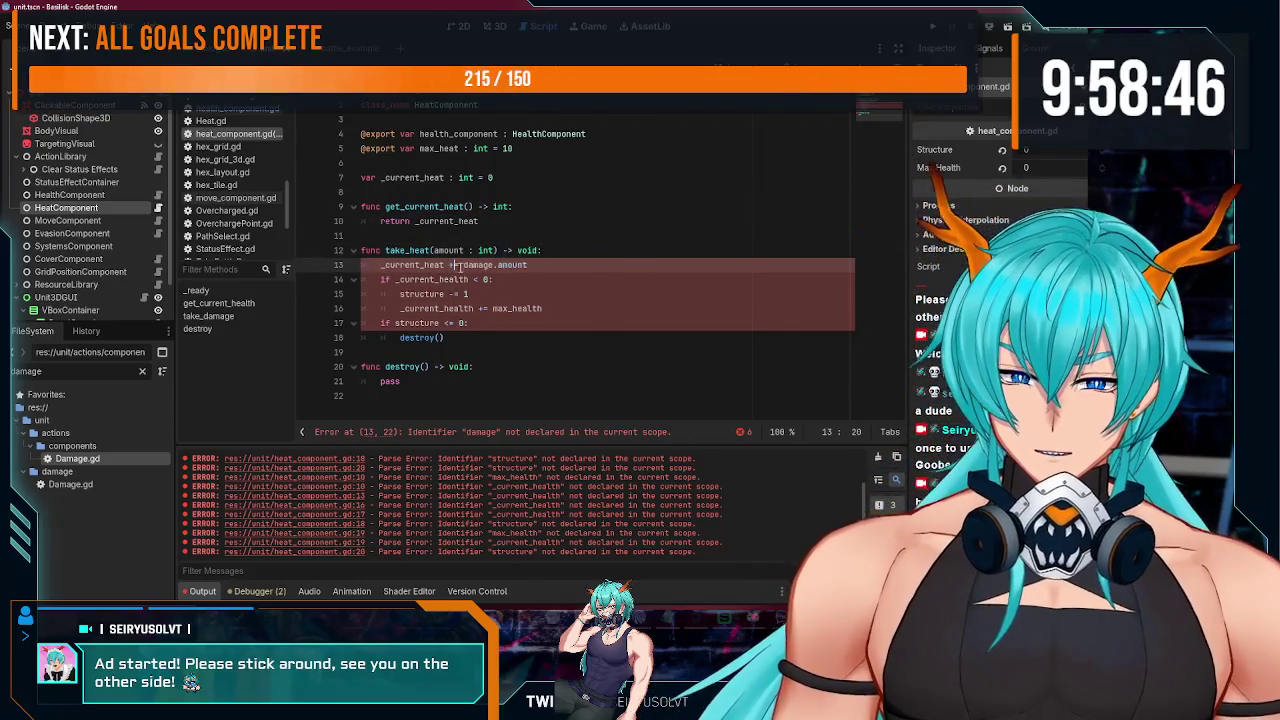
pyautogui.press('BackSpace')
pyautogui.write('+')
pyautogui.moveTo(463, 265); pyautogui.dragTo(496, 265)
pyautogui.press('BackSpace')
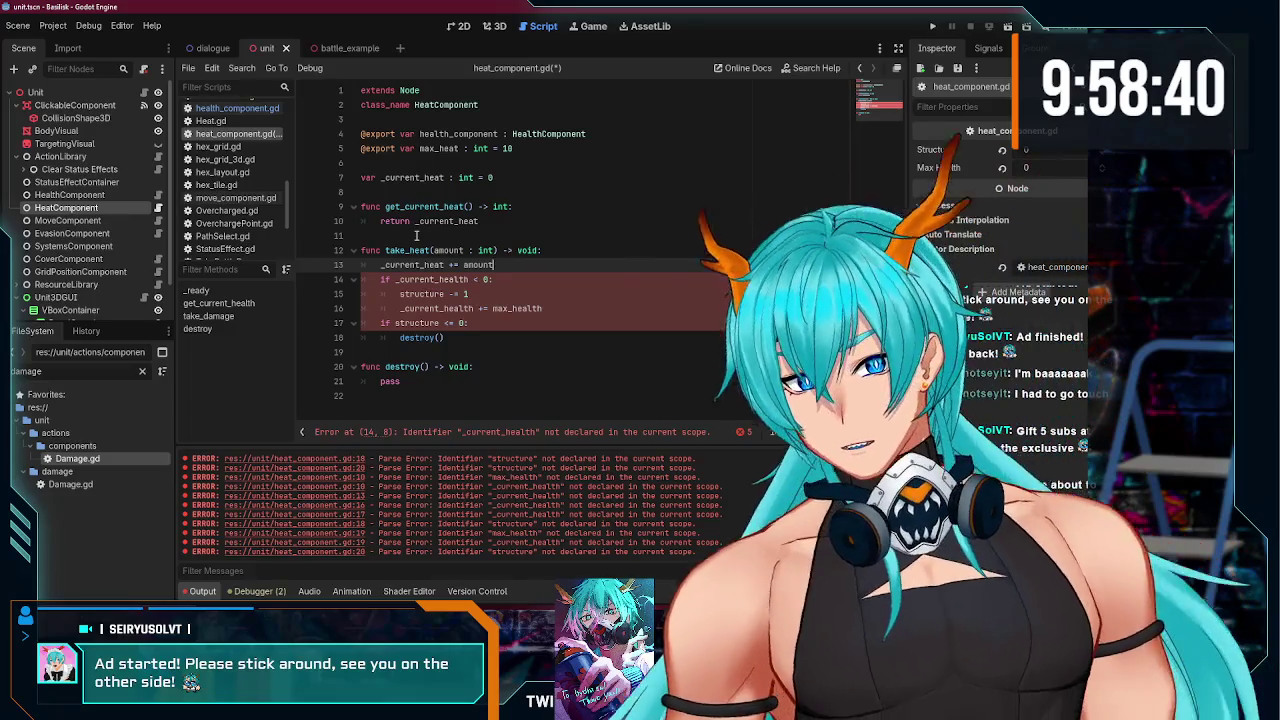
# Step: Rewrite the condition as 'if _current_heat >= max_heat:'
pyautogui.doubleClick(436, 148)
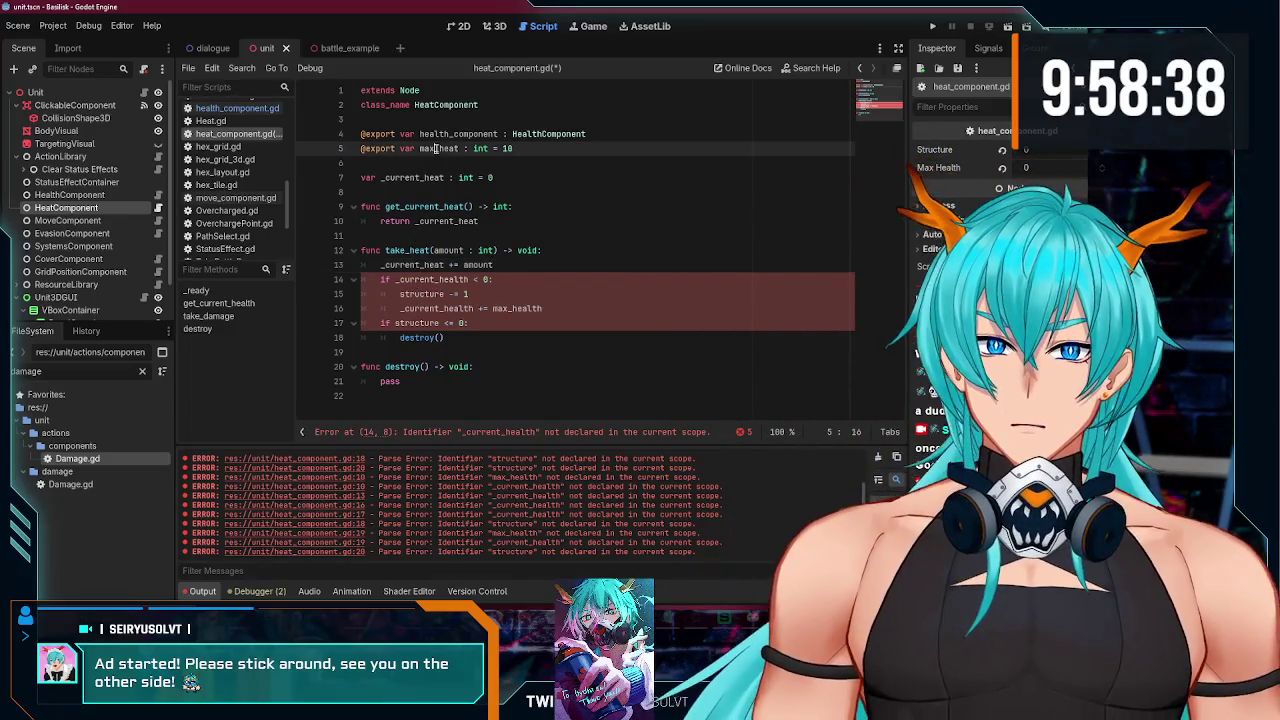
pyautogui.doubleClick(420, 280)
pyautogui.write('_current_heat')
pyautogui.press('BackSpace')
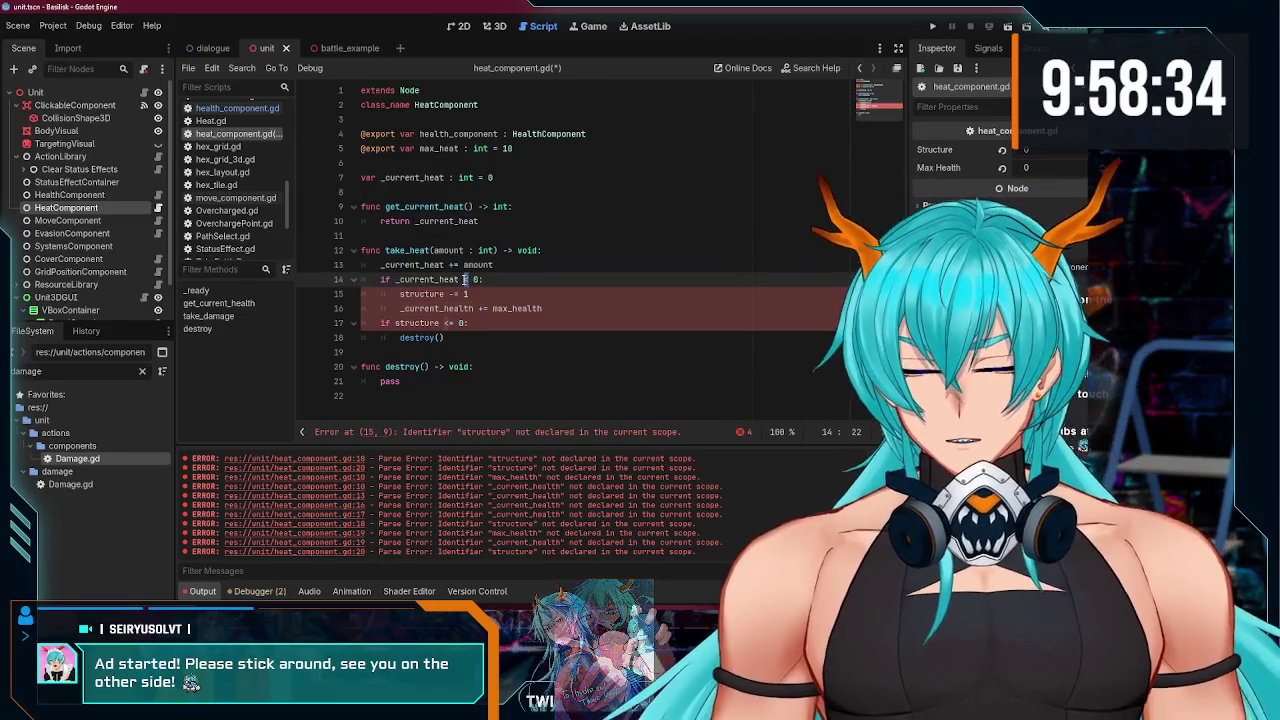
pyautogui.write('>=')
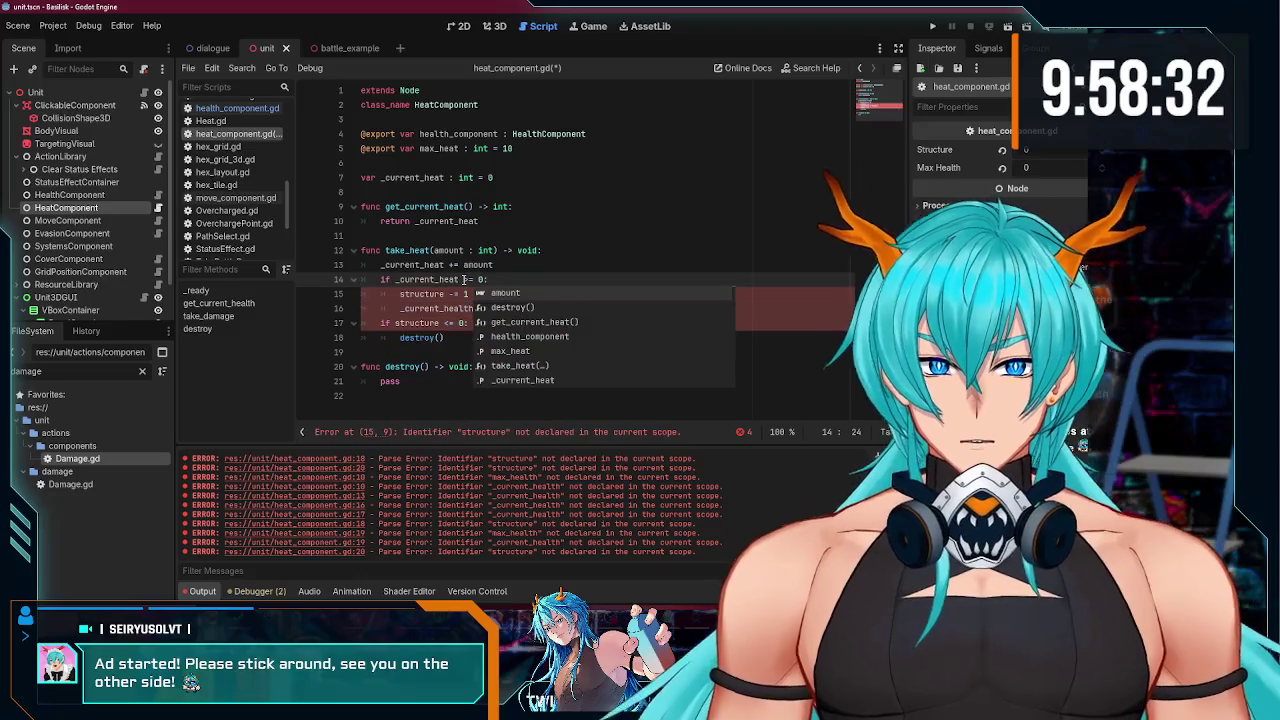
pyautogui.doubleClick(438, 148)
pyautogui.hotkey('ctrl', 'c')
pyautogui.doubleClick(481, 279)
pyautogui.hotkey('ctrl', 'v')
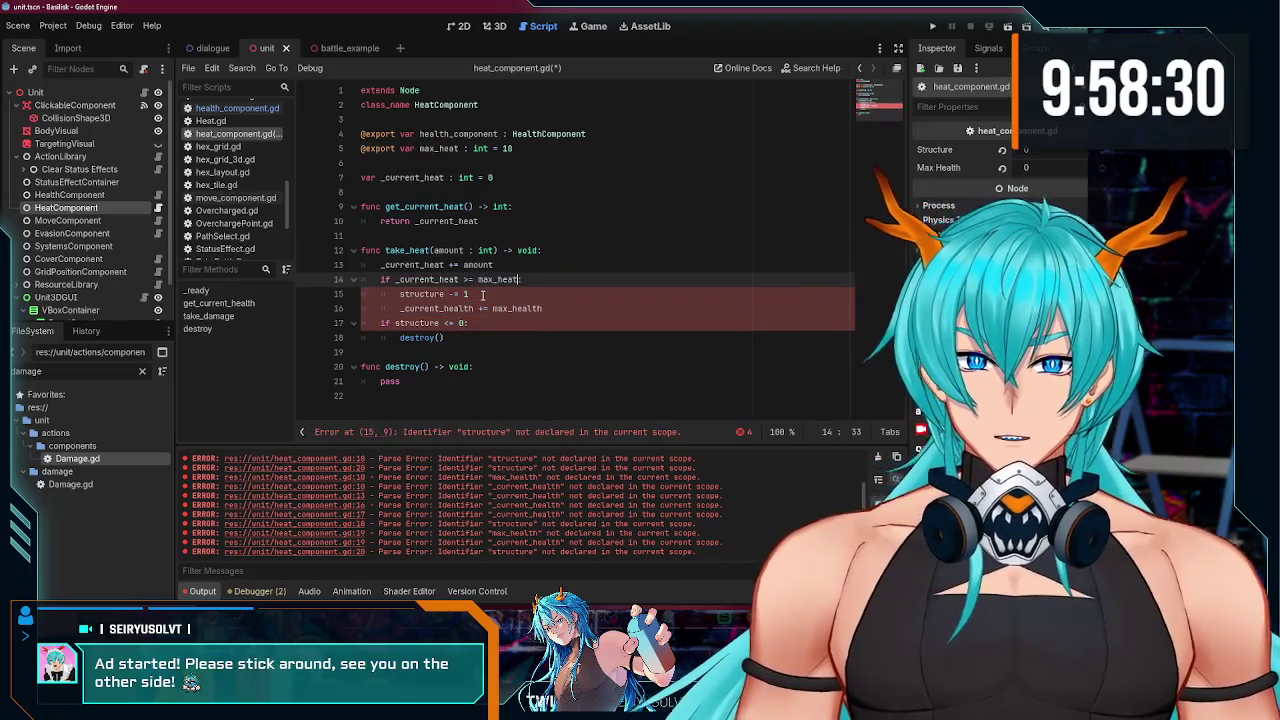
# Step: Replace the structure line with health_component.take_damage() and delete the _current_health line
pyautogui.doubleClick(458, 134)
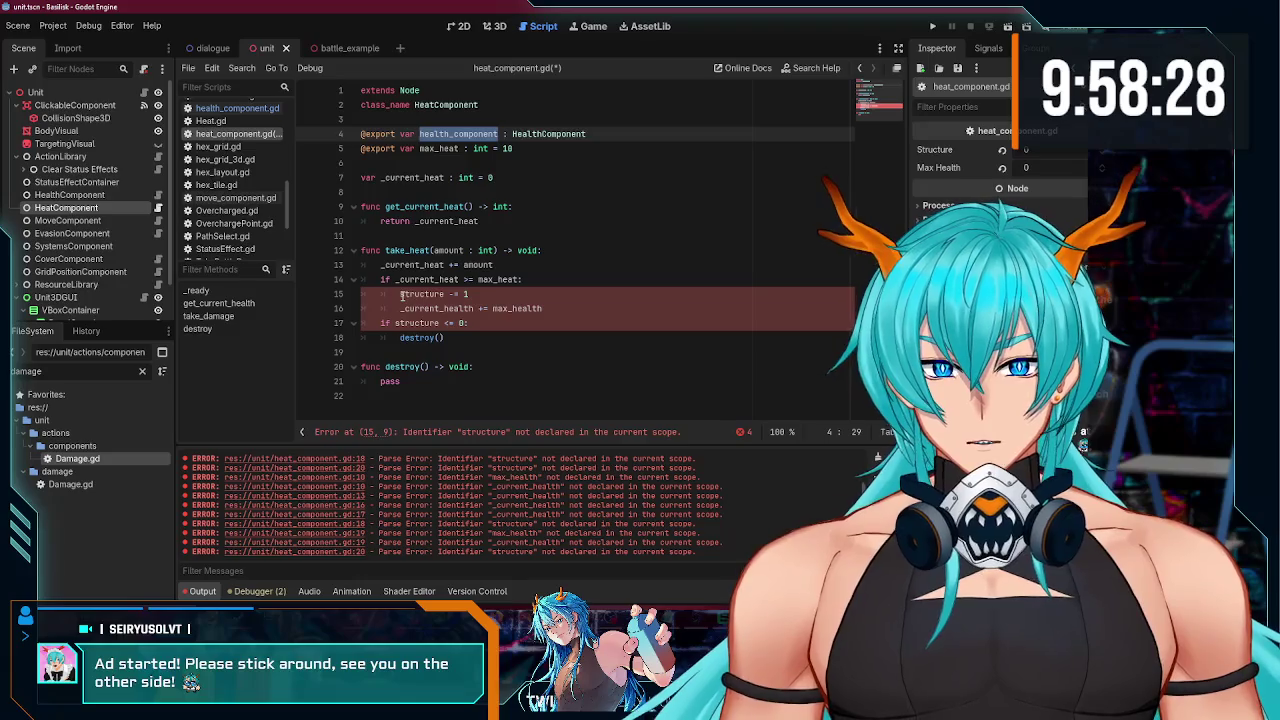
pyautogui.click(569, 311)
pyautogui.click(401, 294)
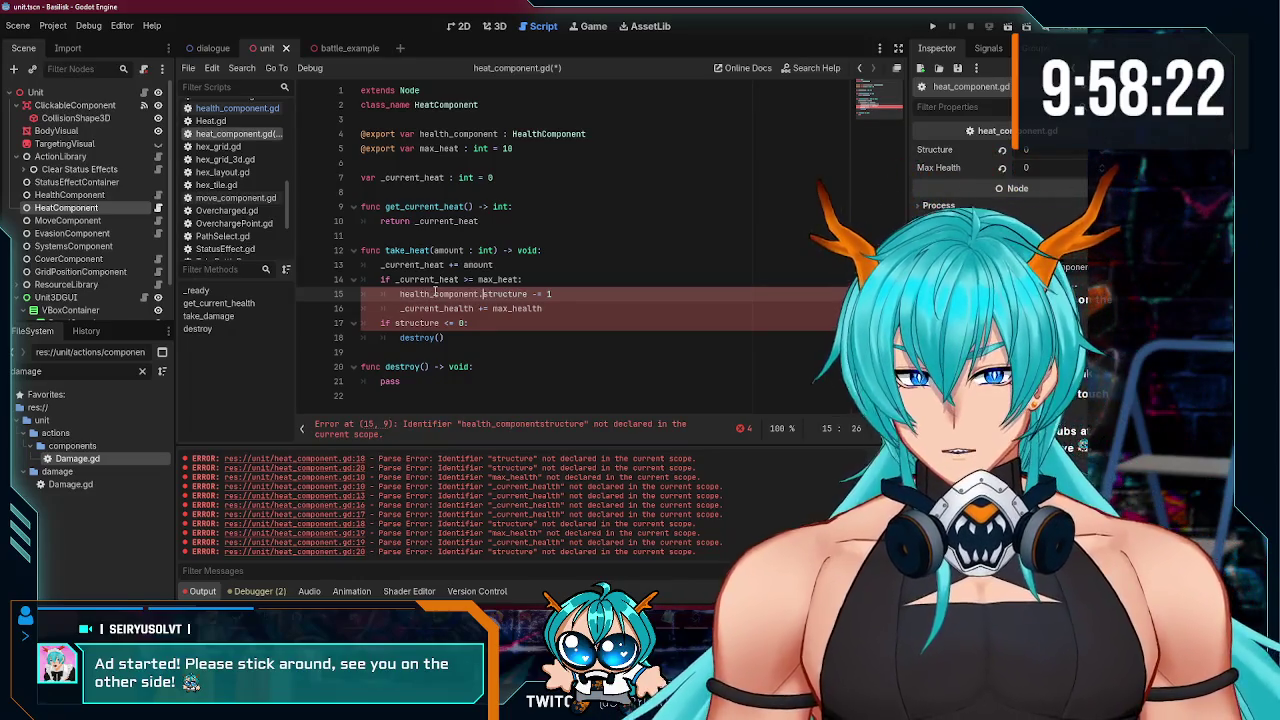
pyautogui.write('take_damage(')
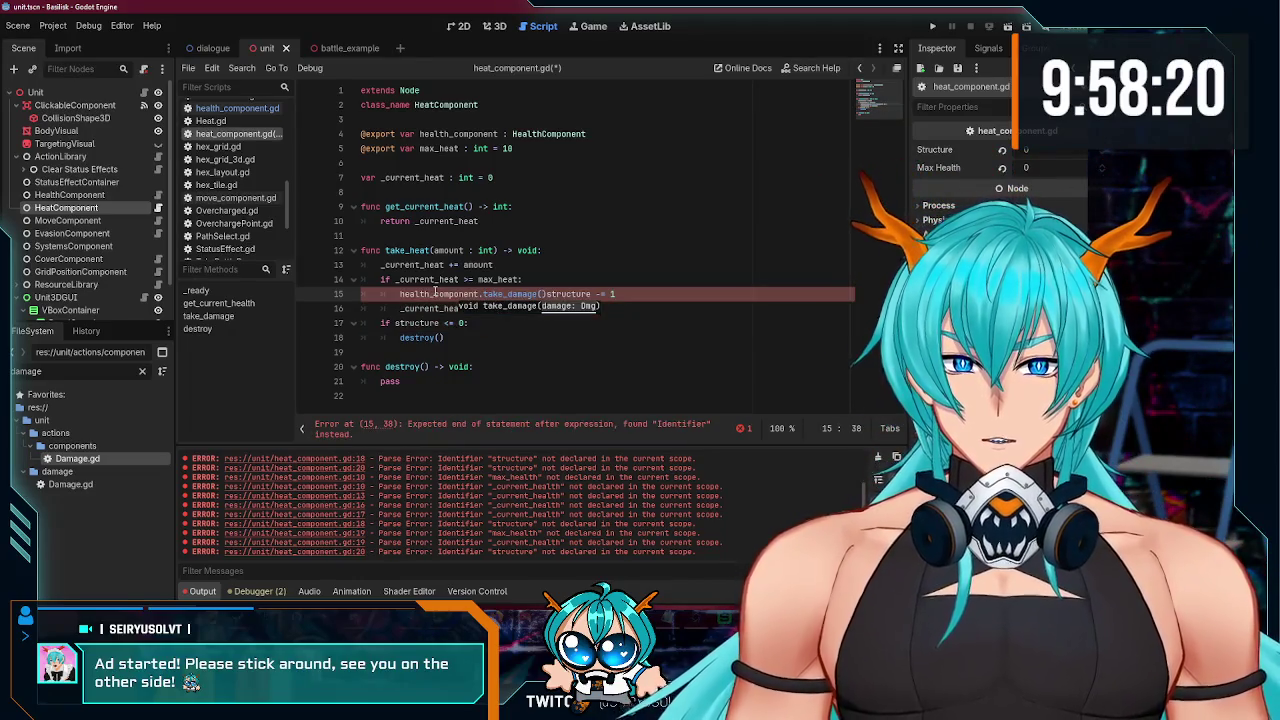
pyautogui.press('Return')
pyautogui.click(607, 281)
pyautogui.moveTo(615, 294); pyautogui.dragTo(492, 308)
pyautogui.press('BackSpace')
pyautogui.hotkey('shift', 'Home')
pyautogui.press('BackSpace')
pyautogui.press('BackSpace')
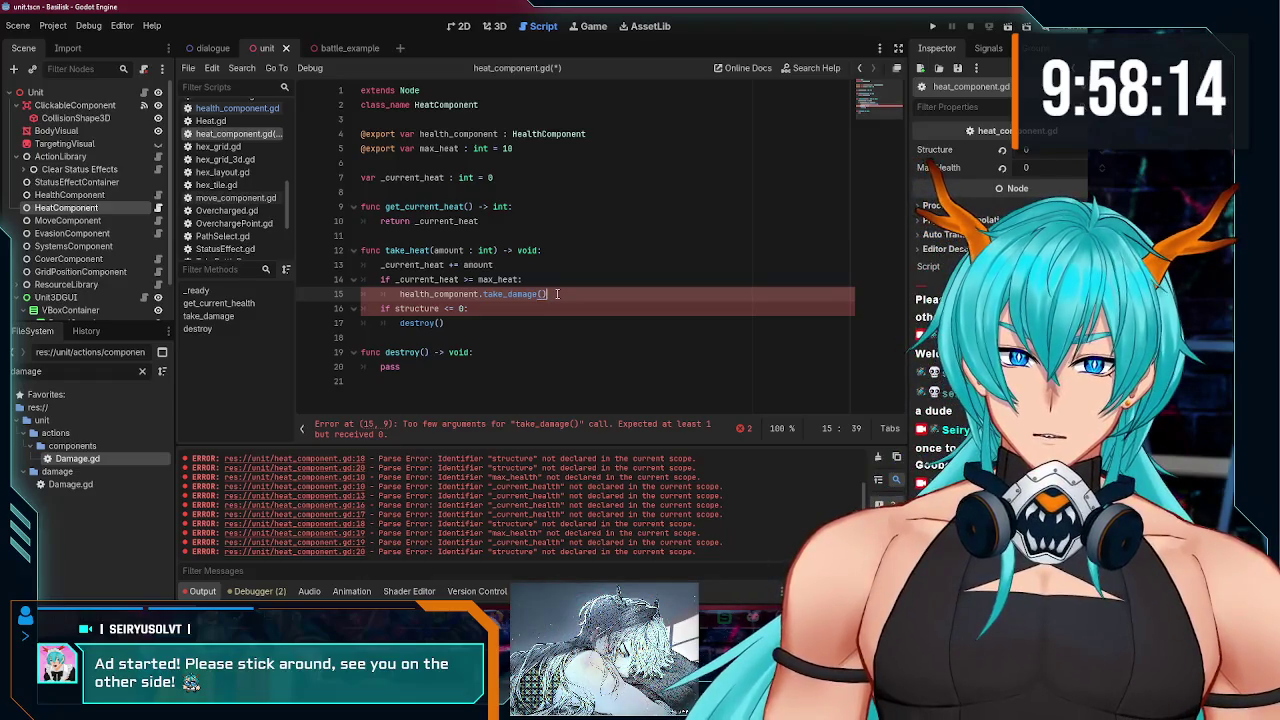
# Step: Insert a blank line above the health_component.take_damage() call
pyautogui.click(541, 294)
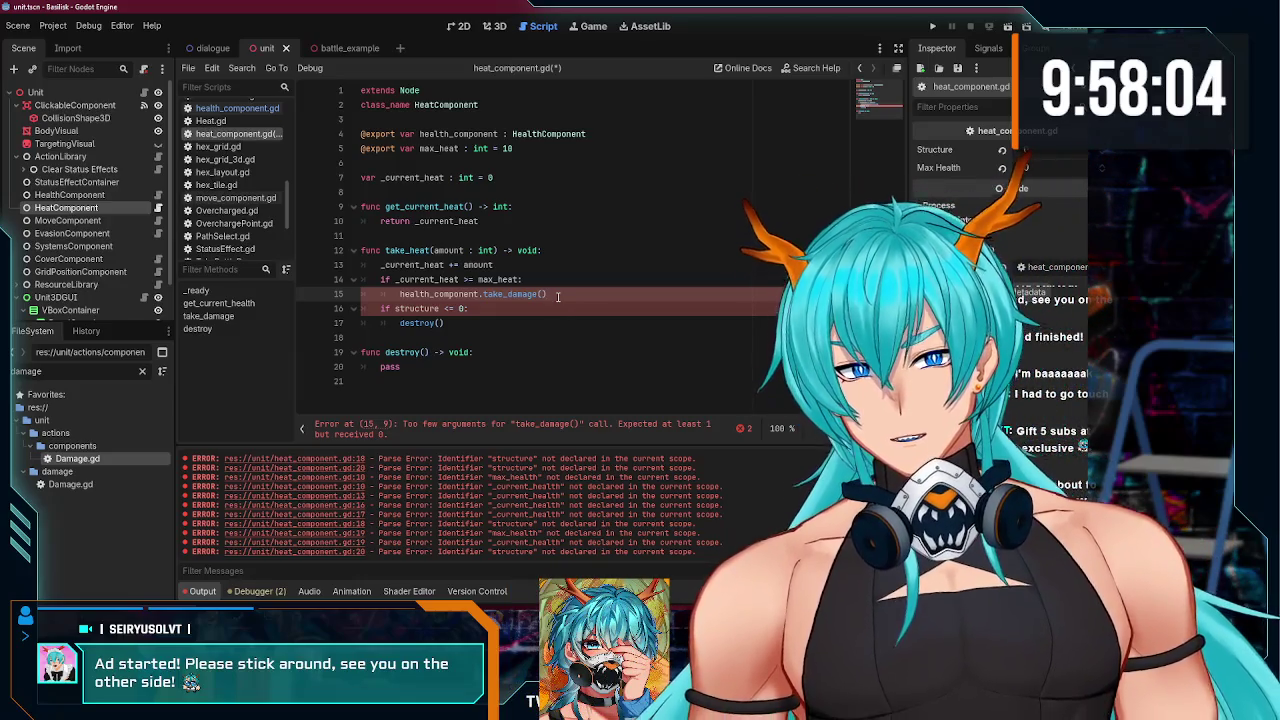
pyautogui.click(553, 278)
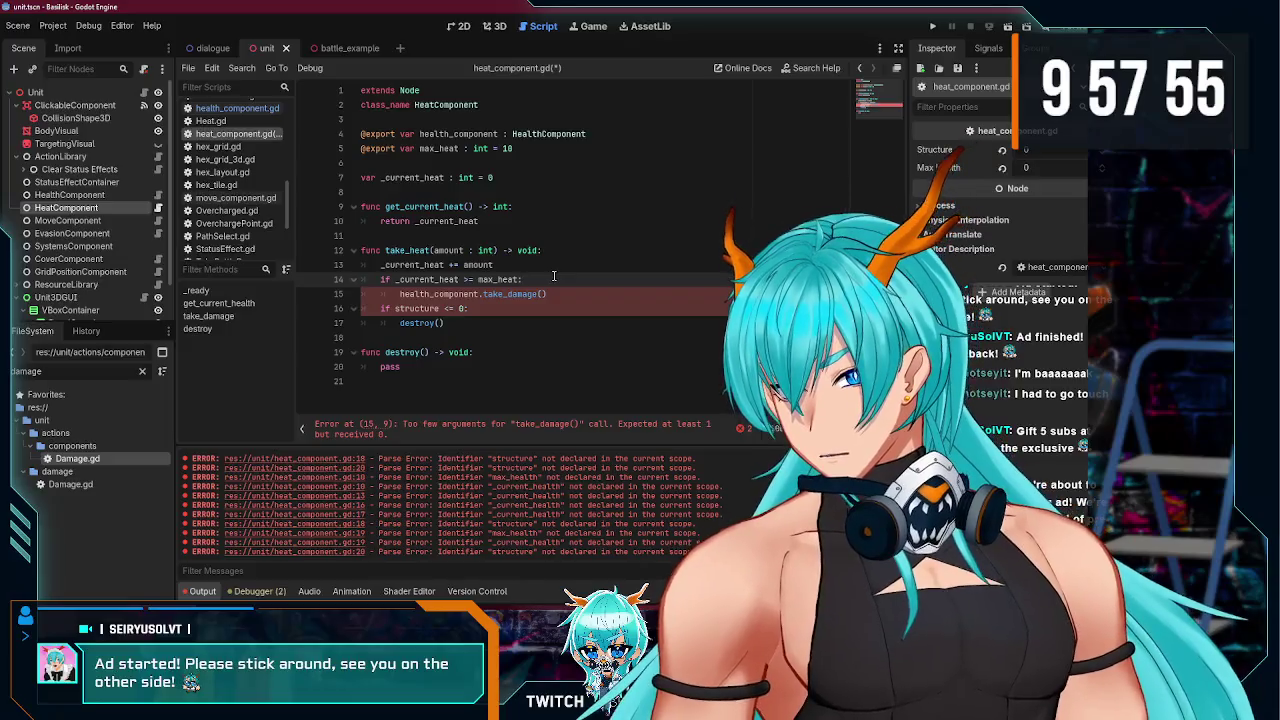
pyautogui.click(546, 293)
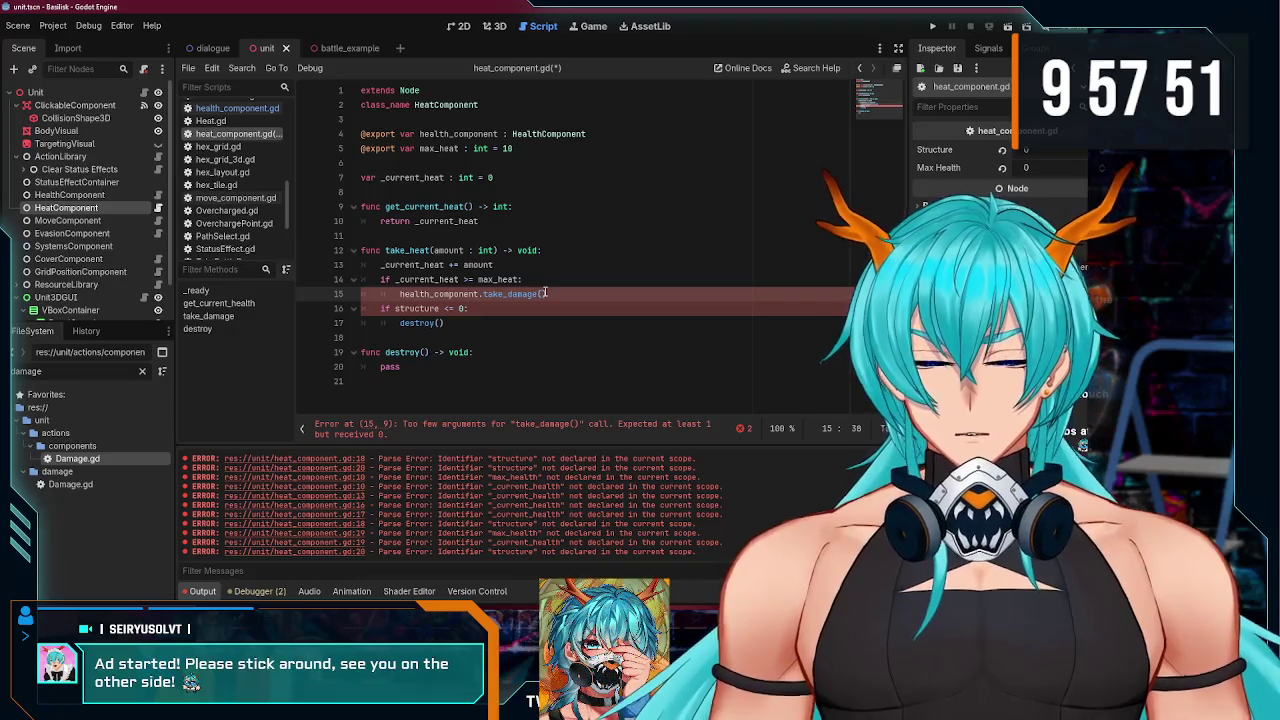
pyautogui.hotkey('ctrl', 'shift', 'Return')
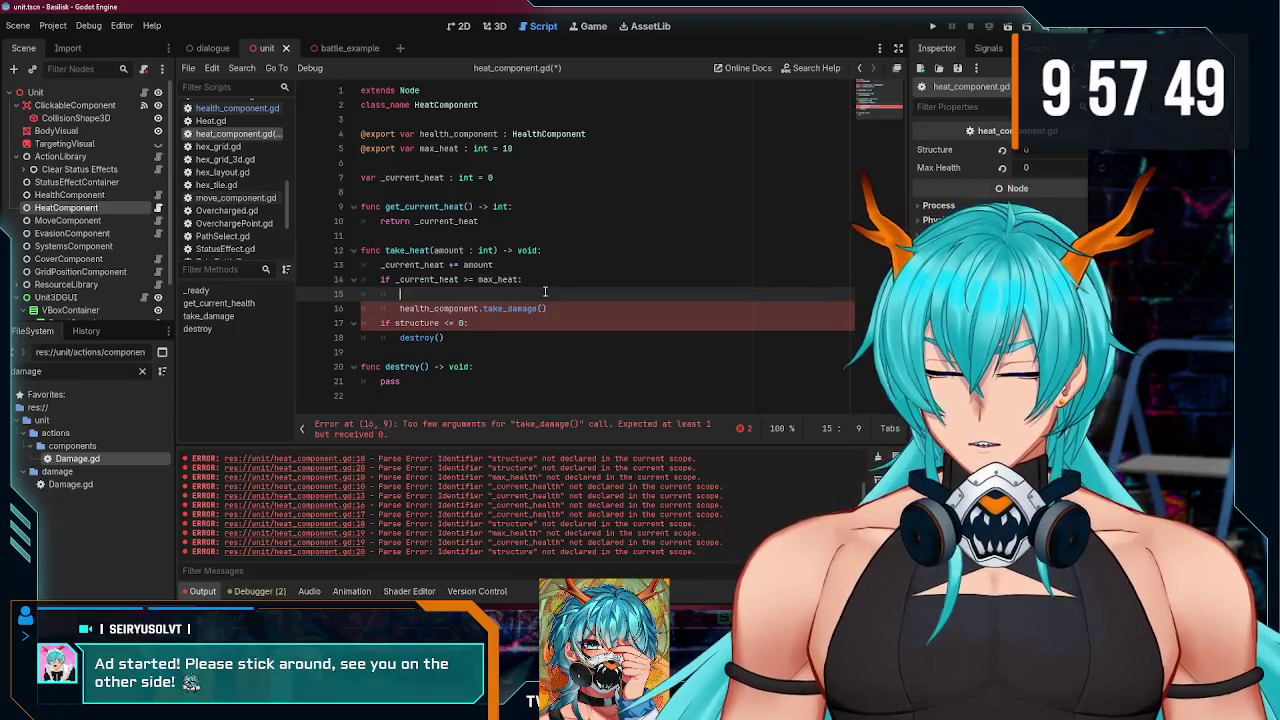
# Step: Declare var damage : Dmg = Dmg.new() above take_damage()
pyautogui.write('damage: Dmg =')
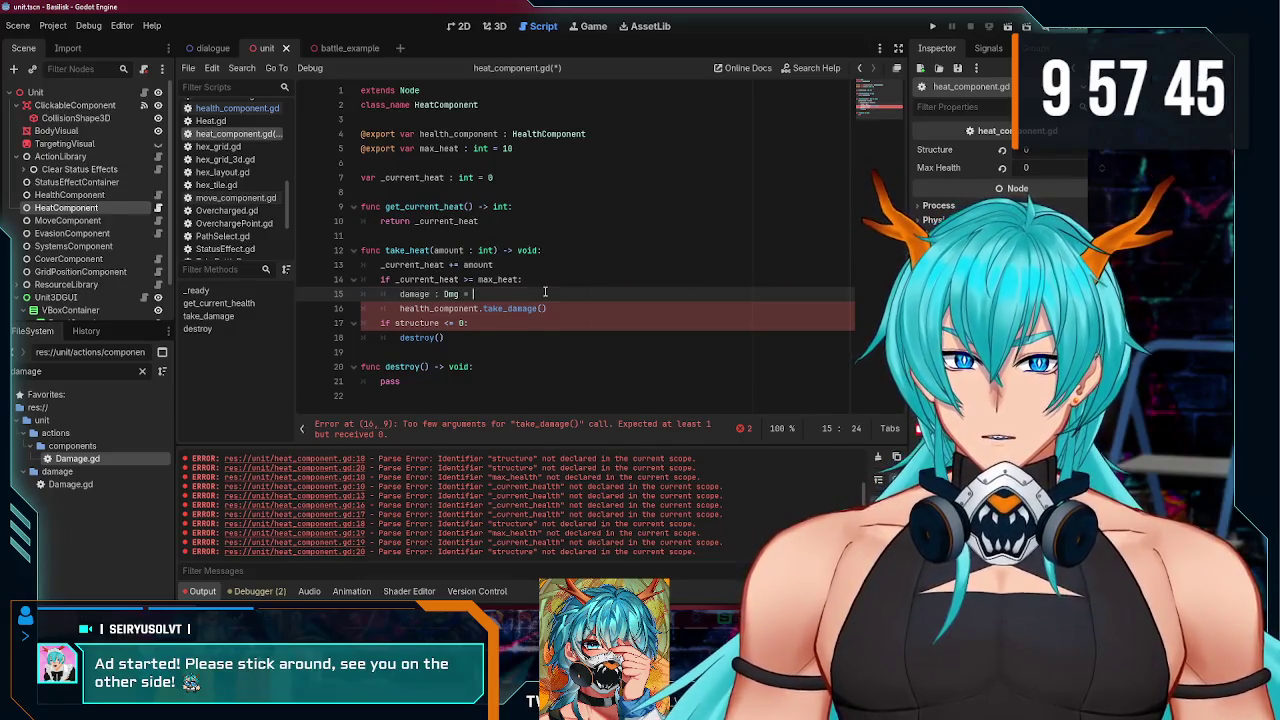
pyautogui.press('Home')
pyautogui.press('End')
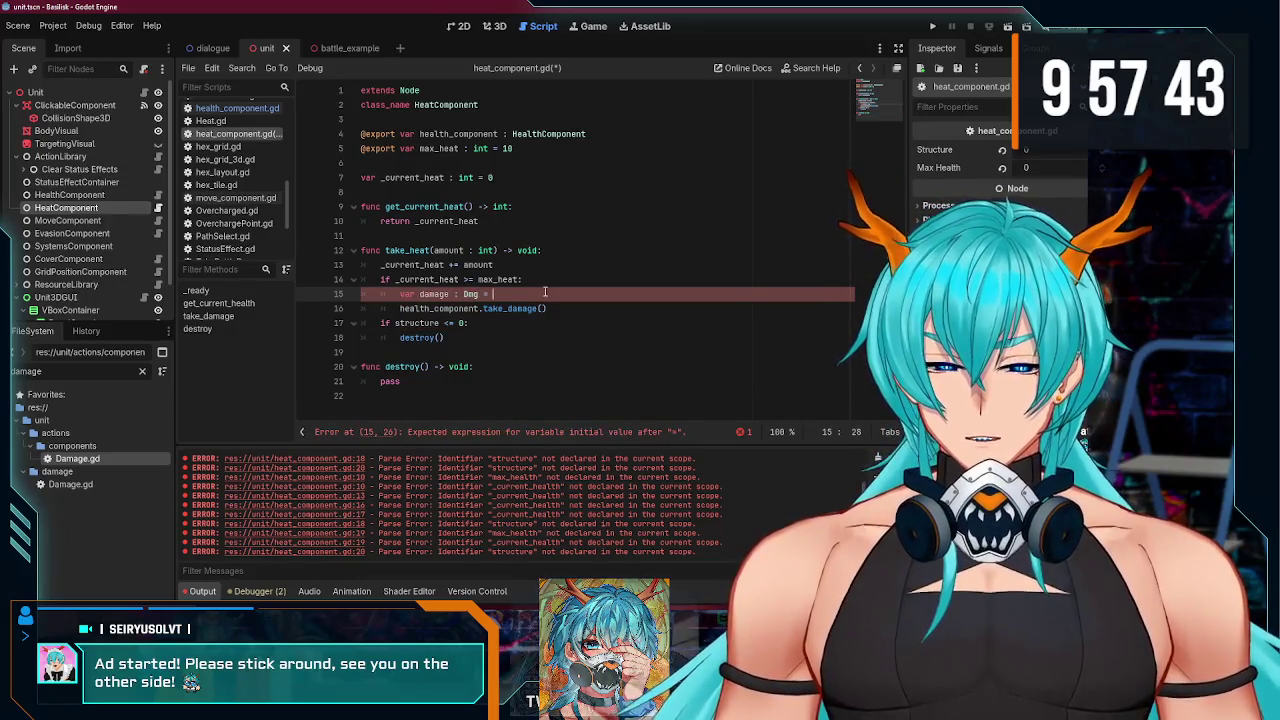
pyautogui.write('D')
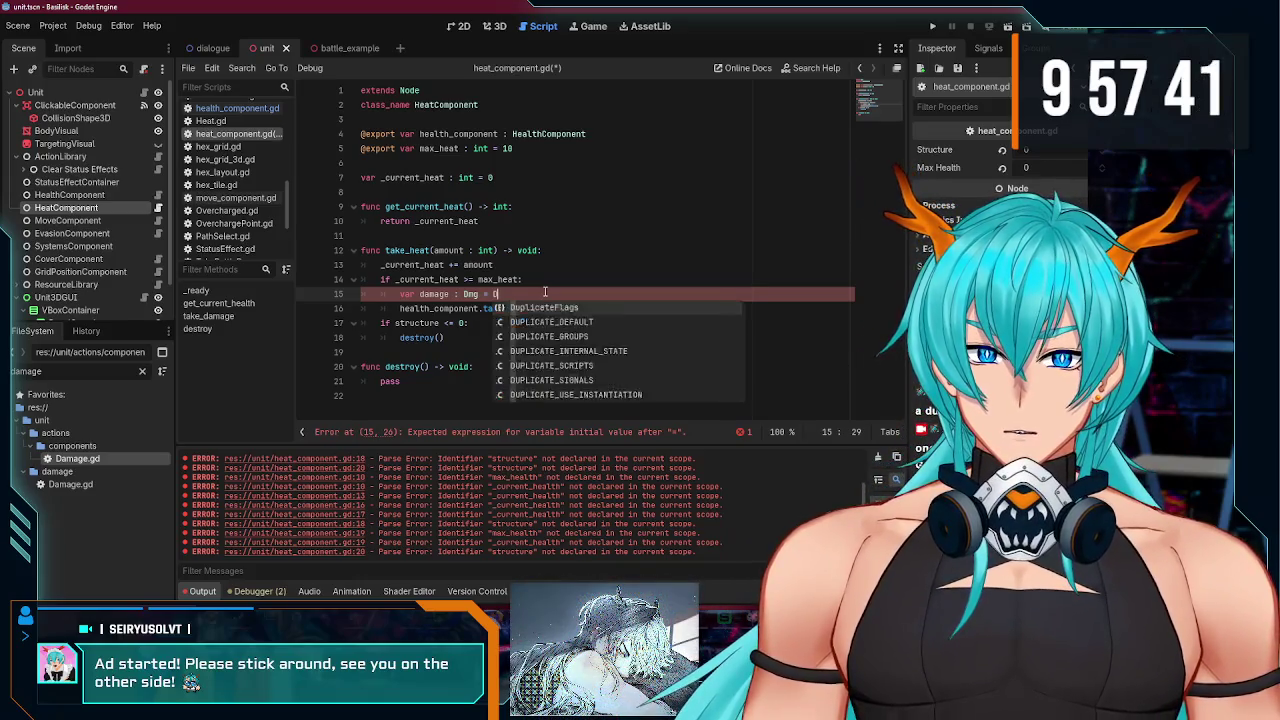
pyautogui.write('mg.new(')
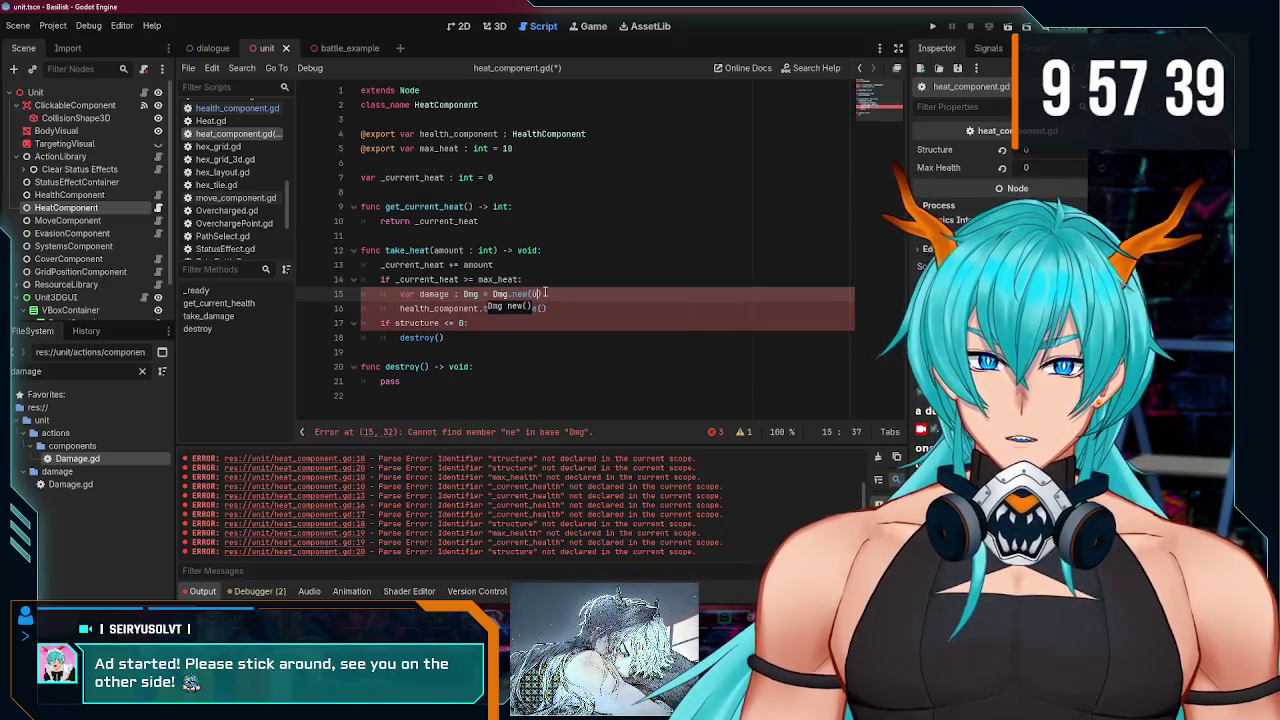
pyautogui.press('End')
# Step: Set damage.amount = health_component.get_current_health() and damage.type = Dmg.Type.ENERGY
pyautogui.press('Return')
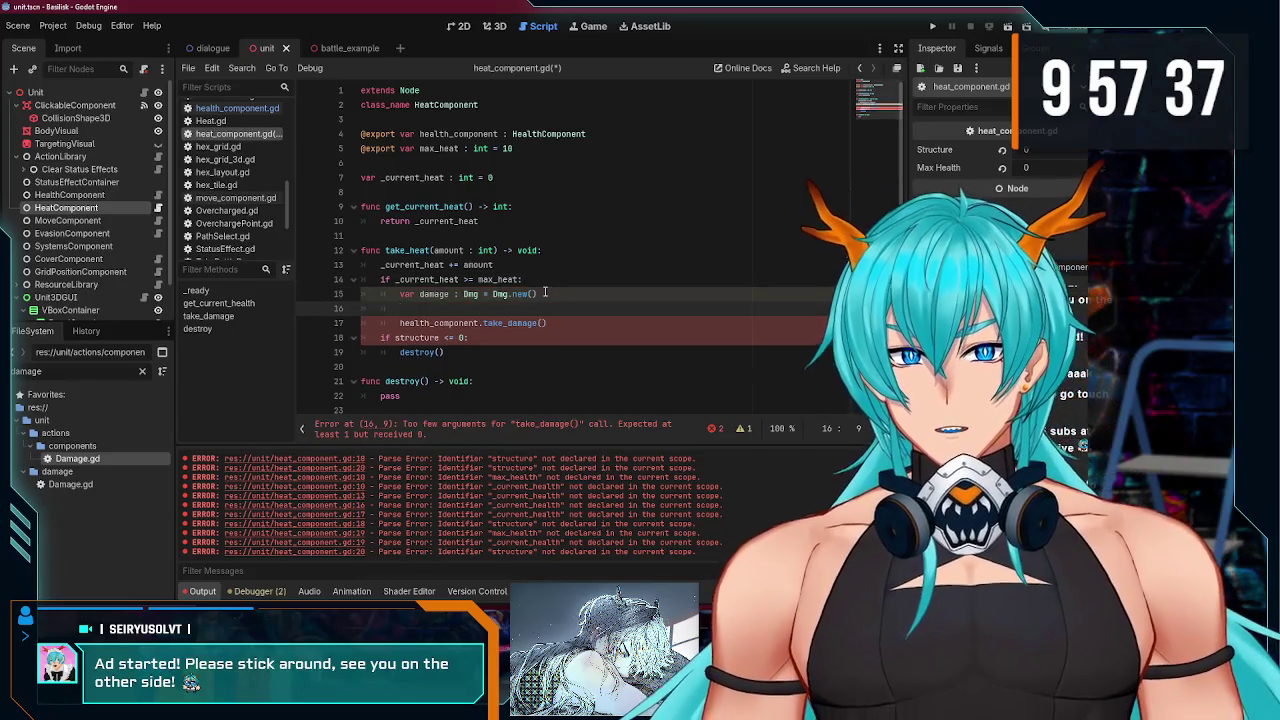
pyautogui.write('damage.amount = ')
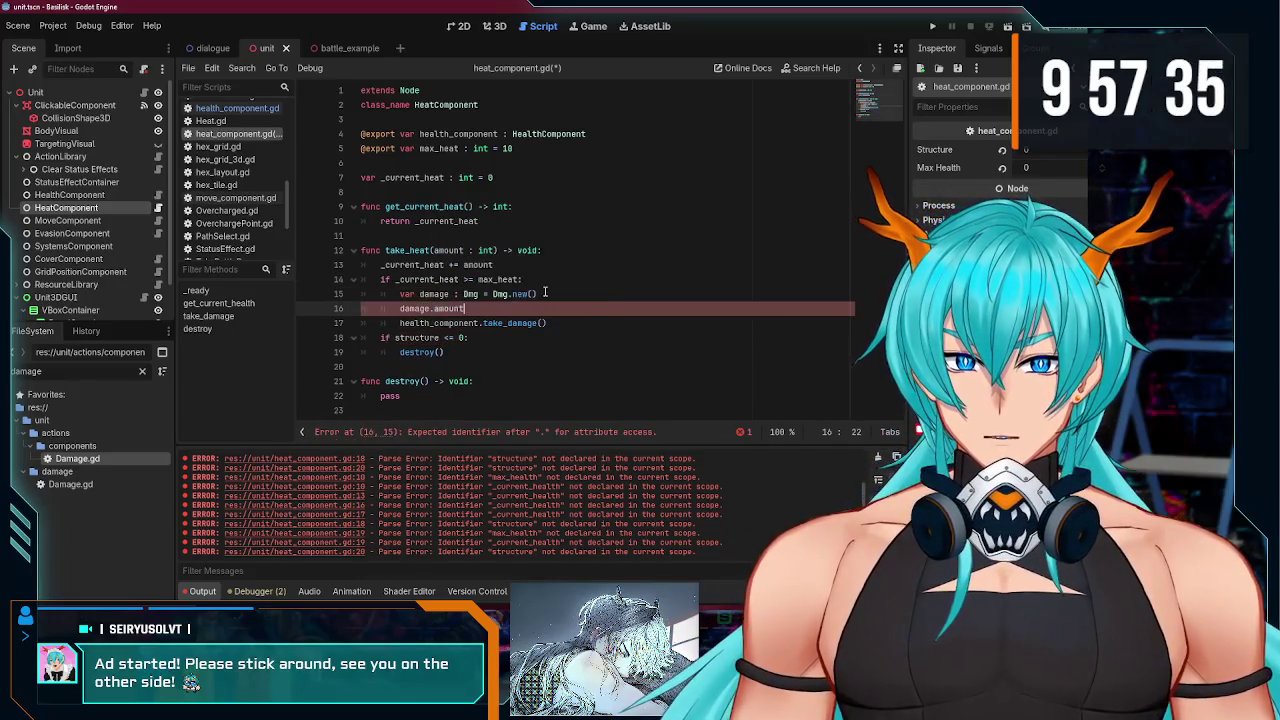
pyautogui.write('health_component.get_c')
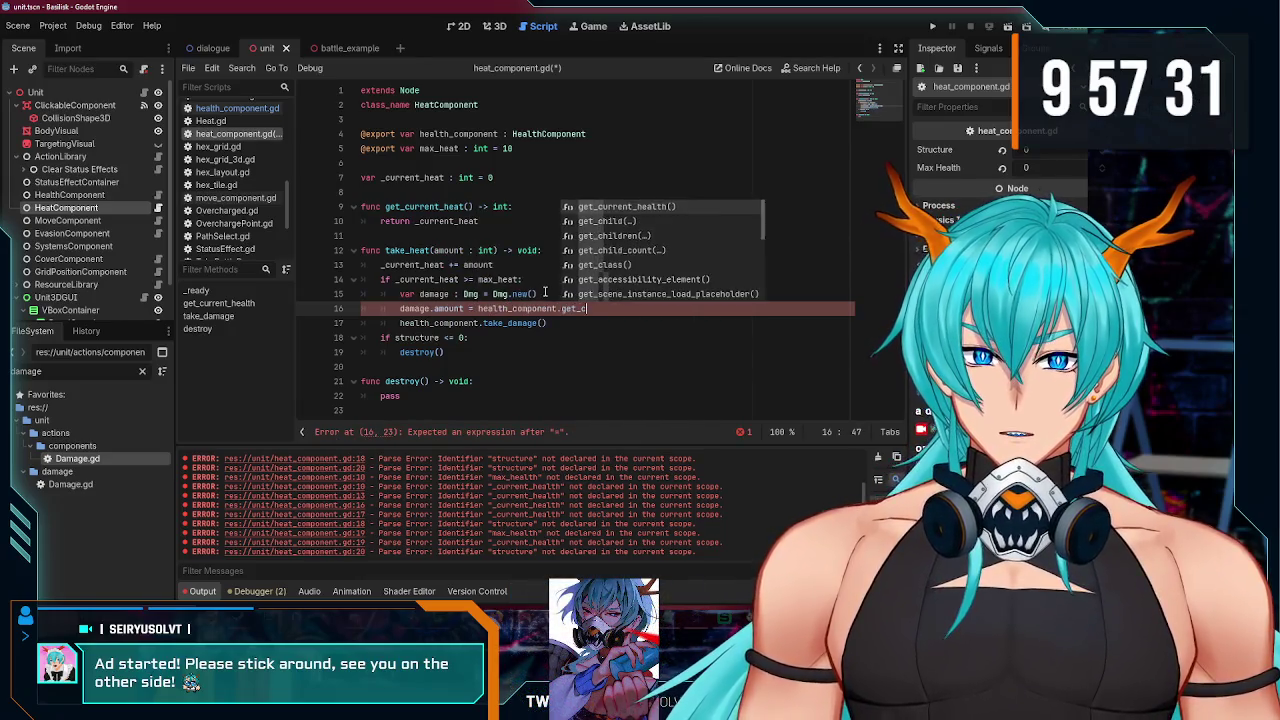
pyautogui.press('Return')
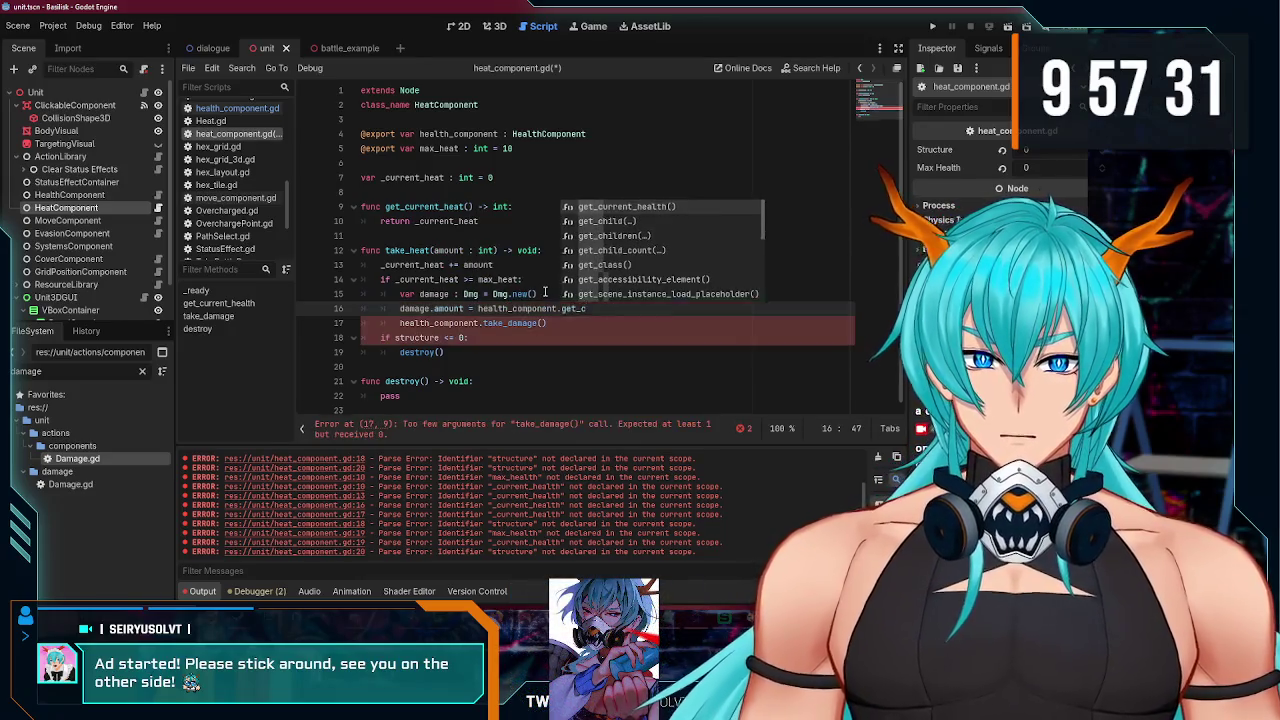
pyautogui.press('Return')
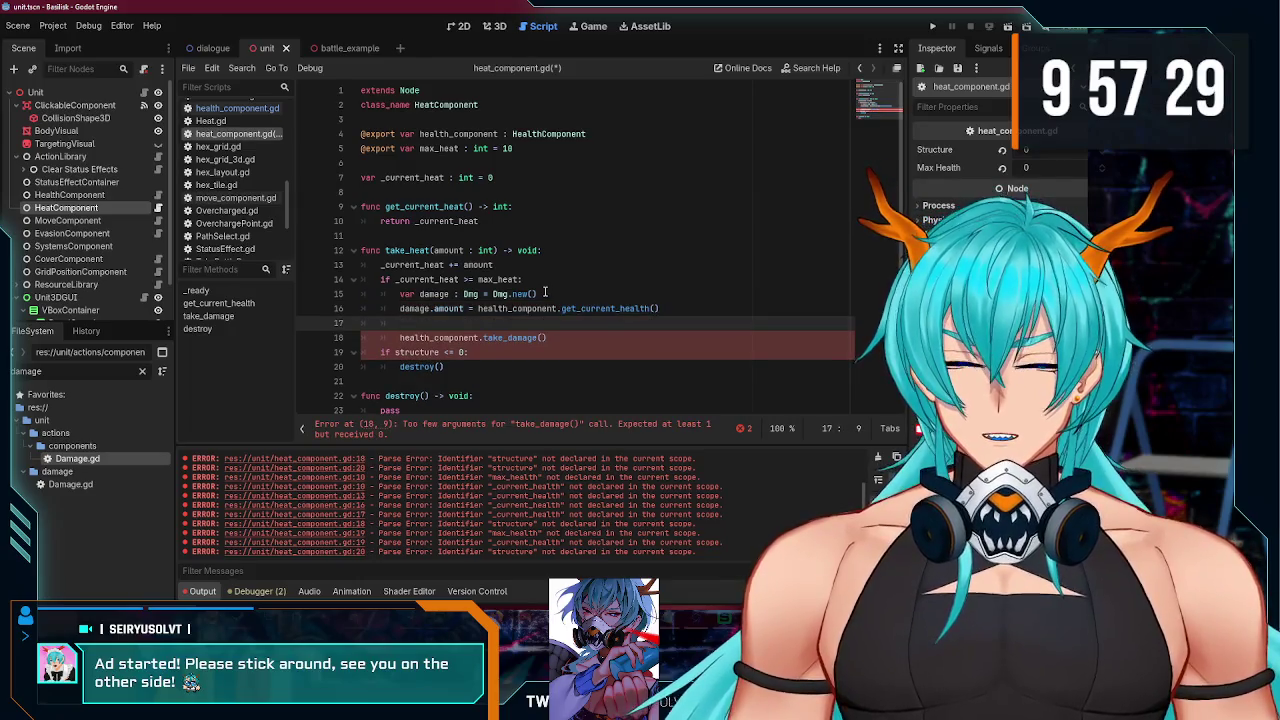
pyautogui.write('damage.t')
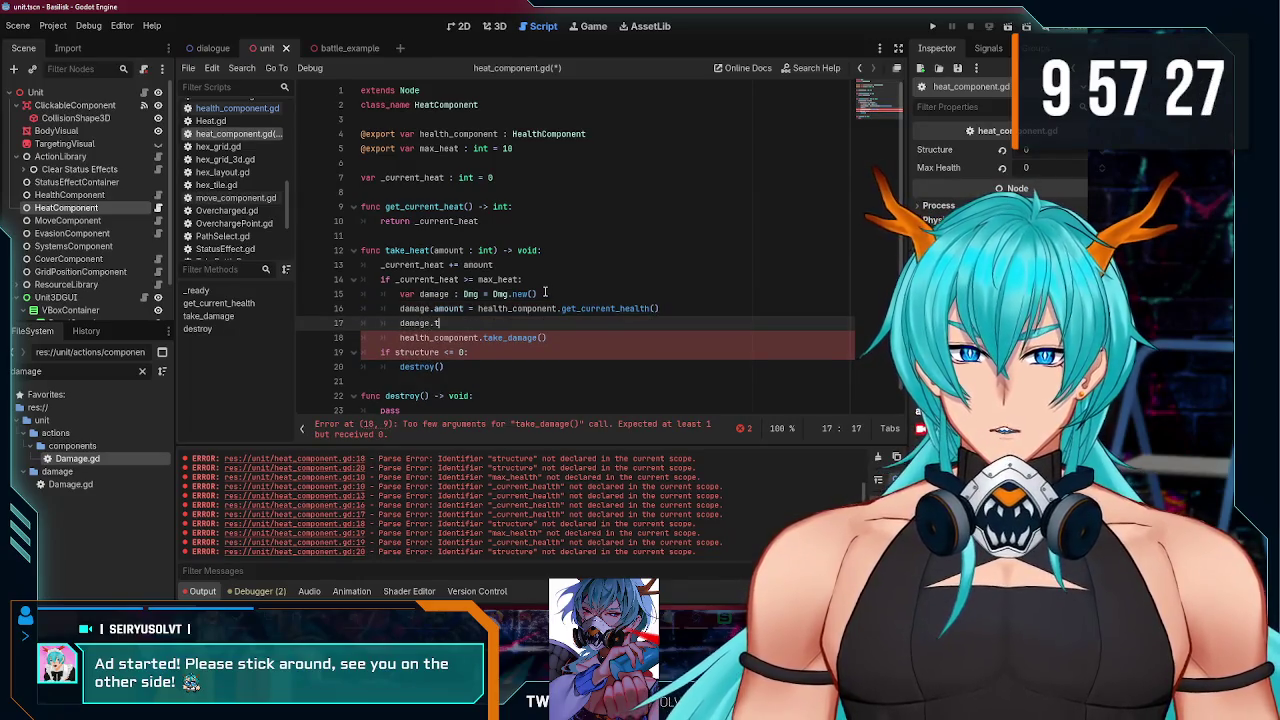
pyautogui.write('ype = Dmg')
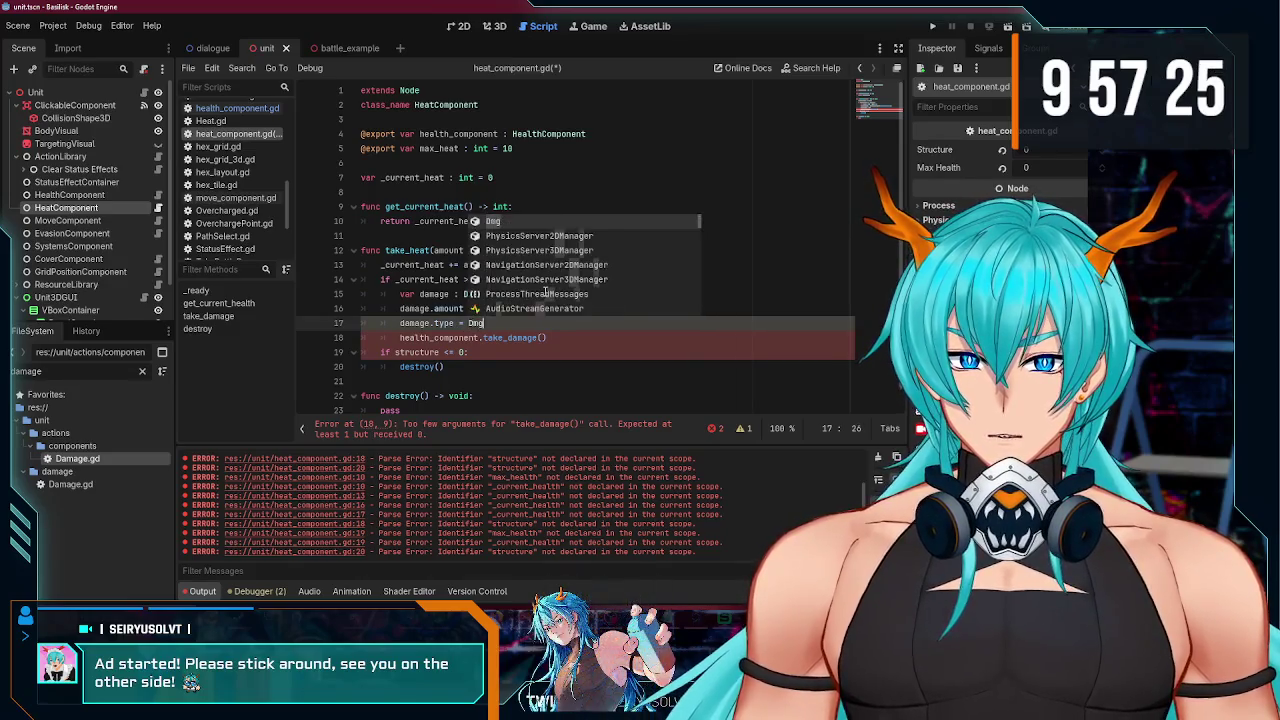
pyautogui.write('.')
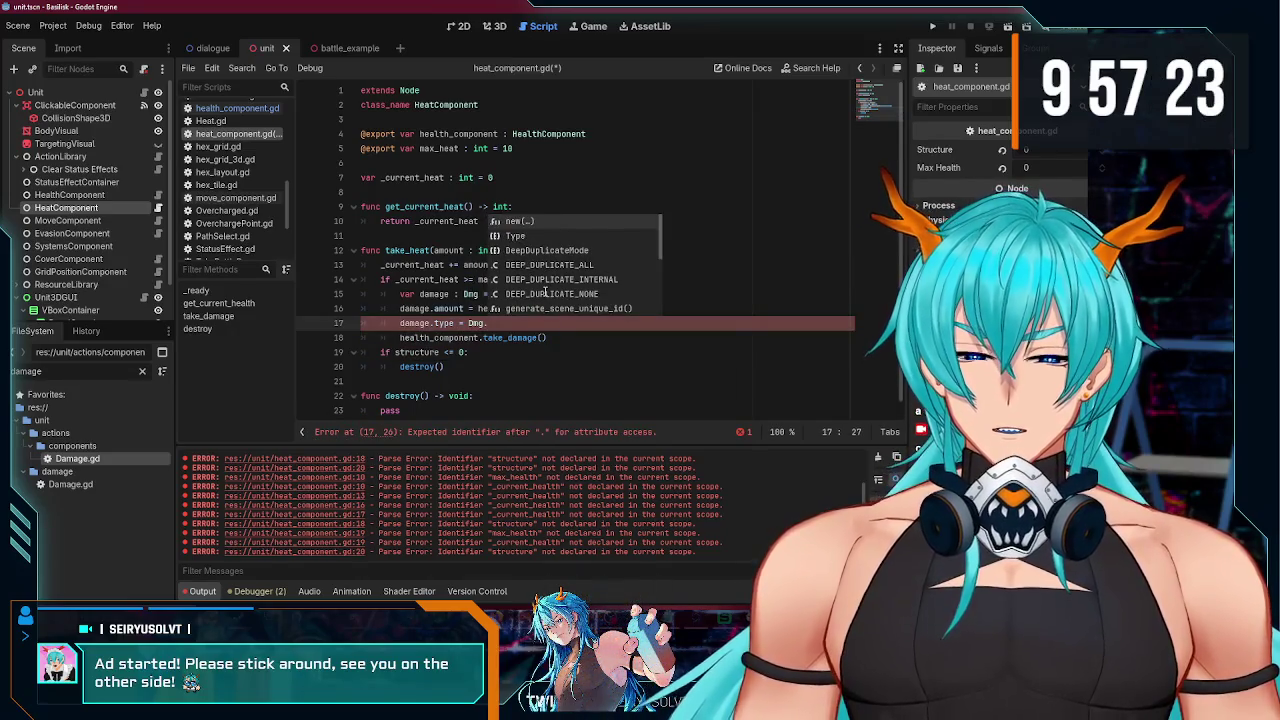
pyautogui.write('Type.ENERGY')
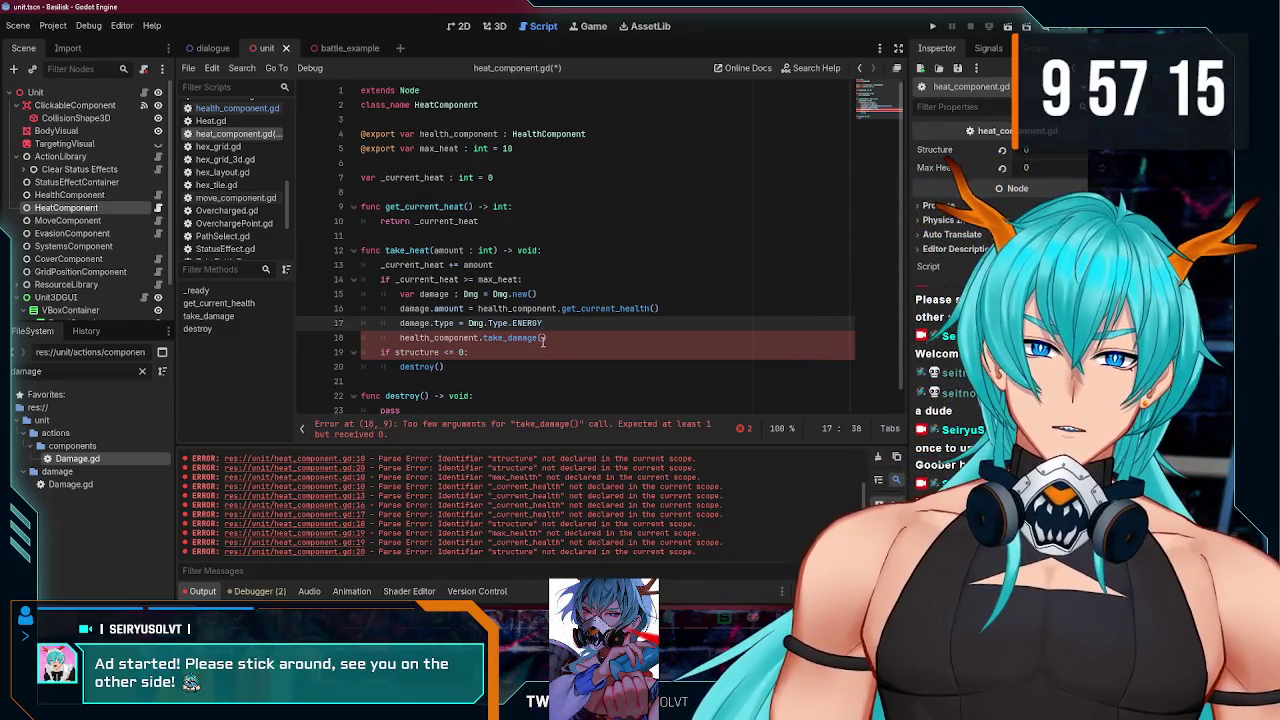
pyautogui.click(566, 338)
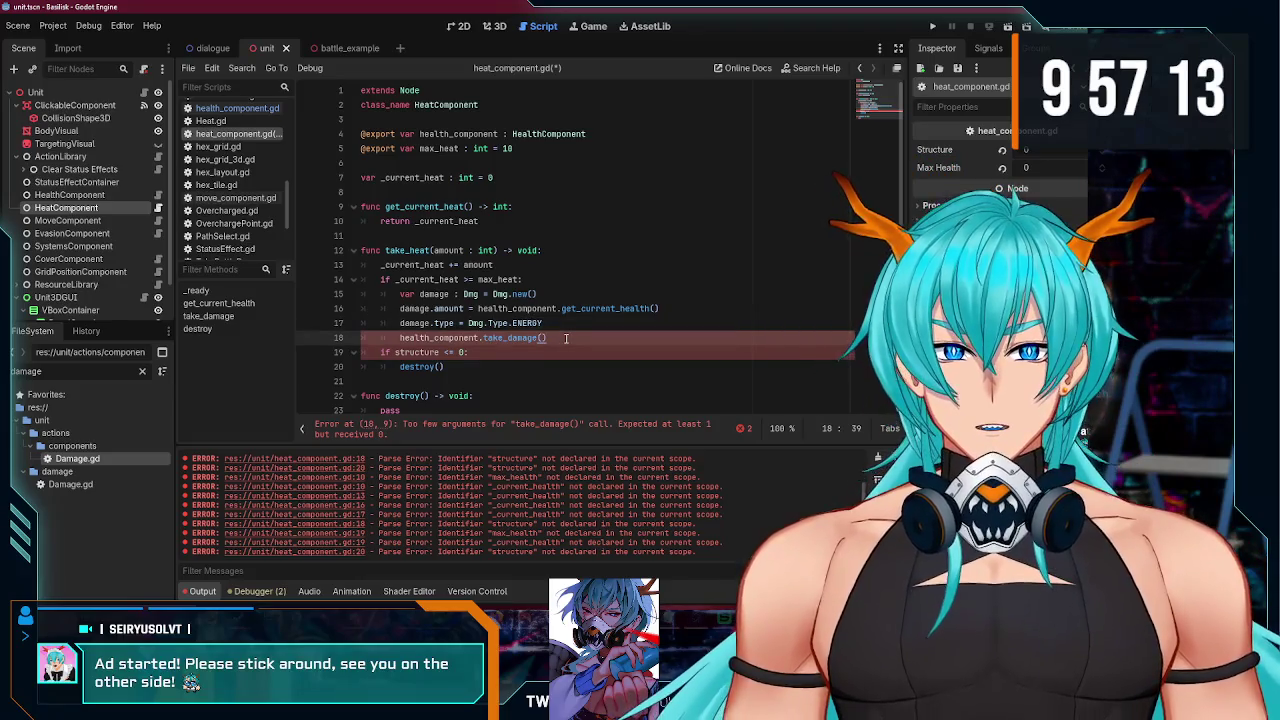
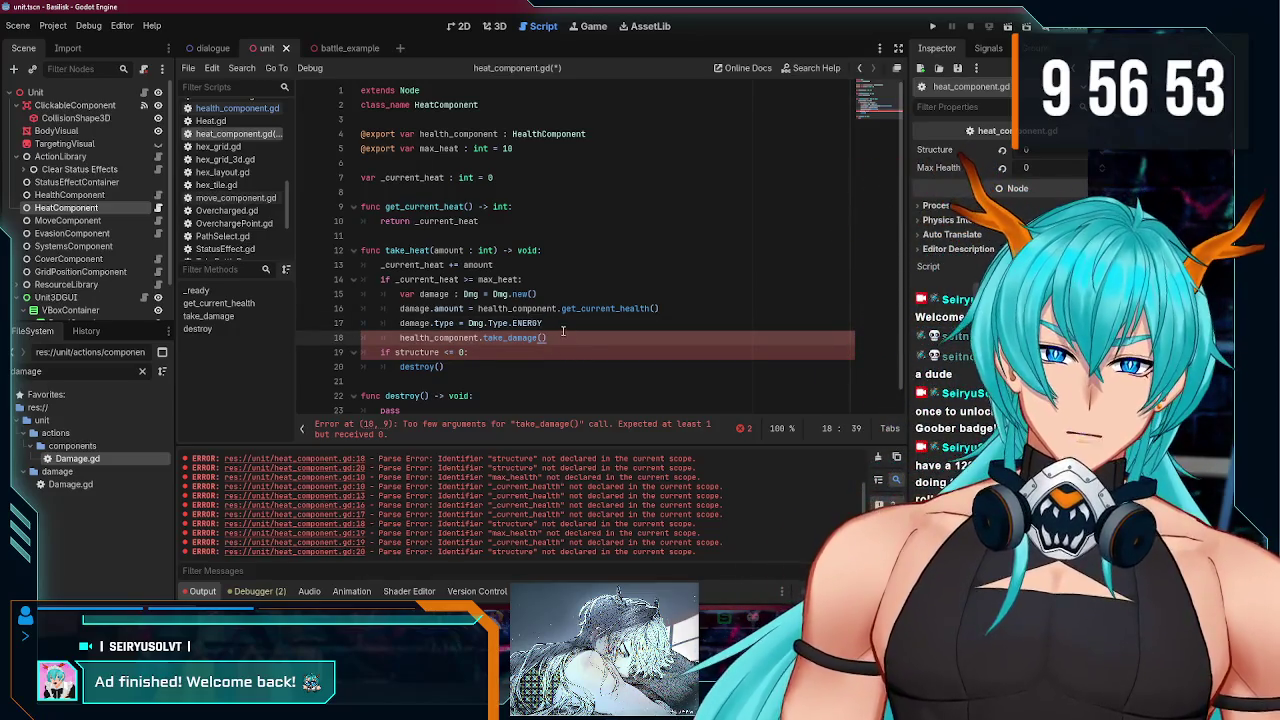
# Step: Pass damage into take_damage and delete the structure check and destroy() function in heat_component.gd
pyautogui.doubleClick(433, 294)
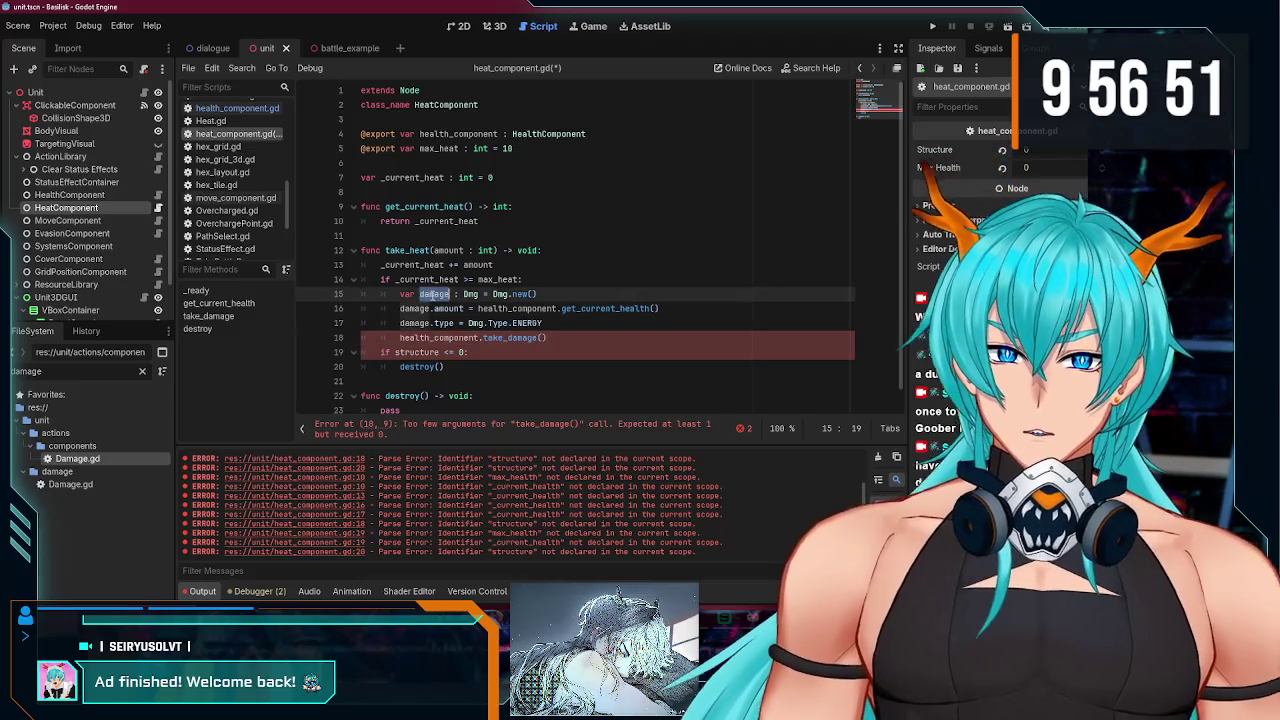
pyautogui.click(543, 337)
pyautogui.write('damage')
pyautogui.hotkey('ctrl', 's')
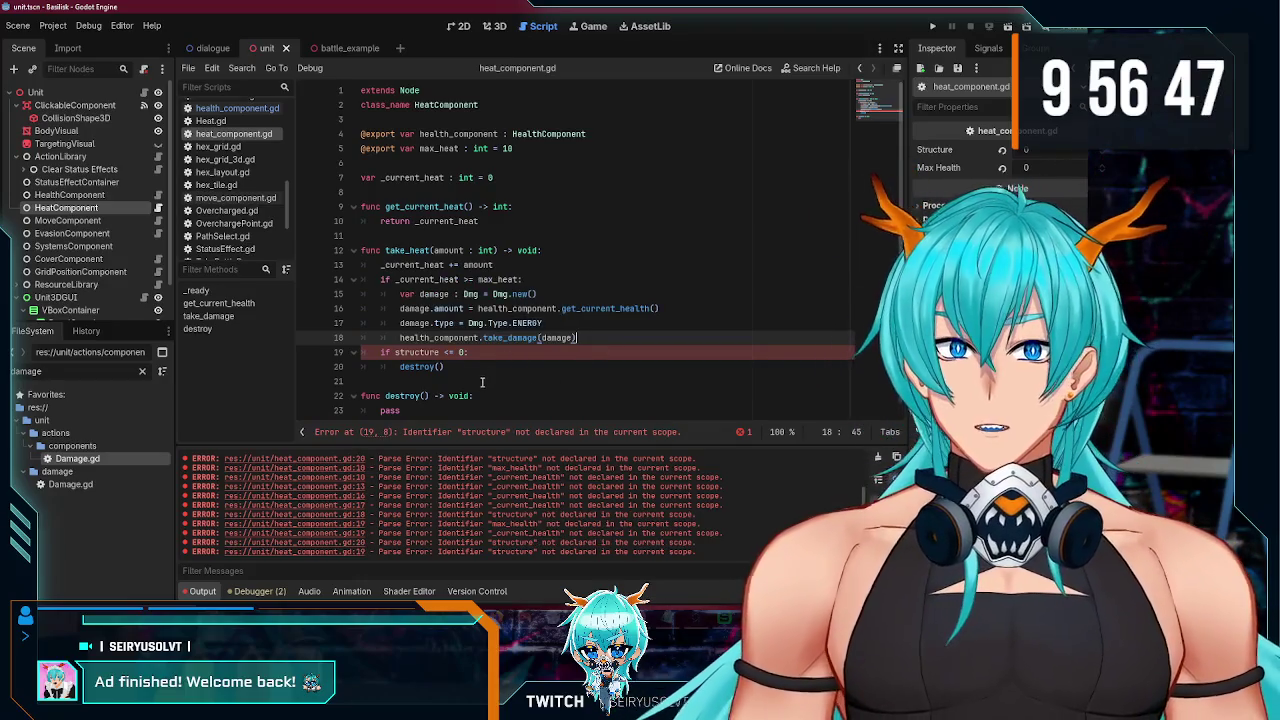
pyautogui.hotkey('shift', 'Down')
pyautogui.hotkey('shift', 'Down')
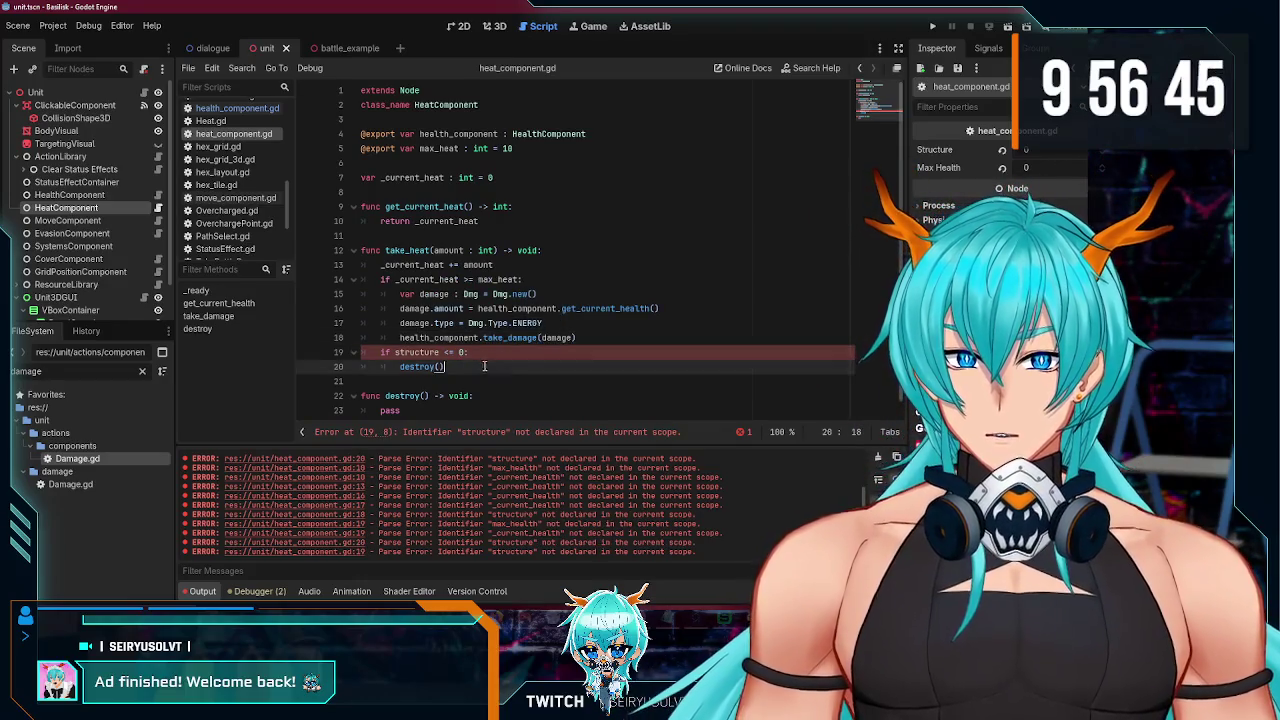
pyautogui.press('BackSpace')
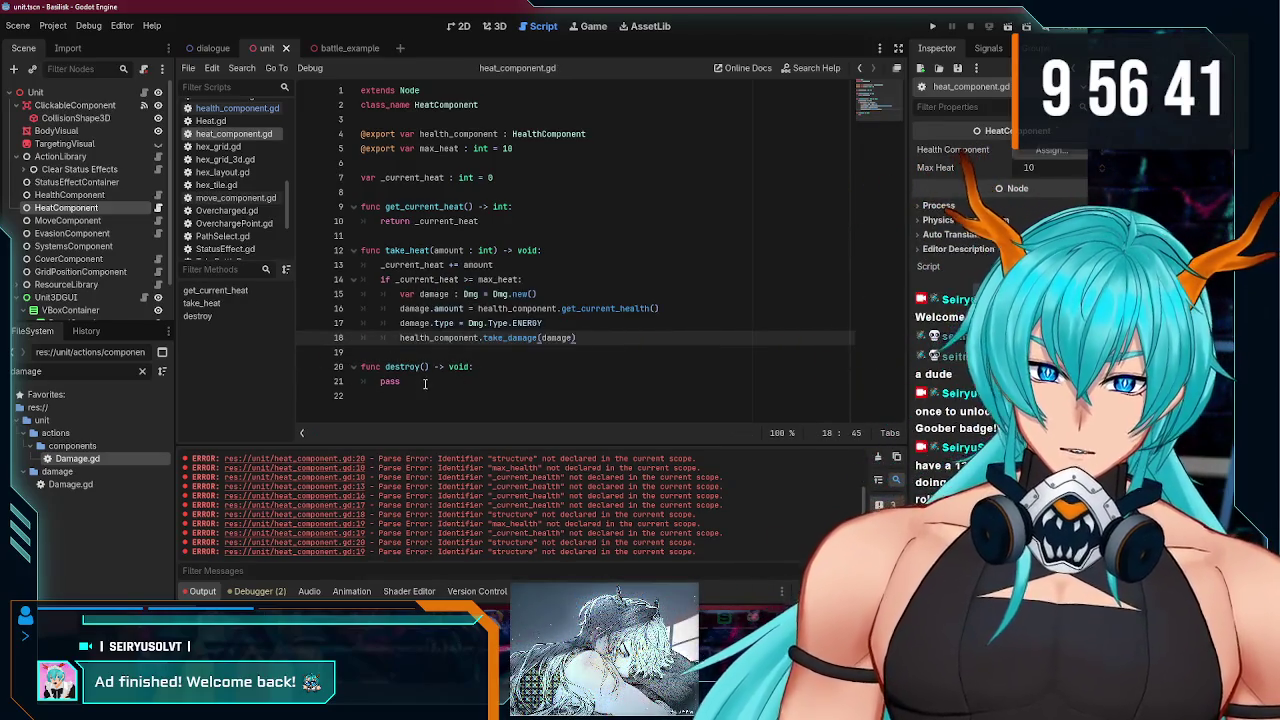
pyautogui.moveTo(494, 396); pyautogui.dragTo(324, 366)
pyautogui.press('BackSpace')
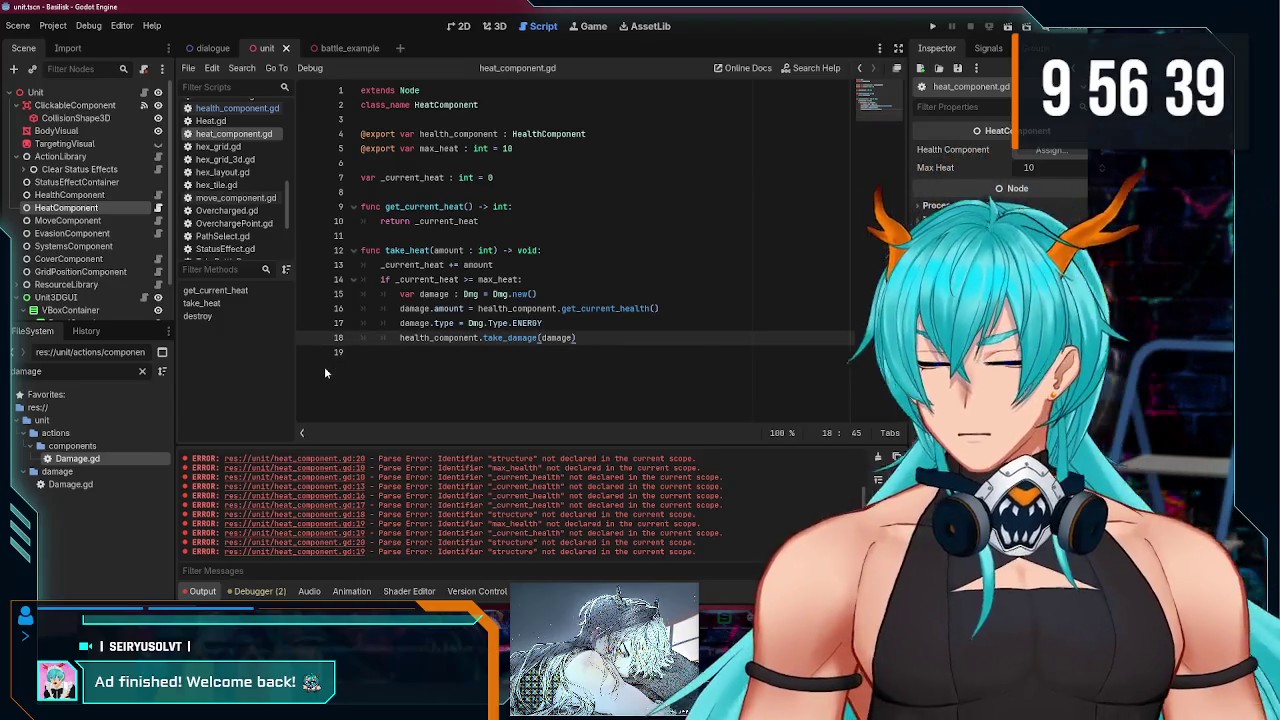
pyautogui.hotkey('ctrl', 's')
# Step: Change the HeatComponent node's type to HeatComponent and save
pyautogui.rightClick(108, 201)
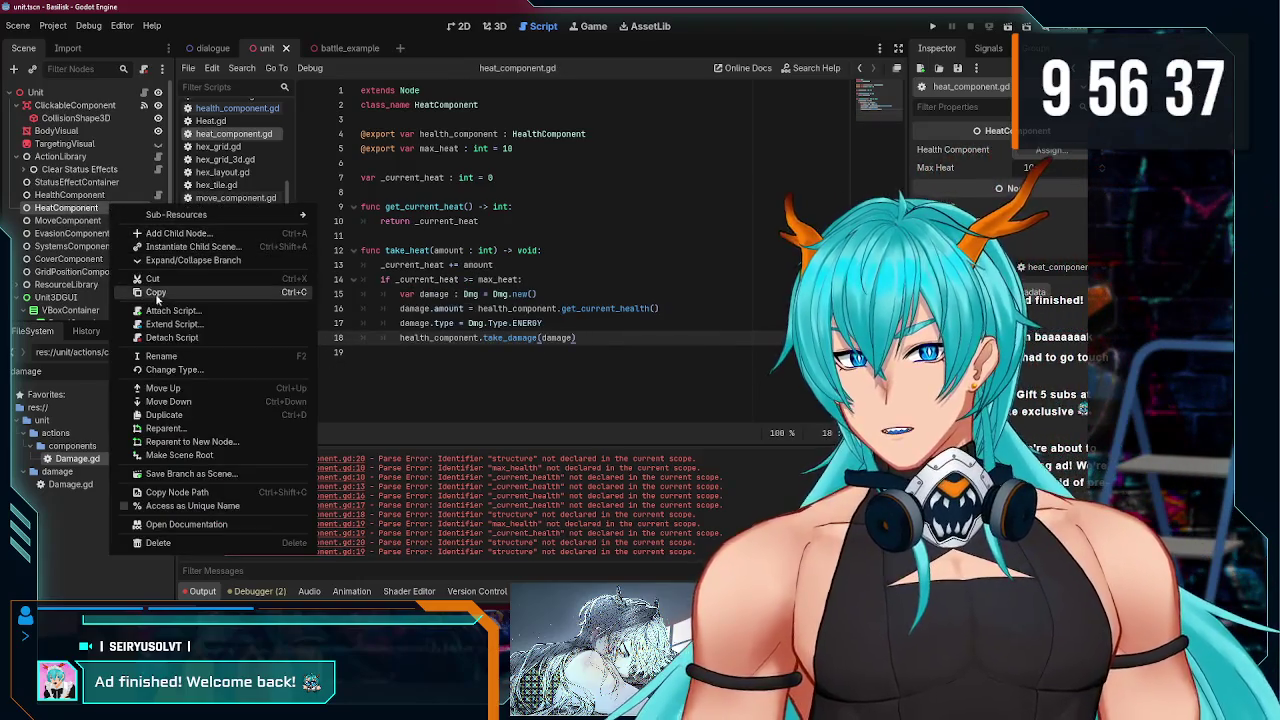
pyautogui.click(177, 370)
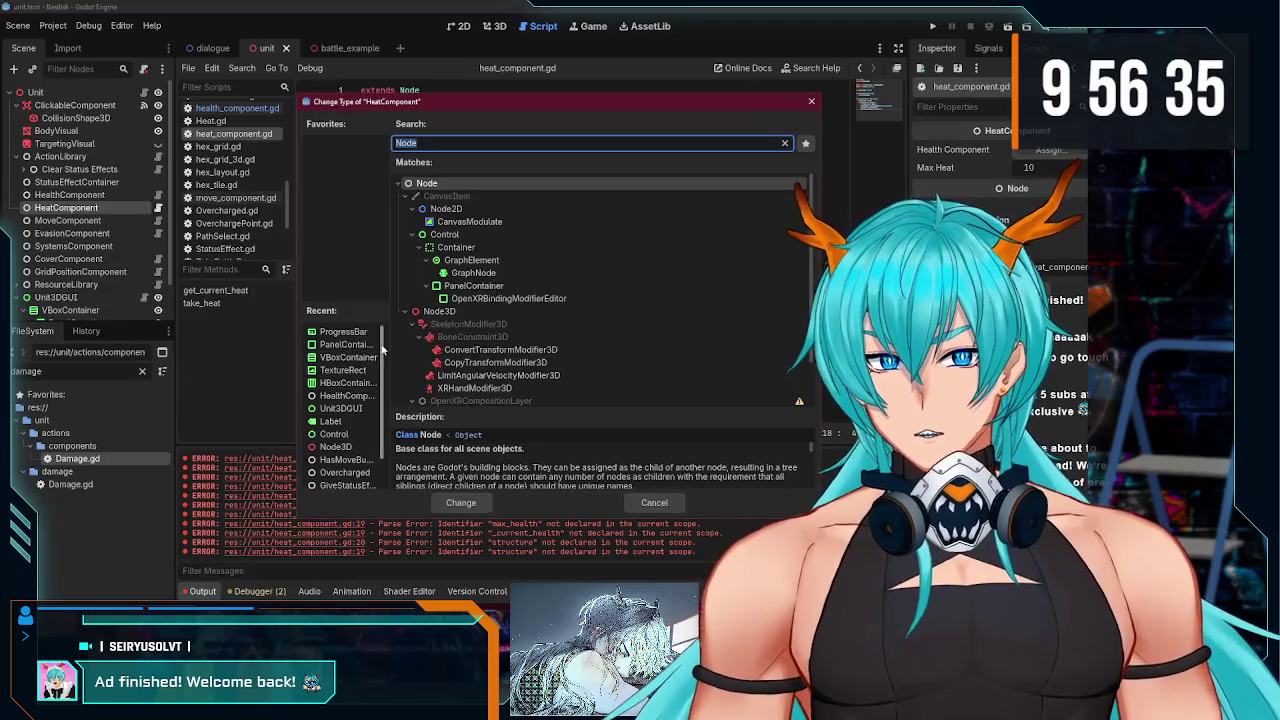
pyautogui.write('heat')
pyautogui.press('Return')
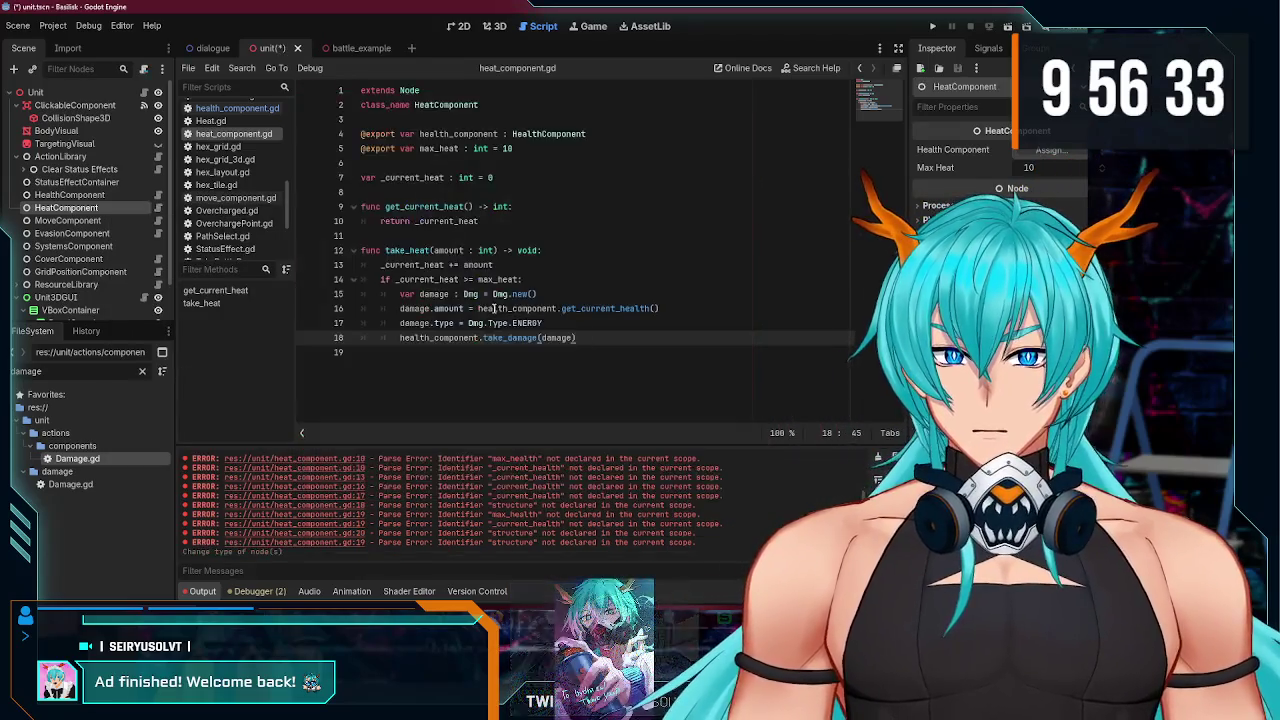
pyautogui.hotkey('ctrl', 's')
pyautogui.scroll(-2, 78, 258)
pyautogui.scroll(2, 82, 180)
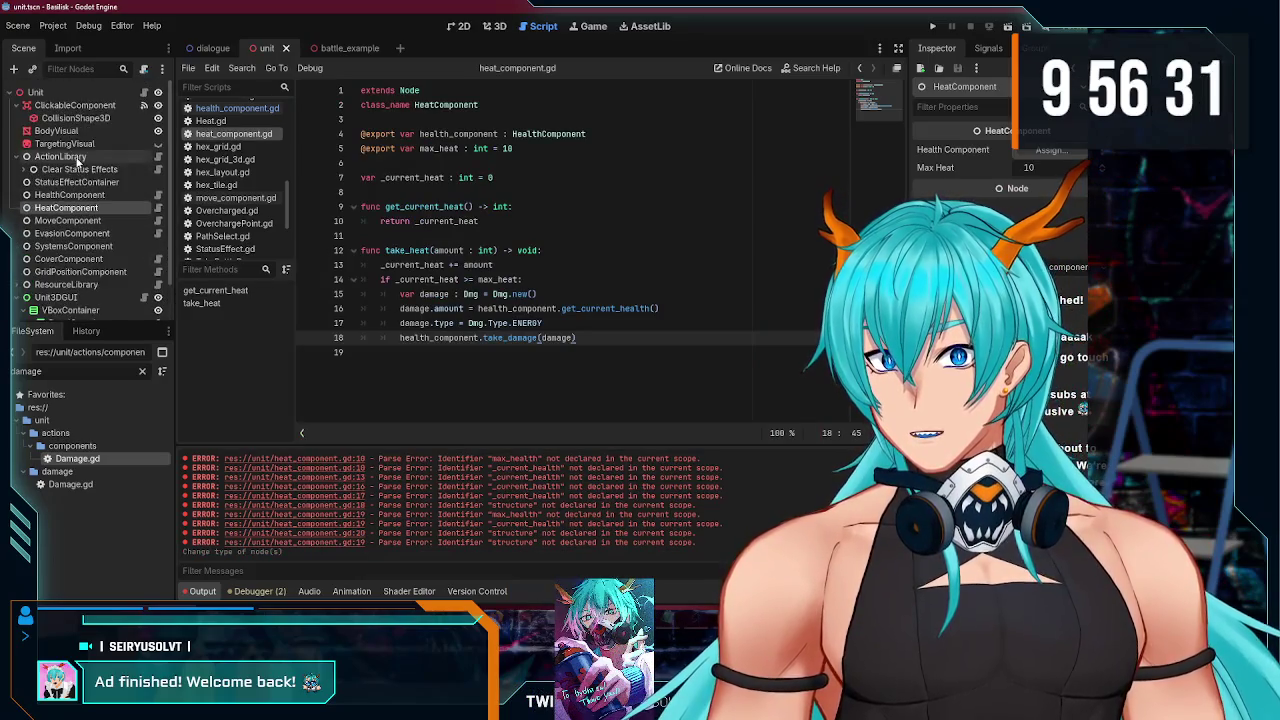
pyautogui.click(143, 94)
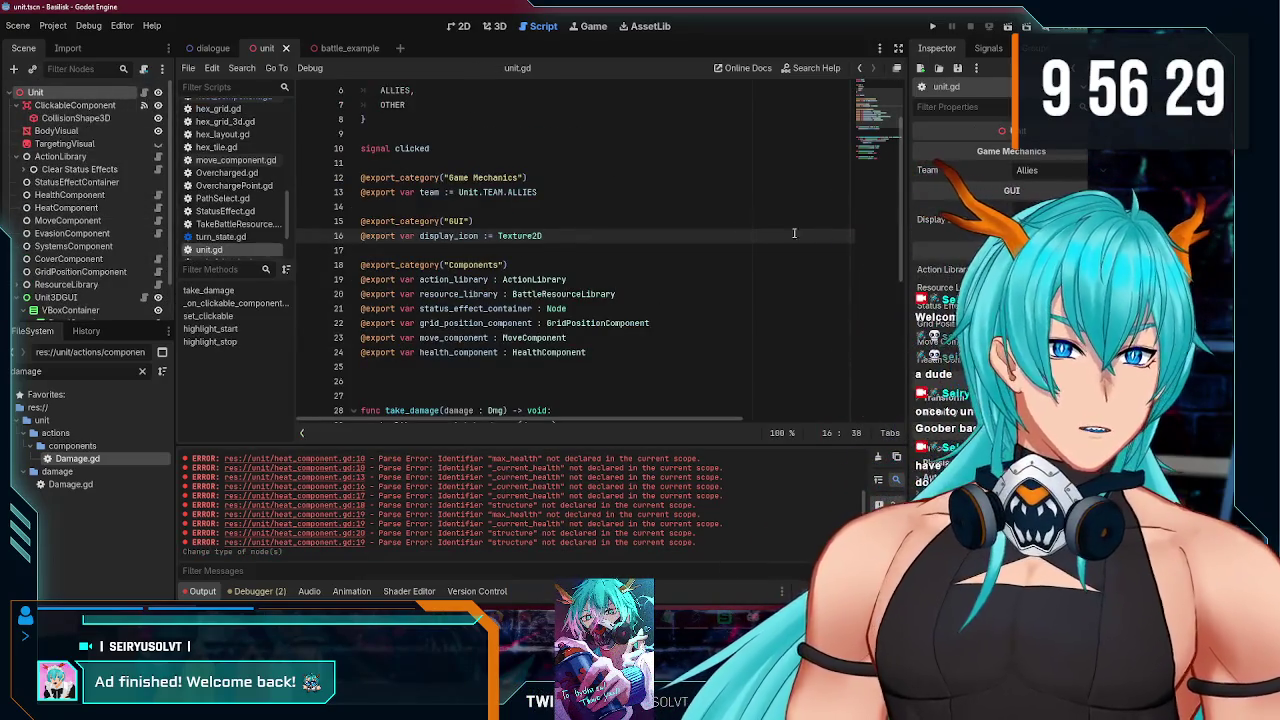
pyautogui.click(622, 351)
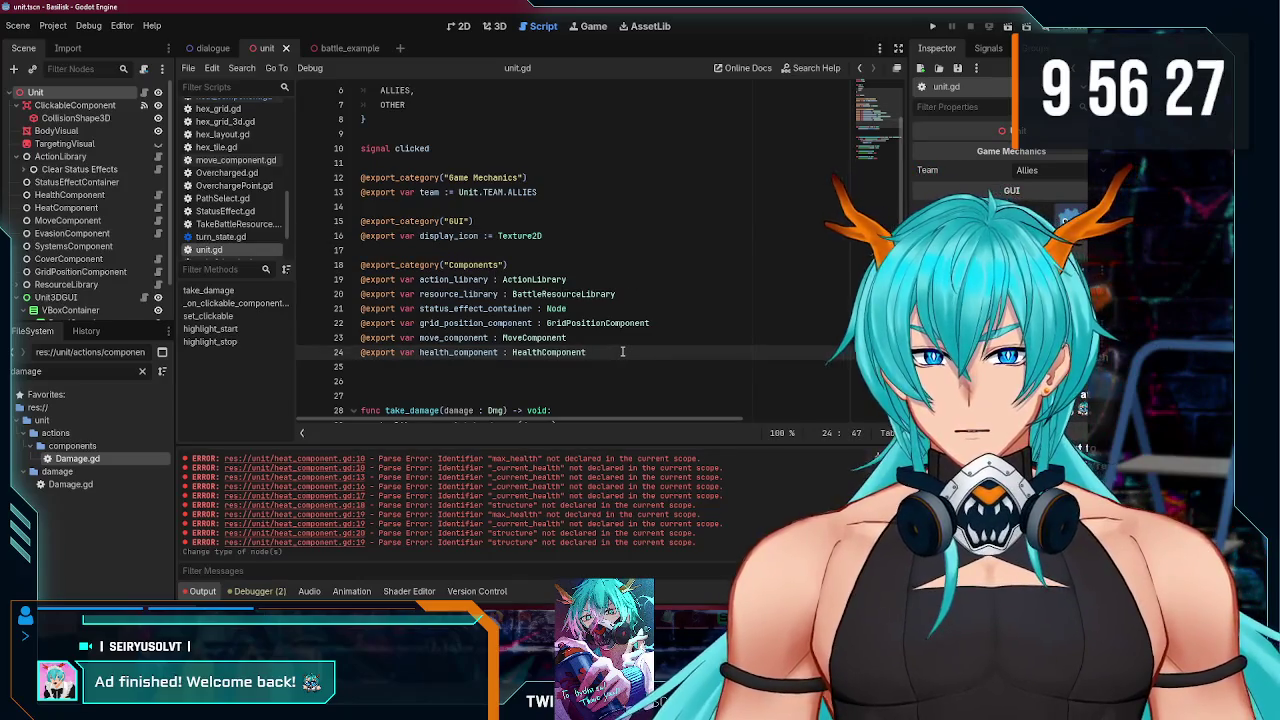
pyautogui.press('Return')
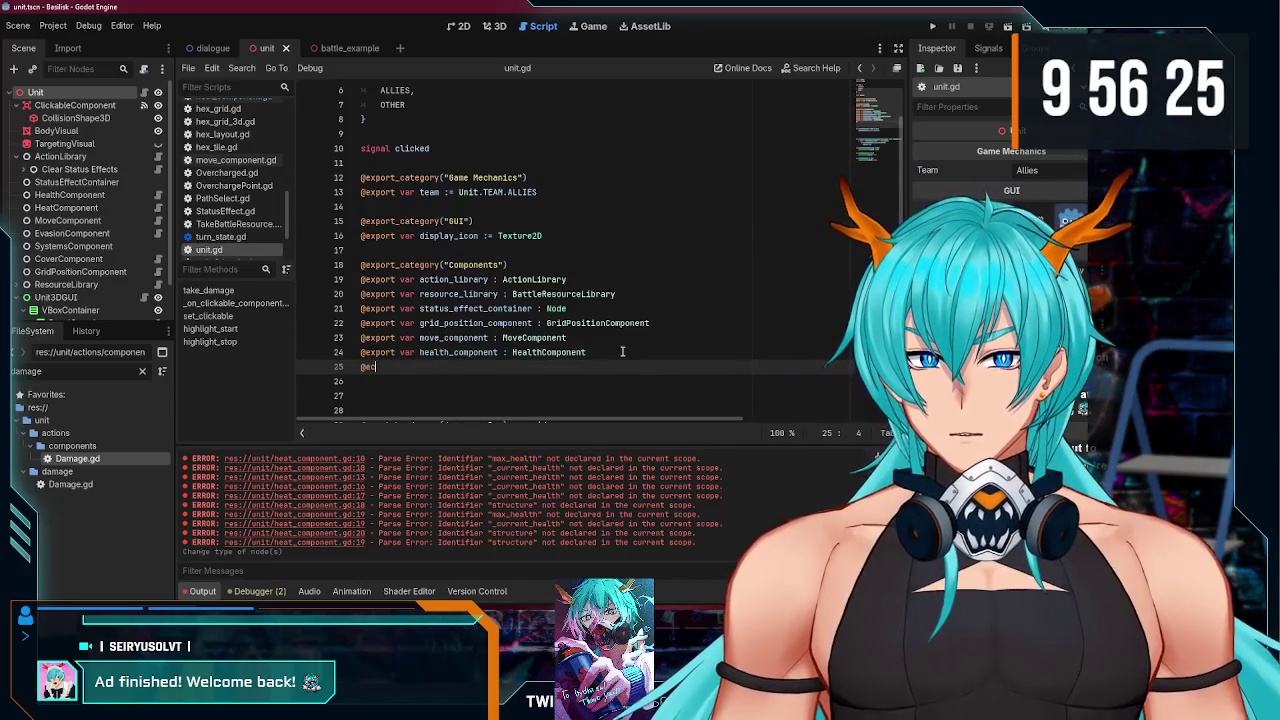
pyautogui.write('port var heat_component : HeatComponent')
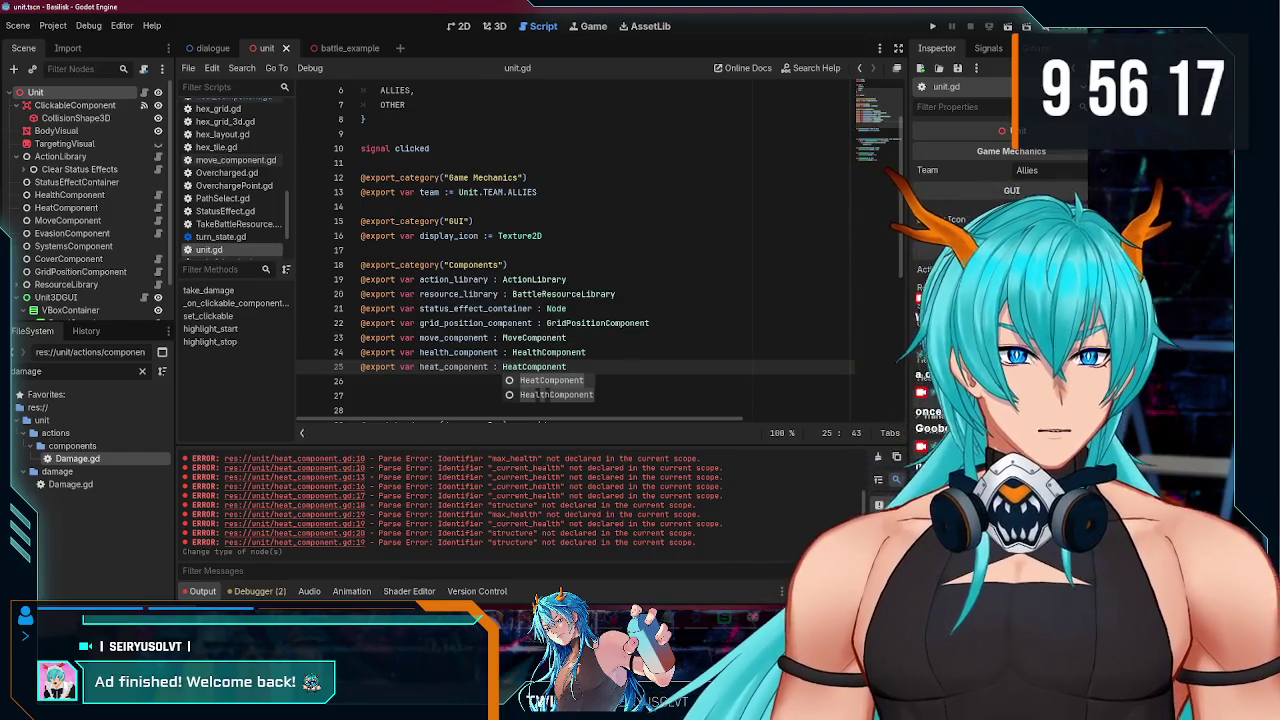
pyautogui.doubleClick(517, 183)
pyautogui.hotkey('ctrl', 's')
pyautogui.scroll(-2, 85, 260)
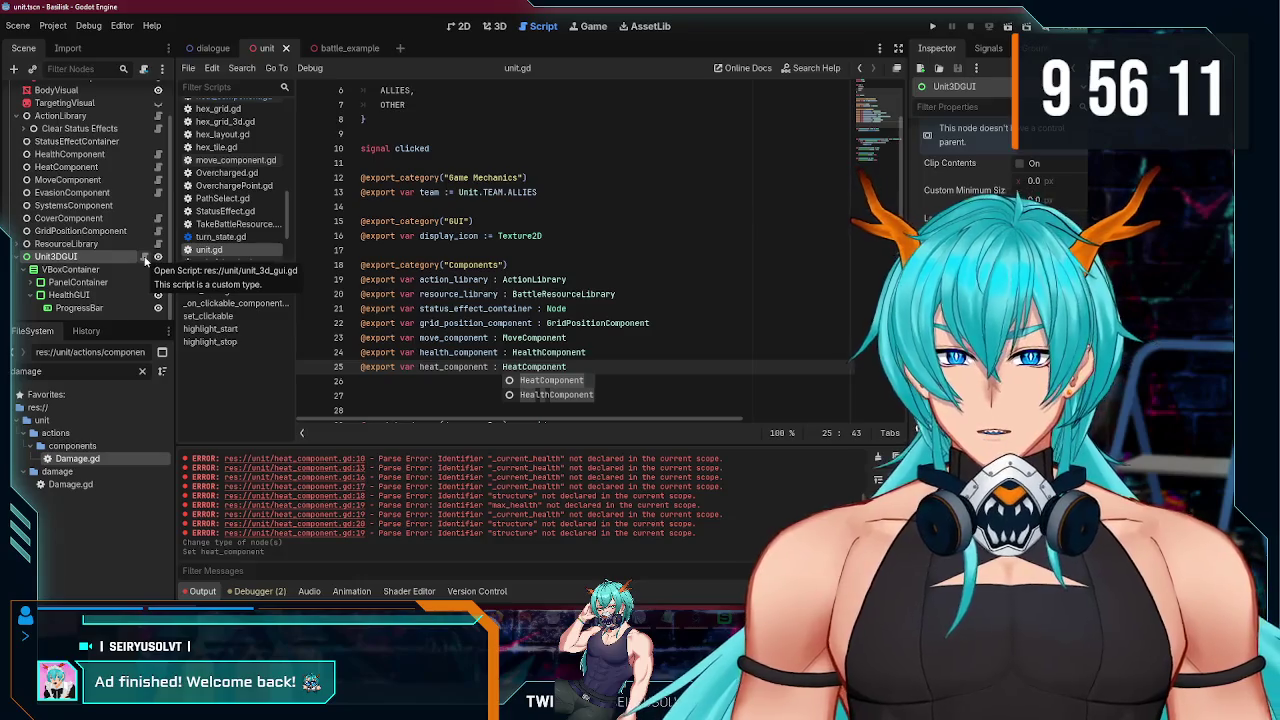
# Step: Duplicate the HealthGUI node as HeatGUI in the unit GUI scene
pyautogui.click(145, 258)
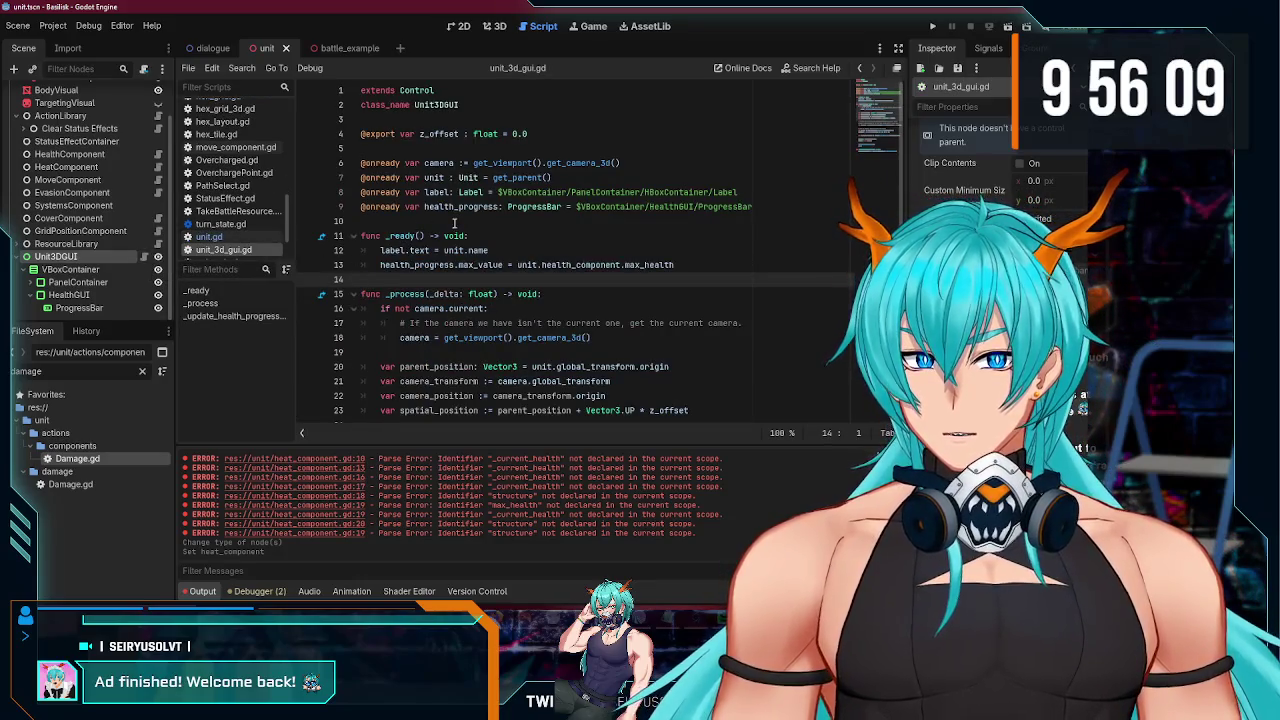
pyautogui.scroll(-1, 535, 224)
pyautogui.click(775, 165)
pyautogui.press('Return')
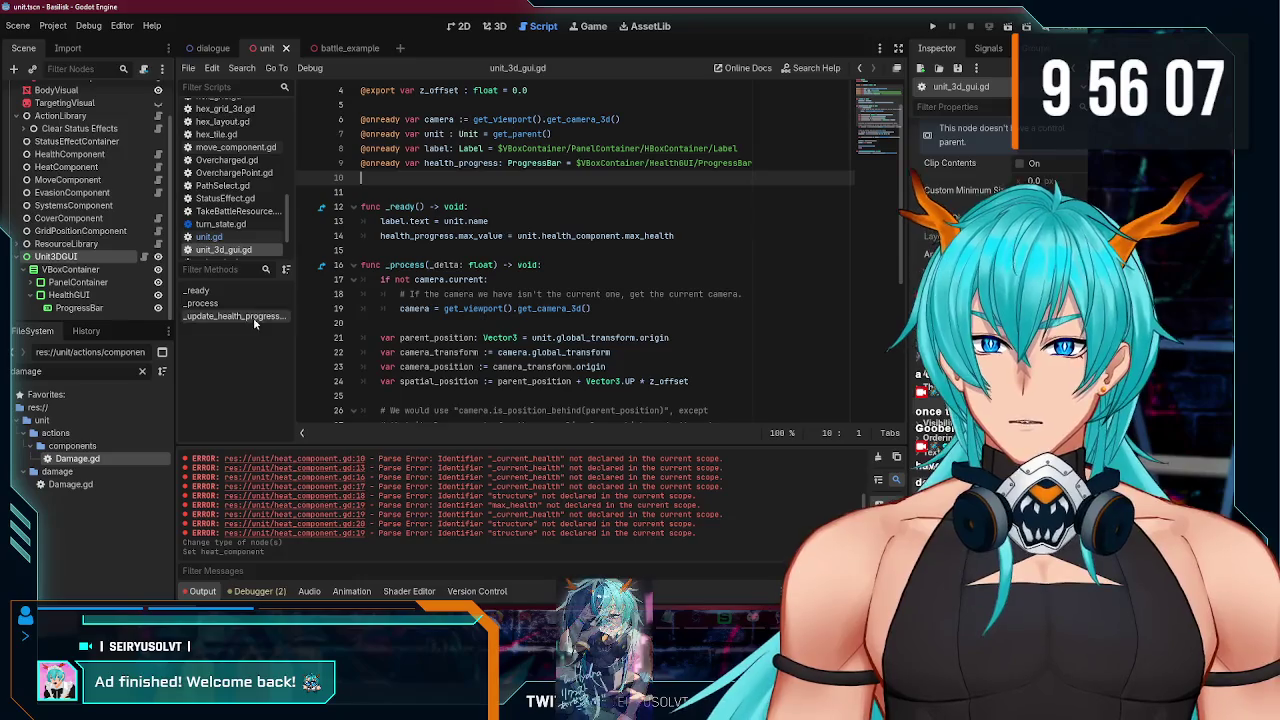
pyautogui.click(68, 295)
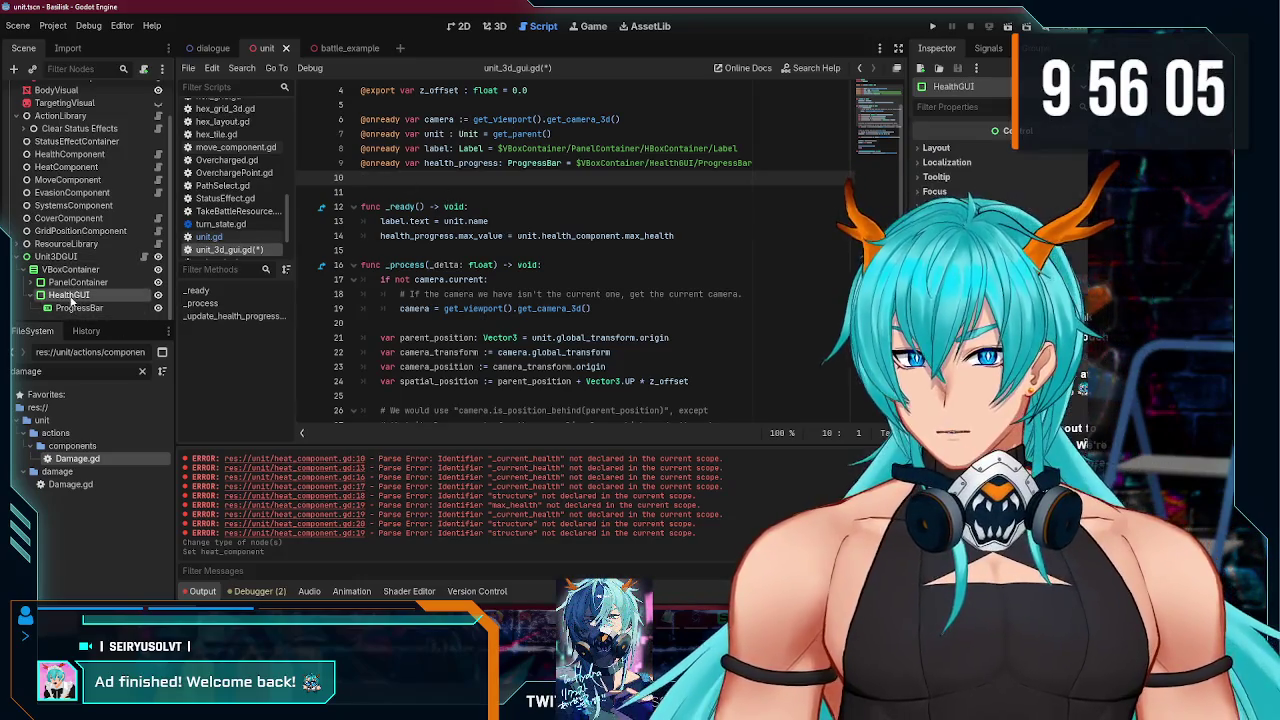
pyautogui.hotkey('ctrl', 'd')
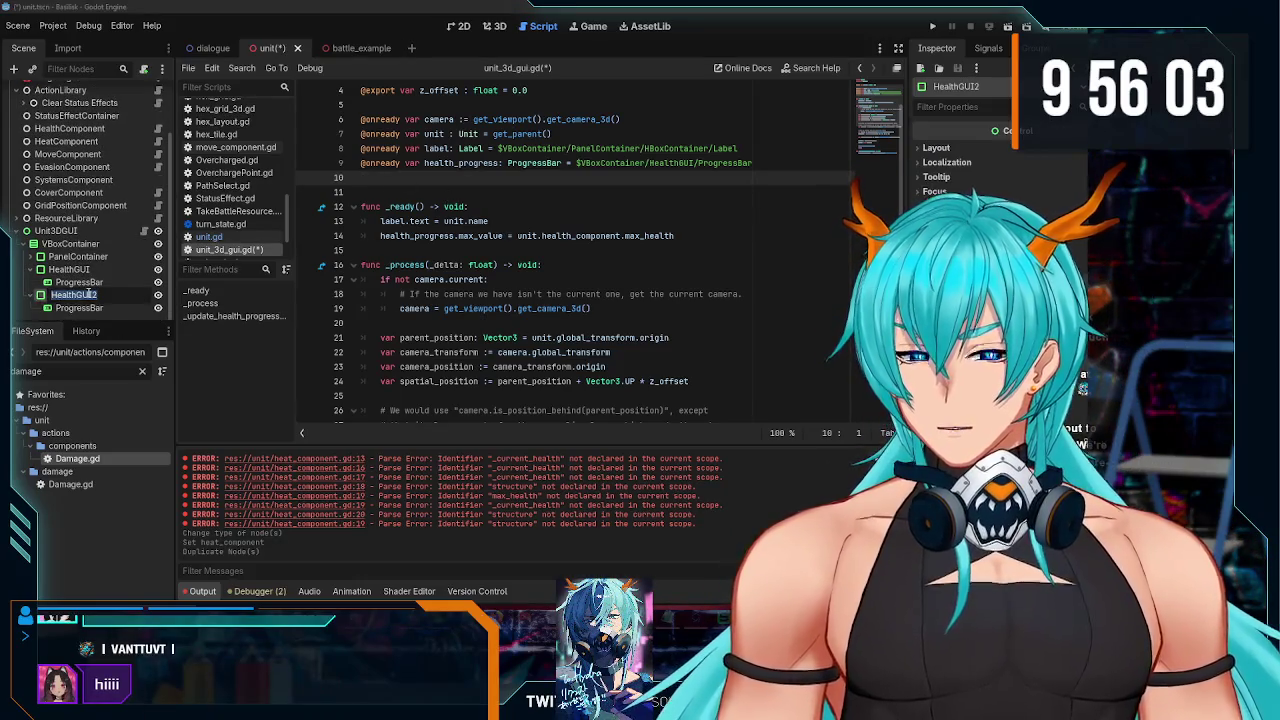
pyautogui.write('HeatGUI')
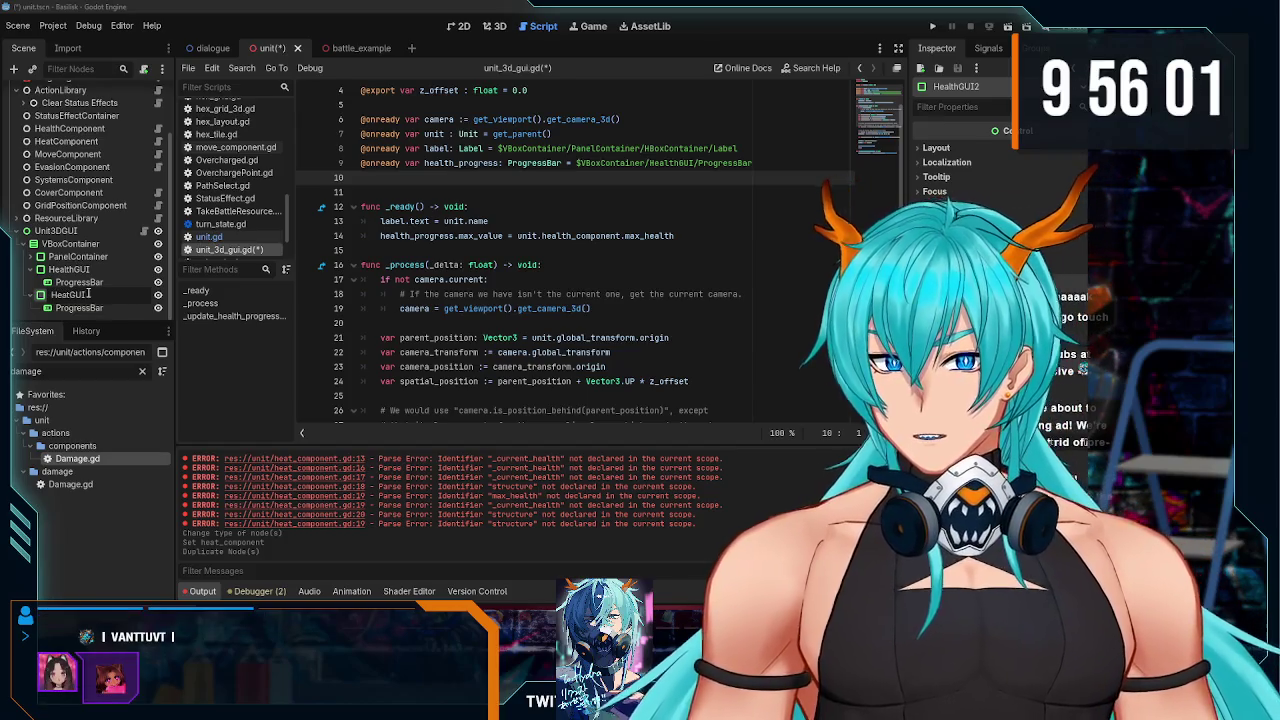
pyautogui.press('Return')
pyautogui.hotkey('ctrl', 's')
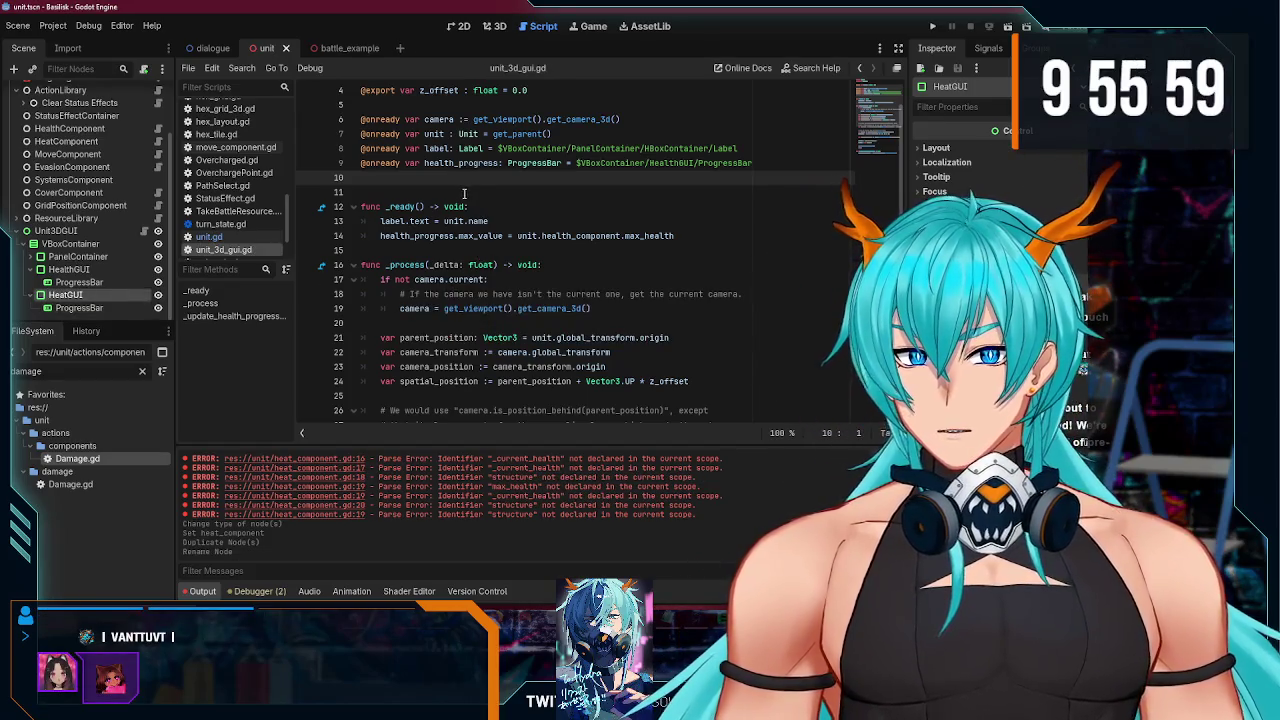
# Step: Duplicate the health_progress declaration into a heat_progress variable pointing to HeatGUI
pyautogui.moveTo(360, 182); pyautogui.dragTo(355, 170)
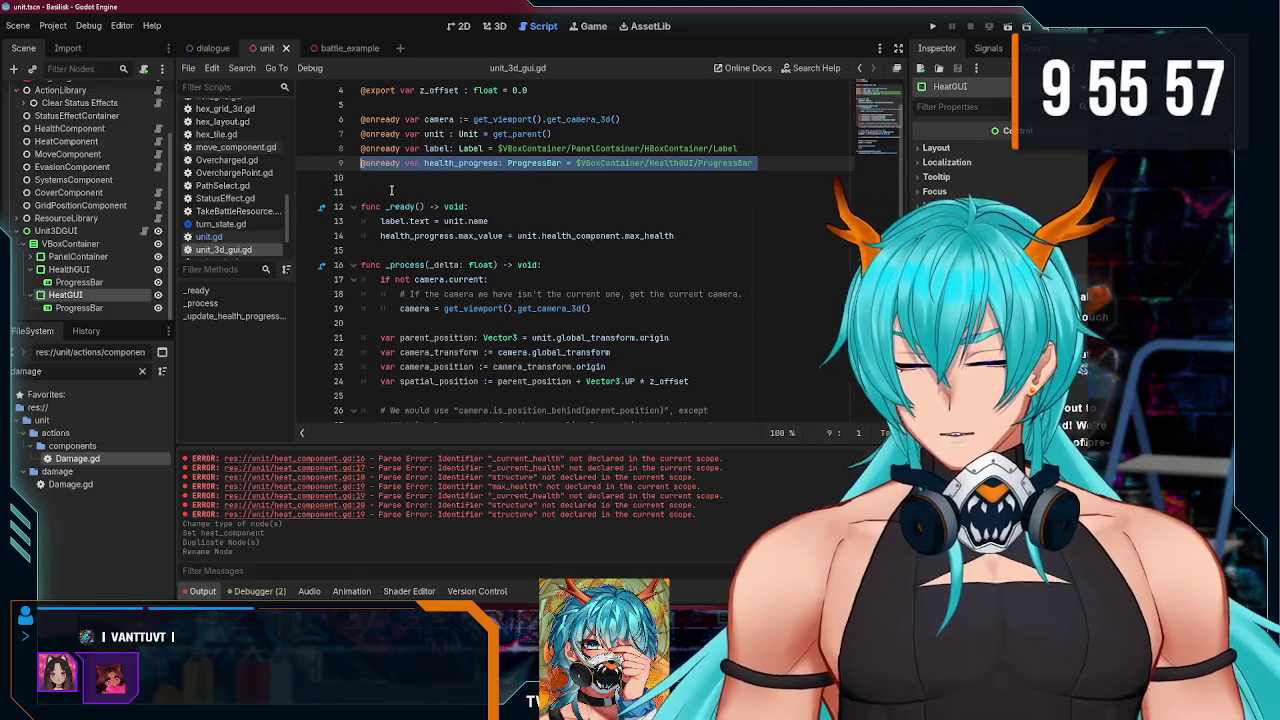
pyautogui.hotkey('ctrl', 'c')
pyautogui.press('Down')
pyautogui.hotkey('ctrl', 'v')
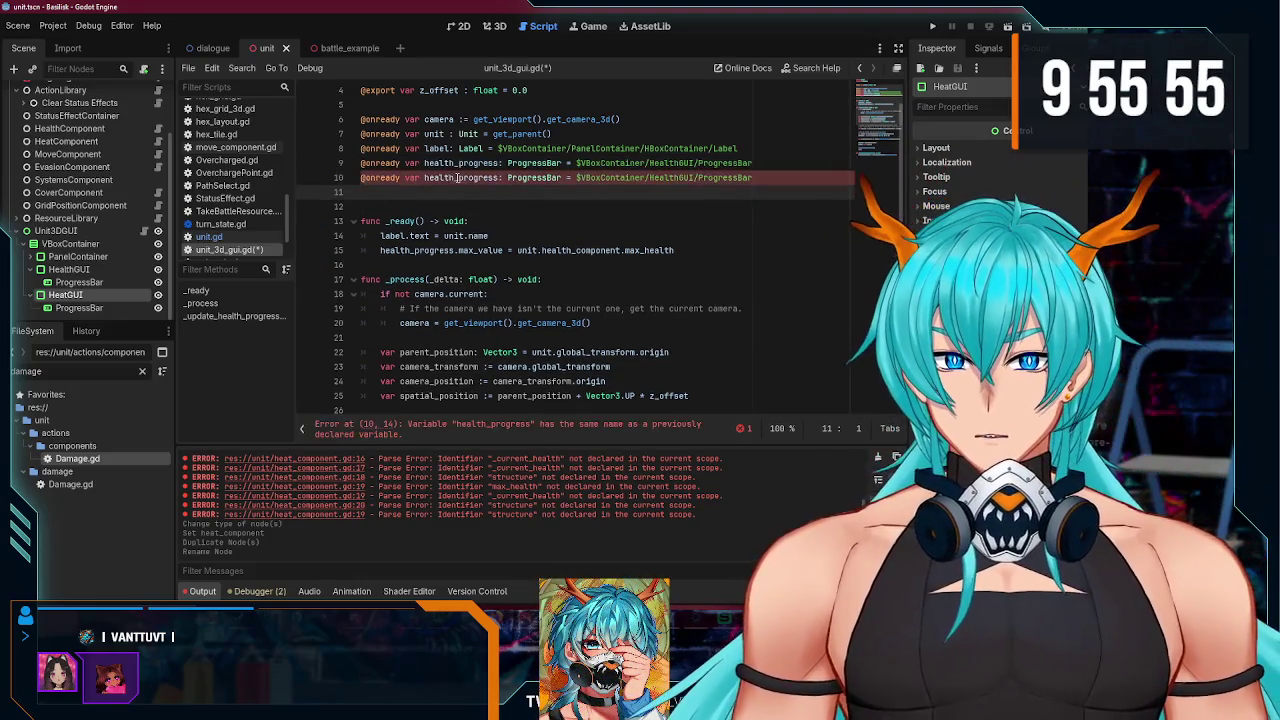
pyautogui.click(447, 177)
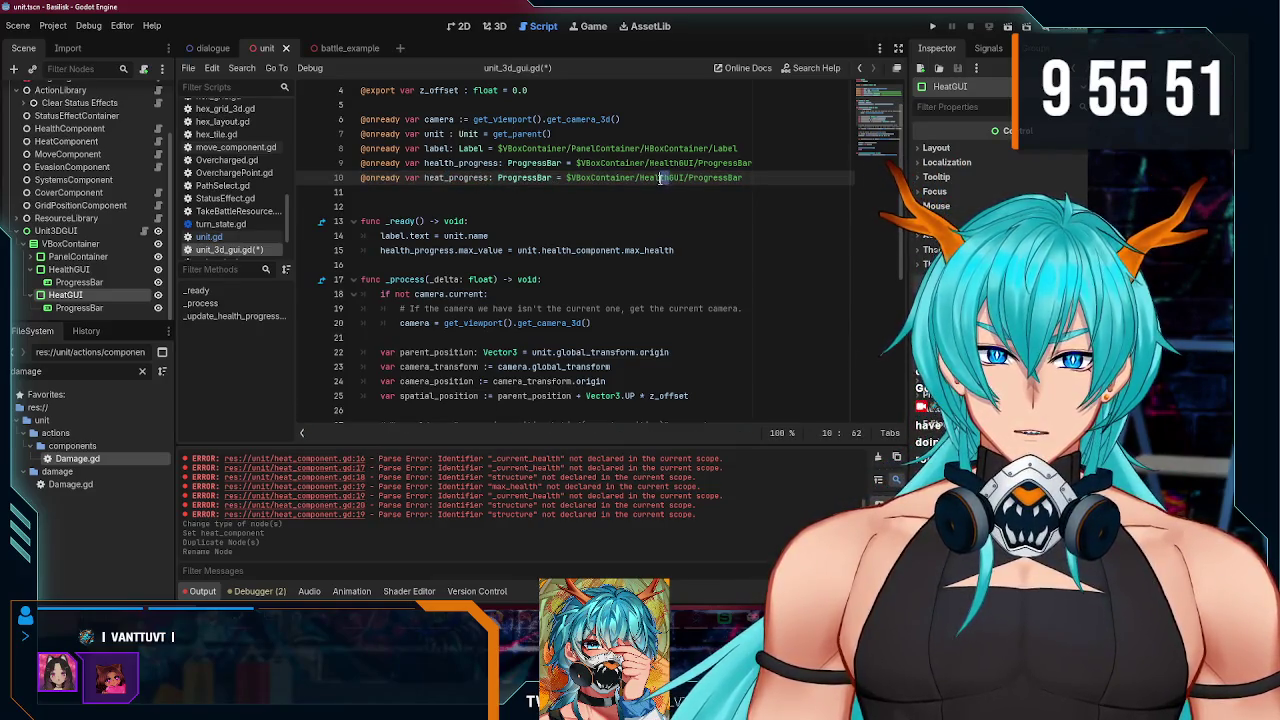
pyautogui.click(692, 191)
# Step: Copy the _update_health_progressbar function to make an _update_heat_progressbar function
pyautogui.hotkey('ctrl', 's')
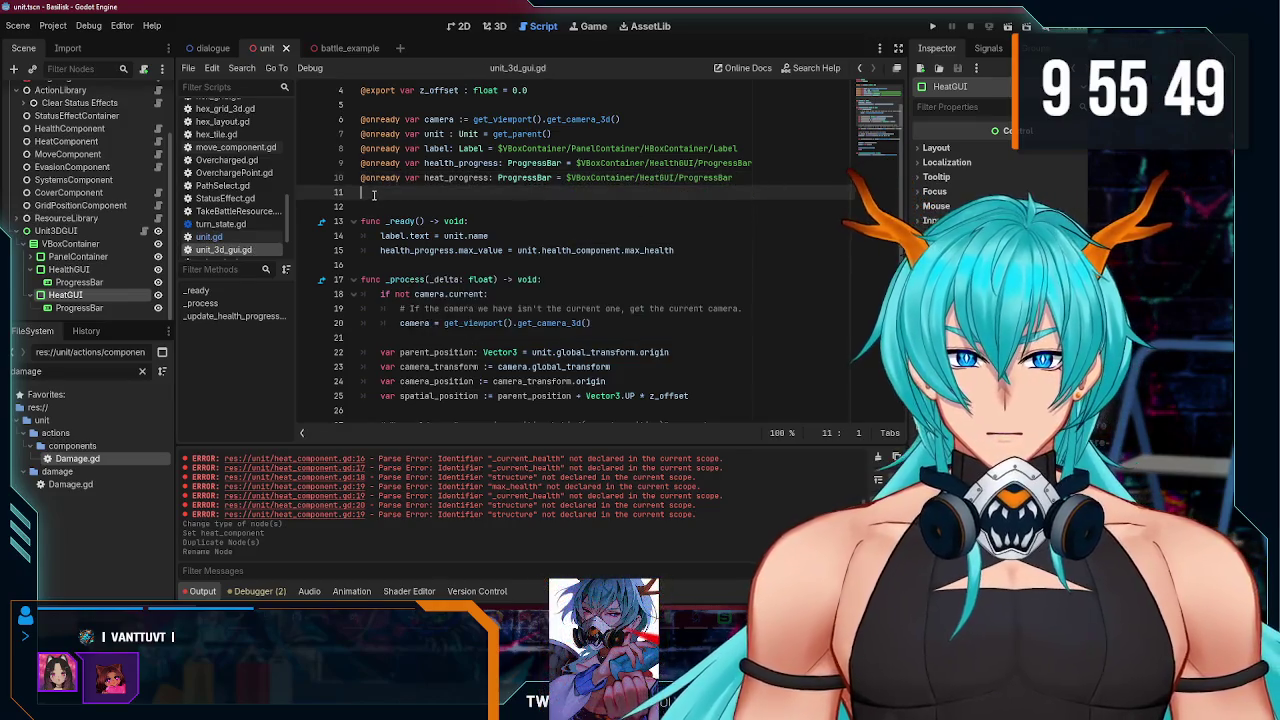
pyautogui.scroll(-3, 451, 222)
pyautogui.scroll(-3, 451, 222)
pyautogui.moveTo(518, 341); pyautogui.dragTo(372, 338)
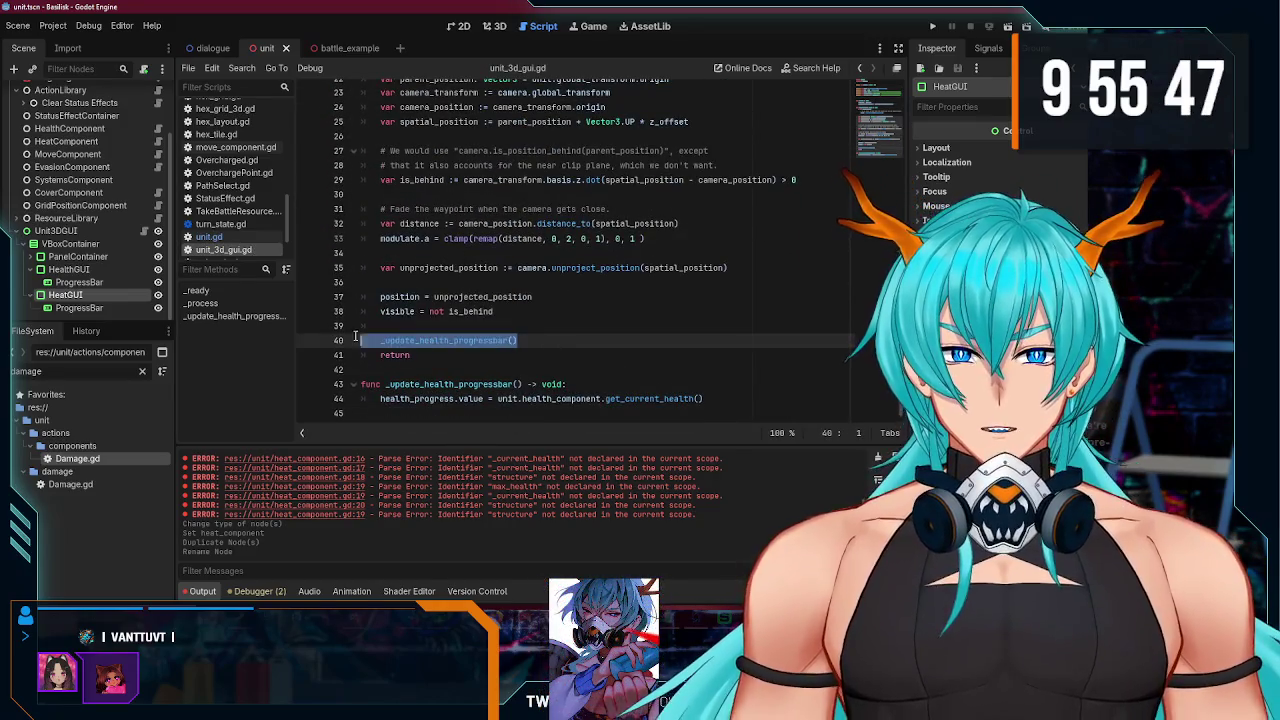
pyautogui.moveTo(704, 398); pyautogui.dragTo(320, 384)
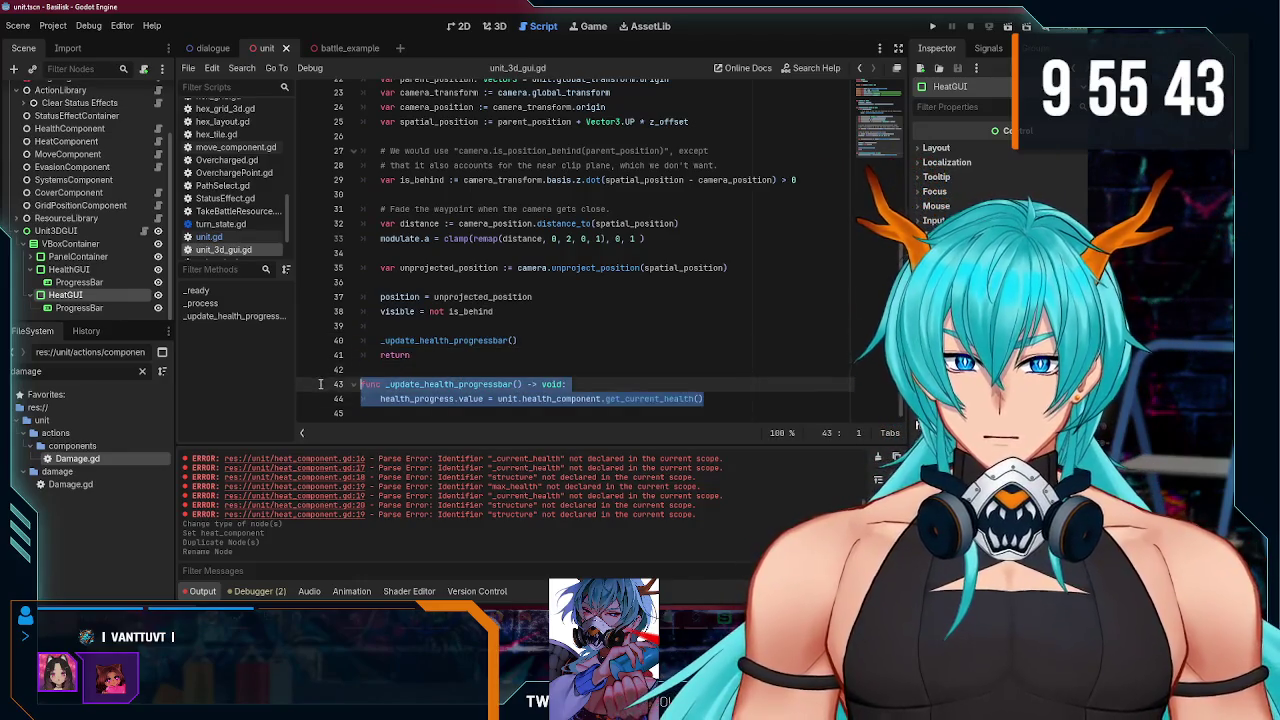
pyautogui.hotkey('ctrl', 'c')
pyautogui.press('Down')
pyautogui.press('Down')
pyautogui.press('Return')
pyautogui.hotkey('ctrl', 'v')
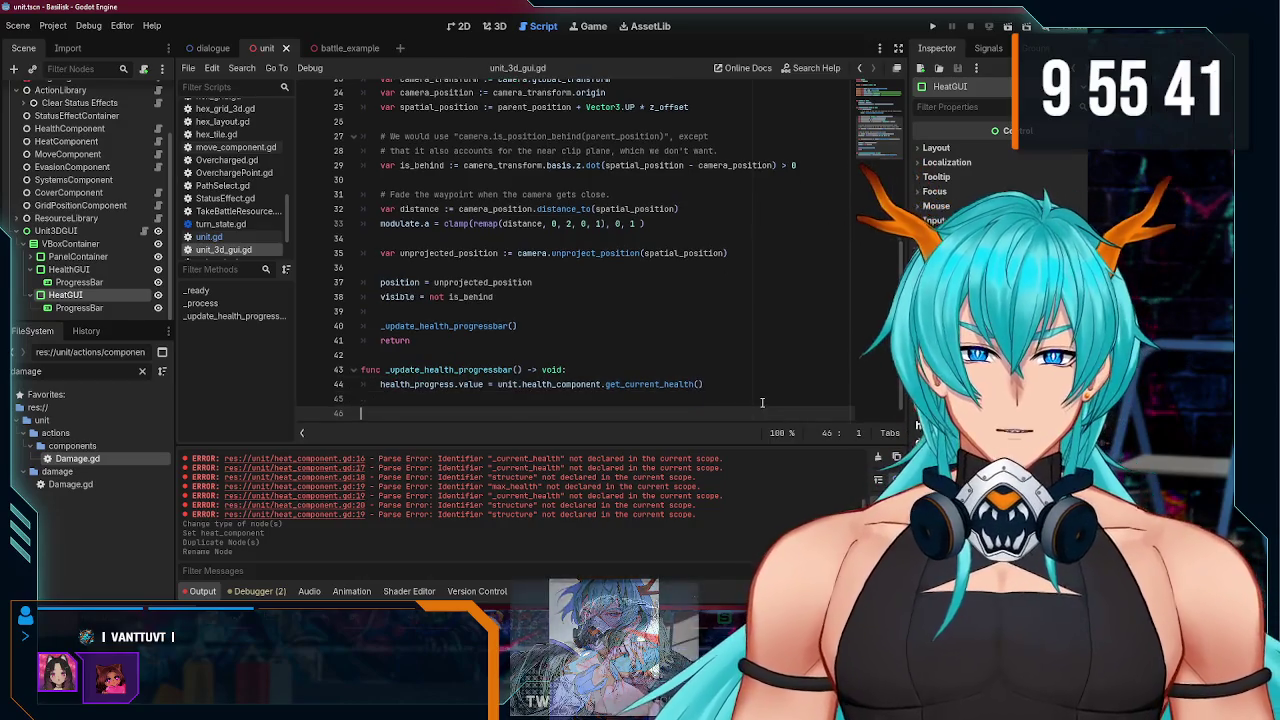
pyautogui.click(454, 383)
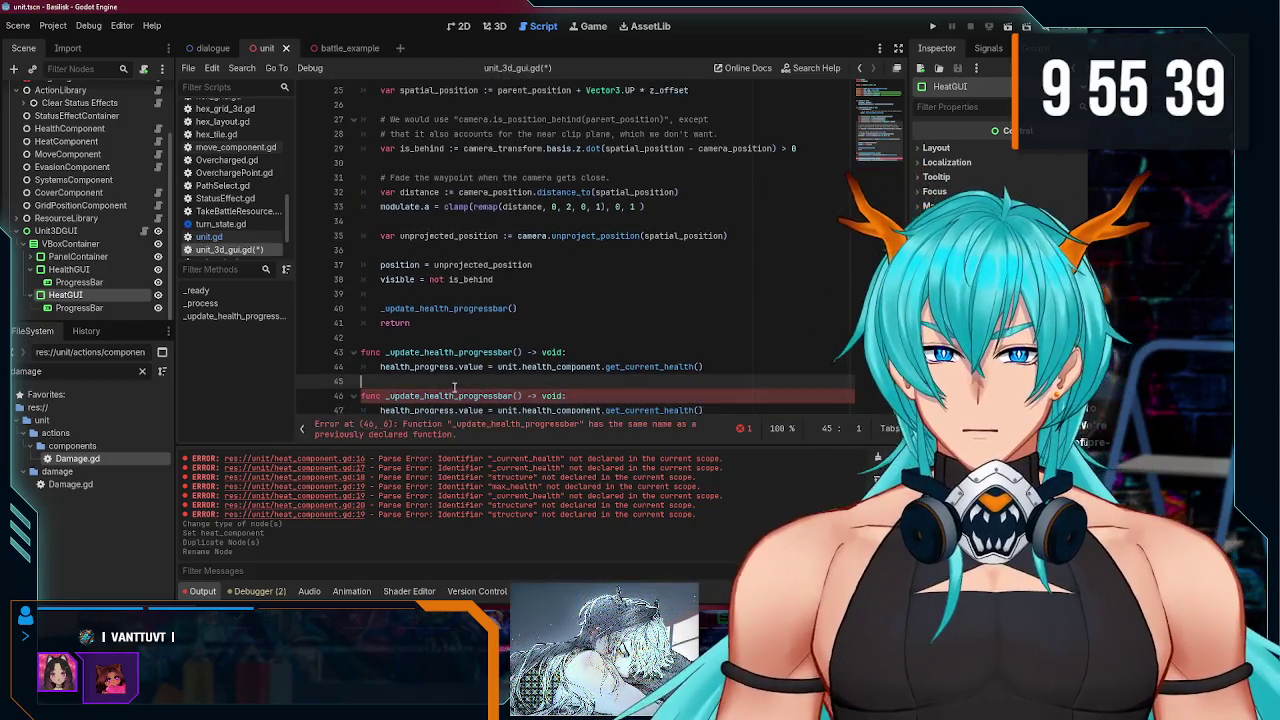
pyautogui.click(455, 396)
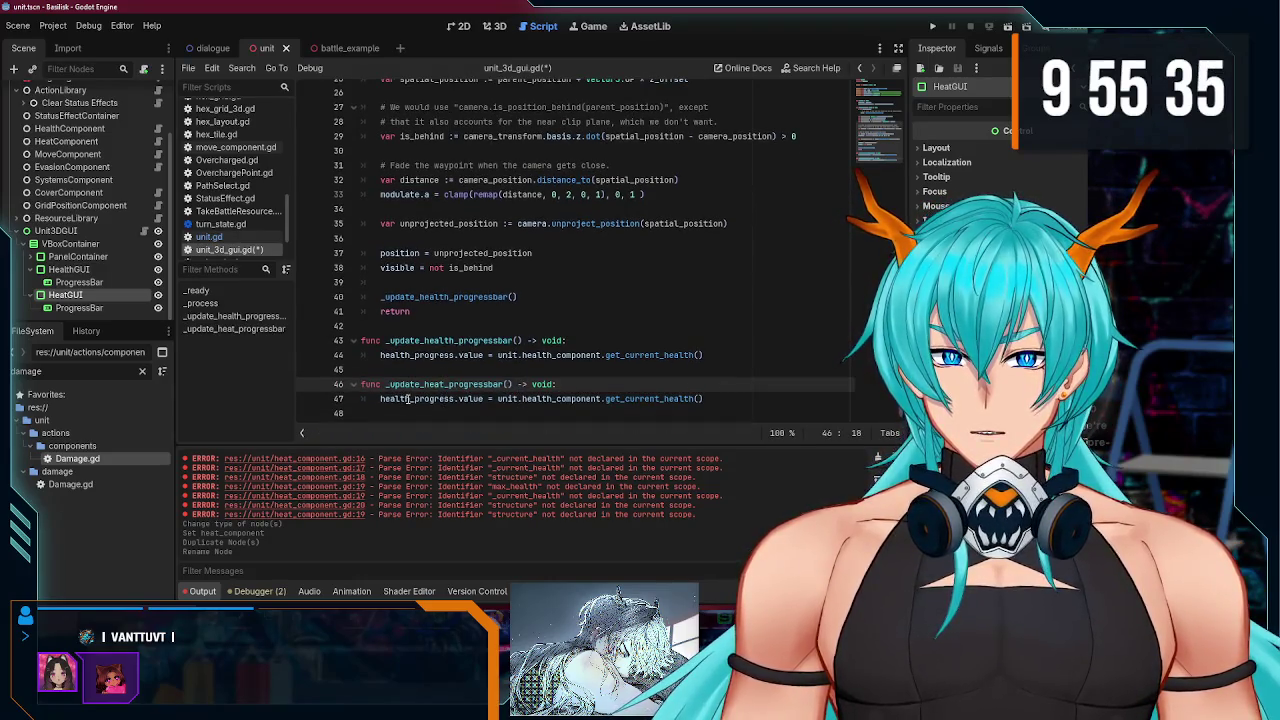
# Step: Make the new function fill heat_progress from heat_component's get_current_heat()
pyautogui.click(408, 398)
pyautogui.press('Delete')
pyautogui.press('Delete')
pyautogui.press('BackSpace')
pyautogui.write('t')
pyautogui.click(534, 398)
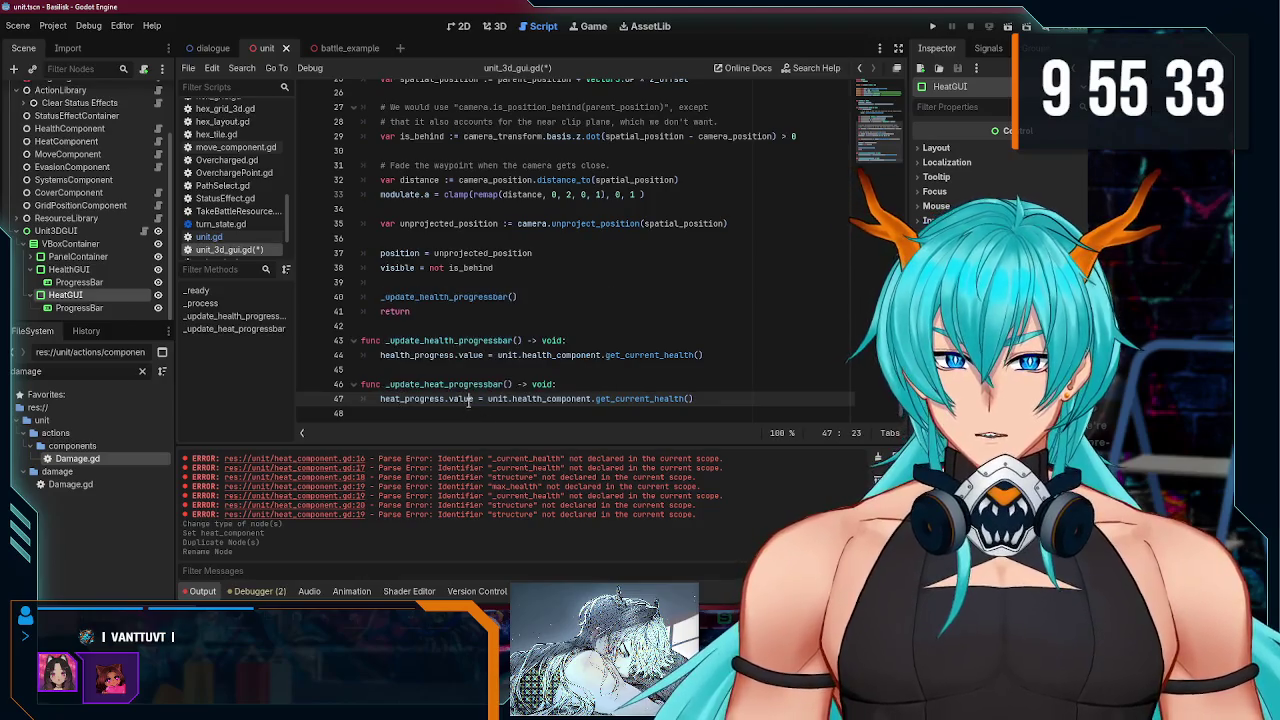
pyautogui.write('heat')
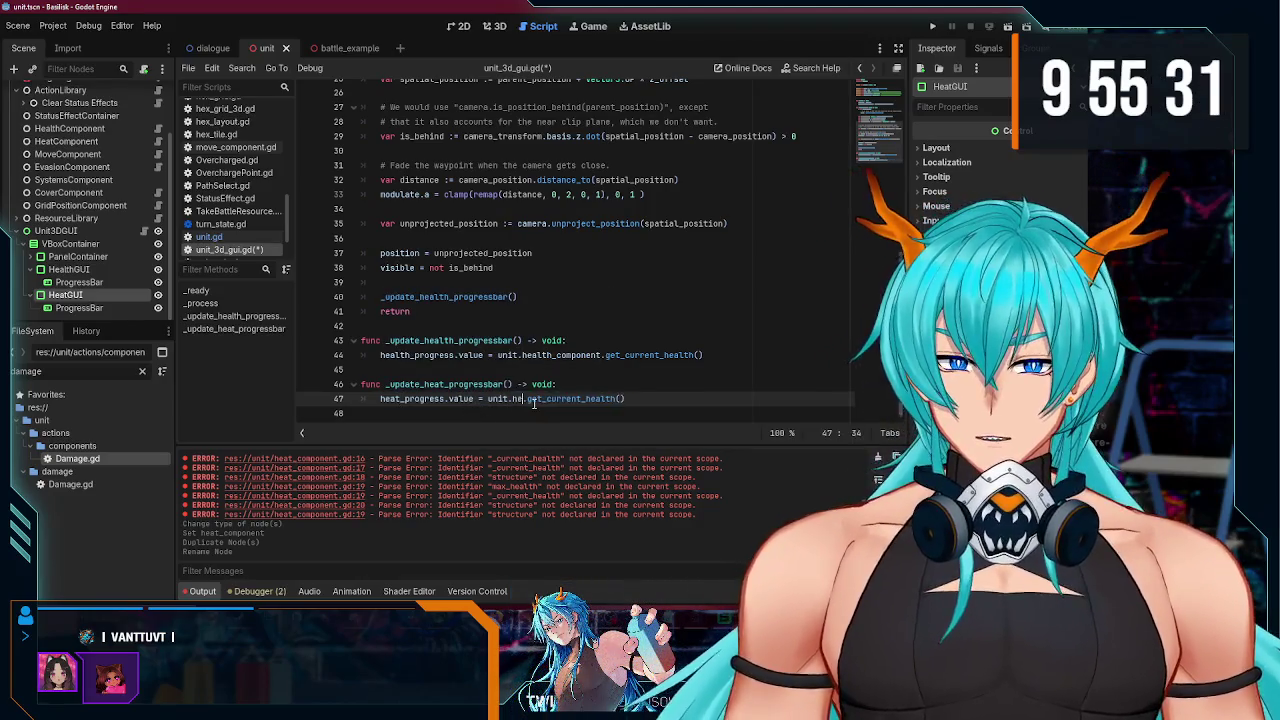
pyautogui.write('_component.')
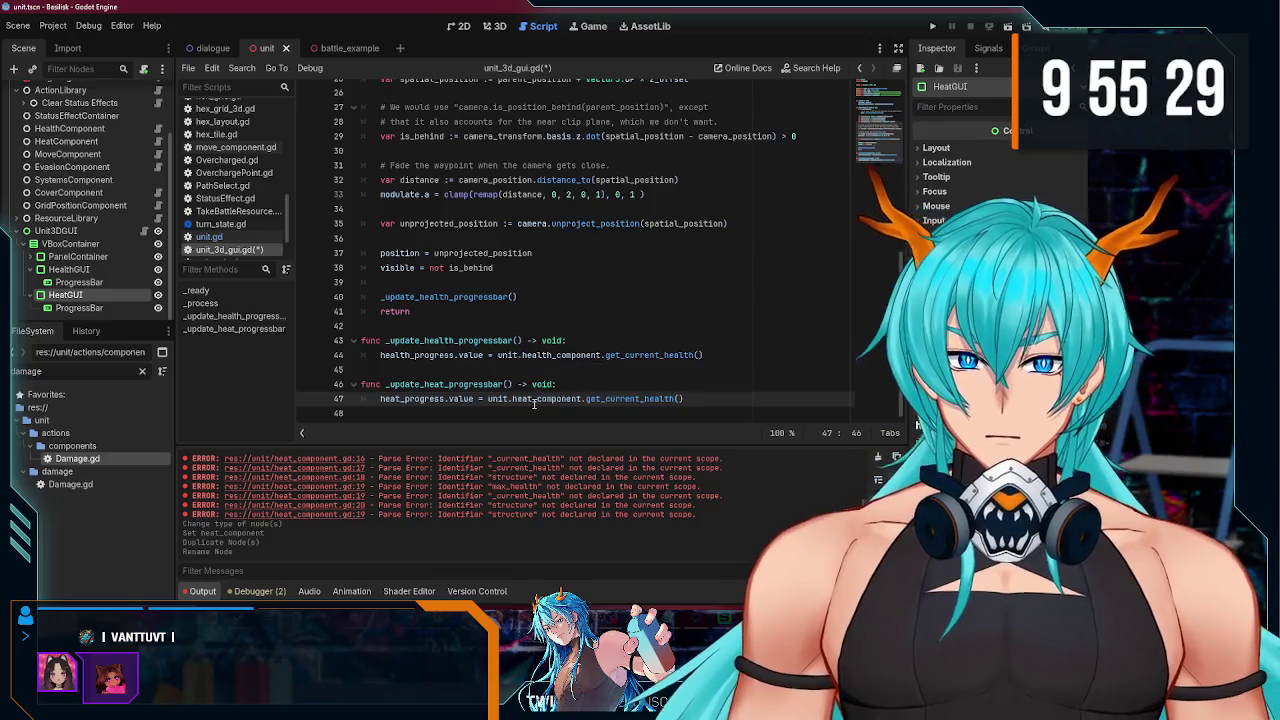
pyautogui.doubleClick(617, 398)
pyautogui.moveTo(674, 398); pyautogui.dragTo(659, 398)
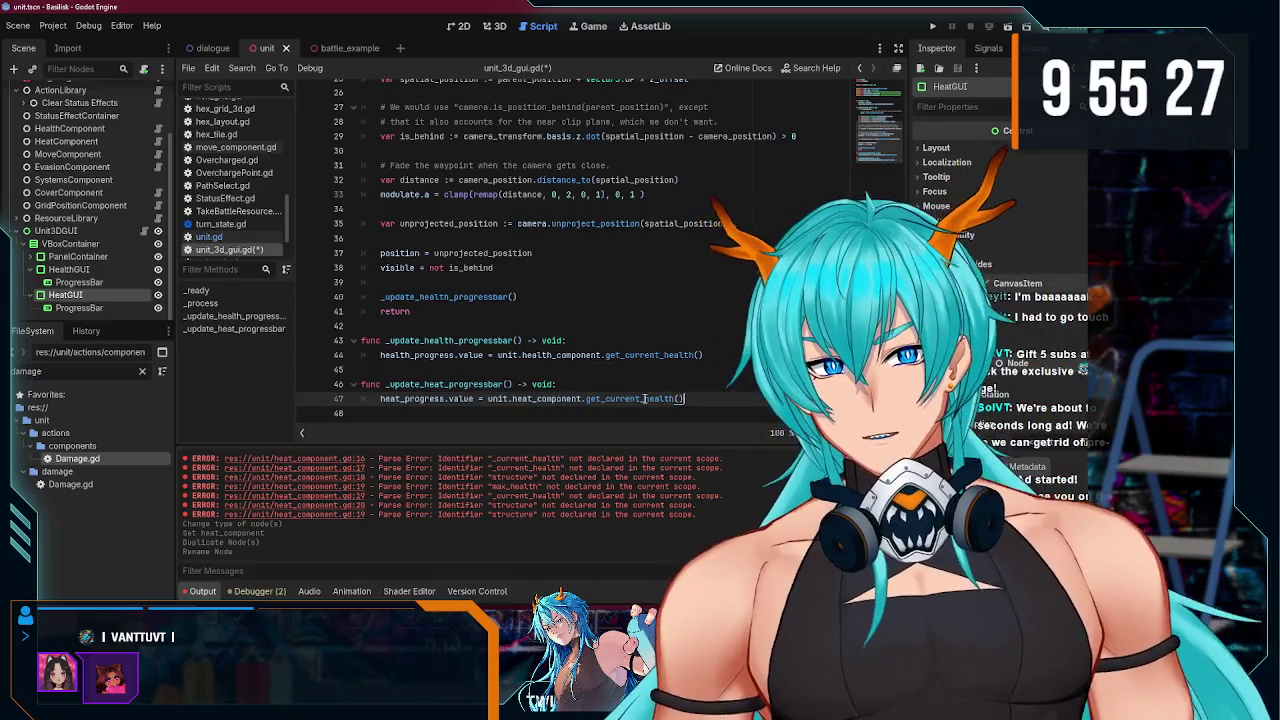
pyautogui.hotkey('ctrl', 's')
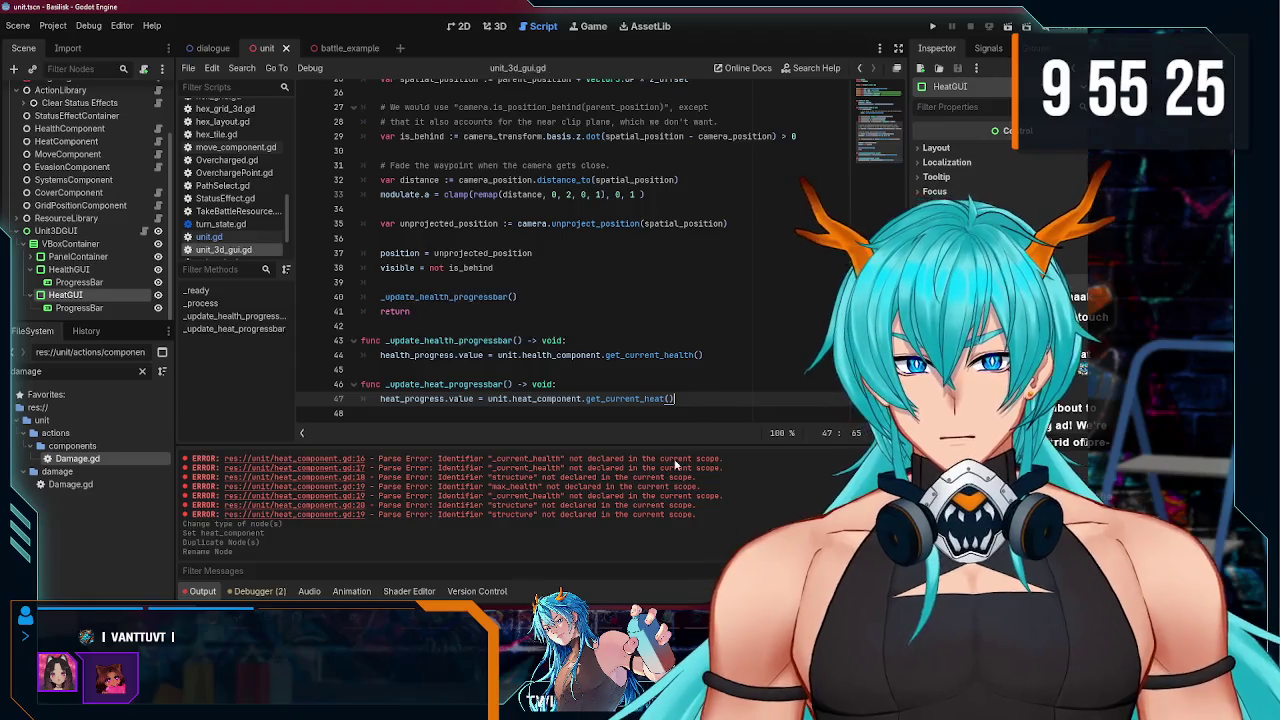
# Step: Duplicate the health max_value statement in _ready onto a new line
pyautogui.scroll(8, 597, 329)
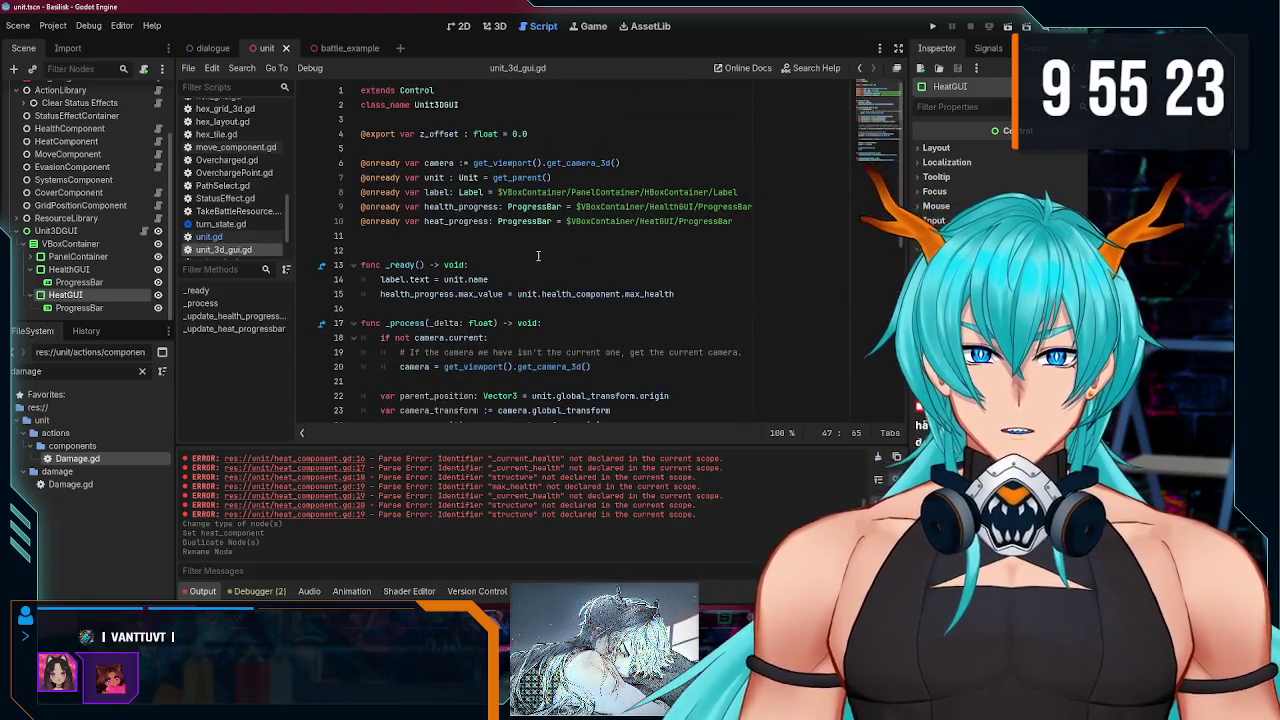
pyautogui.scroll(-1, 468, 201)
pyautogui.click(468, 201)
pyautogui.press('BackSpace')
pyautogui.click(697, 234)
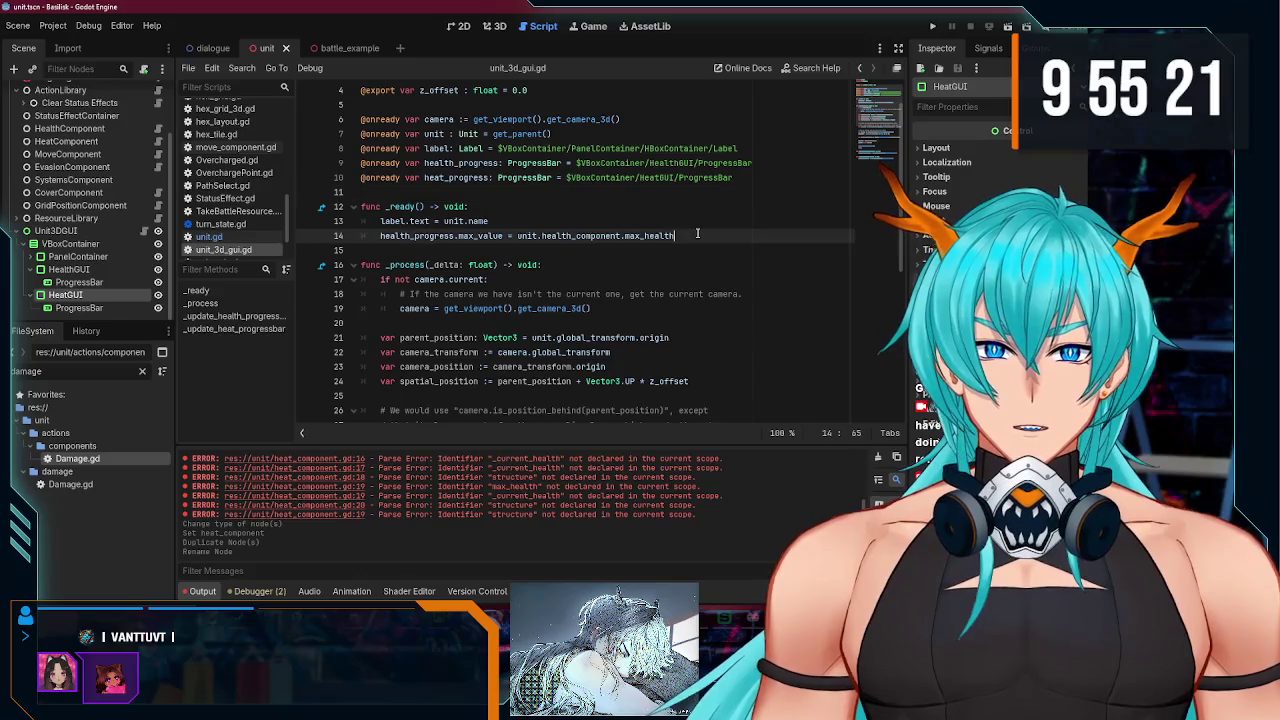
pyautogui.press('Return')
pyautogui.moveTo(697, 234); pyautogui.dragTo(380, 235)
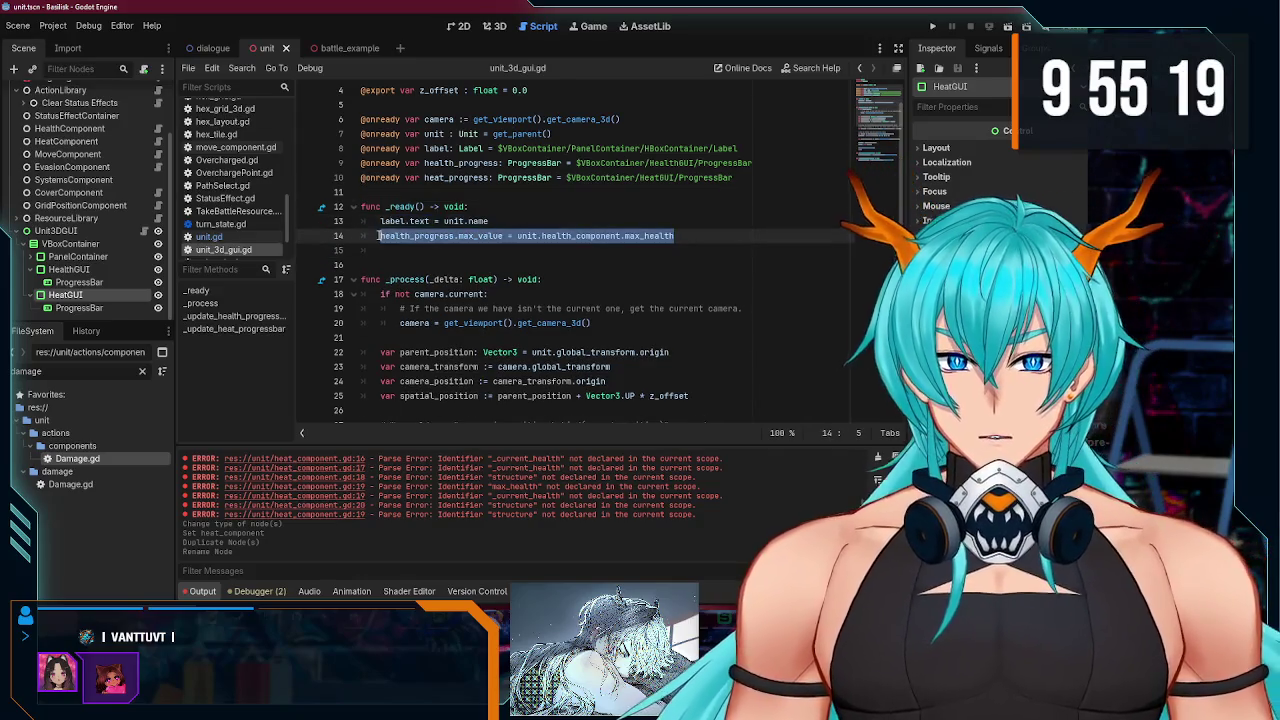
pyautogui.hotkey('ctrl', 'c')
pyautogui.click(395, 249)
pyautogui.hotkey('ctrl', 'v')
# Step: Change the copied line to set heat_progress max_value from heat_component max_heat
pyautogui.doubleClick(457, 177)
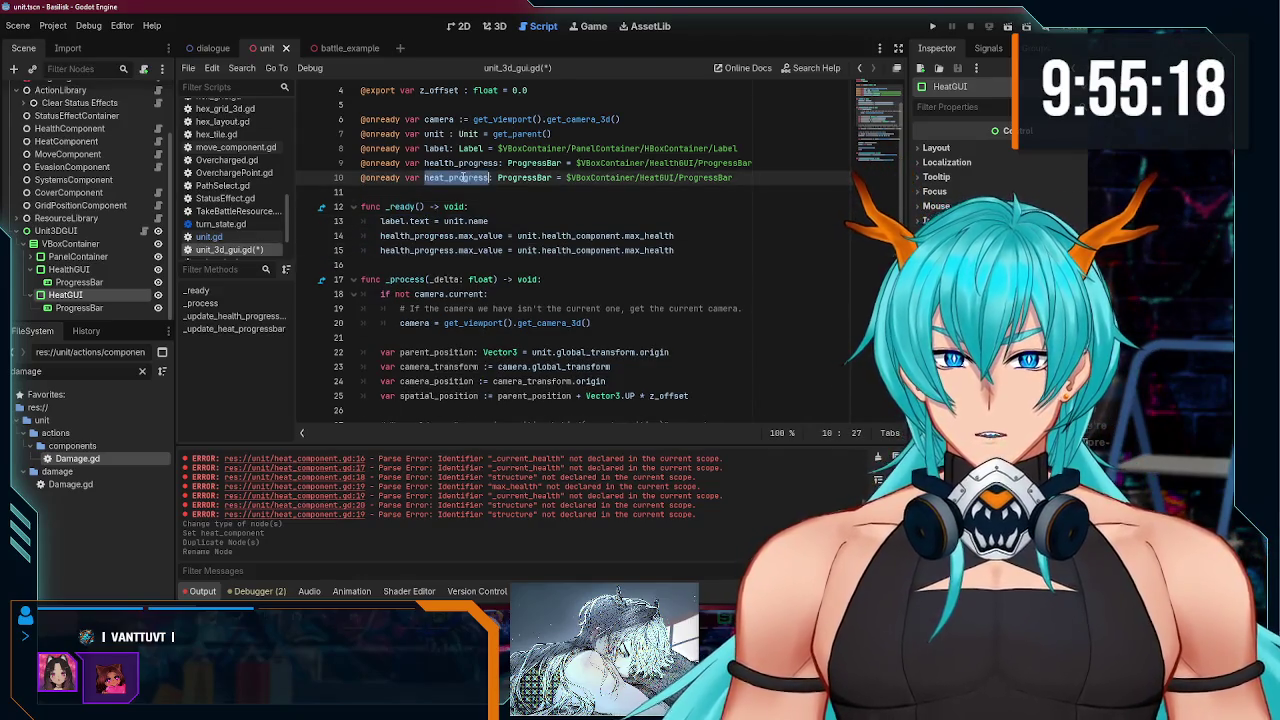
pyautogui.hotkey('ctrl', 'c')
pyautogui.doubleClick(420, 250)
pyautogui.hotkey('ctrl', 'v')
pyautogui.write('heat')
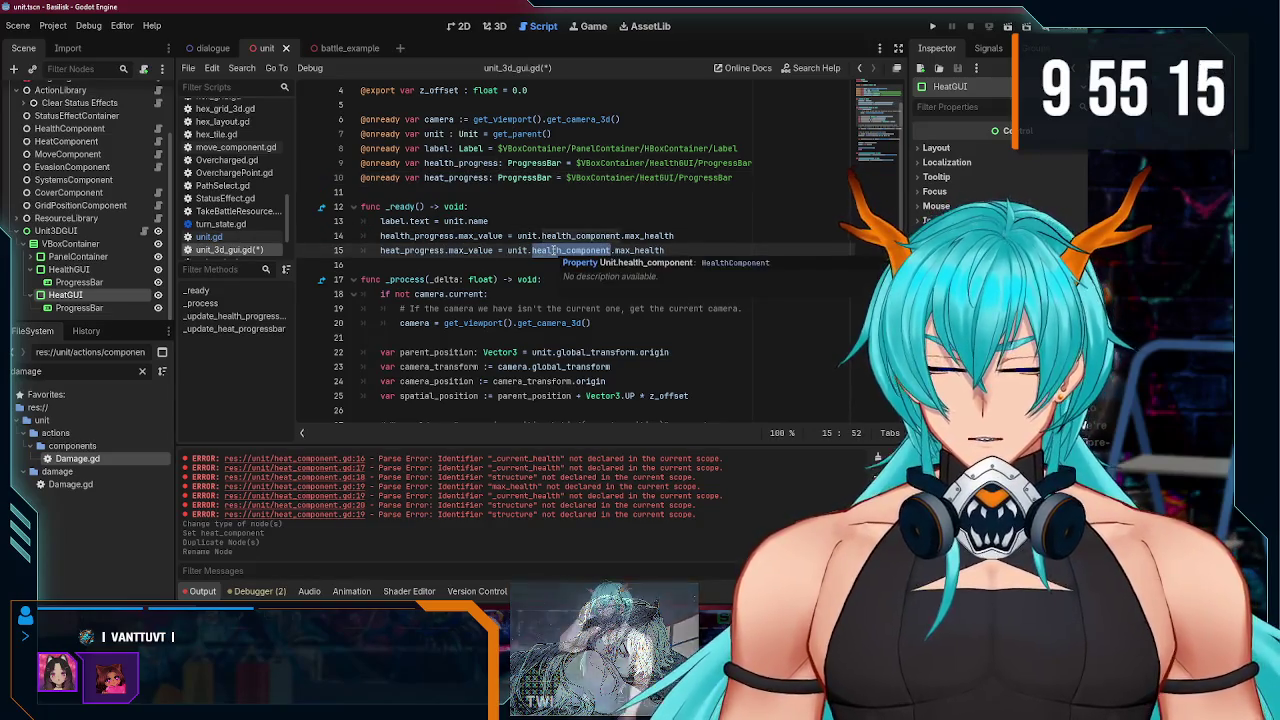
pyautogui.press('Return')
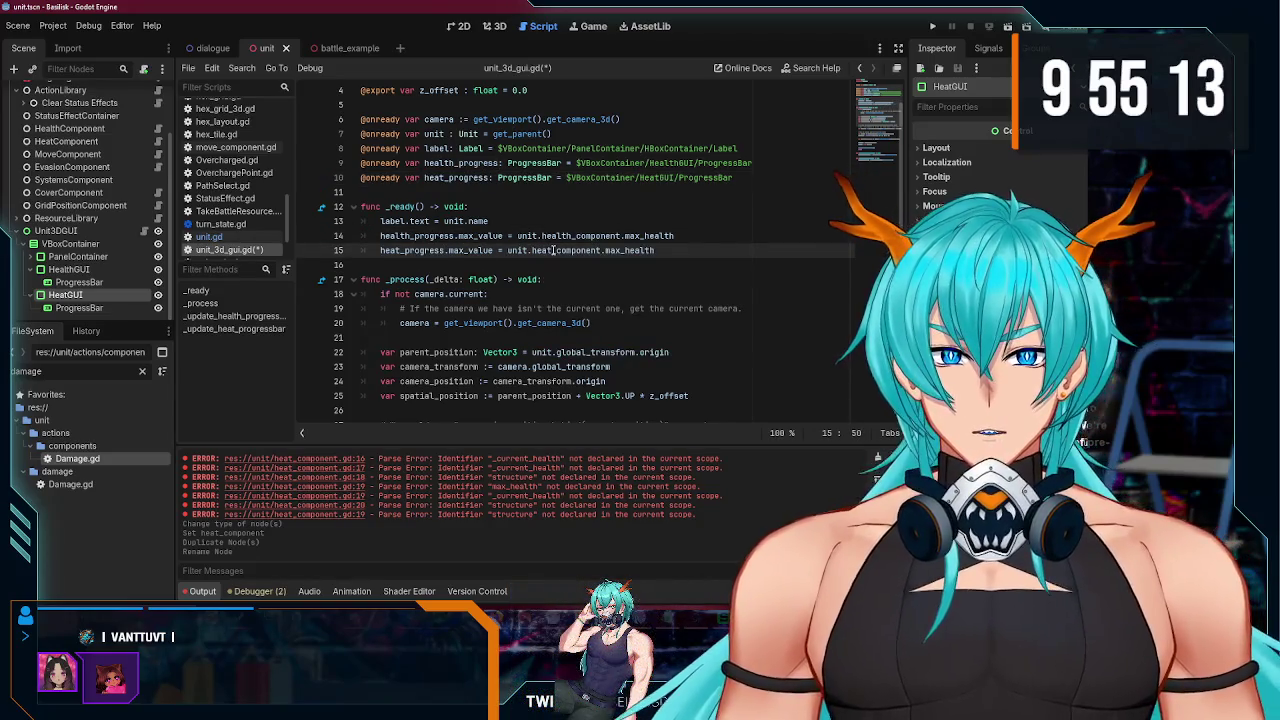
pyautogui.write('max')
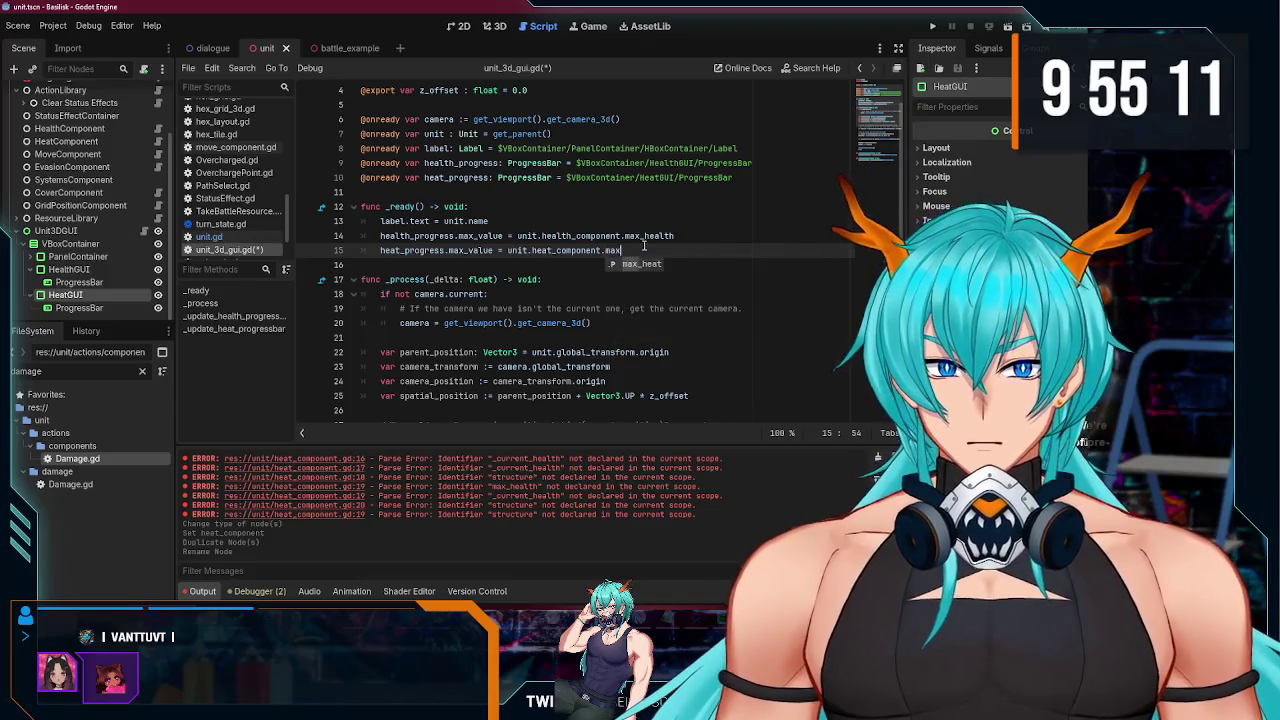
pyautogui.hotkey('ctrl', 's')
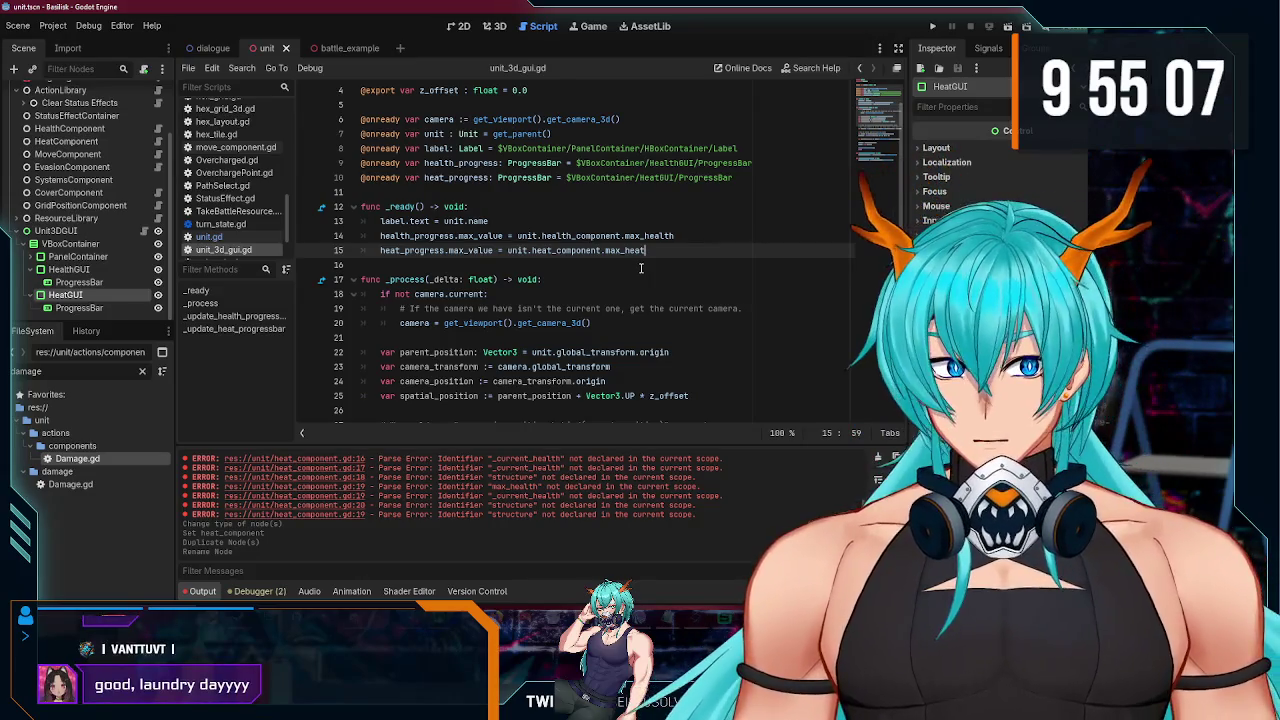
# Step: Call _update_heat_progressbar() after the health update and delete the return line
pyautogui.scroll(-7, 641, 268)
pyautogui.click(555, 297)
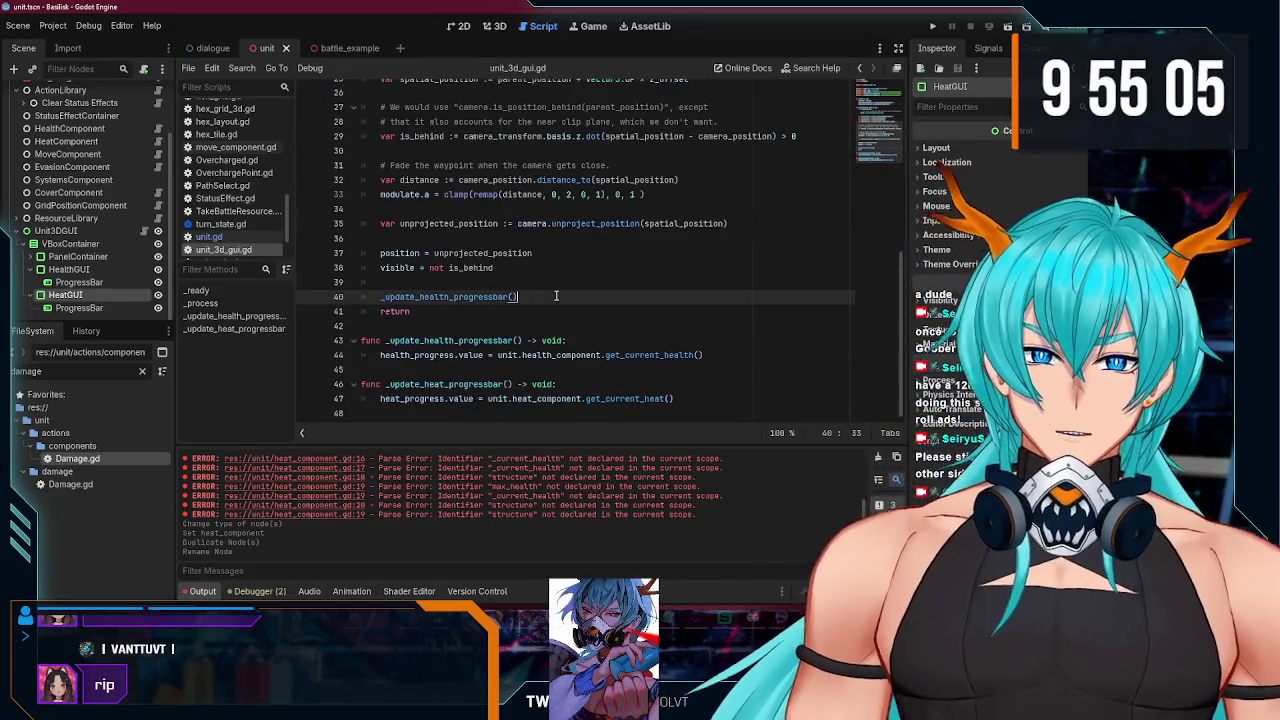
pyautogui.press('Return')
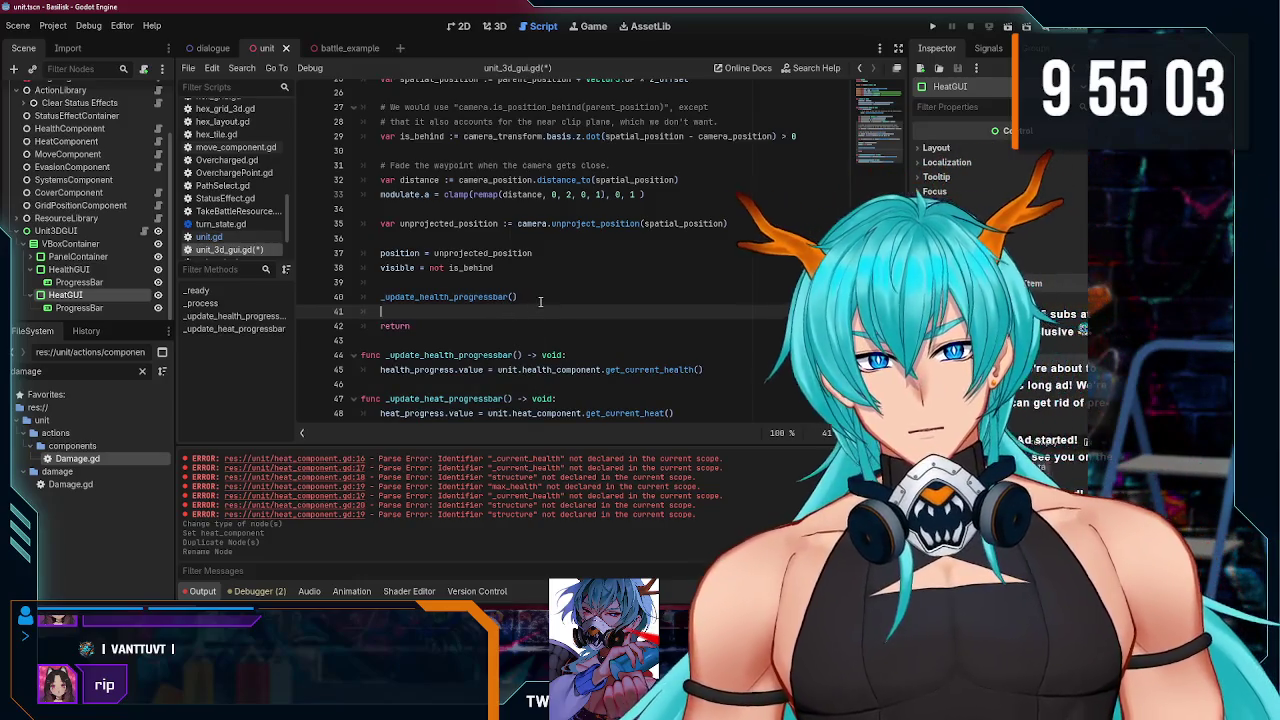
pyautogui.press('Up')
pyautogui.hotkey('shift', 'End')
pyautogui.hotkey('ctrl', 'c')
pyautogui.press('Down')
pyautogui.hotkey('ctrl', 'v')
pyautogui.doubleClick(443, 398)
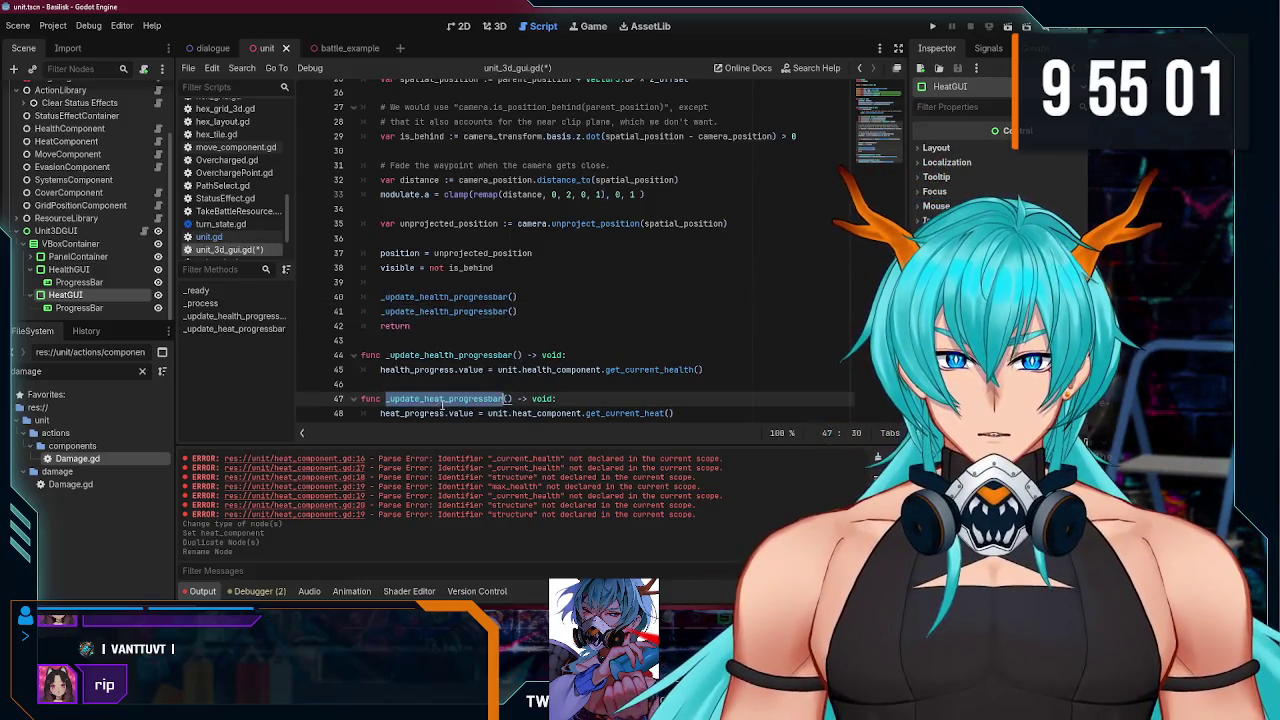
pyautogui.hotkey('ctrl', 'c')
pyautogui.doubleClick(443, 311)
pyautogui.hotkey('ctrl', 'v')
pyautogui.click(529, 313)
pyautogui.hotkey('ctrl', 's')
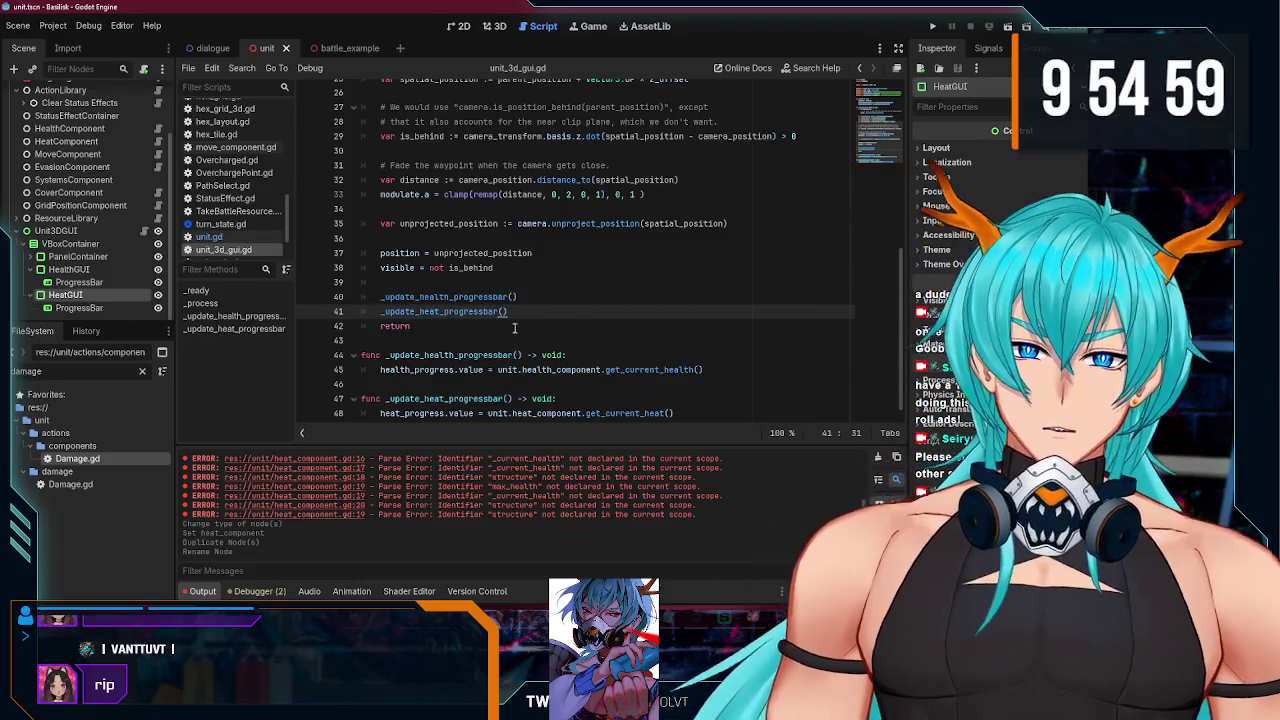
pyautogui.hotkey('shift', 'Down')
pyautogui.press('Delete')
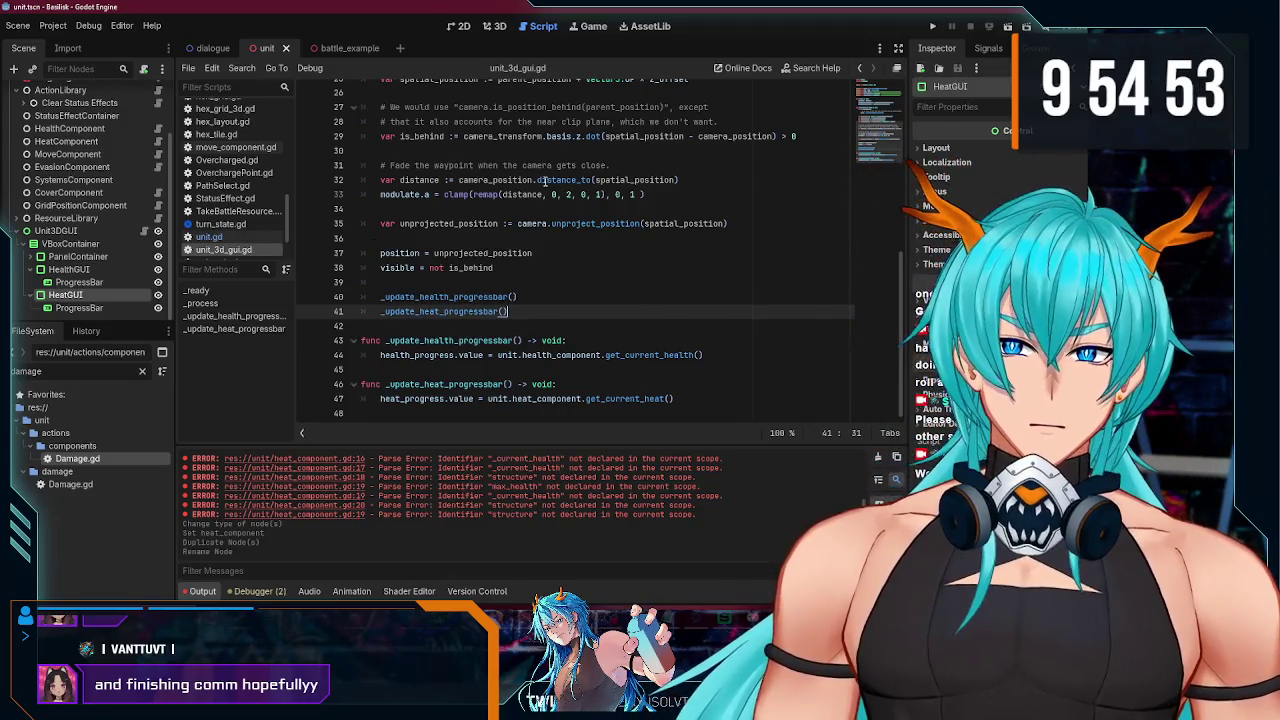
# Step: Collapse the HealthGUI and HeatGUI nodes and show the 2D scene view
pyautogui.click(33, 270)
pyautogui.click(35, 295)
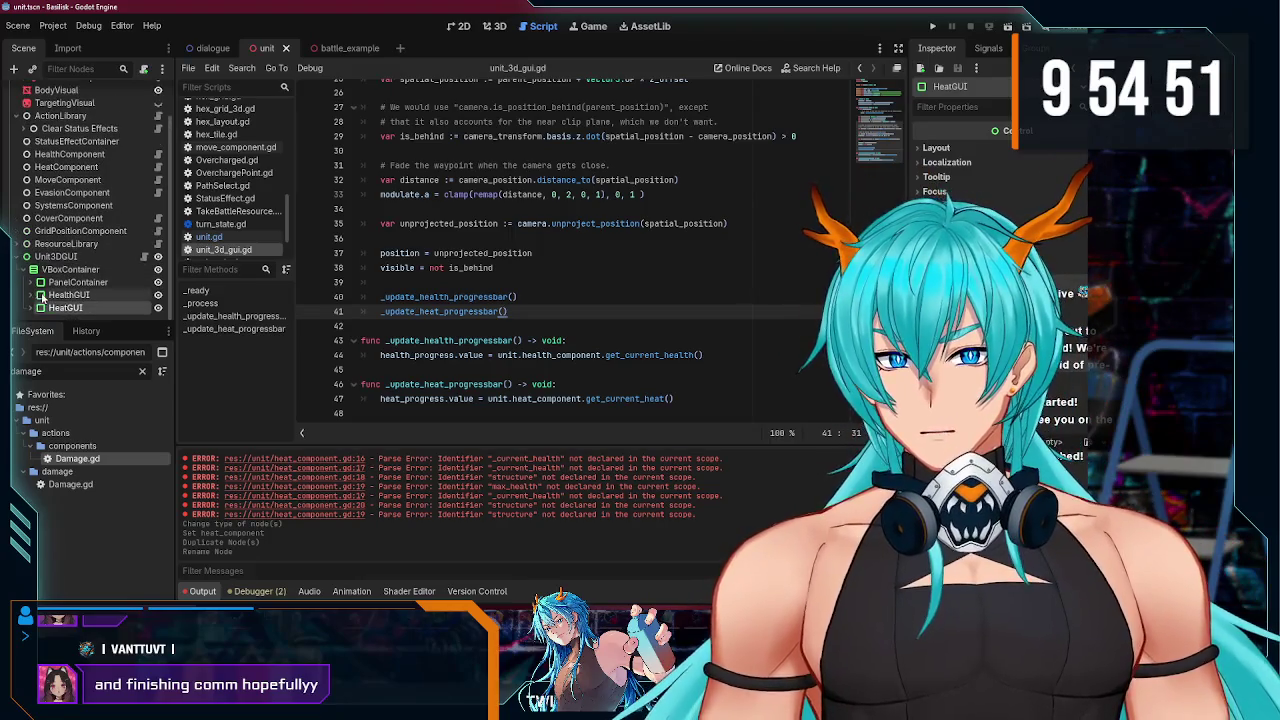
pyautogui.click(462, 28)
pyautogui.click(494, 28)
pyautogui.click(462, 28)
pyautogui.rightClick(337, 226)
# Step: Frame the unit GUI bars on the canvas, then run and stop the game
pyautogui.press('Escape')
pyautogui.moveTo(263, 221)
pyautogui.mouseDown()
pyautogui.moveTo(371, 218)
pyautogui.moveTo(320, 277)
pyautogui.mouseUp()
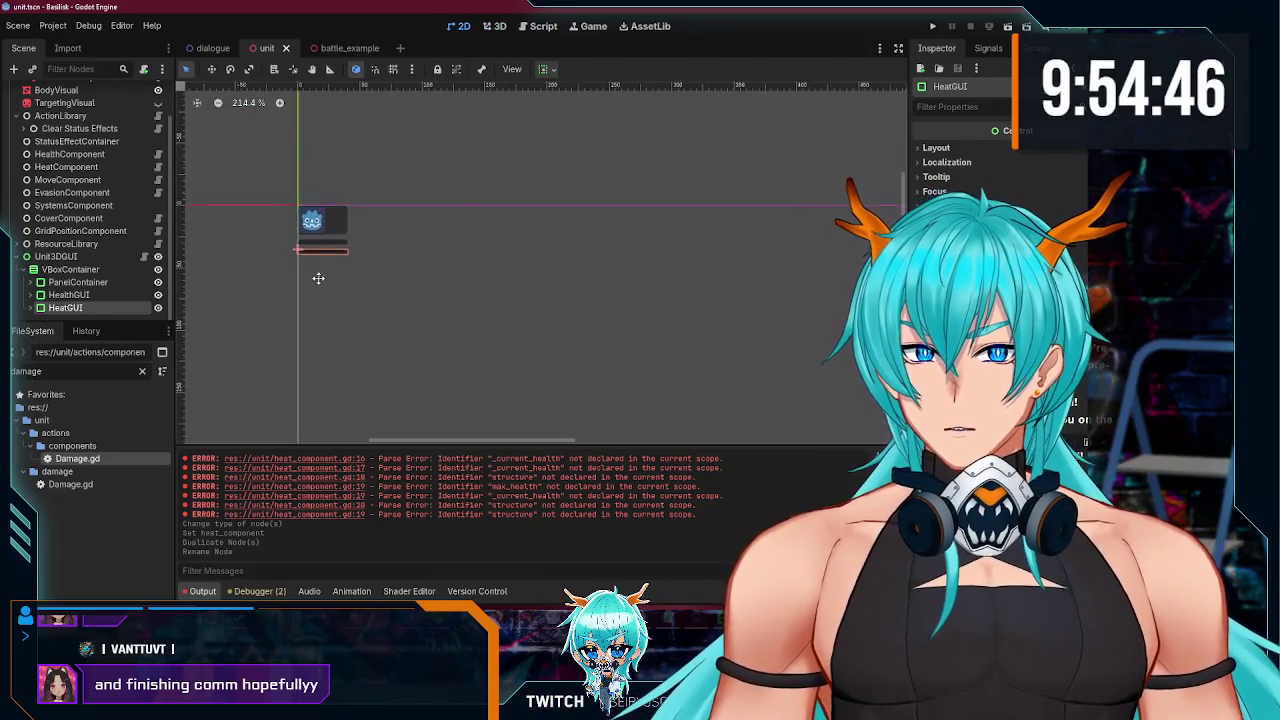
pyautogui.scroll(2, 320, 277)
pyautogui.click(934, 27)
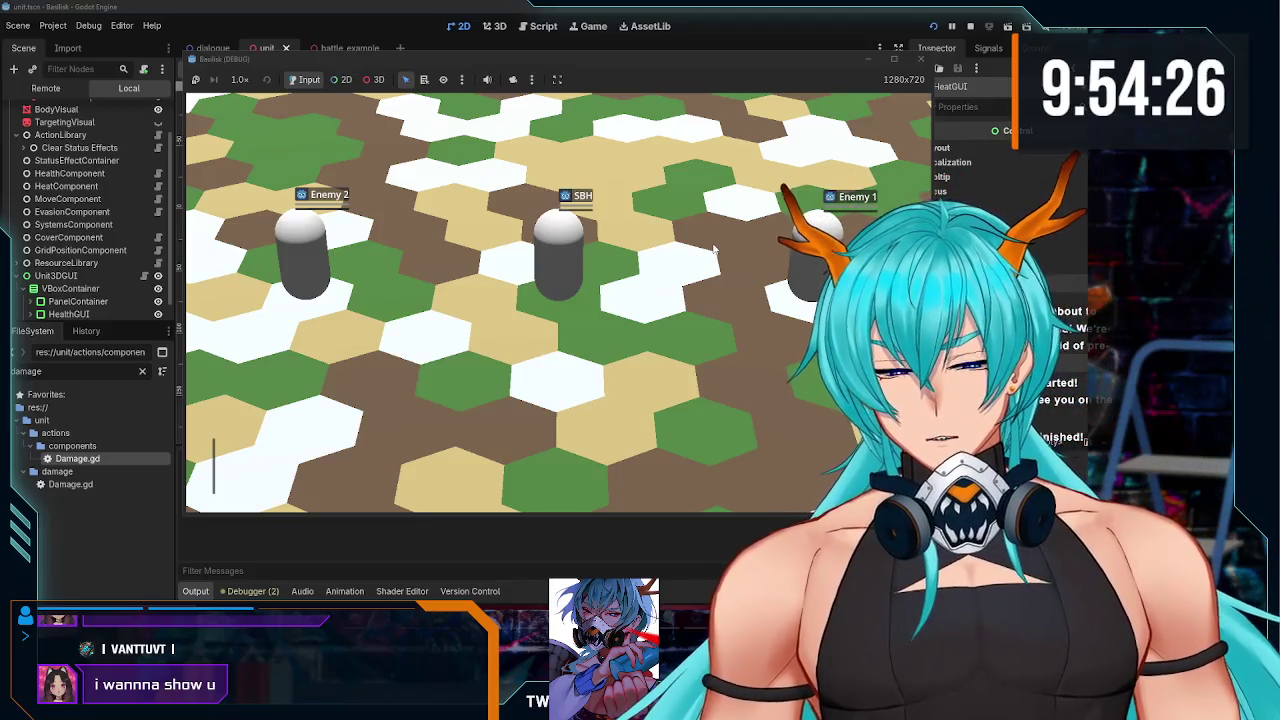
pyautogui.press('F8')
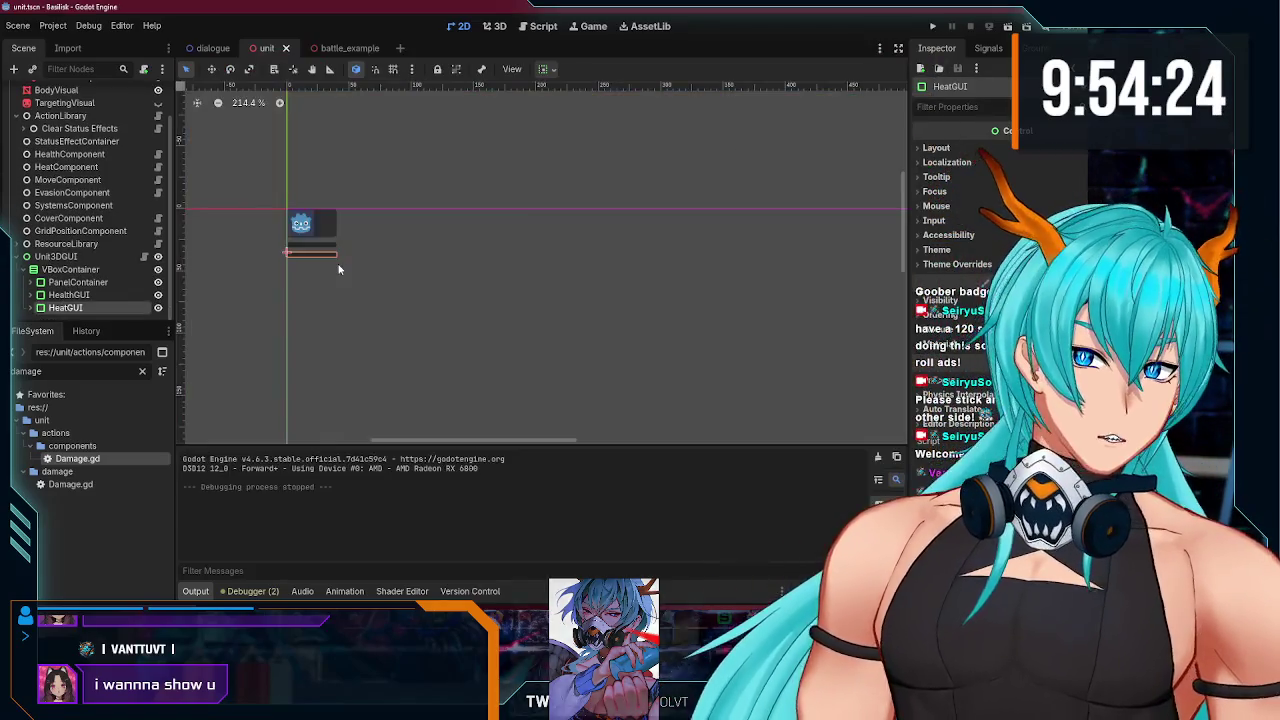
# Step: Inspect the HealthGUI and HeatGUI nodes, then relaunch the game with F5
pyautogui.click(82, 297)
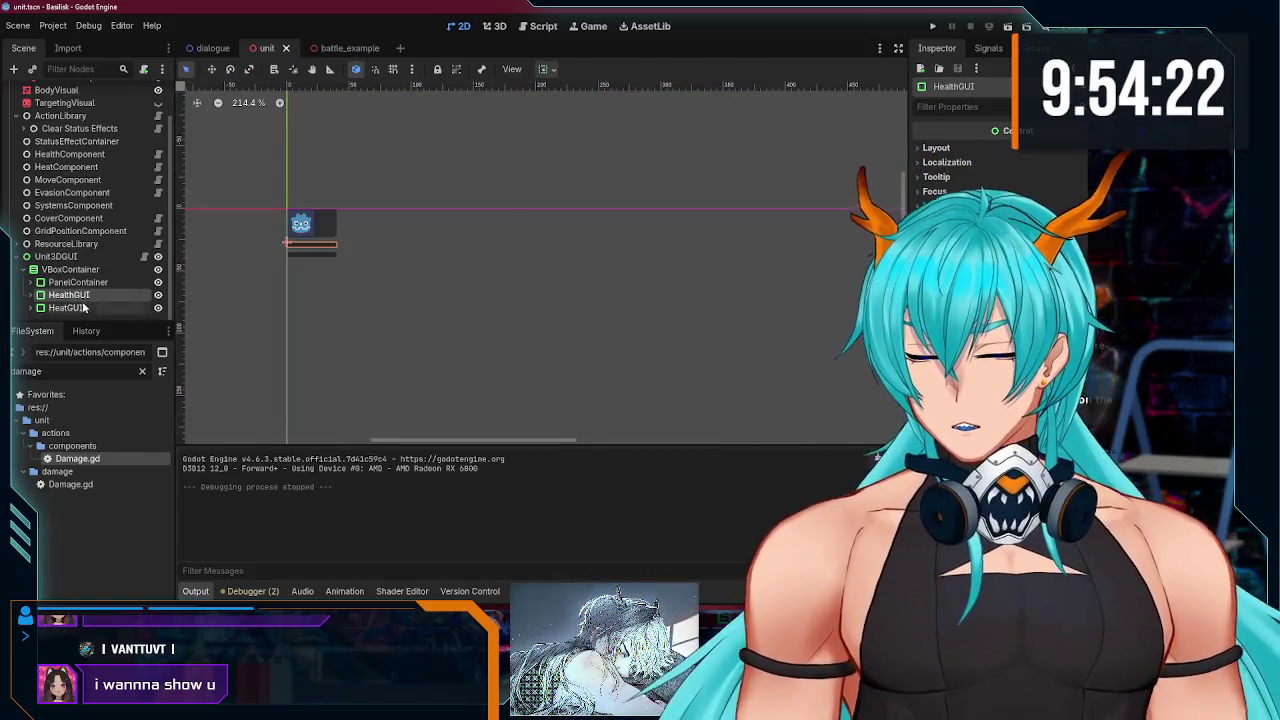
pyautogui.click(83, 308)
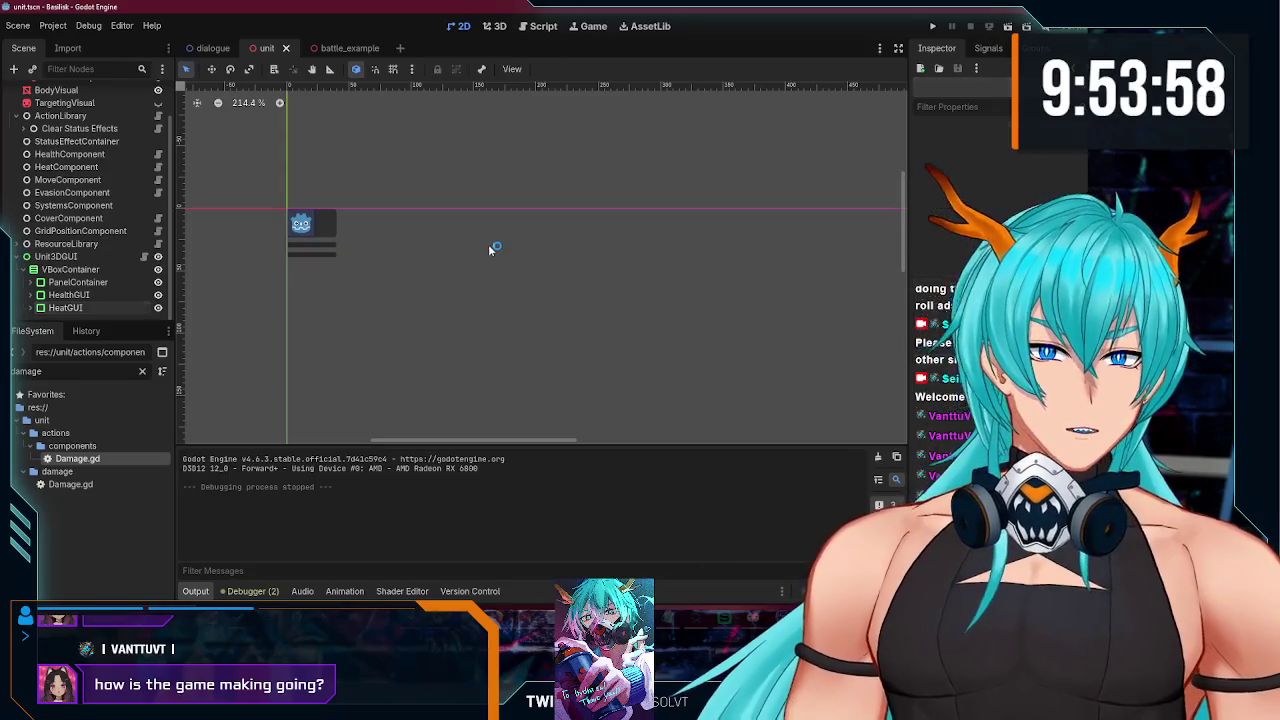
pyautogui.press('F5')
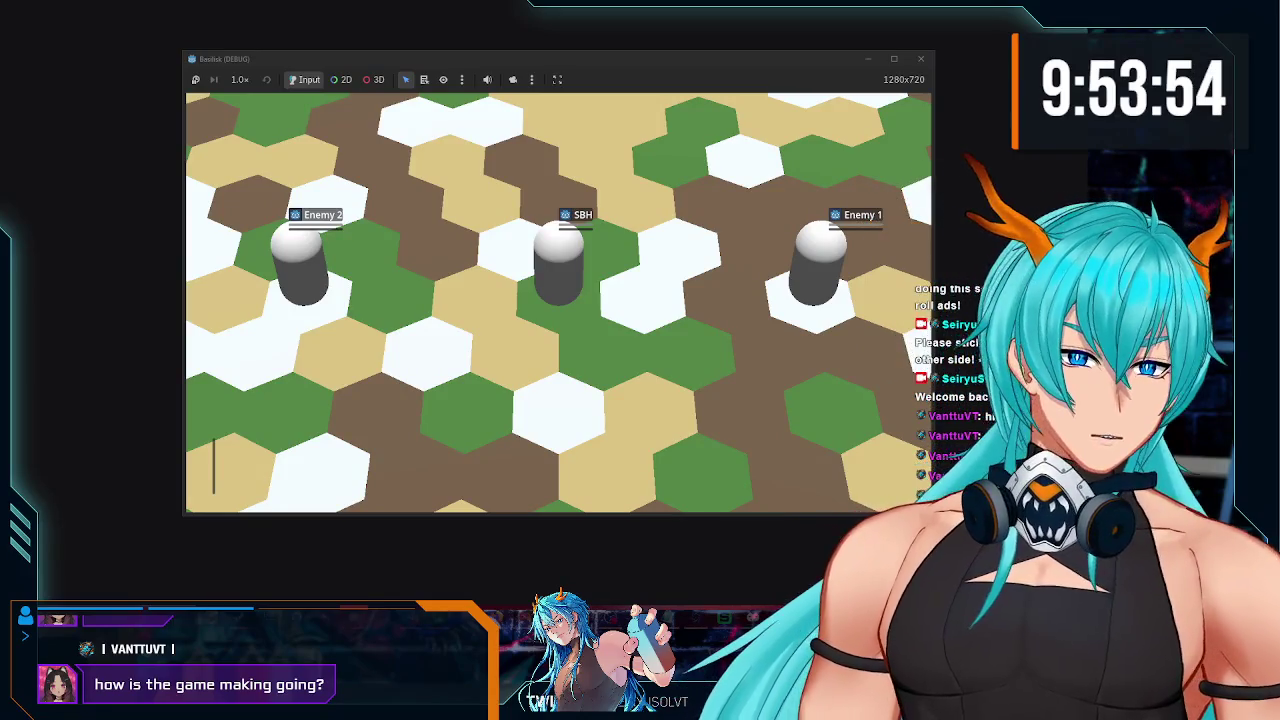
pyautogui.press('F8')
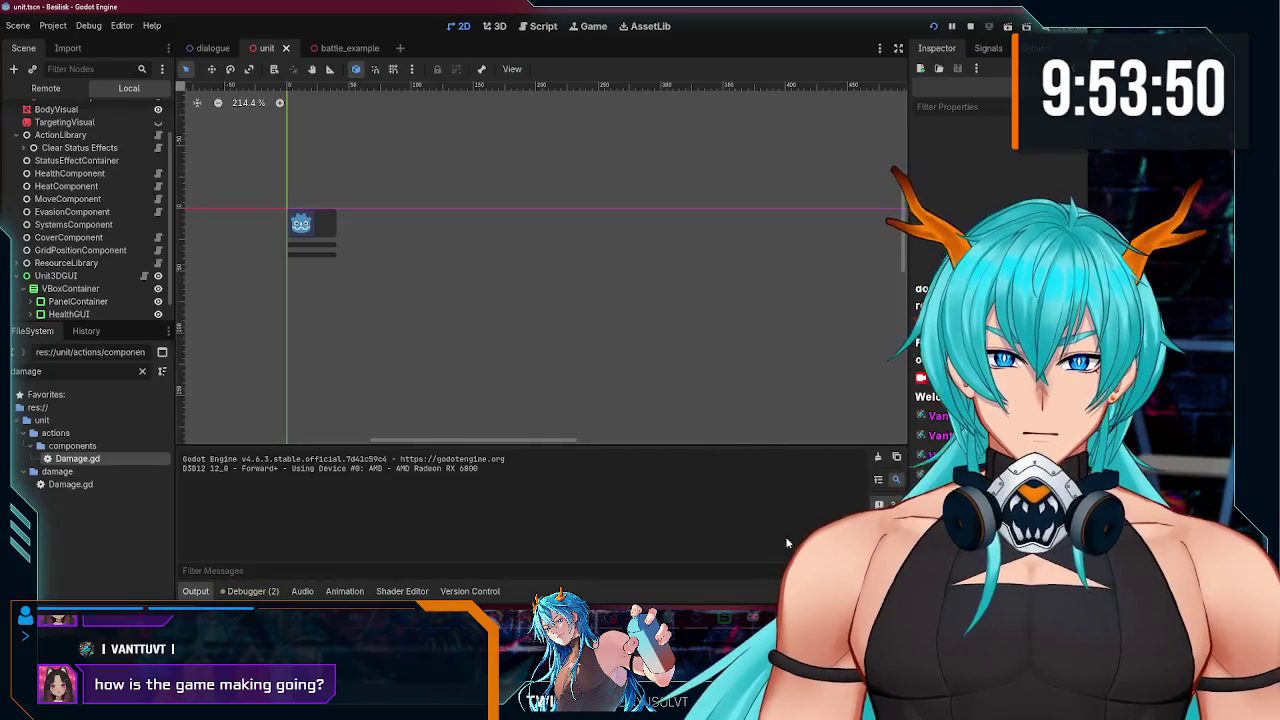
pyautogui.press('F5')
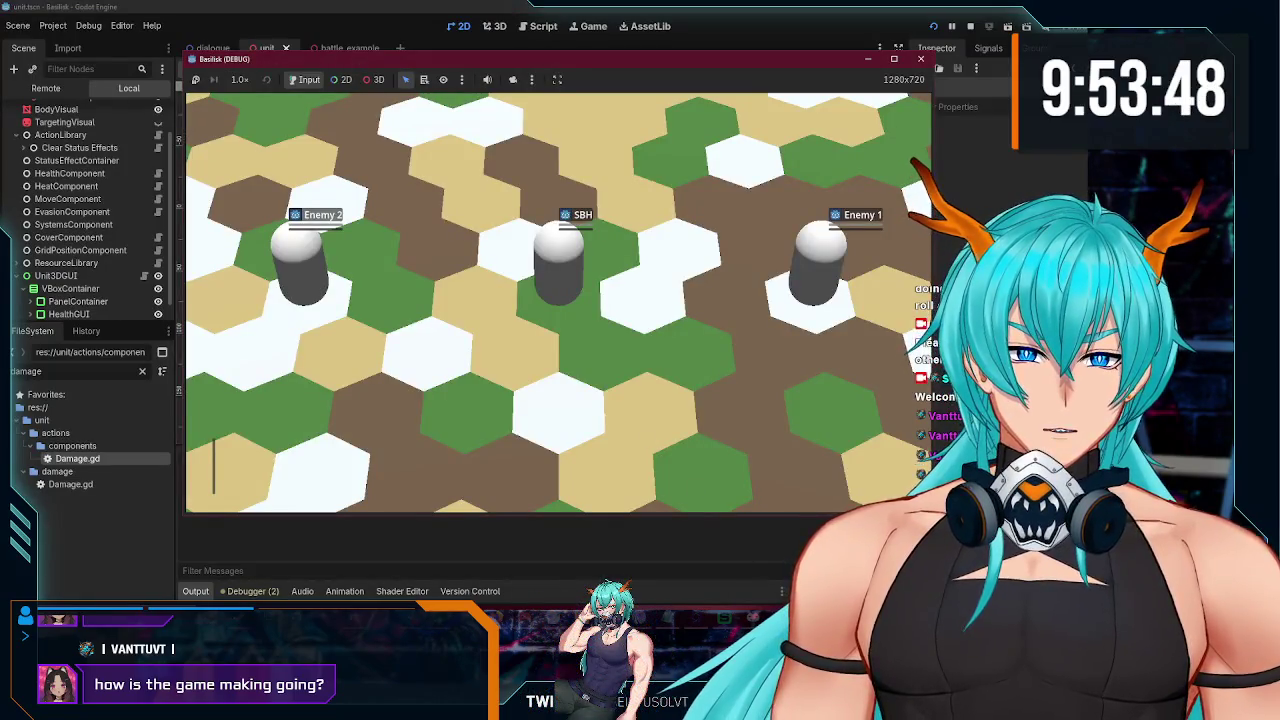
# Step: Move the game window over the editor and rotate the camera around the hex map
pyautogui.moveTo(564, 57); pyautogui.dragTo(468, 41)
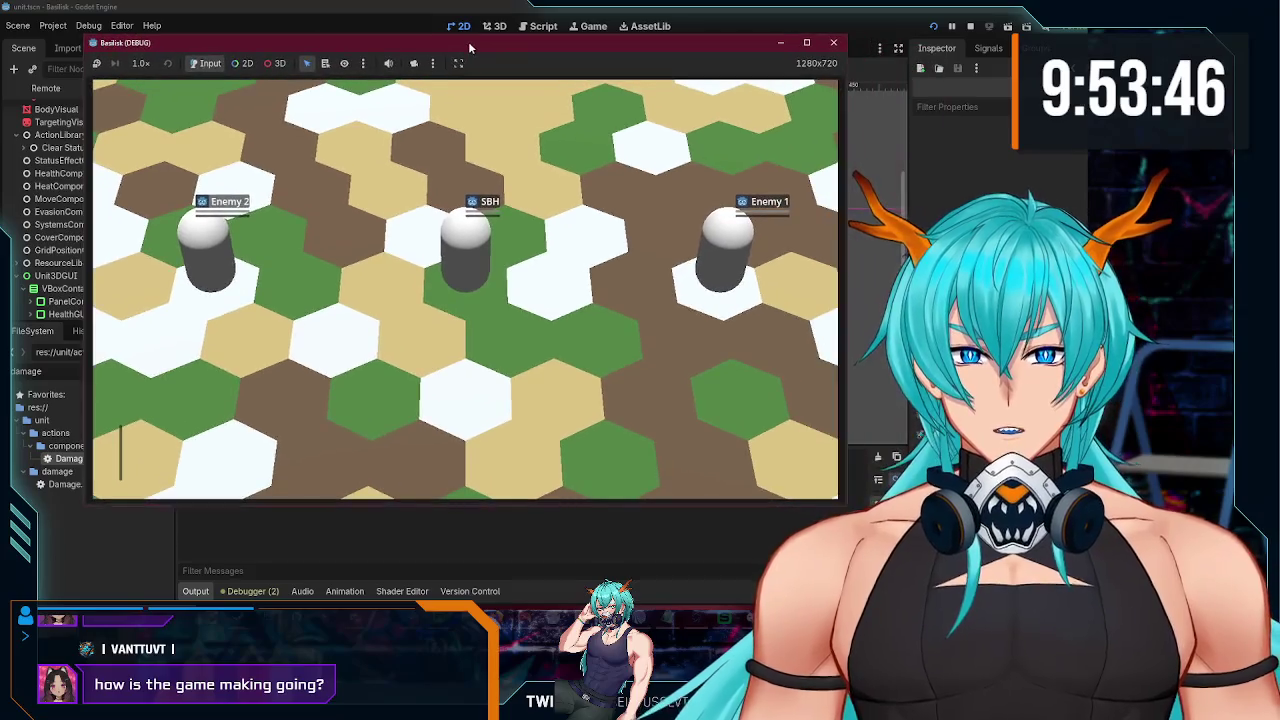
pyautogui.scroll(-5, 466, 293)
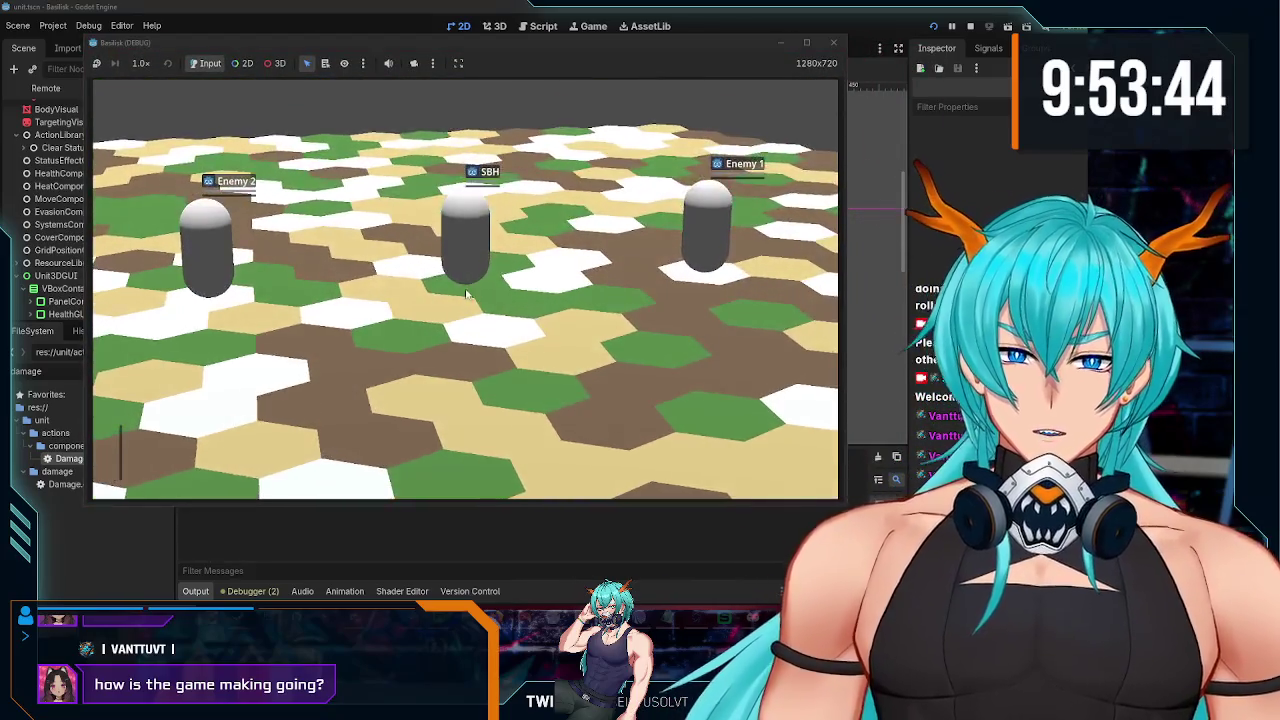
pyautogui.scroll(2, 466, 293)
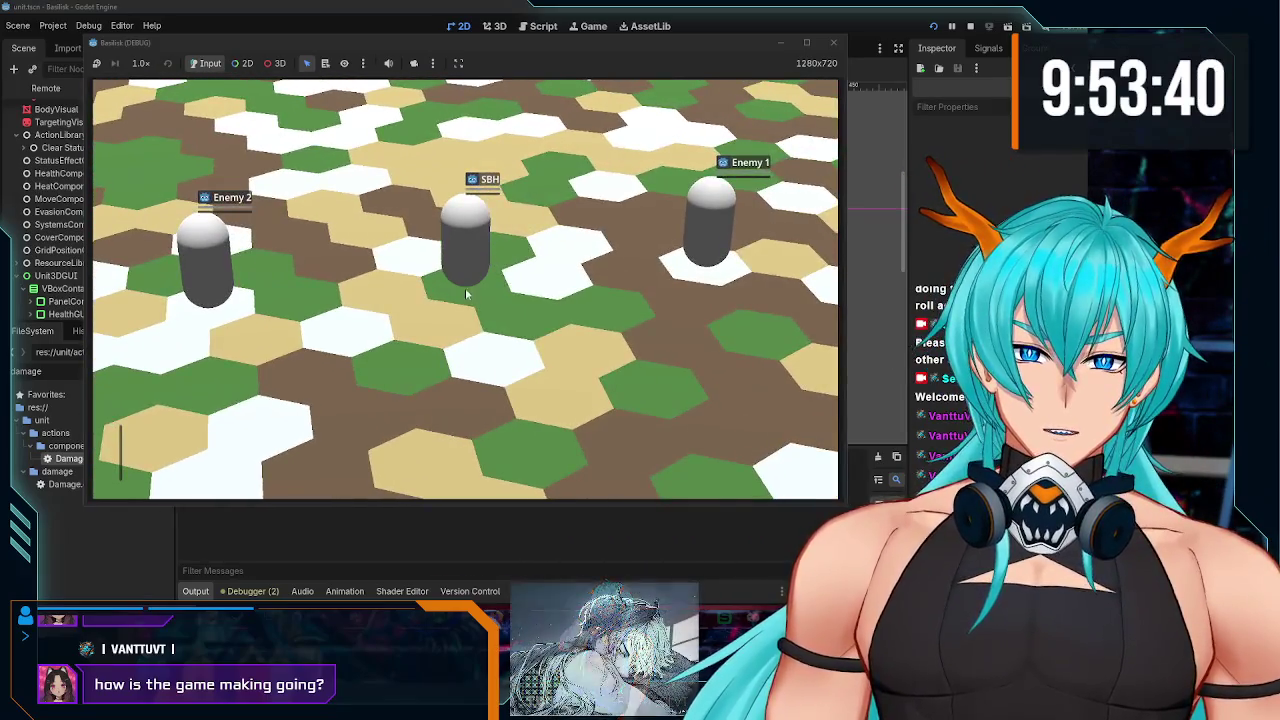
pyautogui.press('e')
pyautogui.press('q')
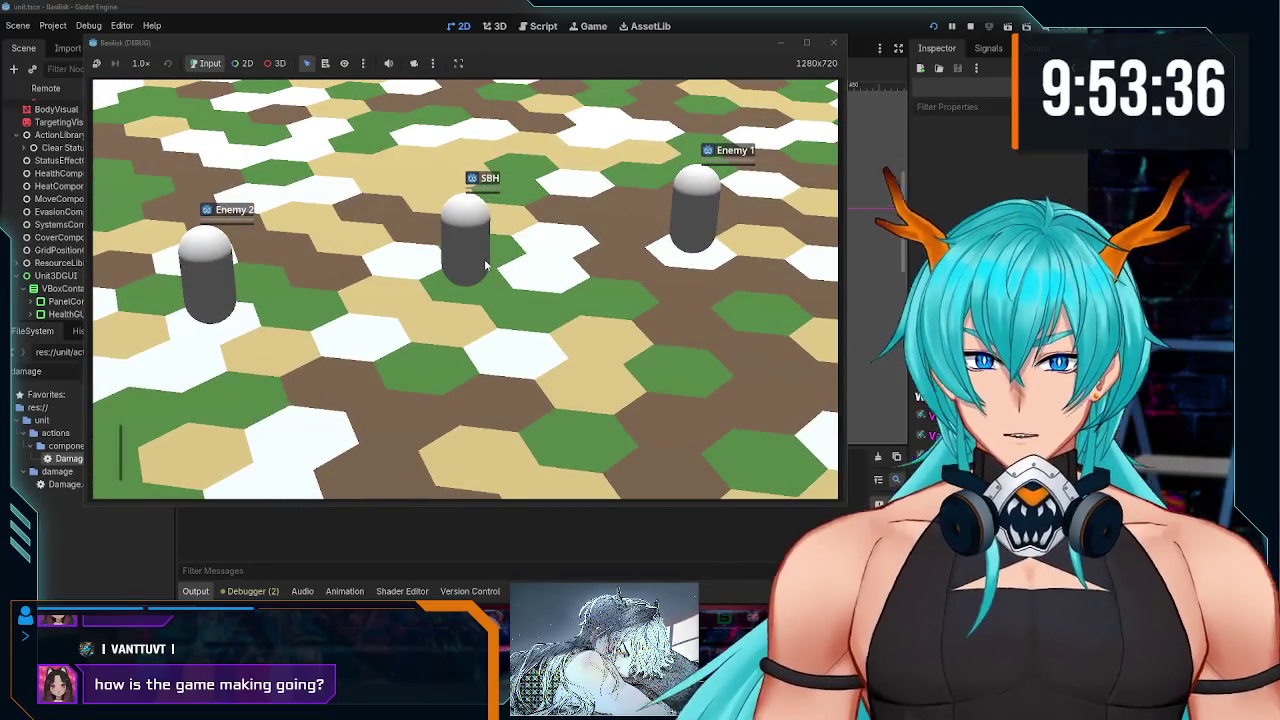
# Step: Select SBH, Enemy 1 and Enemy 2 in turn, ending with SBH selected
pyautogui.moveTo(206, 277)
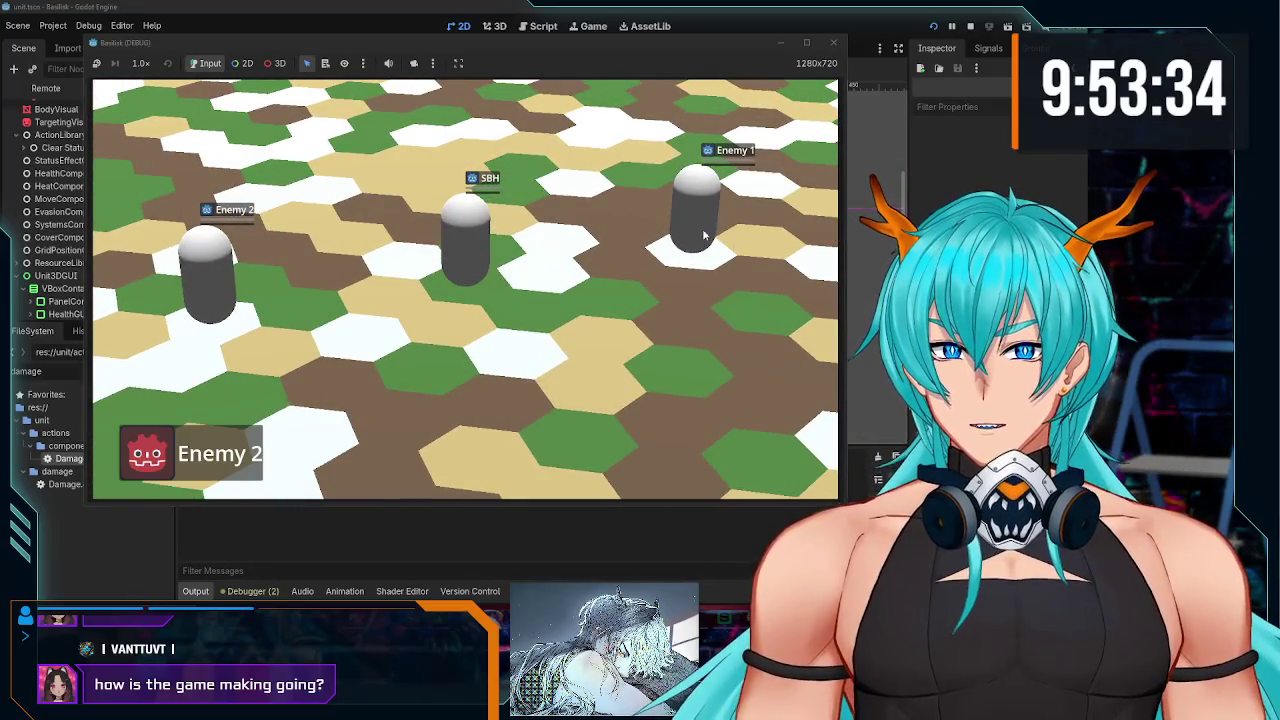
pyautogui.click(704, 236)
pyautogui.click(460, 262)
pyautogui.click(222, 284)
pyautogui.click(466, 225)
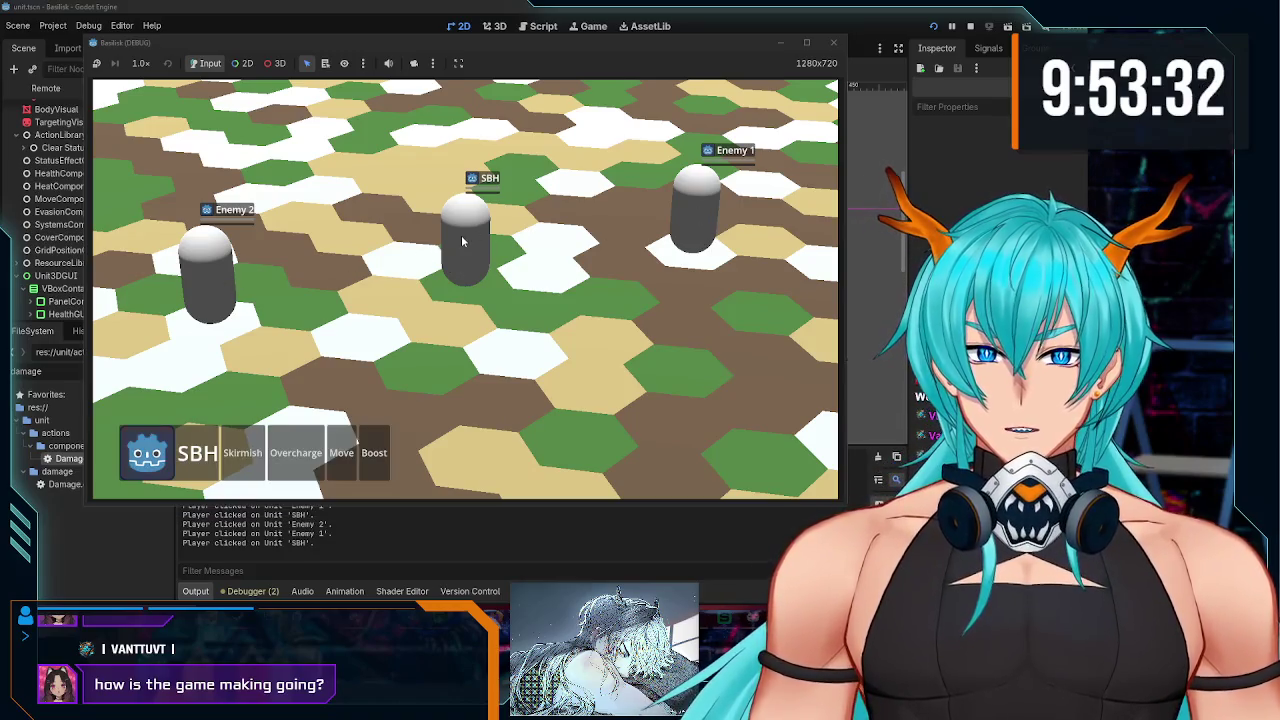
pyautogui.click(668, 215)
pyautogui.click(466, 225)
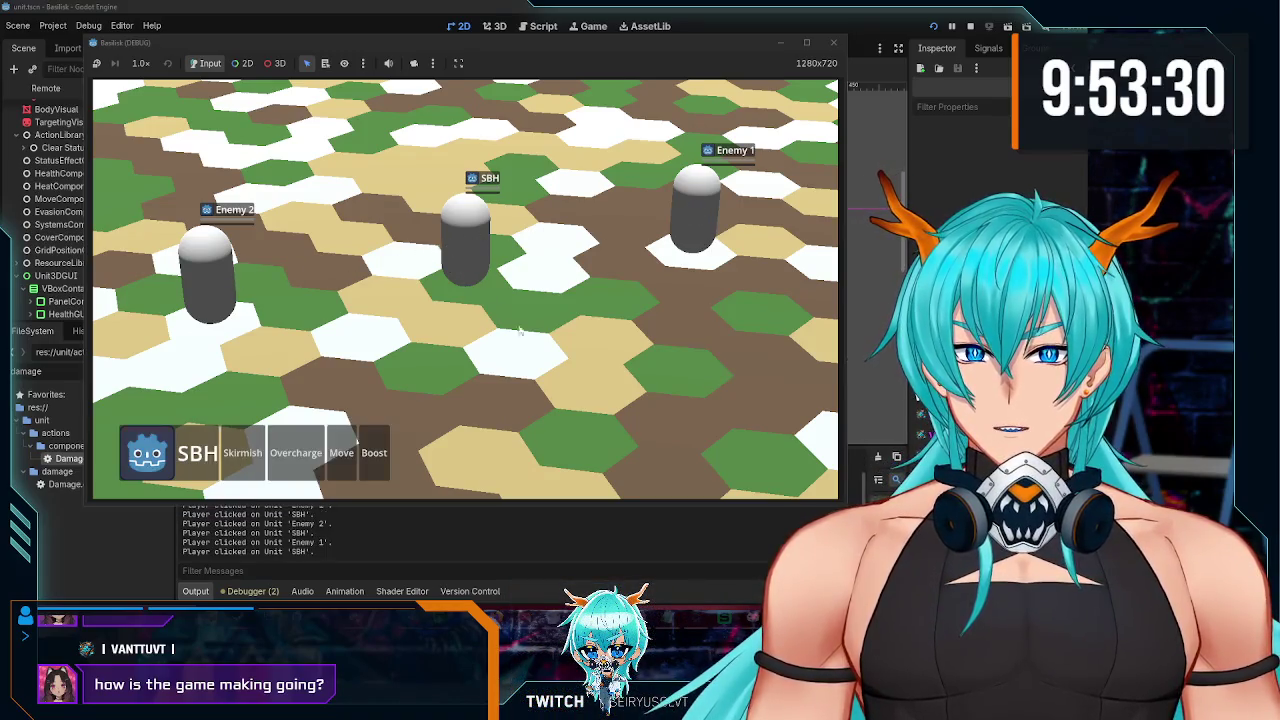
pyautogui.click(278, 198)
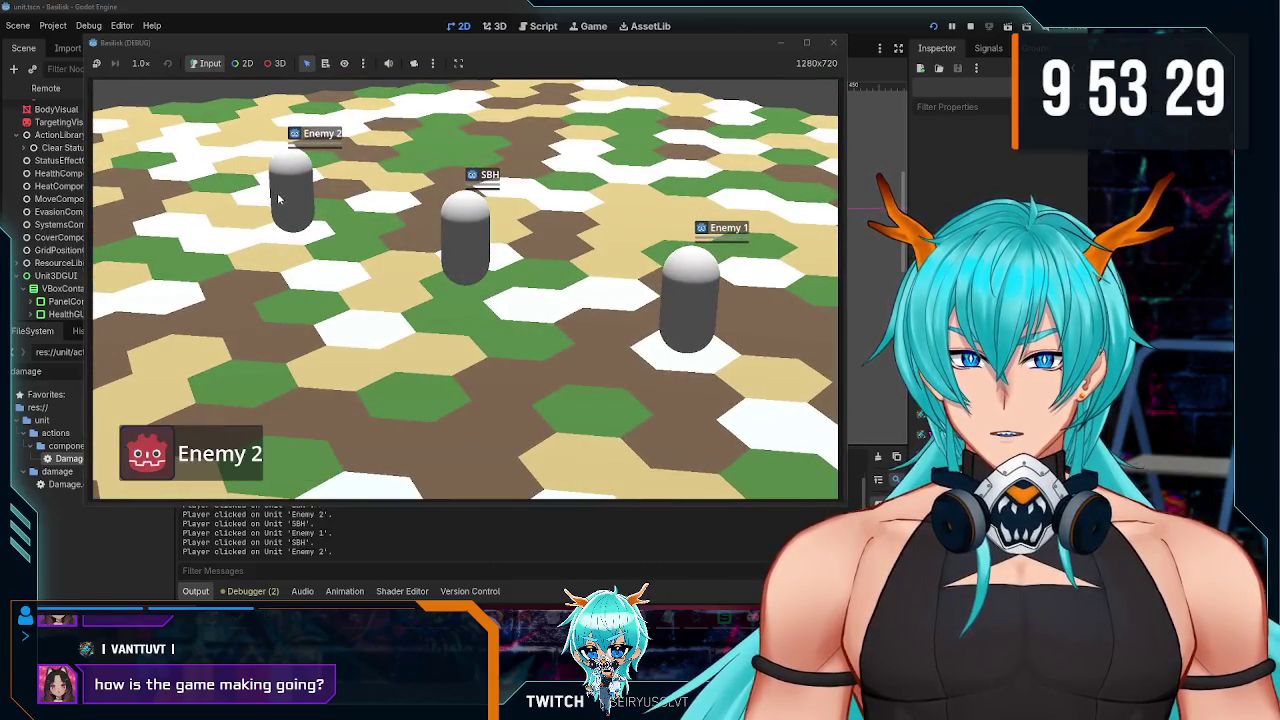
pyautogui.click(677, 294)
pyautogui.click(466, 225)
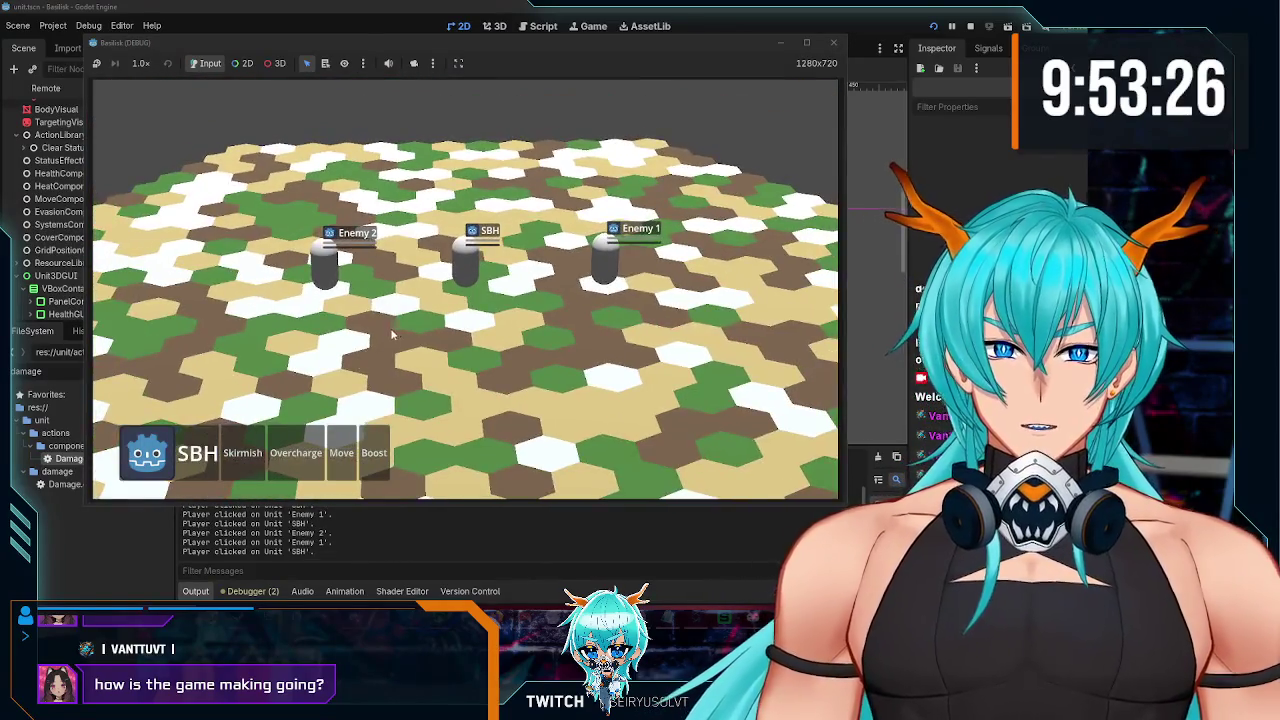
# Step: Show SBH's Move range on the board
pyautogui.scroll(2, 386, 338)
pyautogui.scroll(3, 460, 310)
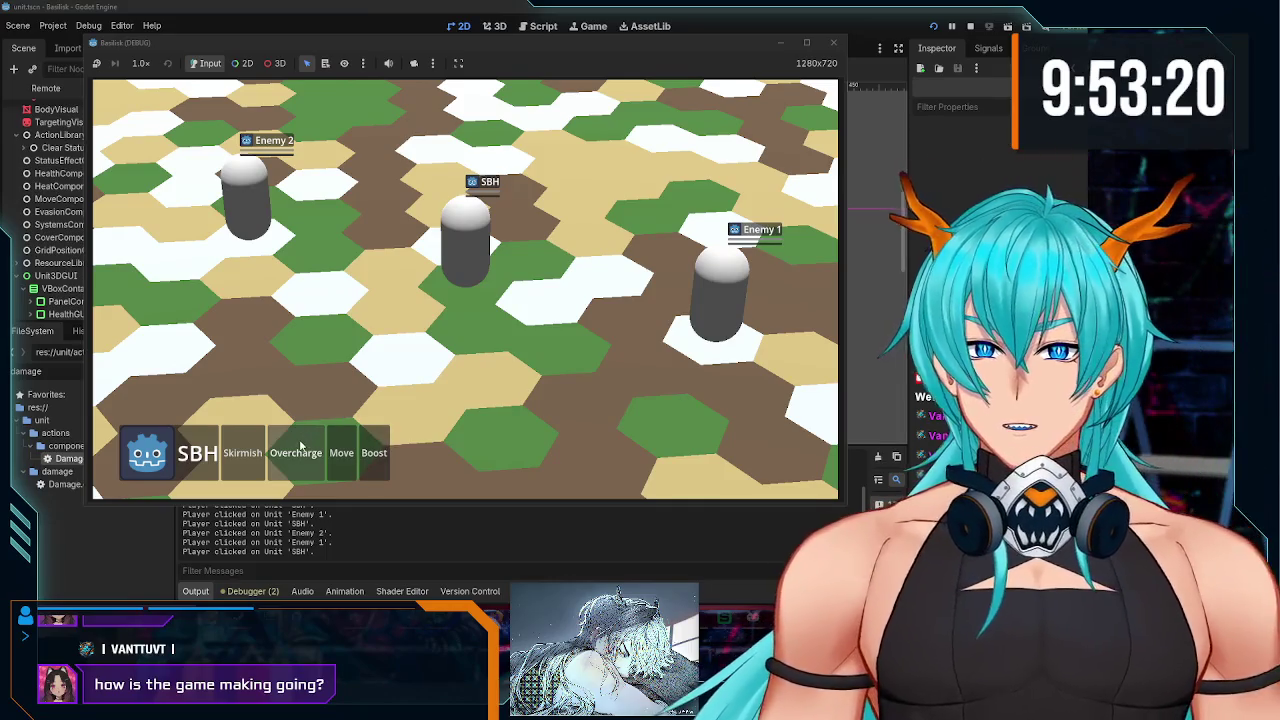
pyautogui.scroll(-3, 563, 228)
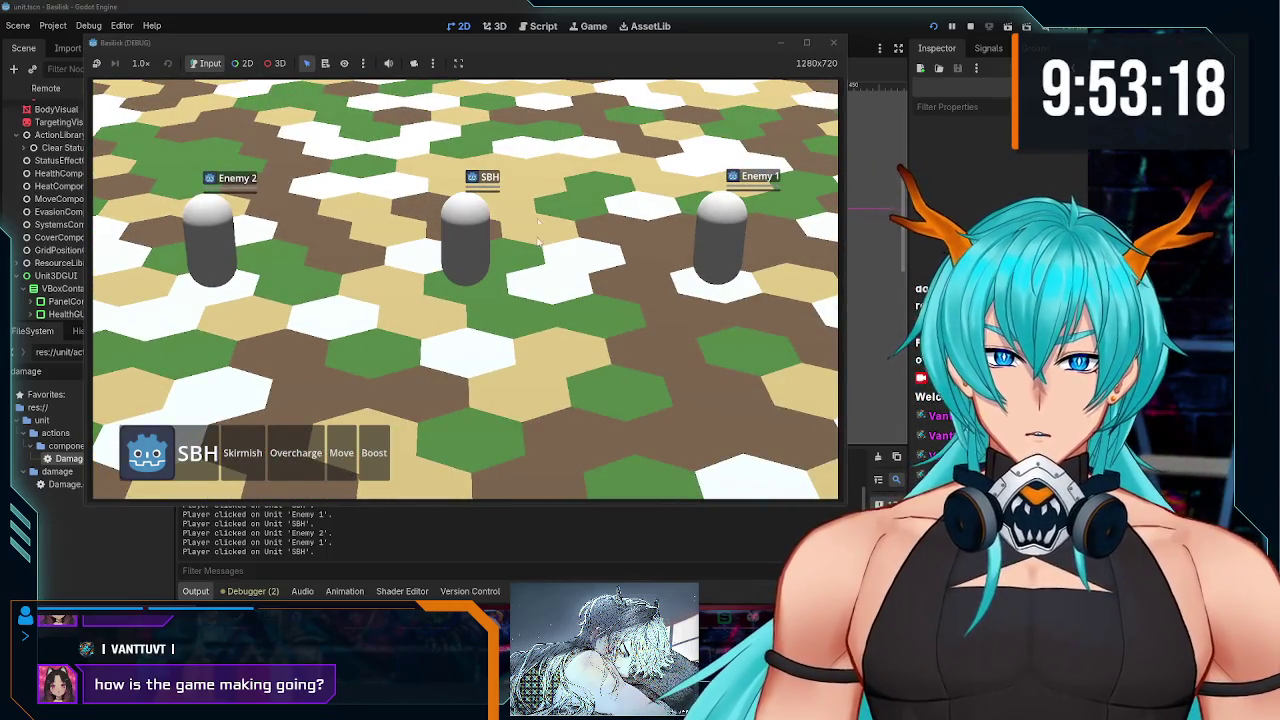
pyautogui.moveTo(470, 330); pyautogui.dragTo(428, 246)
pyautogui.moveTo(470, 318)
pyautogui.mouseDown()
pyautogui.moveTo(500, 300)
pyautogui.moveTo(415, 300)
pyautogui.mouseUp()
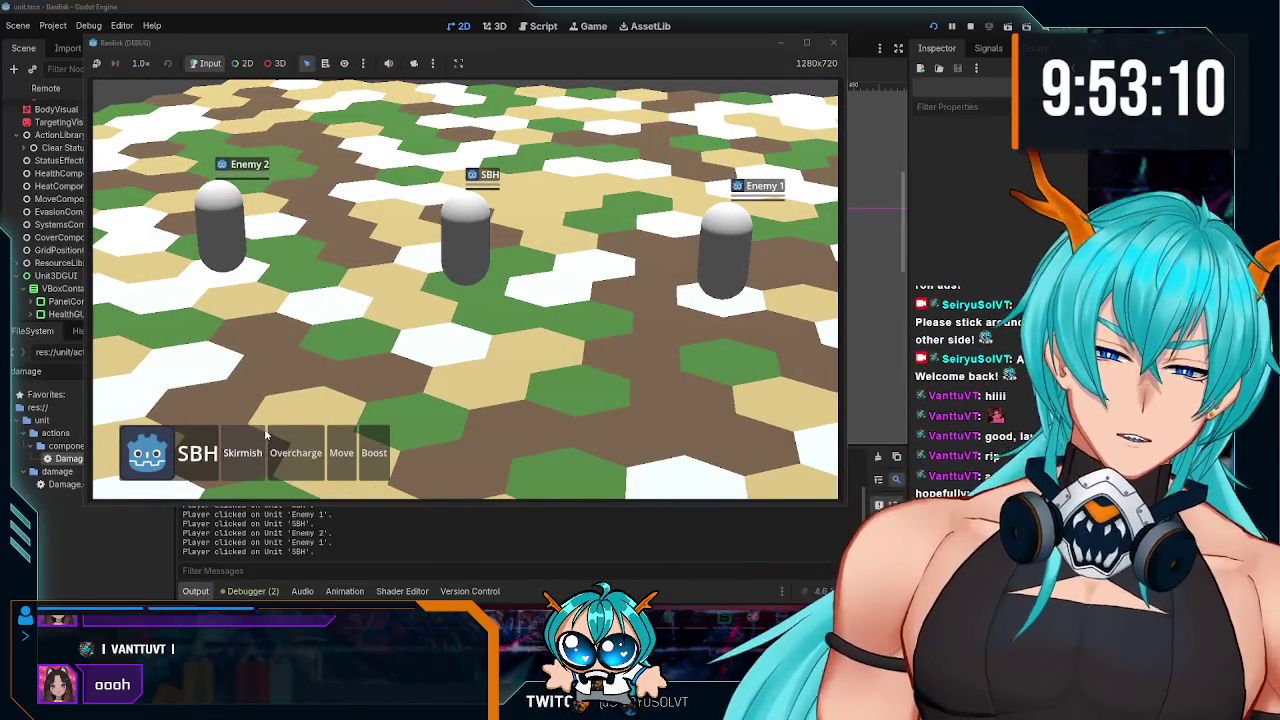
pyautogui.moveTo(485, 265); pyautogui.dragTo(507, 262)
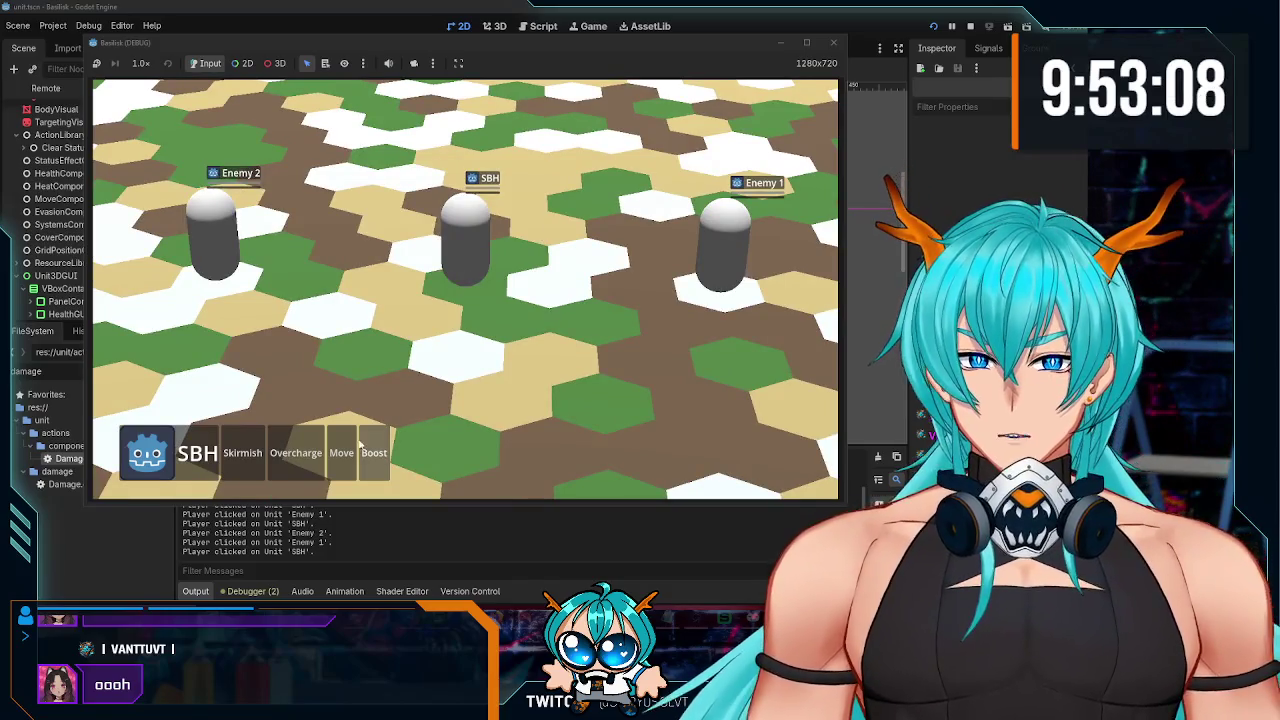
pyautogui.click(342, 448)
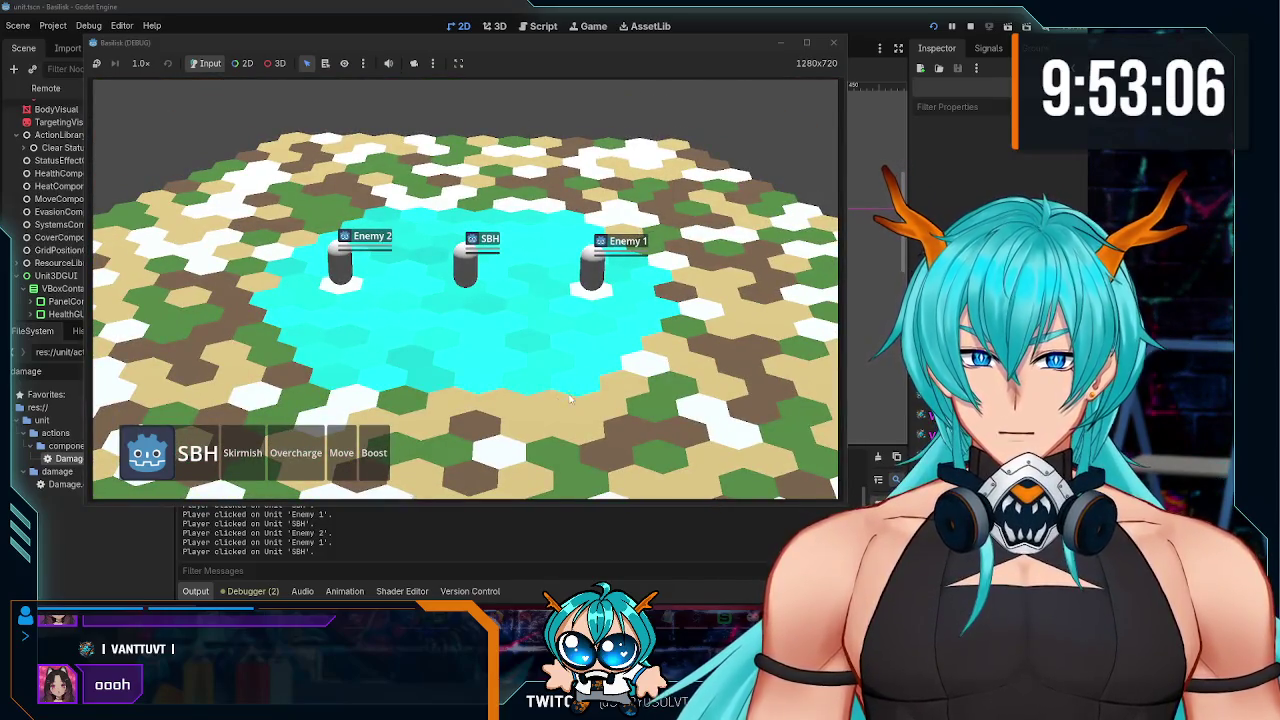
# Step: Move SBH to a new hex and attack Enemy 1 with Skirmish
pyautogui.click(601, 372)
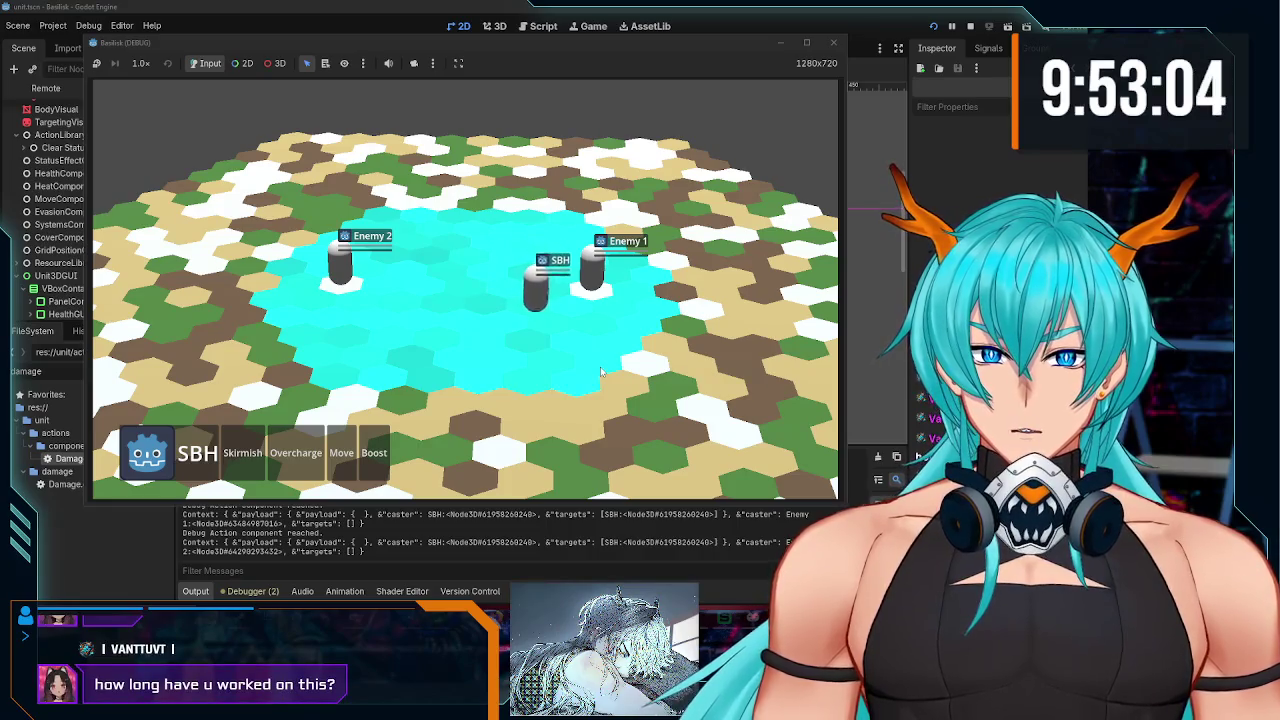
pyautogui.moveTo(601, 372)
pyautogui.mouseDown()
pyautogui.moveTo(551, 273)
pyautogui.moveTo(424, 303)
pyautogui.mouseUp()
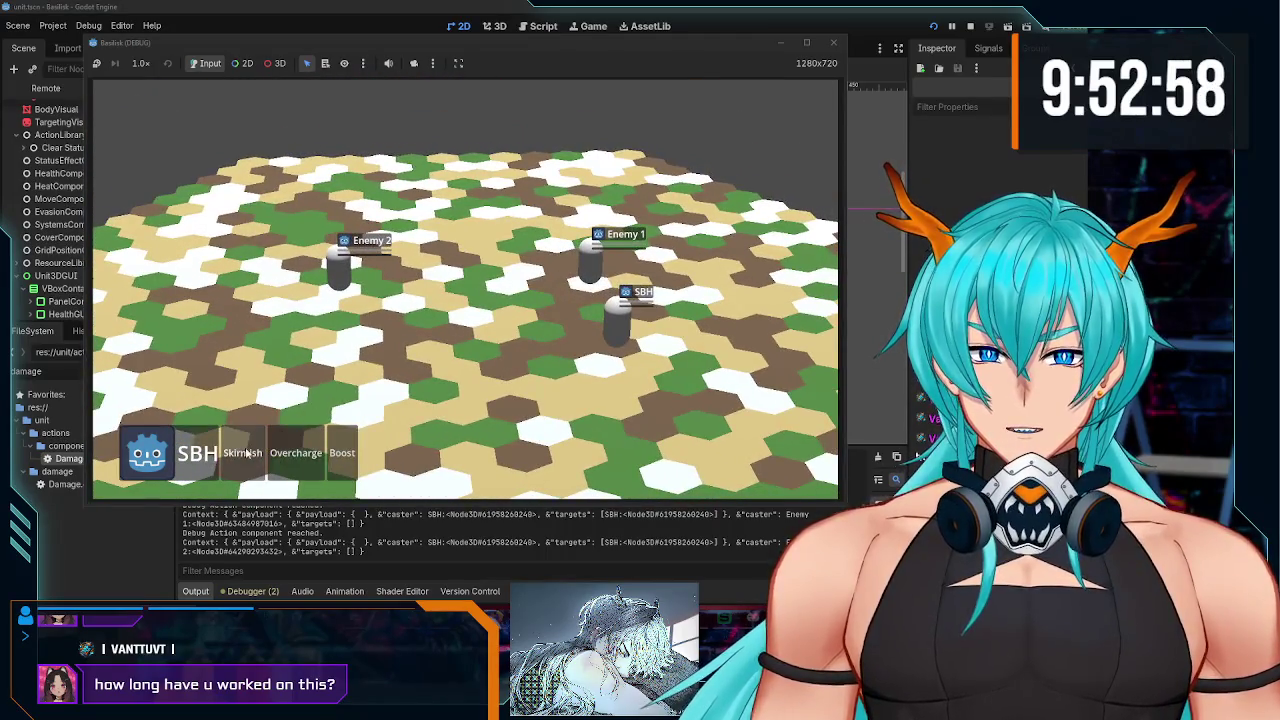
pyautogui.click(242, 453)
pyautogui.moveTo(439, 349); pyautogui.dragTo(468, 243)
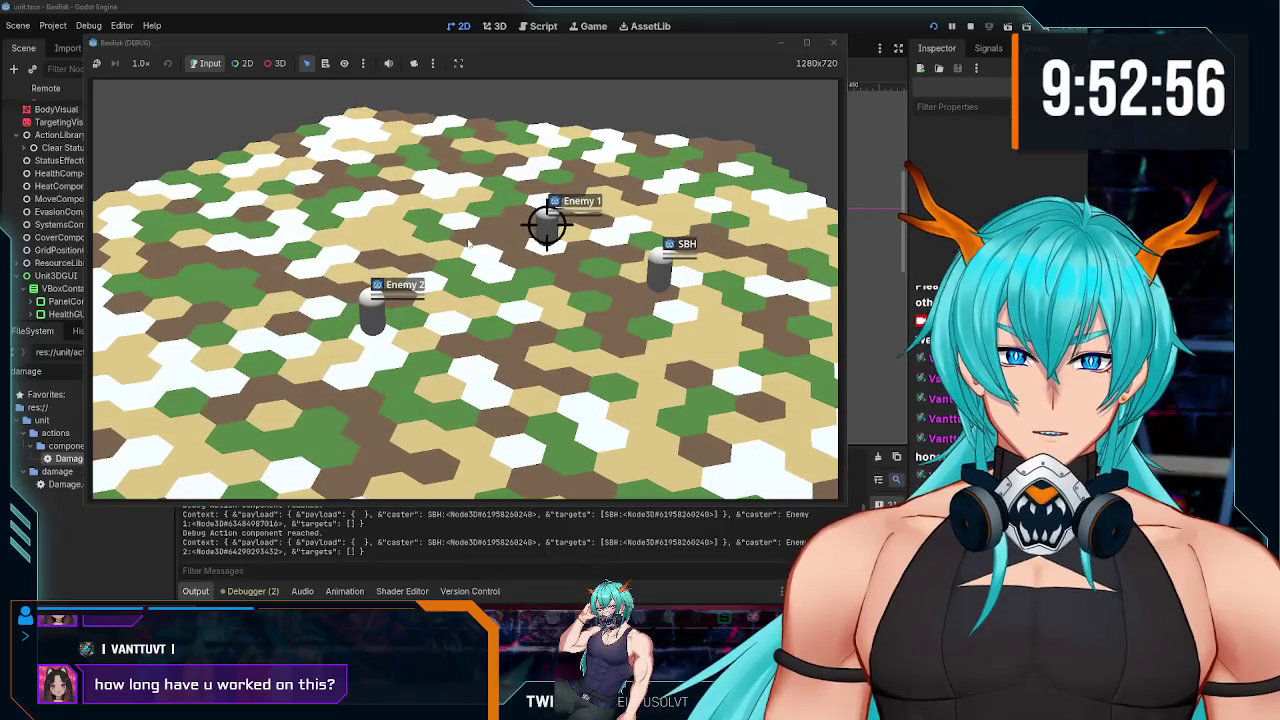
pyautogui.click(548, 232)
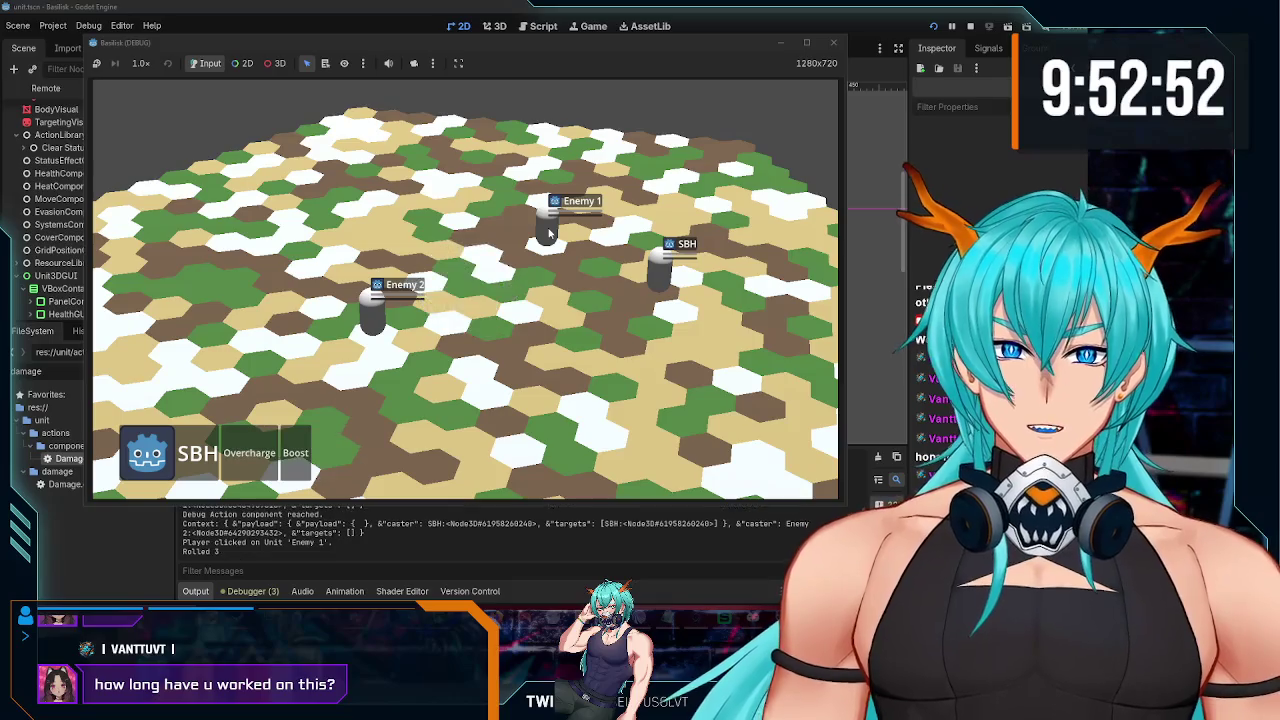
# Step: Boost SBH to another hex, use Overcharge, then close and relaunch the game
pyautogui.moveTo(527, 259); pyautogui.dragTo(555, 240)
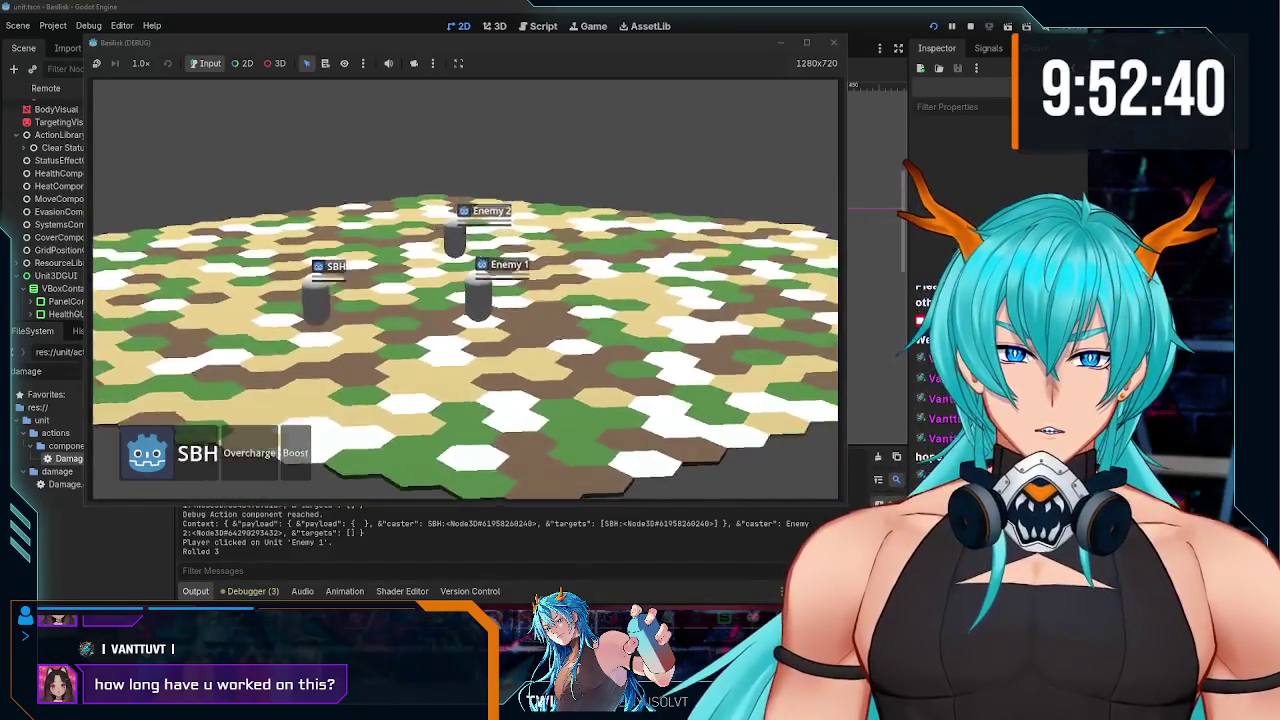
pyautogui.click(302, 455)
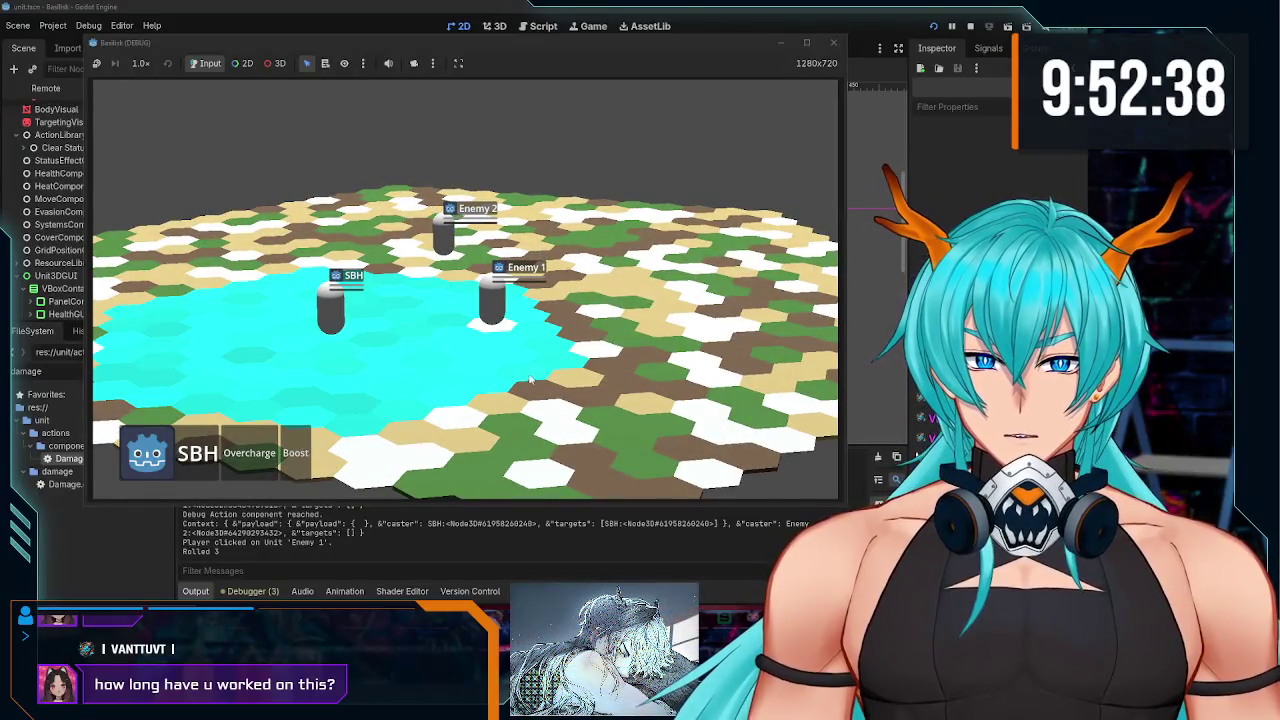
pyautogui.click(563, 370)
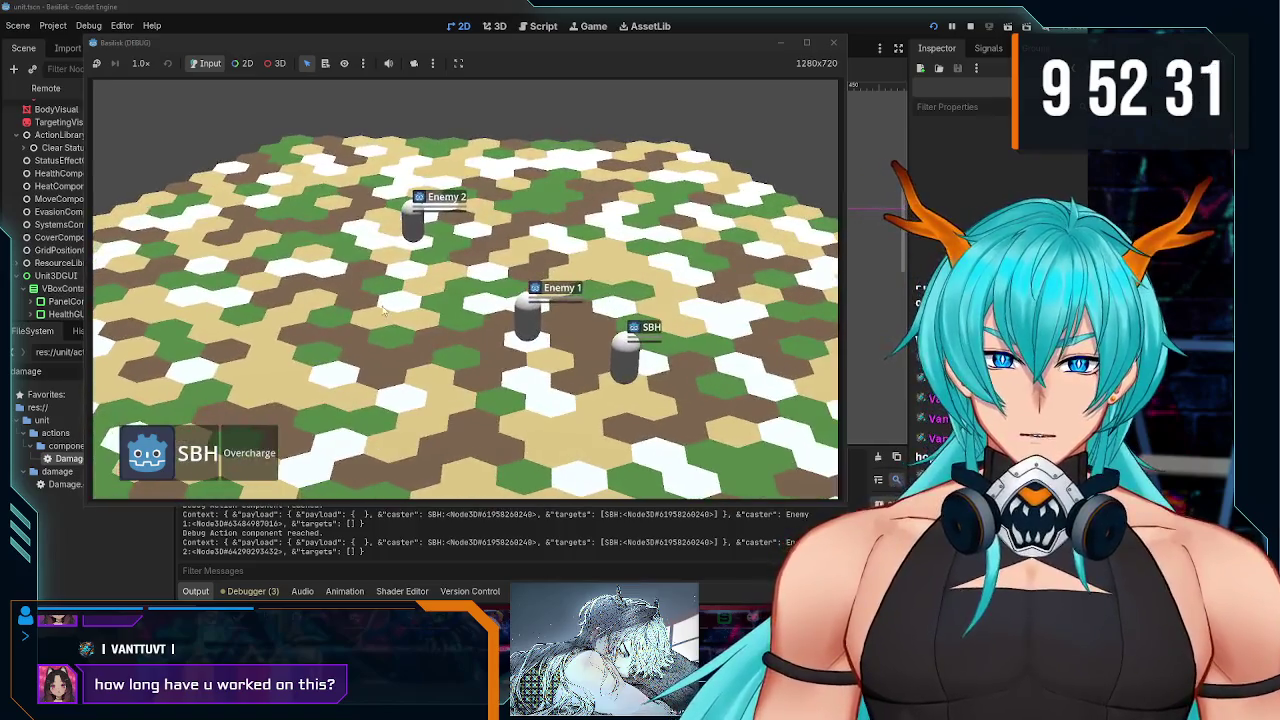
pyautogui.click(333, 458)
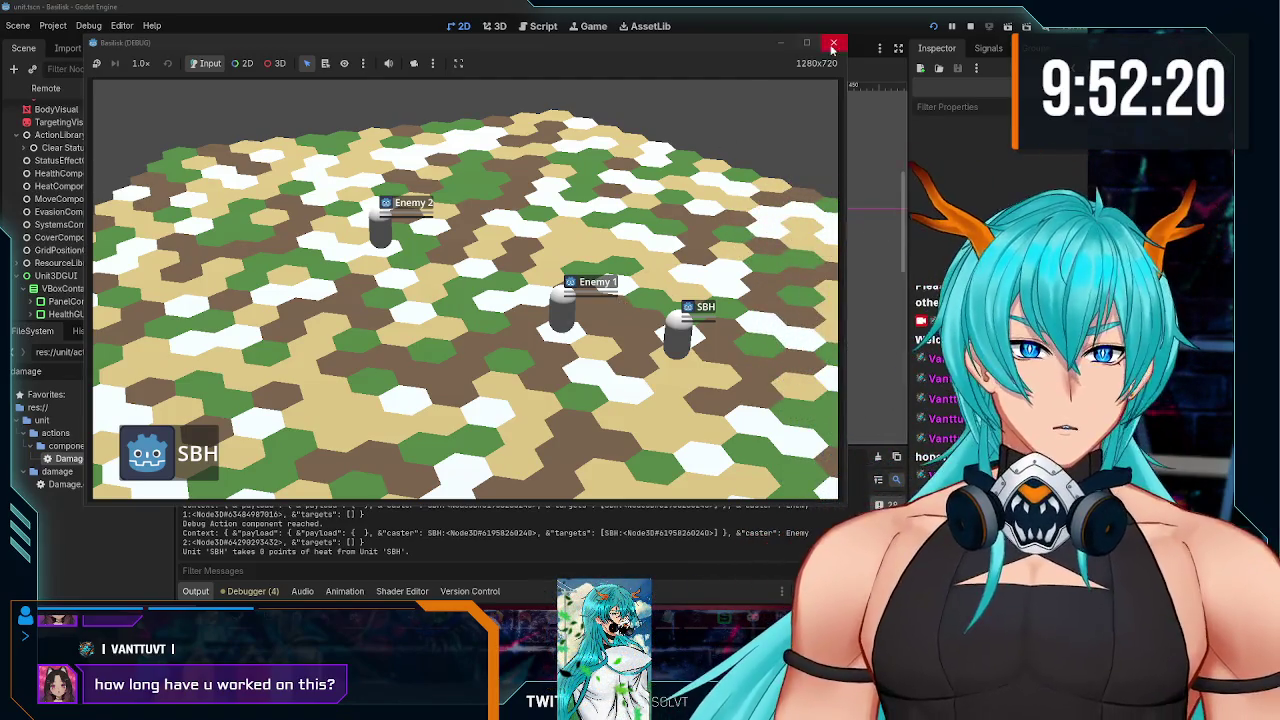
pyautogui.click(833, 44)
pyautogui.click(932, 26)
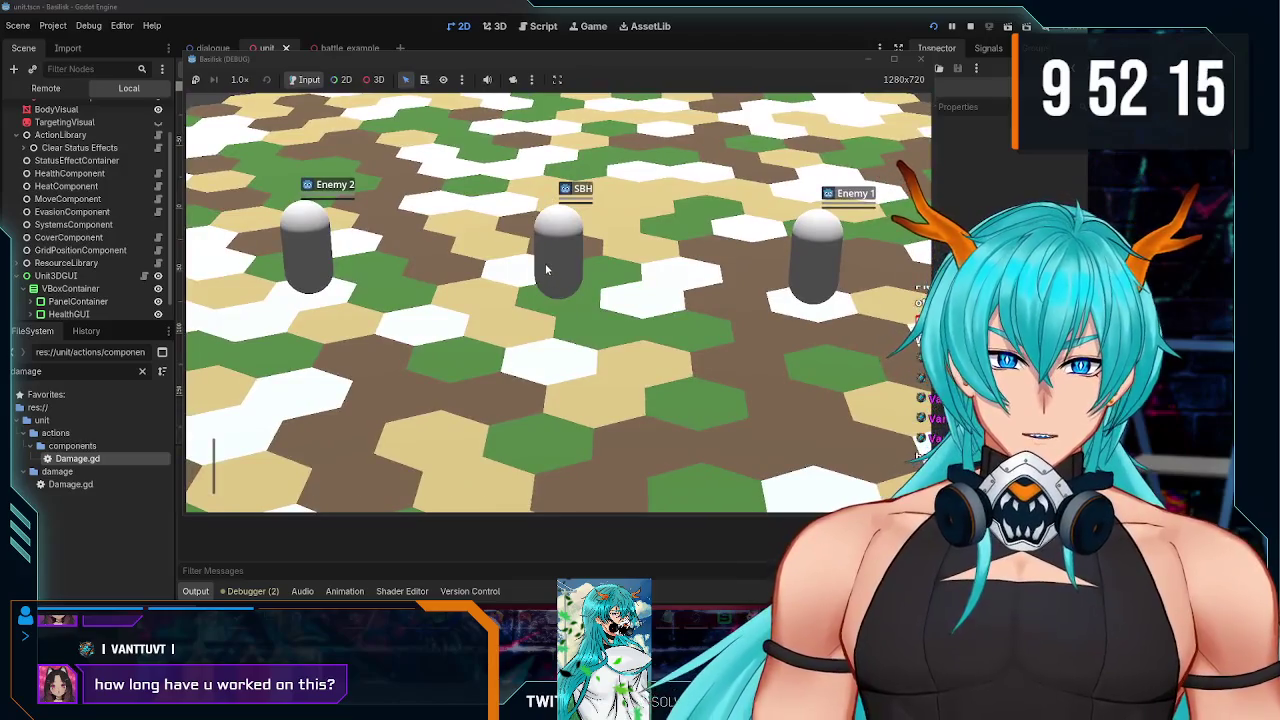
# Step: Have SBH use Skirmish on Enemy 1, dealing 5 damage
pyautogui.click(546, 268)
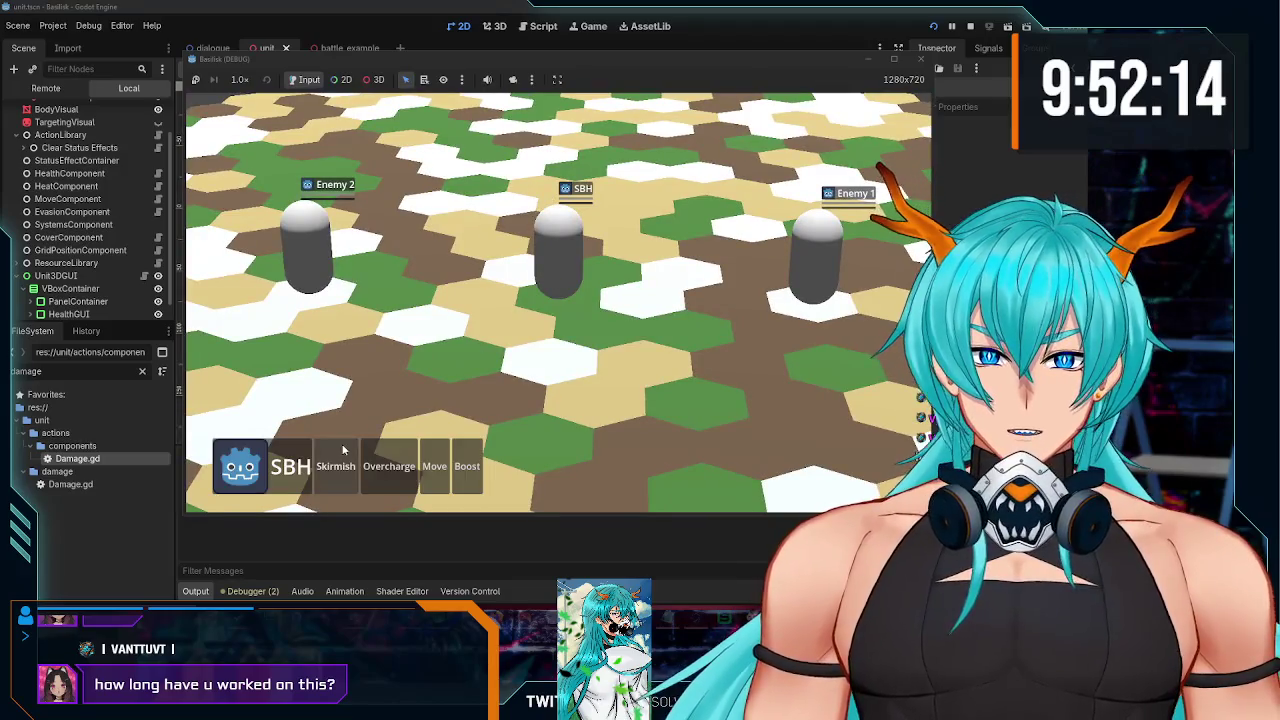
pyautogui.click(336, 462)
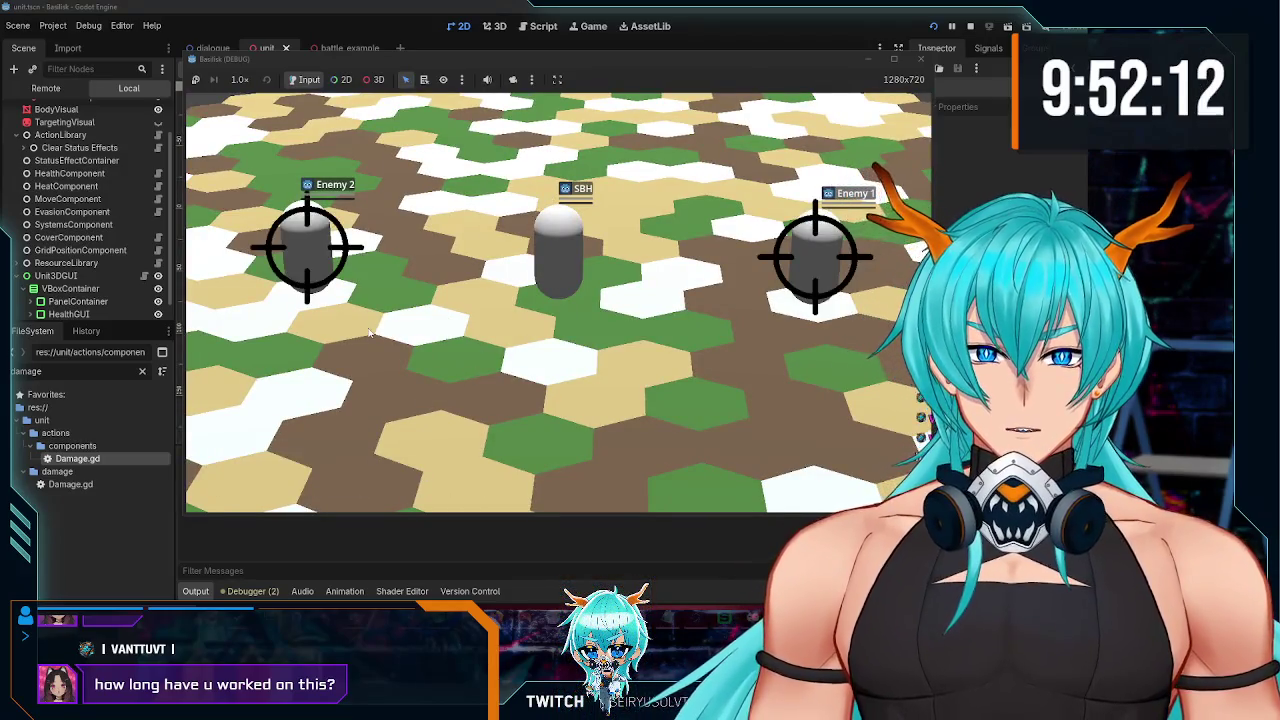
pyautogui.click(369, 333)
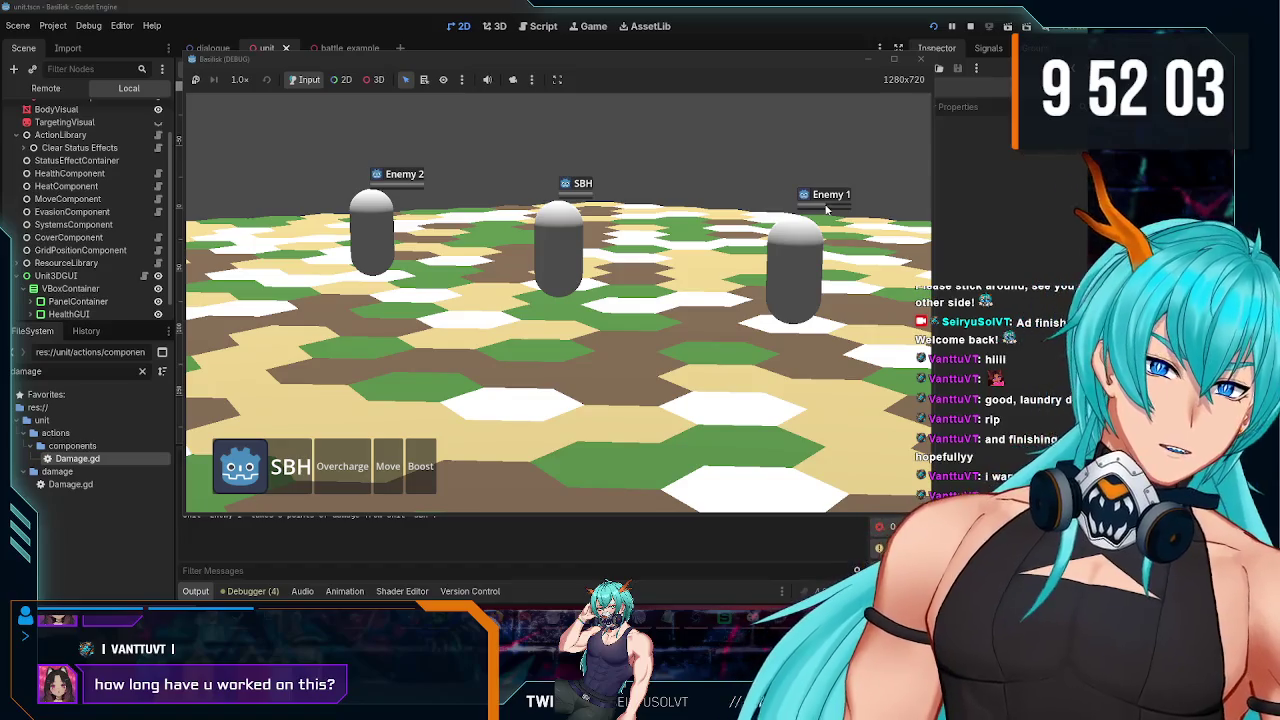
# Step: Check Enemy 1's info, close the game, and select HealthGUI in the unit scene
pyautogui.scroll(2, 800, 240)
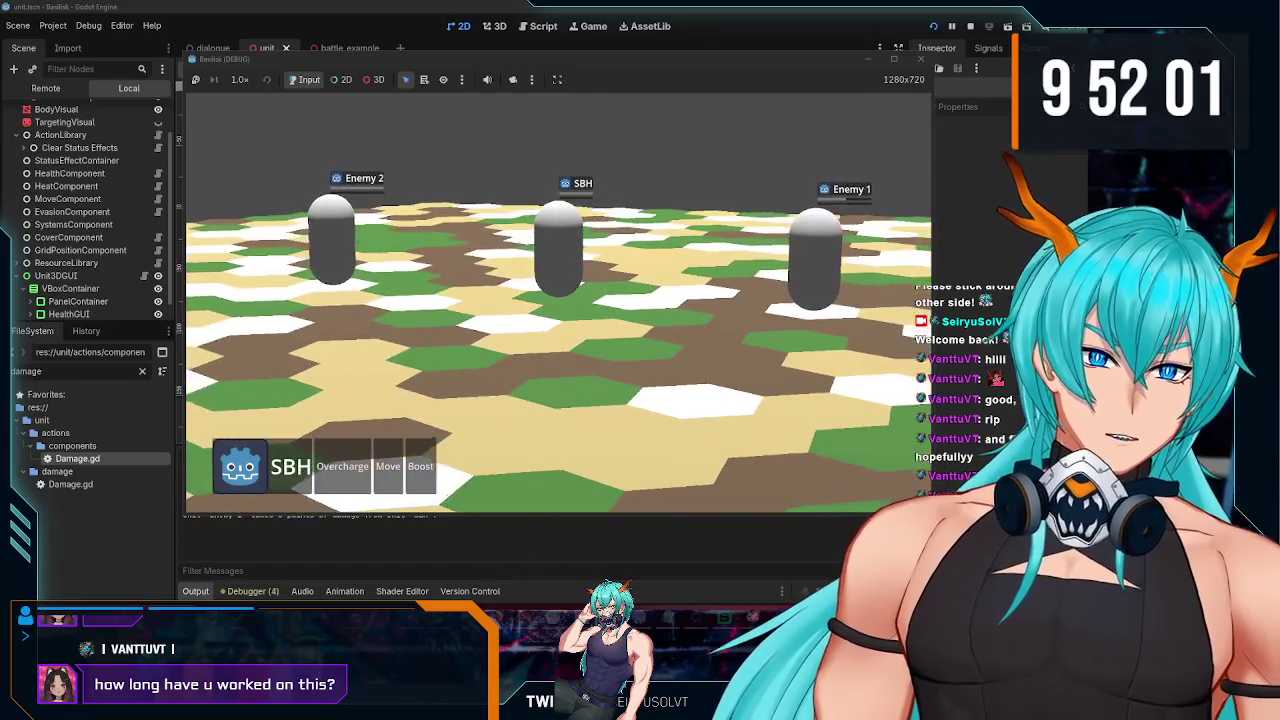
pyautogui.click(789, 263)
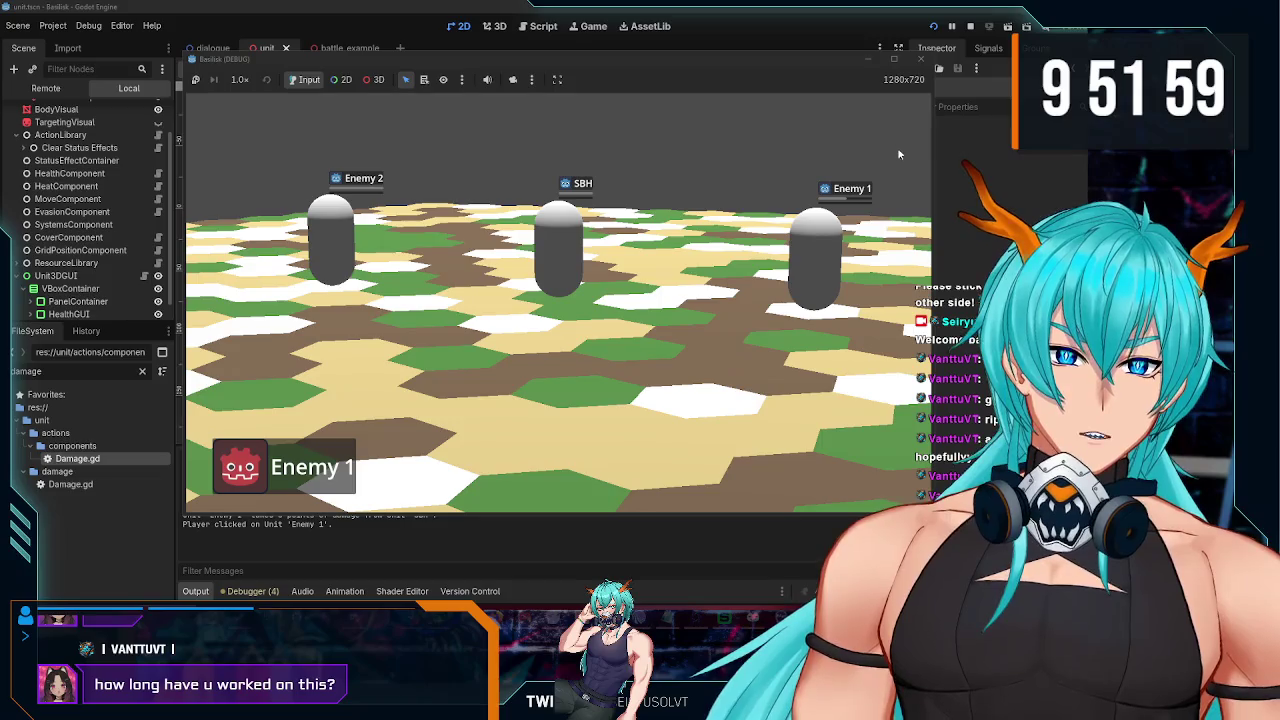
pyautogui.click(918, 60)
pyautogui.click(70, 298)
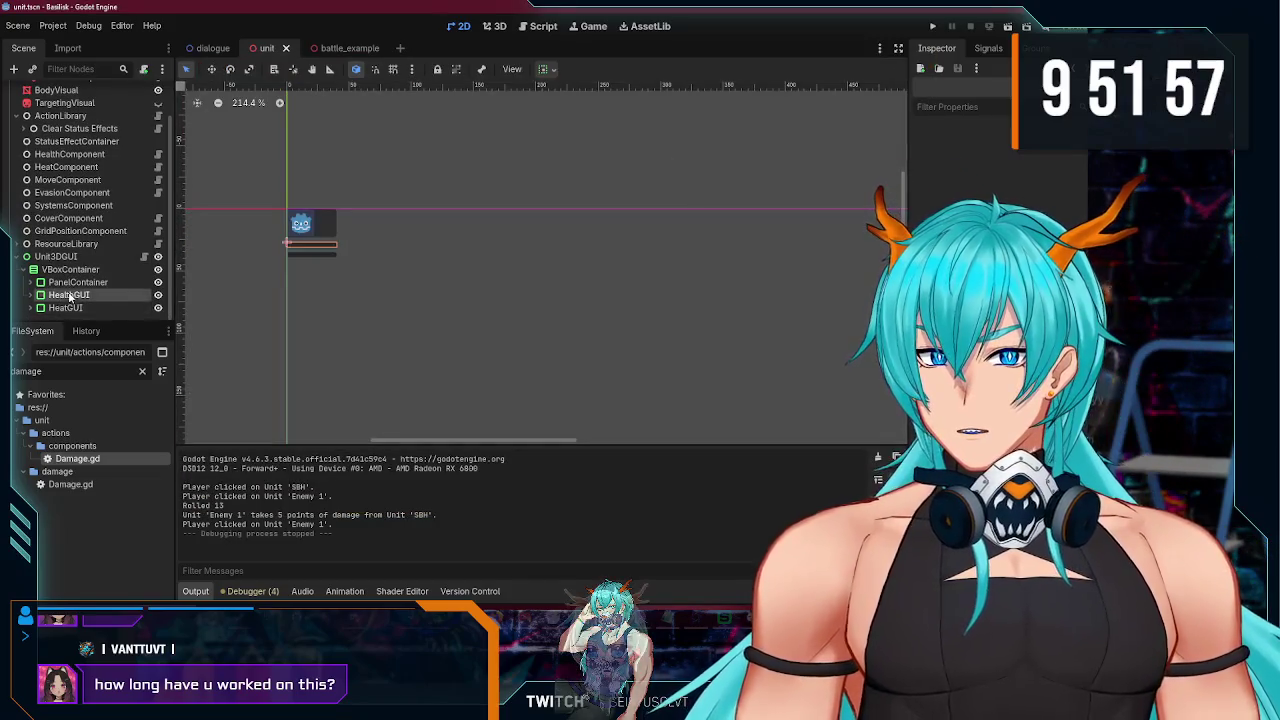
pyautogui.click(35, 298)
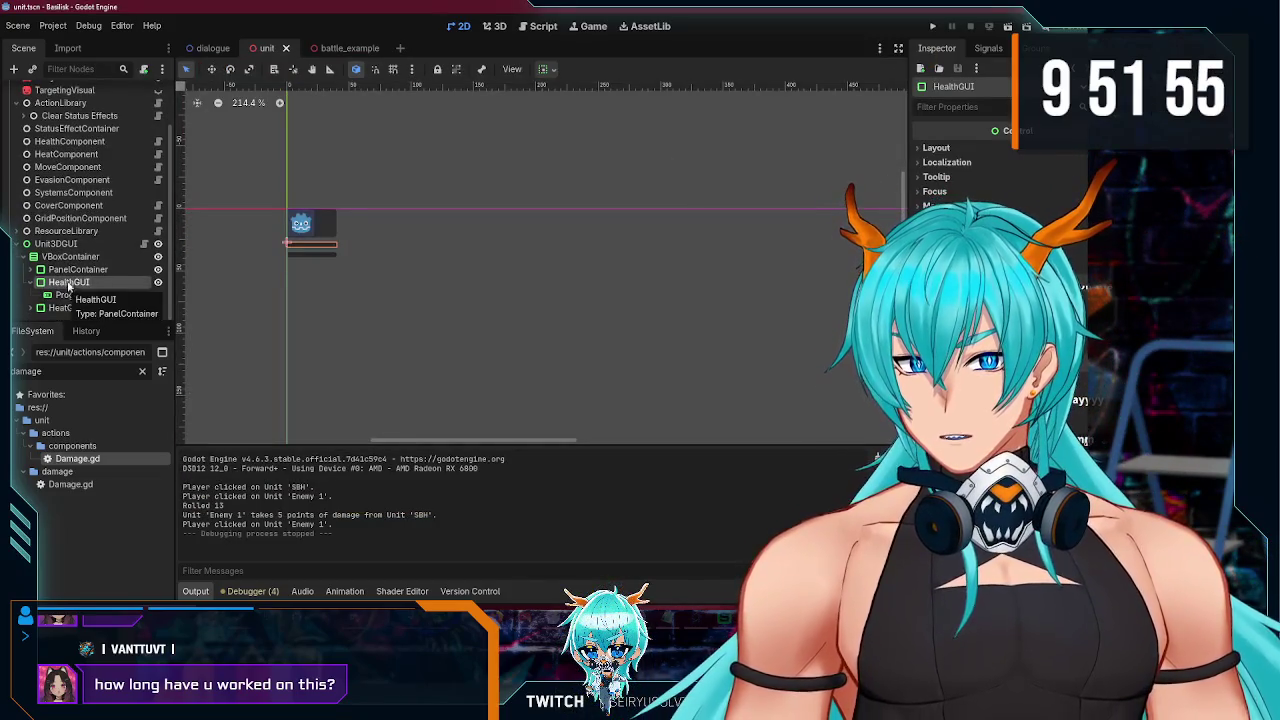
pyautogui.rightClick(62, 285)
pyautogui.click(92, 303)
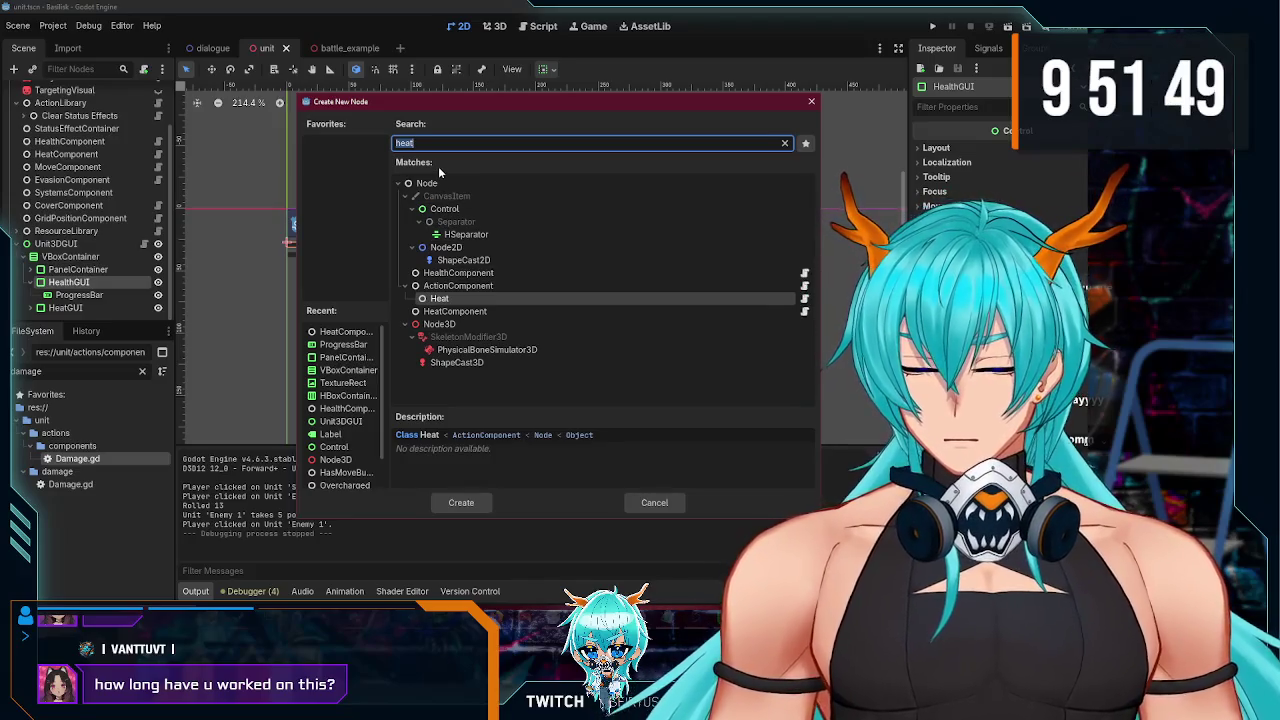
pyautogui.write('hbo')
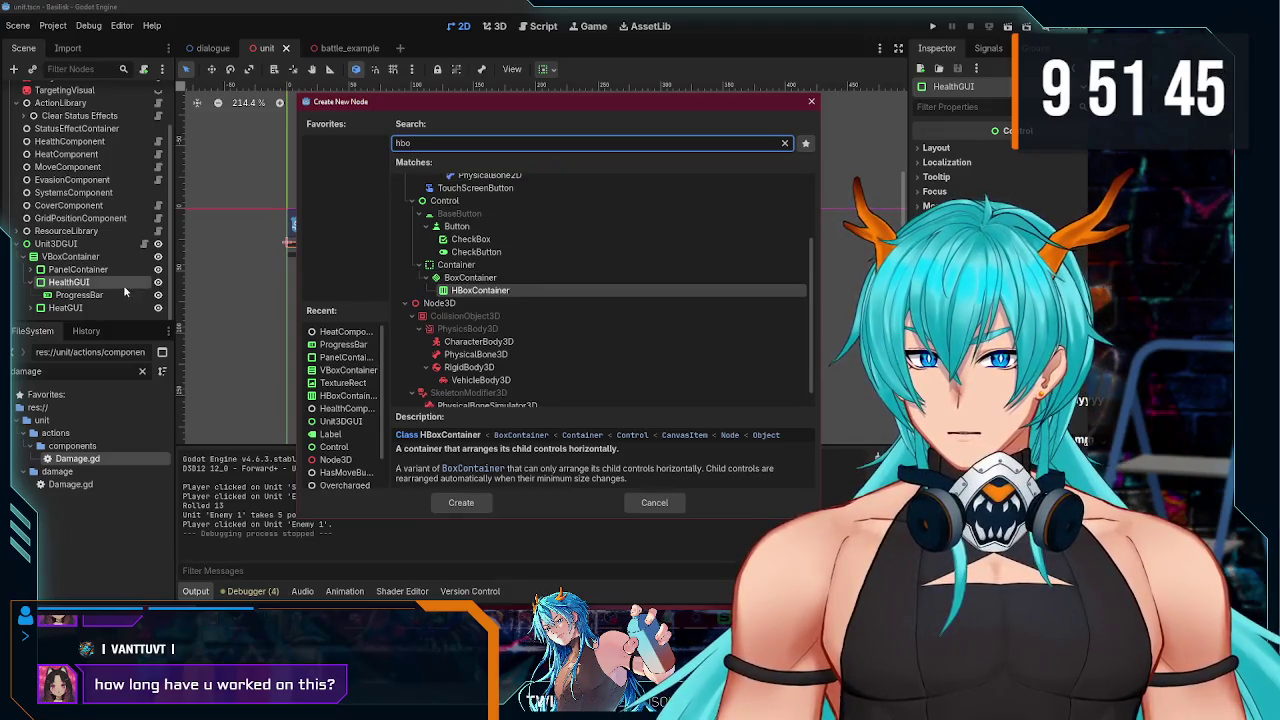
pyautogui.click(806, 103)
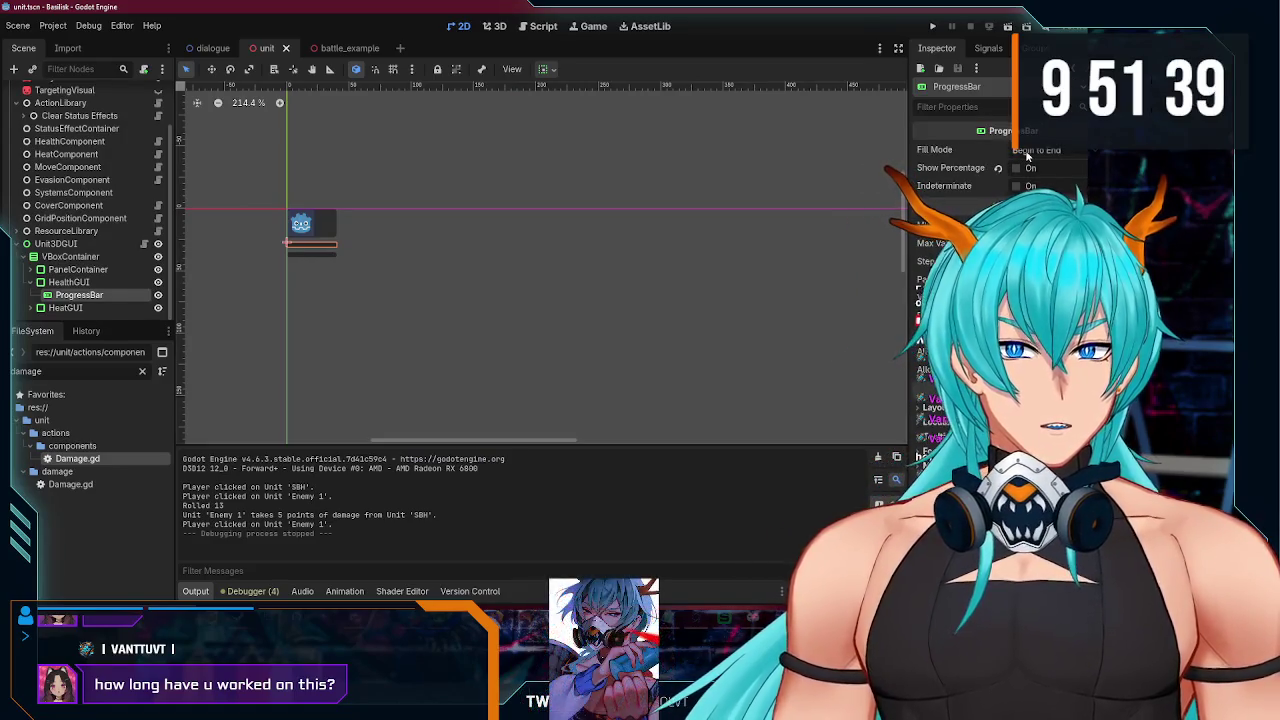
# Step: Add an HBoxContainer under HealthGUI and move the ProgressBar into it
pyautogui.rightClick(111, 284)
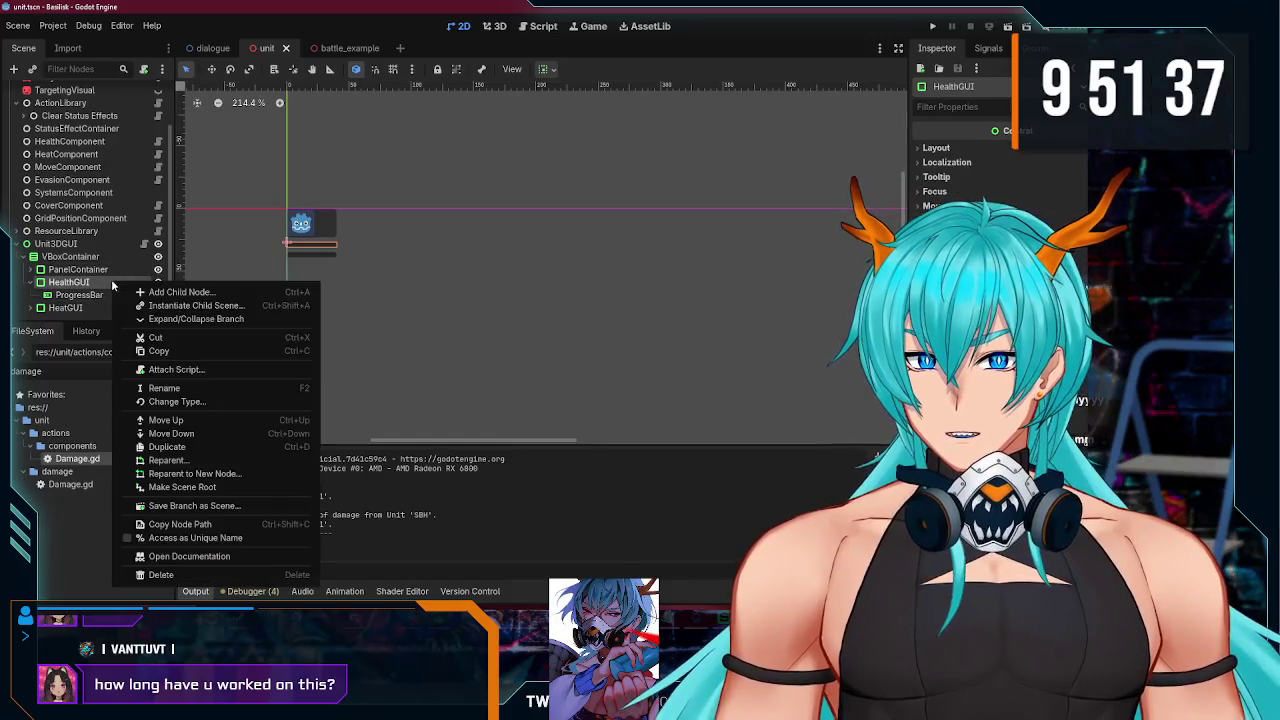
pyautogui.click(150, 290)
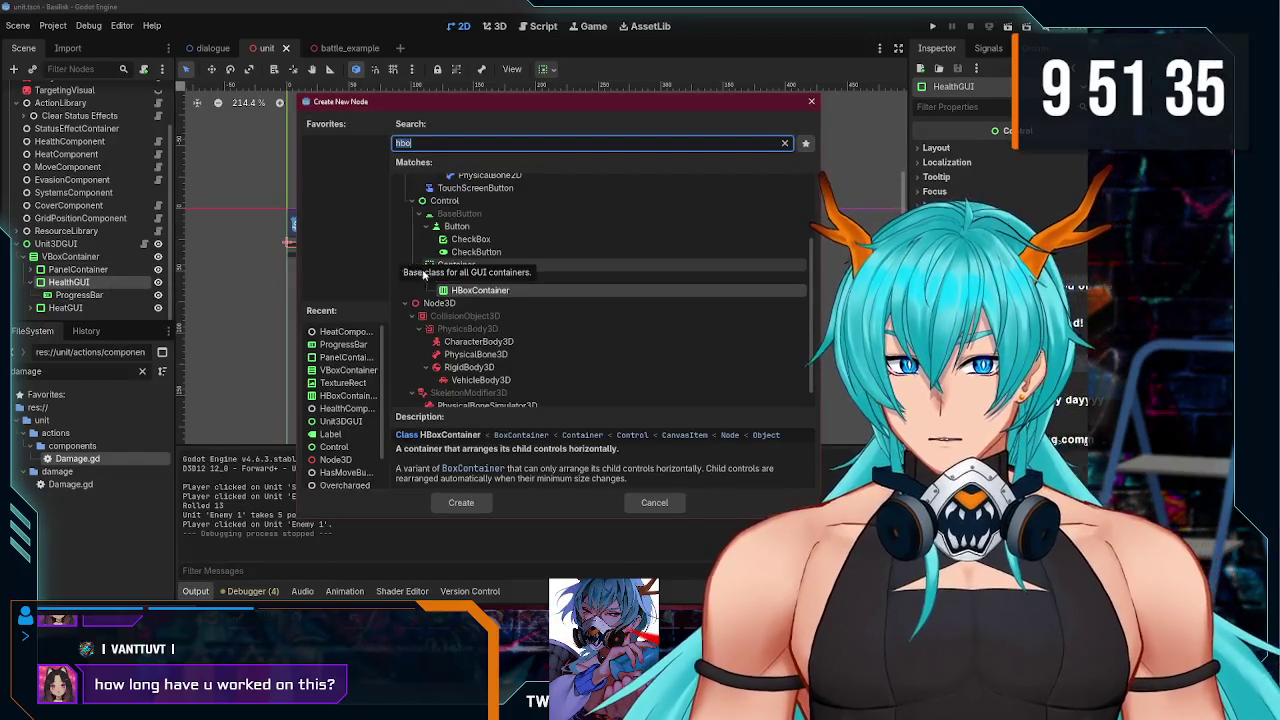
pyautogui.doubleClick(480, 290)
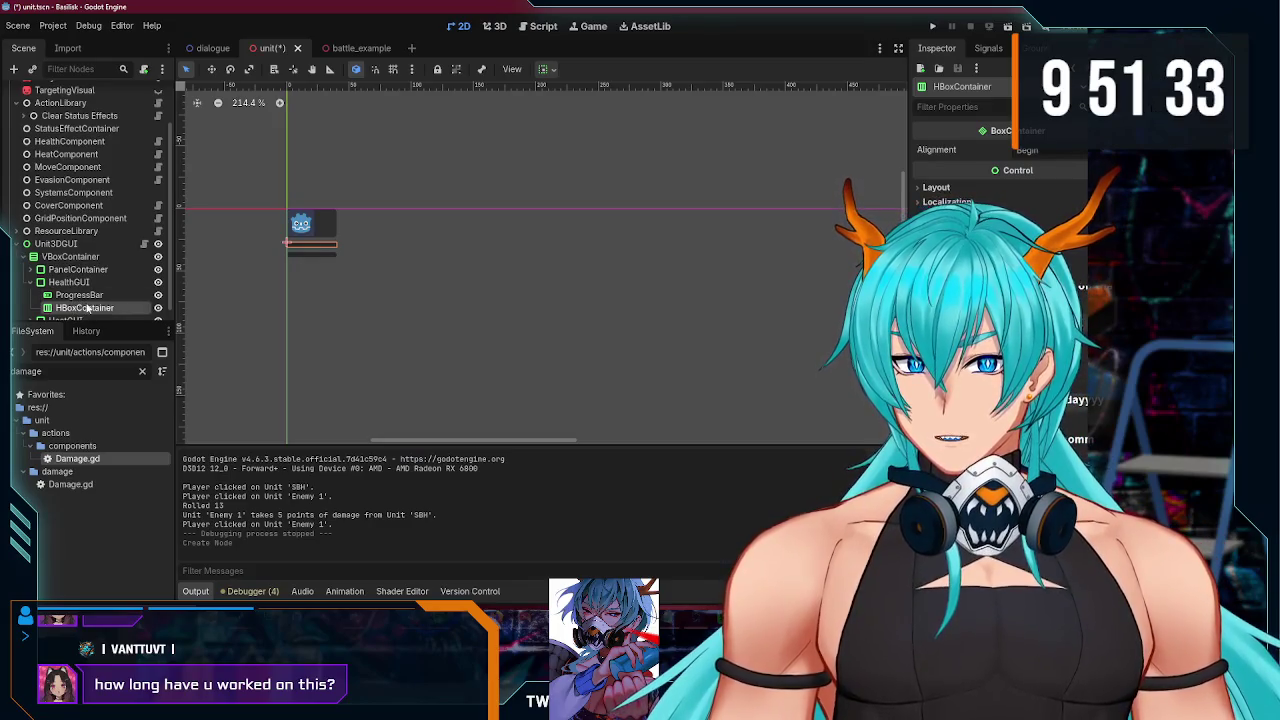
pyautogui.scroll(-1, 88, 300)
pyautogui.moveTo(90, 295)
pyautogui.mouseDown()
pyautogui.moveTo(80, 284)
pyautogui.moveTo(96, 302)
pyautogui.moveTo(130, 297)
pyautogui.mouseUp()
pyautogui.doubleClick(96, 297)
pyautogui.click(105, 284)
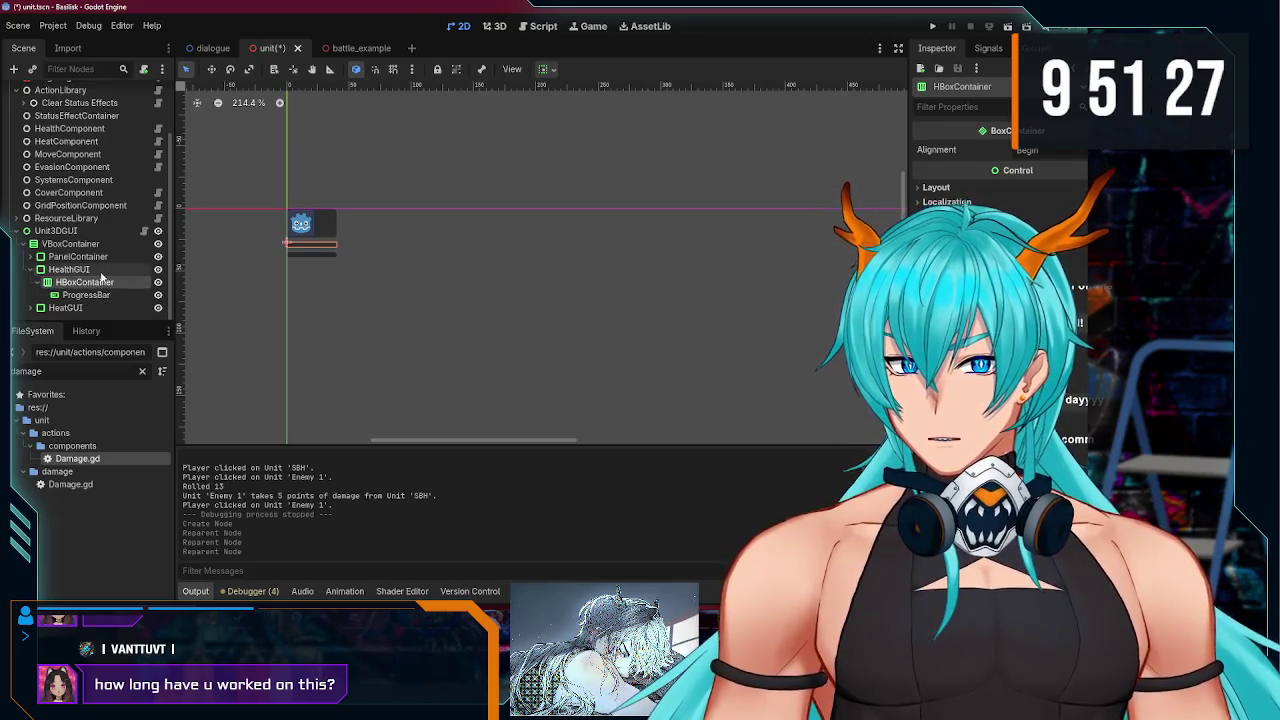
# Step: Add a Label before the ProgressBar in the HBoxContainer with text 'HP:'
pyautogui.rightClick(100, 281)
pyautogui.click(130, 293)
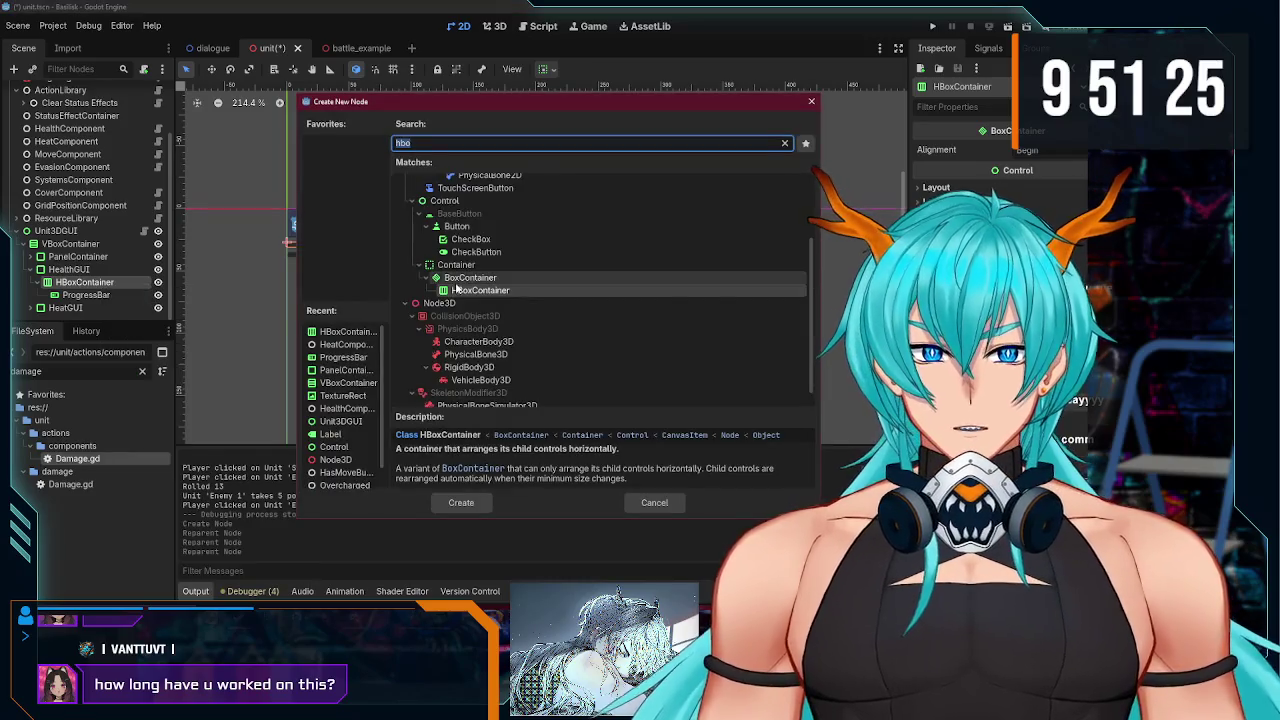
pyautogui.write('lab')
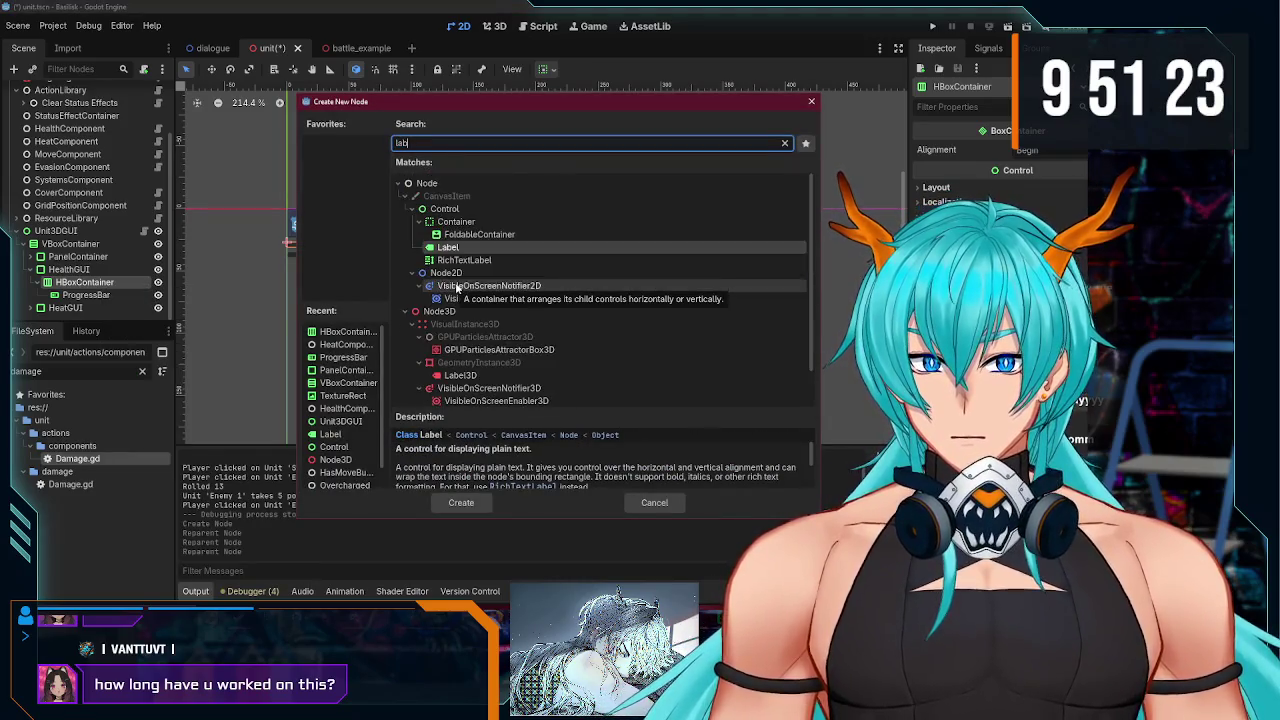
pyautogui.press('Return')
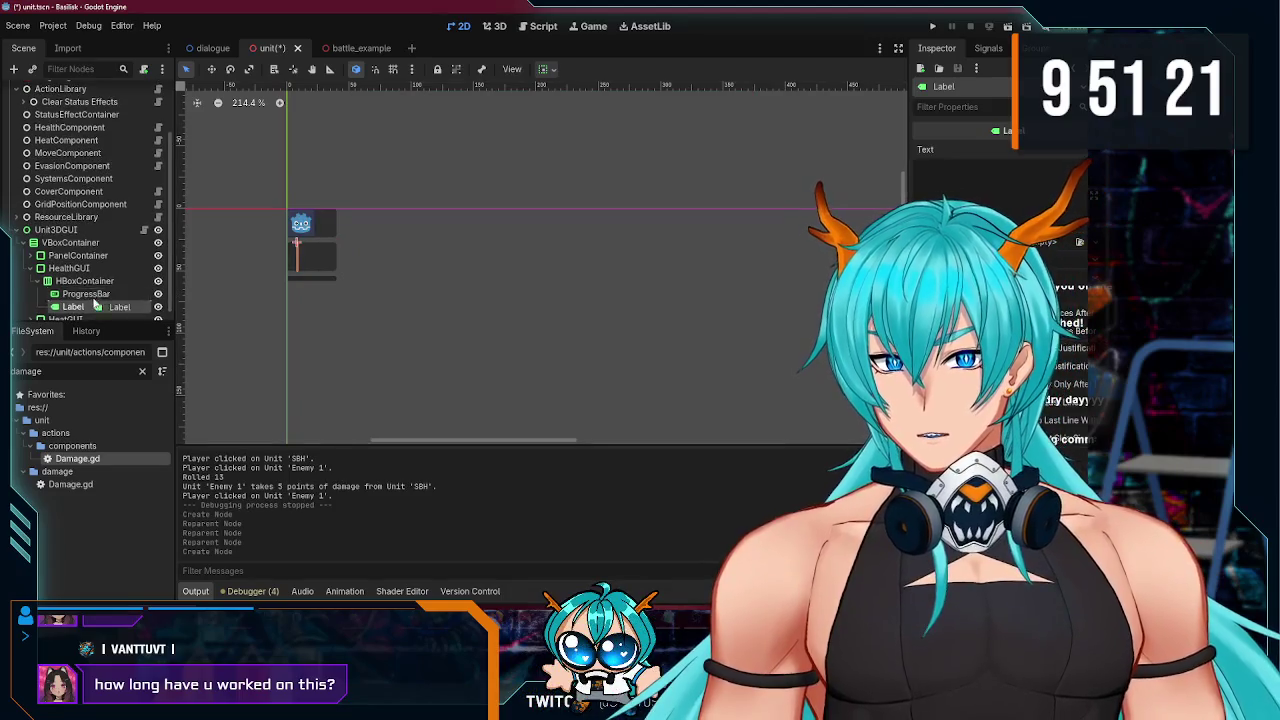
pyautogui.moveTo(96, 307); pyautogui.dragTo(90, 290)
pyautogui.click(953, 183)
pyautogui.write('HP:')
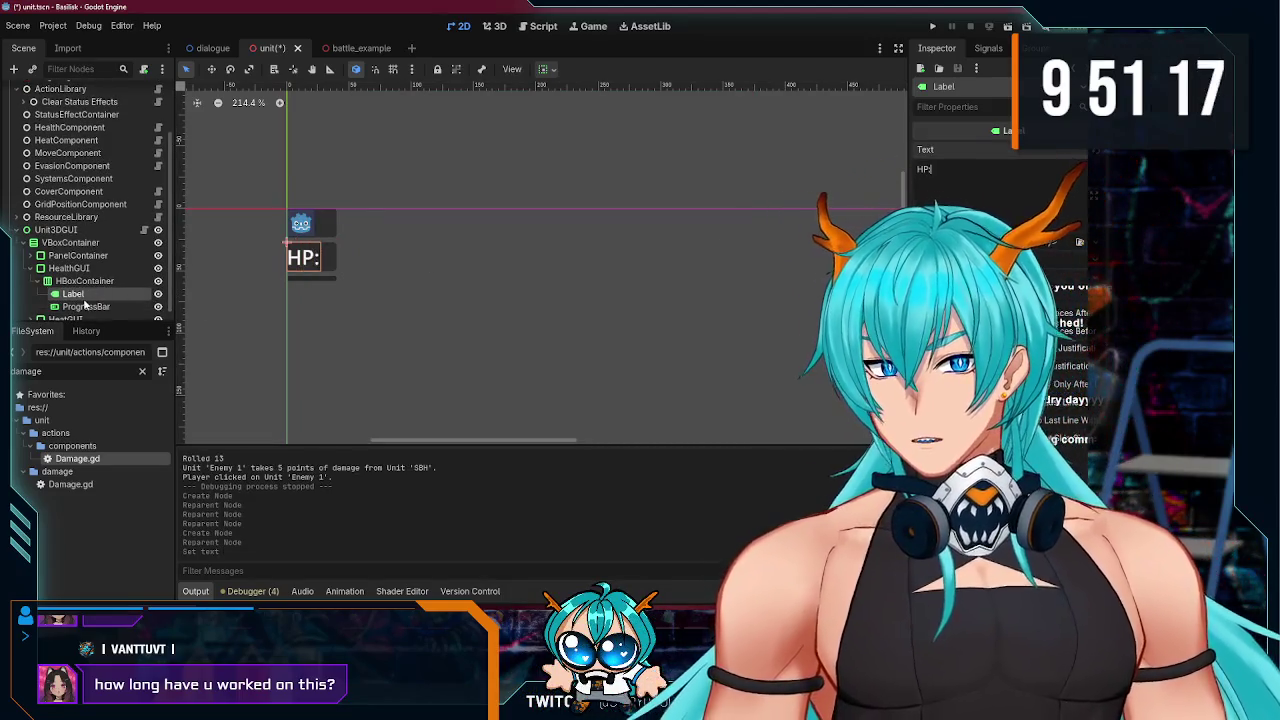
# Step: Select the ProgressBar, HP: Label and HBoxContainer to check the new hierarchy
pyautogui.scroll(-1, 85, 305)
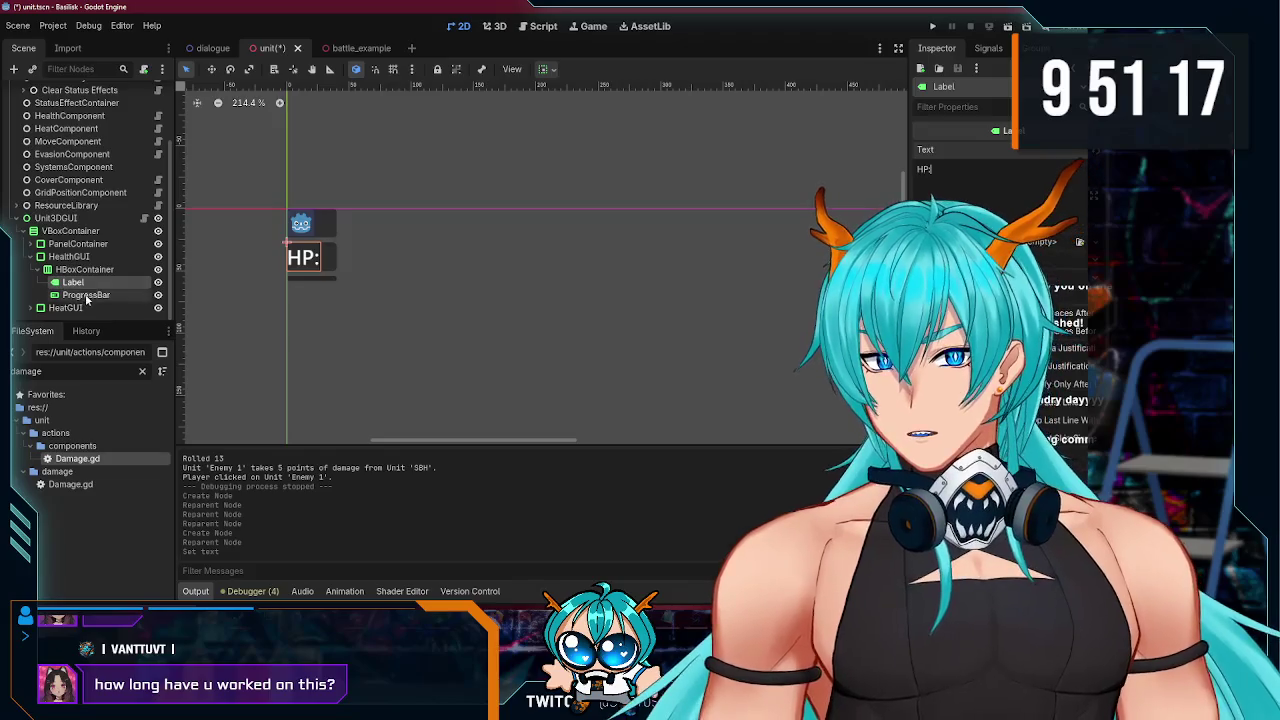
pyautogui.click(90, 295)
pyautogui.click(75, 282)
pyautogui.keyDown('ctrl'); pyautogui.click(95, 295); pyautogui.keyUp('ctrl')
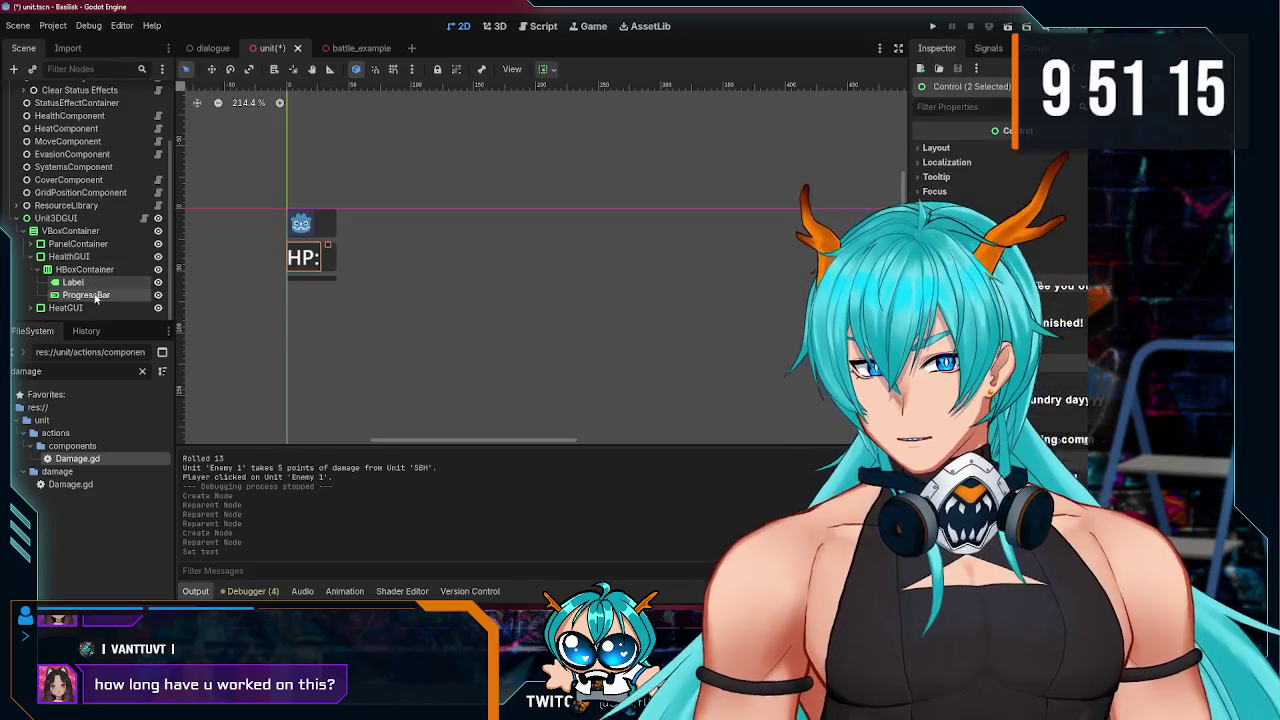
pyautogui.click(85, 269)
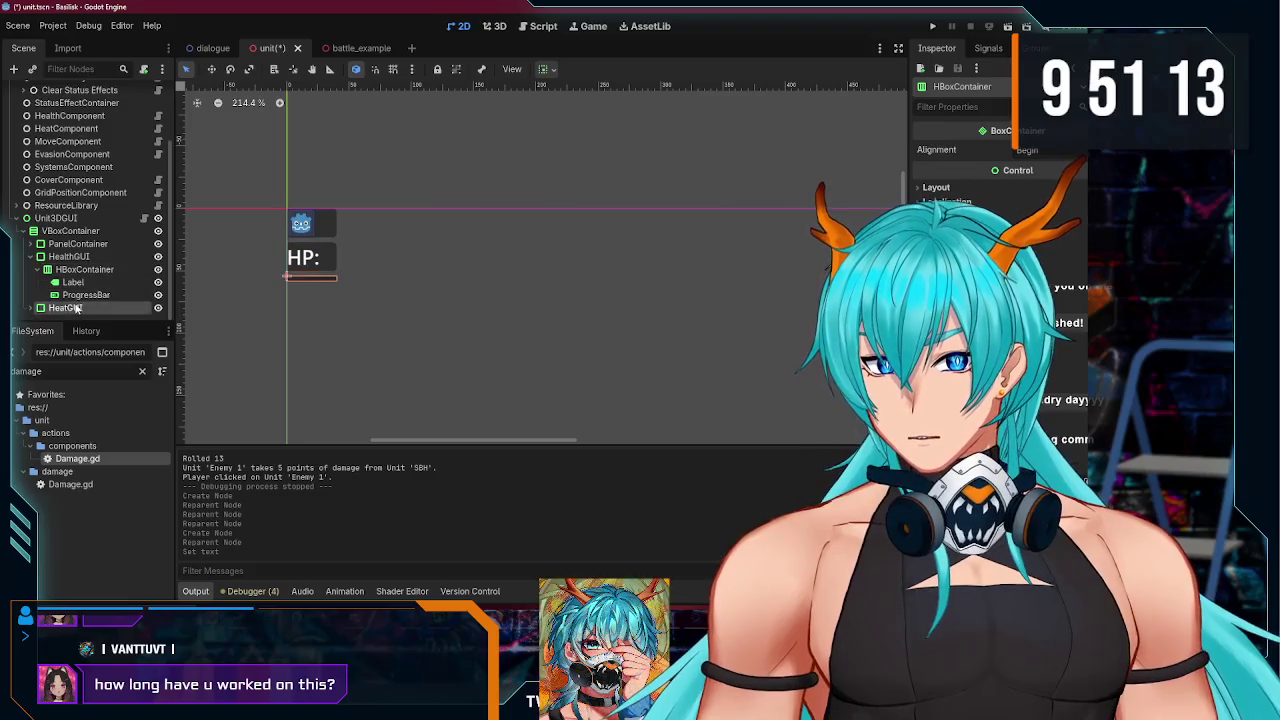
# Step: Delete HeatGUI's ProgressBar and paste the copied HBoxContainer into HeatGUI
pyautogui.scroll(-1, 37, 314)
pyautogui.click(85, 308)
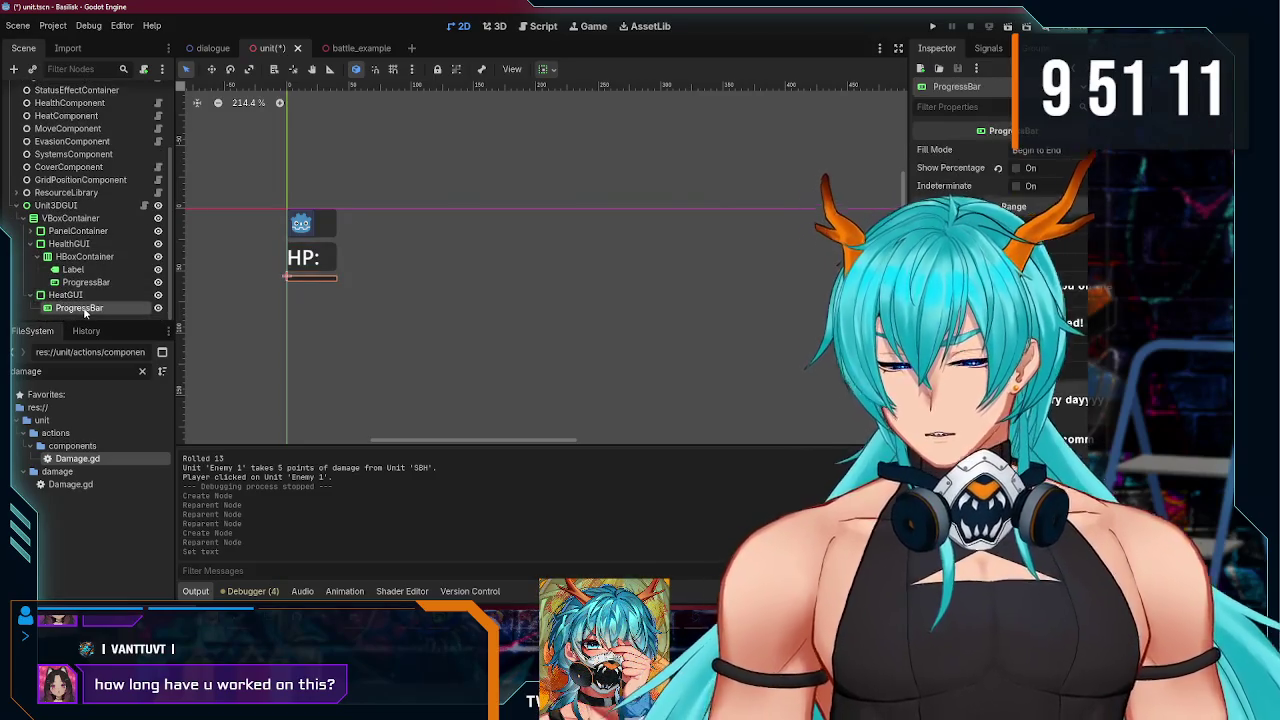
pyautogui.click(85, 308)
pyautogui.press('Delete')
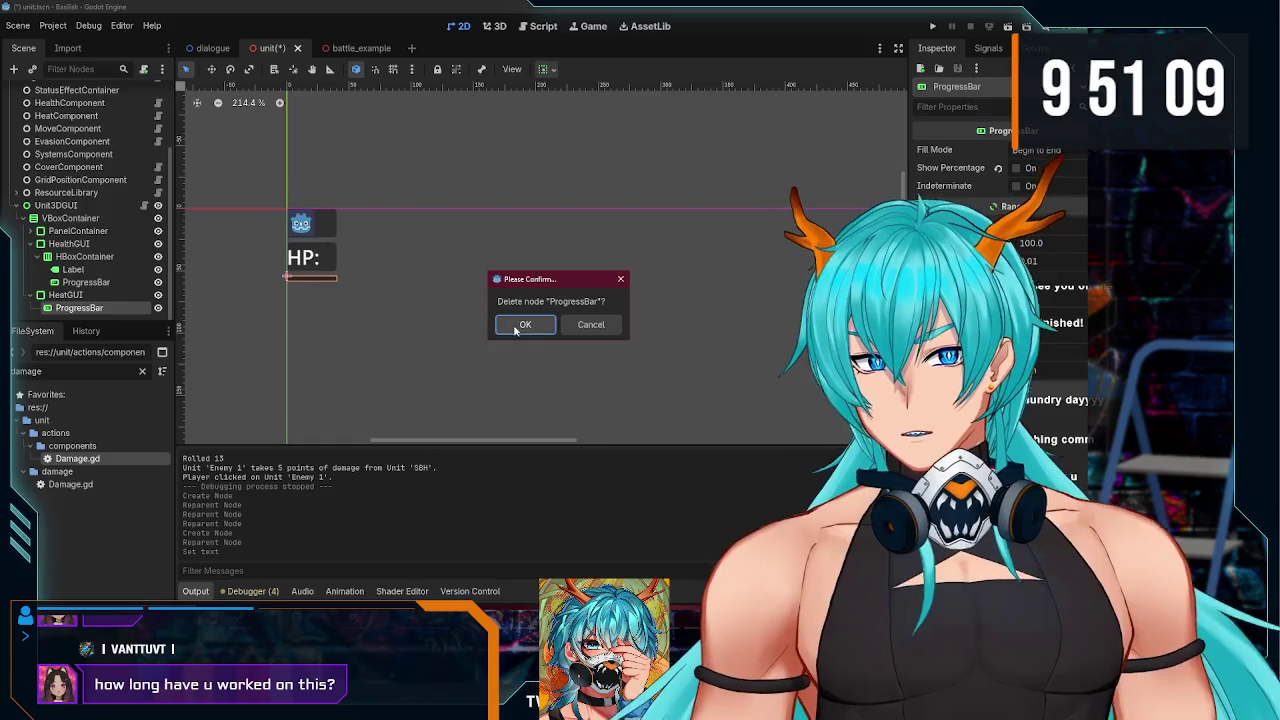
pyautogui.click(509, 326)
pyautogui.click(68, 307)
pyautogui.hotkey('ctrl', 'v')
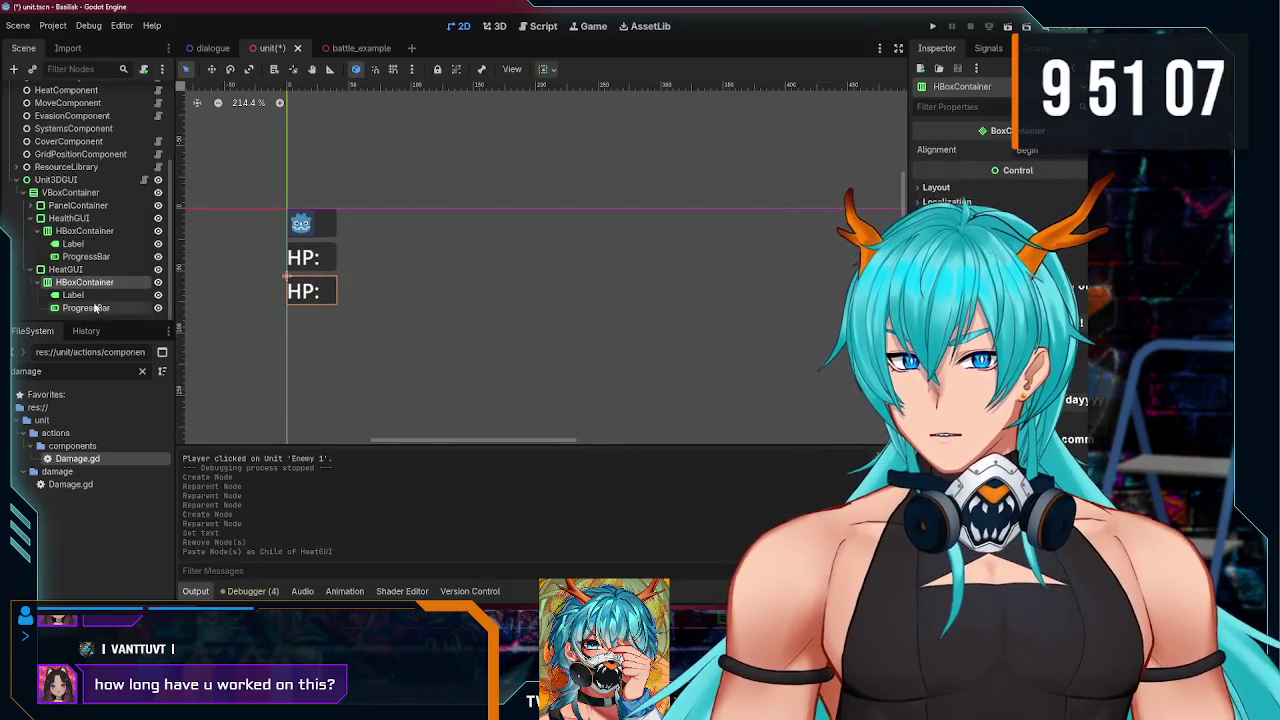
# Step: Change the pasted Label's text to 'HT:', save the unit scene, and run the project
pyautogui.click(88, 295)
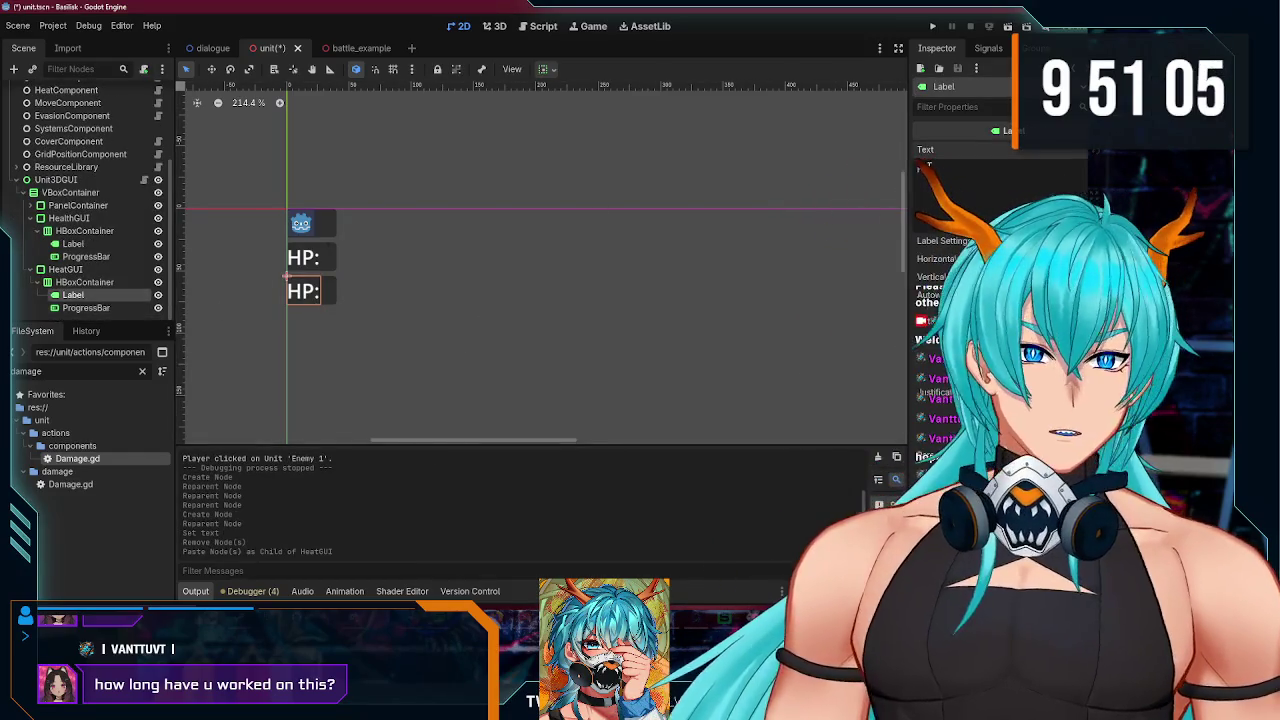
pyautogui.press('BackSpace')
pyautogui.write('T')
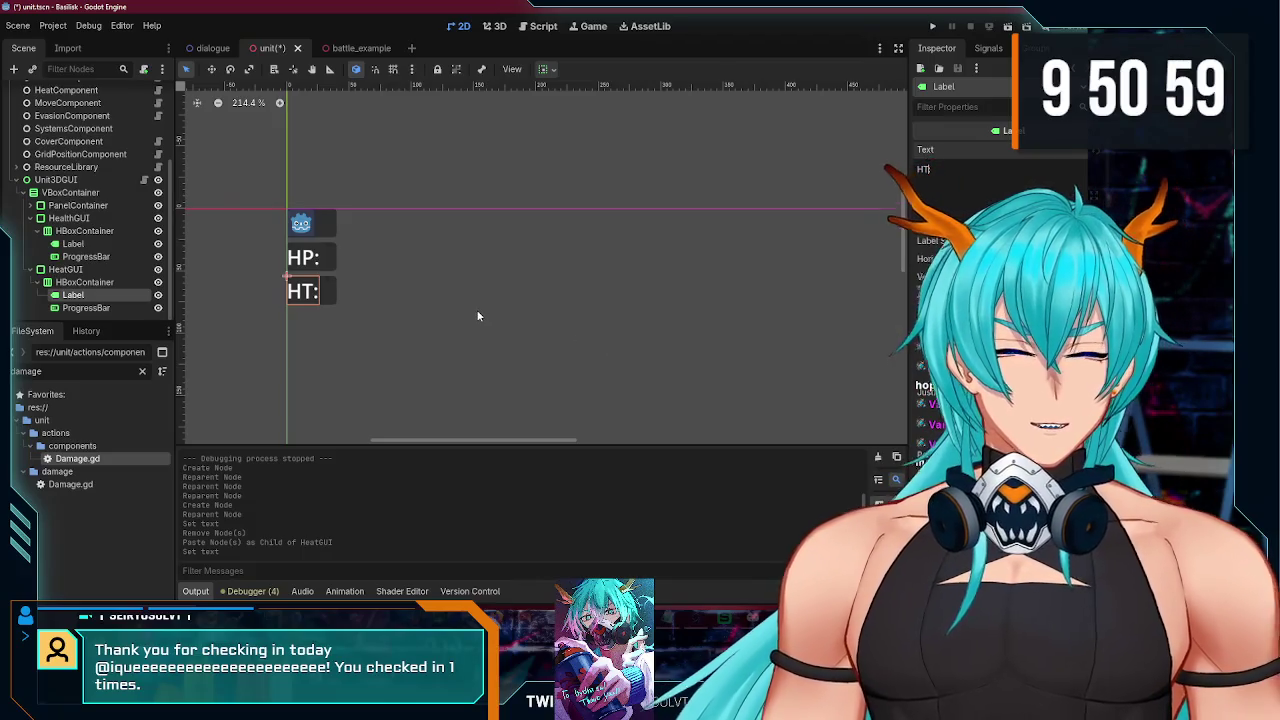
pyautogui.hotkey('ctrl', 's')
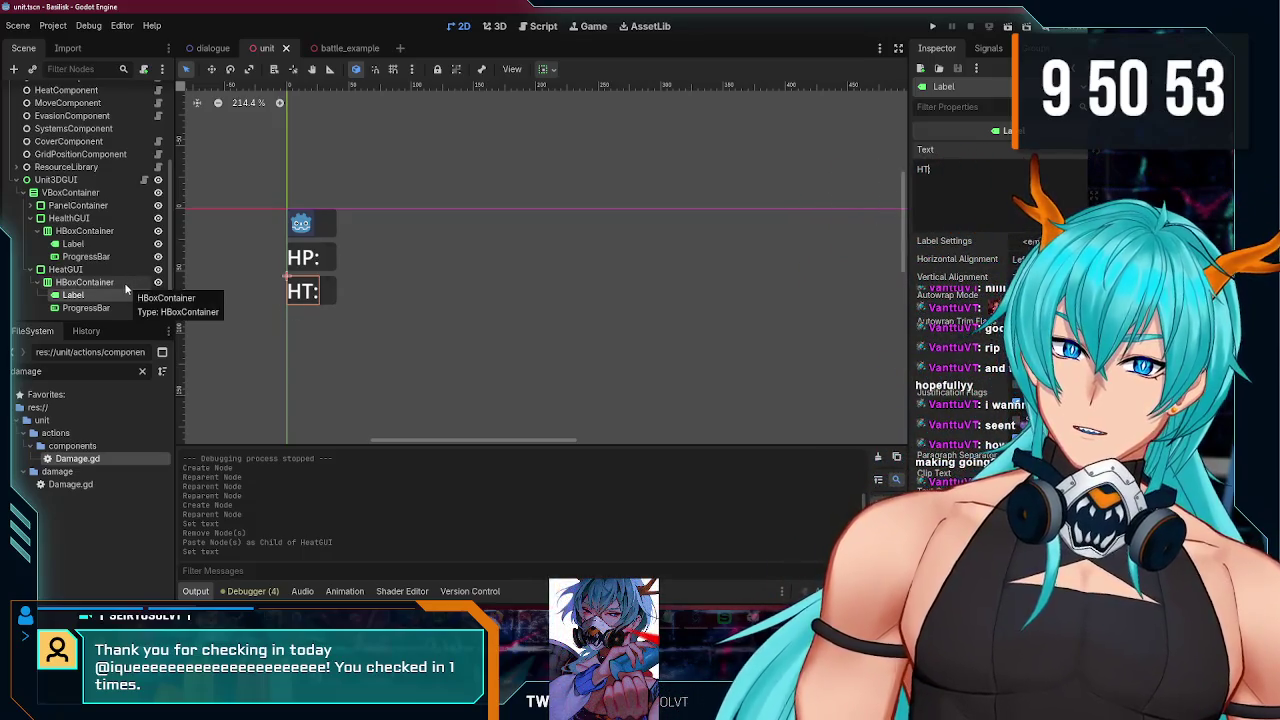
pyautogui.rightClick(337, 349)
pyautogui.click(366, 307)
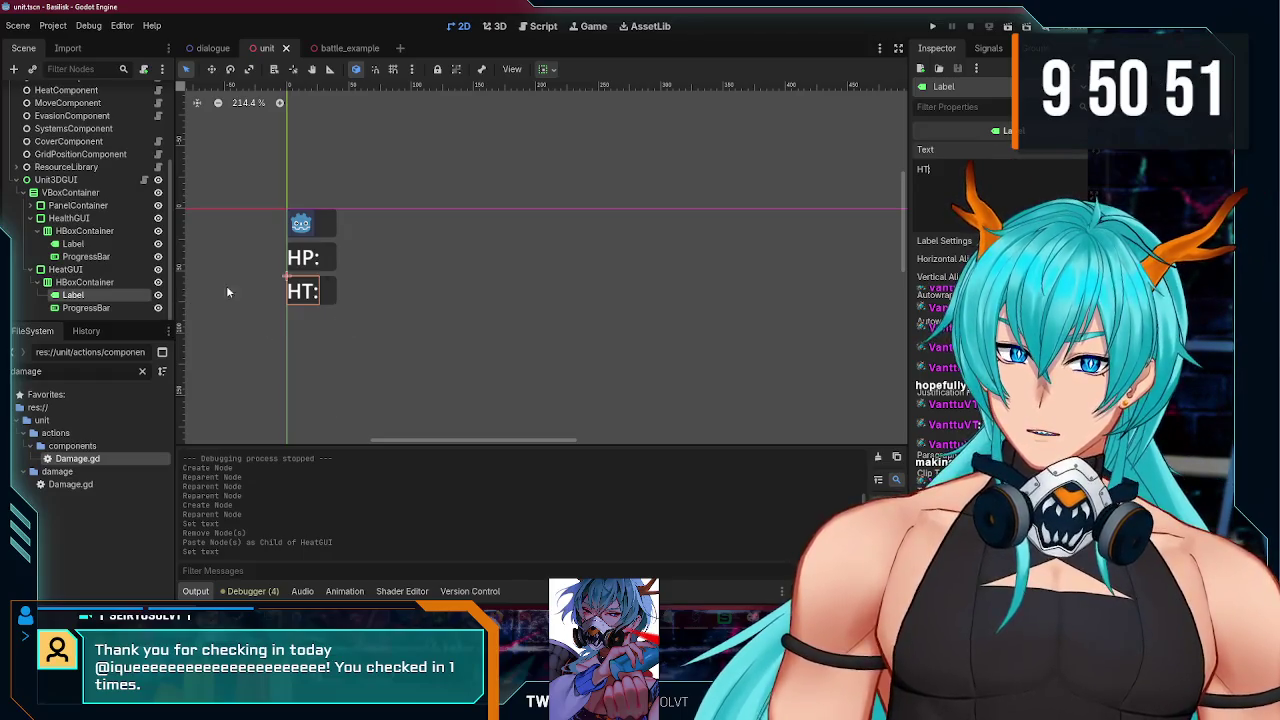
pyautogui.click(932, 26)
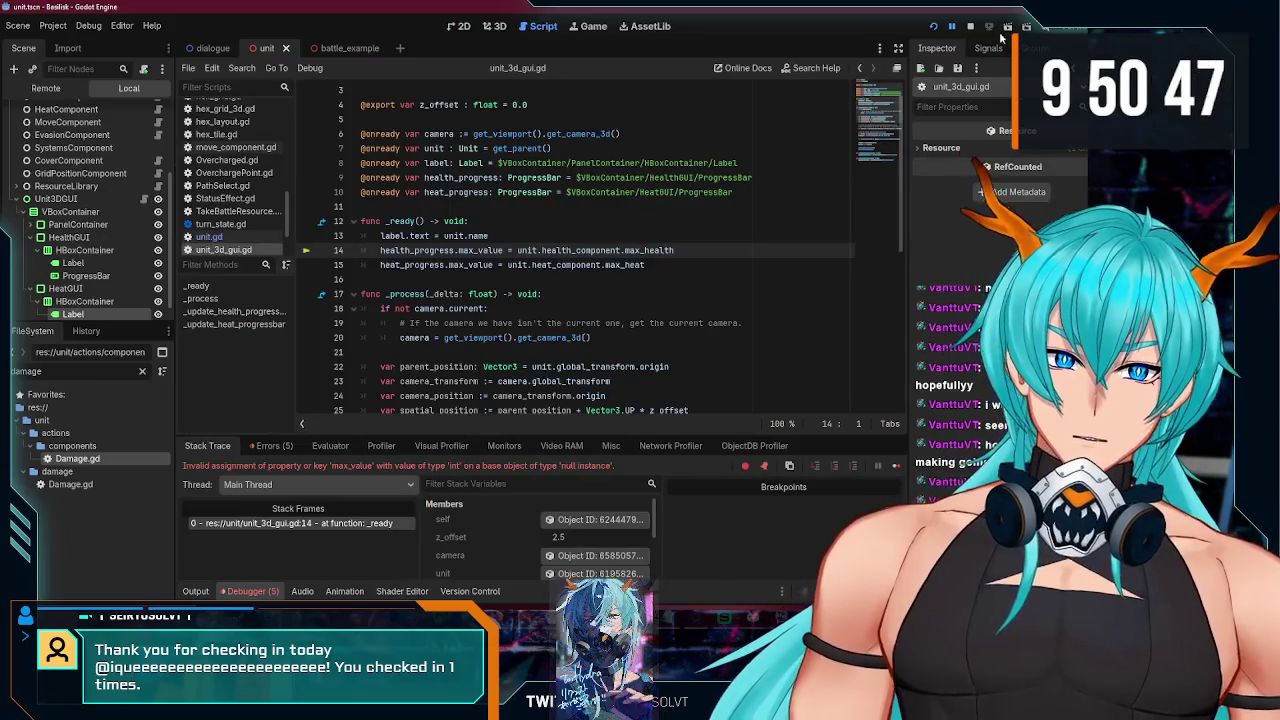
# Step: Stop debugging, point lines 9 and 10 to HBoxContainer/ProgressBar, and rerun the game
pyautogui.press('F8')
pyautogui.doubleClick(724, 178)
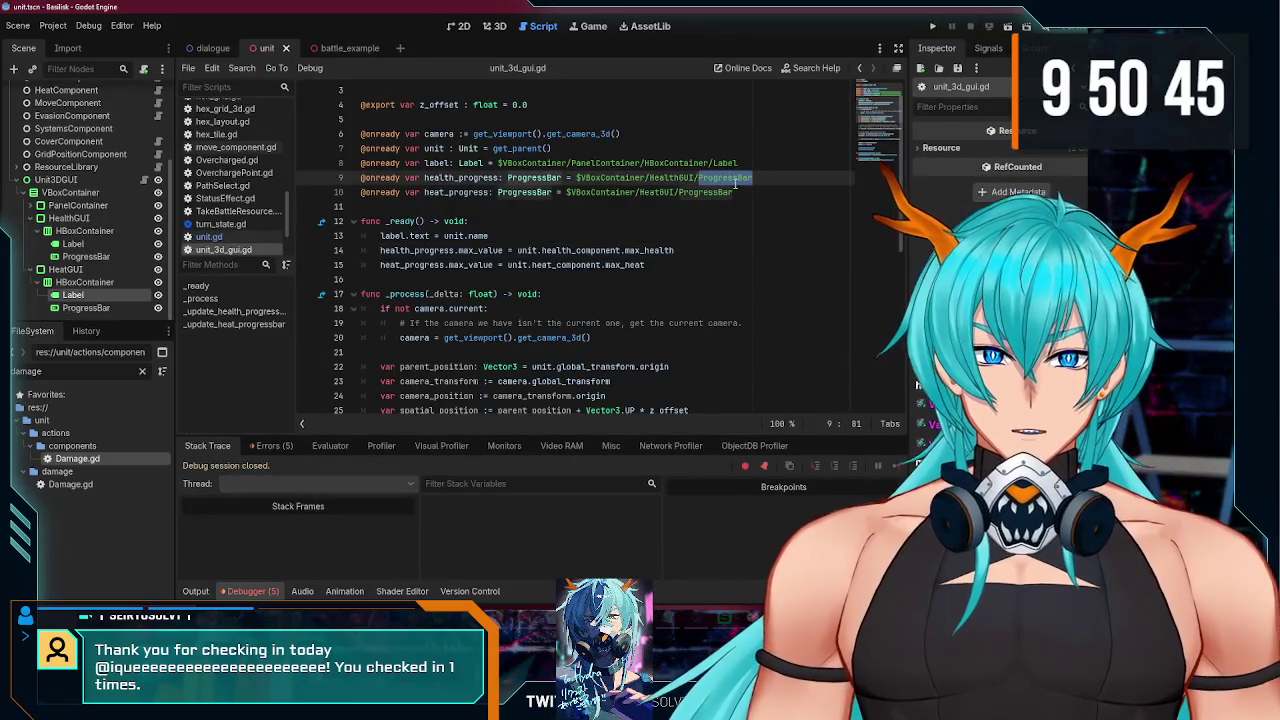
pyautogui.hotkey('ctrl', 'd')
pyautogui.press('BackSpace')
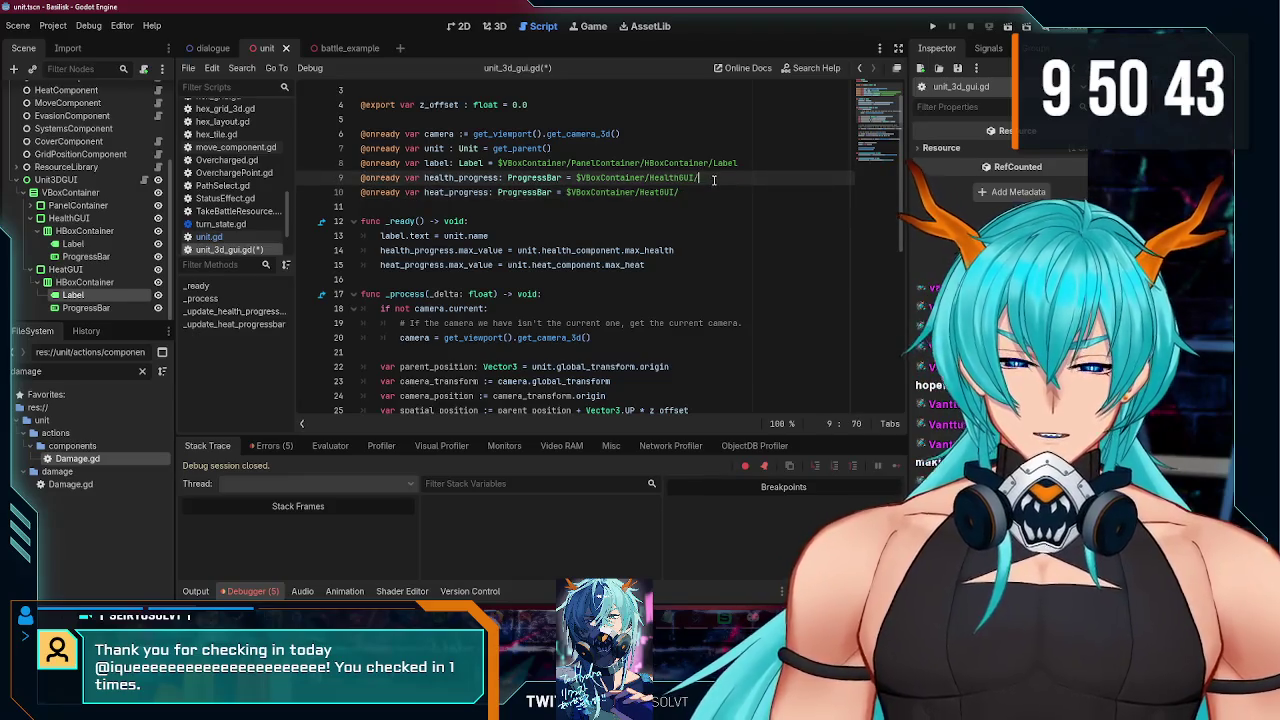
pyautogui.write('prog')
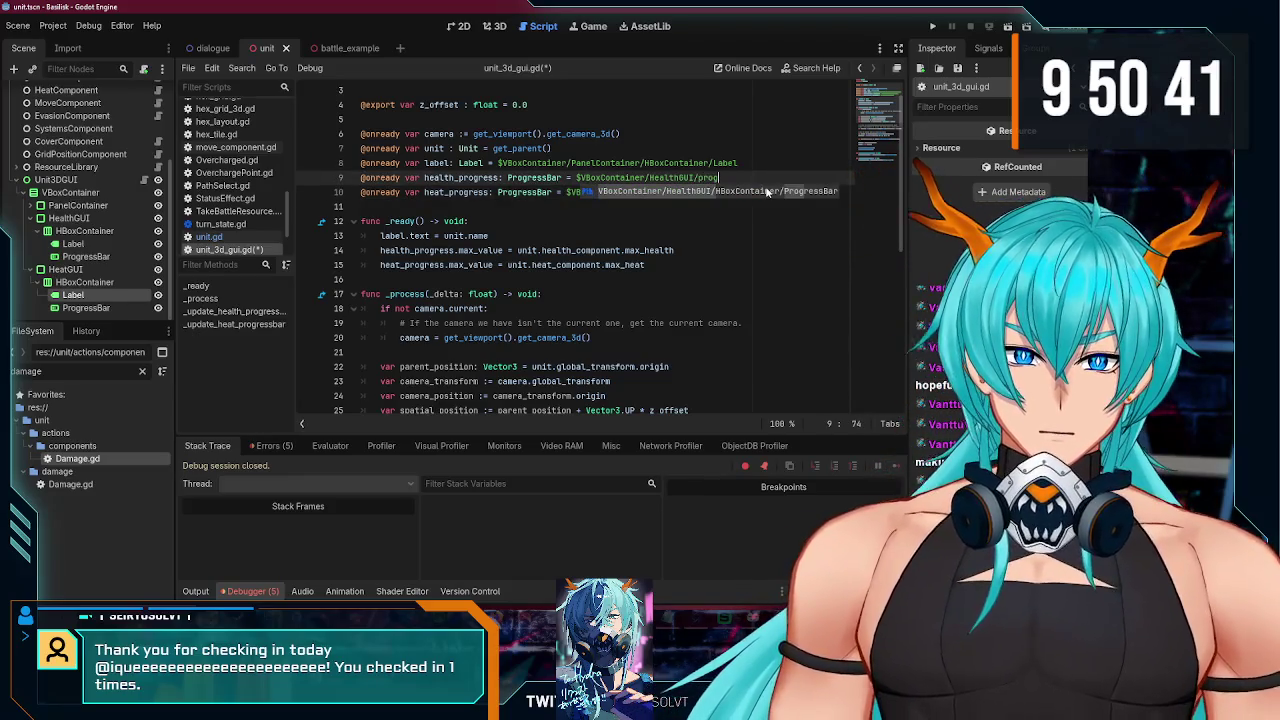
pyautogui.click(767, 191)
pyautogui.write('progr')
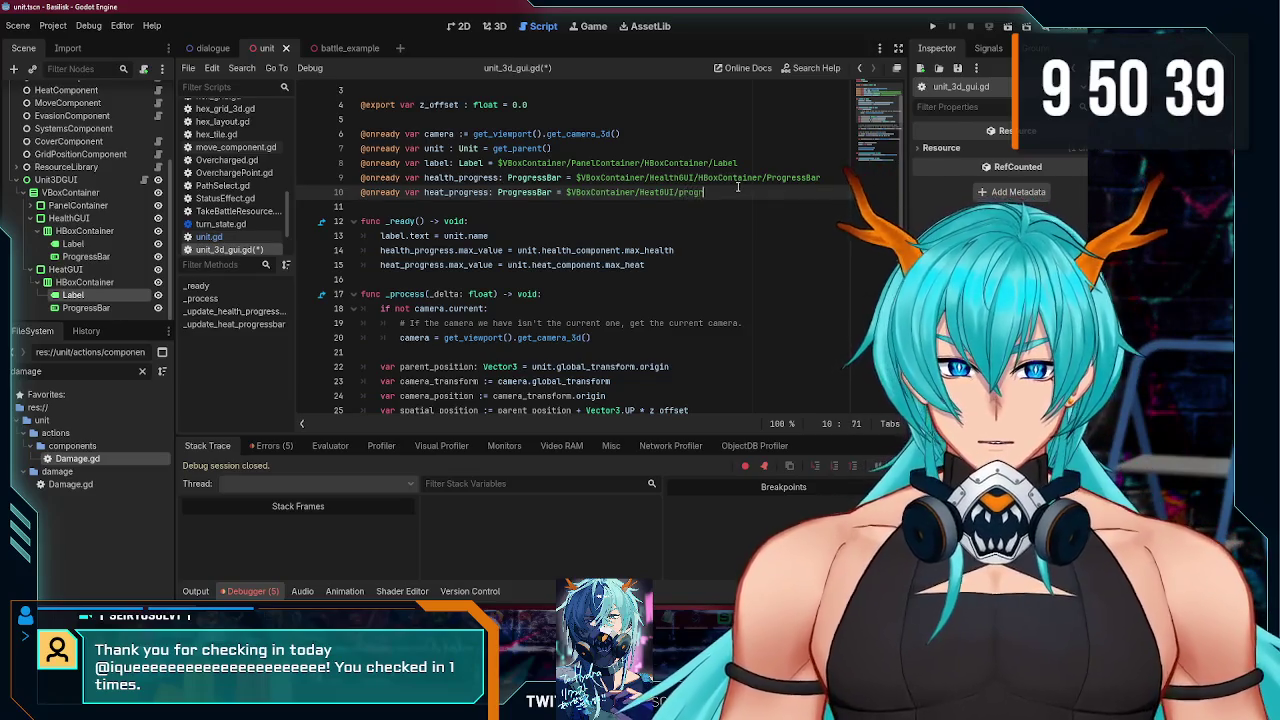
pyautogui.click(743, 206)
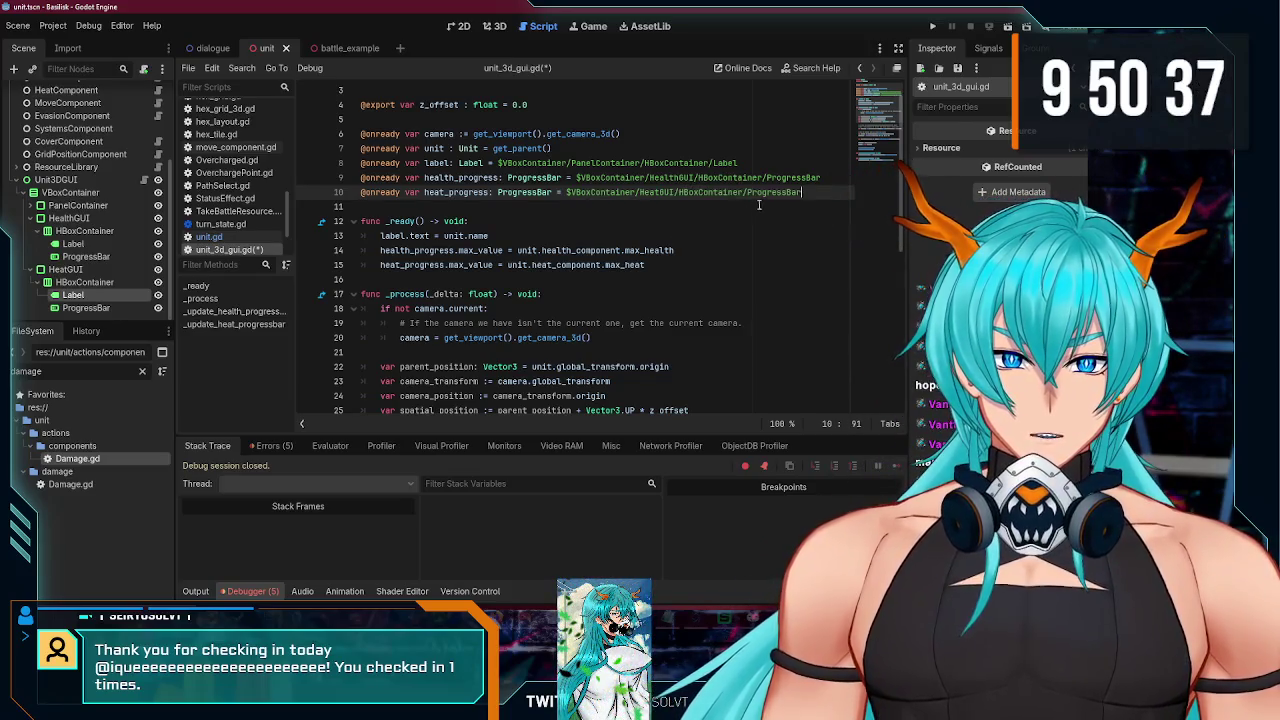
pyautogui.press('F5')
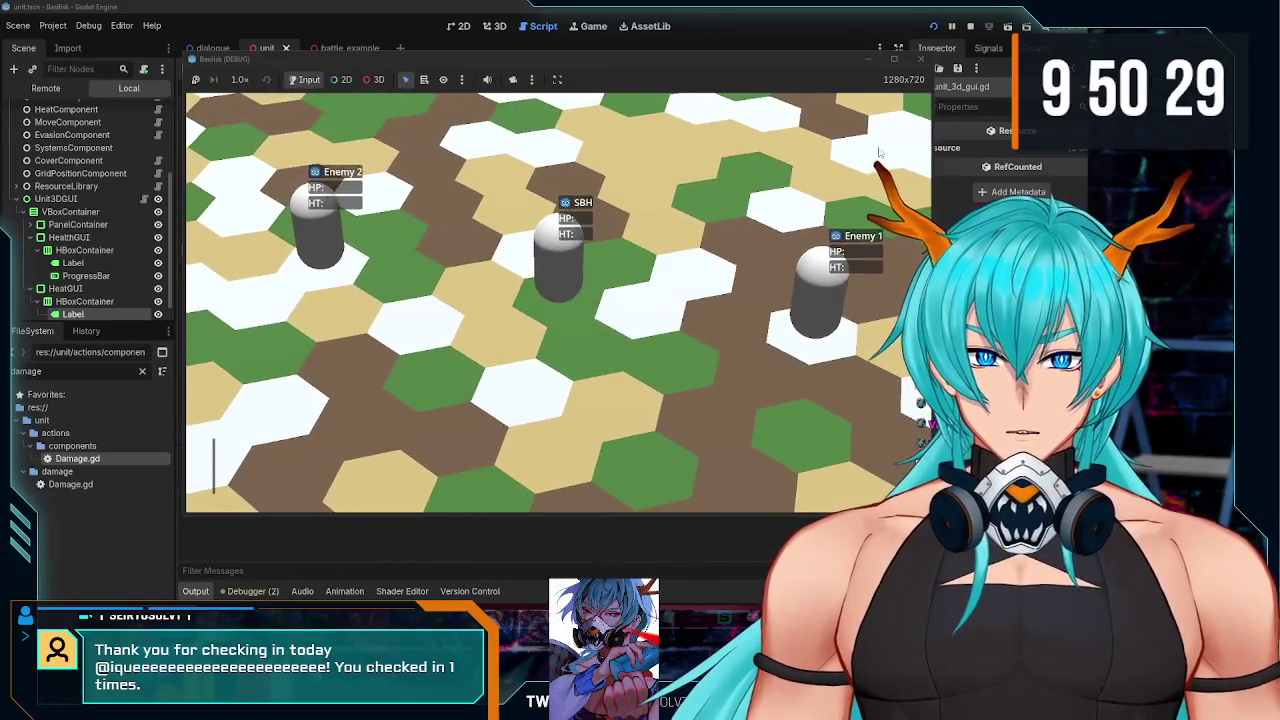
# Step: Close the game, inspect the HP: Label and health ProgressBar, rerun, then collapse HealthGUI
pyautogui.click(920, 58)
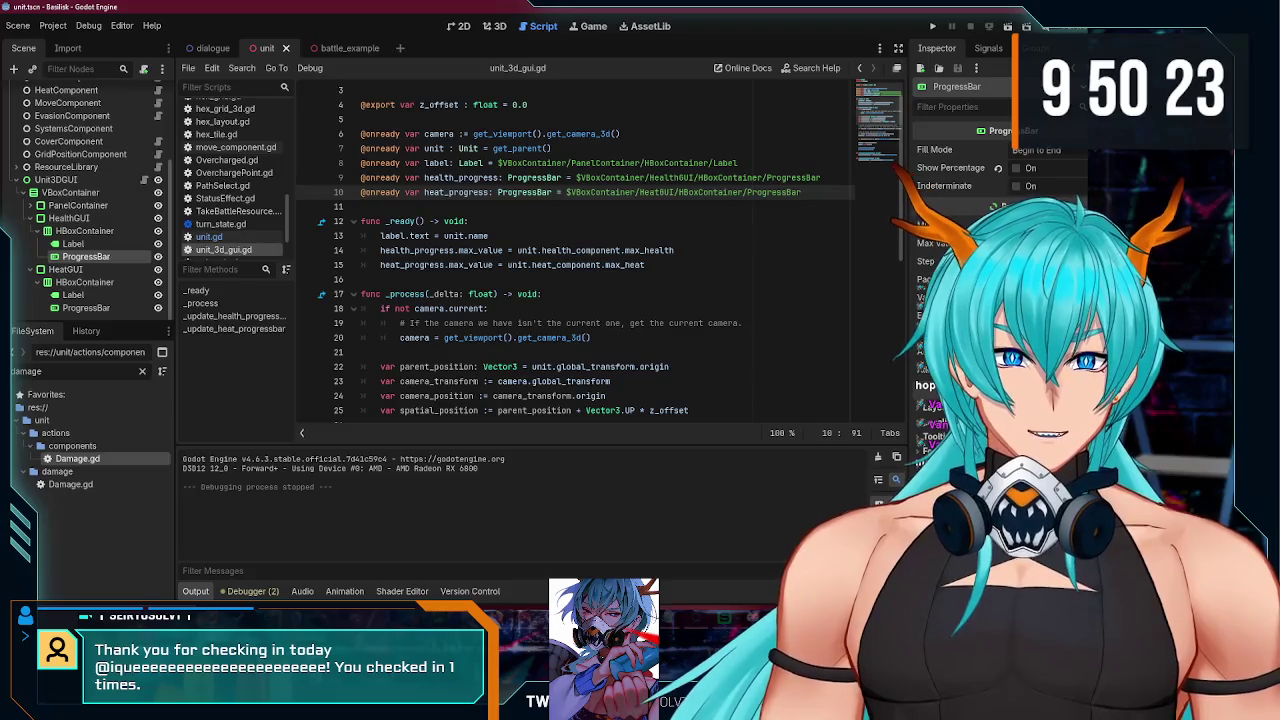
pyautogui.click(127, 244)
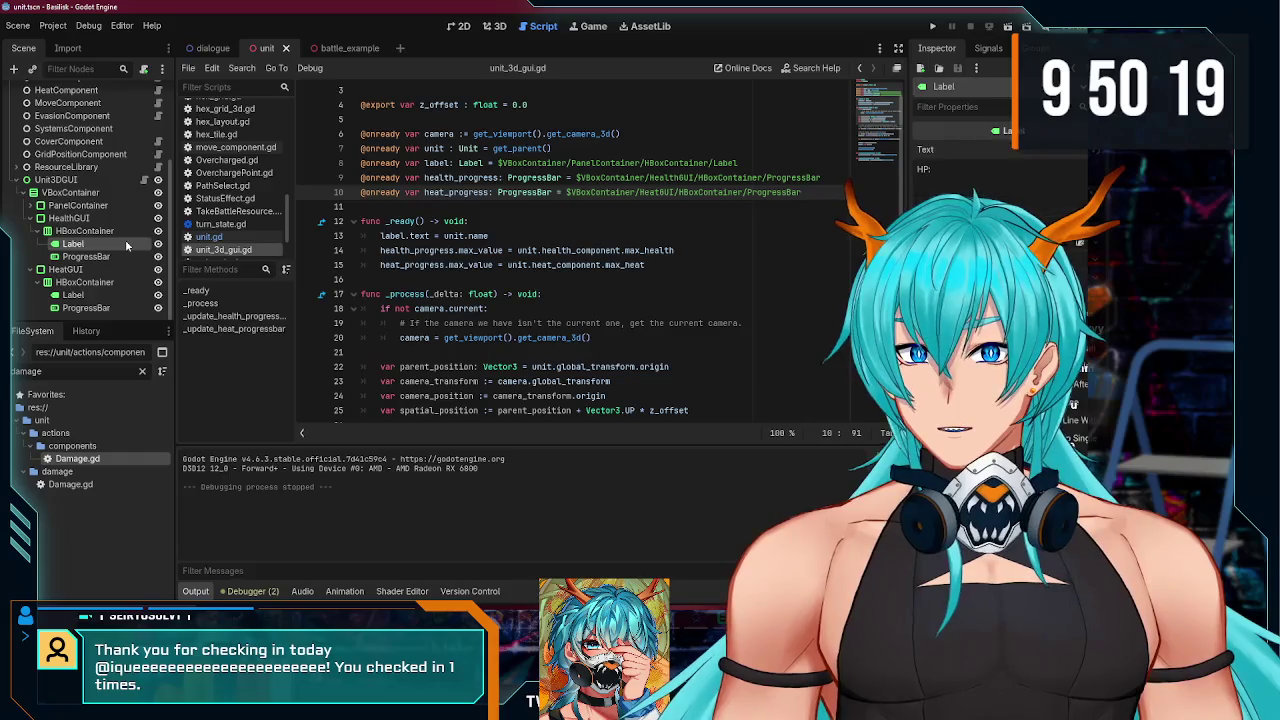
pyautogui.click(125, 255)
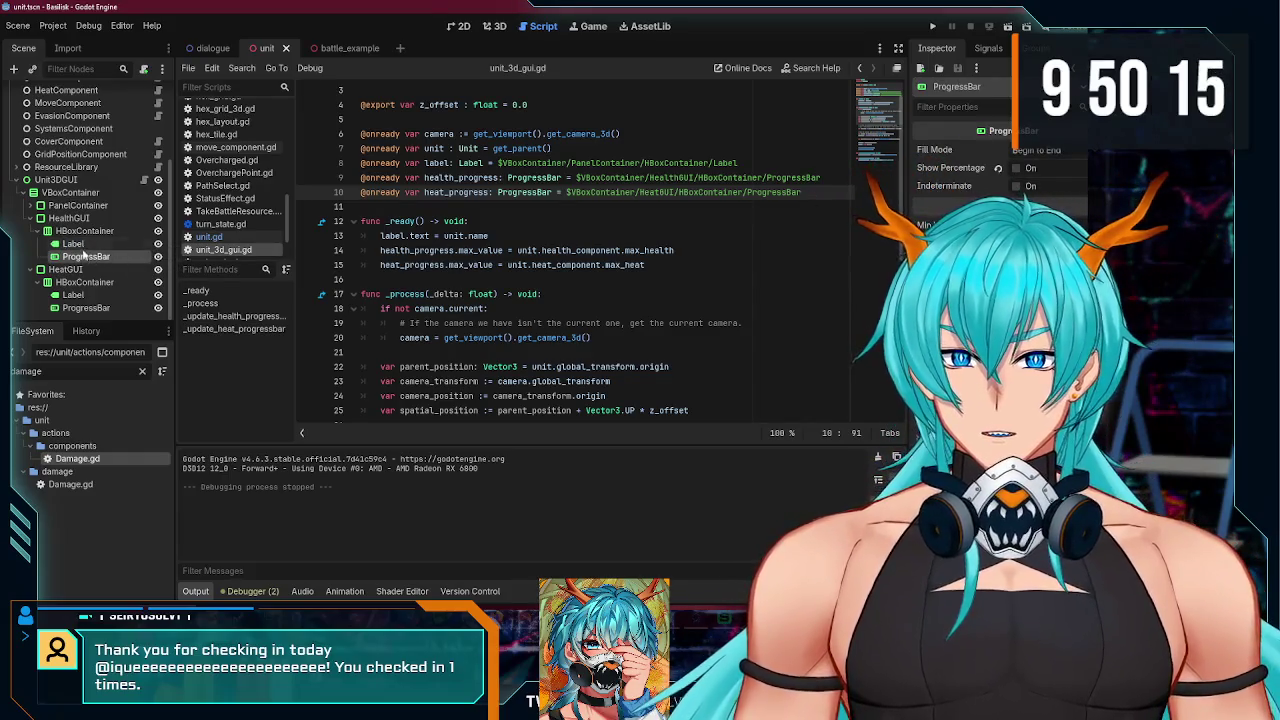
pyautogui.click(932, 26)
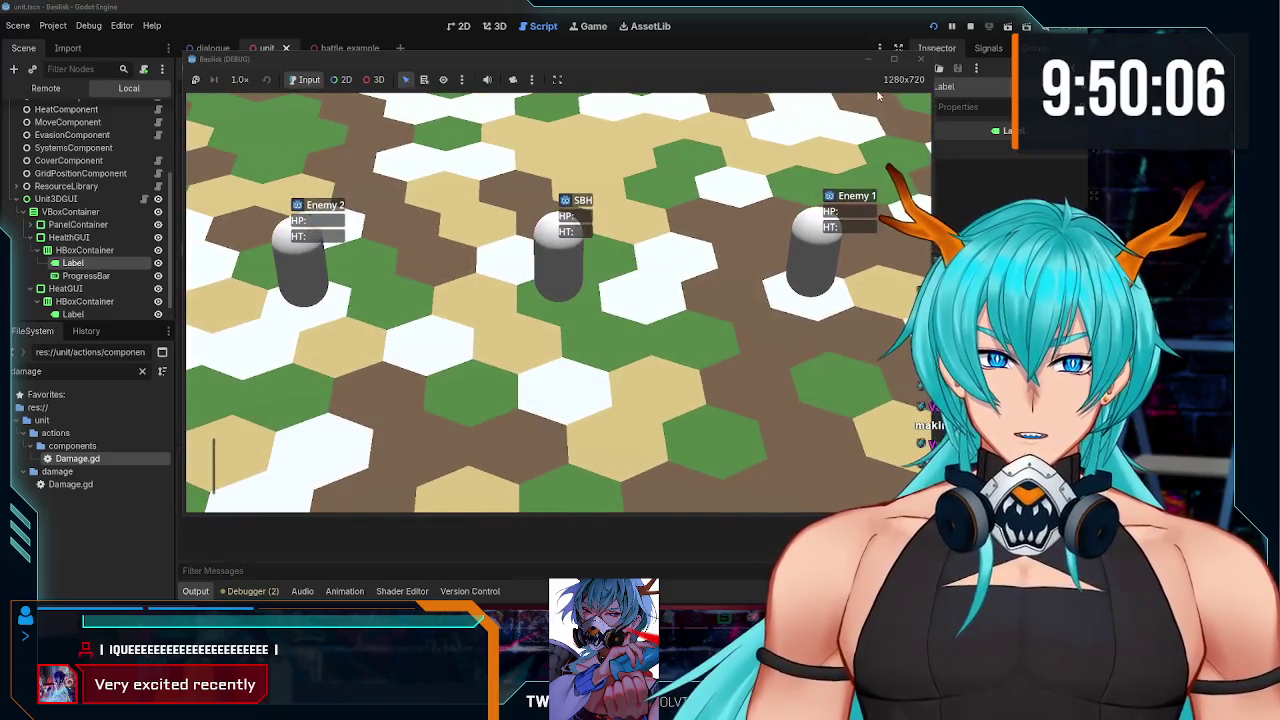
pyautogui.click(920, 58)
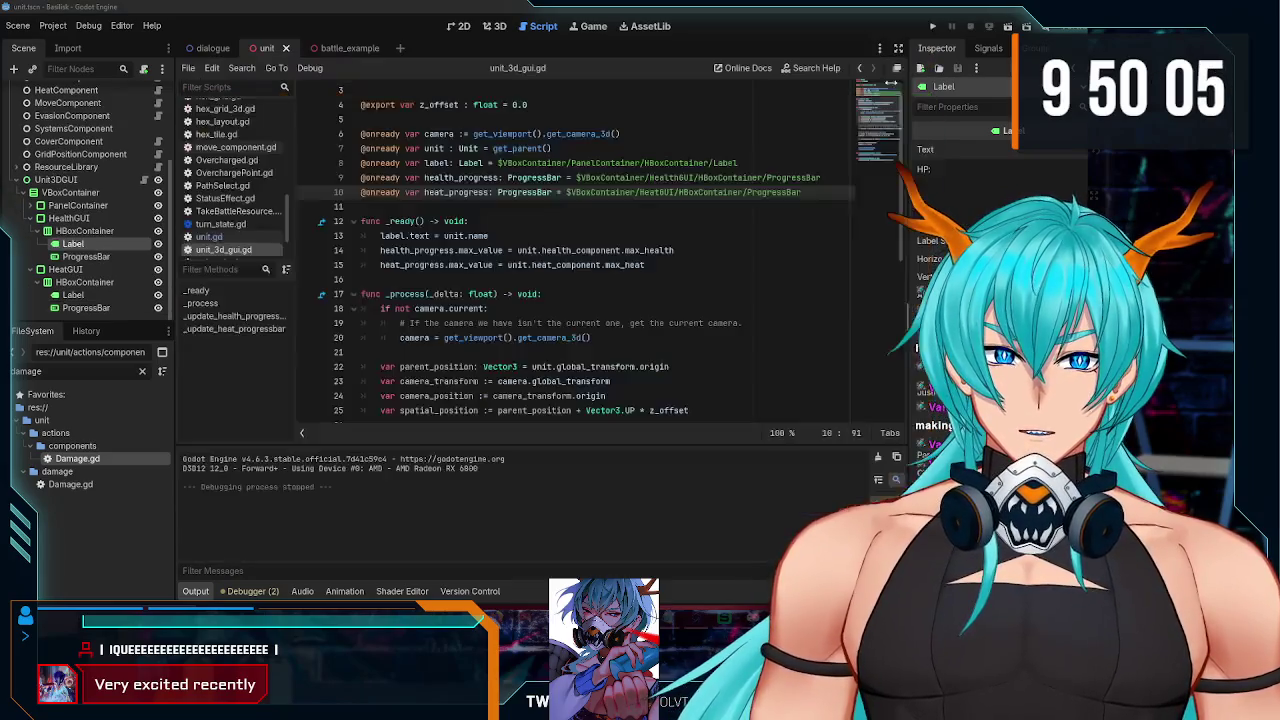
pyautogui.click(29, 256)
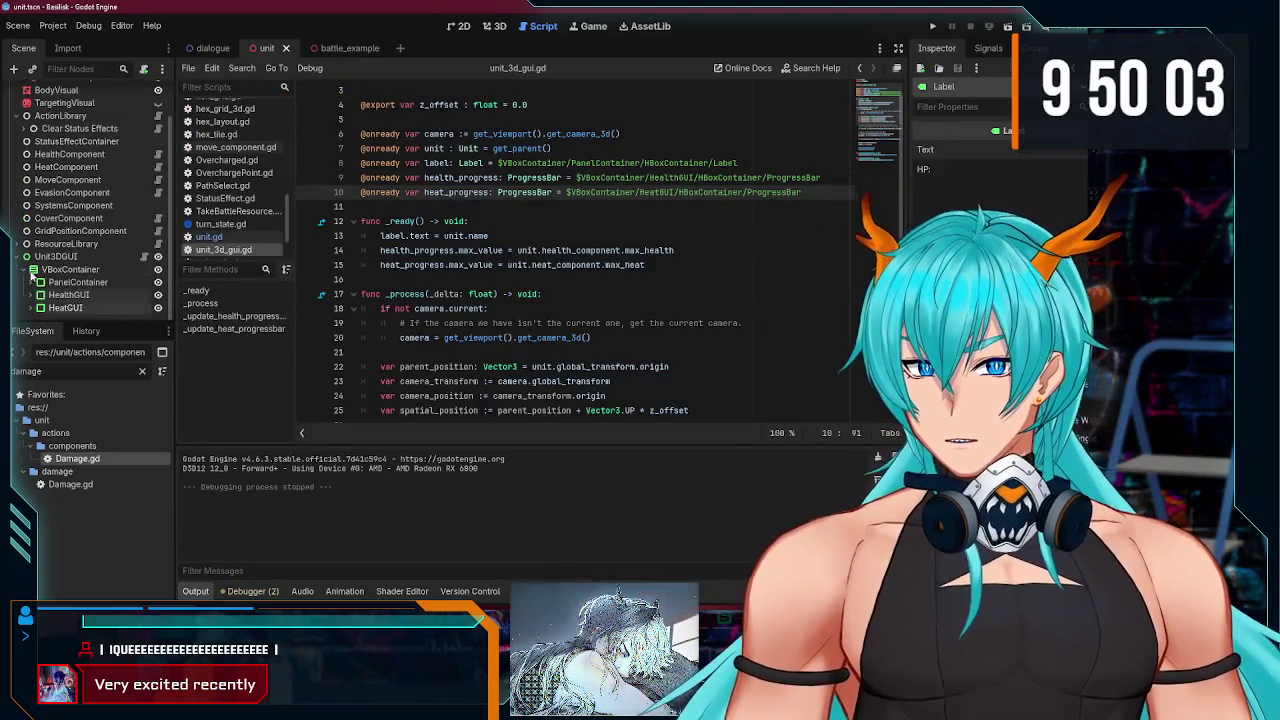
# Step: Duplicate HeatGUI and rename the copy StructureGUI
pyautogui.click(63, 308)
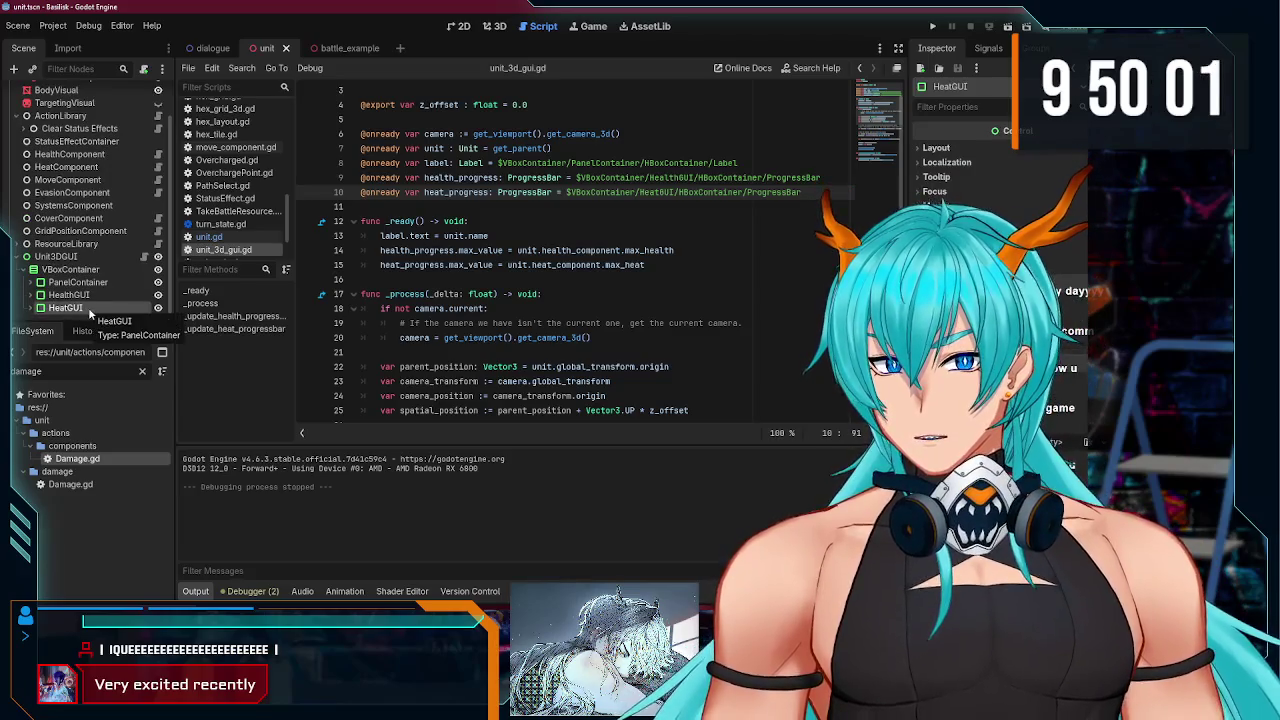
pyautogui.hotkey('ctrl', 'd')
pyautogui.doubleClick(74, 281)
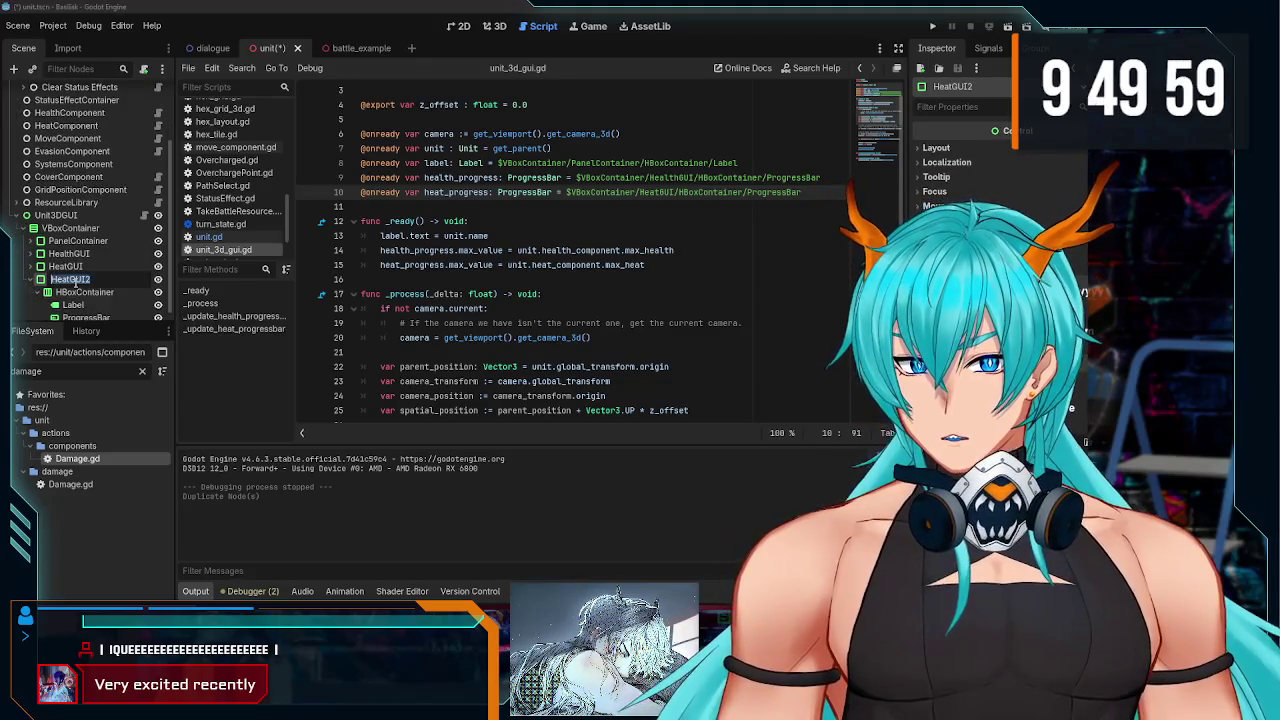
pyautogui.write('eGUI')
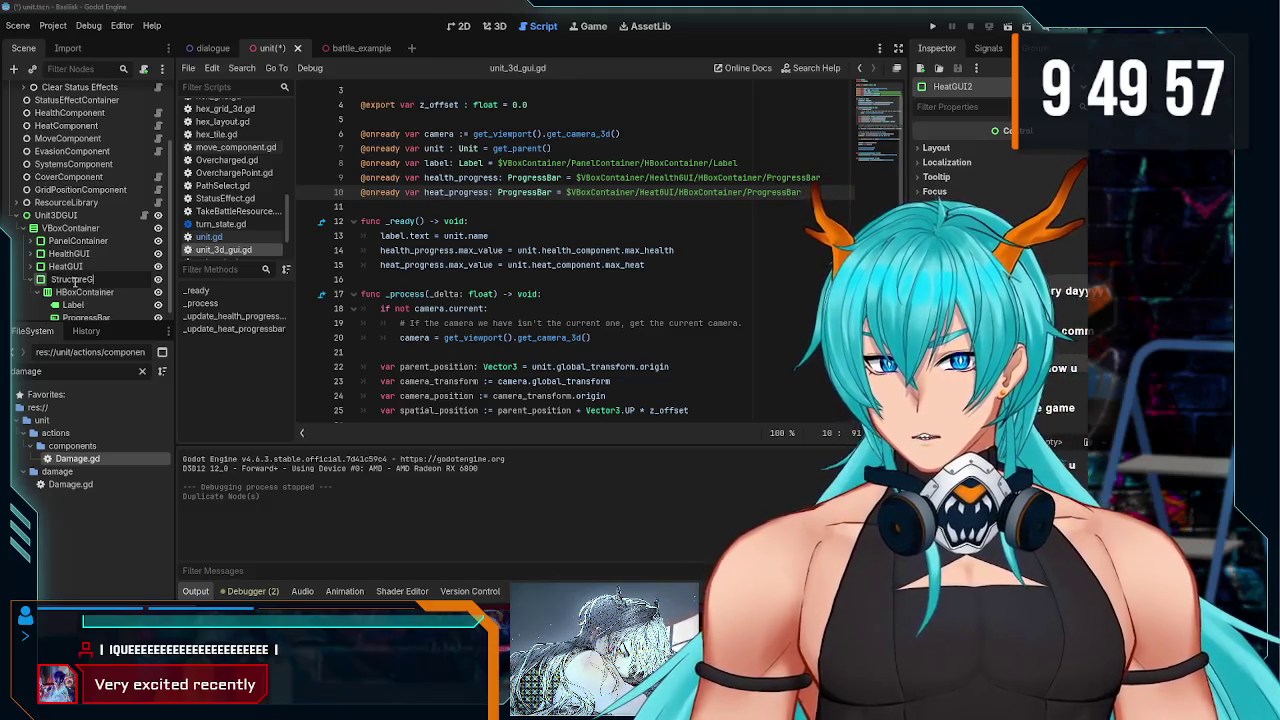
pyautogui.press('Return')
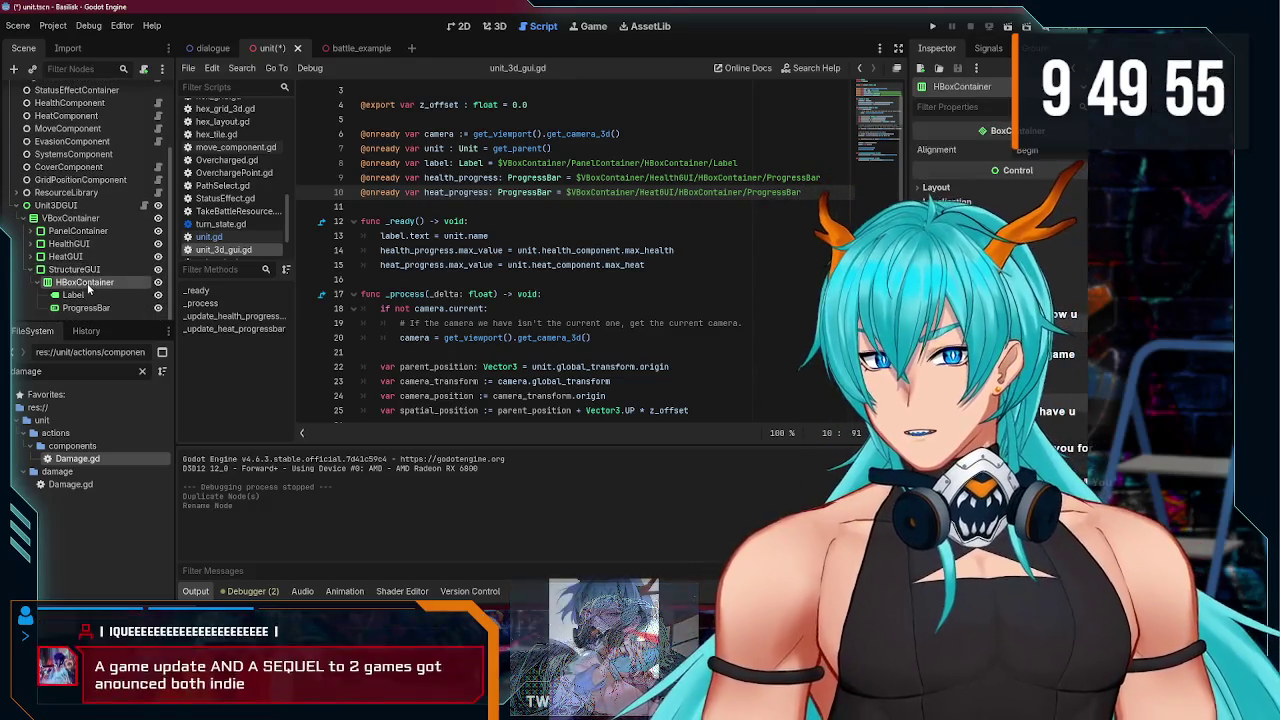
# Step: Delete the ProgressBar from StructureGUI's HBoxContainer
pyautogui.doubleClick(84, 284)
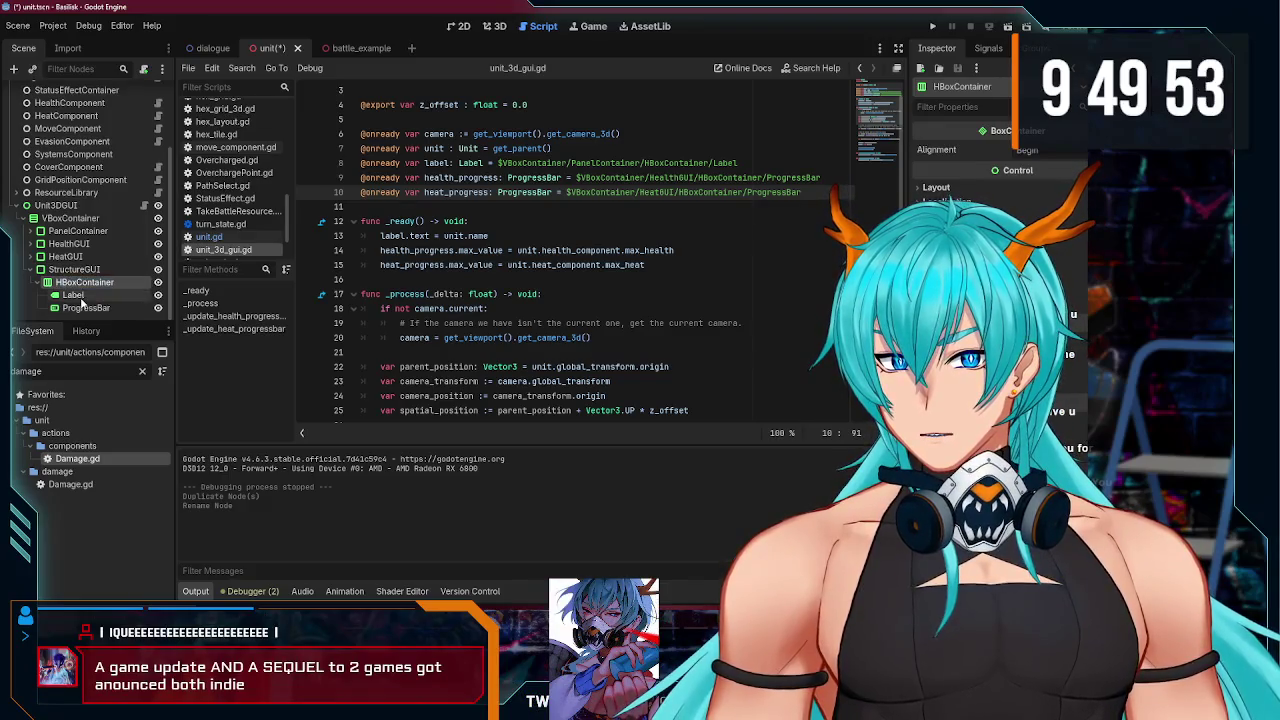
pyautogui.click(88, 308)
pyautogui.press('Delete')
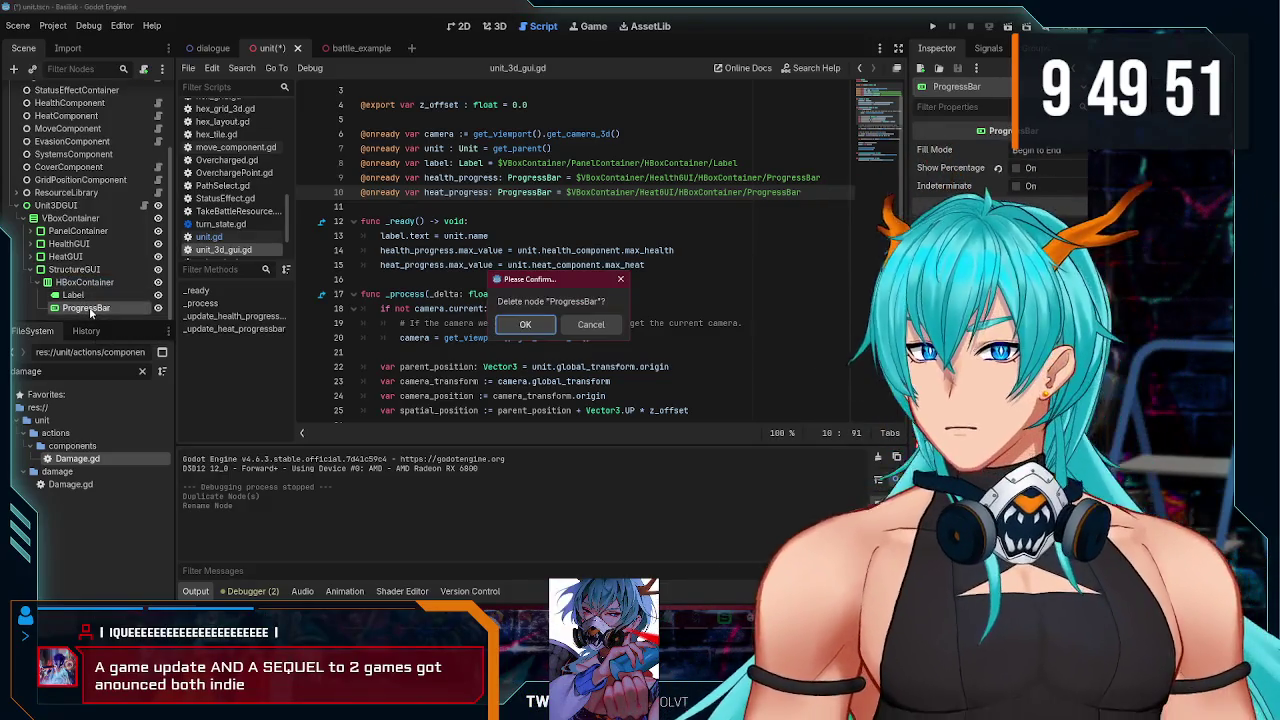
pyautogui.click(516, 333)
# Step: Duplicate StructureGUI's Label as StructureAmount and update the Label's text
pyautogui.click(70, 308)
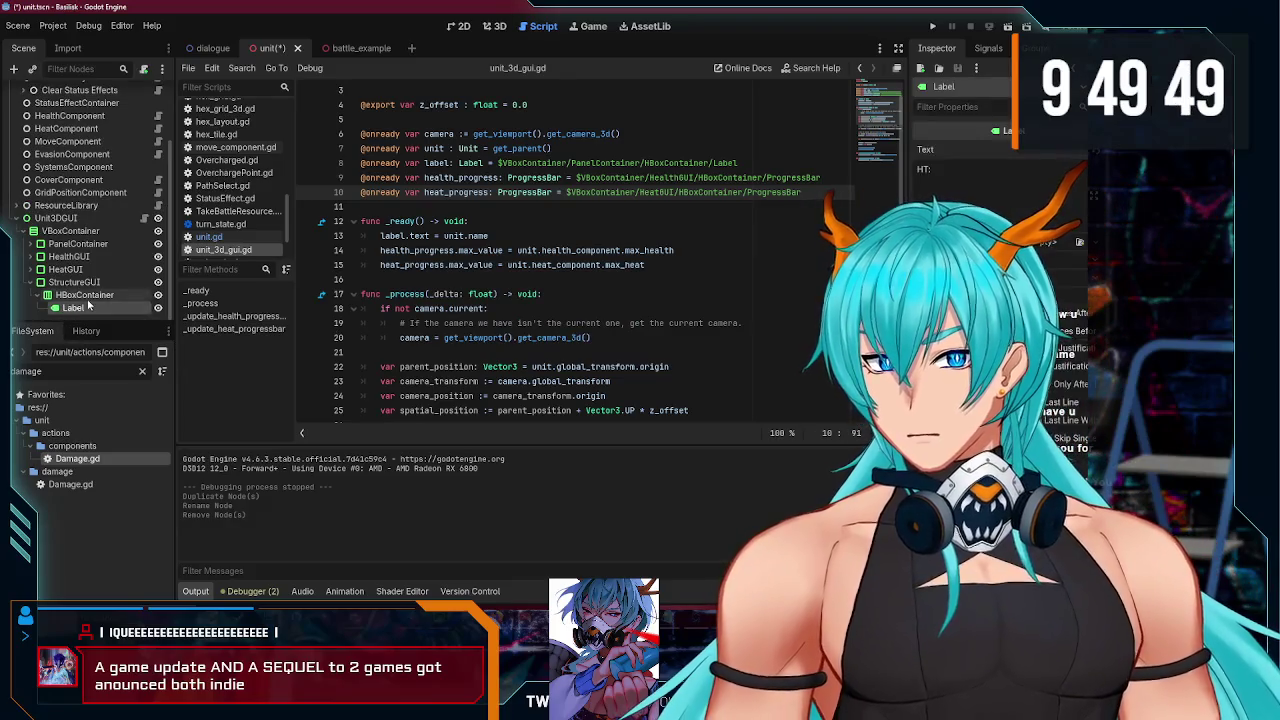
pyautogui.hotkey('ctrl', 'd')
pyautogui.doubleClick(89, 311)
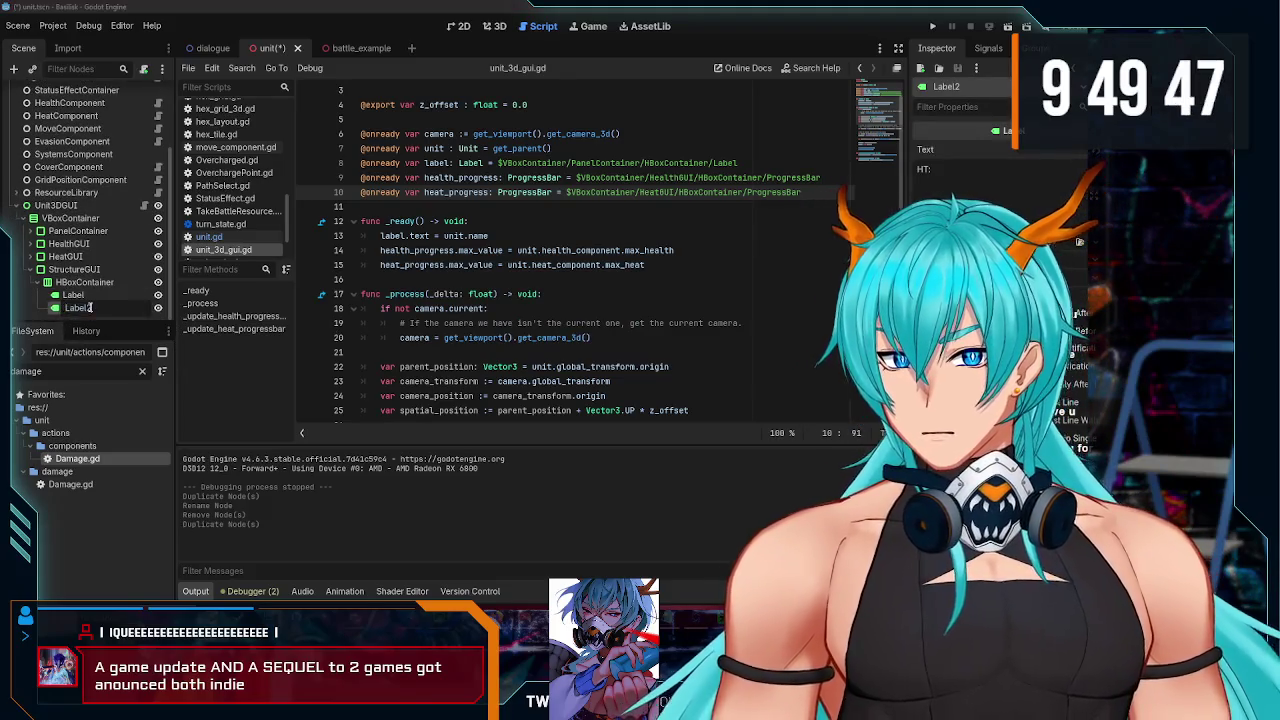
pyautogui.write('S')
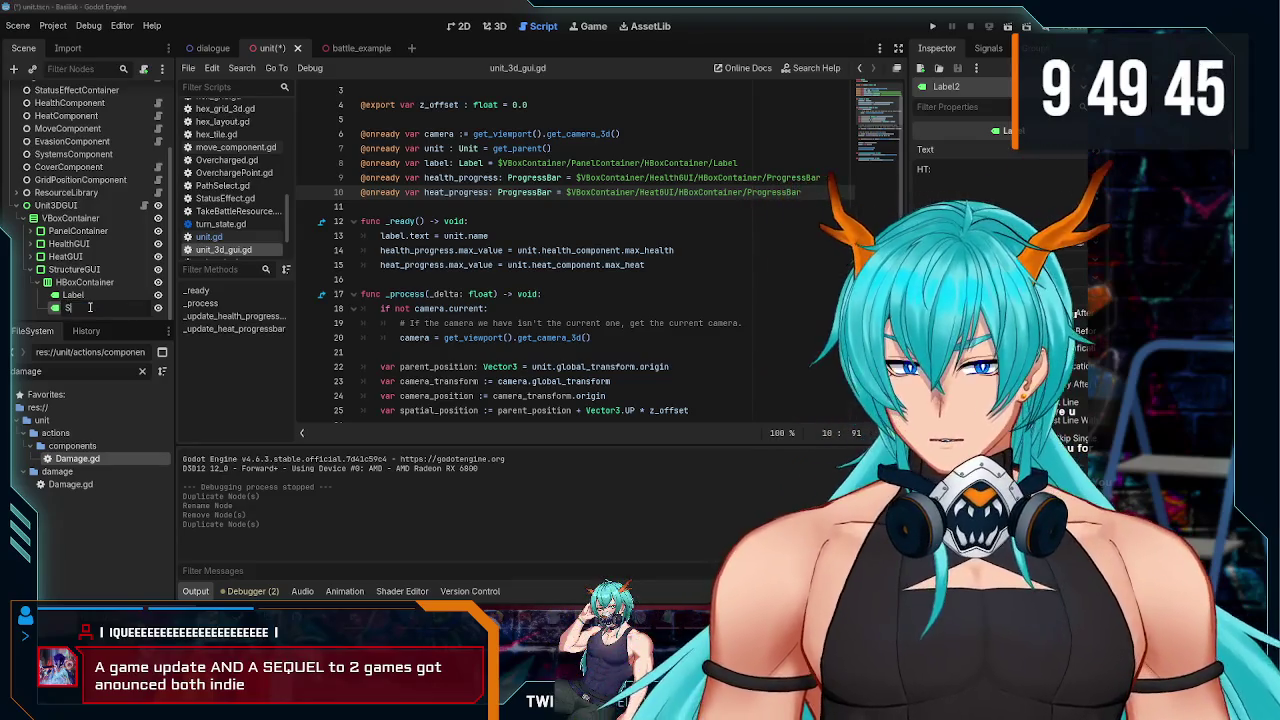
pyautogui.write('mount')
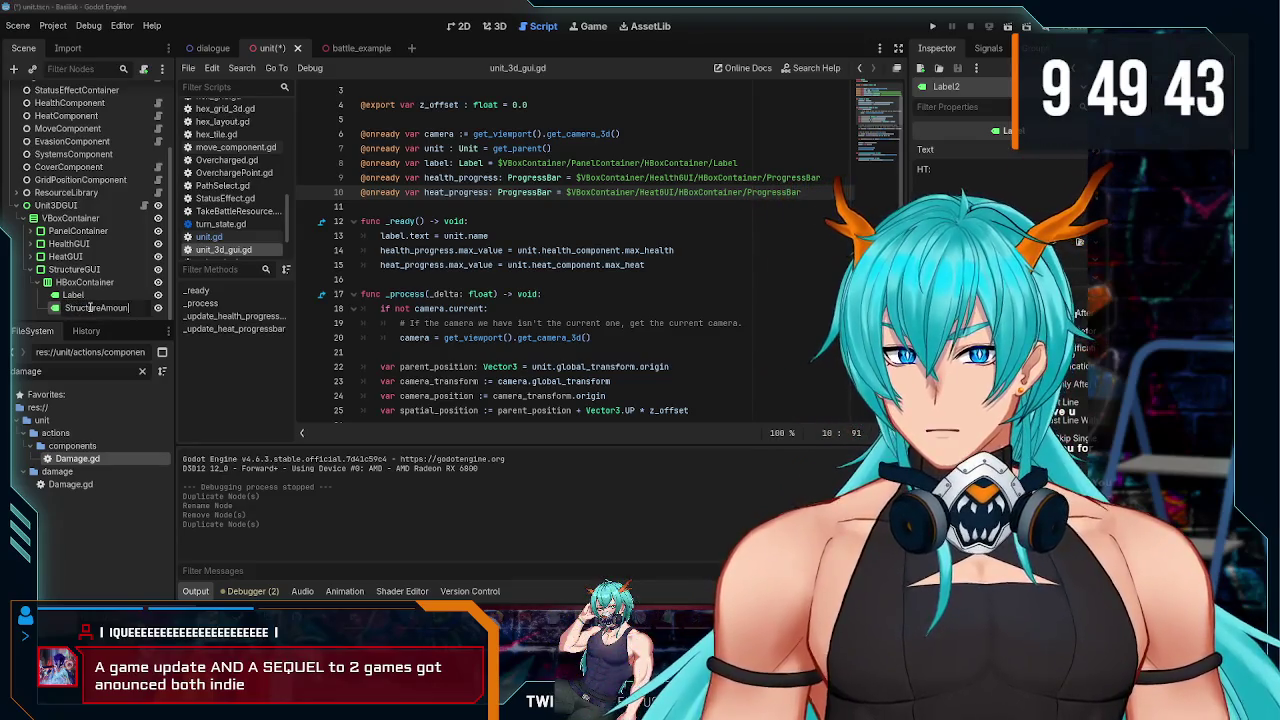
pyautogui.press('Return')
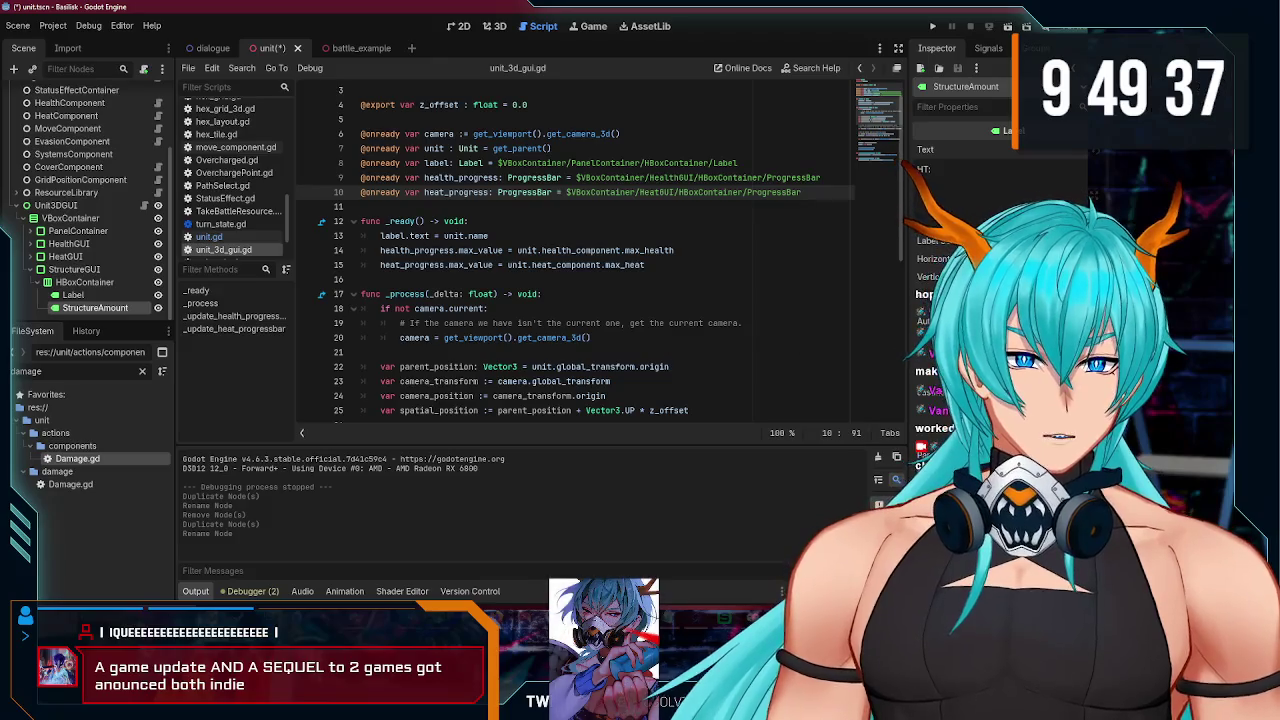
pyautogui.click(110, 296)
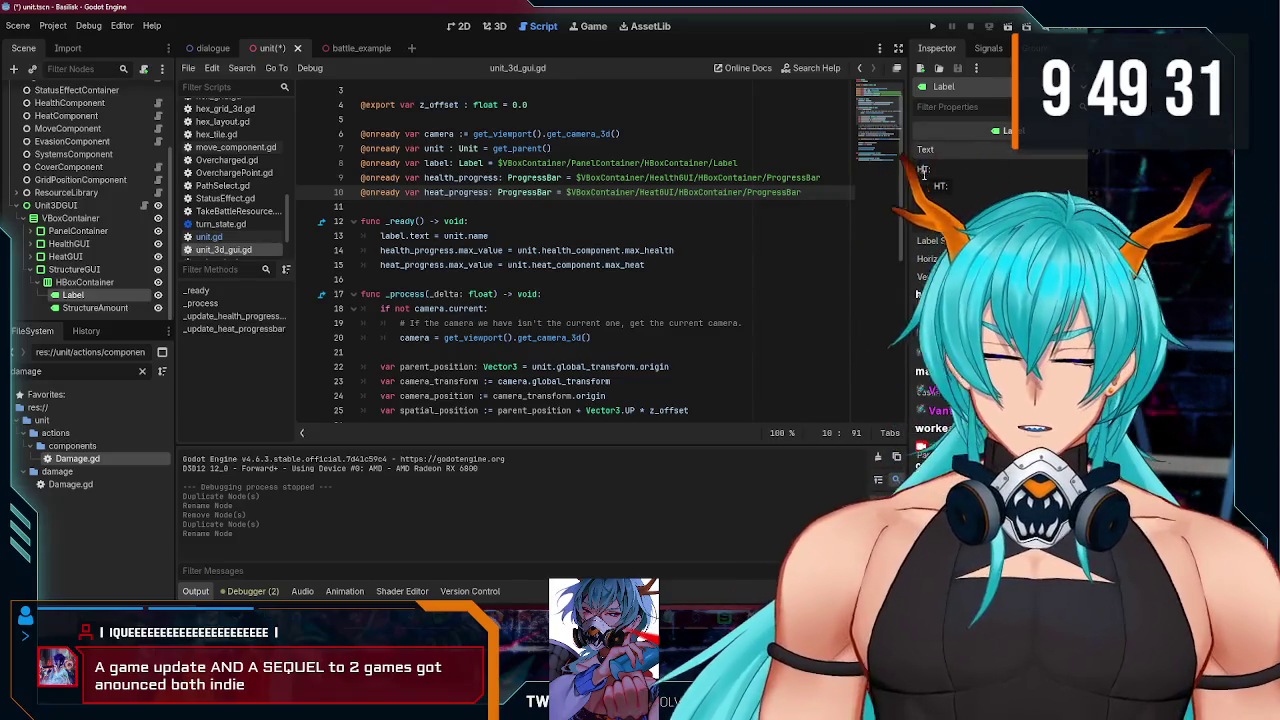
pyautogui.write('S')
pyautogui.press('Down')
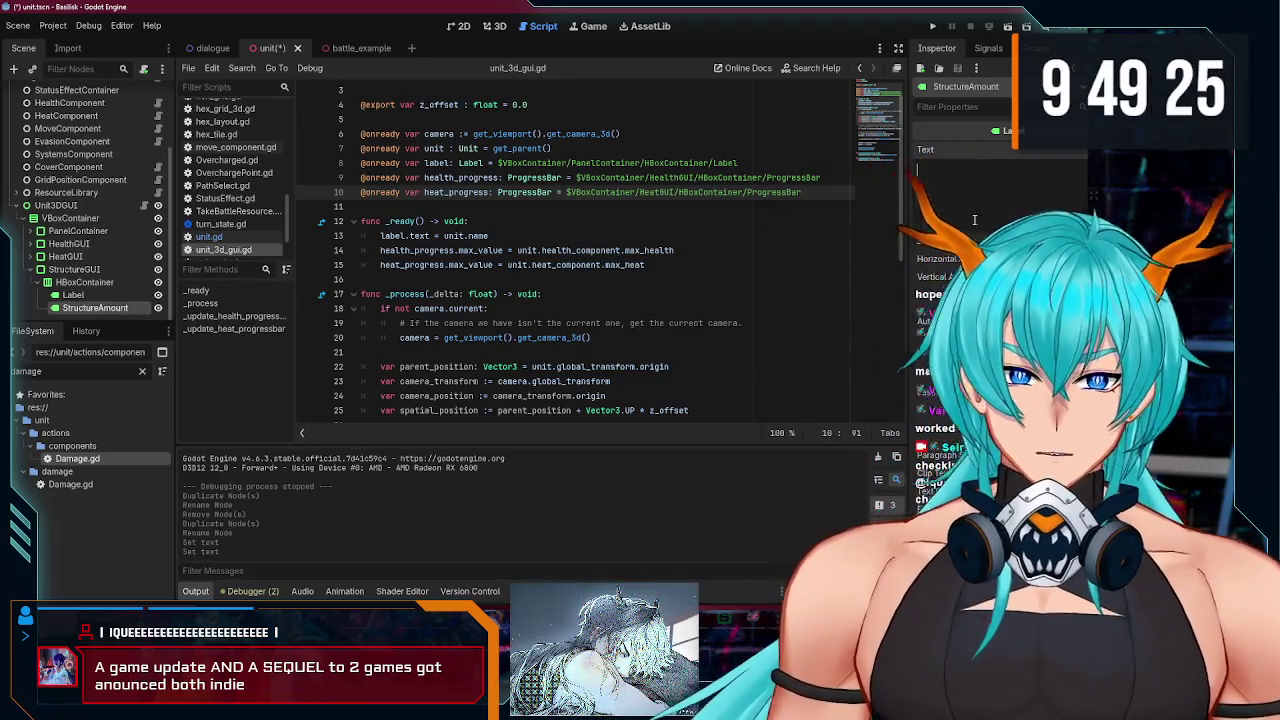
# Step: Copy the heat_progress declaration onto line 11 and rename it structure_amount
pyautogui.click(85, 282)
pyautogui.press('Return')
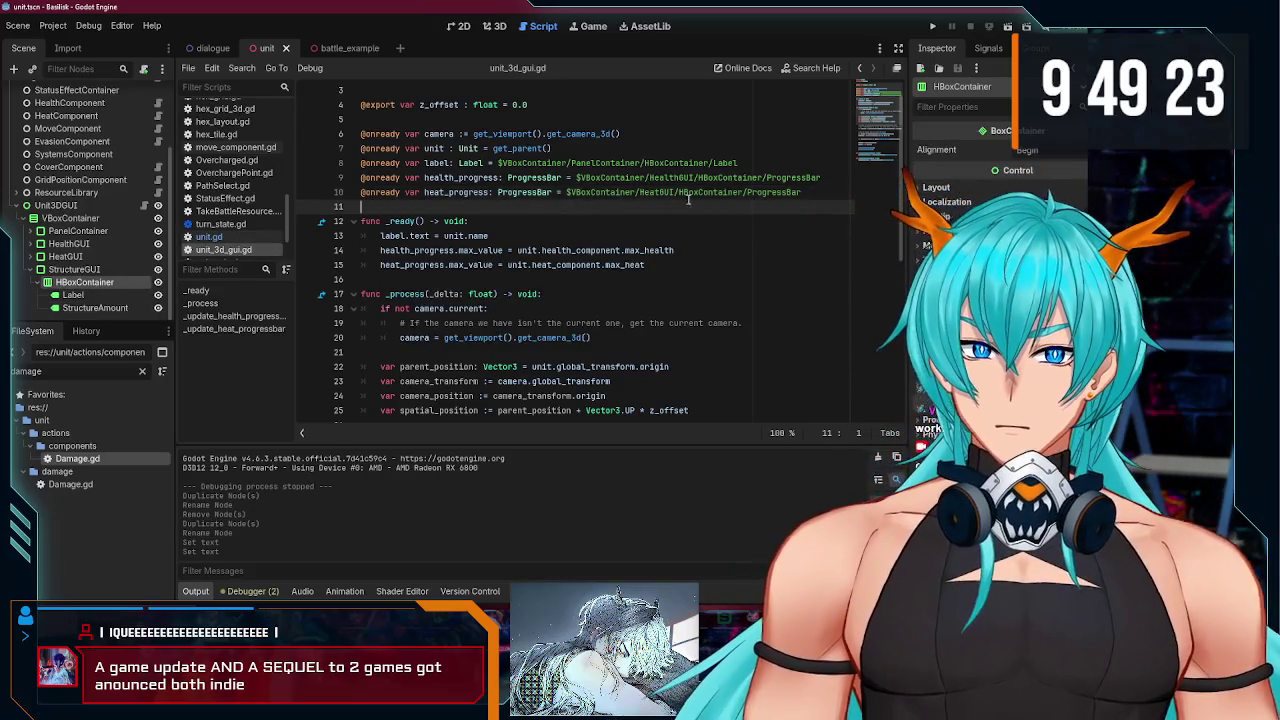
pyautogui.moveTo(802, 192); pyautogui.dragTo(322, 196)
pyautogui.hotkey('ctrl', 'c')
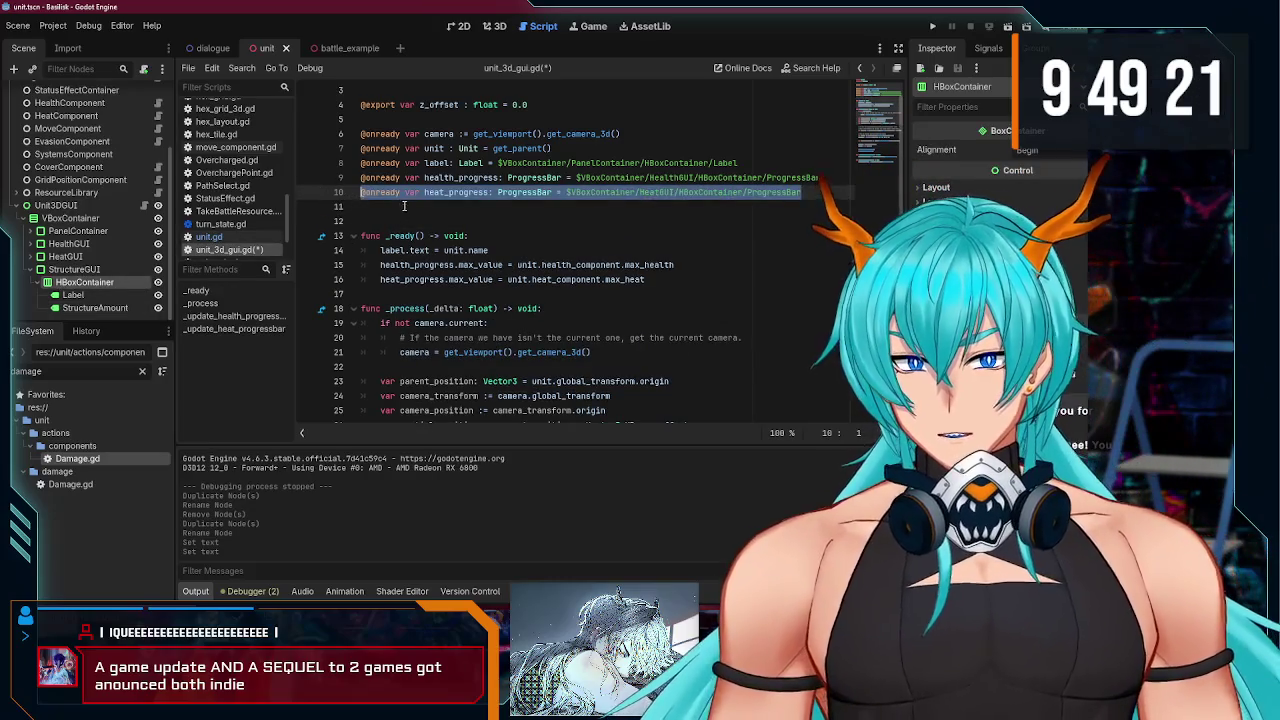
pyautogui.press('Down')
pyautogui.hotkey('ctrl', 'v')
pyautogui.doubleClick(478, 206)
pyautogui.write('structure_a')
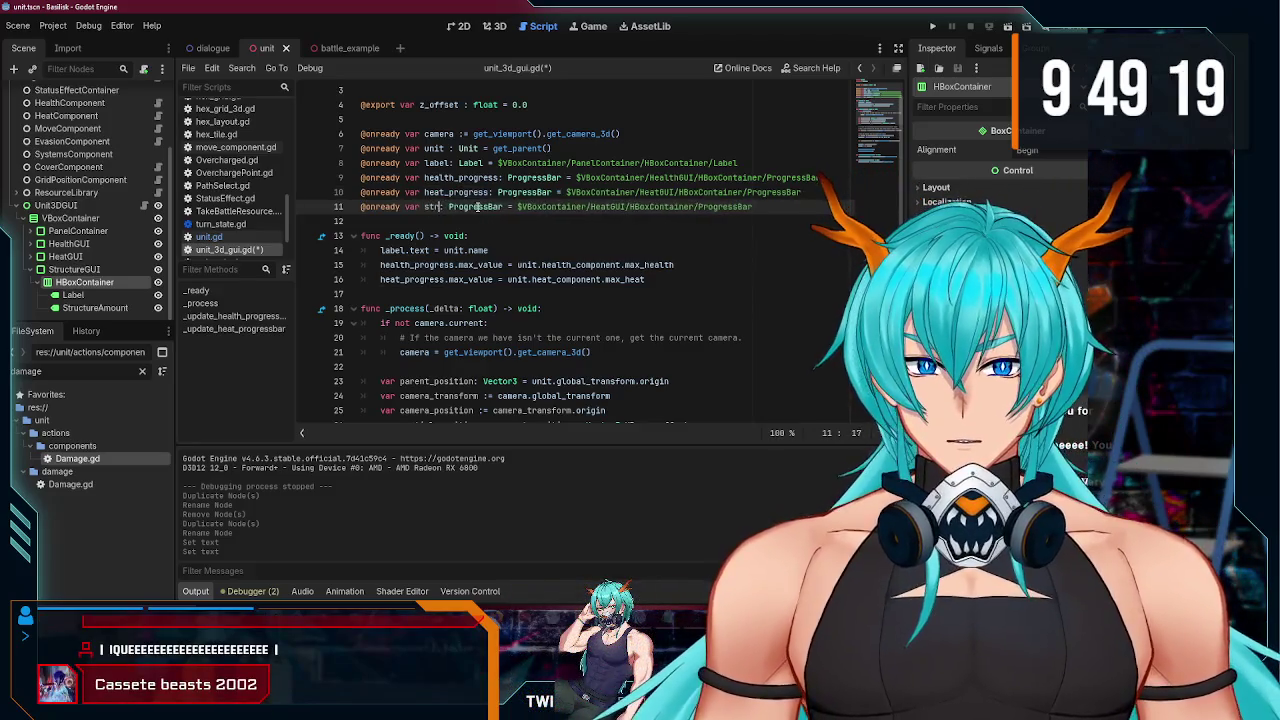
pyautogui.write('mount')
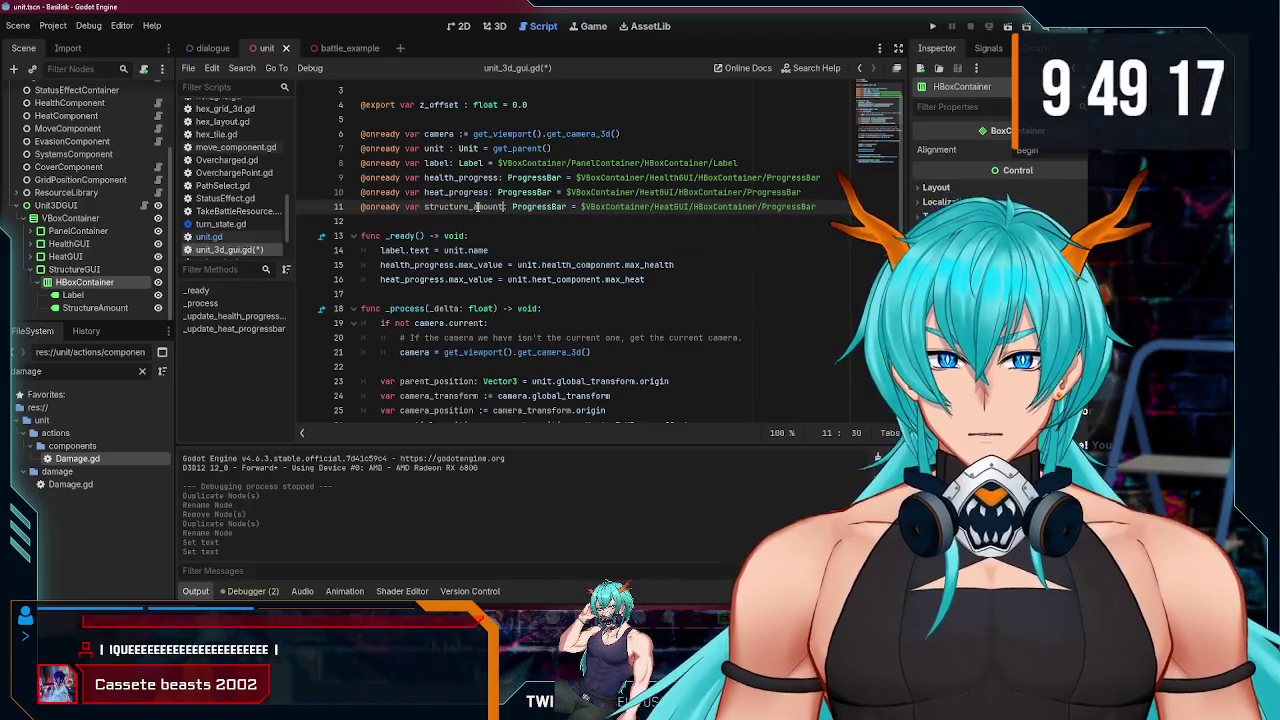
# Step: Make structure_amount a Label pointing to the StructureAmount node path
pyautogui.doubleClick(543, 206)
pyautogui.press('BackSpace')
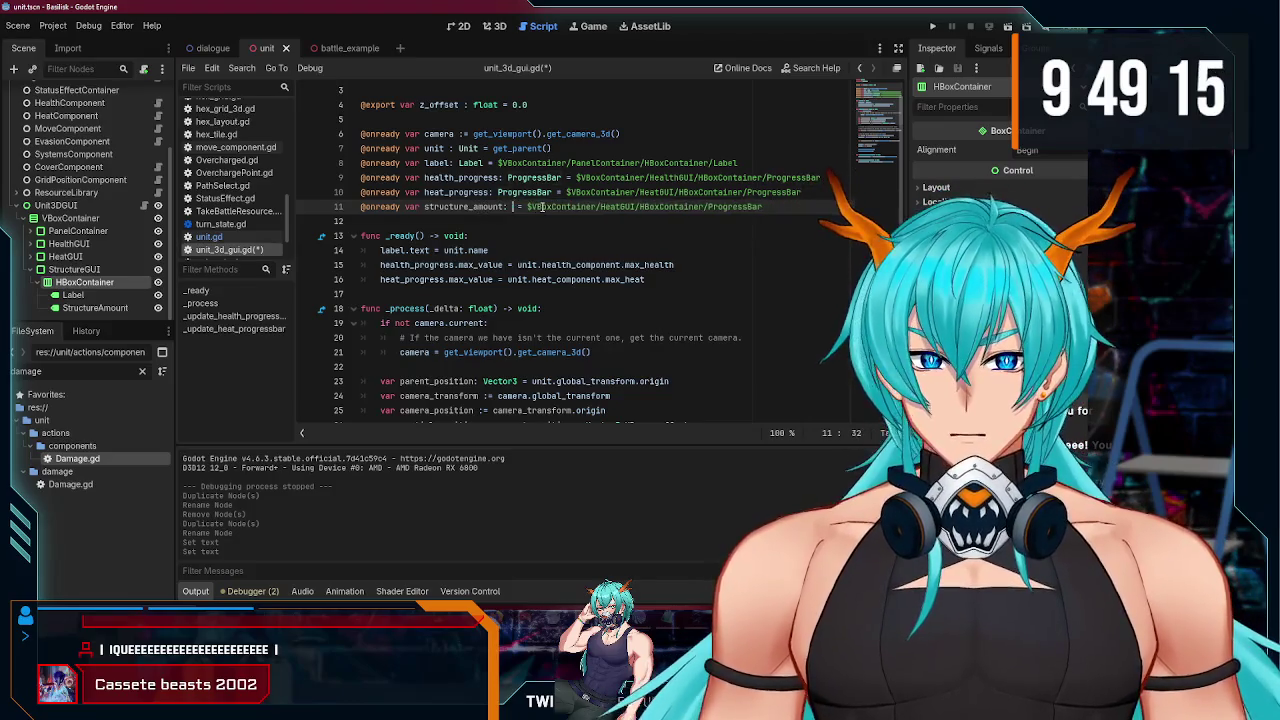
pyautogui.write('Label')
pyautogui.doubleClick(784, 209)
pyautogui.write('s')
pyautogui.moveTo(784, 212); pyautogui.dragTo(557, 207)
pyautogui.write('struct')
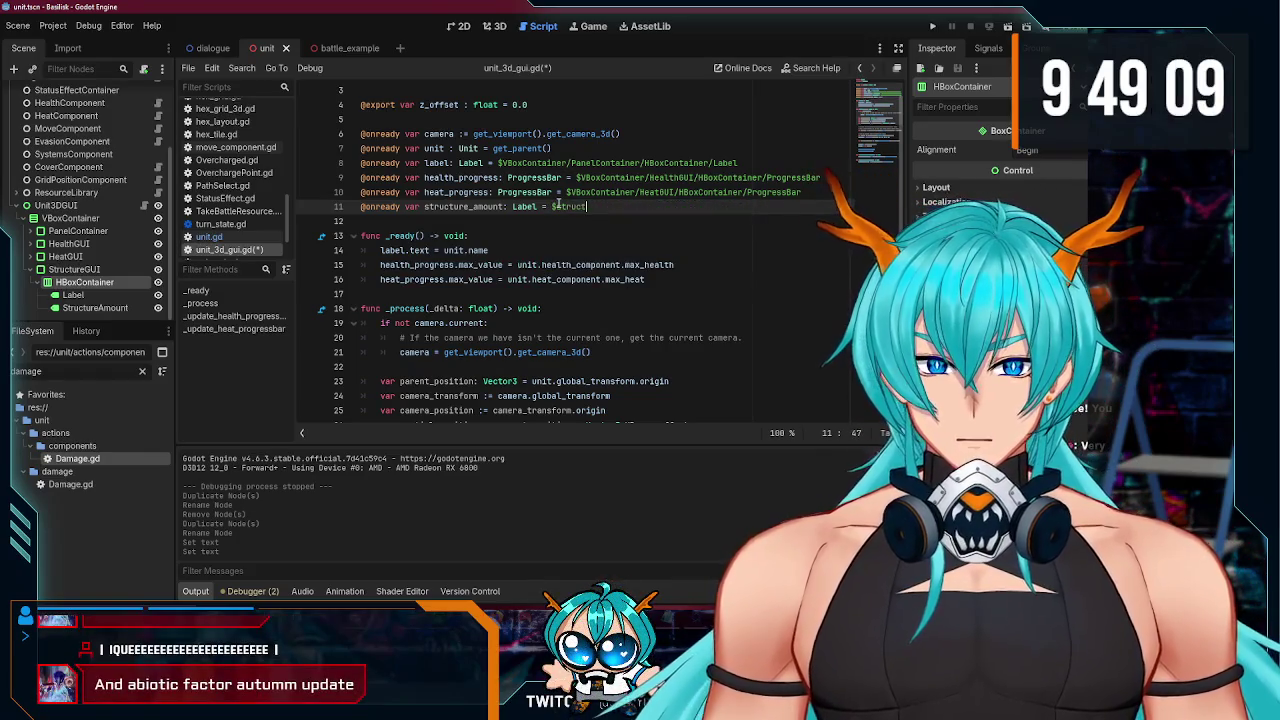
pyautogui.click(736, 264)
# Step: In _ready, add structure_amount.text = unit.health_component.structure and save
pyautogui.scroll(-2, 521, 234)
pyautogui.click(680, 192)
pyautogui.press('Return')
pyautogui.scroll(1, 512, 221)
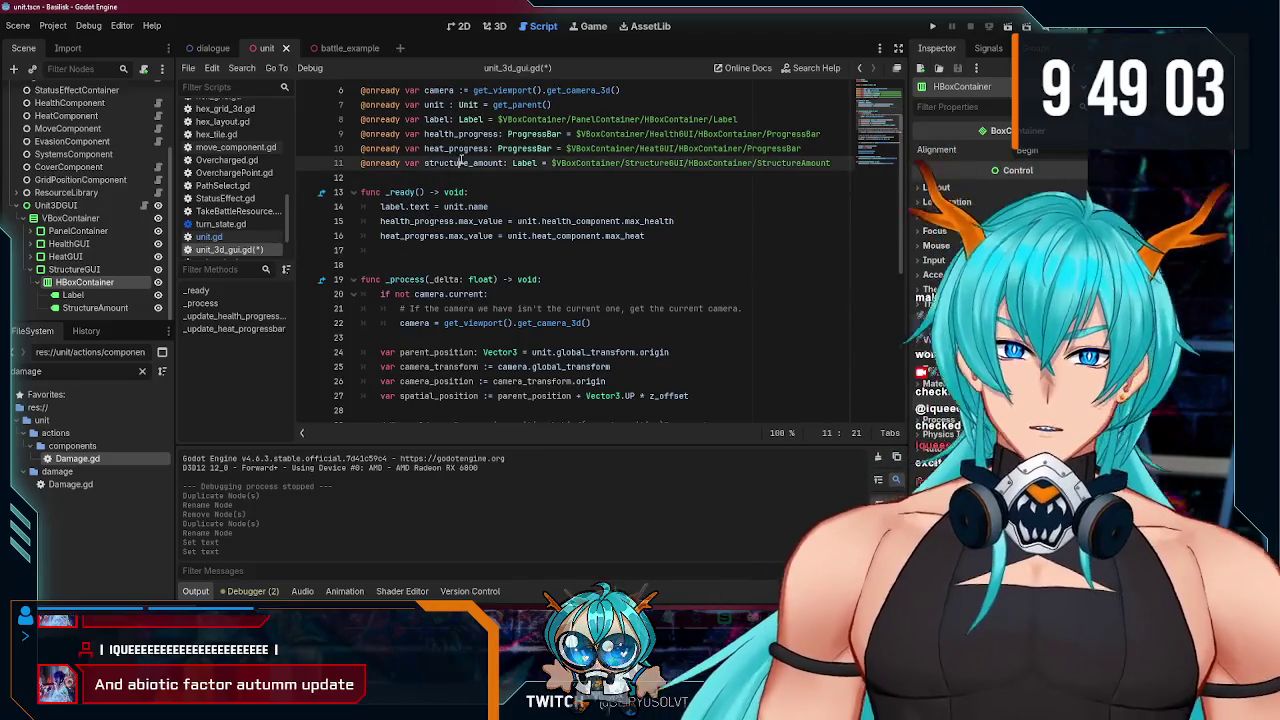
pyautogui.write('structure_amount.')
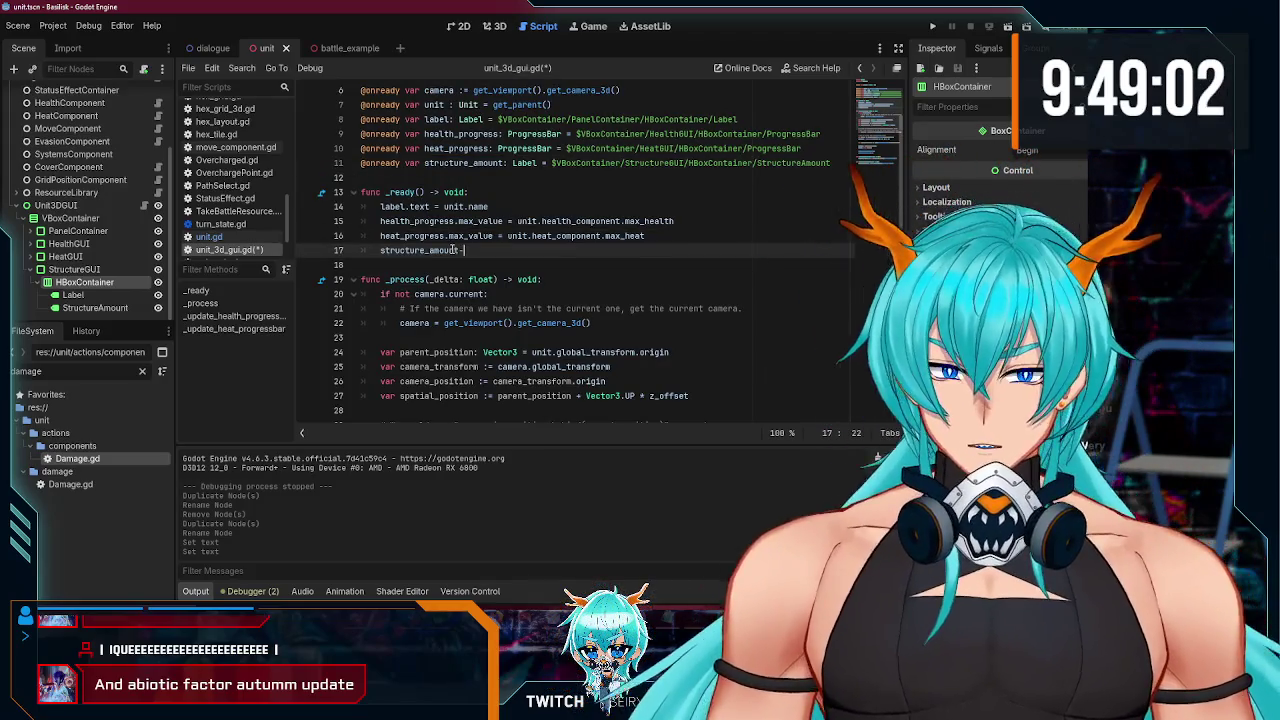
pyautogui.write('t')
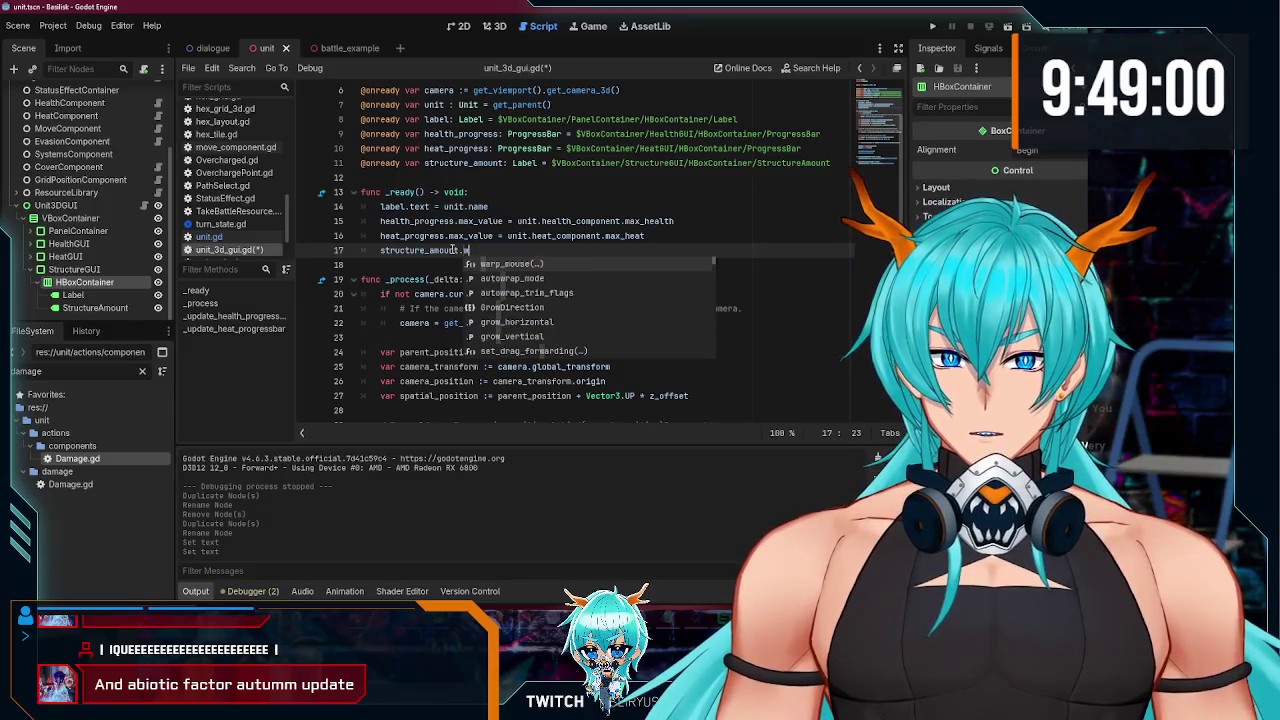
pyautogui.write('ext = unit')
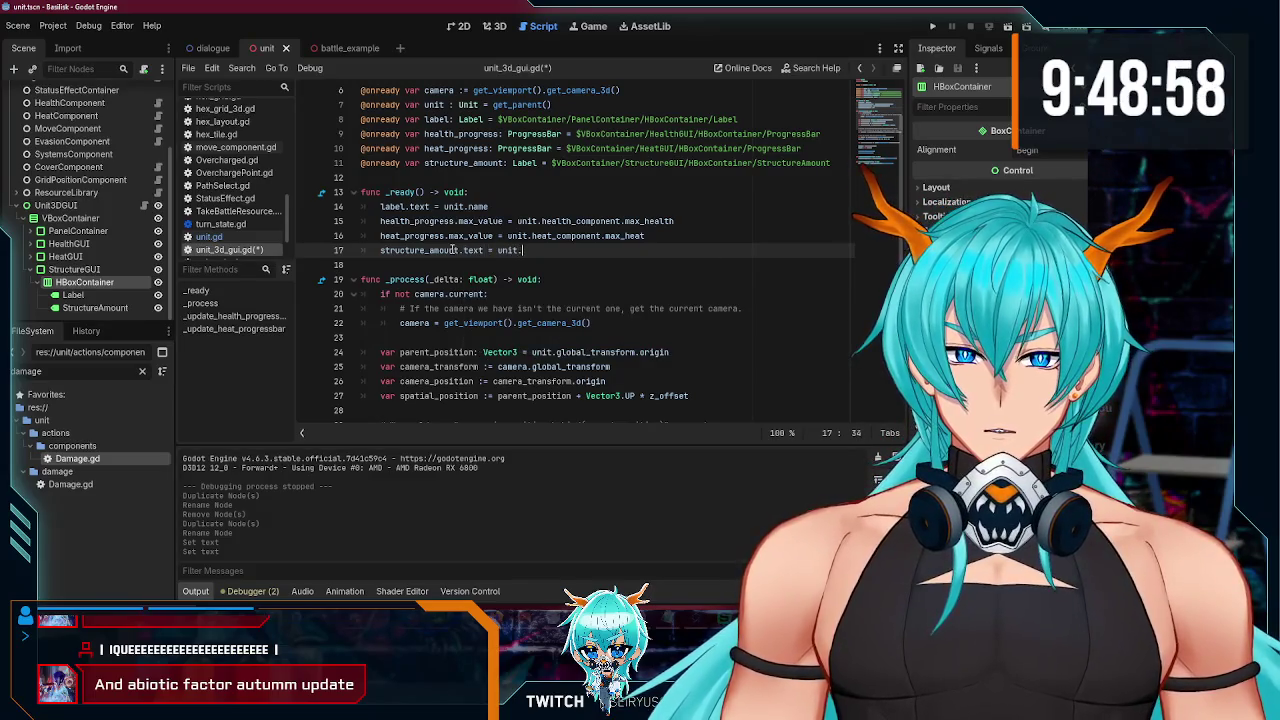
pyautogui.write('.health_component.')
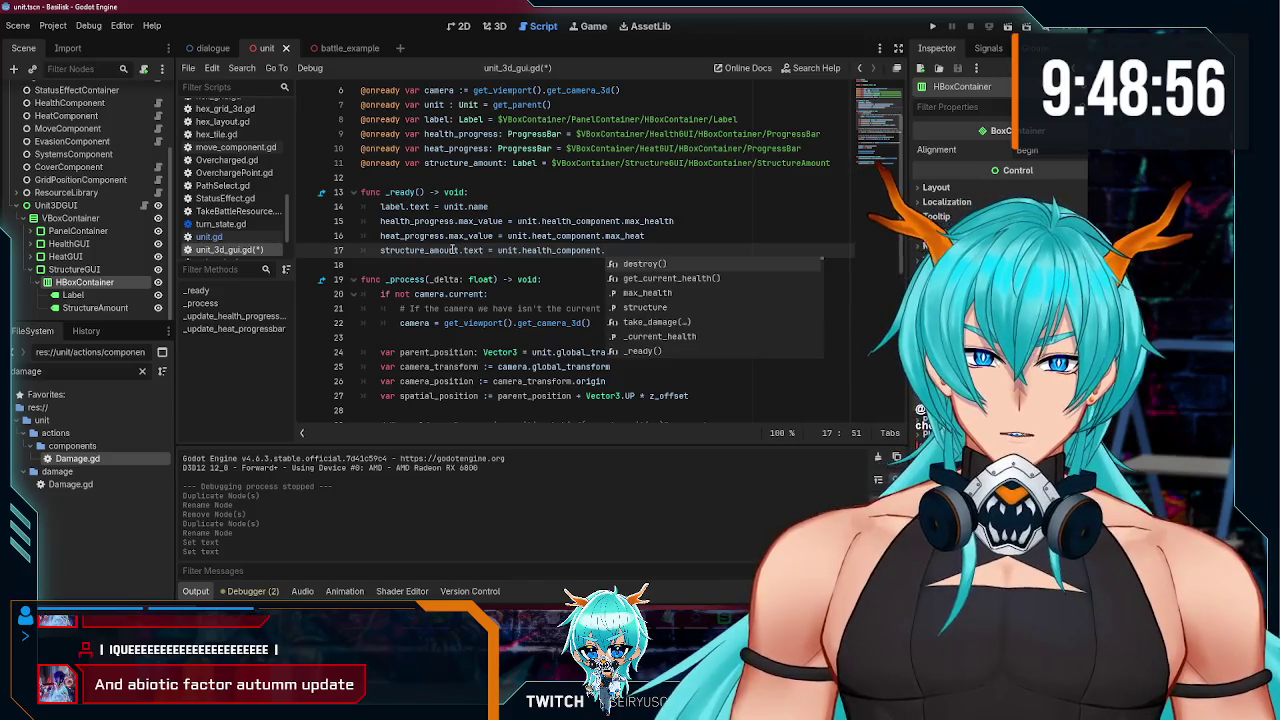
pyautogui.write('structure')
pyautogui.hotkey('ctrl', 's')
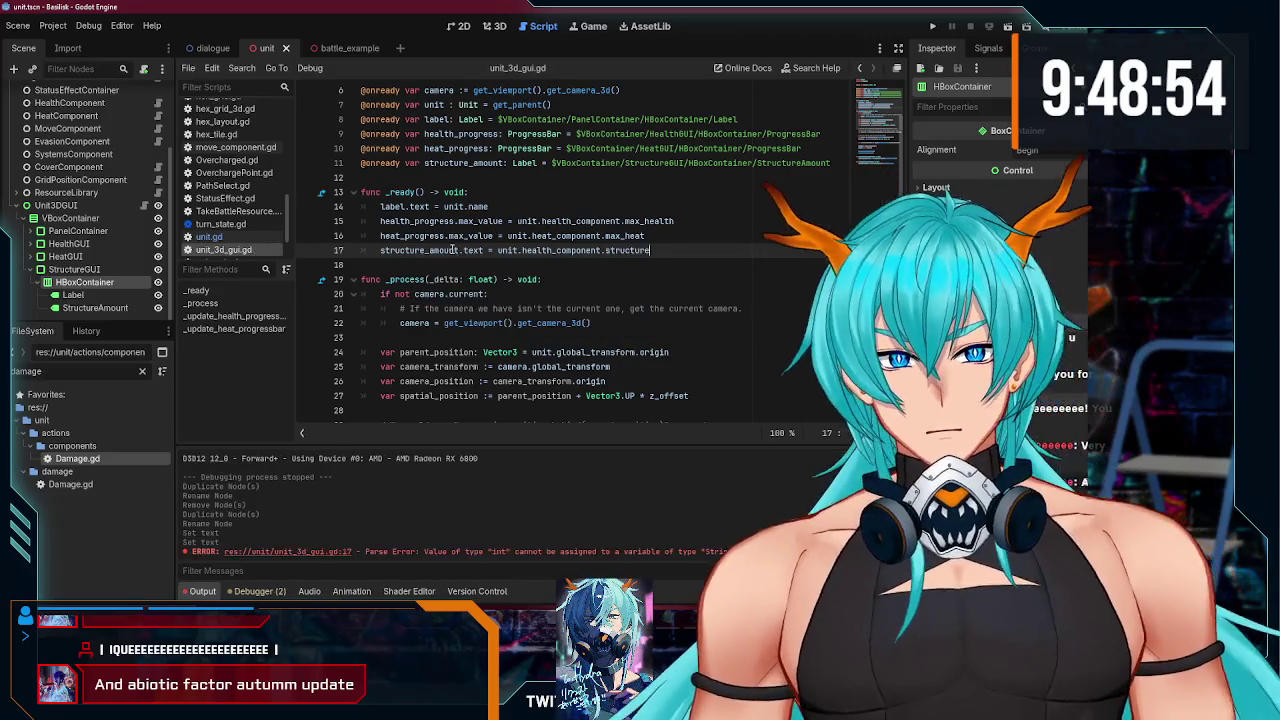
pyautogui.scroll(-7, 636, 261)
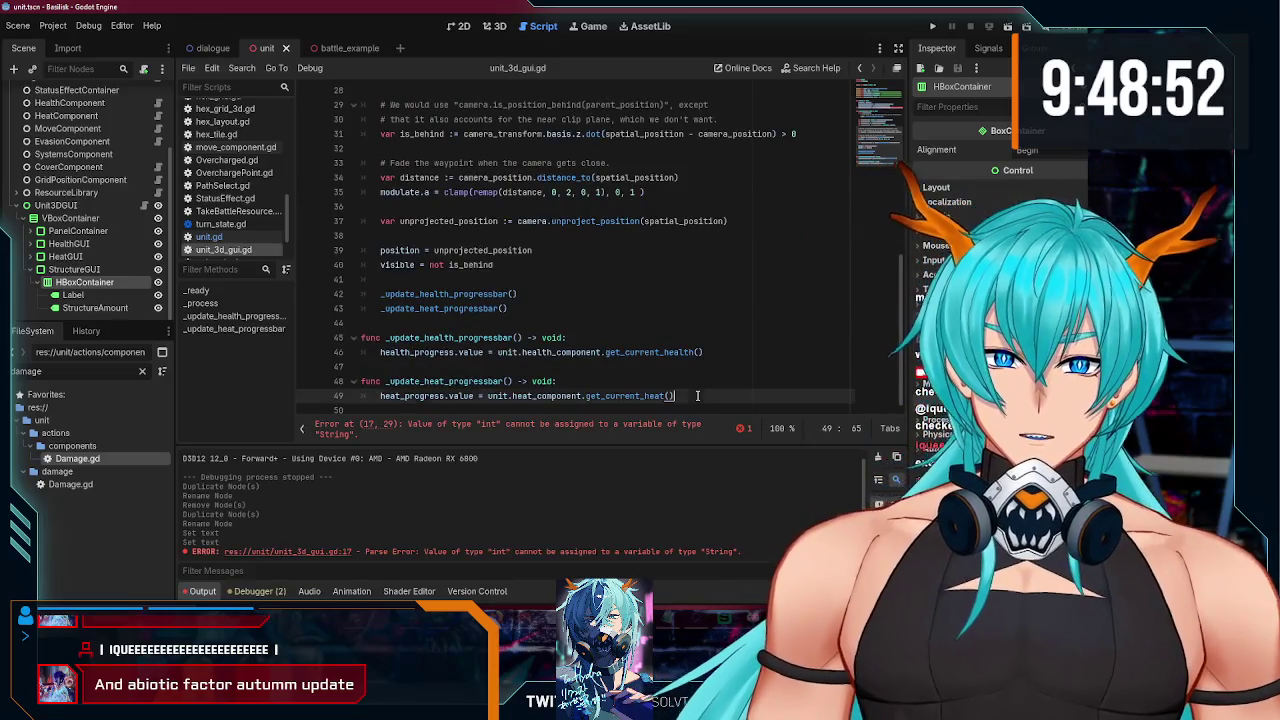
# Step: Duplicate the _update_heat_progressbar function below itself
pyautogui.click(697, 395)
pyautogui.press('Return')
pyautogui.moveTo(675, 375); pyautogui.dragTo(633, 375)
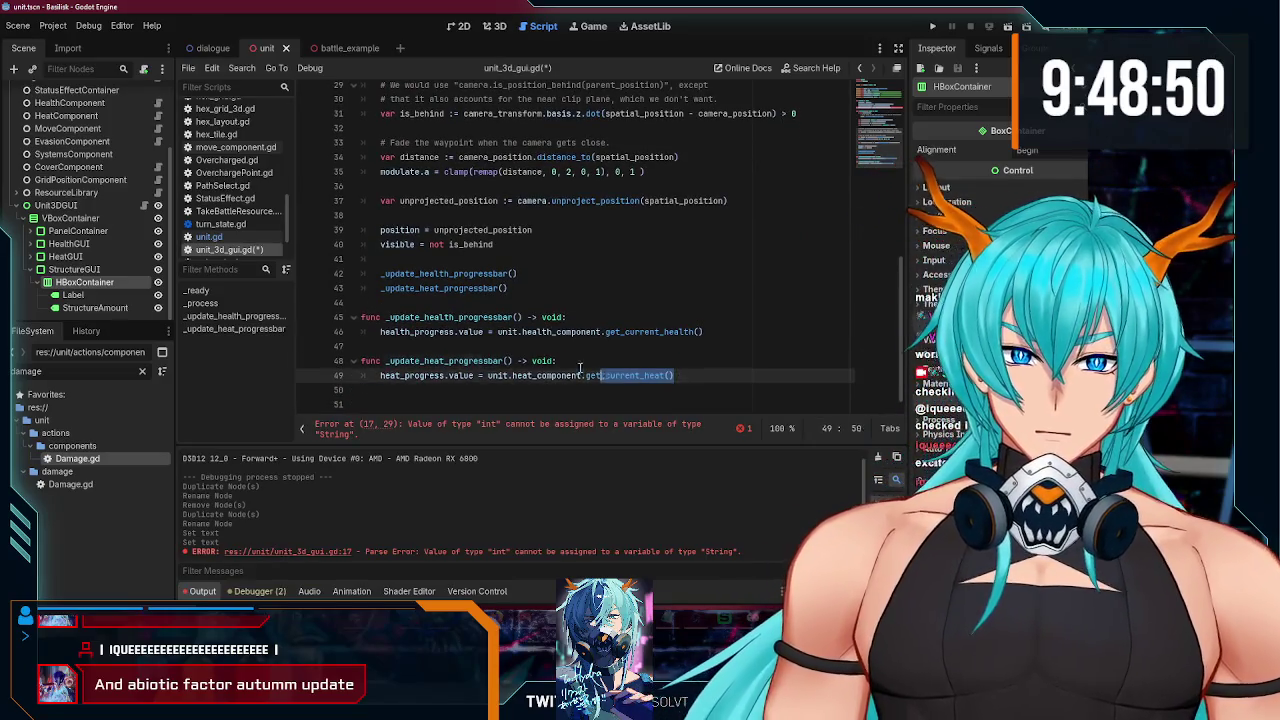
pyautogui.keyDown('shift'); pyautogui.click(361, 360); pyautogui.keyUp('shift')
pyautogui.hotkey('ctrl', 'c')
pyautogui.click(383, 400)
pyautogui.hotkey('ctrl', 'v')
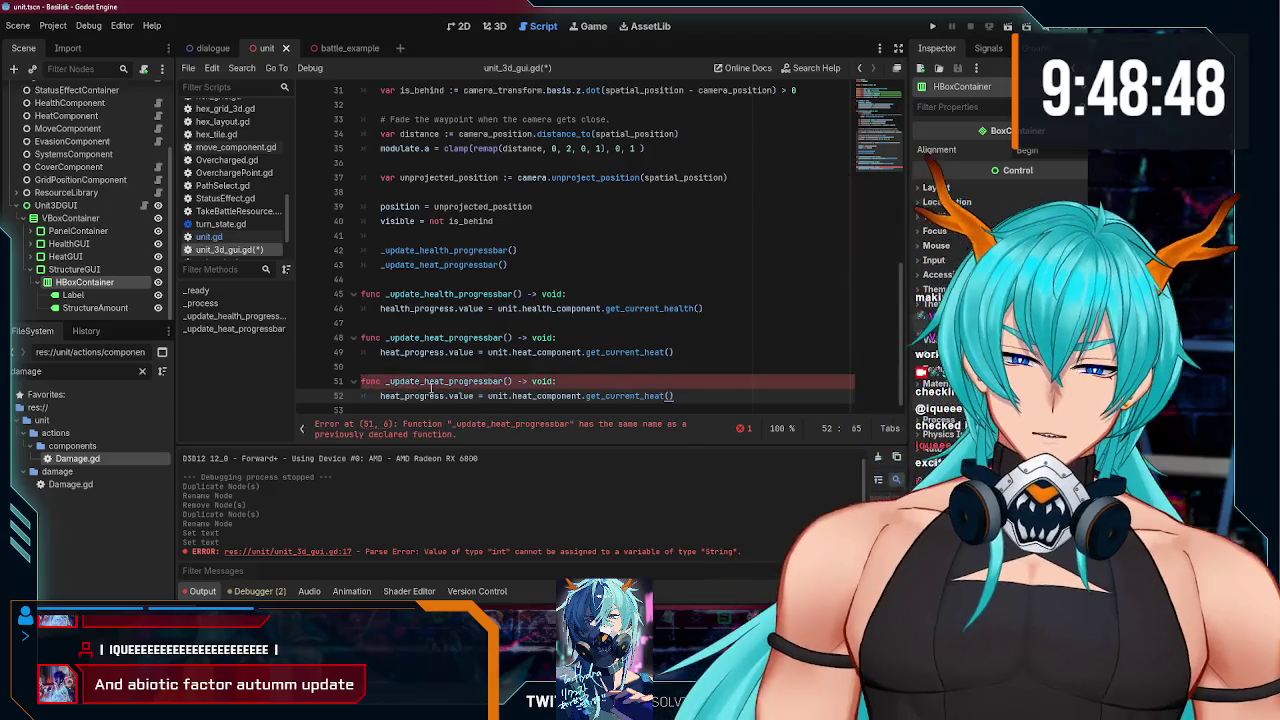
# Step: Rename the duplicate to _update_structure_amount and save unit_3d_gui.gd
pyautogui.click(456, 381)
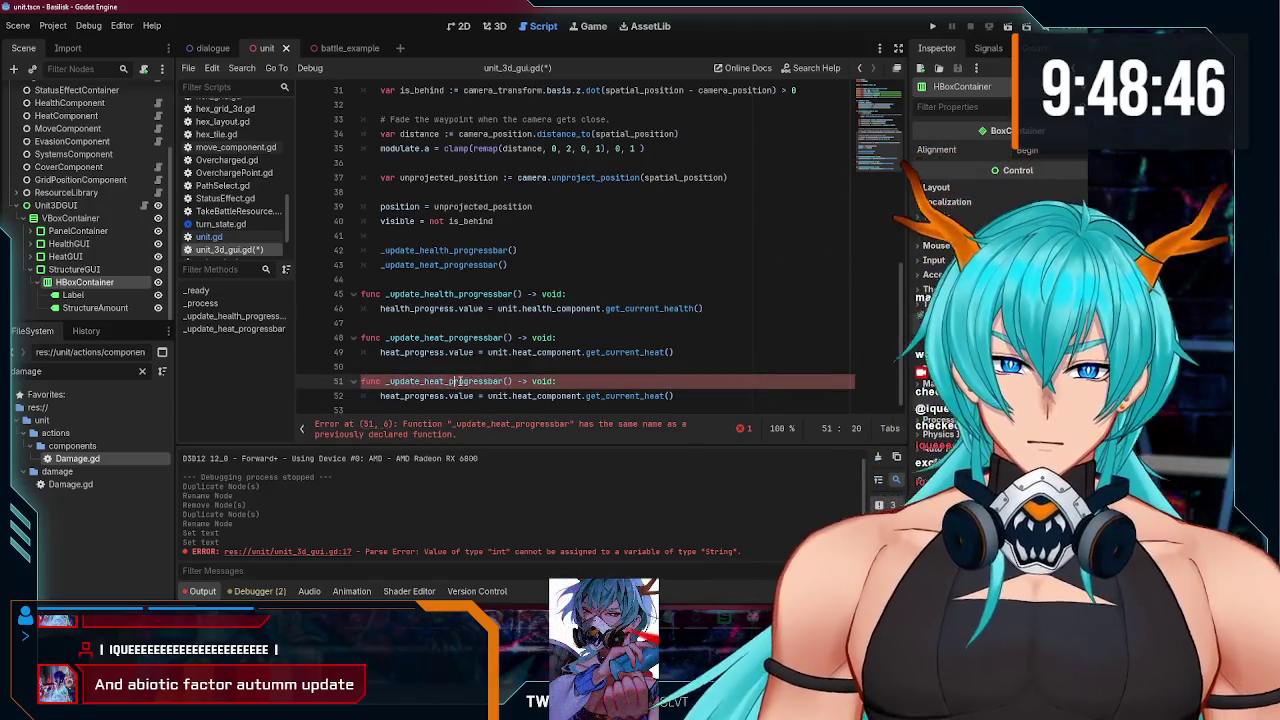
pyautogui.moveTo(437, 381); pyautogui.dragTo(424, 381)
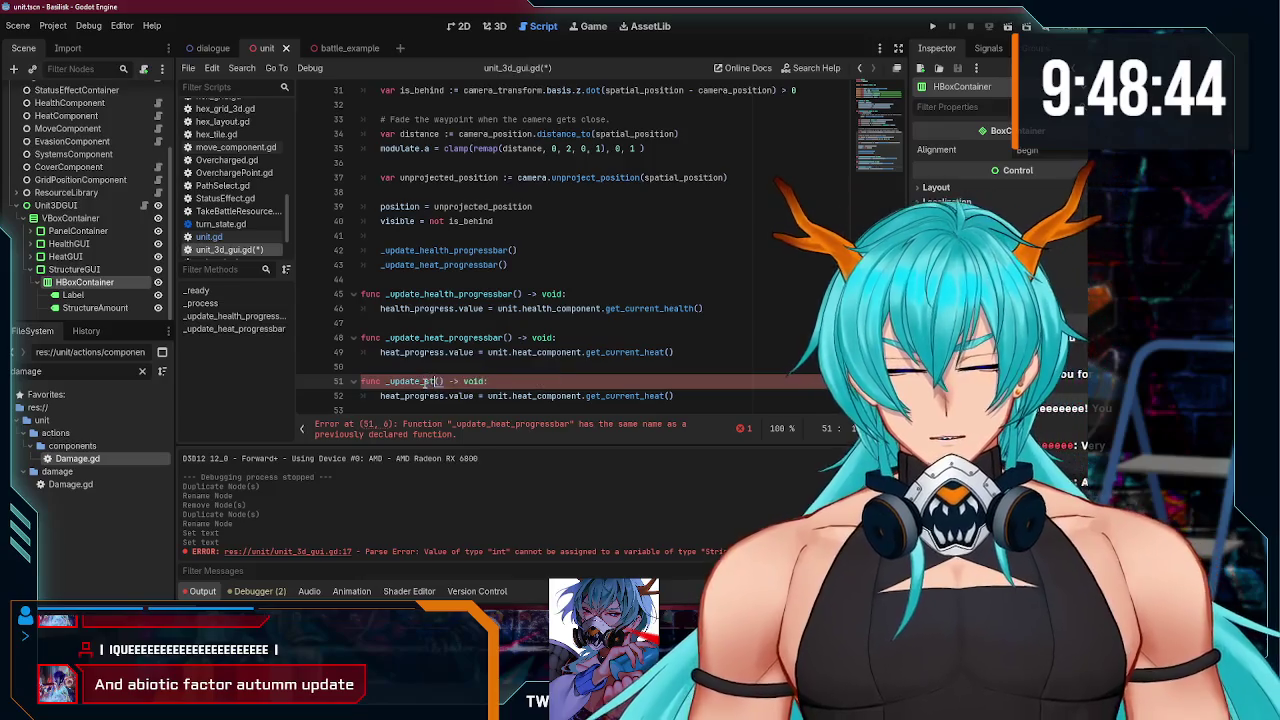
pyautogui.write('tructure_')
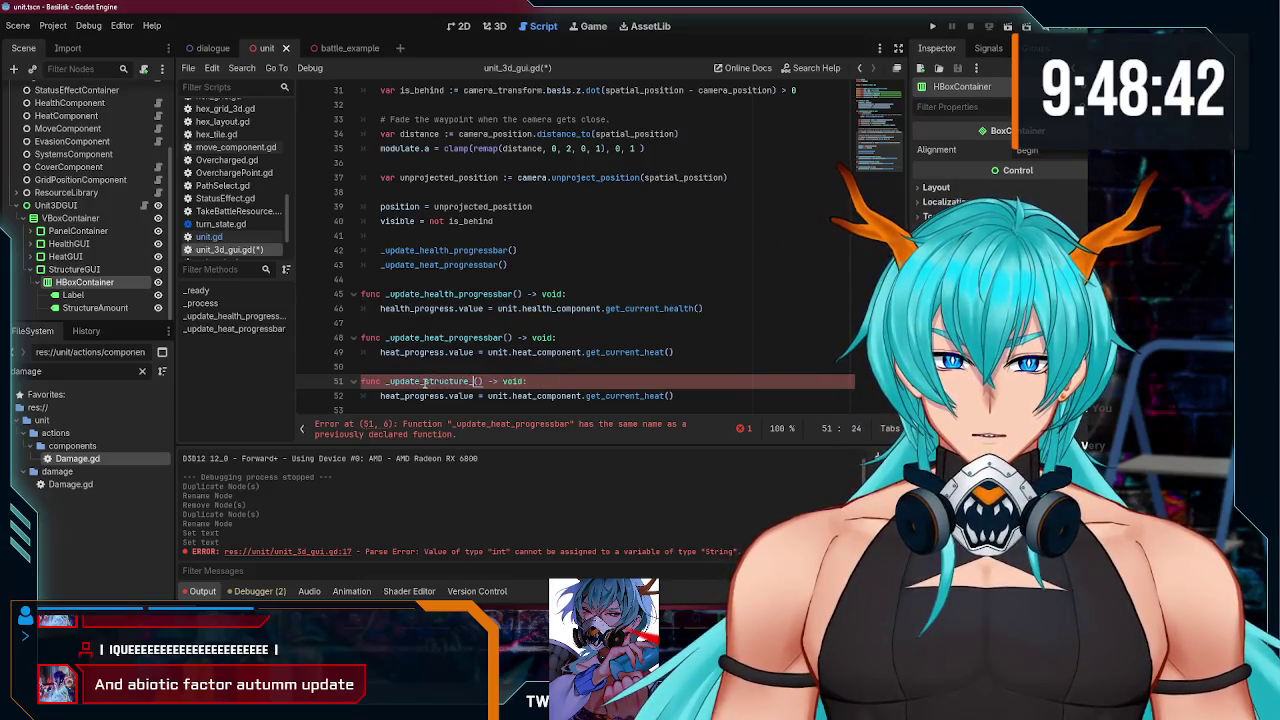
pyautogui.write('amount')
pyautogui.click(680, 396)
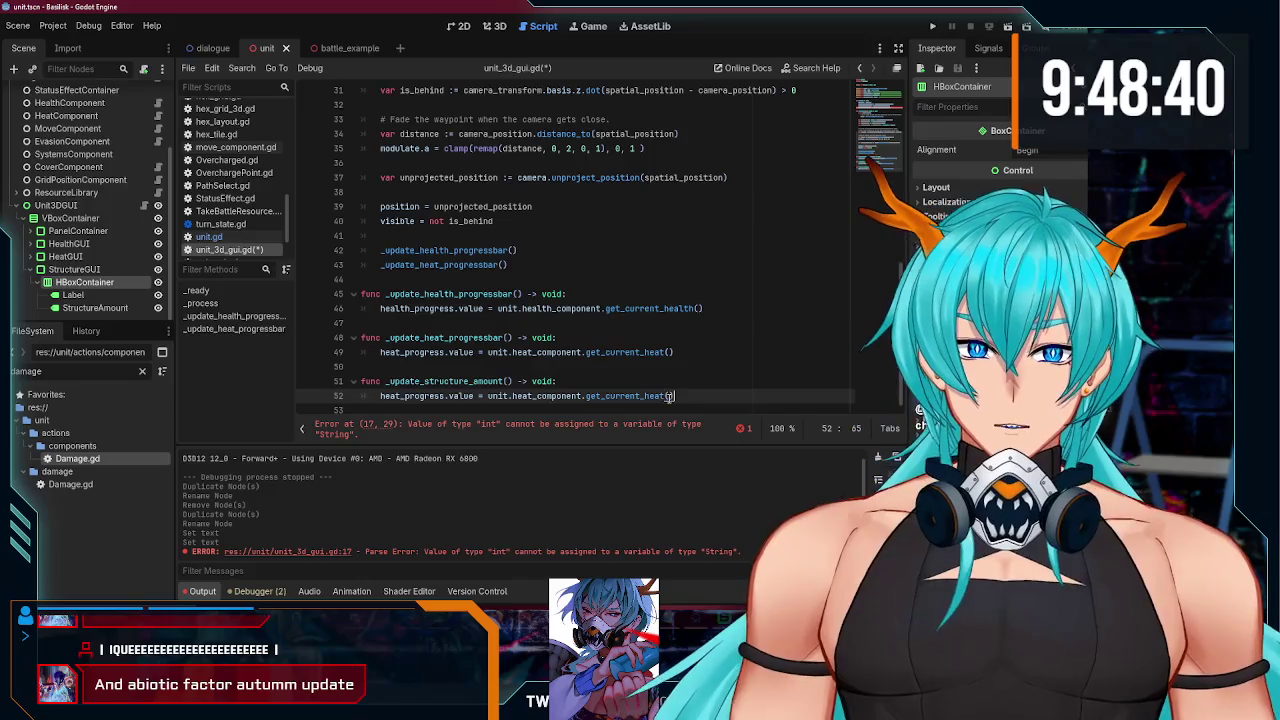
pyautogui.doubleClick(625, 396)
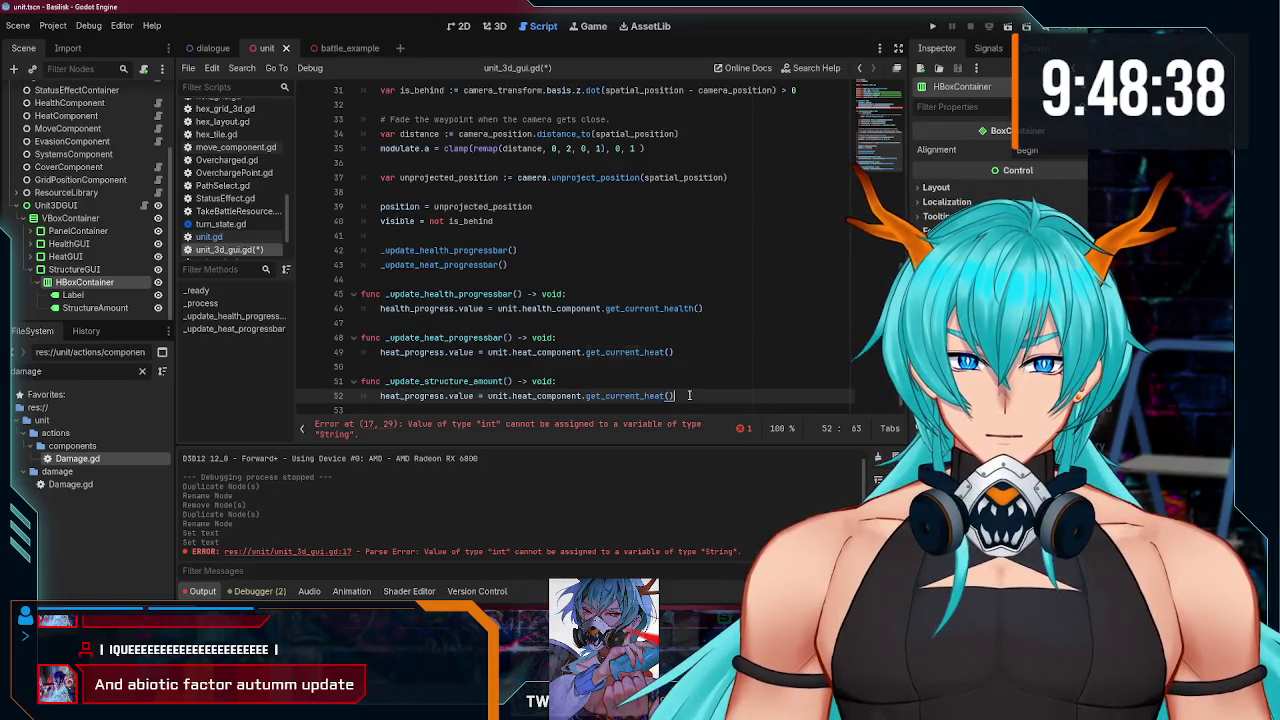
pyautogui.click(676, 396)
pyautogui.hotkey('ctrl', 's')
pyautogui.scroll(3, 238, 170)
pyautogui.scroll(-2, 238, 170)
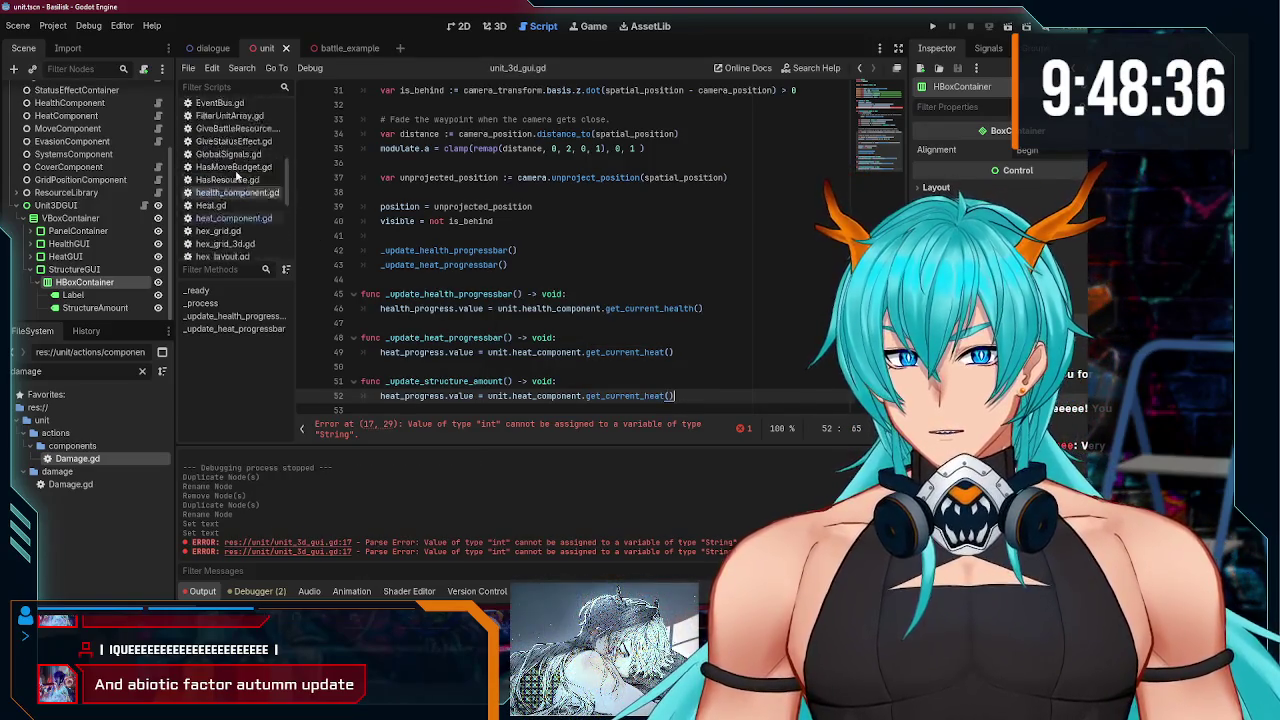
pyautogui.scroll(3, 158, 186)
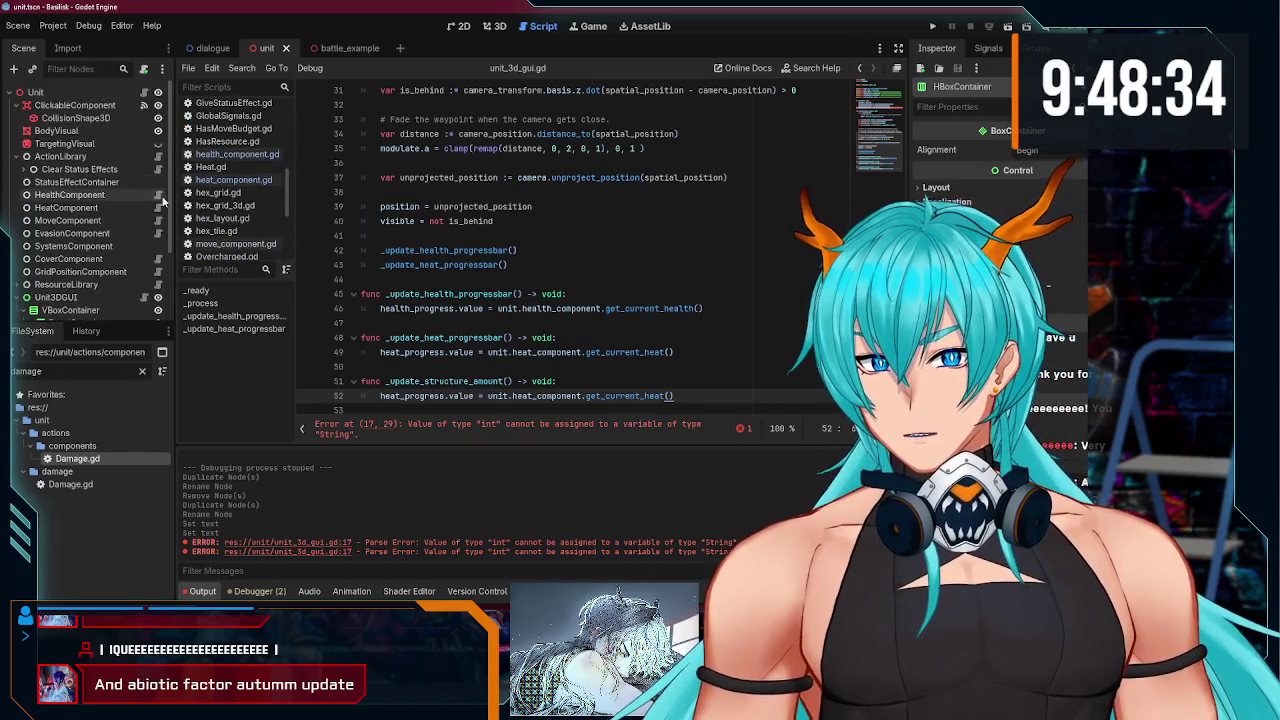
# Step: In health_component.gd, duplicate get_current_health onto line 15
pyautogui.click(159, 195)
pyautogui.click(517, 268)
pyautogui.press('Return')
pyautogui.press('Return')
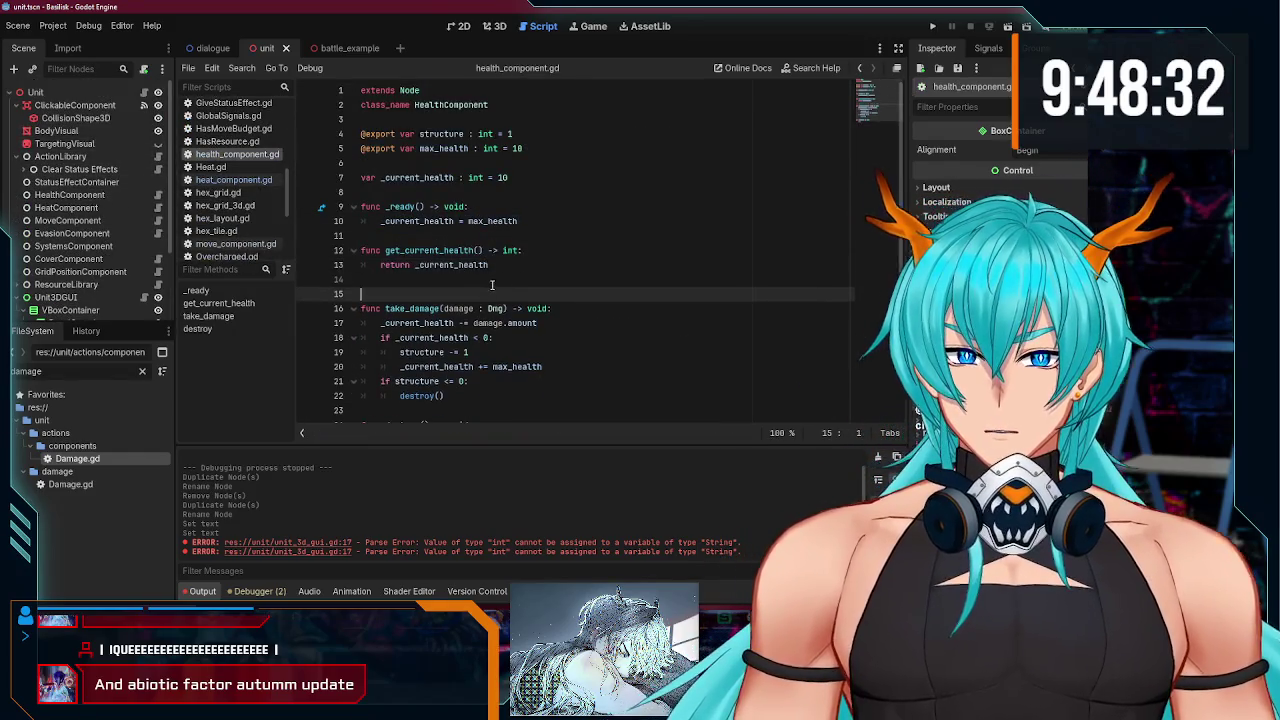
pyautogui.click(415, 287)
pyautogui.click(497, 292)
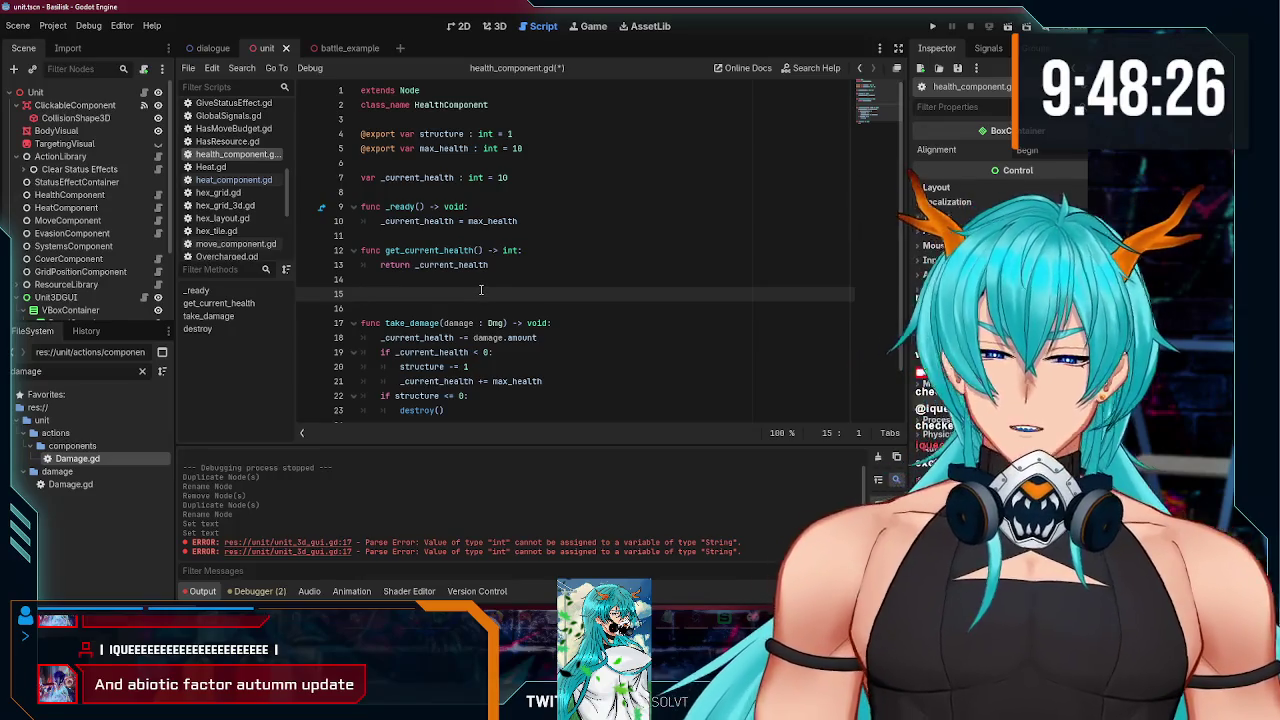
pyautogui.moveTo(490, 267); pyautogui.dragTo(346, 252)
pyautogui.hotkey('ctrl', 'c')
pyautogui.click(373, 293)
pyautogui.hotkey('ctrl', 'v')
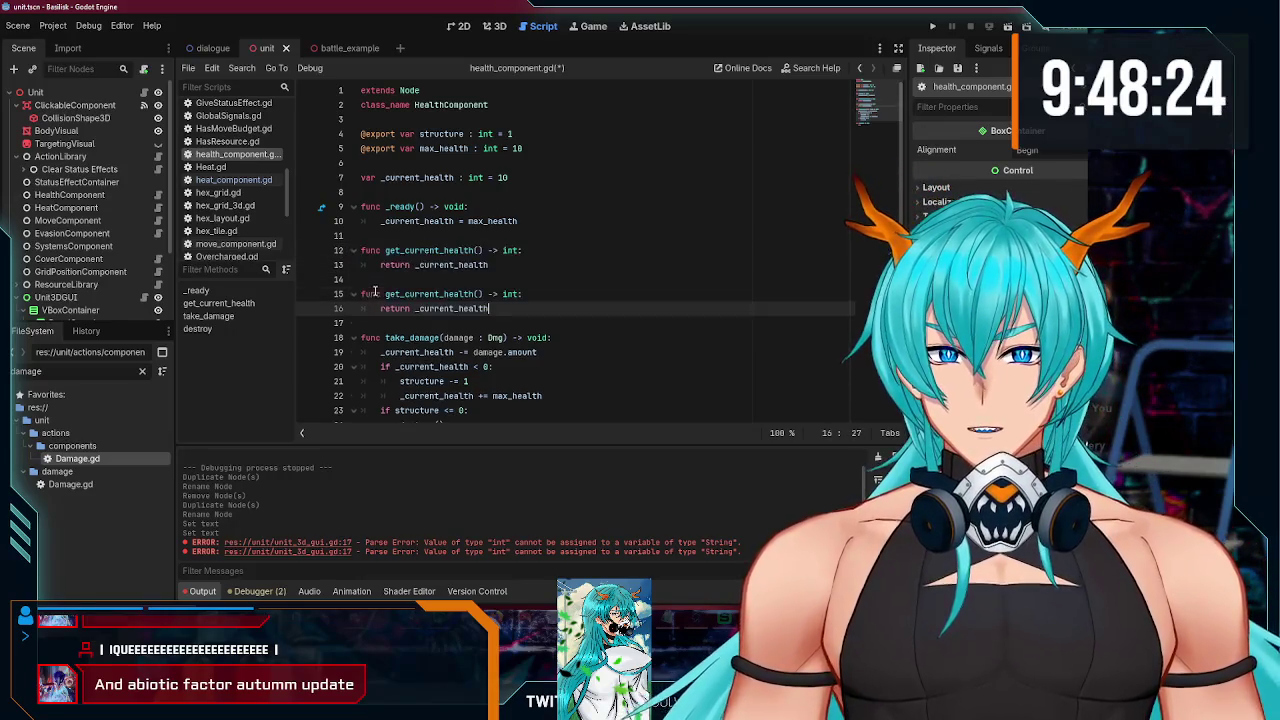
# Step: Rename the copy get_current_structure, make it return structure, and save
pyautogui.doubleClick(415, 294)
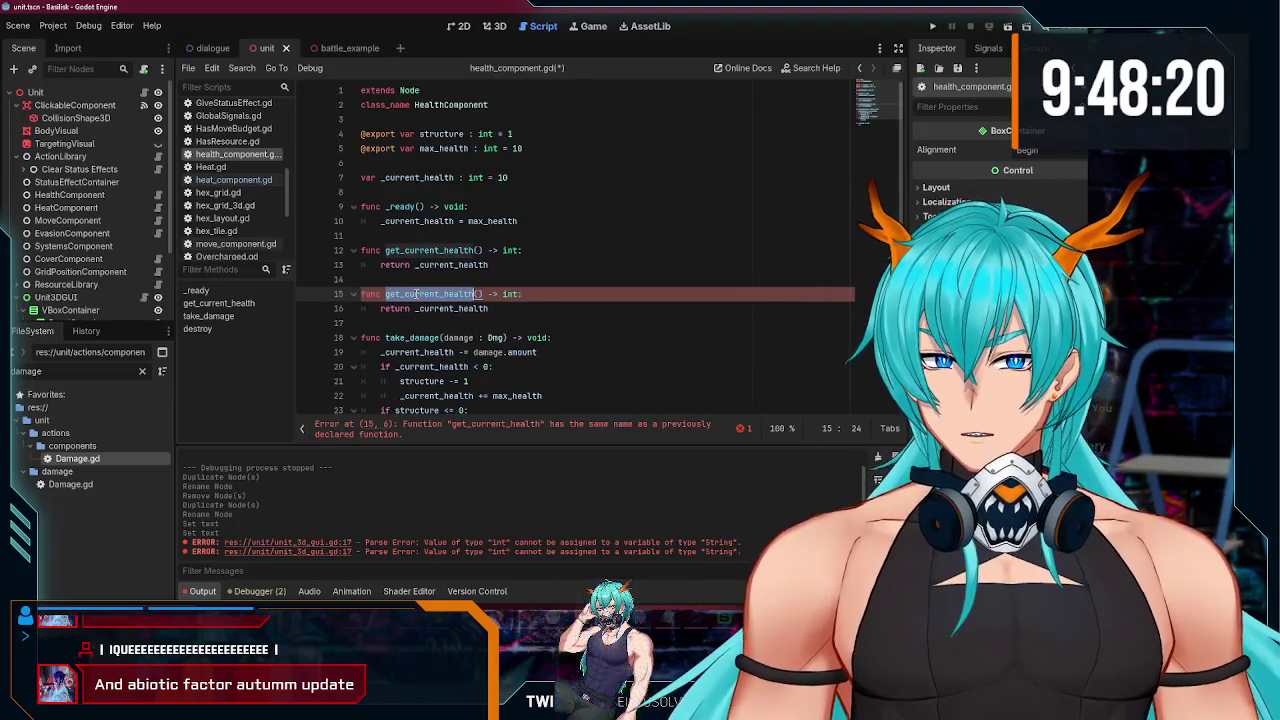
pyautogui.press('Up')
pyautogui.moveTo(473, 294); pyautogui.dragTo(441, 294)
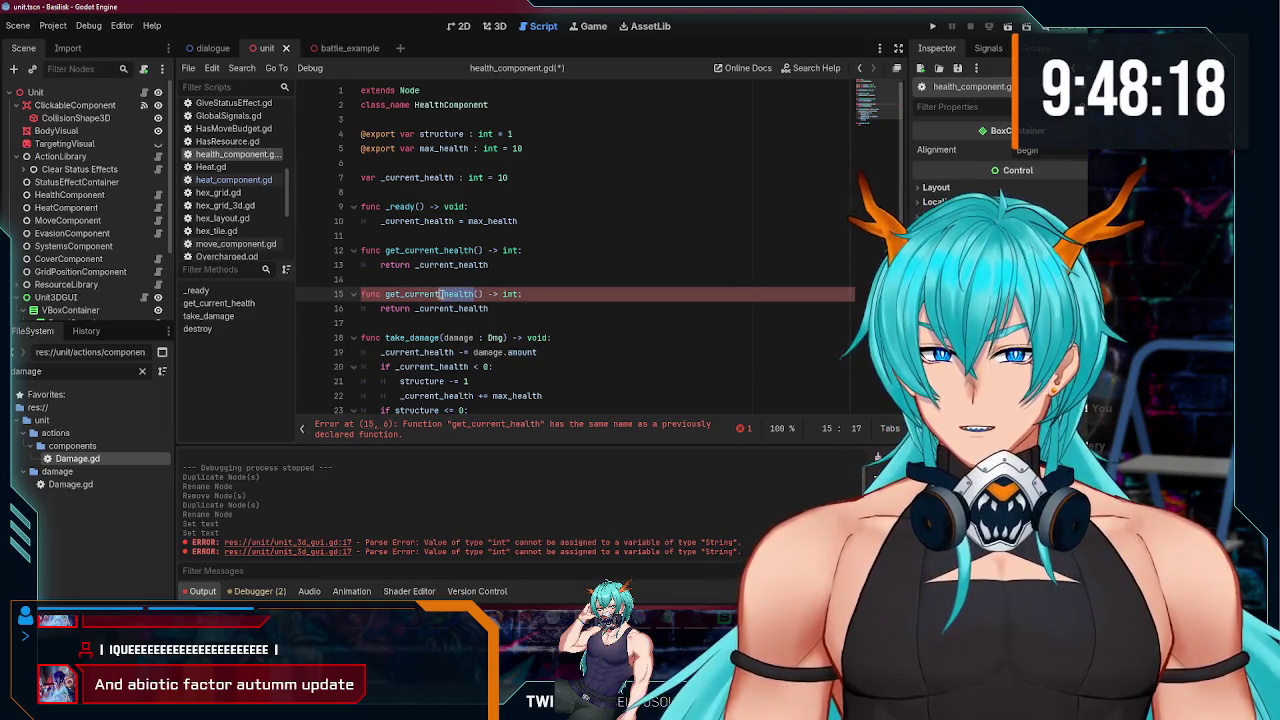
pyautogui.write('ma')
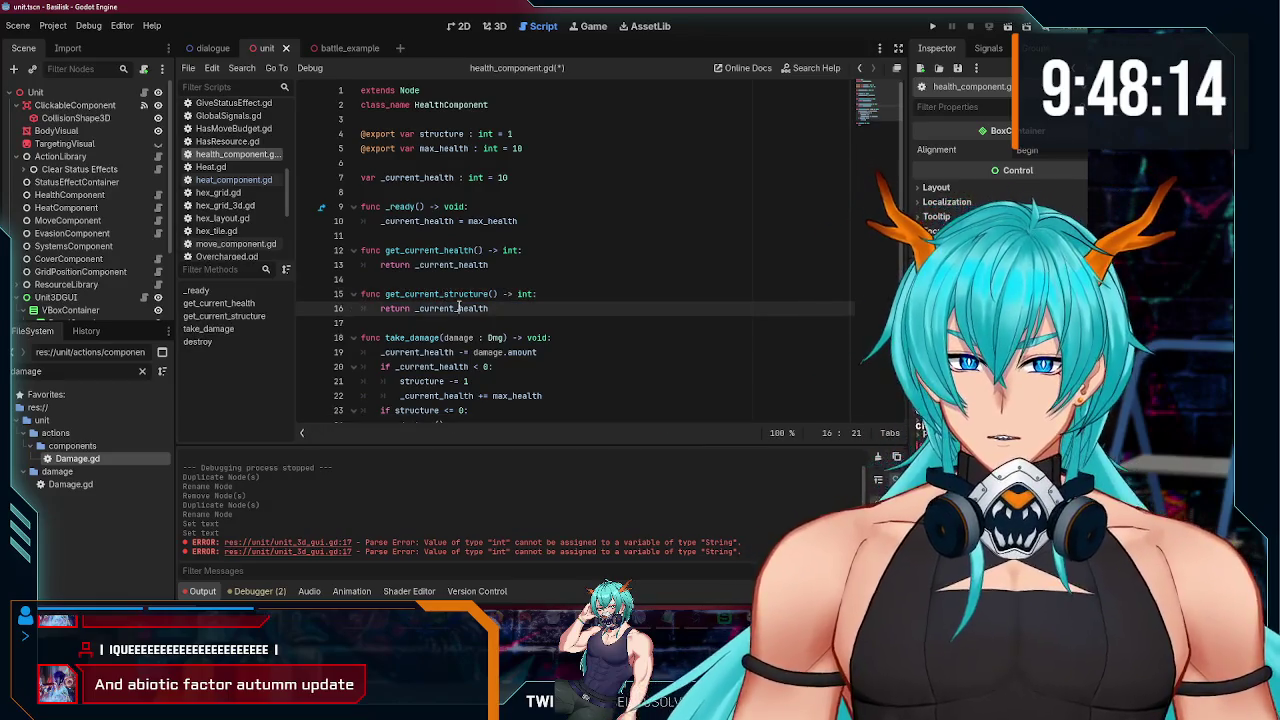
pyautogui.doubleClick(440, 308)
pyautogui.click(446, 121)
pyautogui.doubleClick(446, 133)
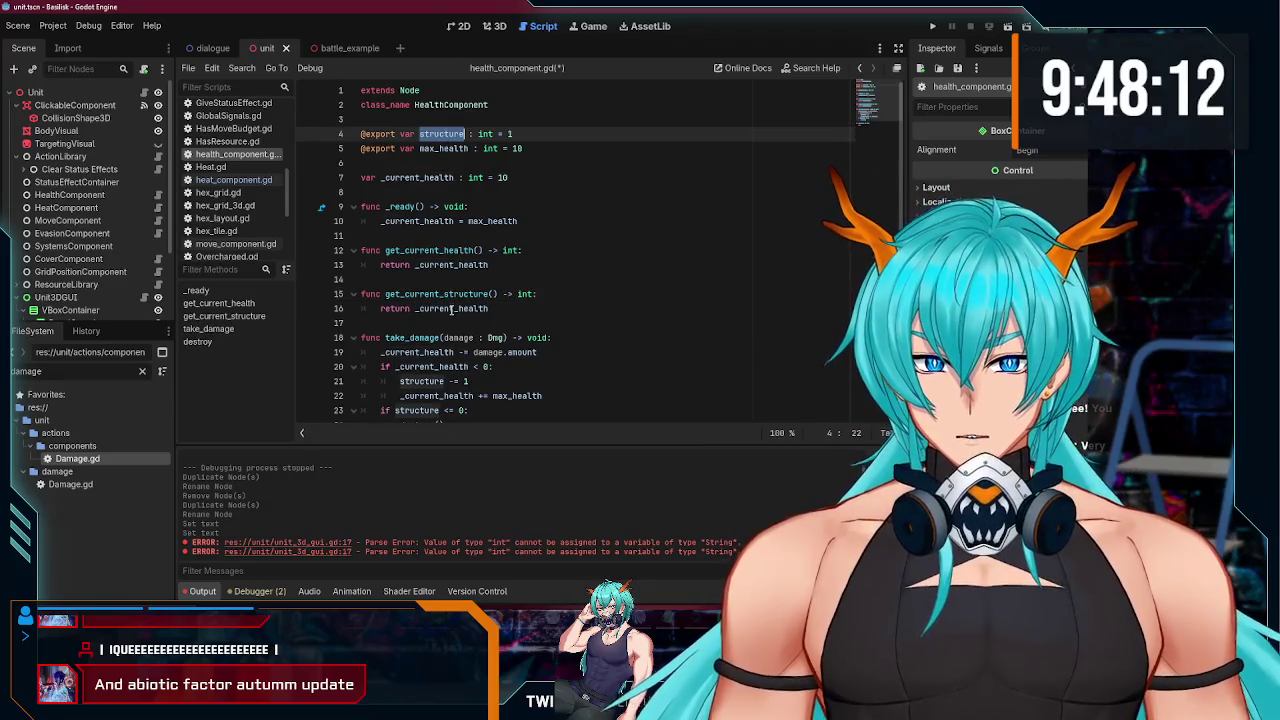
pyautogui.doubleClick(451, 308)
pyautogui.hotkey('ctrl', 'v')
pyautogui.hotkey('ctrl', 's')
# Step: Select the StructureAmount node and reopen unit_3d_gui.gd
pyautogui.scroll(-1, 65, 275)
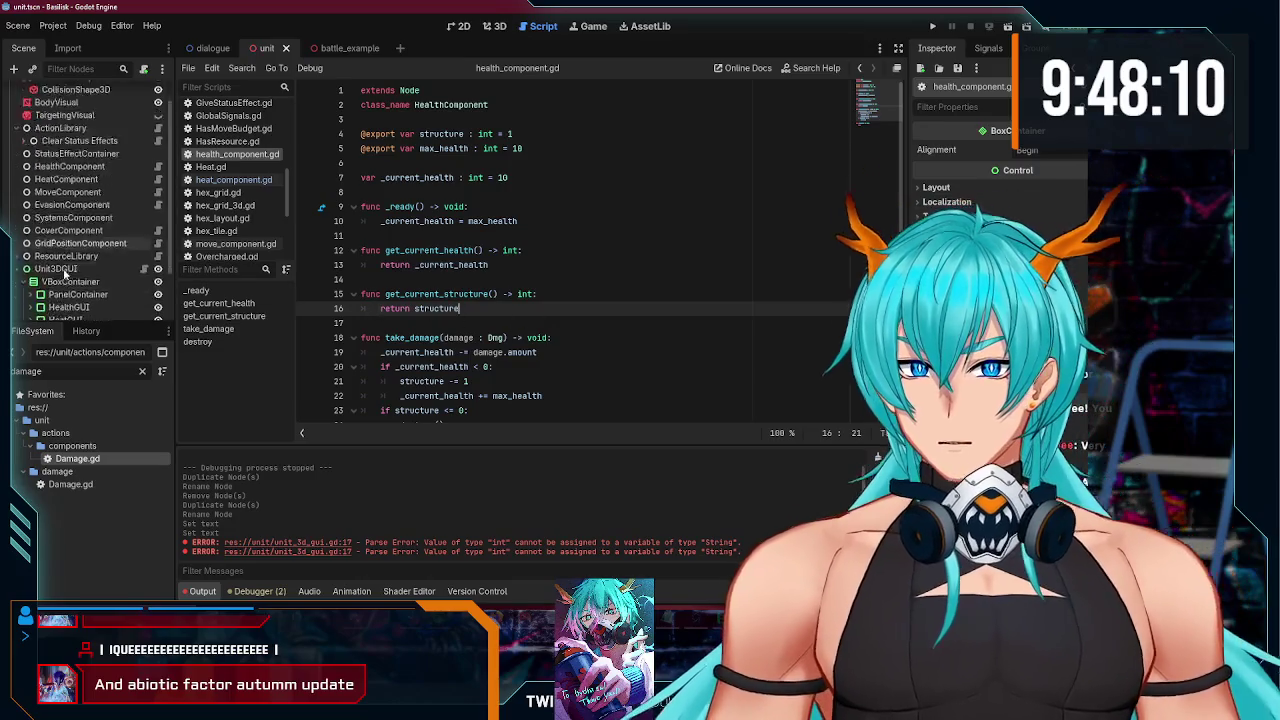
pyautogui.scroll(-2, 65, 275)
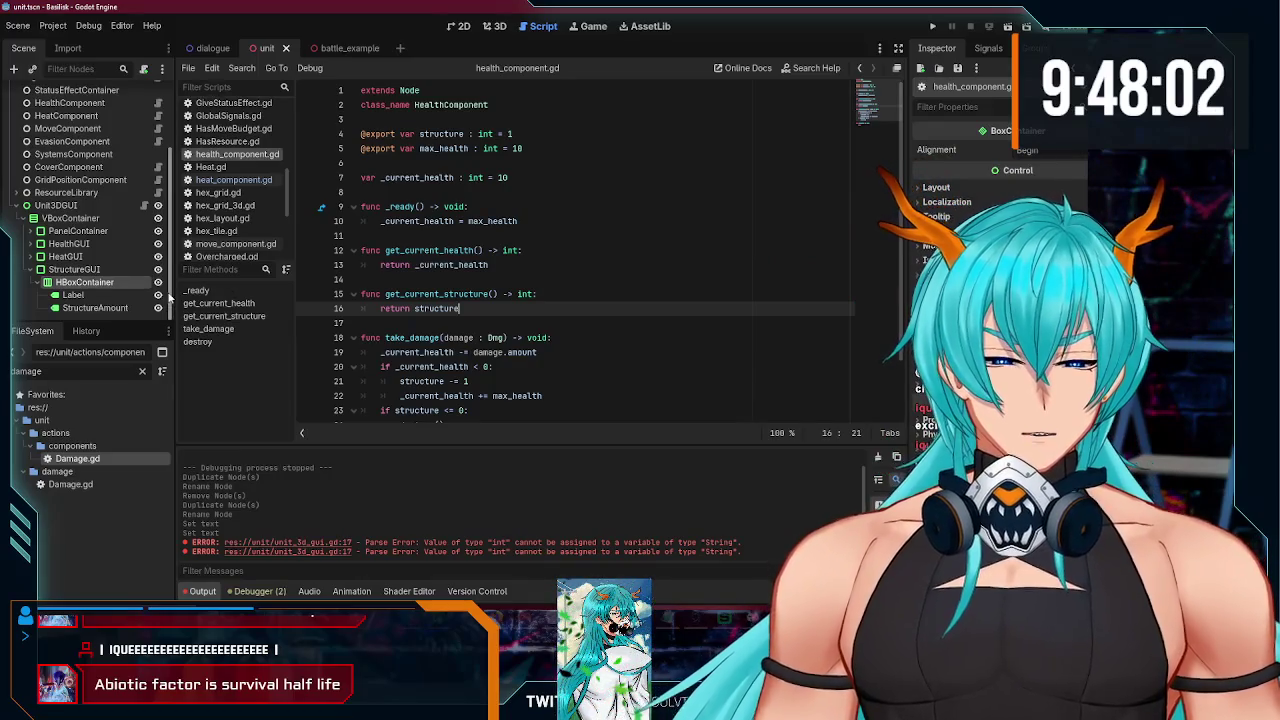
pyautogui.click(120, 308)
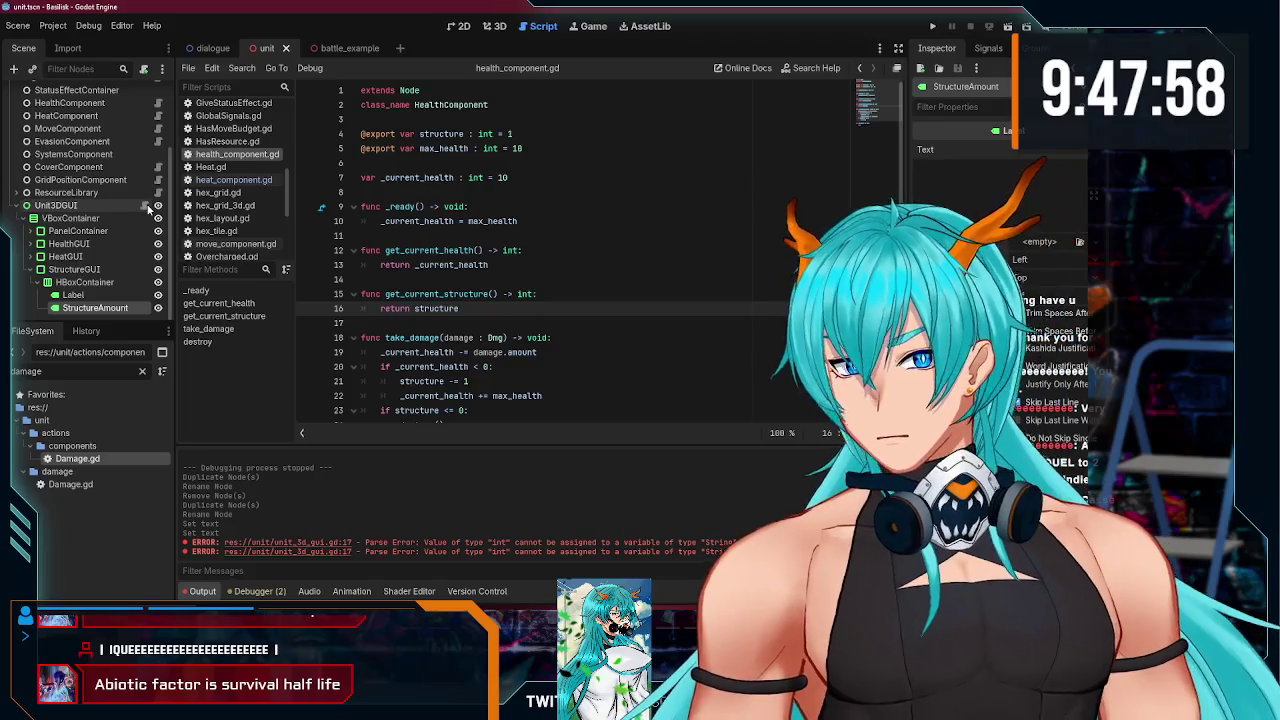
pyautogui.click(146, 205)
# Step: Replace the heat getter call on line 52 with a get_current… call
pyautogui.doubleClick(634, 352)
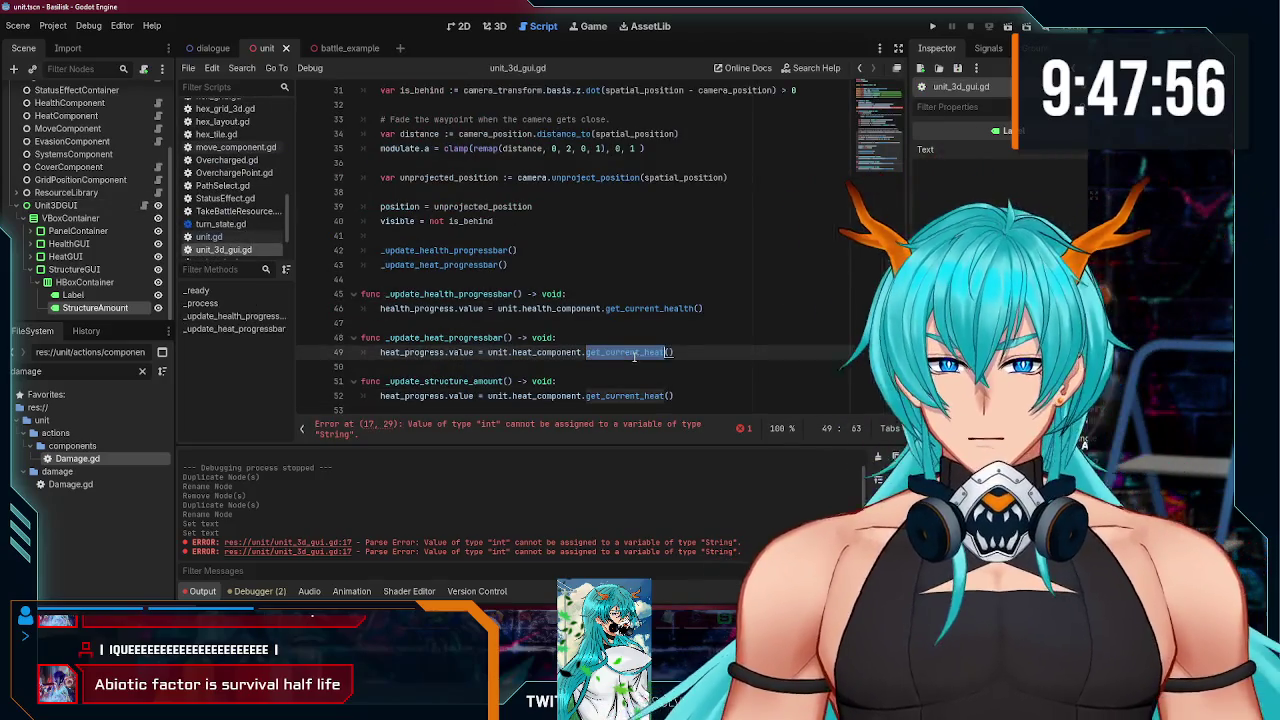
pyautogui.doubleClick(619, 396)
pyautogui.write('get_cu')
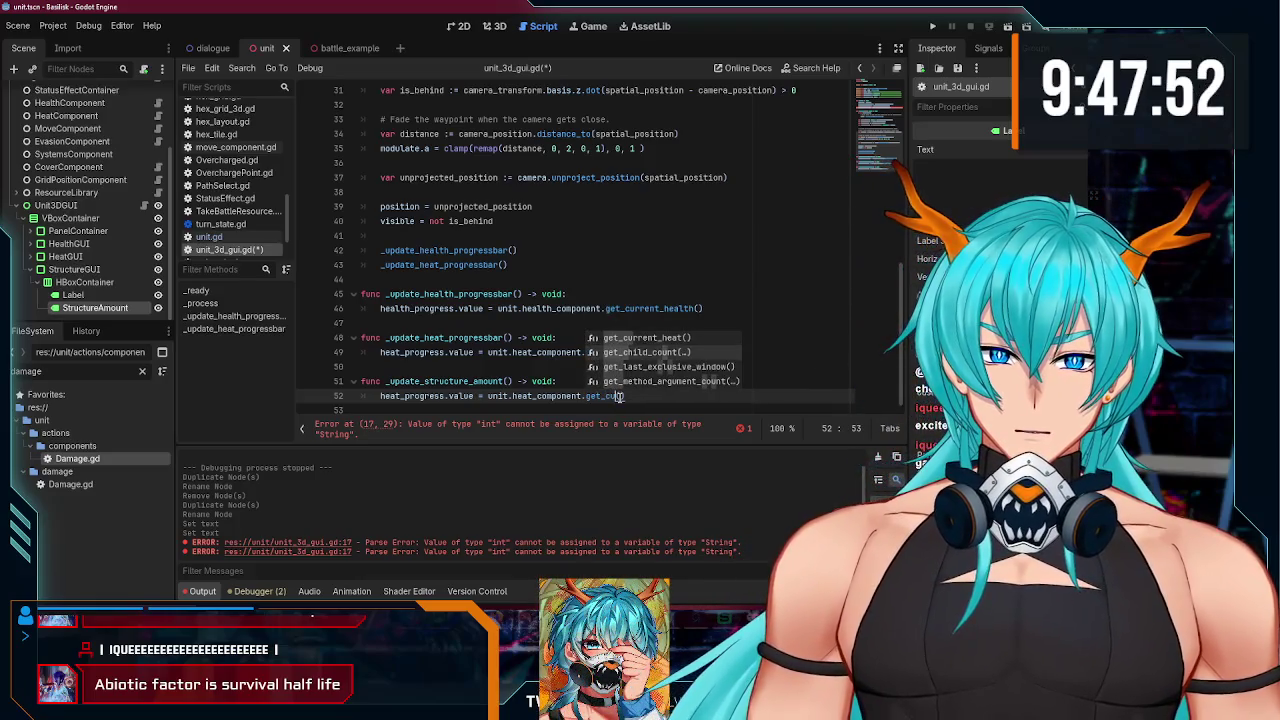
pyautogui.write('(')
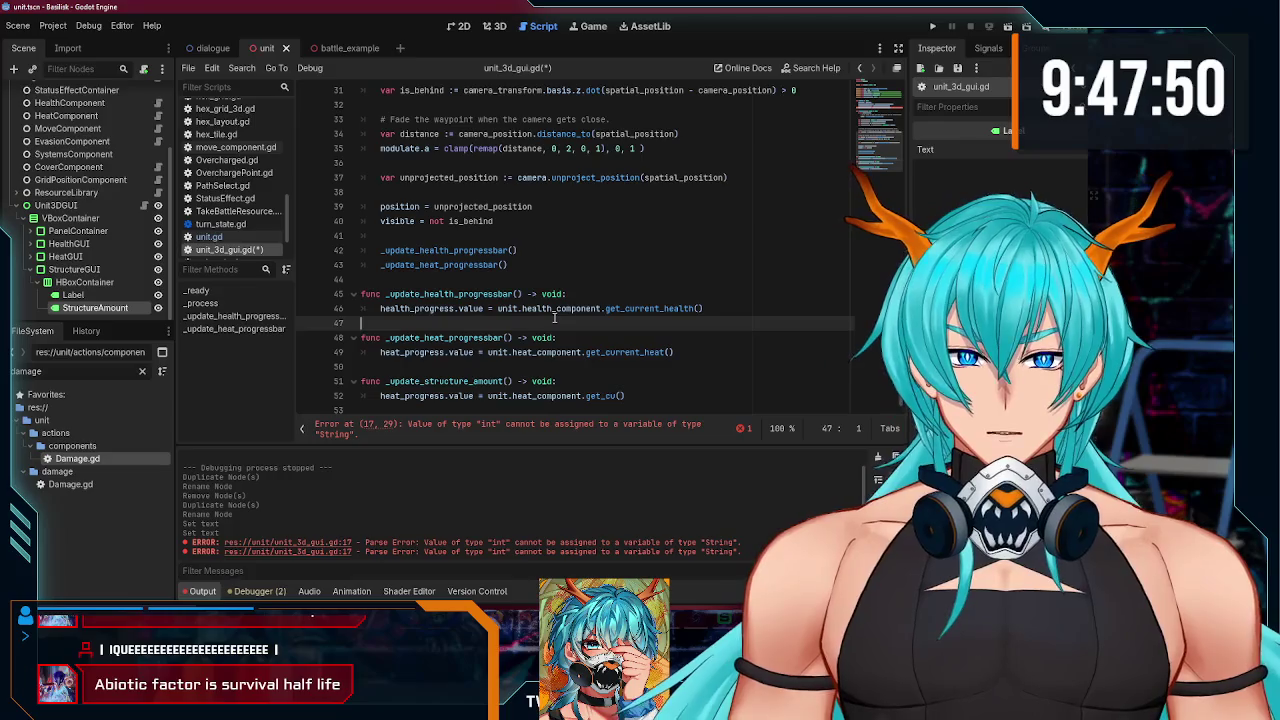
# Step: Make line 52 read health_component.get_current_structure() and run the project
pyautogui.doubleClick(560, 308)
pyautogui.hotkey('ctrl', 'c')
pyautogui.doubleClick(545, 396)
pyautogui.hotkey('ctrl', 'v')
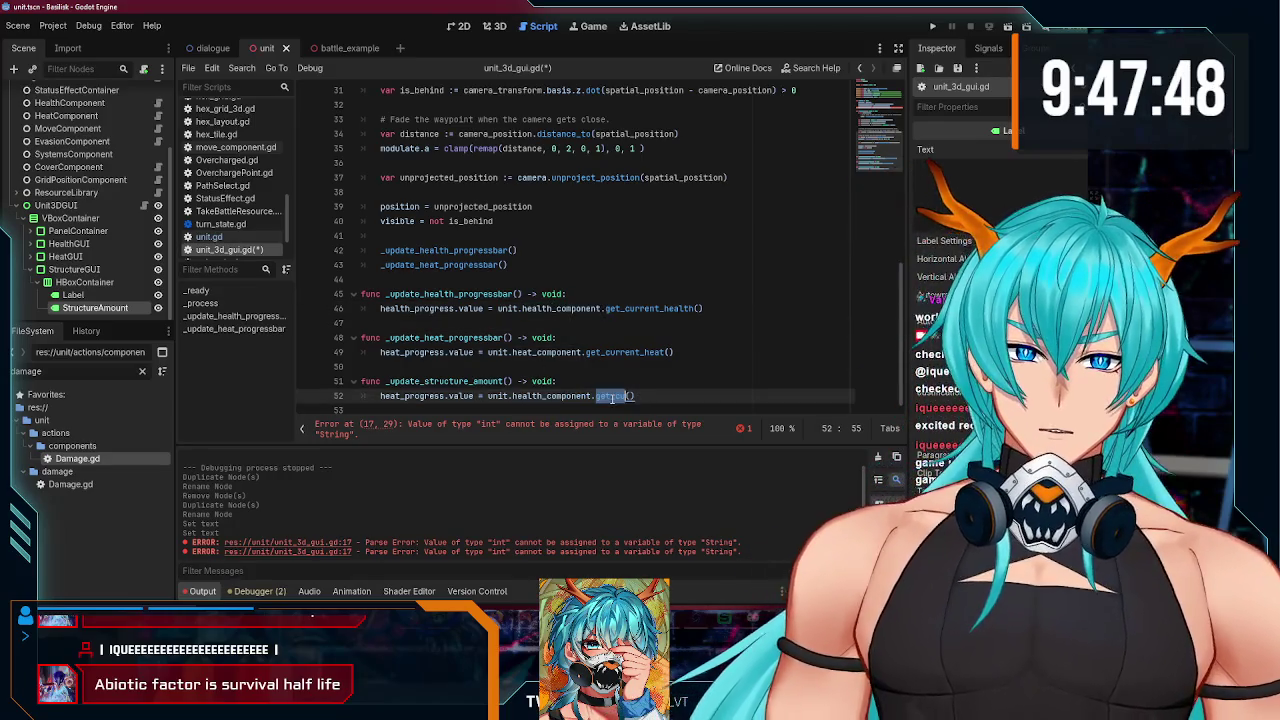
pyautogui.write('get')
pyautogui.write('_current_structure')
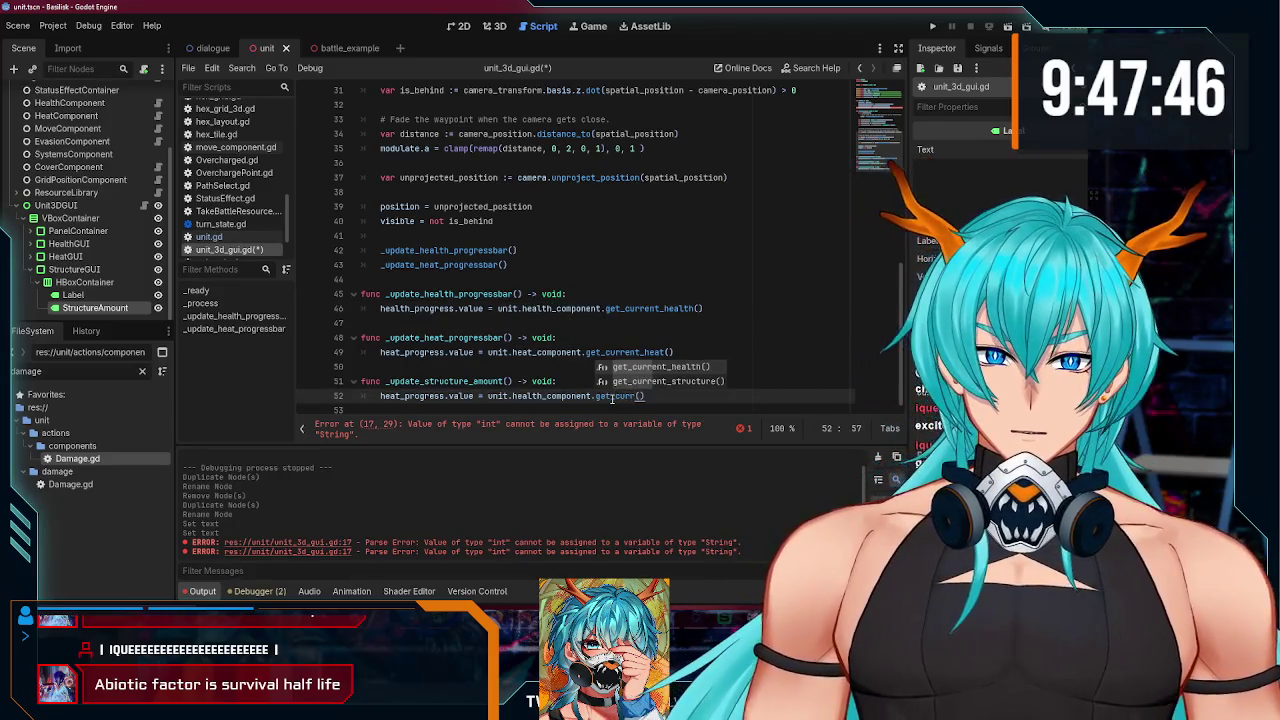
pyautogui.press('F5')
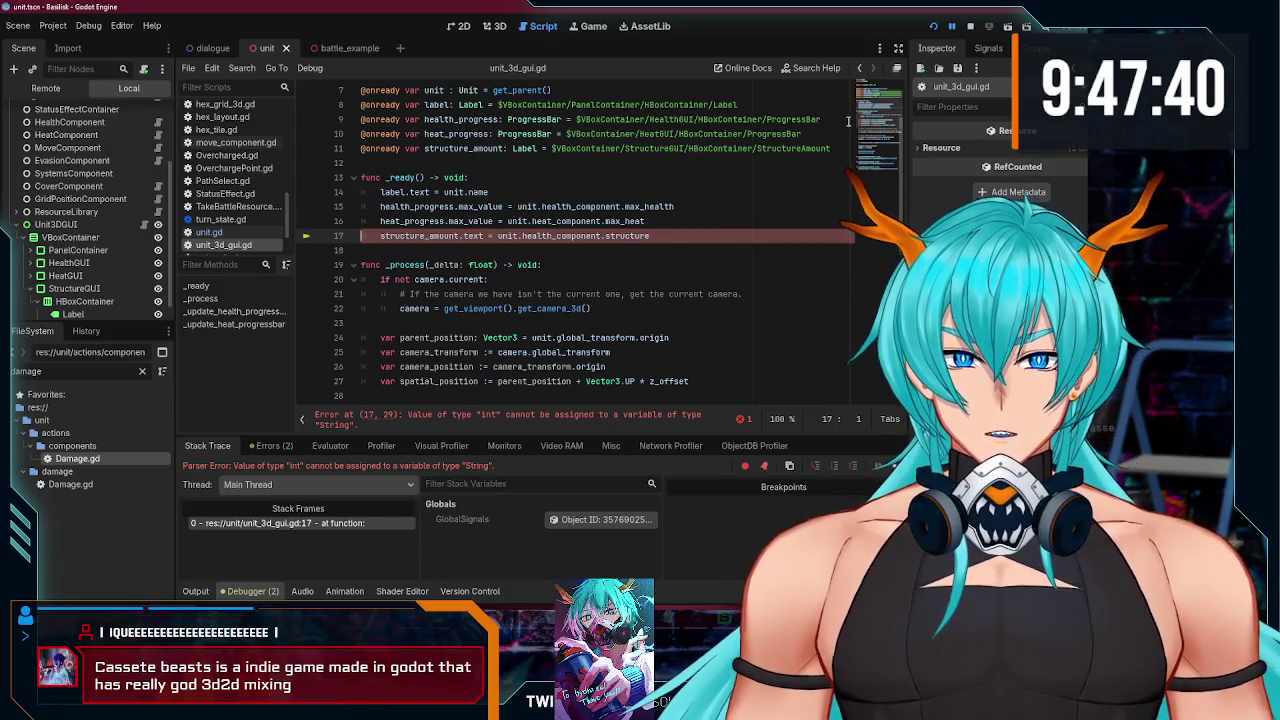
# Step: Stop the game, try wrapping line 17's structure value in to_string(), then revert it
pyautogui.press('F8')
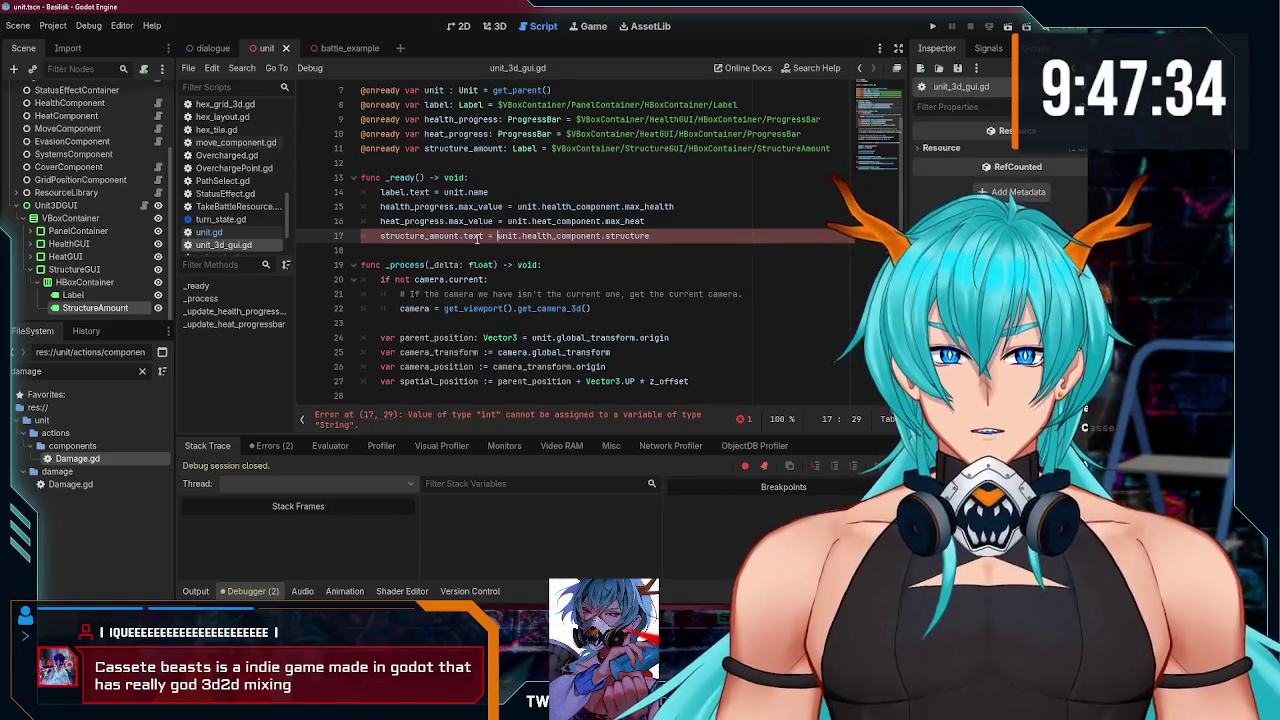
pyautogui.write('string(')
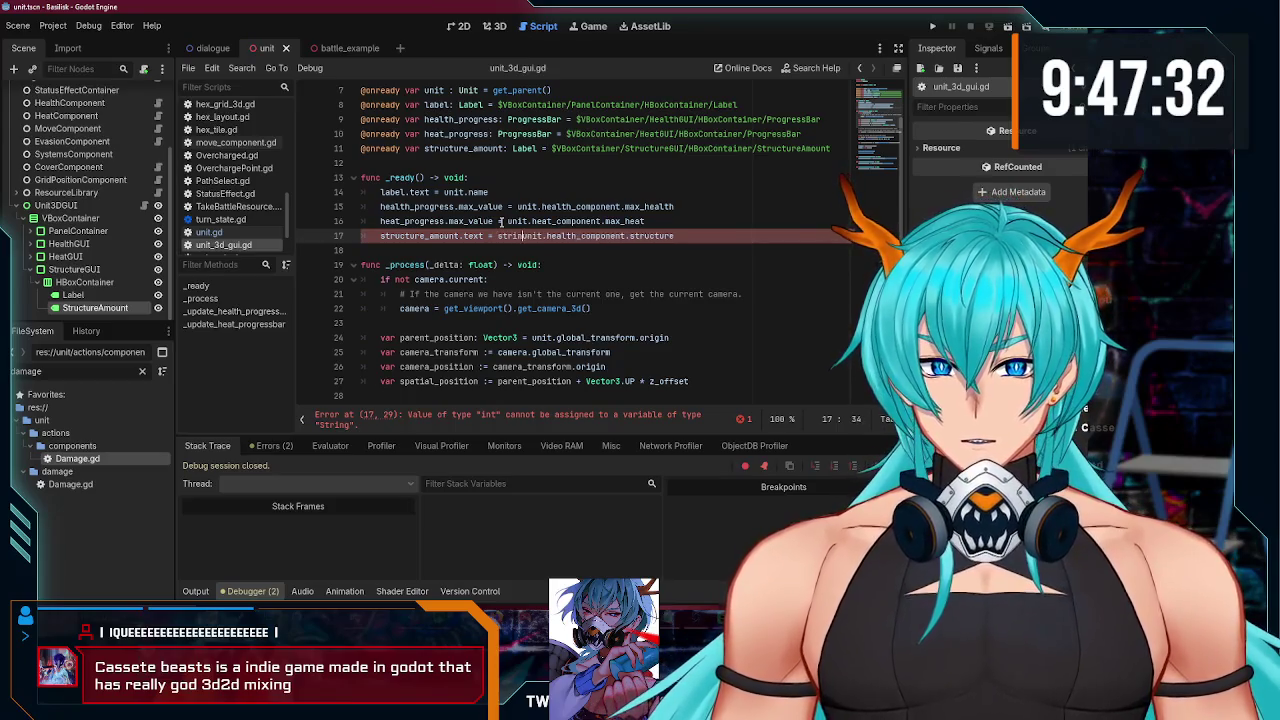
pyautogui.press('End')
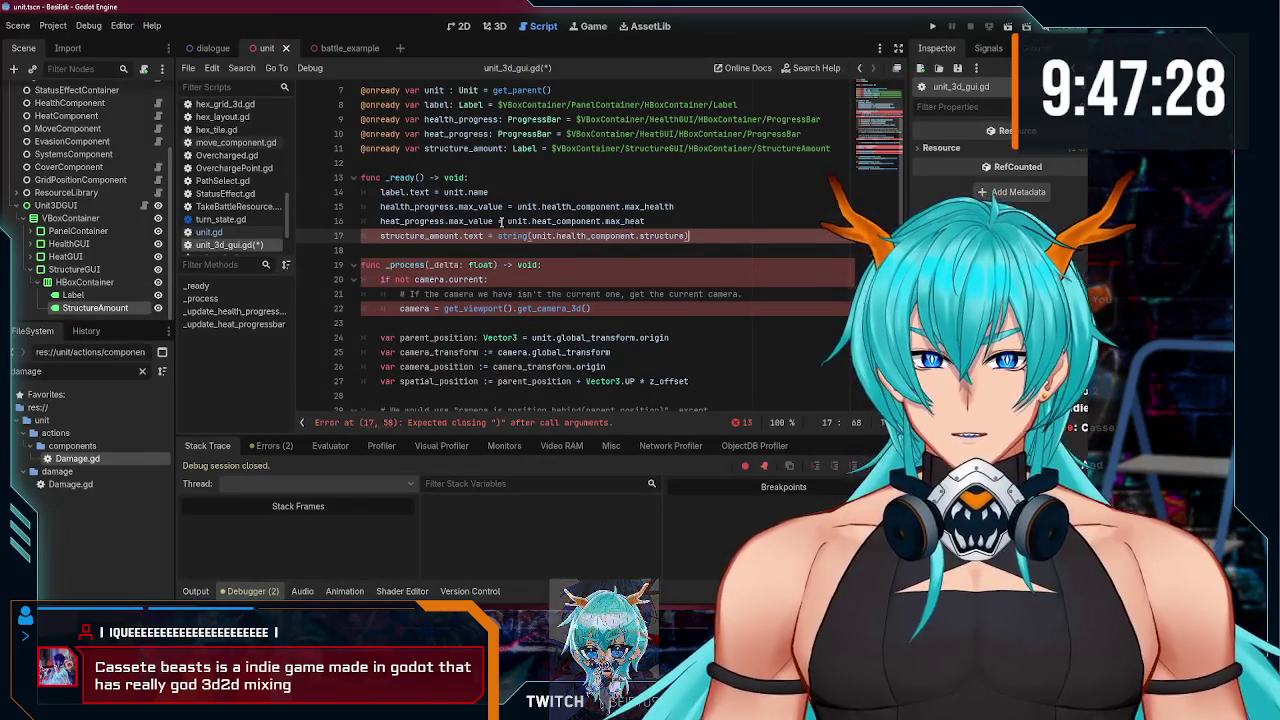
pyautogui.write(')')
pyautogui.doubleClick(516, 236)
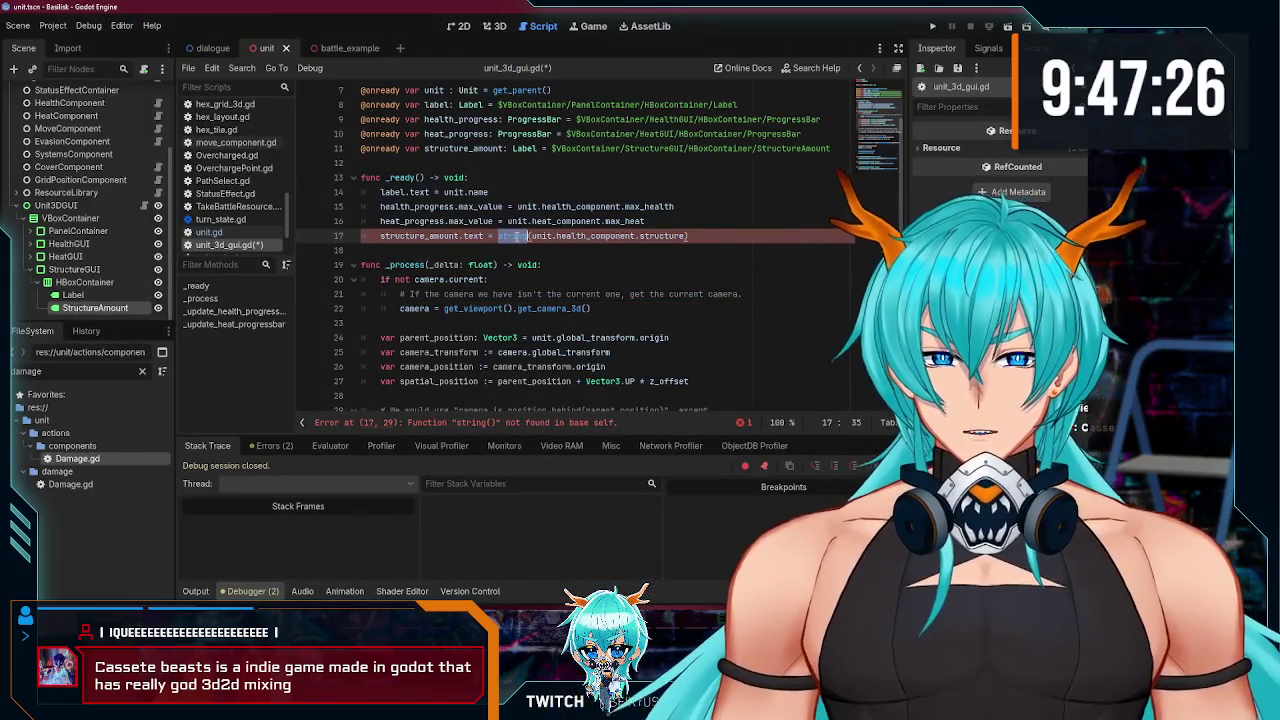
pyautogui.write('_s')
pyautogui.press('Return')
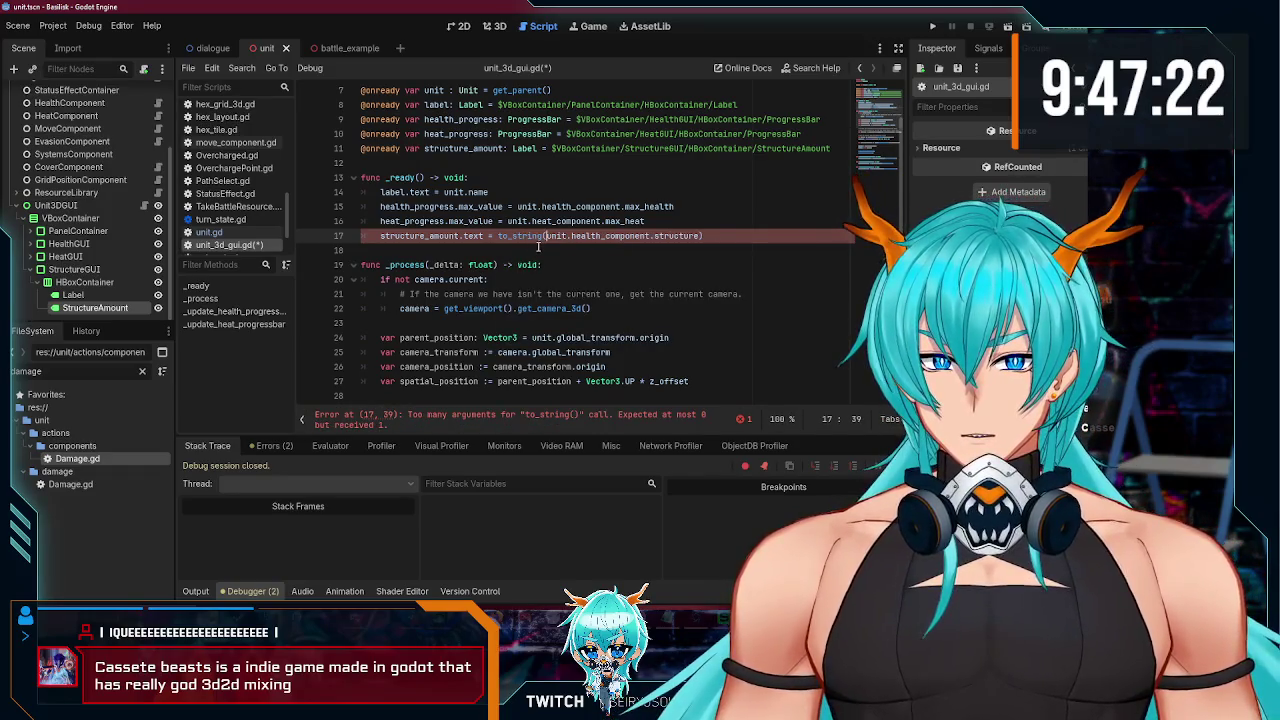
pyautogui.press('Delete')
pyautogui.click(706, 234)
pyautogui.press('BackSpace')
pyautogui.write('.to_st')
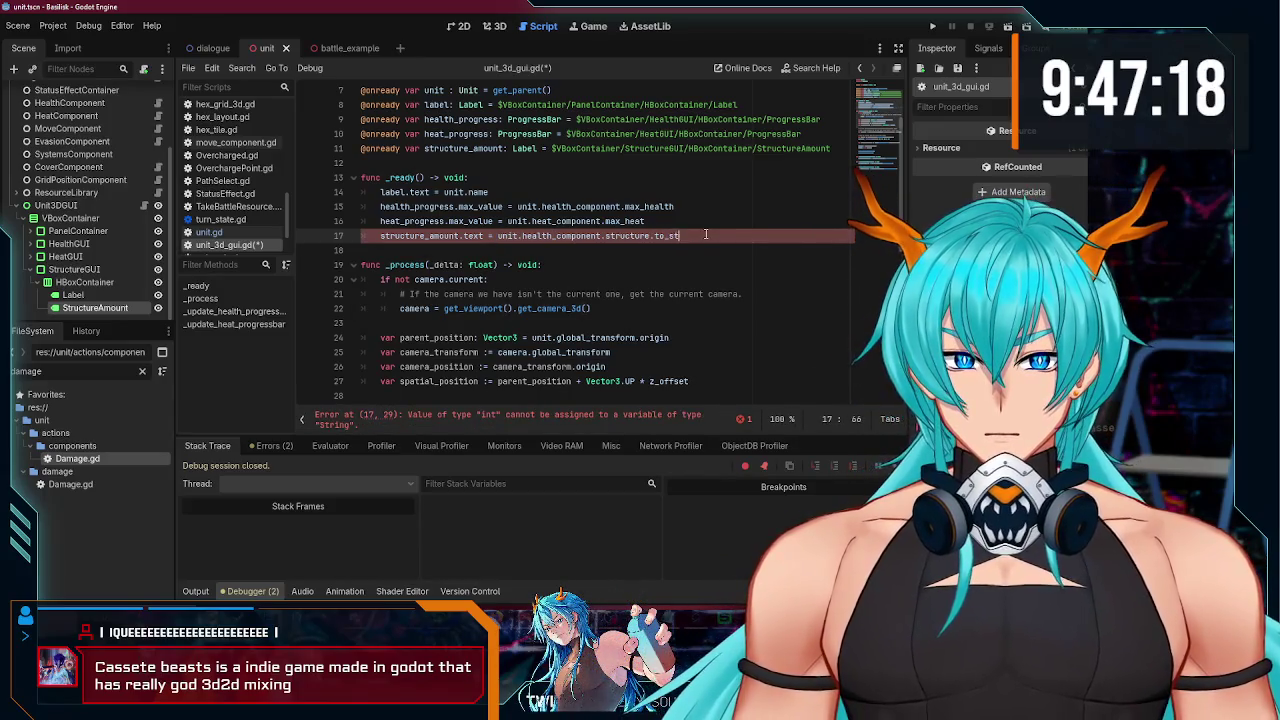
pyautogui.write('ring(')
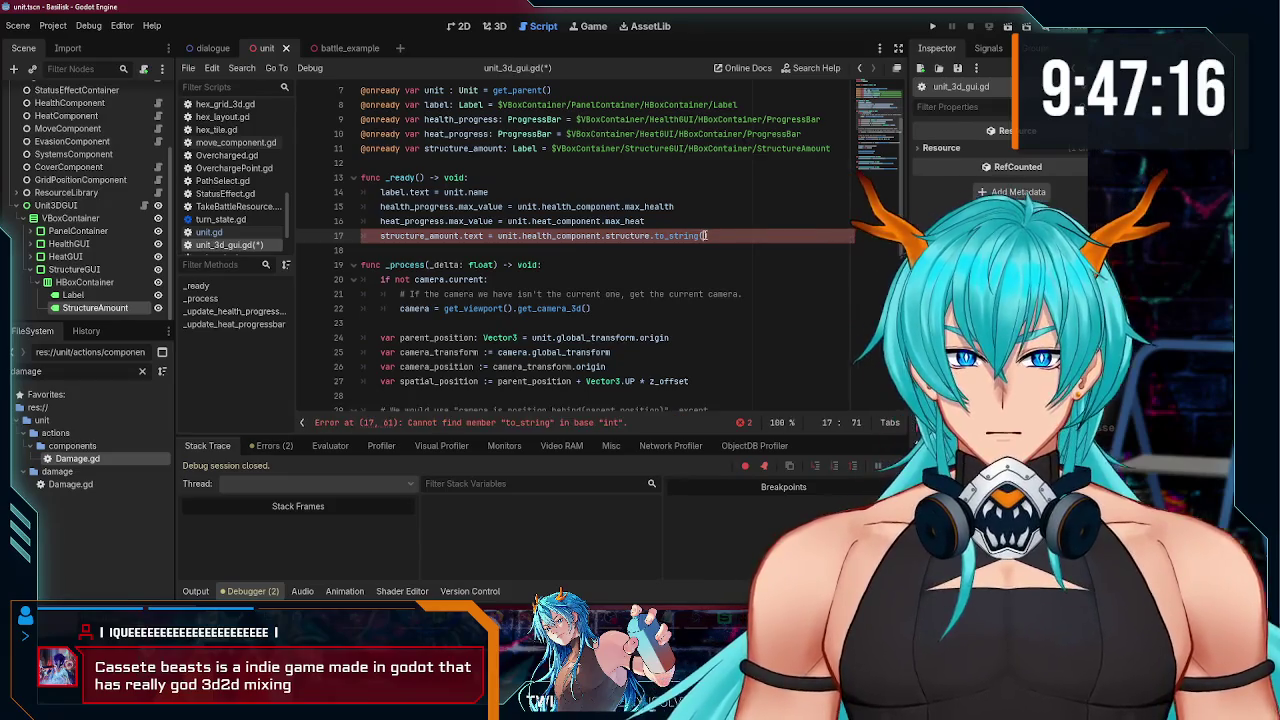
# Step: Try String.new() on line 17, undo it, and switch to Brave to research the error
pyautogui.moveTo(738, 237); pyautogui.dragTo(655, 236)
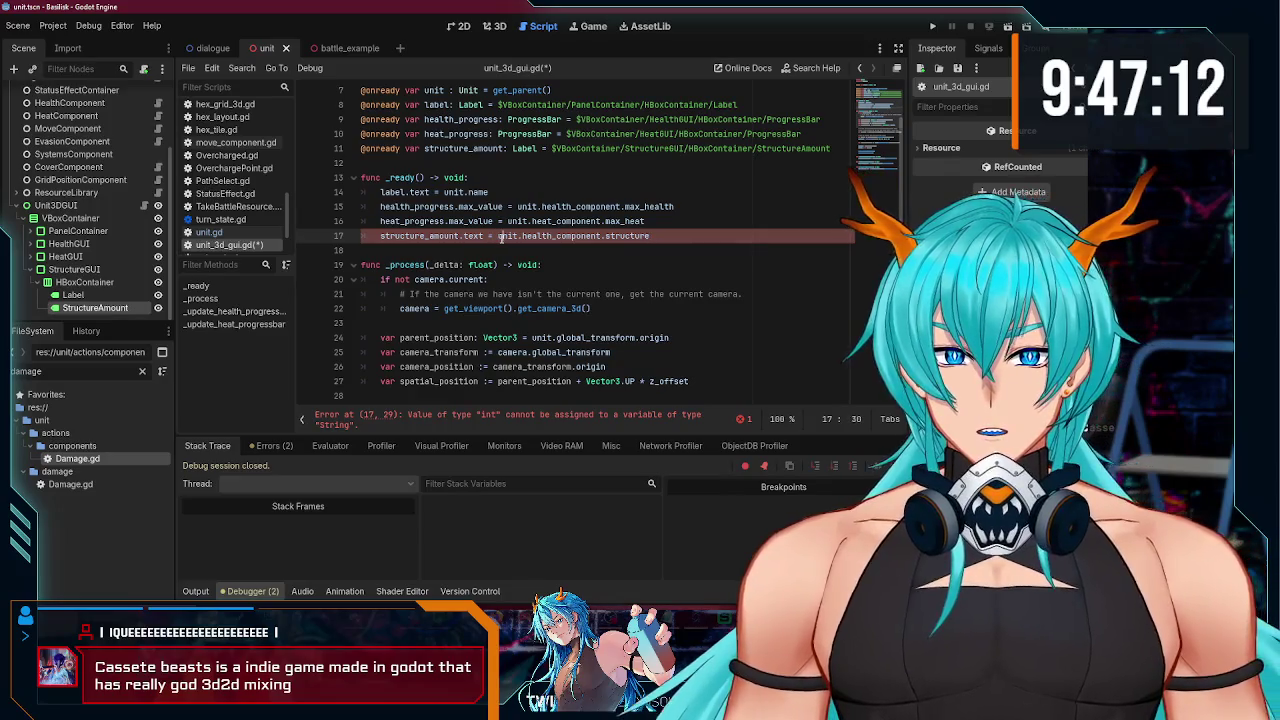
pyautogui.write('s')
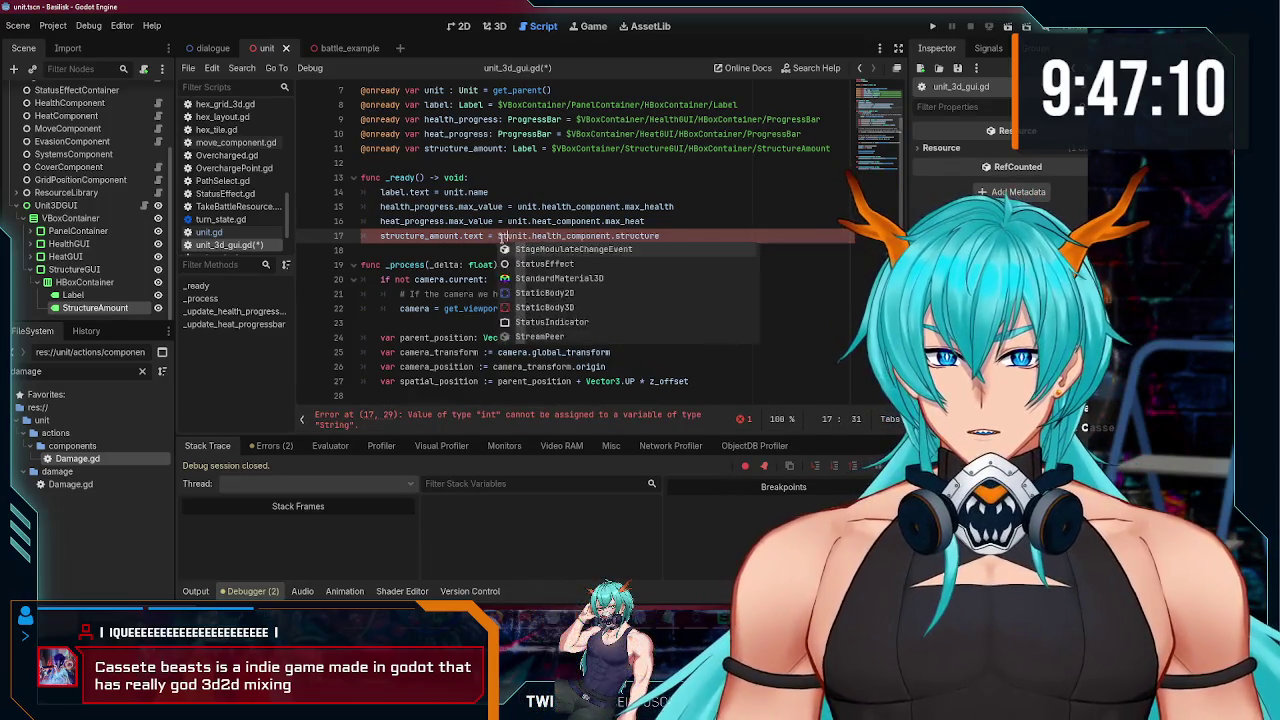
pyautogui.write('t')
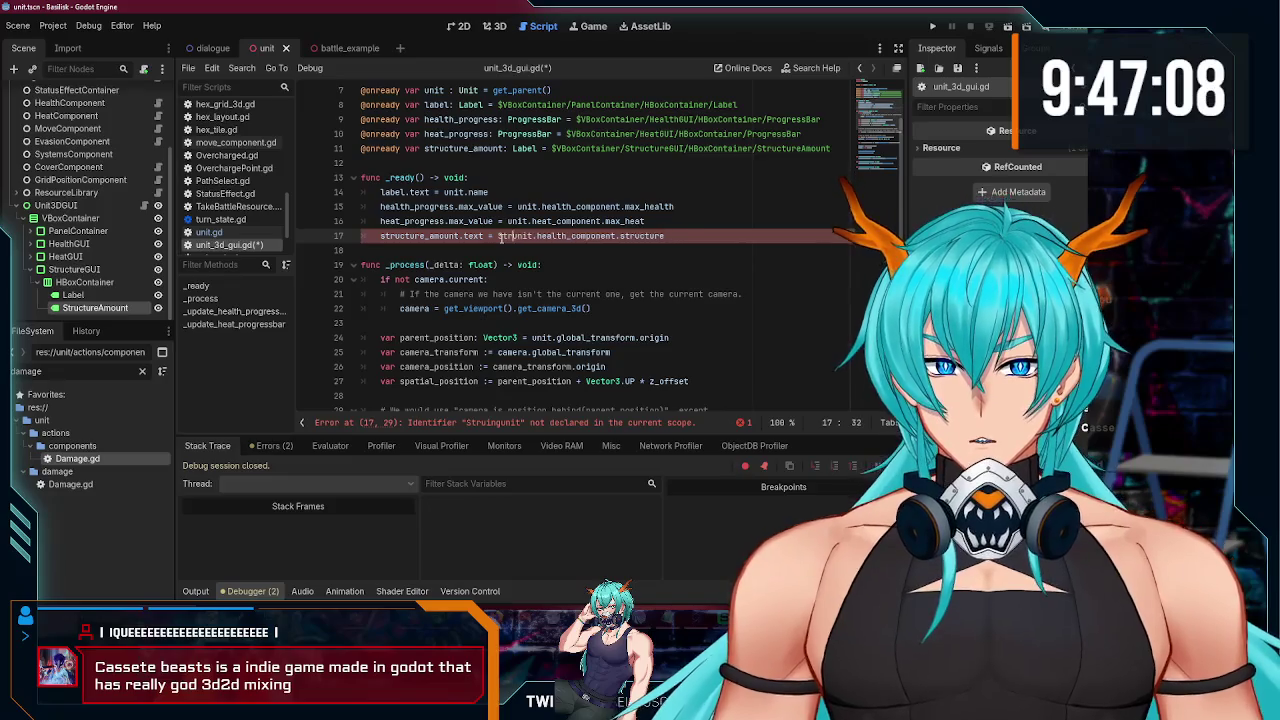
pyautogui.write('.new(')
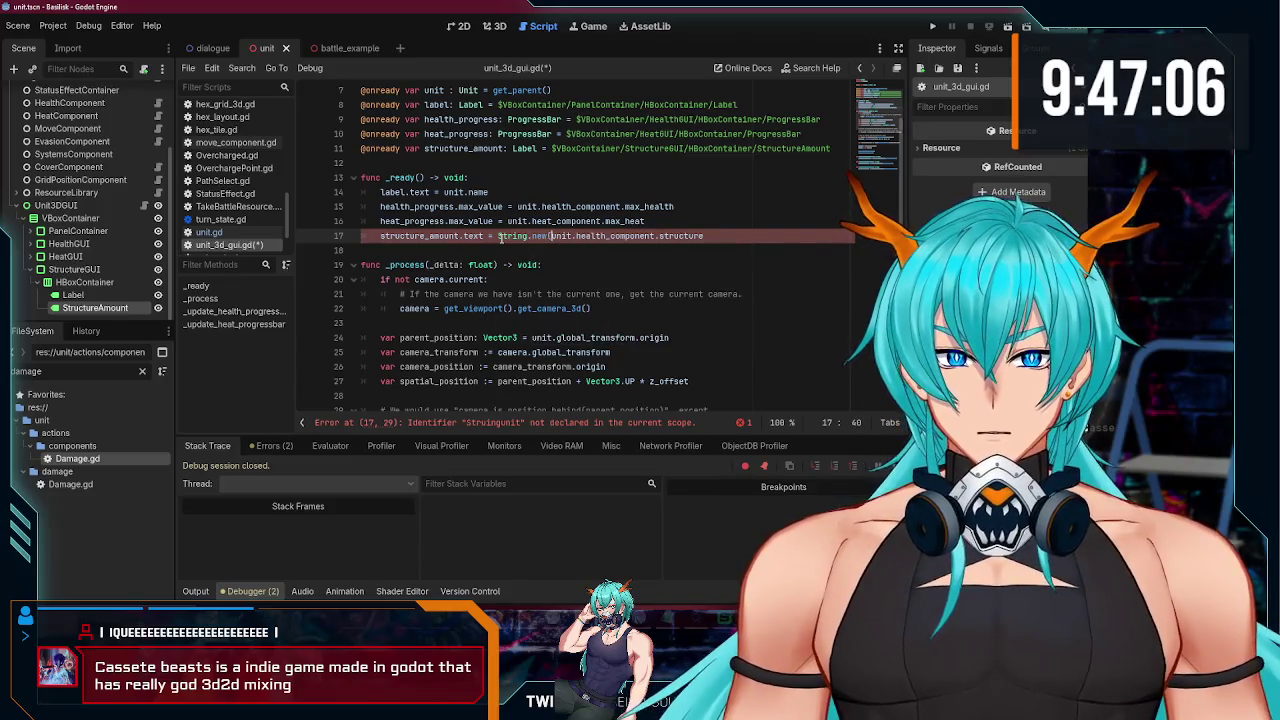
pyautogui.press('End')
pyautogui.write(')')
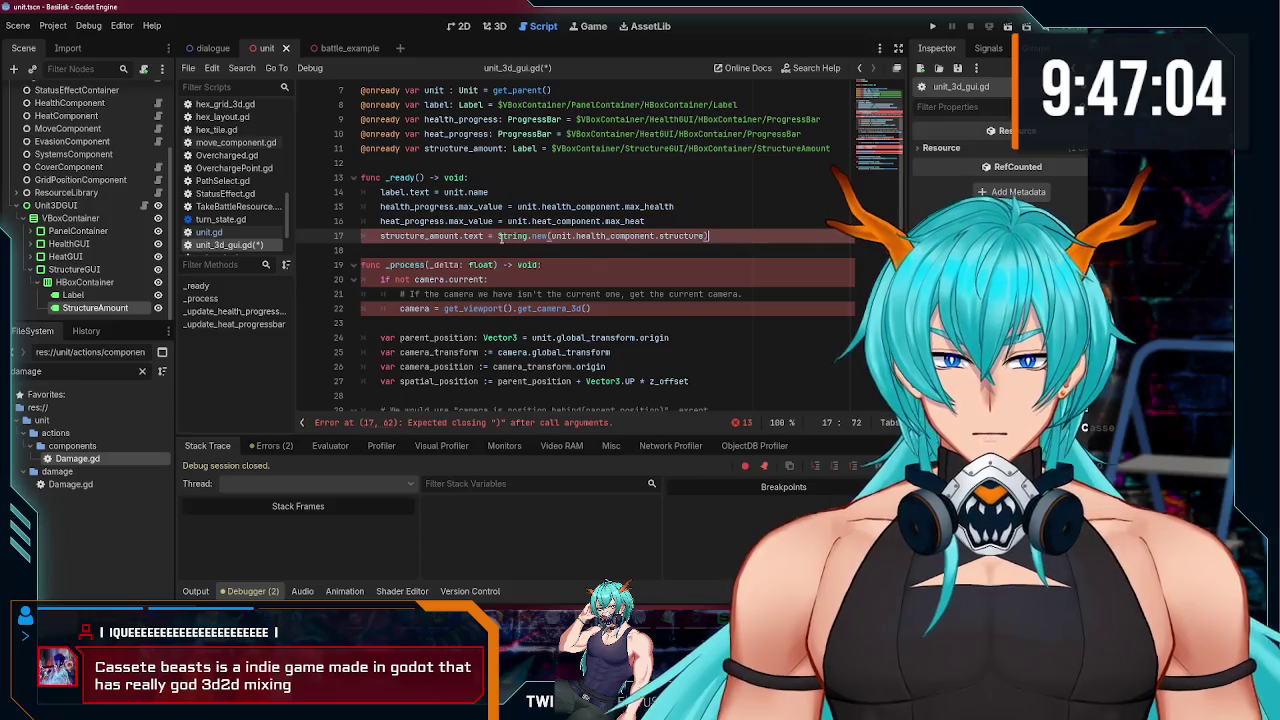
pyautogui.hotkey('ctrl', 'z')
pyautogui.hotkey('ctrl', 'z')
pyautogui.hotkey('ctrl', 'z')
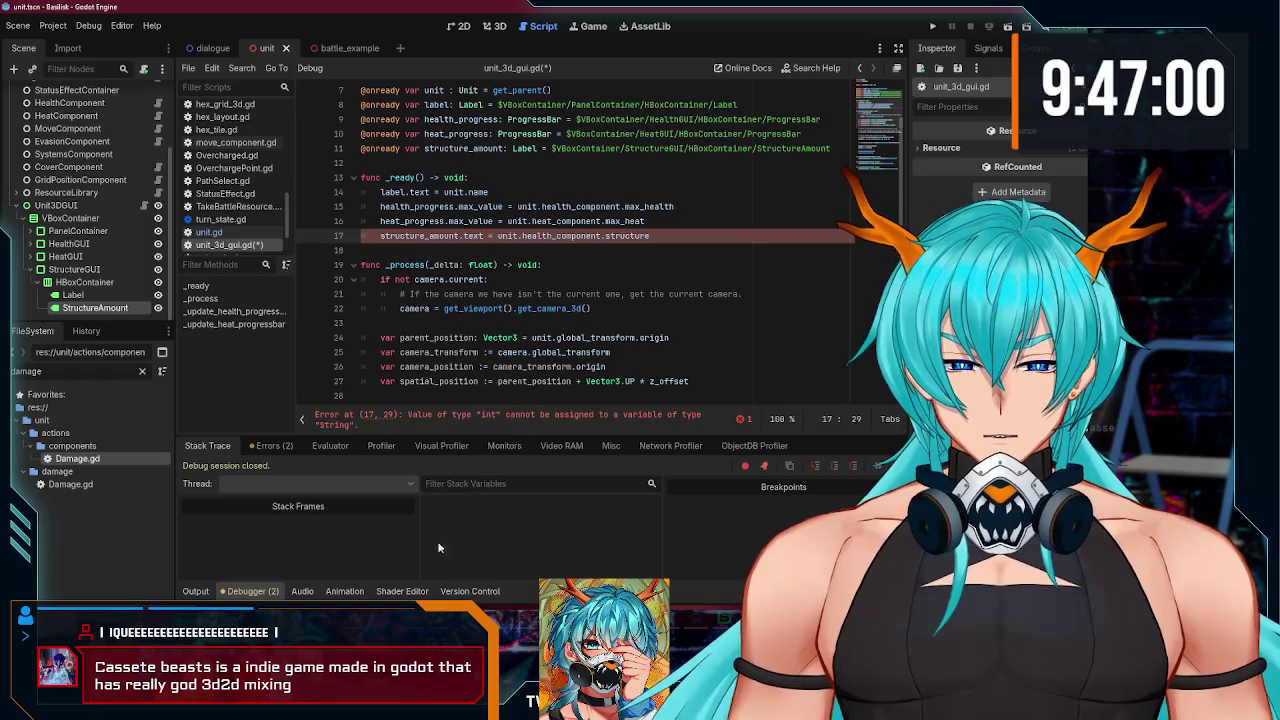
pyautogui.hotkey('alt', 'Tab')
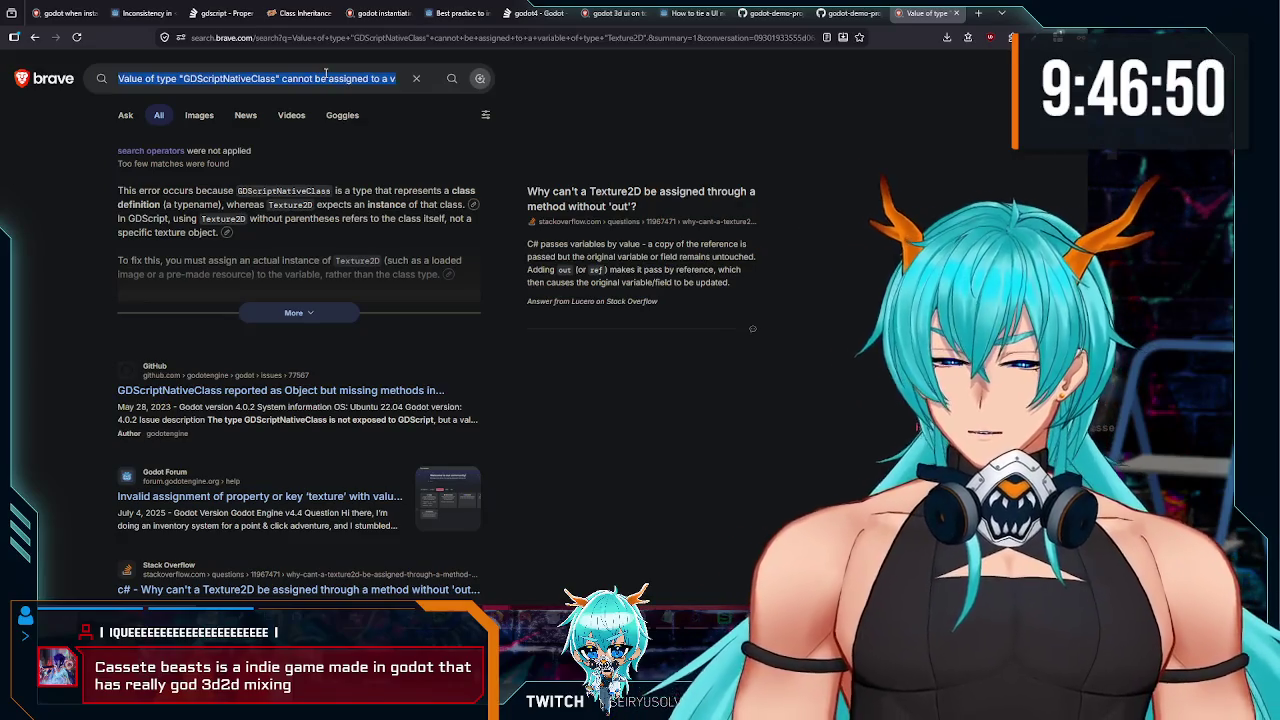
# Step: Search Brave for 'int to string godot', skim the forum answers, and return to Godot
pyautogui.write('int to string godot')
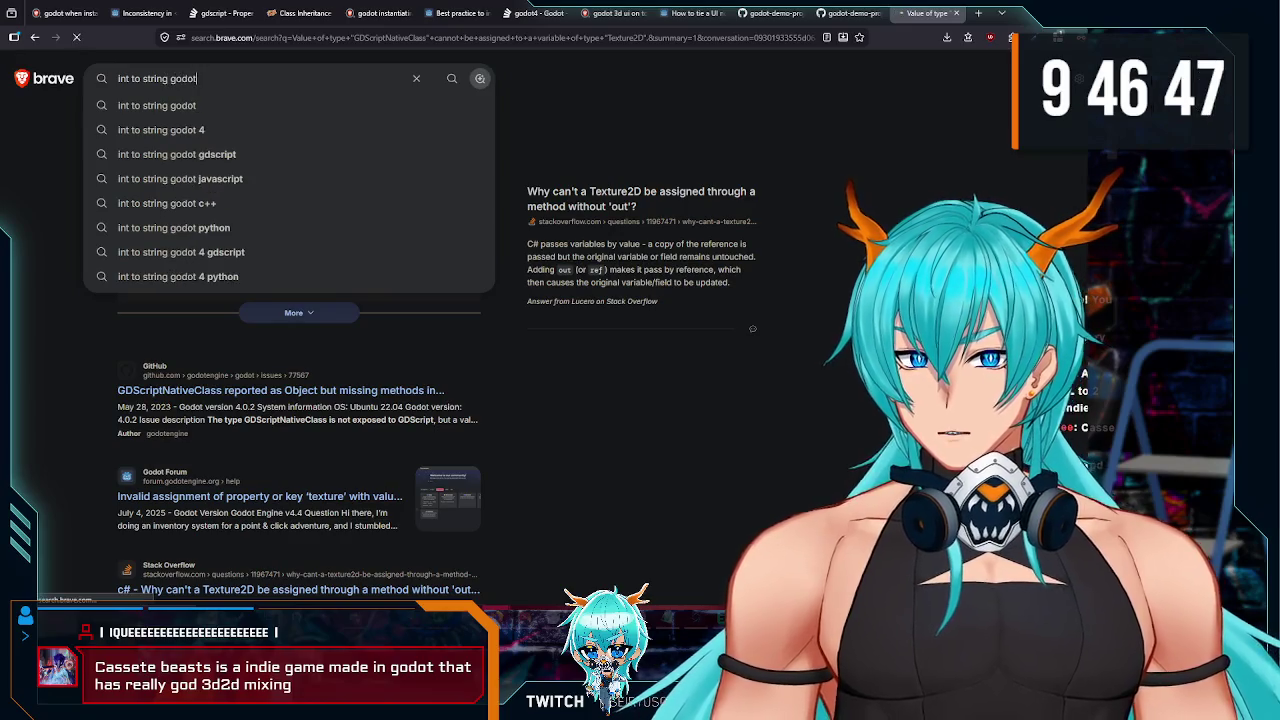
pyautogui.press('Return')
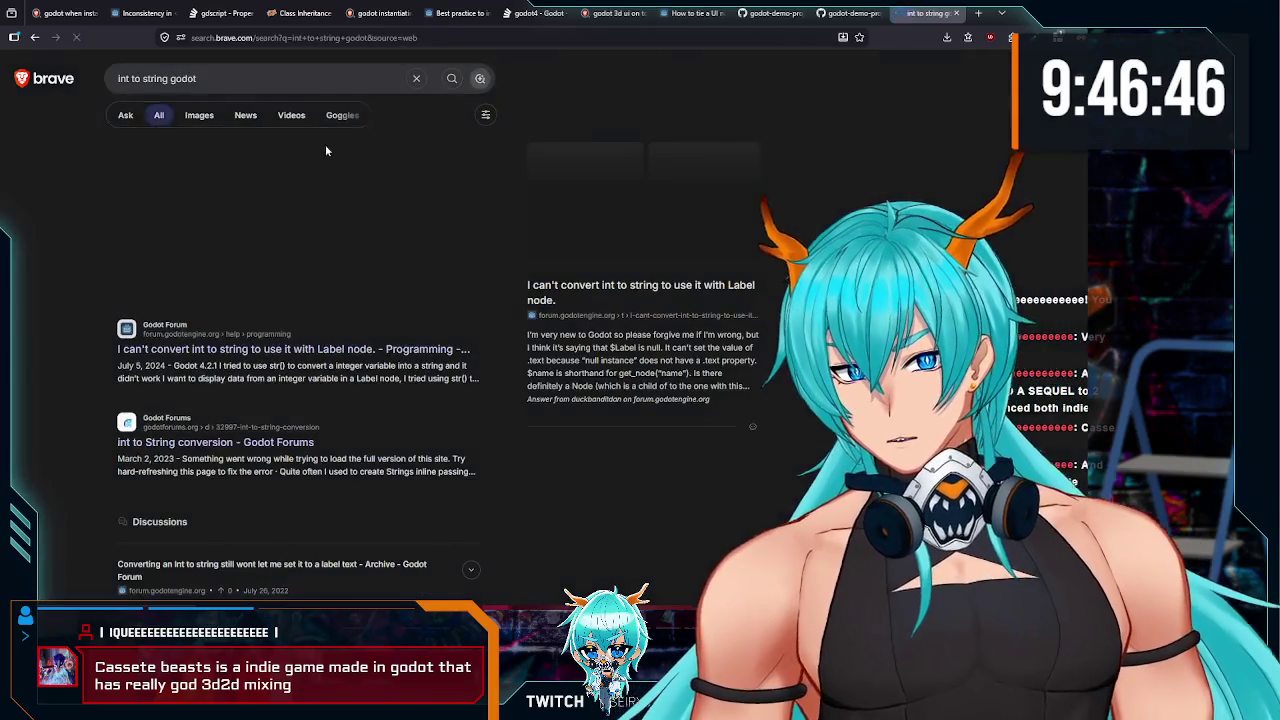
pyautogui.scroll(-1, 290, 360)
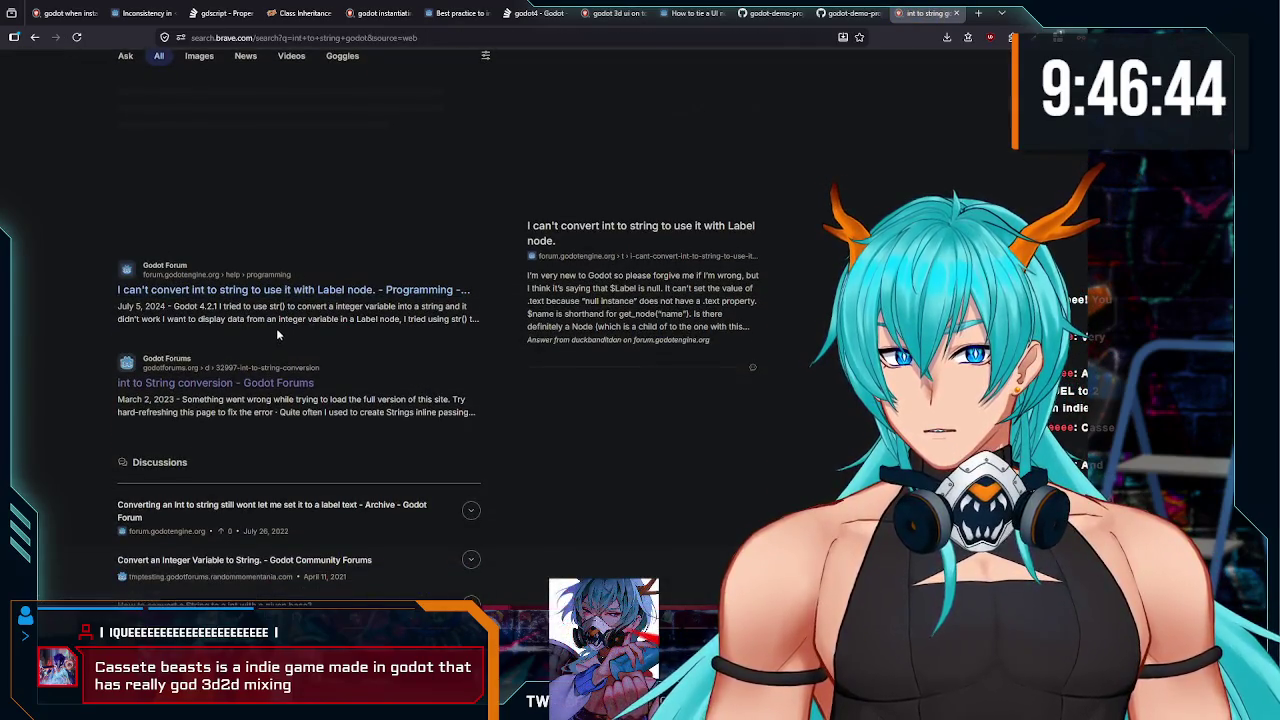
pyautogui.hotkey('alt', 'Tab')
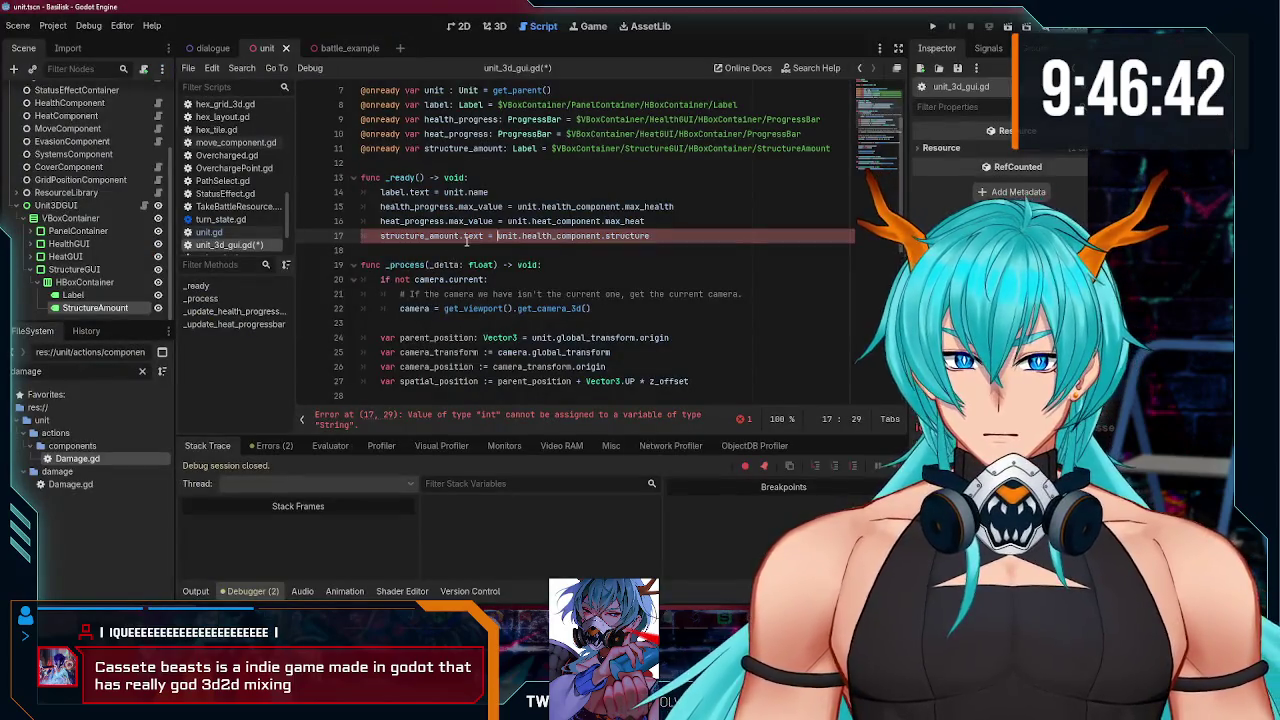
# Step: Wrap line 17's value in str() and retarget line 52 from heat_progress to structure_amount
pyautogui.write('(')
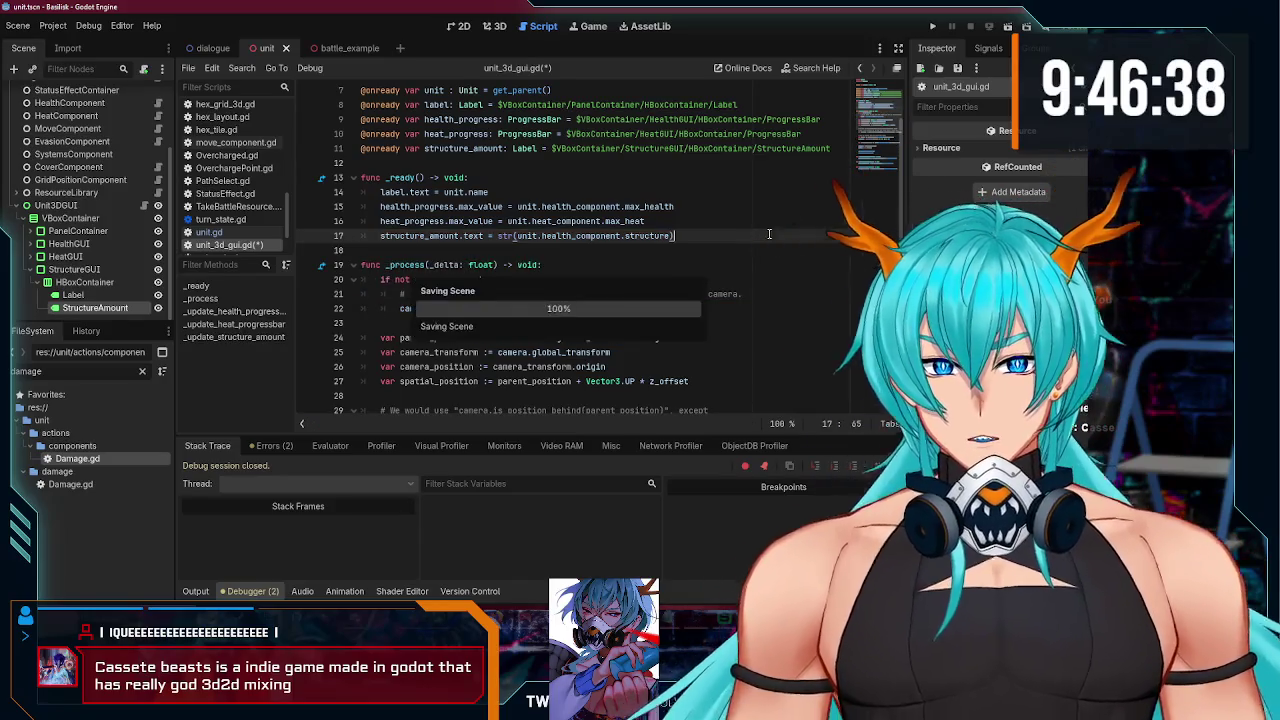
pyautogui.scroll(-8, 872, 198)
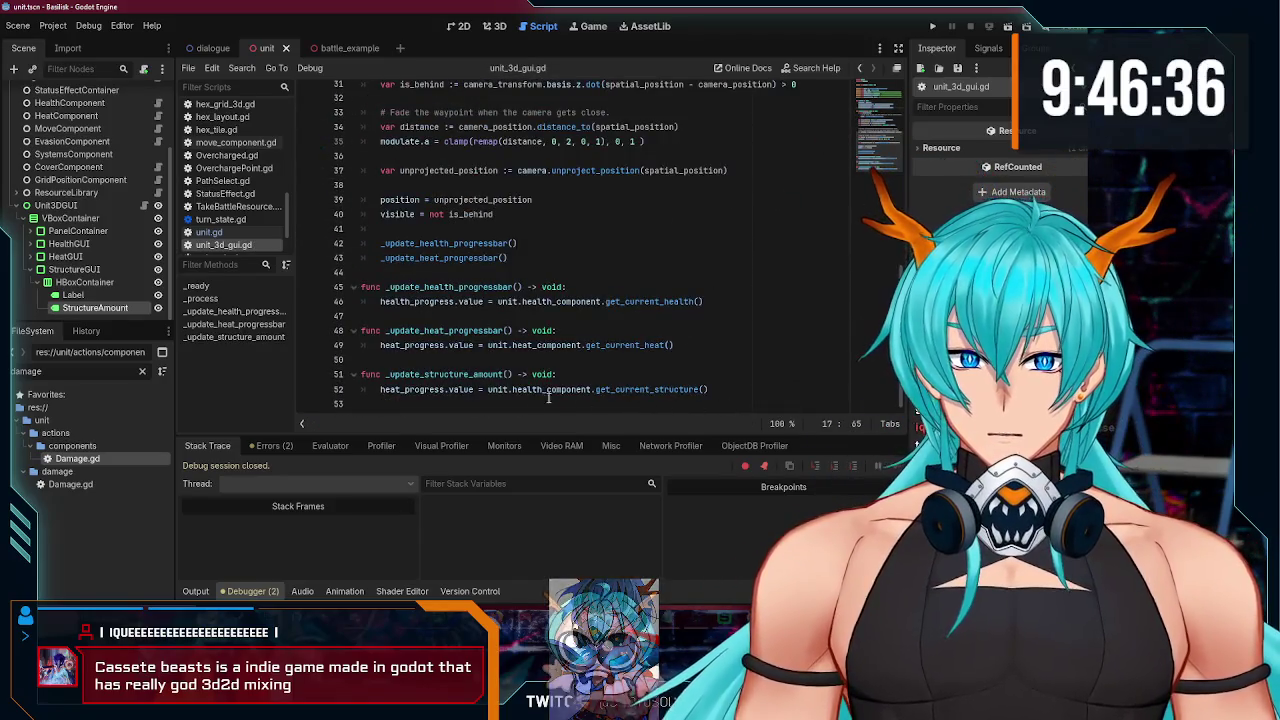
pyautogui.click(482, 390)
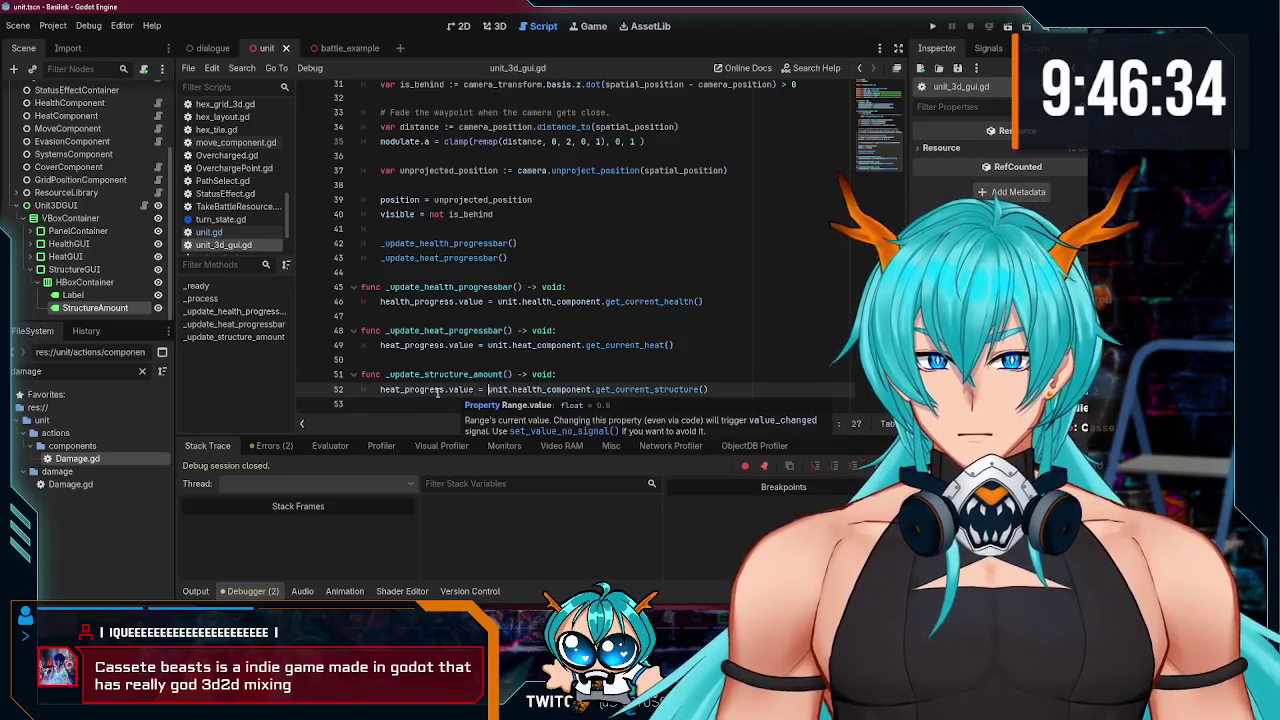
pyautogui.doubleClick(428, 390)
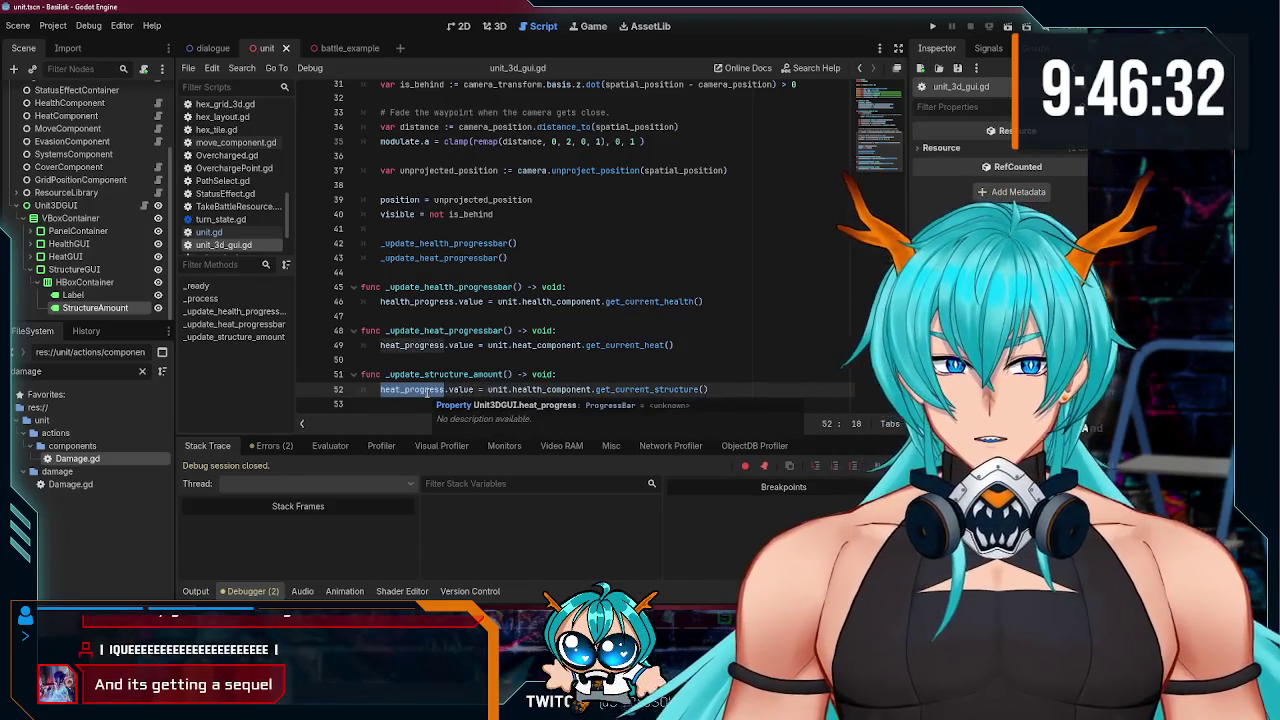
pyautogui.write('s')
pyautogui.press('Return')
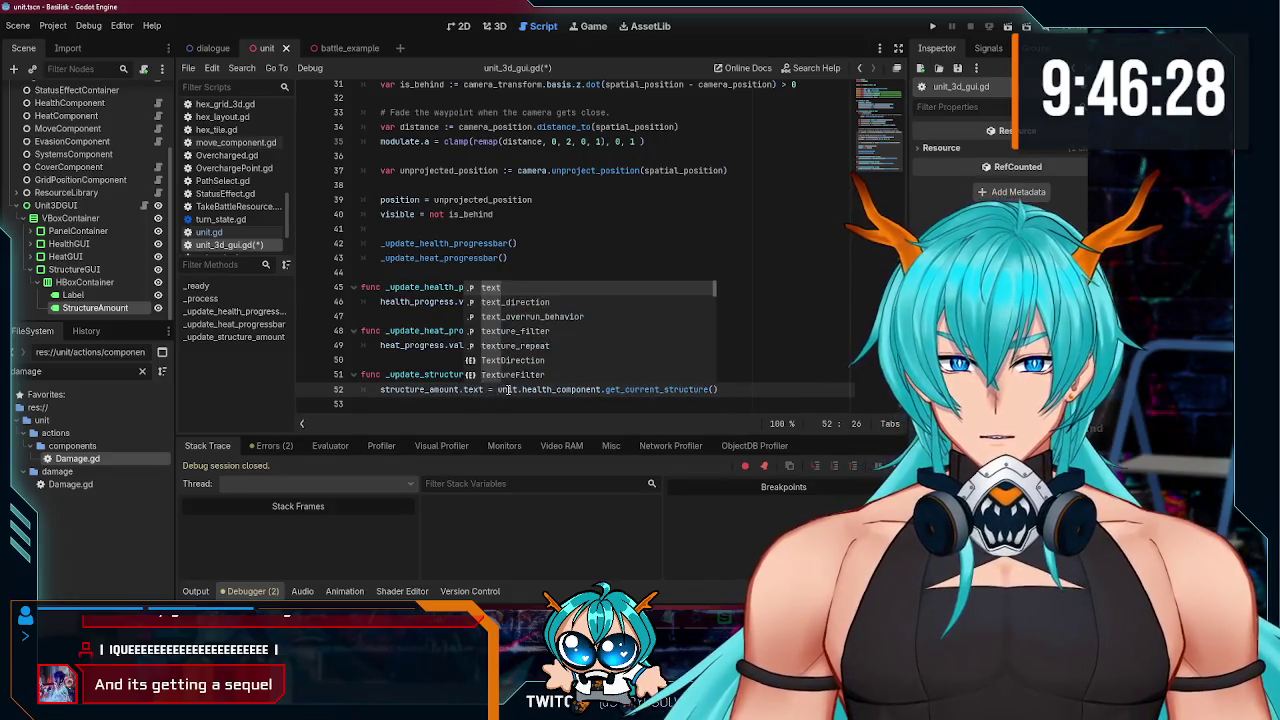
# Step: Wrap line 52's structure value in str(), save unit_3d_gui.gd, and run the game
pyautogui.click(497, 389)
pyautogui.write('str(')
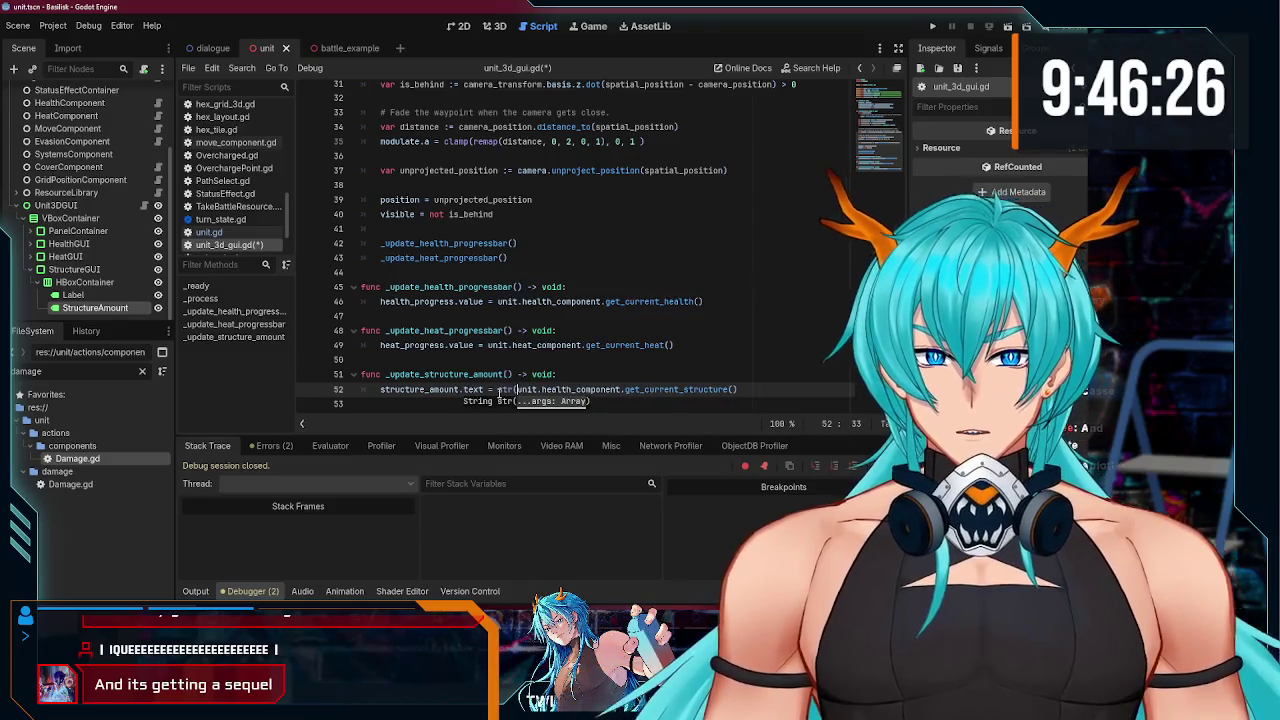
pyautogui.write(')')
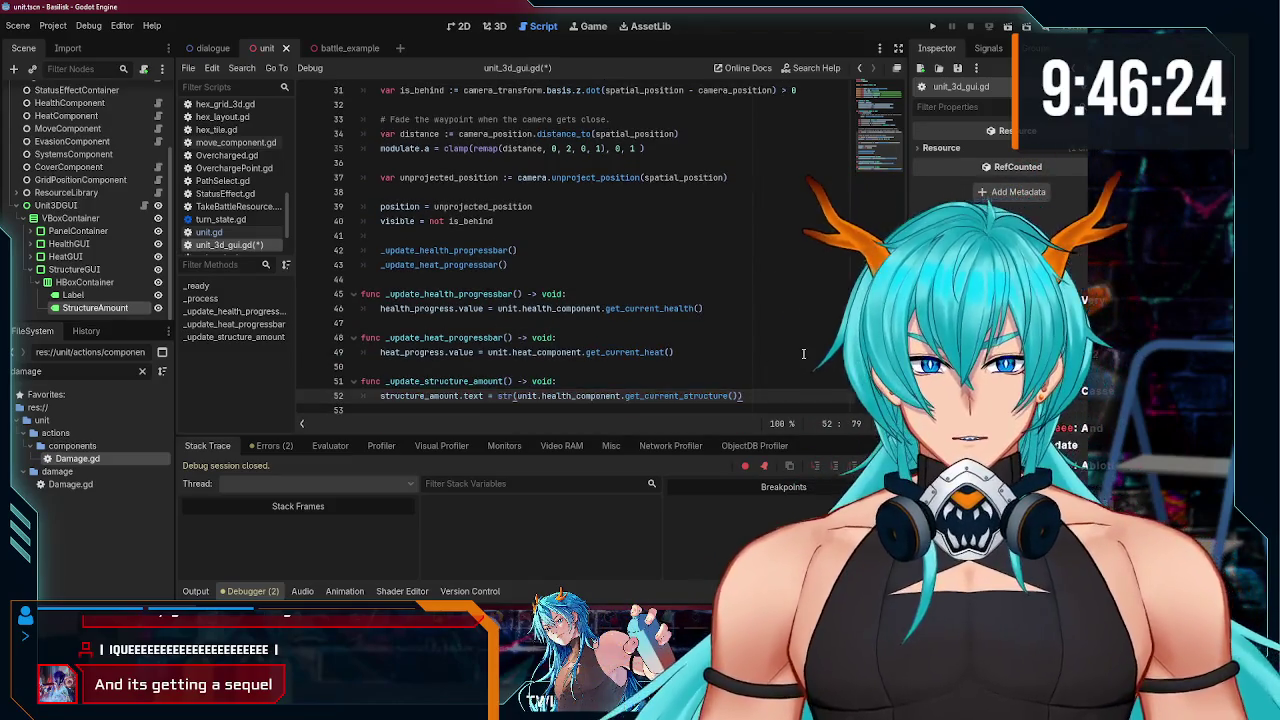
pyautogui.scroll(5, 620, 399)
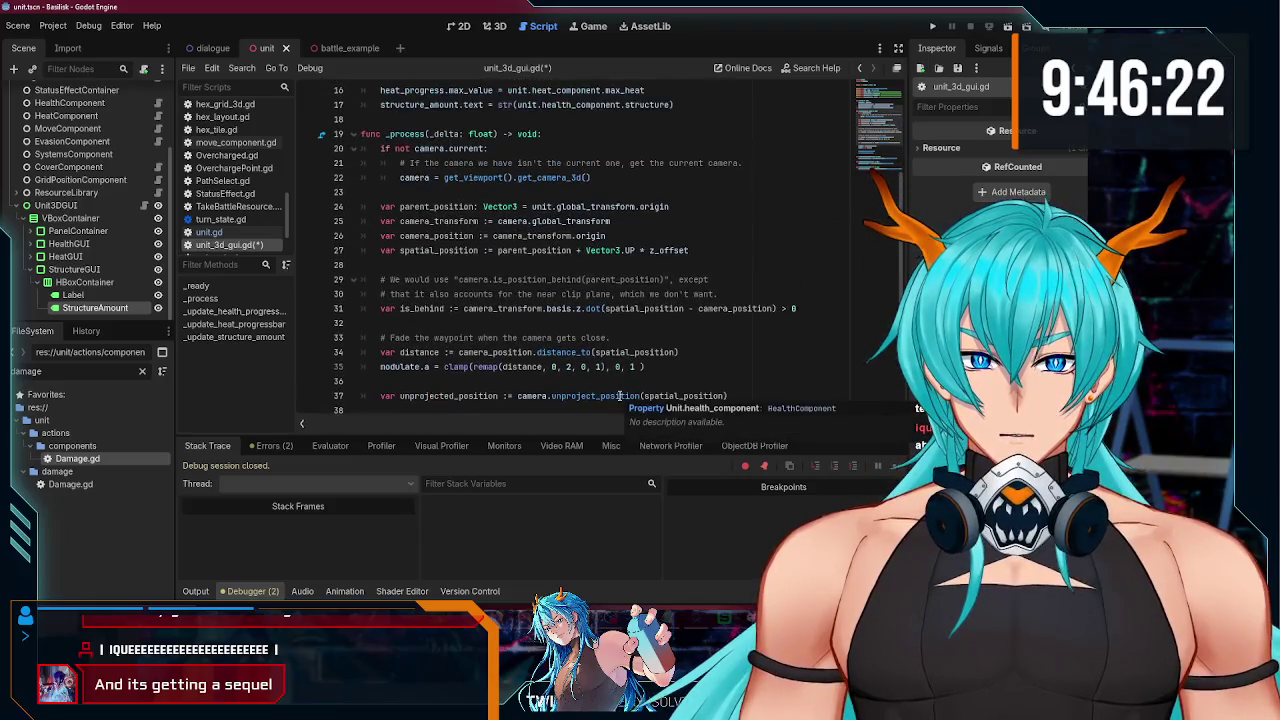
pyautogui.scroll(3, 606, 287)
pyautogui.hotkey('ctrl', 's')
pyautogui.click(934, 26)
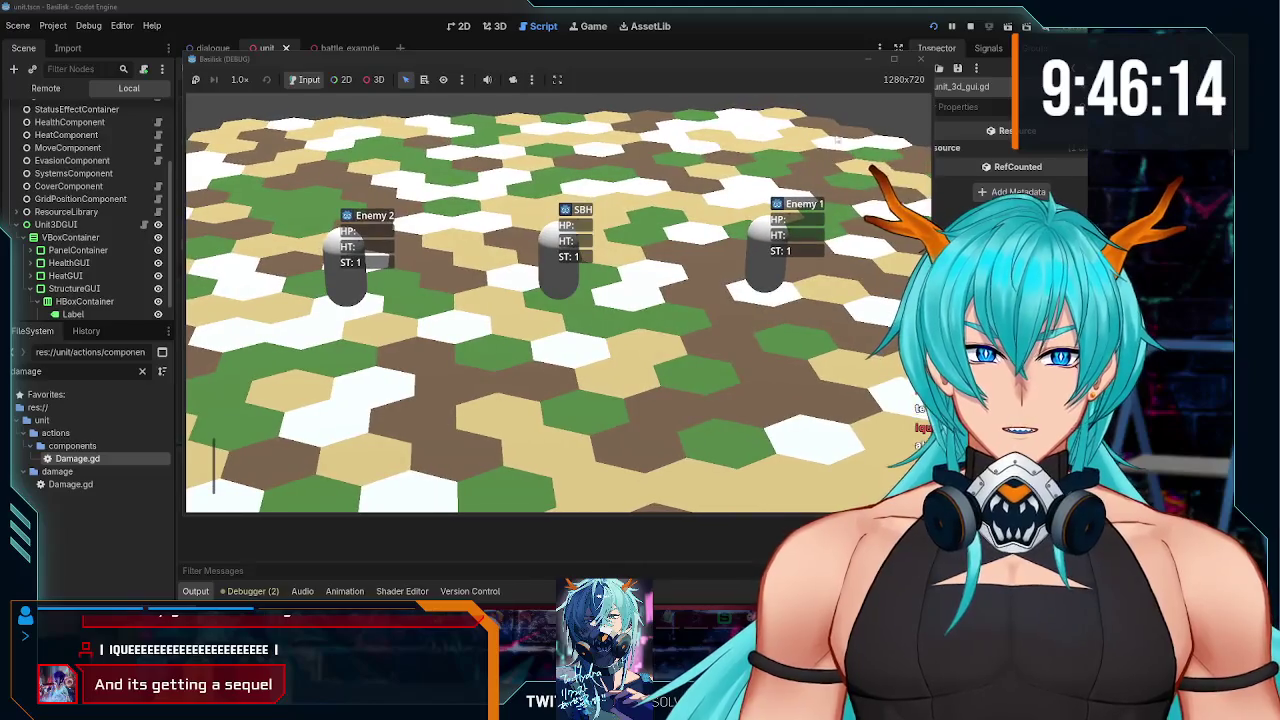
# Step: Close the game, set SBH's HealthComponent Structure to 4 in battle_example, and save the scene
pyautogui.click(920, 62)
pyautogui.click(318, 48)
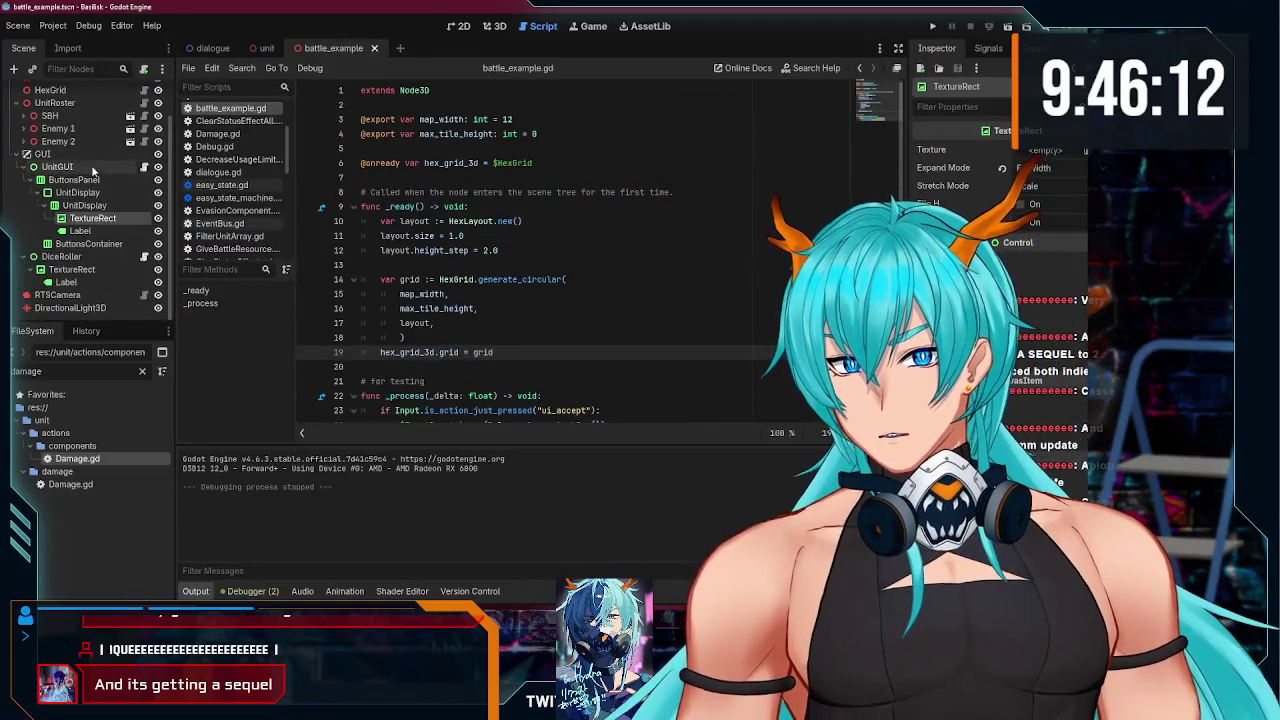
pyautogui.click(27, 154)
pyautogui.click(50, 157)
pyautogui.click(27, 157)
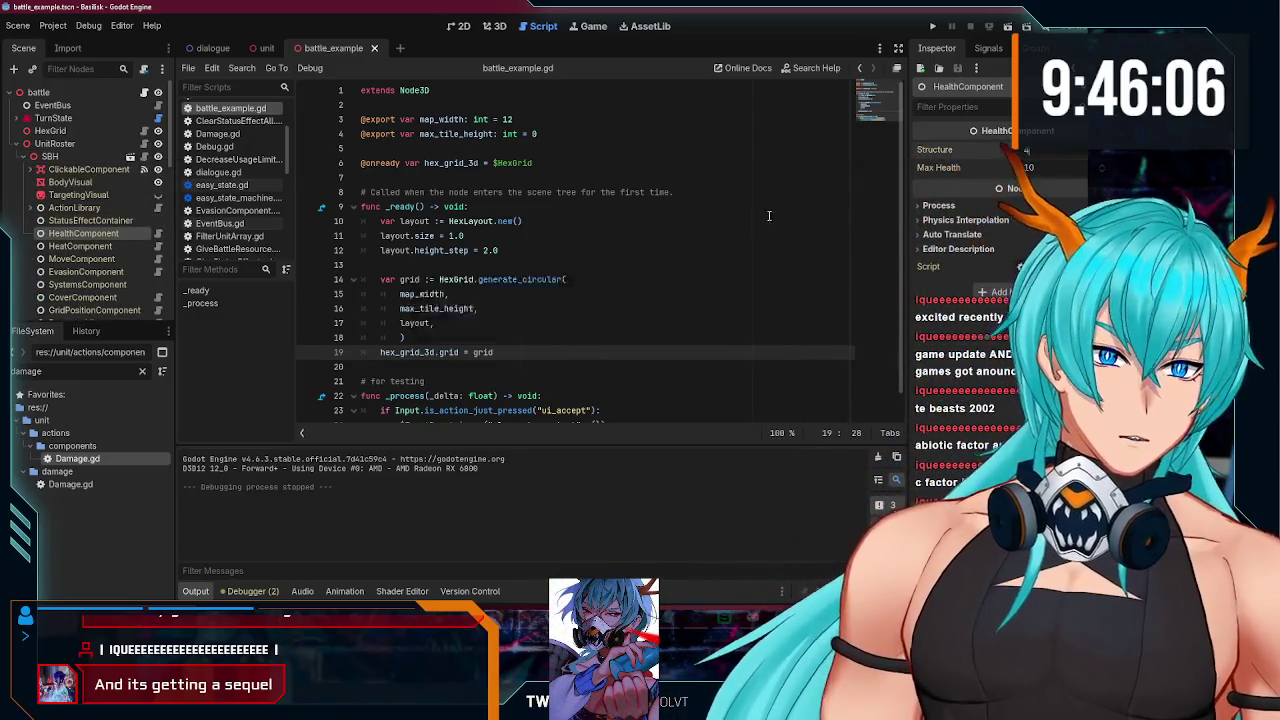
pyautogui.click(450, 294)
pyautogui.hotkey('ctrl', 's')
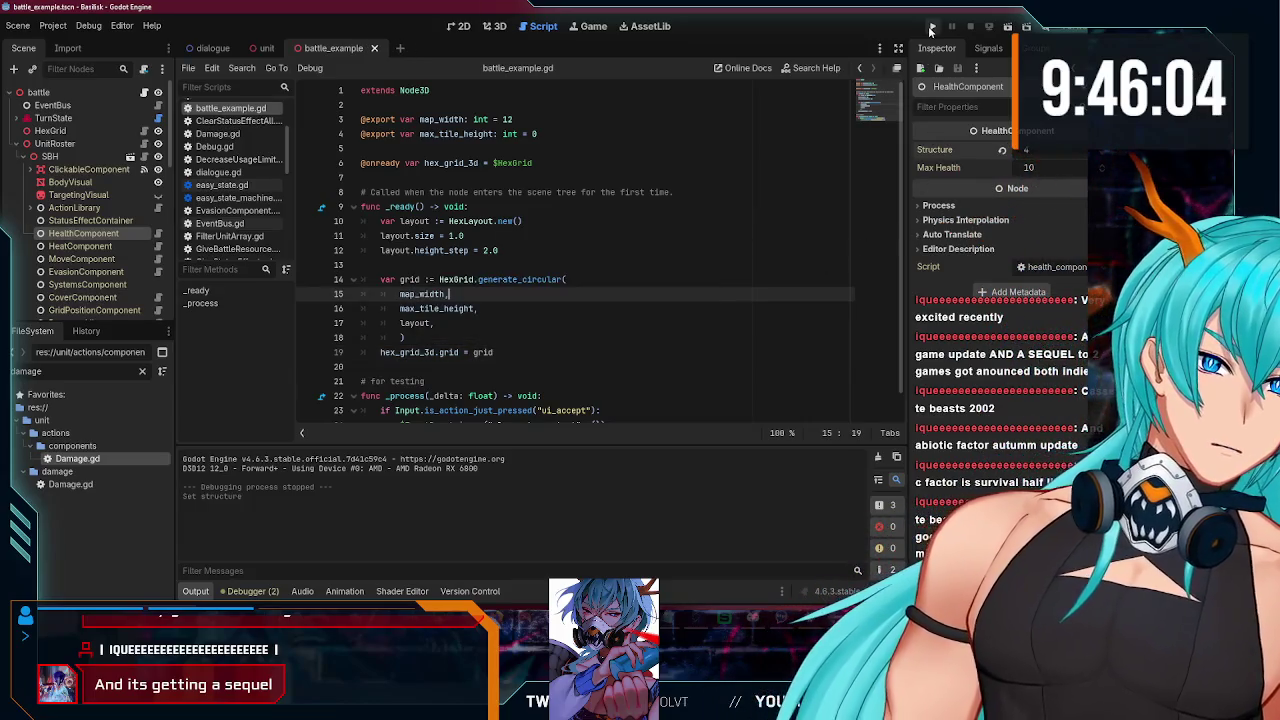
# Step: Run the game, select SBH, and orbit and zoom to compare ST: 4 with the enemies' ST: 1
pyautogui.click(933, 26)
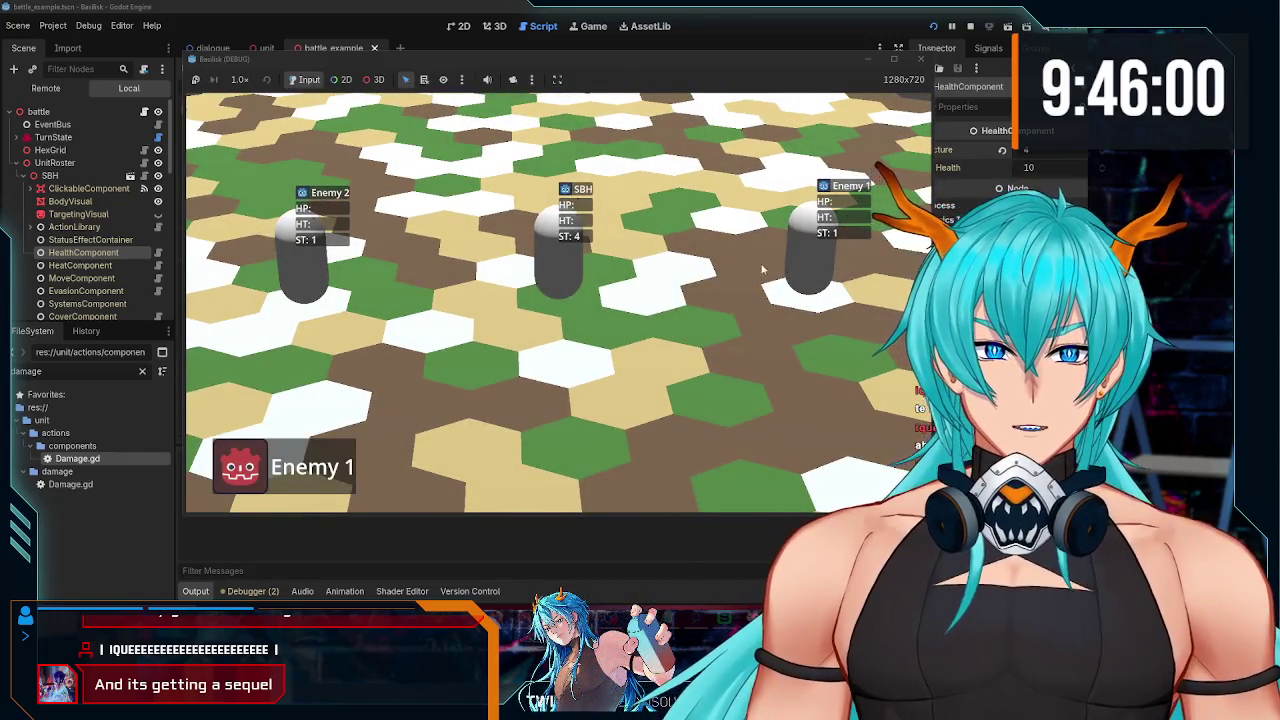
pyautogui.click(563, 269)
pyautogui.moveTo(587, 383); pyautogui.dragTo(480, 383)
pyautogui.press('q')
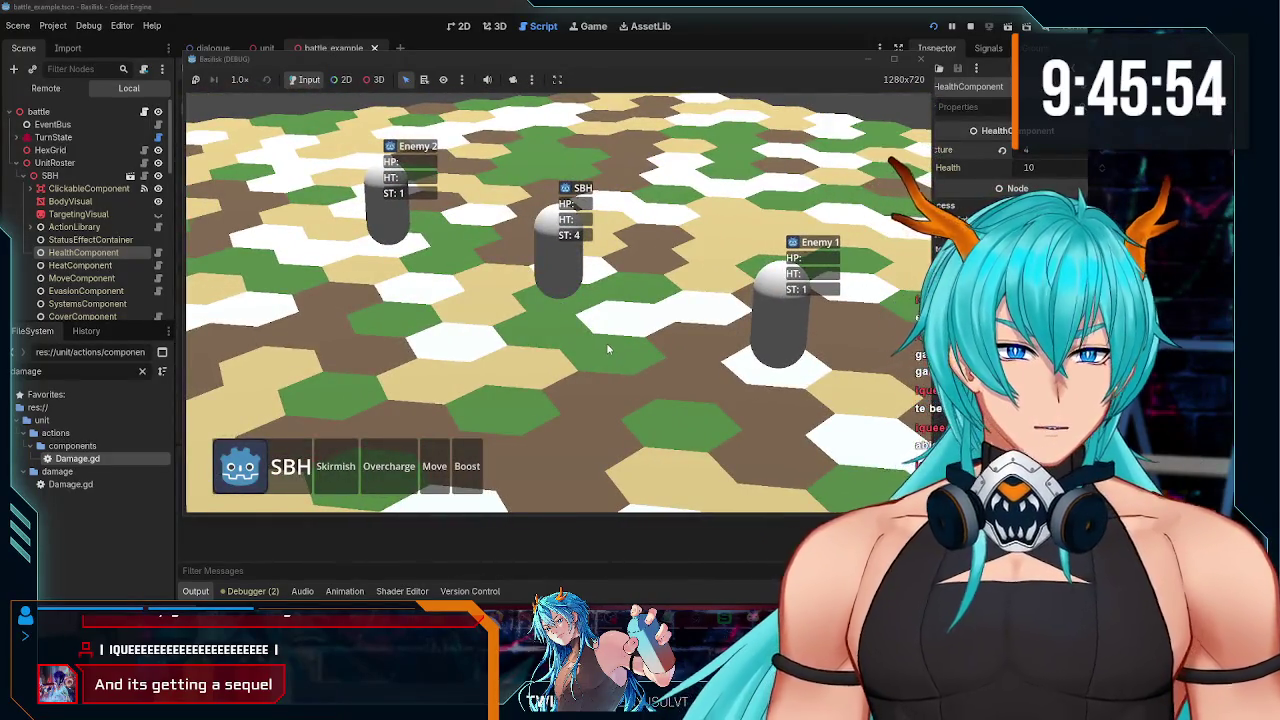
pyautogui.scroll(-3, 622, 383)
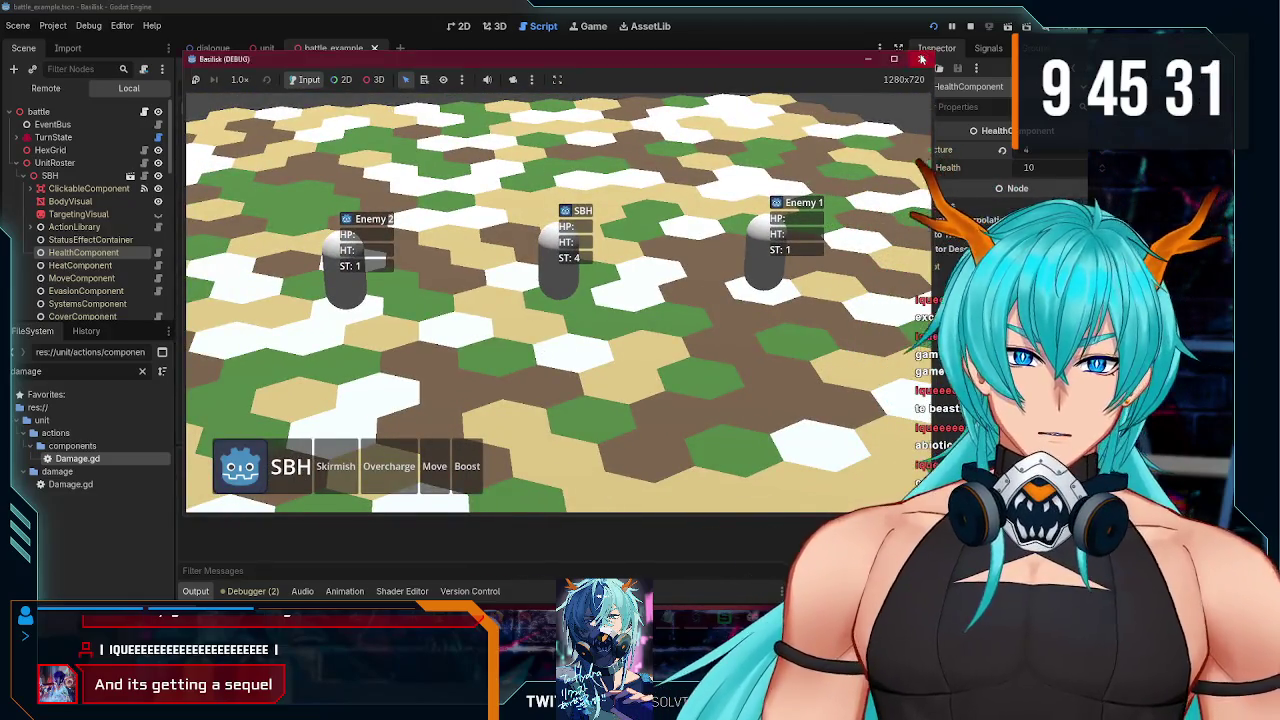
# Step: Close the game and show the unit scene's Unit3DGUI root in the 2D view
pyautogui.click(922, 60)
pyautogui.click(264, 50)
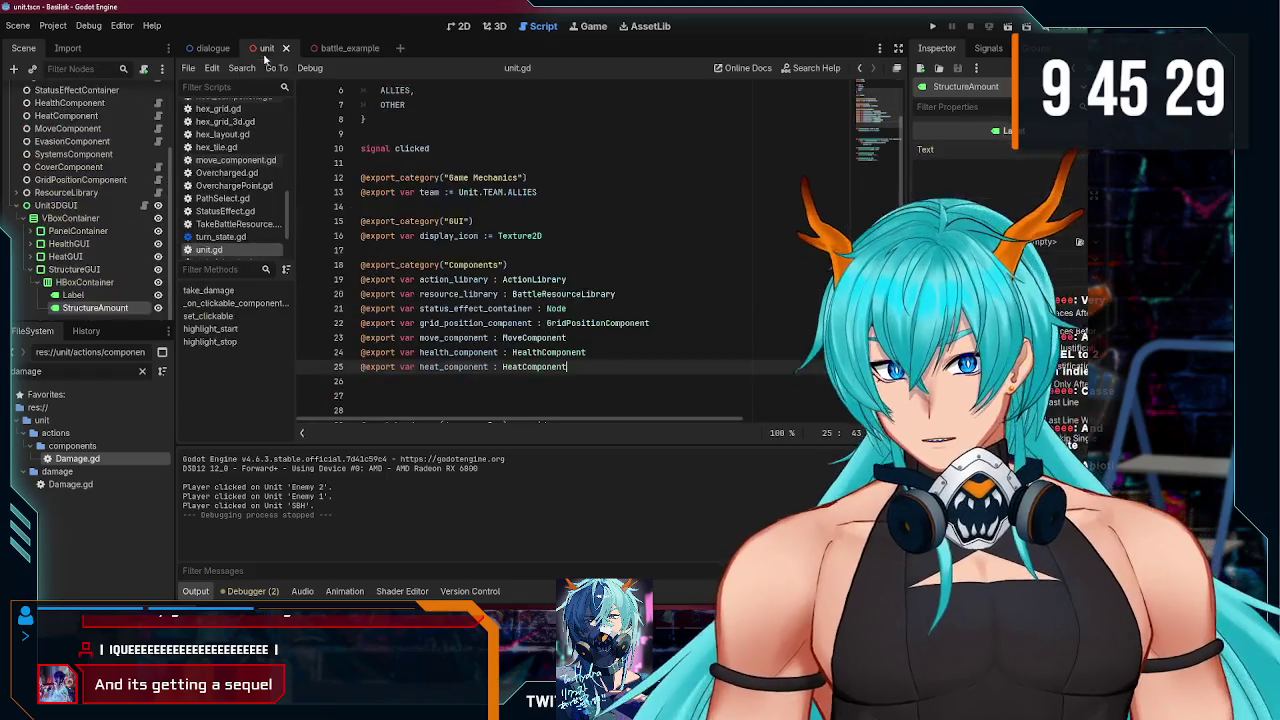
pyautogui.click(87, 218)
pyautogui.click(458, 28)
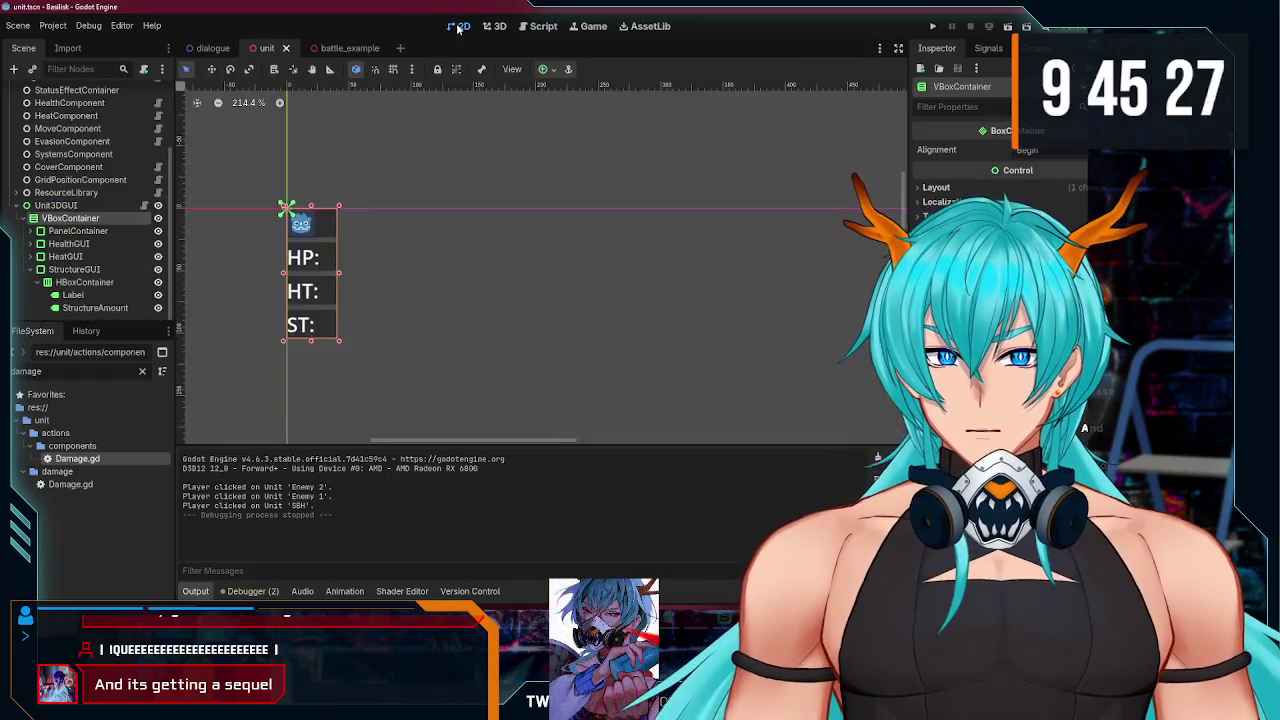
pyautogui.click(105, 206)
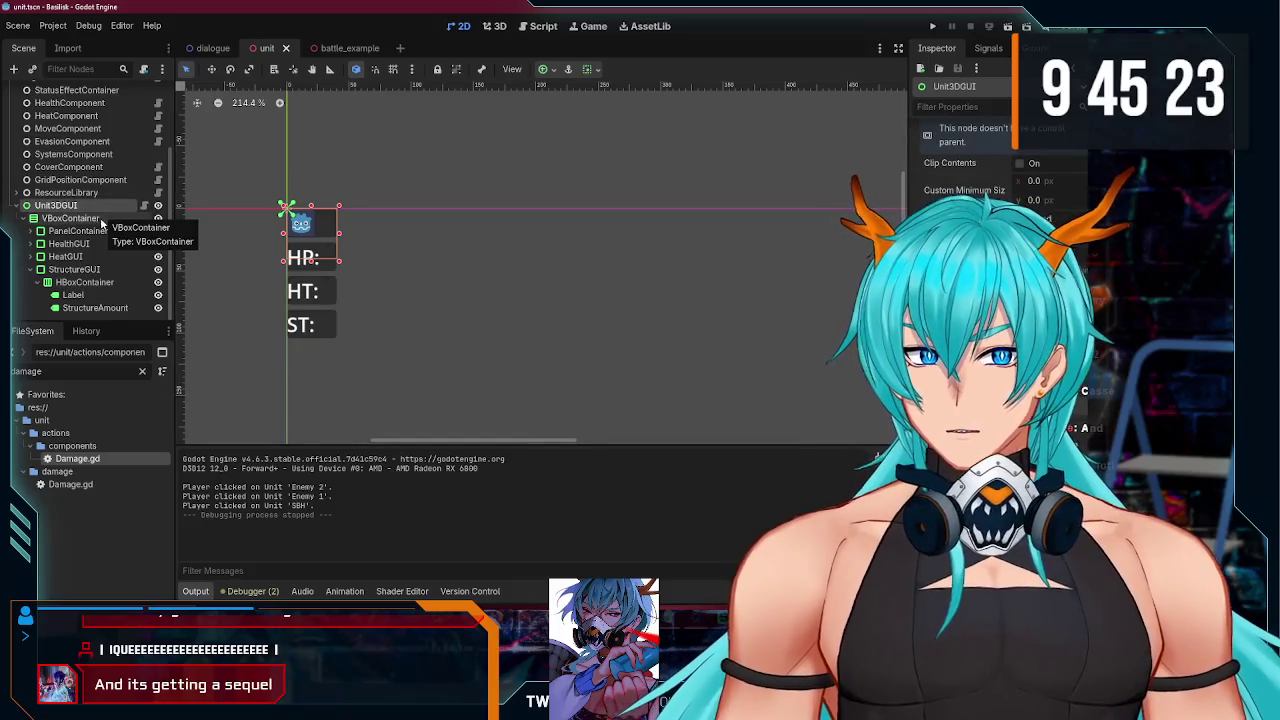
# Step: Apply the Bottom Left anchor preset to the HP/HT/ST panel and reselect Unit3DGUI
pyautogui.click(545, 69)
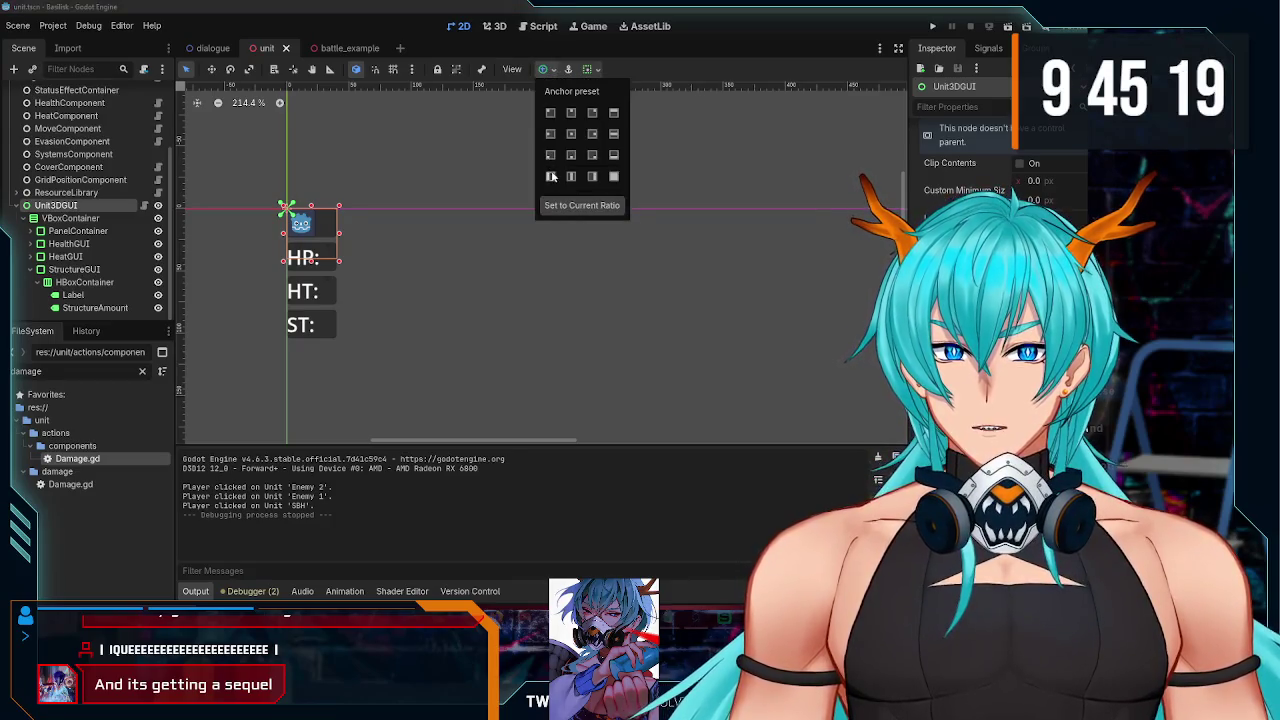
pyautogui.click(550, 156)
pyautogui.click(550, 114)
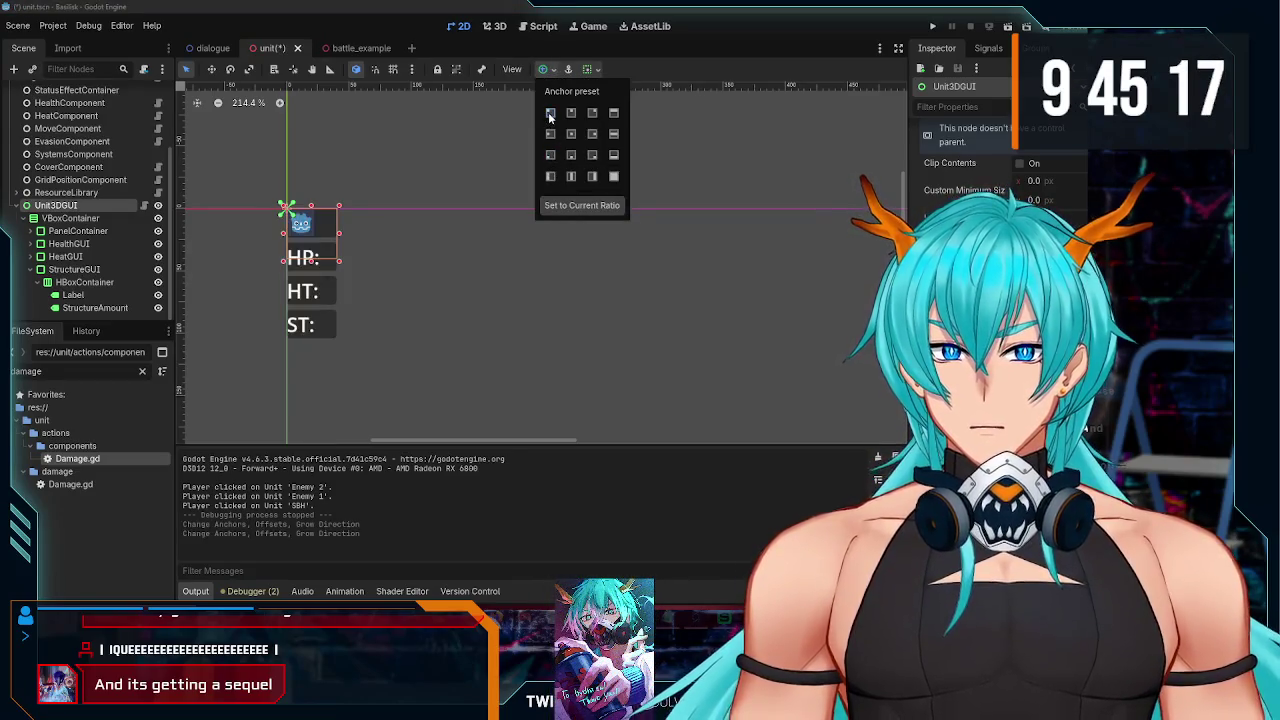
pyautogui.click(91, 216)
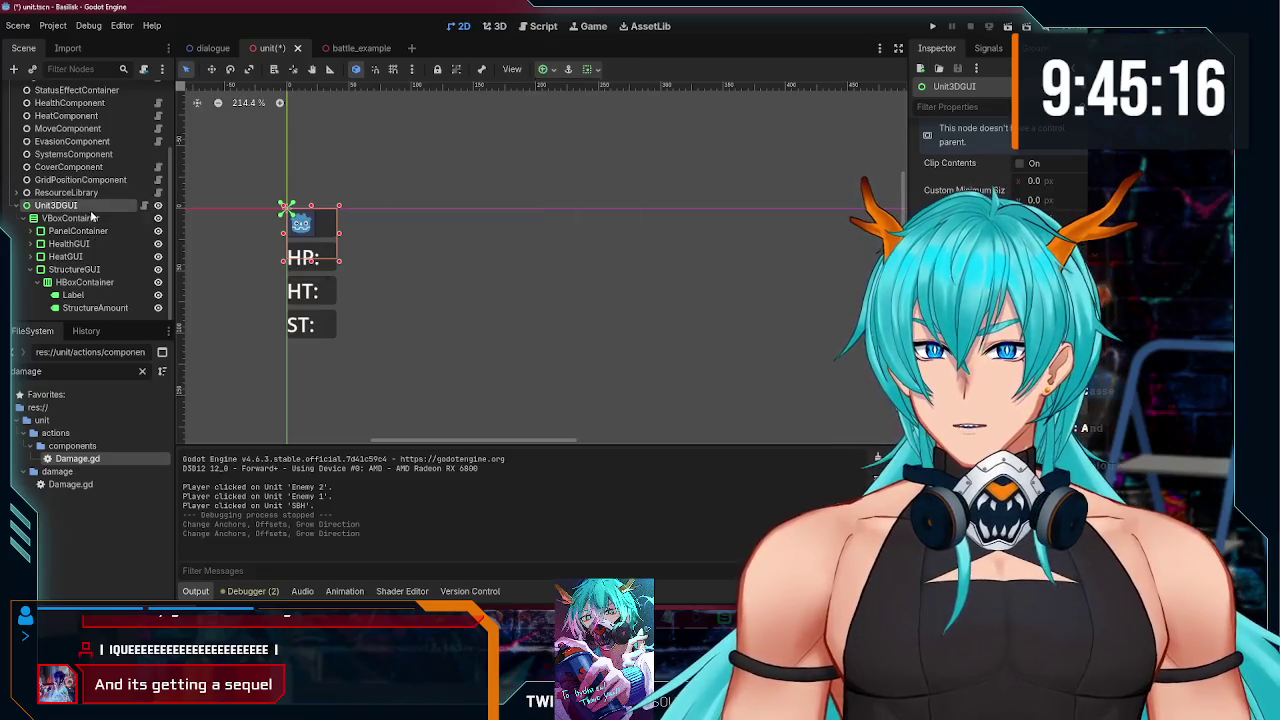
pyautogui.click(548, 71)
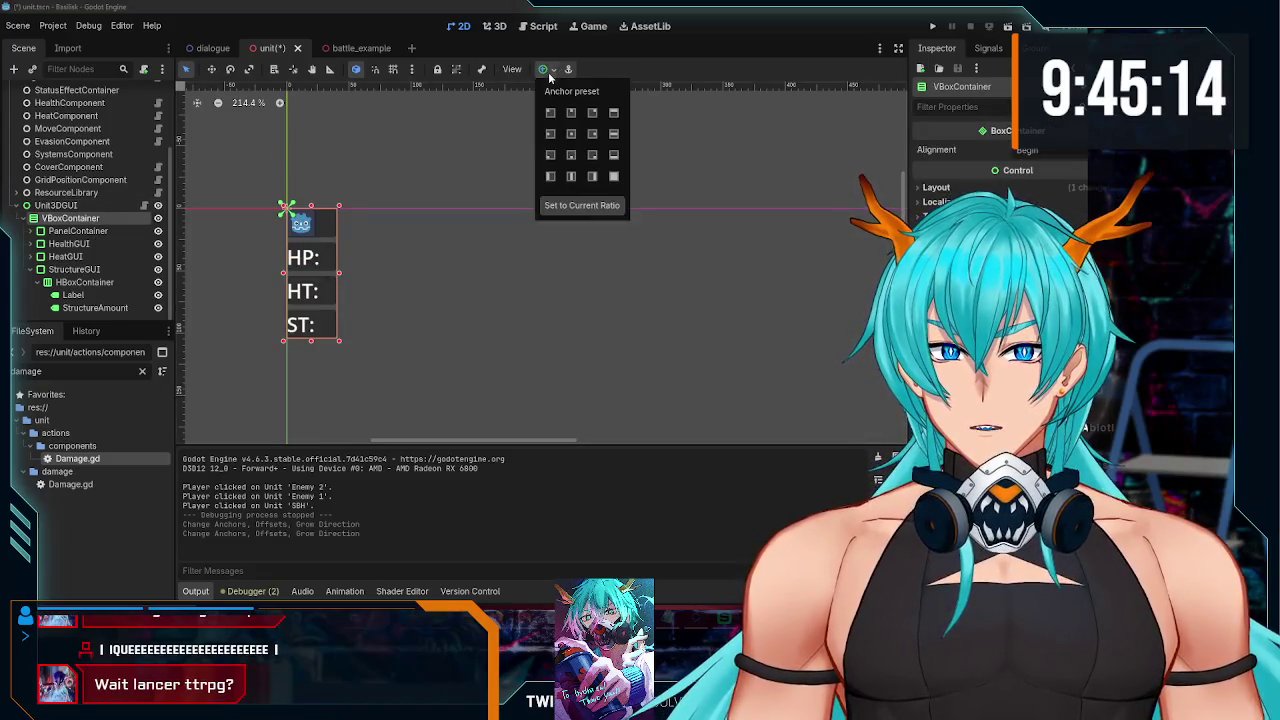
pyautogui.click(551, 160)
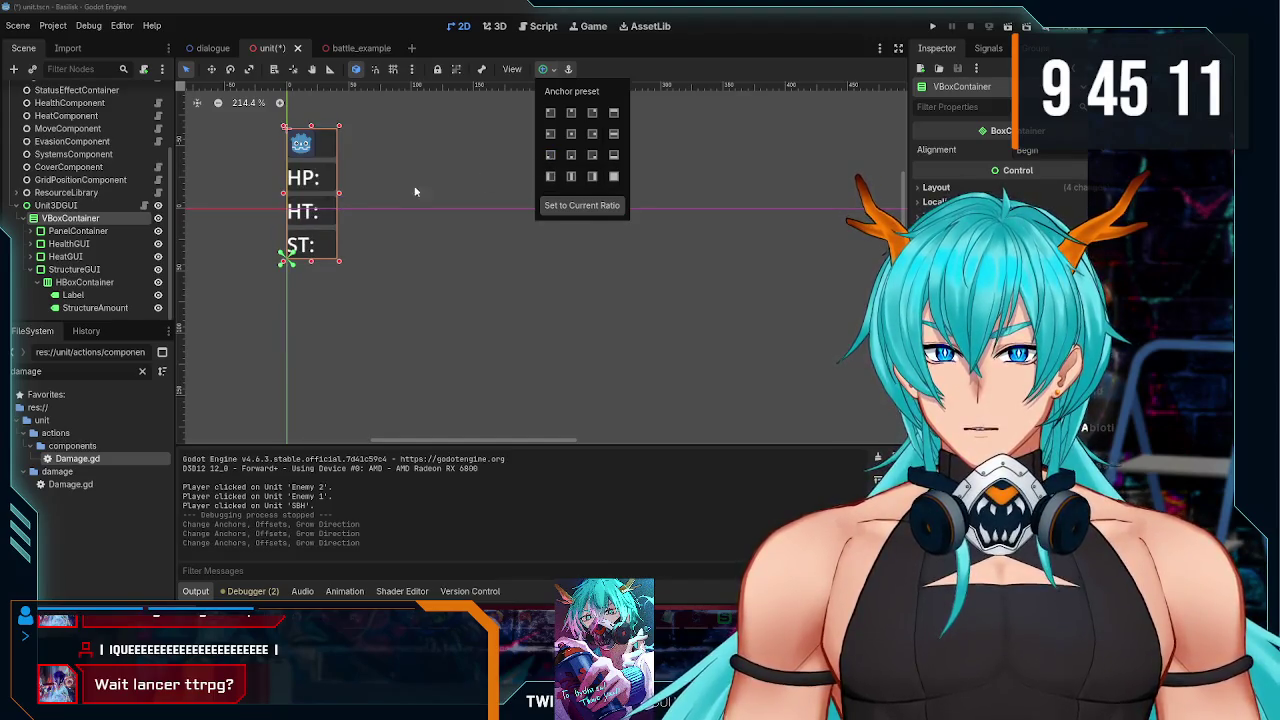
pyautogui.click(86, 210)
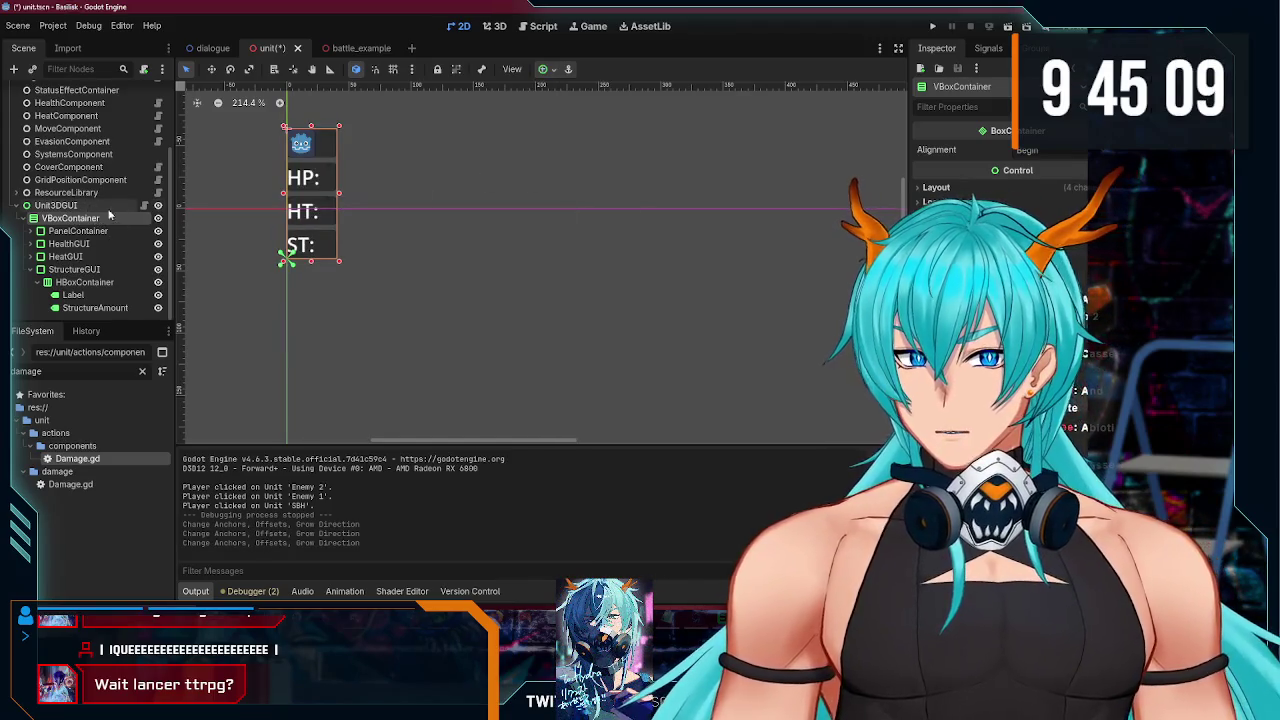
pyautogui.click(99, 205)
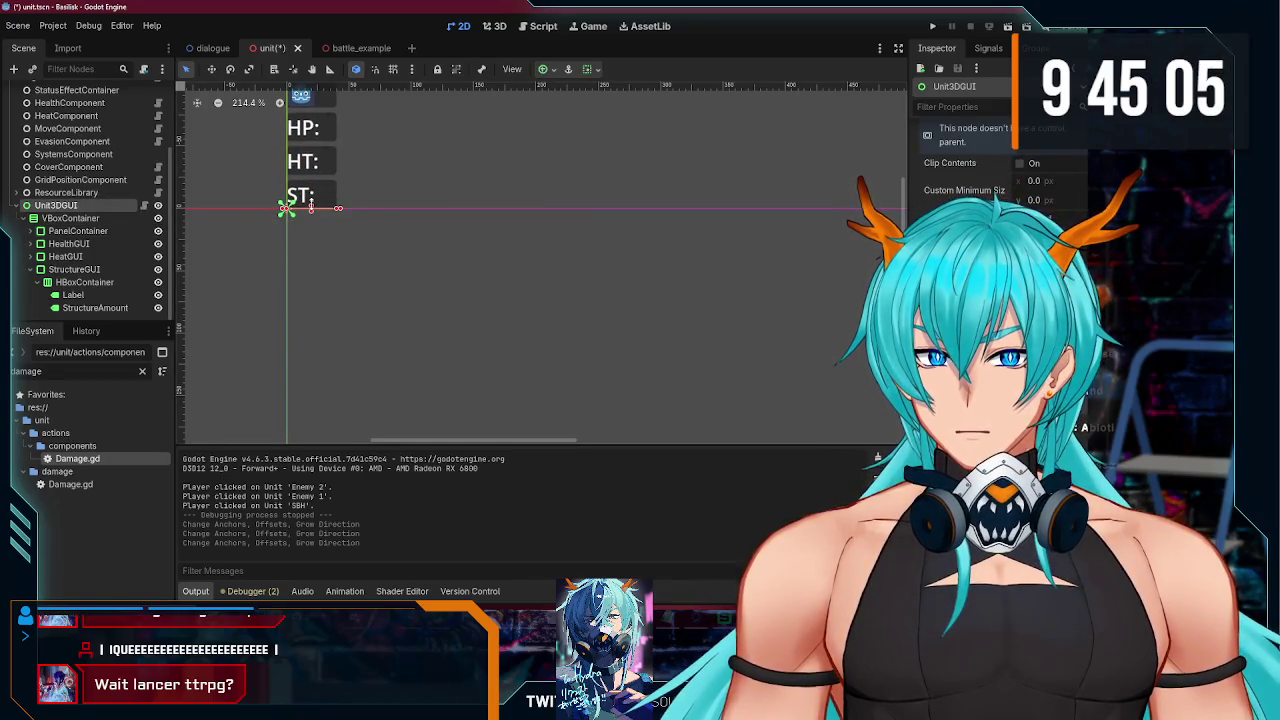
# Step: Run the project, zoom in and out over the hex map to check each unit's labels, then close it
pyautogui.click(932, 26)
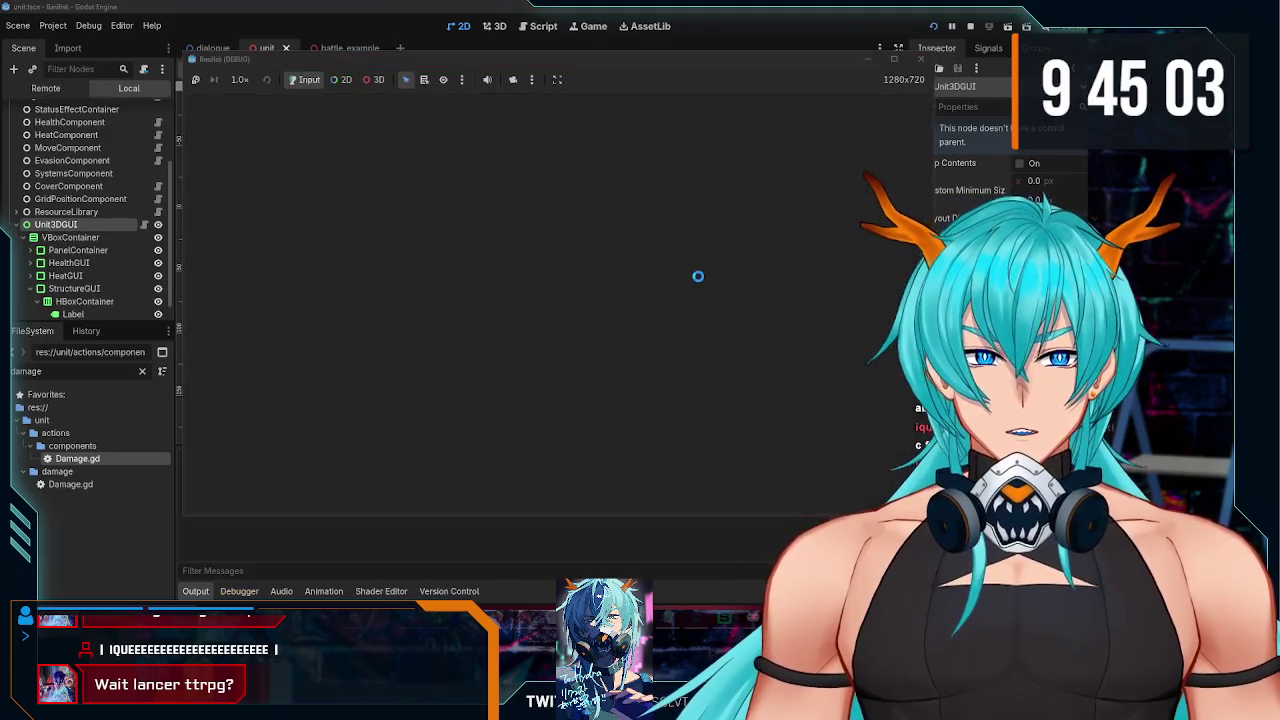
pyautogui.scroll(-3, 581, 352)
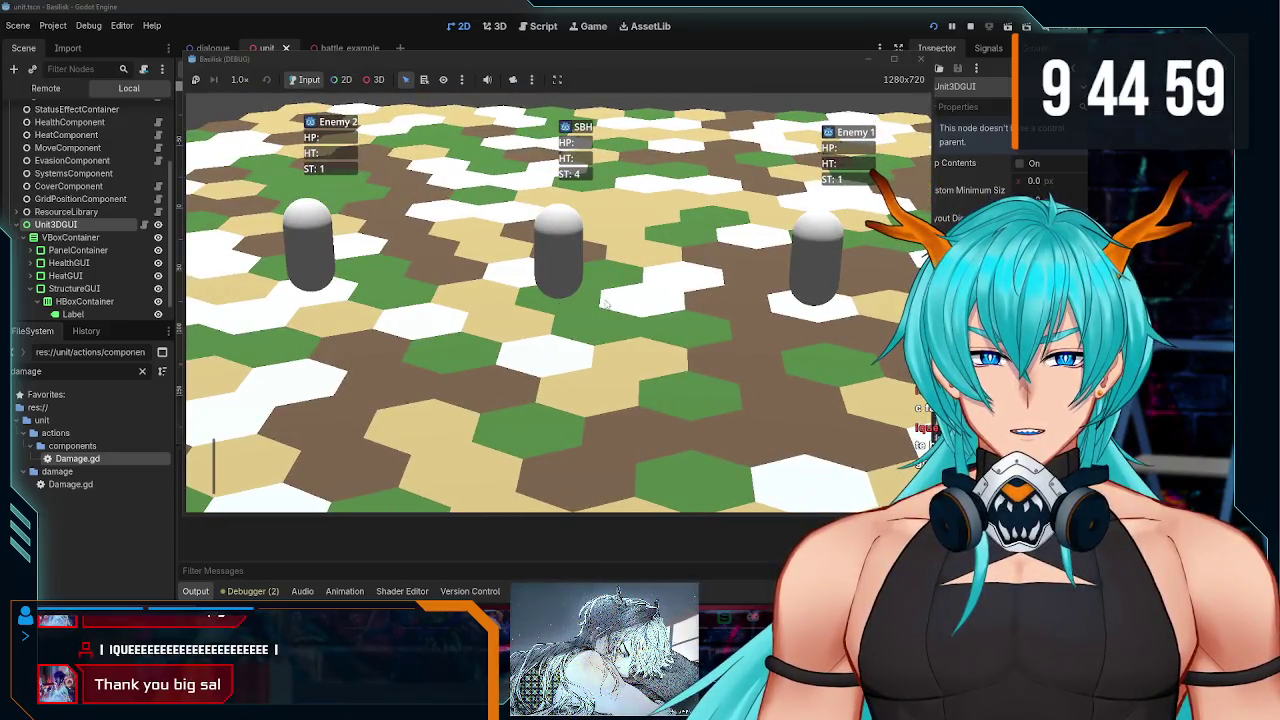
pyautogui.scroll(3, 604, 303)
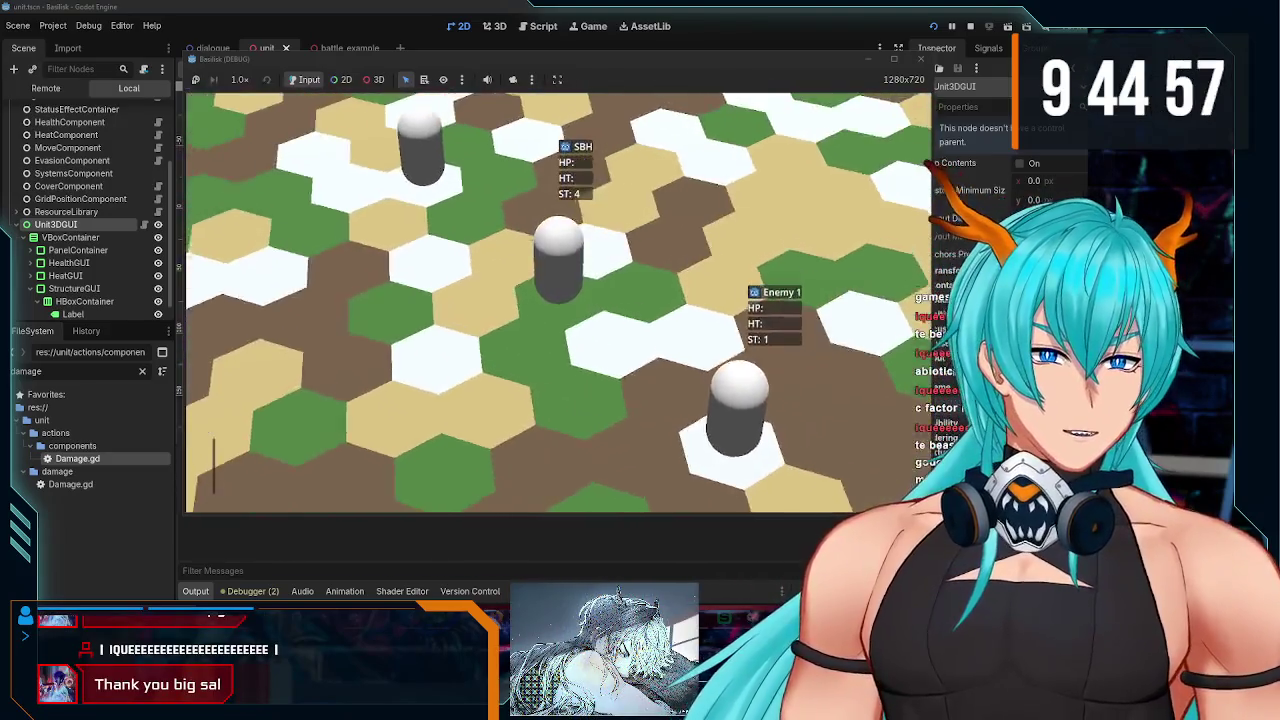
pyautogui.scroll(-3, 558, 302)
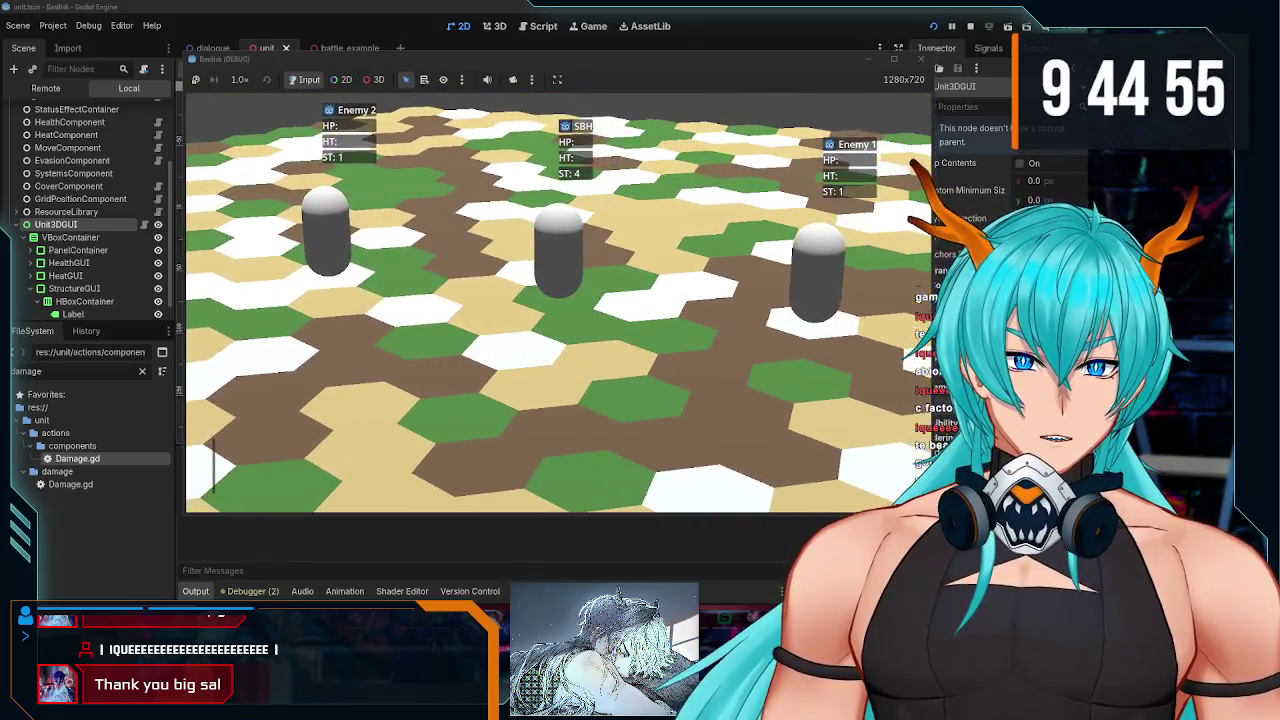
pyautogui.scroll(3, 558, 302)
pyautogui.scroll(-3, 558, 302)
pyautogui.scroll(3, 558, 302)
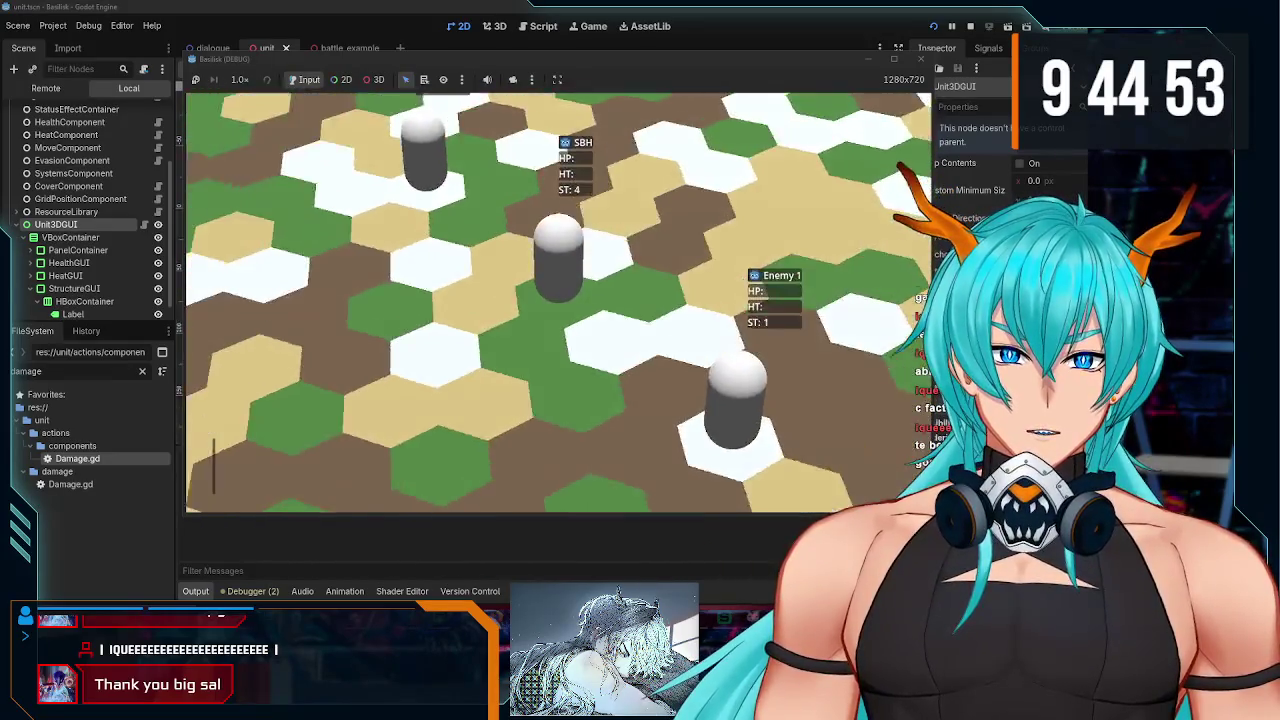
pyautogui.scroll(-3, 558, 302)
pyautogui.scroll(3, 558, 302)
pyautogui.scroll(-3, 558, 302)
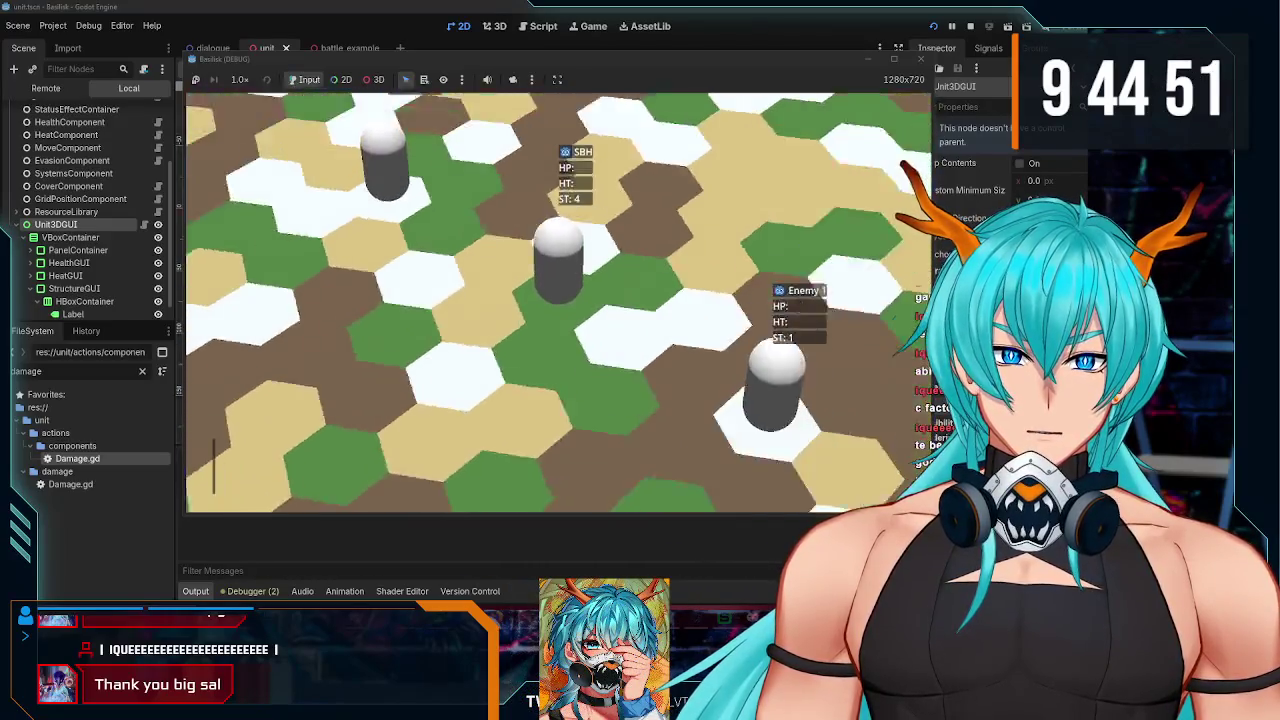
pyautogui.click(920, 58)
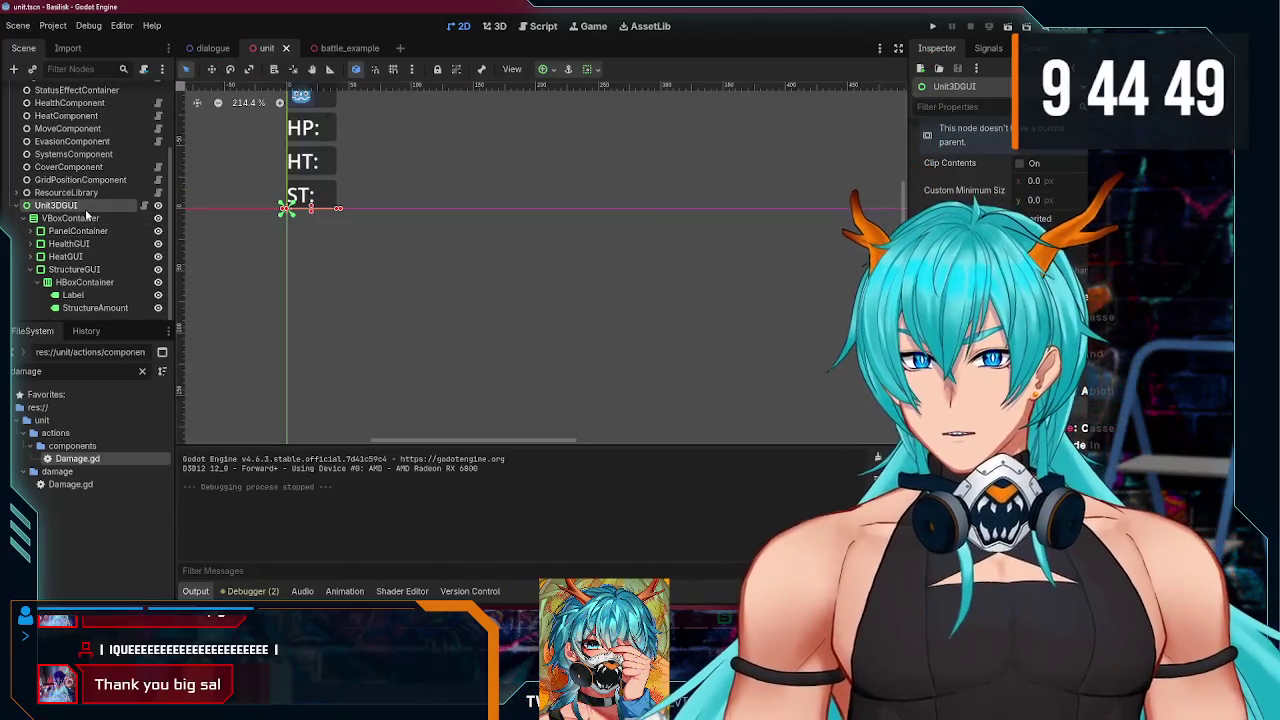
# Step: Open unit_3d_gui.gd, set the GUI's Z Offset to 2.0, and run the game
pyautogui.click(145, 205)
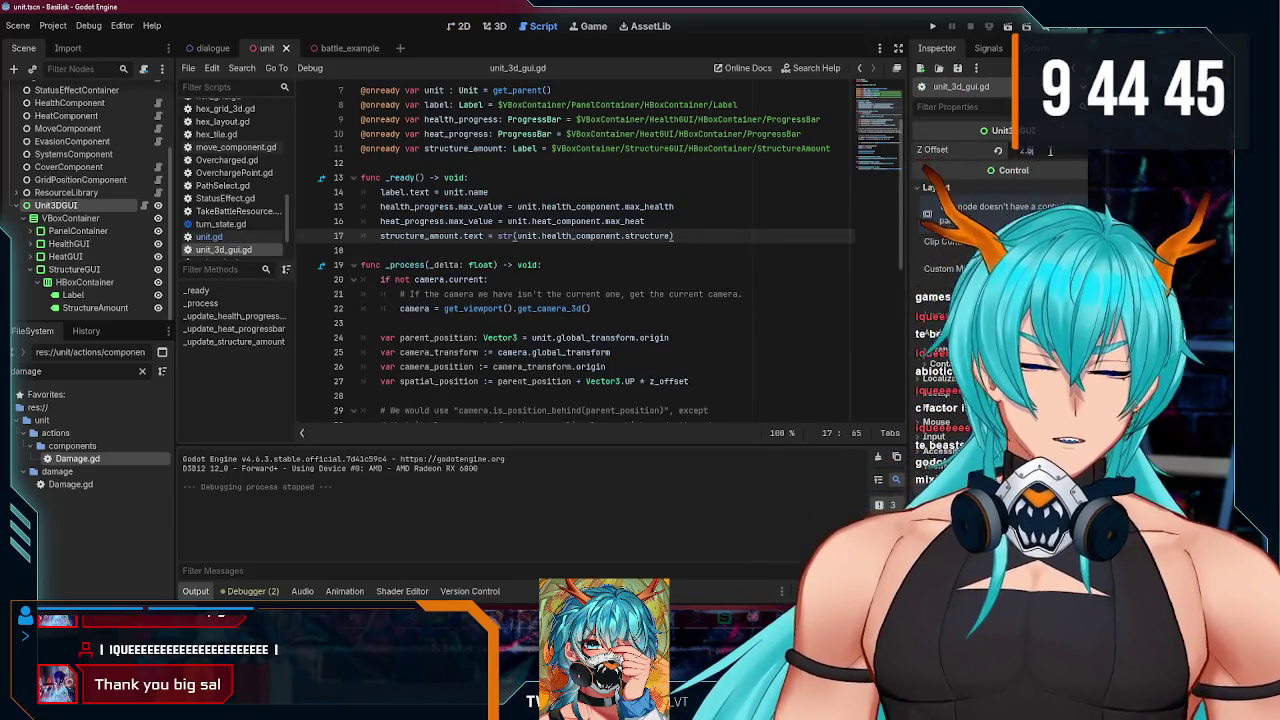
pyautogui.click(1025, 150)
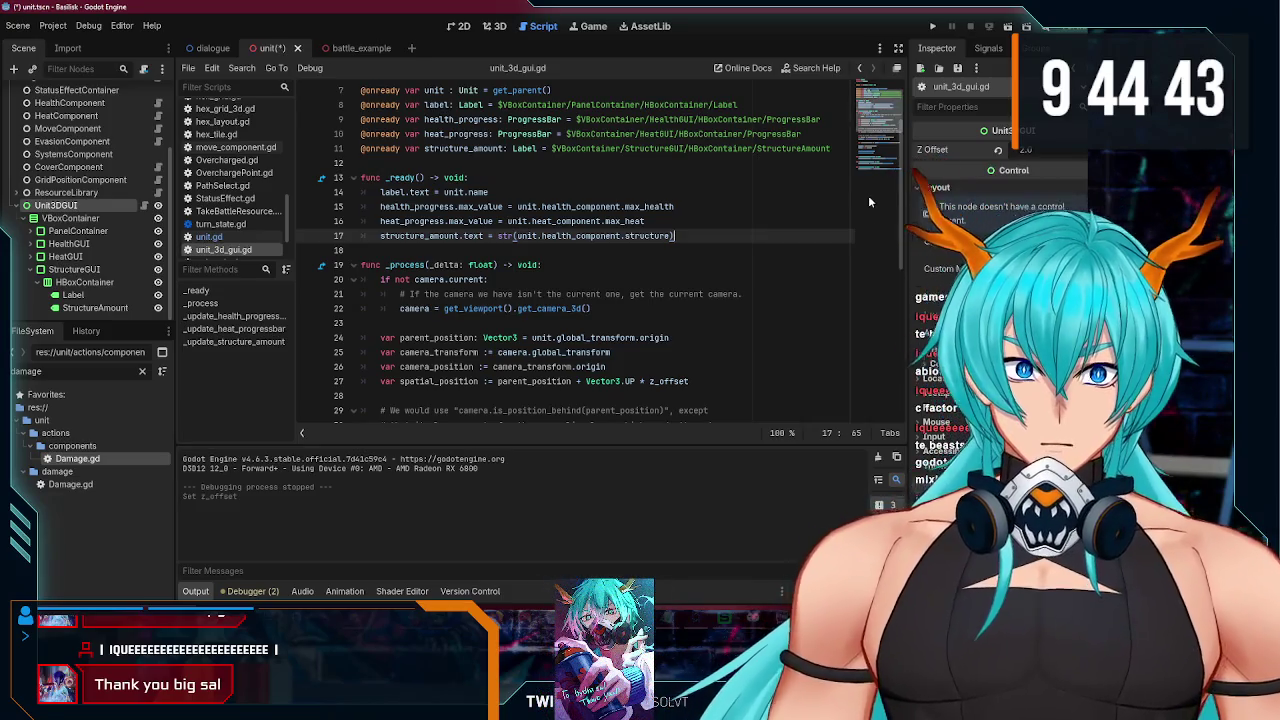
pyautogui.click(932, 27)
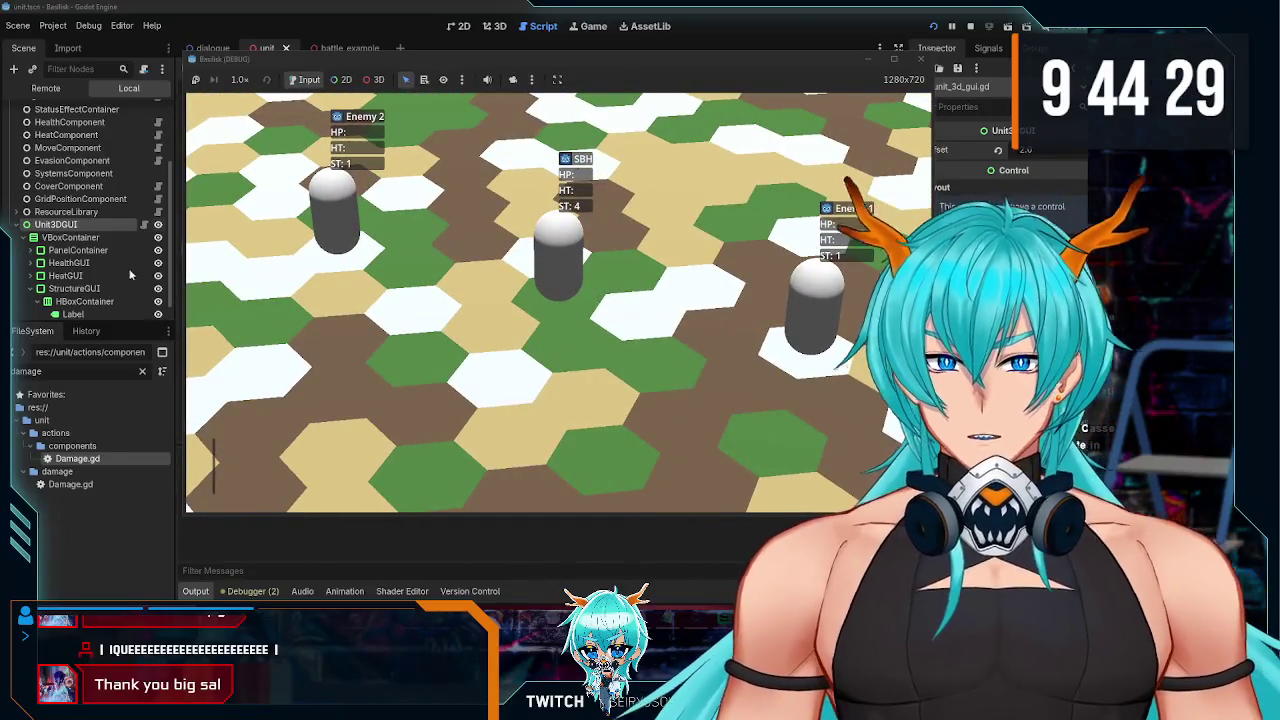
# Step: Return to the editor and scroll through the unit_3d_gui.gd script
pyautogui.click(75, 276)
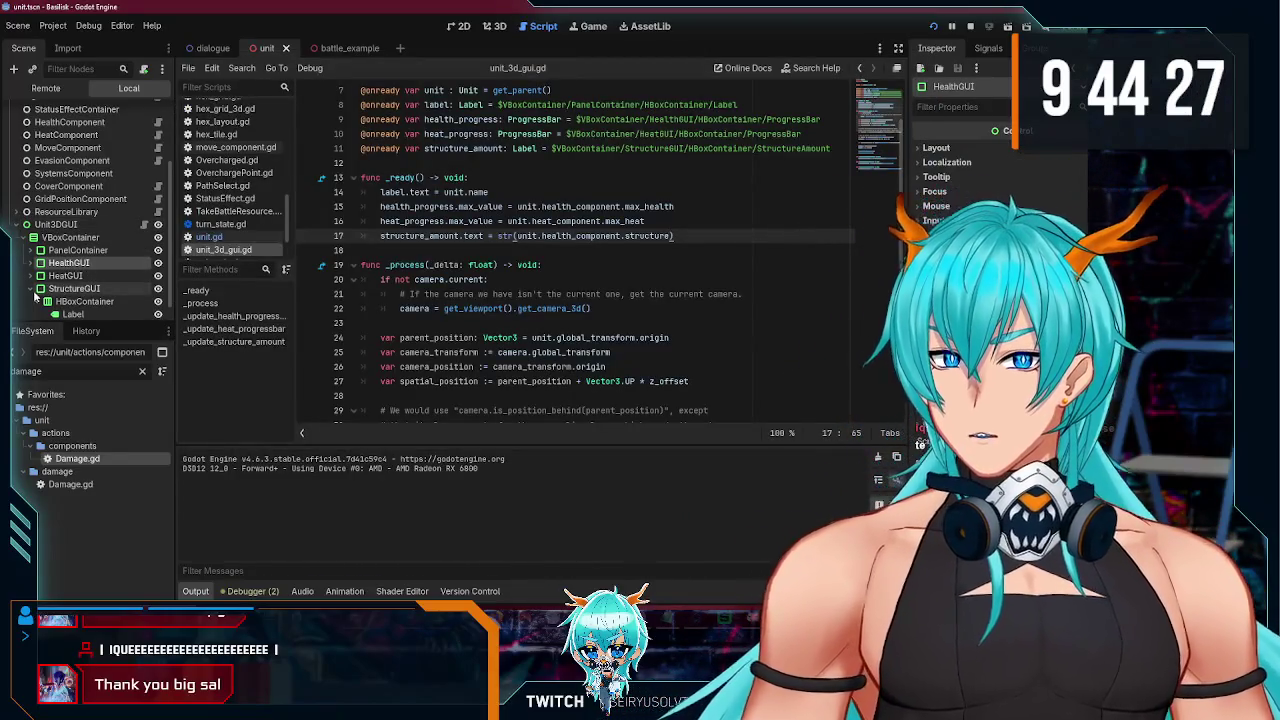
pyautogui.scroll(-1, 38, 293)
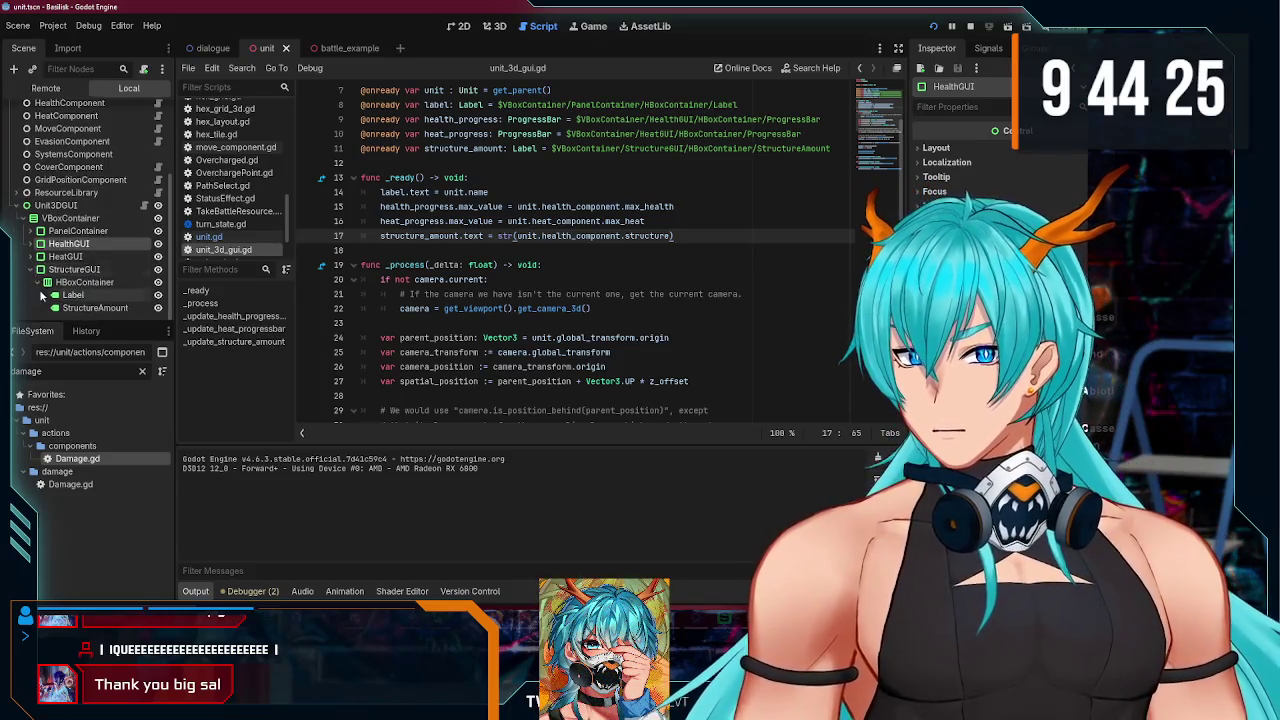
pyautogui.scroll(3, 33, 285)
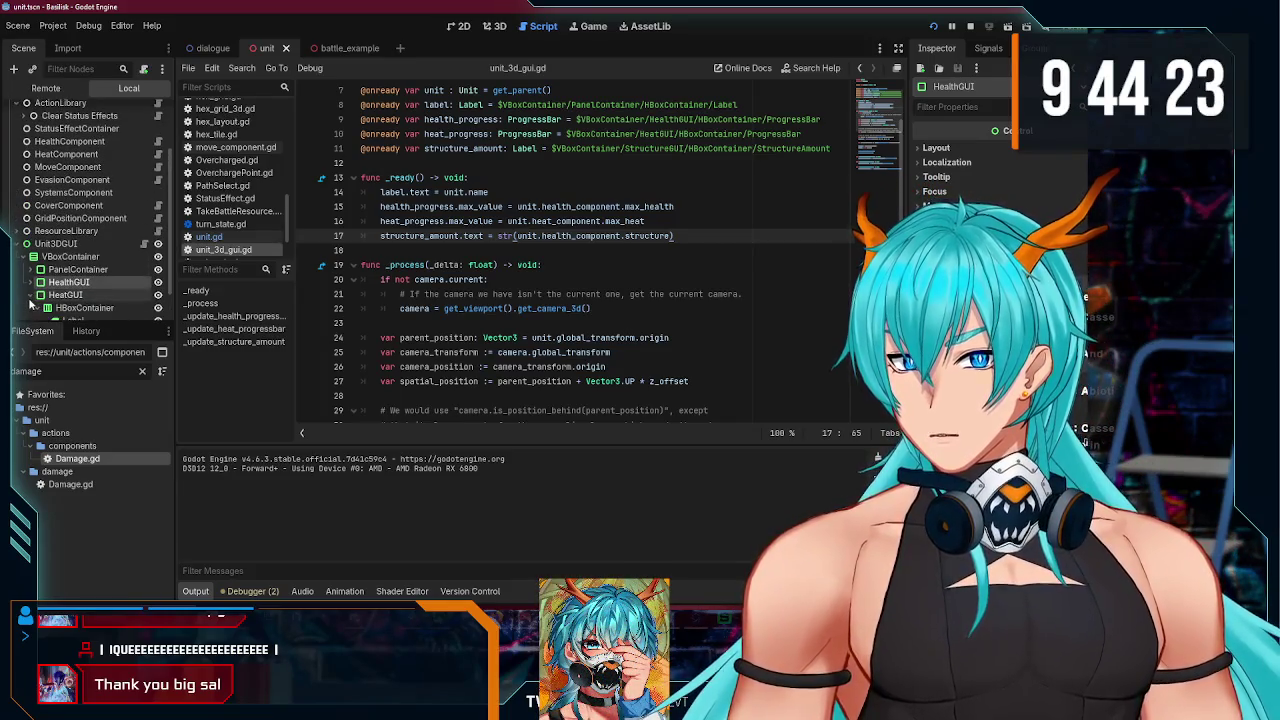
pyautogui.scroll(-3, 60, 300)
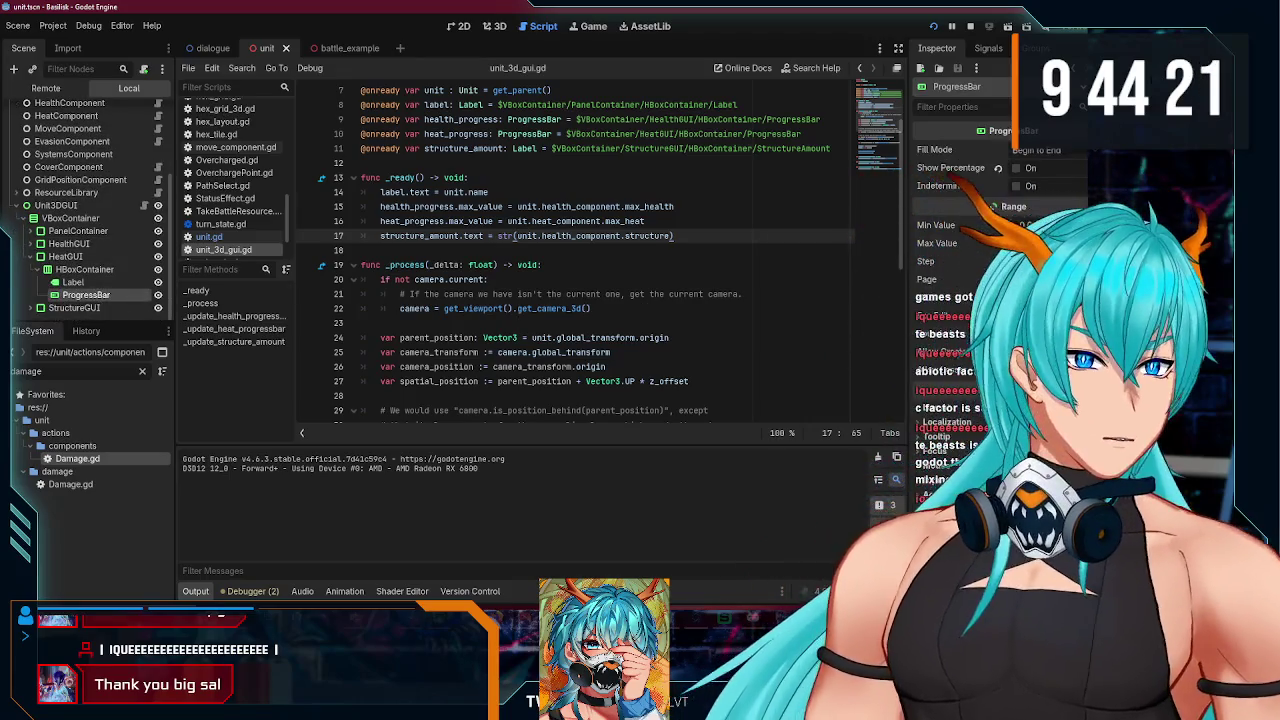
pyautogui.scroll(-3, 960, 220)
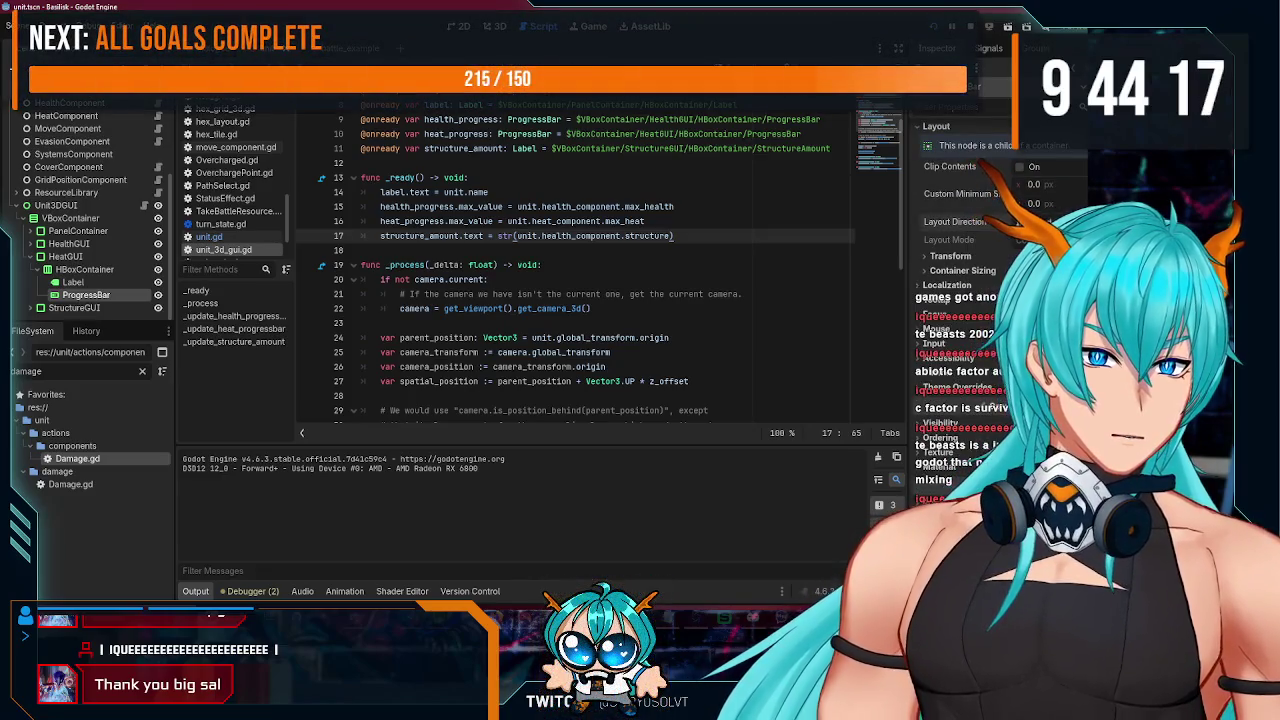
pyautogui.scroll(3, 961, 250)
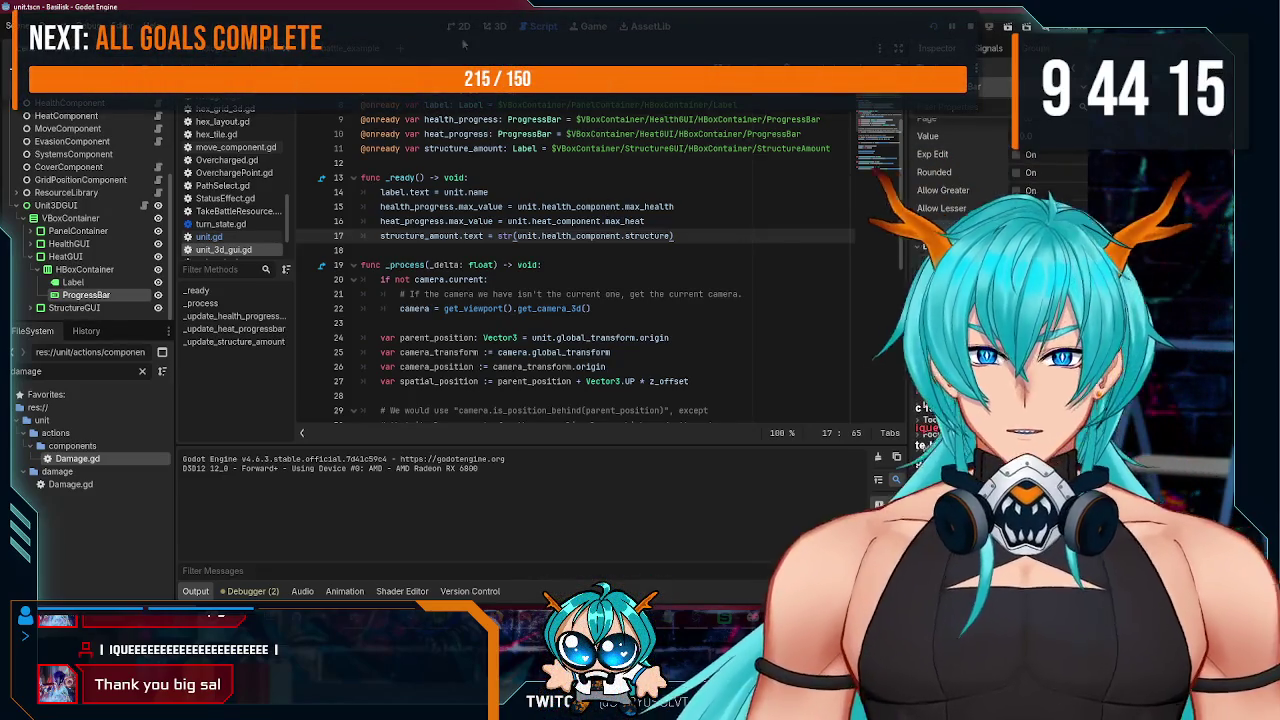
# Step: Give the HT progress bar horizontal Expand and Fill and change its vertical sizing
pyautogui.click(458, 30)
pyautogui.click(493, 30)
pyautogui.click(458, 30)
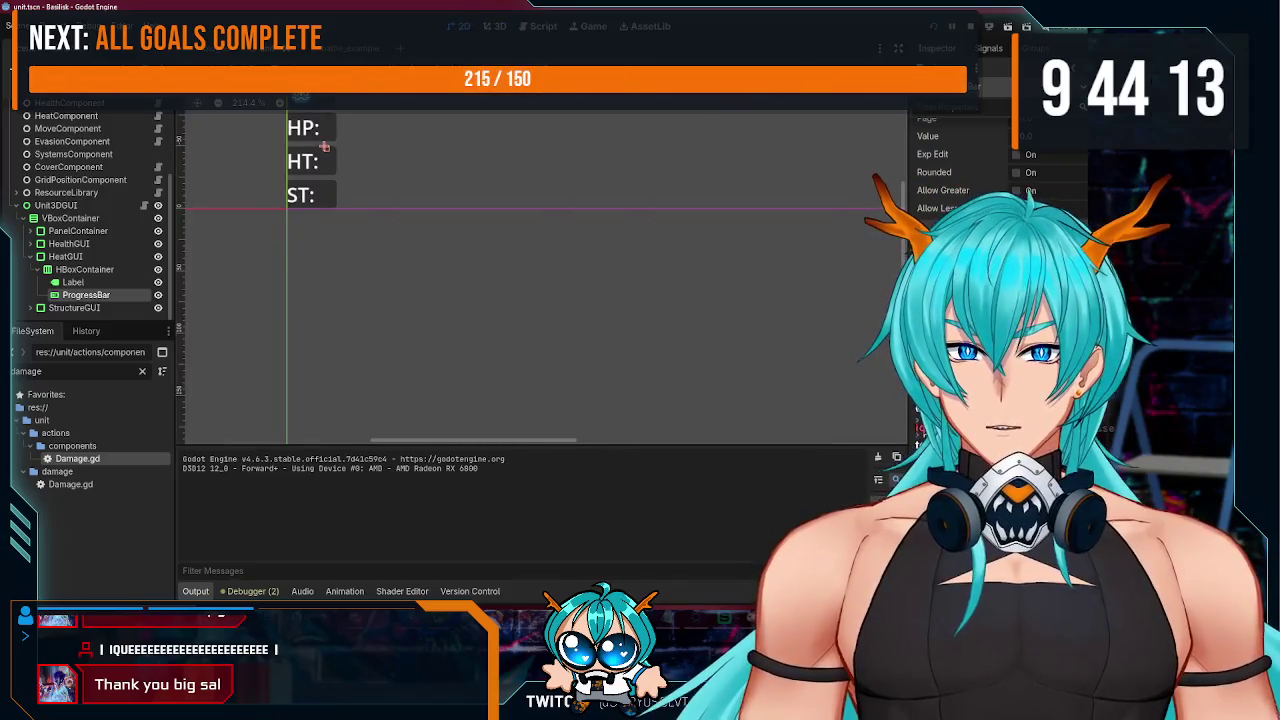
pyautogui.click(548, 102)
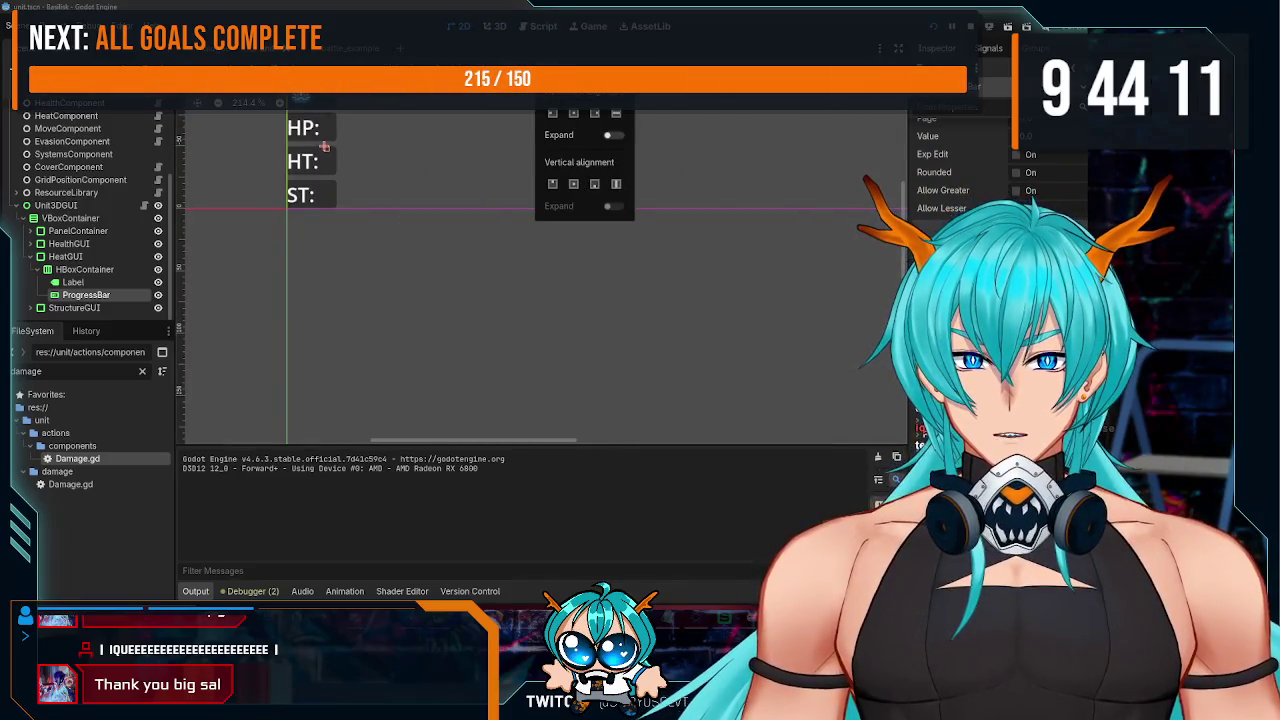
pyautogui.click(613, 136)
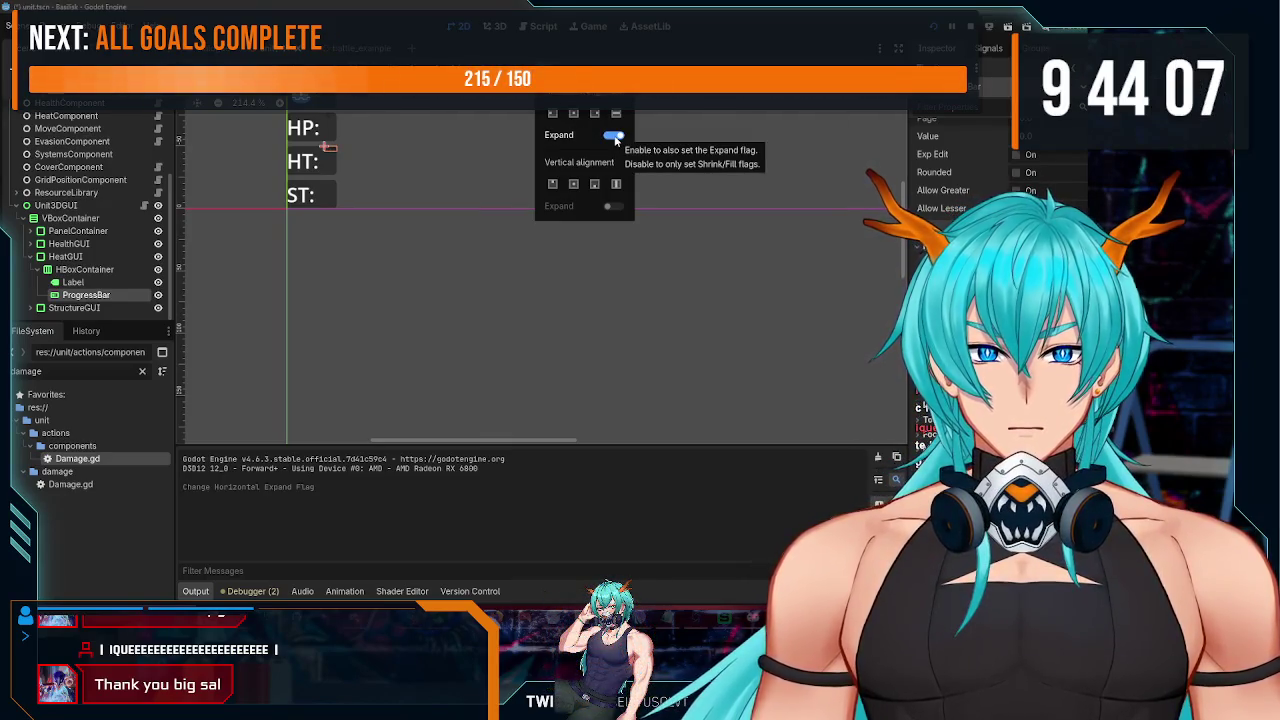
pyautogui.click(616, 115)
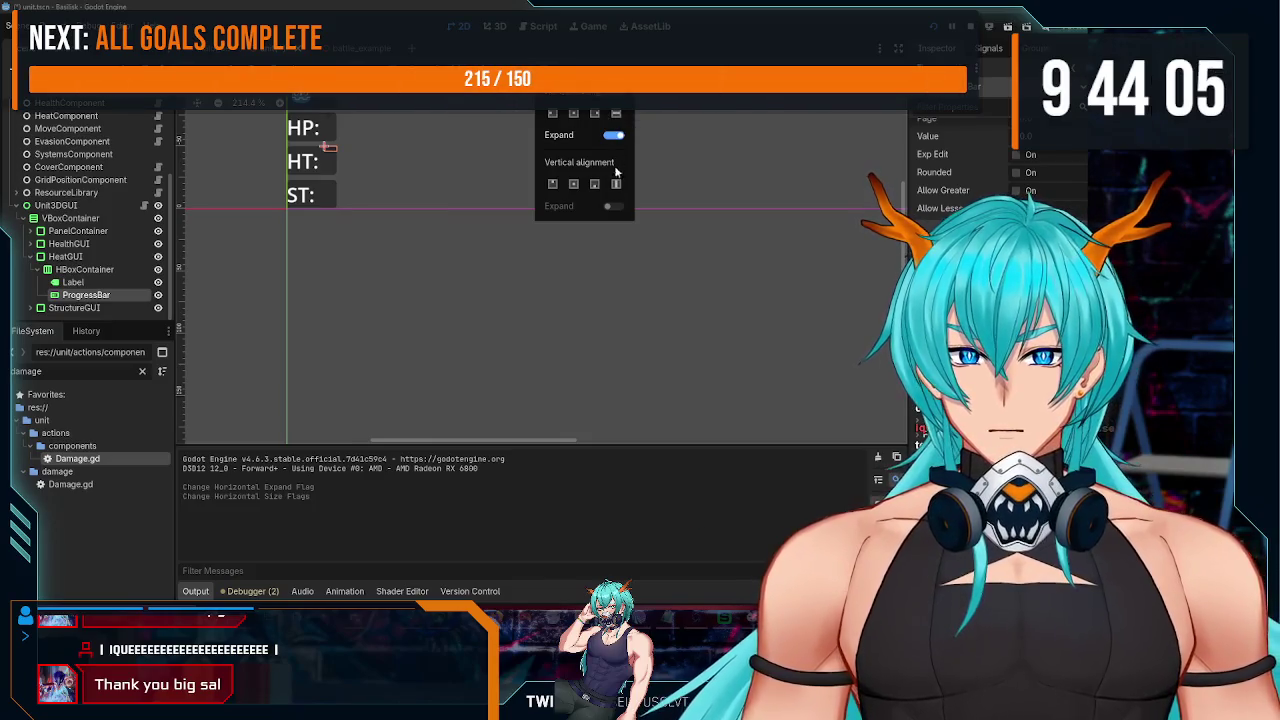
pyautogui.click(364, 171)
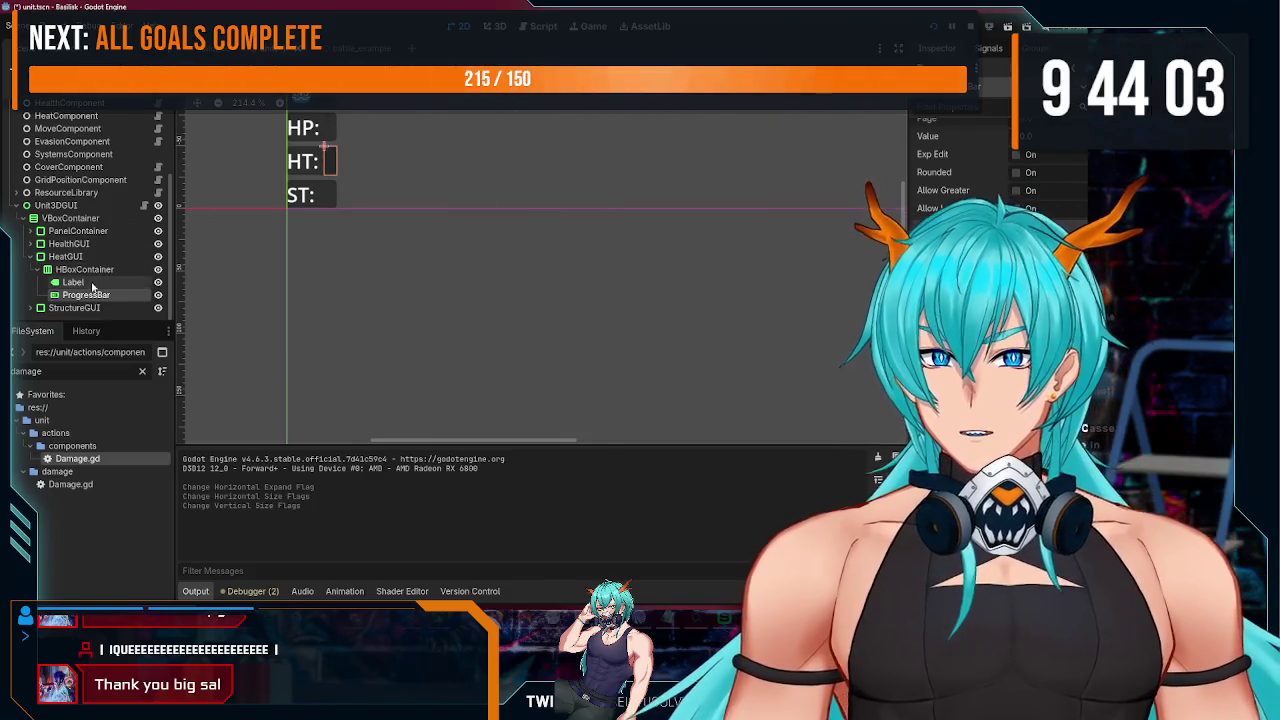
# Step: Make the HP progress bar expand horizontally and run the game to check both bars
pyautogui.click(88, 282)
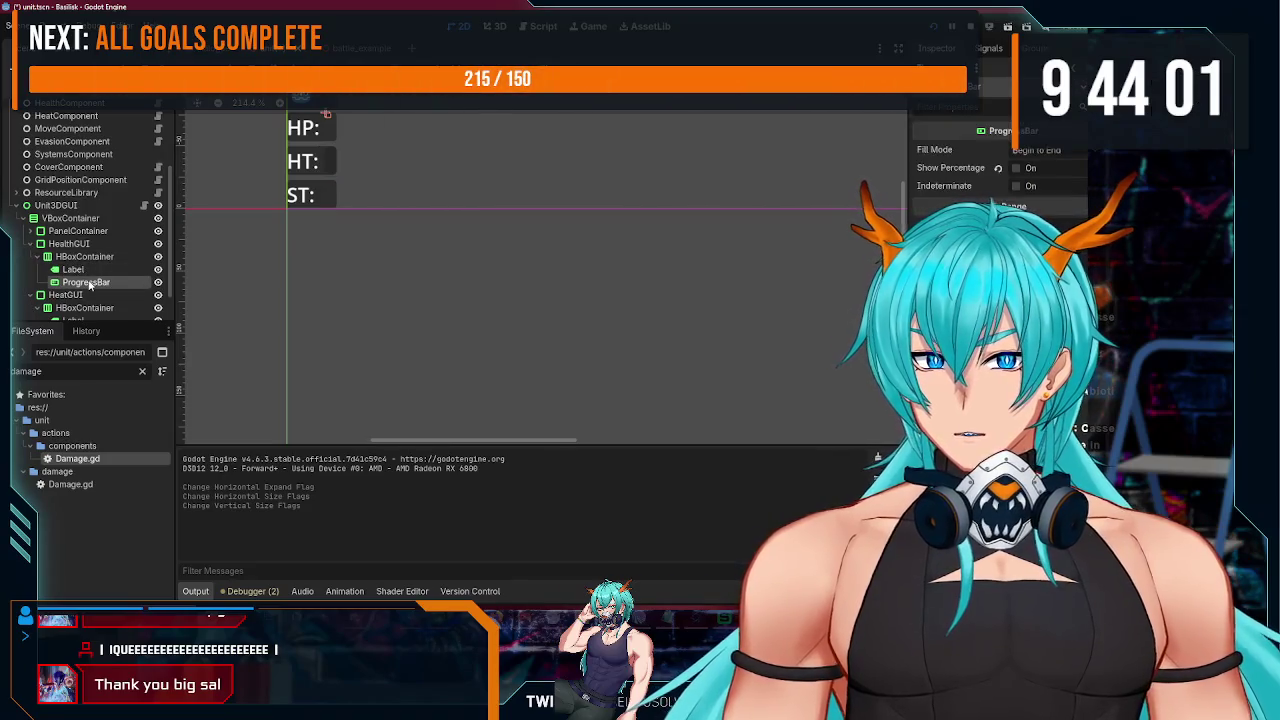
pyautogui.click(585, 100)
pyautogui.click(613, 135)
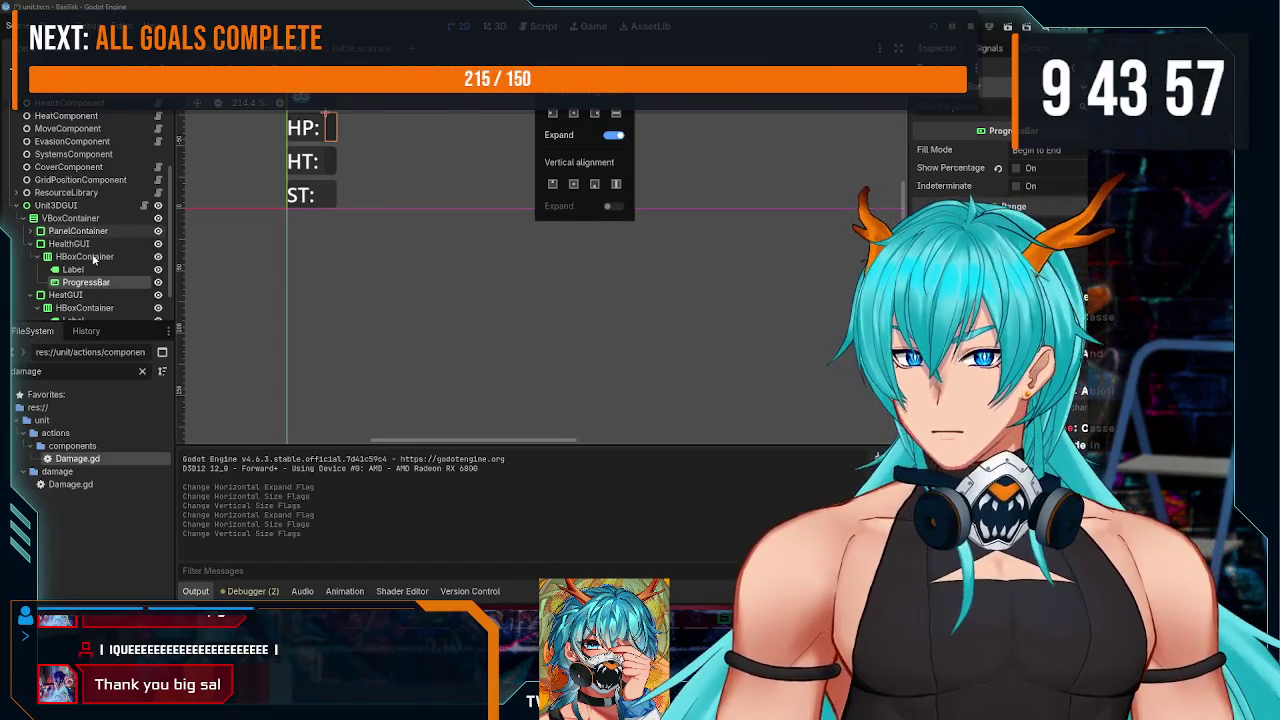
pyautogui.click(465, 193)
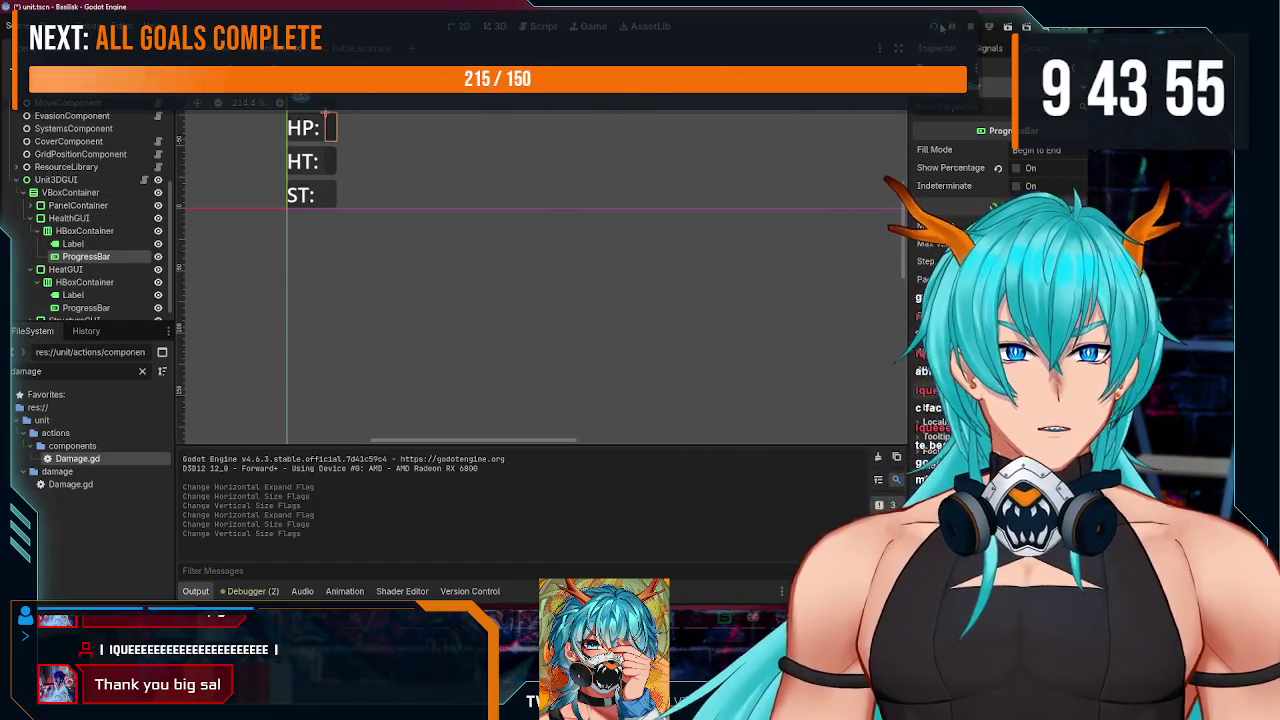
pyautogui.press('F5')
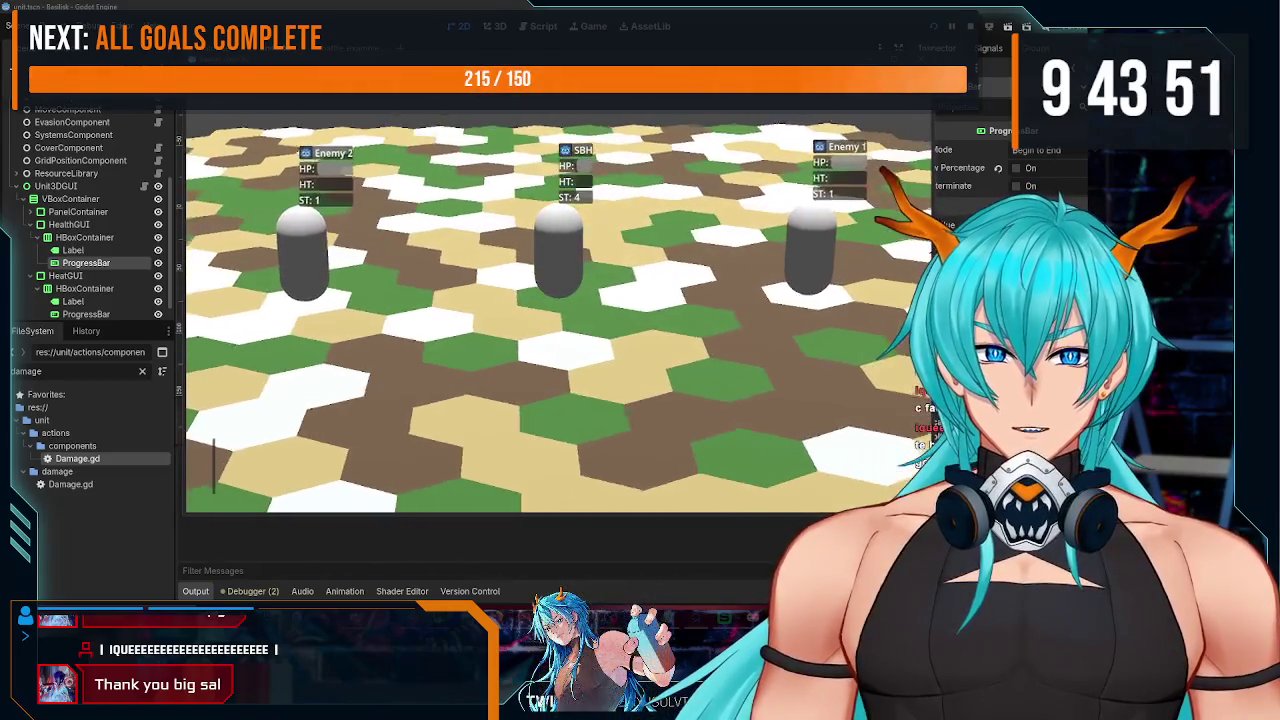
# Step: Stop the game and widen the unit's VBoxContainer holding the HP/HT/ST labels to the right
pyautogui.press('F8')
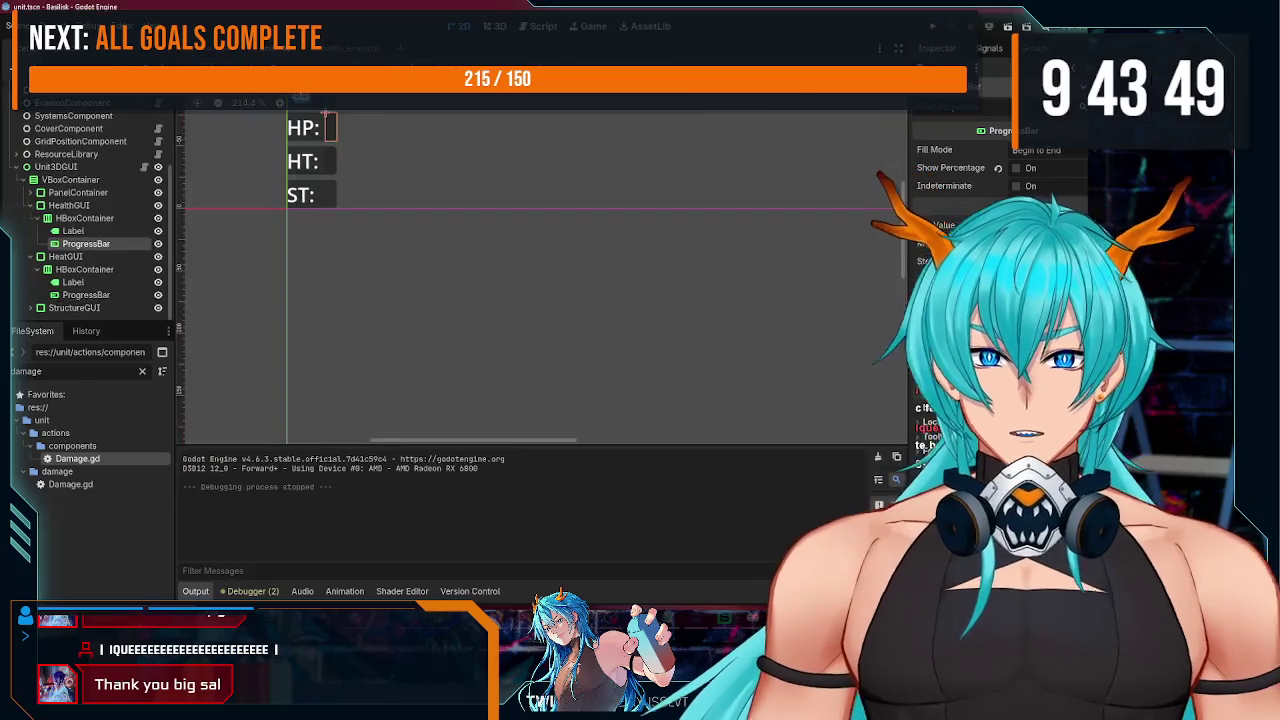
pyautogui.scroll(5, 122, 186)
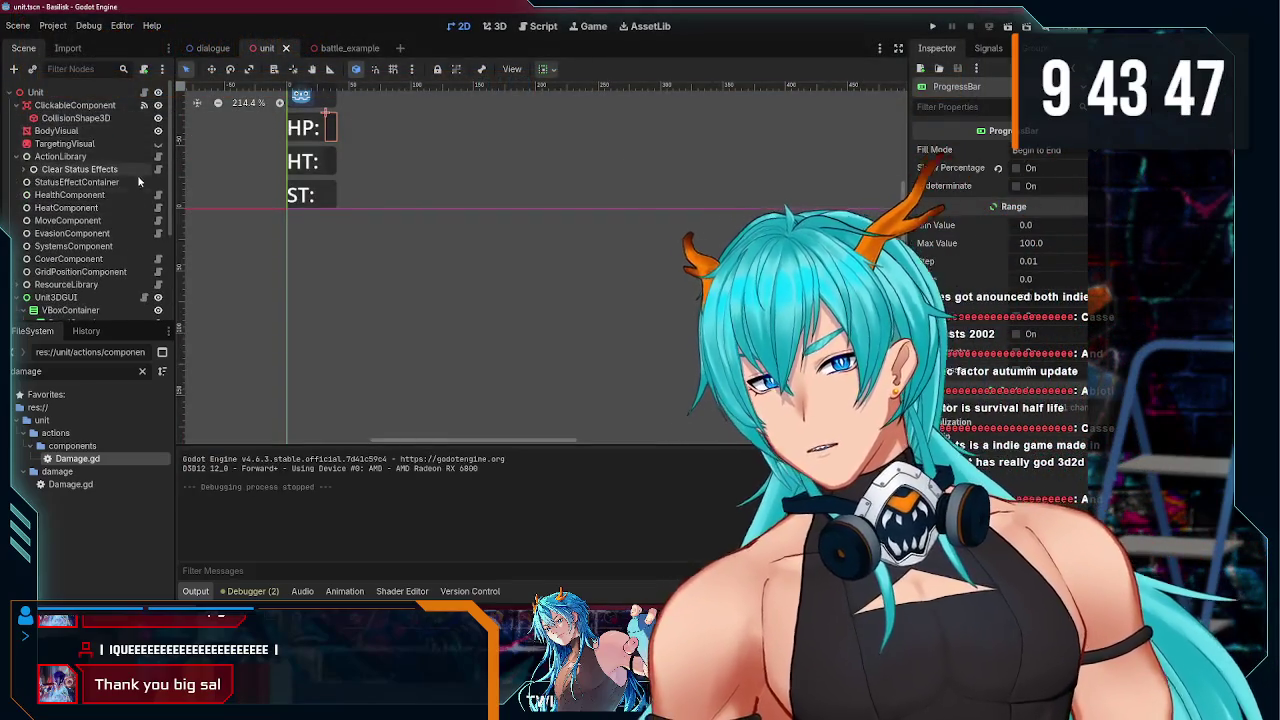
pyautogui.scroll(-3, 139, 174)
pyautogui.click(70, 196)
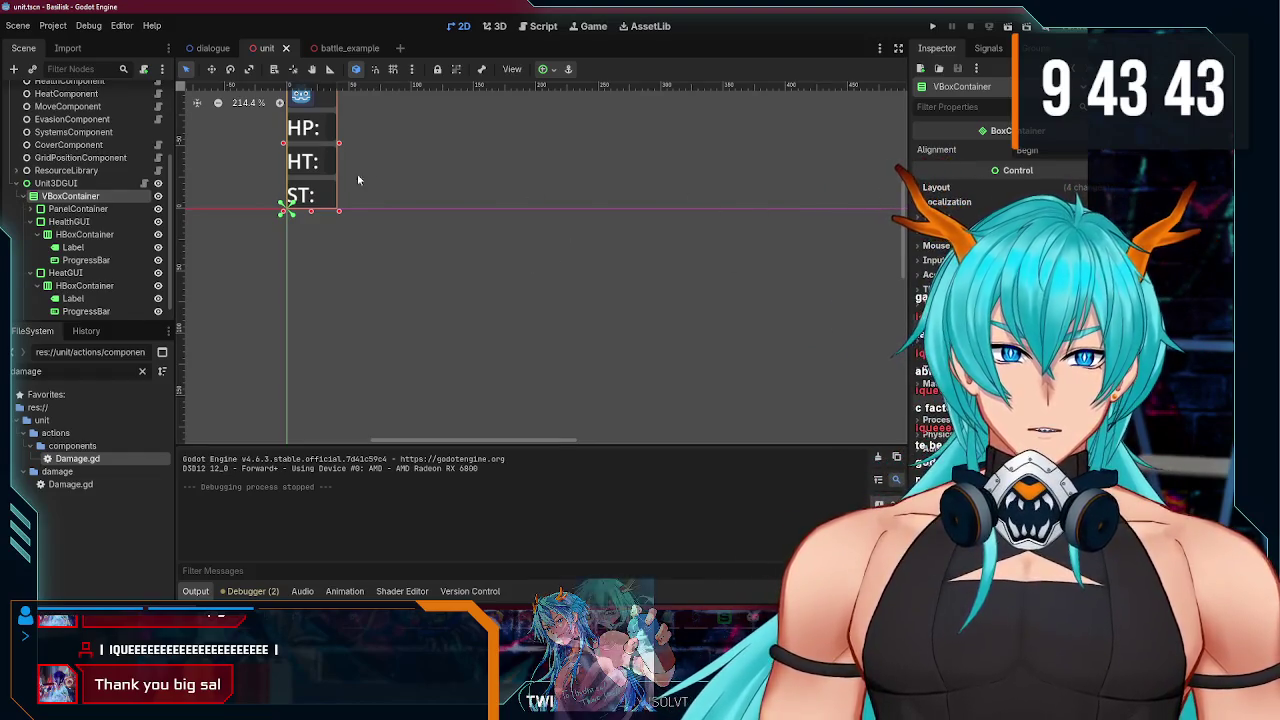
pyautogui.scroll(-4, 374, 206)
pyautogui.moveTo(349, 158); pyautogui.dragTo(404, 159)
# Step: Test-run the game with SBH attacking Enemy 2 for 5 damage, then stop it
pyautogui.click(930, 27)
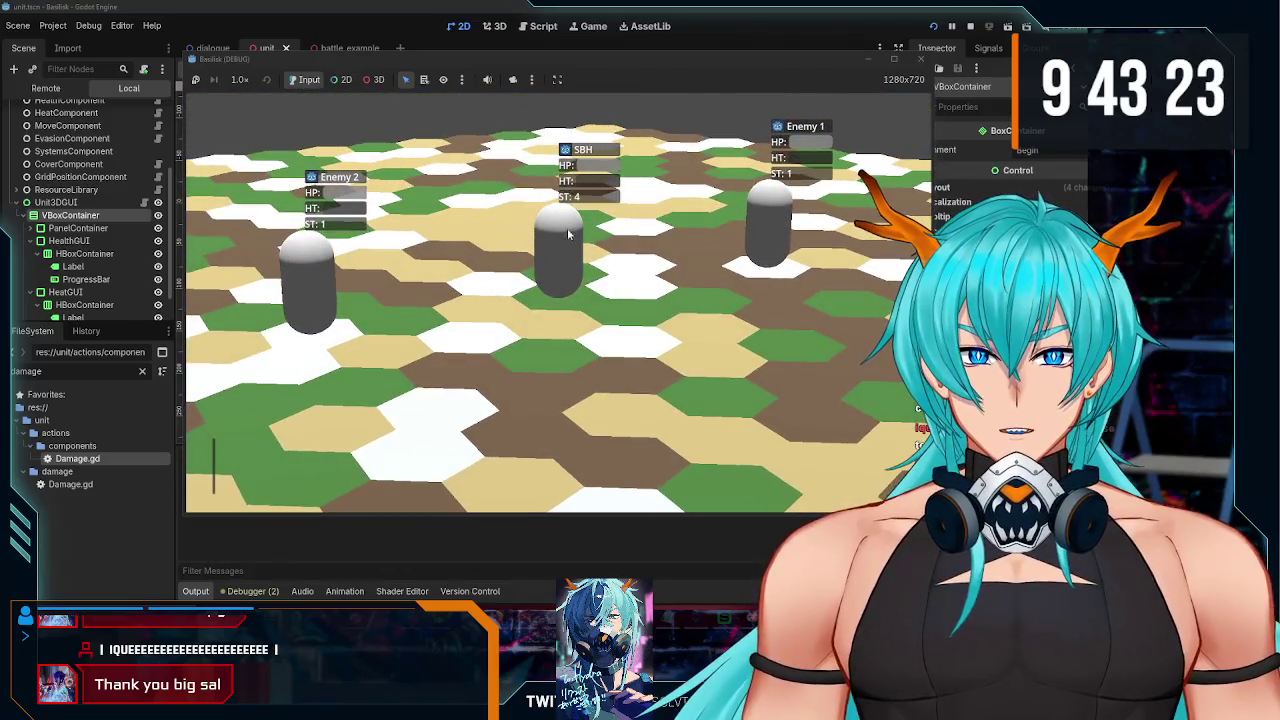
pyautogui.click(336, 466)
pyautogui.click(325, 315)
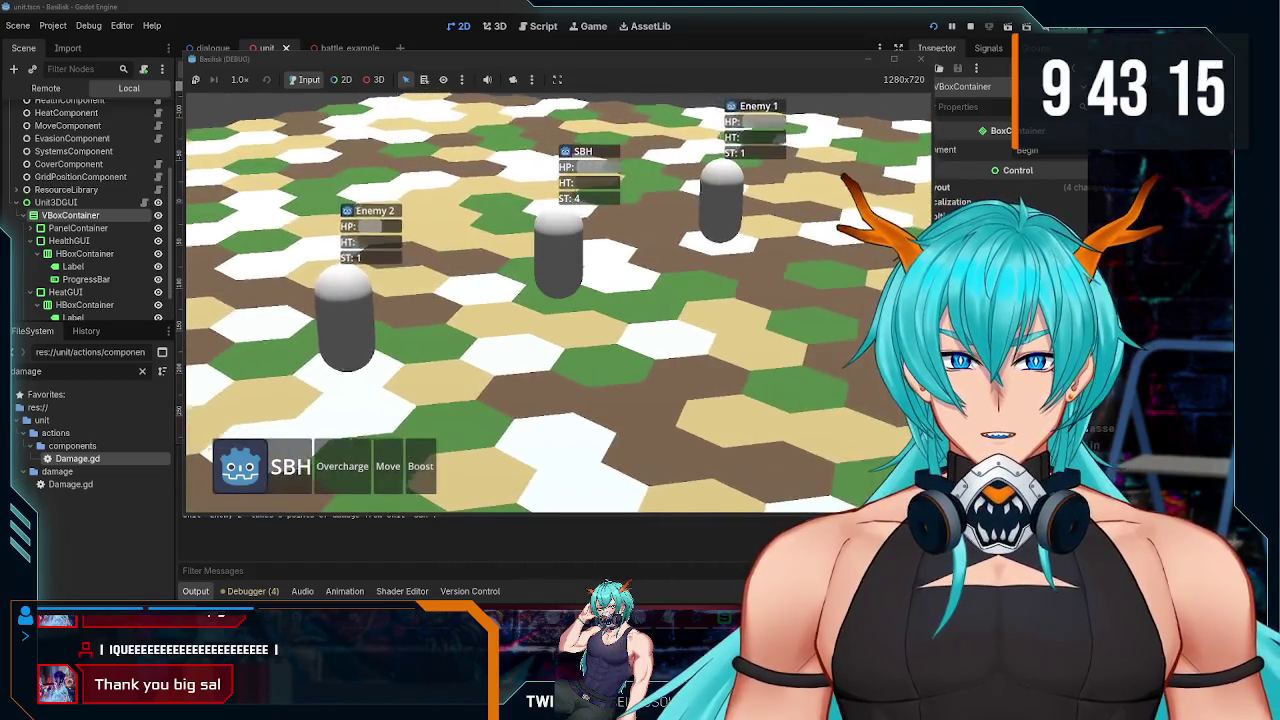
pyautogui.press('F8')
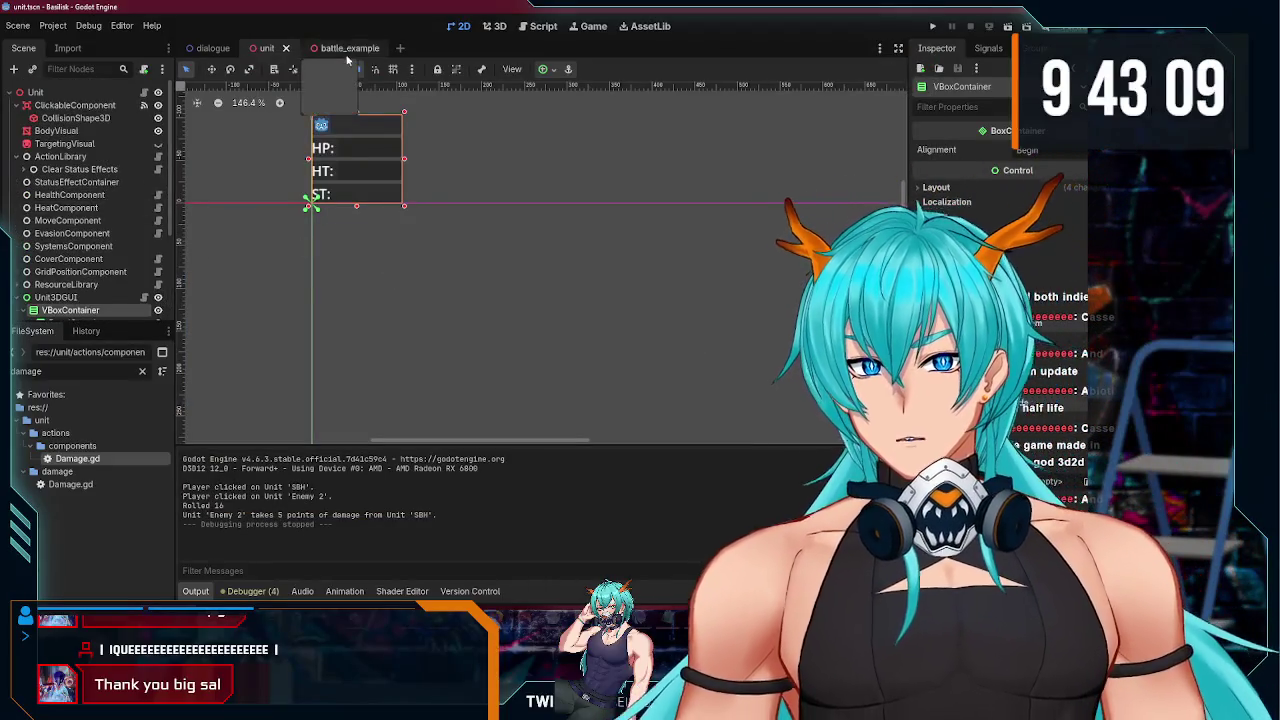
# Step: Switch to the battle_example scene tab and clear the node selection
pyautogui.hotkey('ctrl', 'Tab')
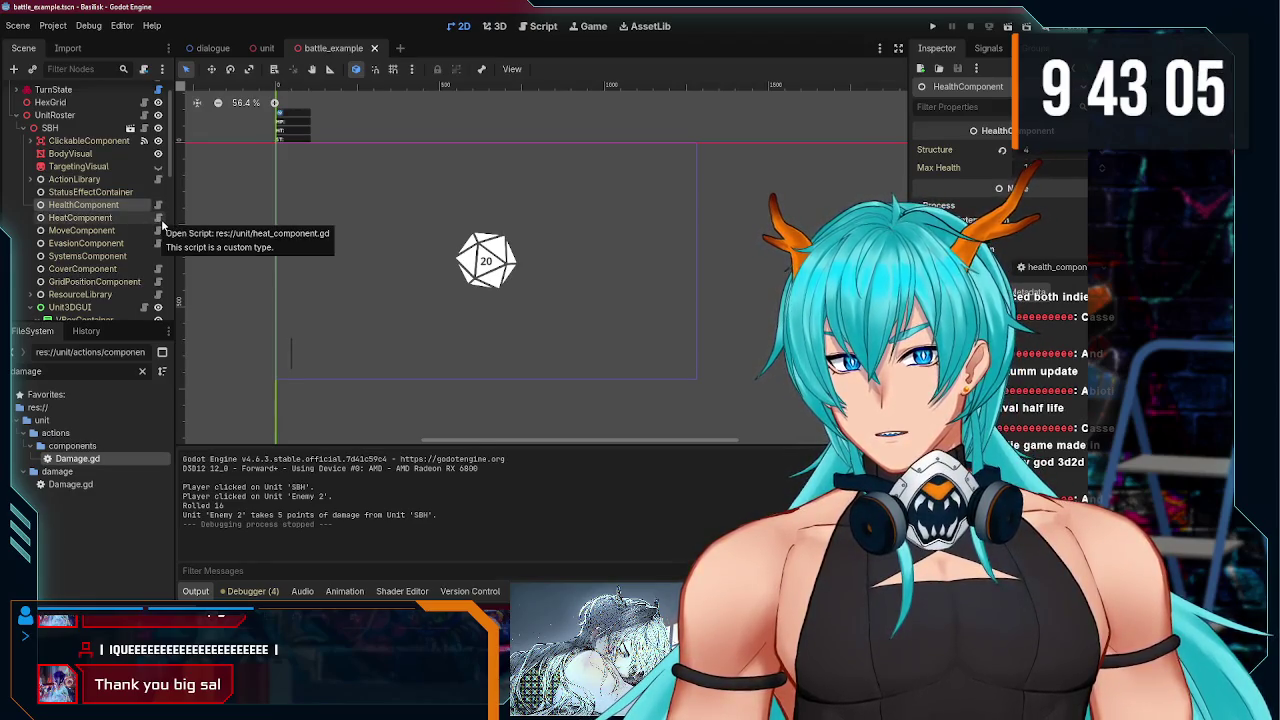
pyautogui.click(238, 226)
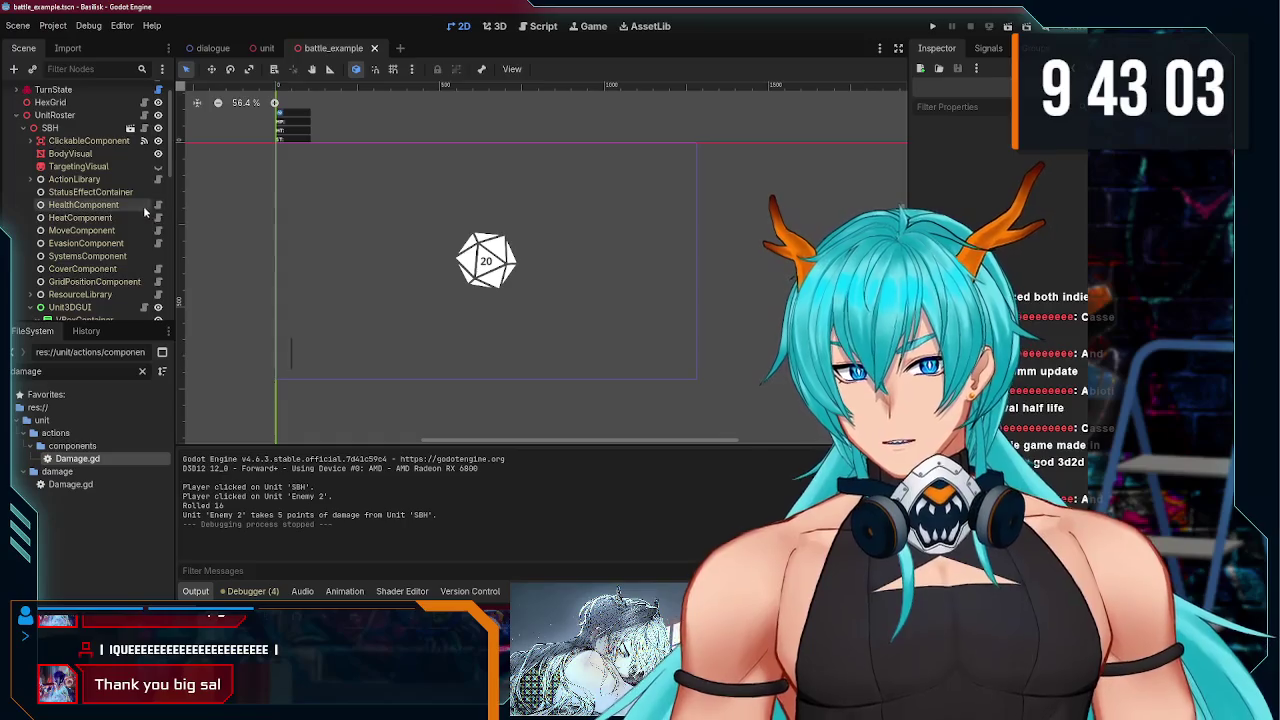
pyautogui.click(36, 158)
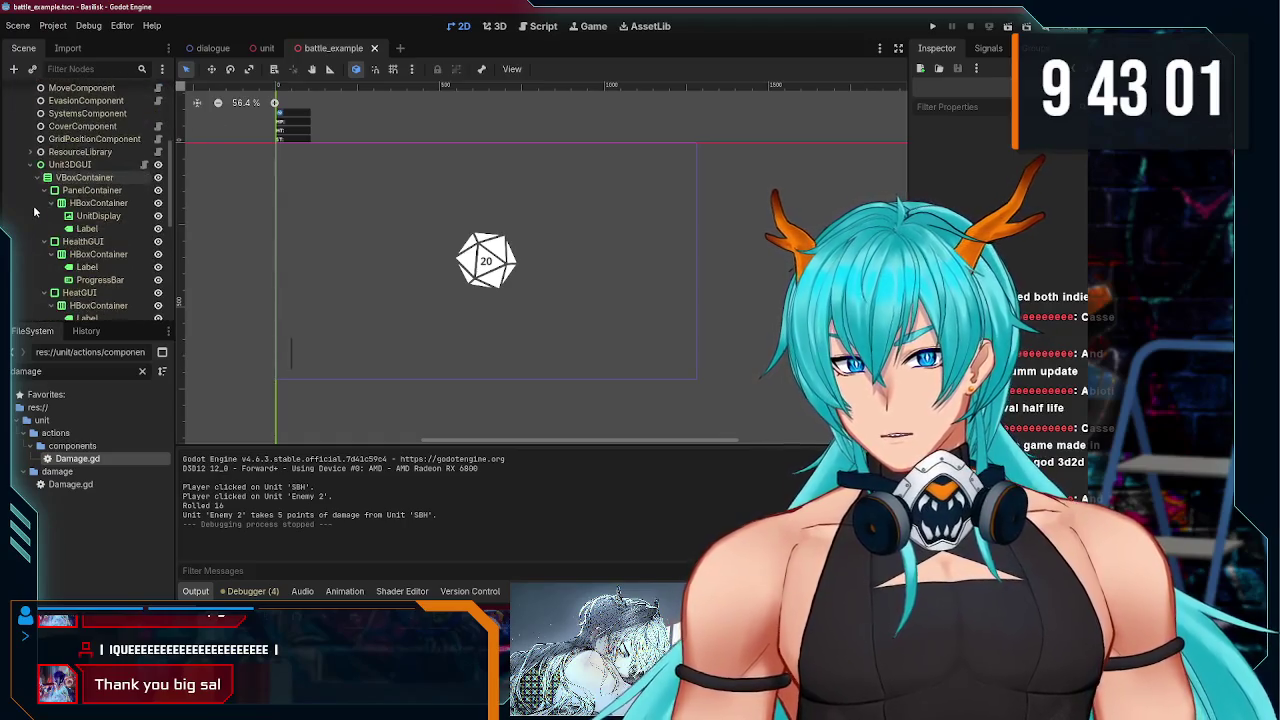
pyautogui.click(28, 172)
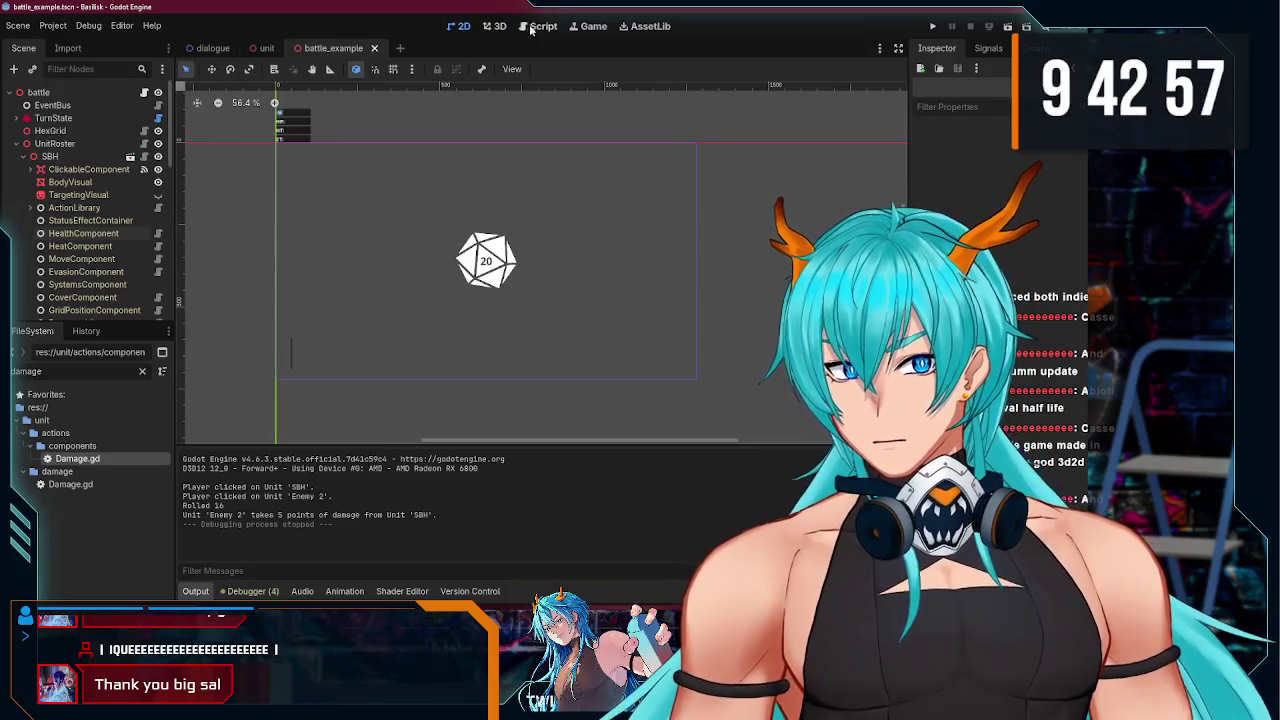
# Step: View the battle scene in 3D, then bring up battle_example.gd in the script editor
pyautogui.click(500, 27)
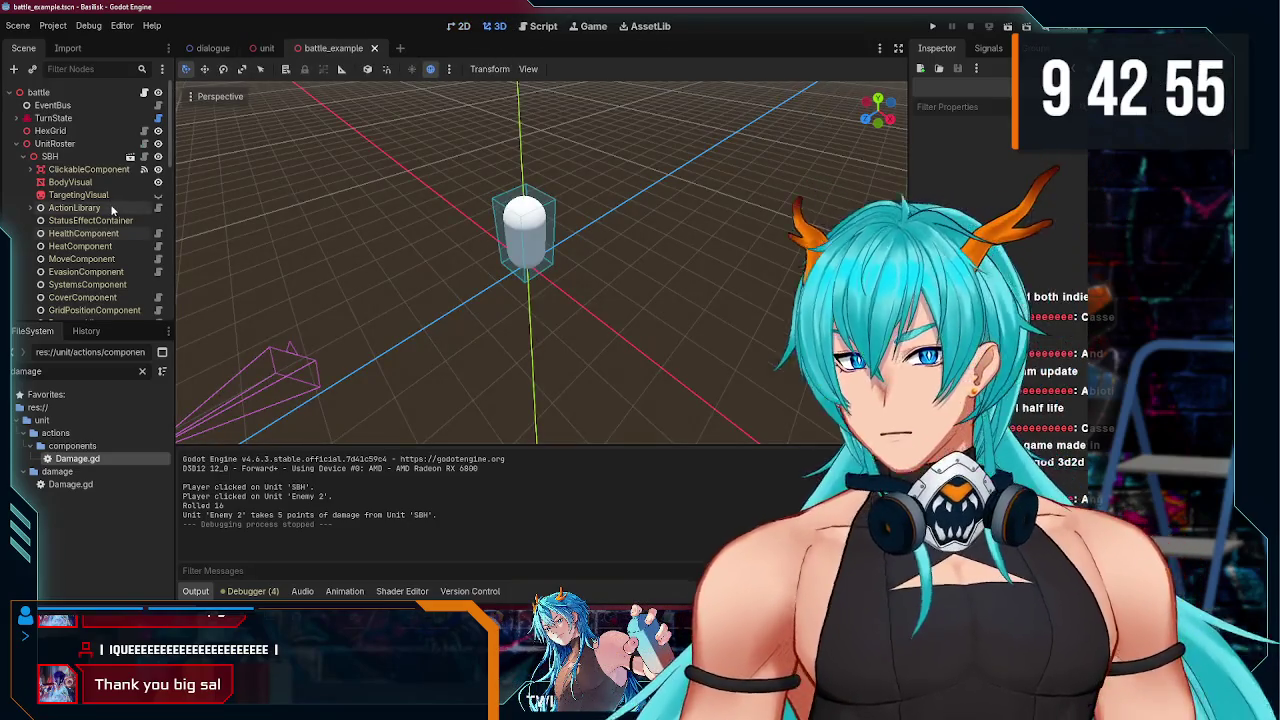
pyautogui.scroll(-3, 90, 208)
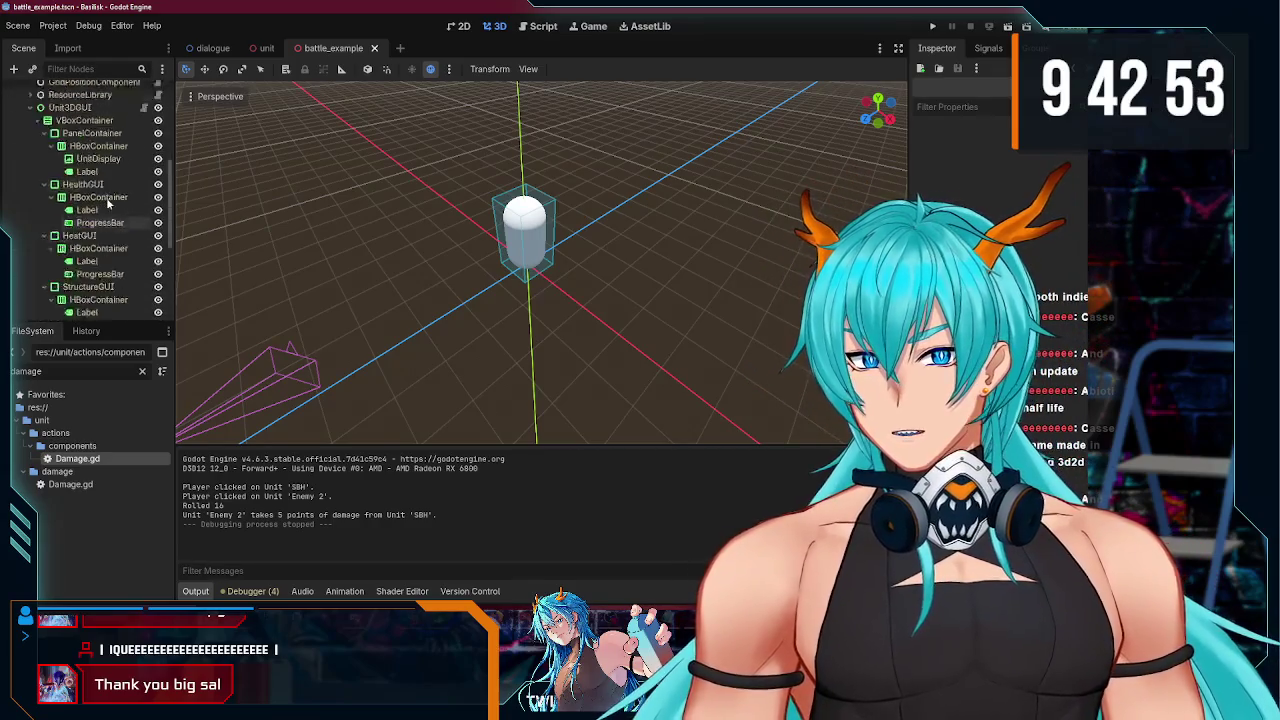
pyautogui.scroll(3, 75, 210)
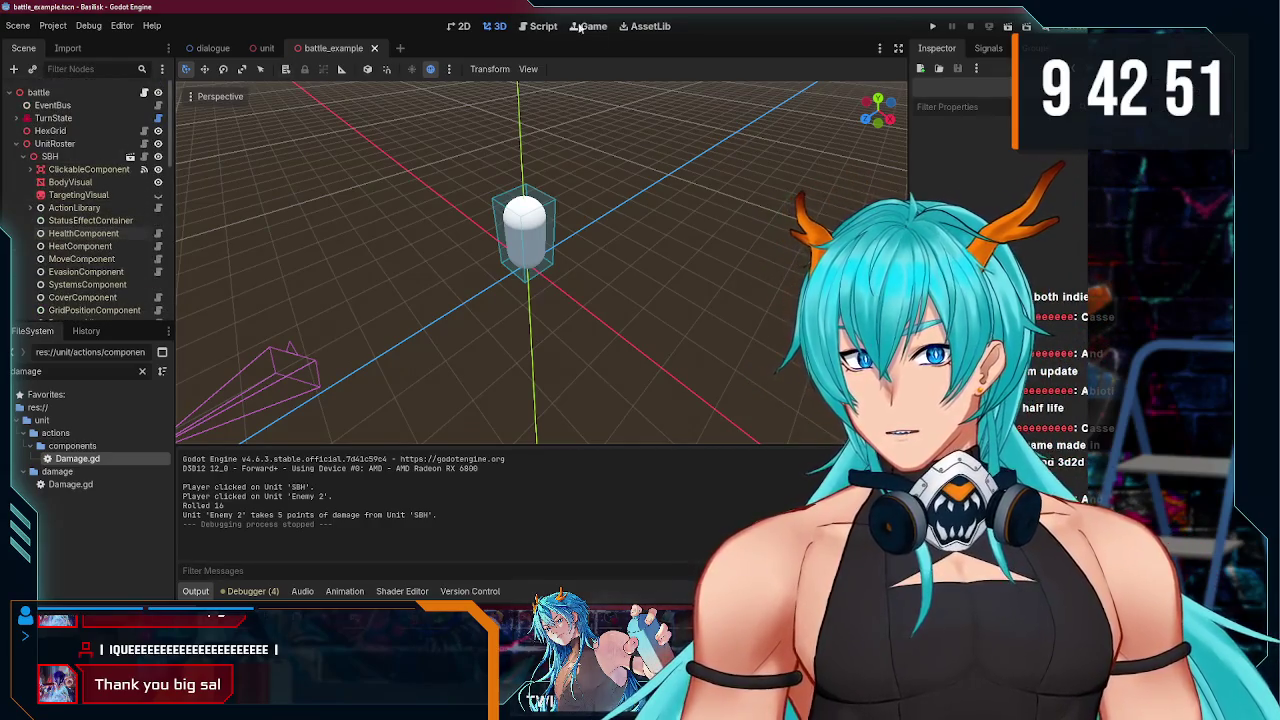
pyautogui.click(543, 26)
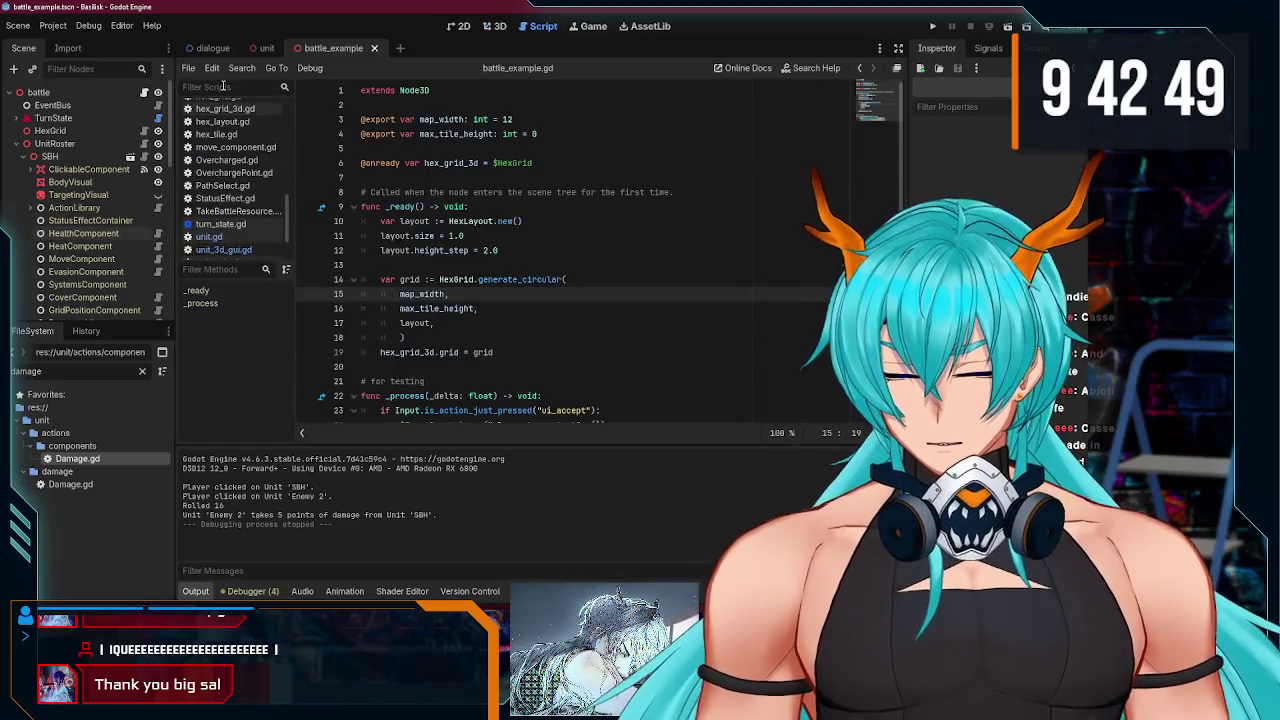
# Step: Find Heat.gd and add unit.heat_component.take_heat(amount) below the heat trigger line
pyautogui.click(223, 86)
pyautogui.write('heat')
pyautogui.click(212, 121)
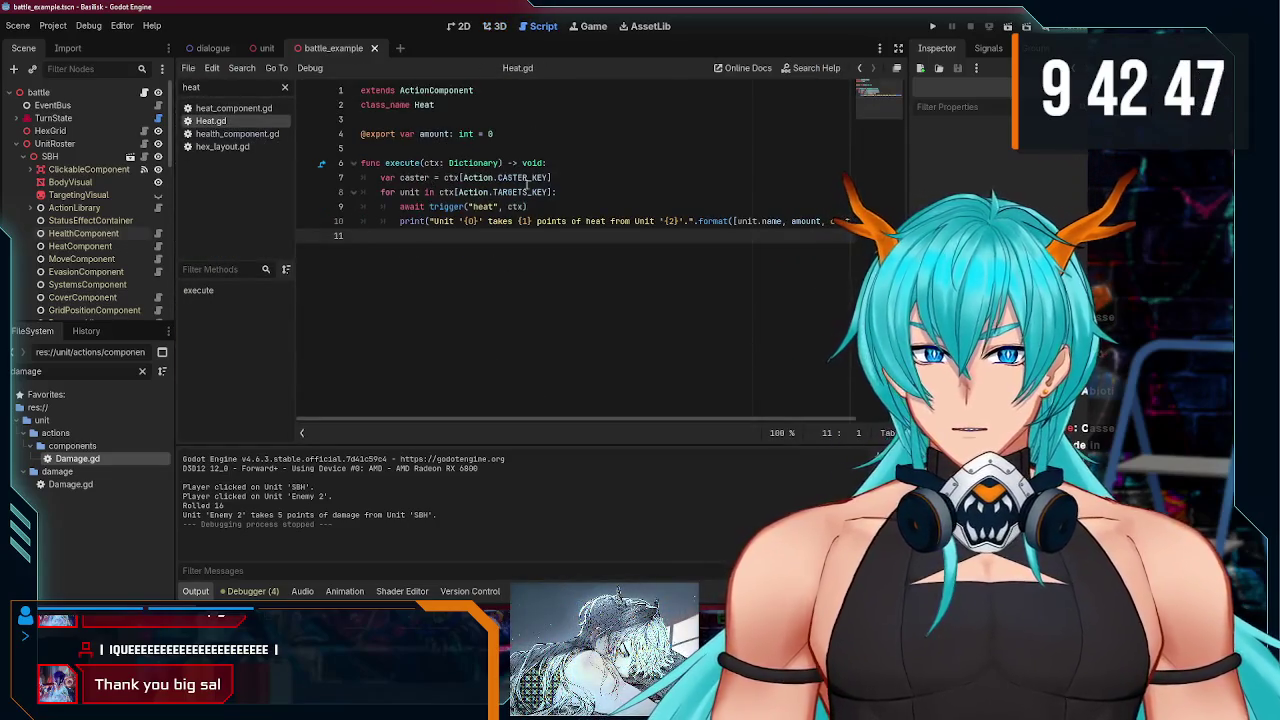
pyautogui.click(548, 207)
pyautogui.press('Return')
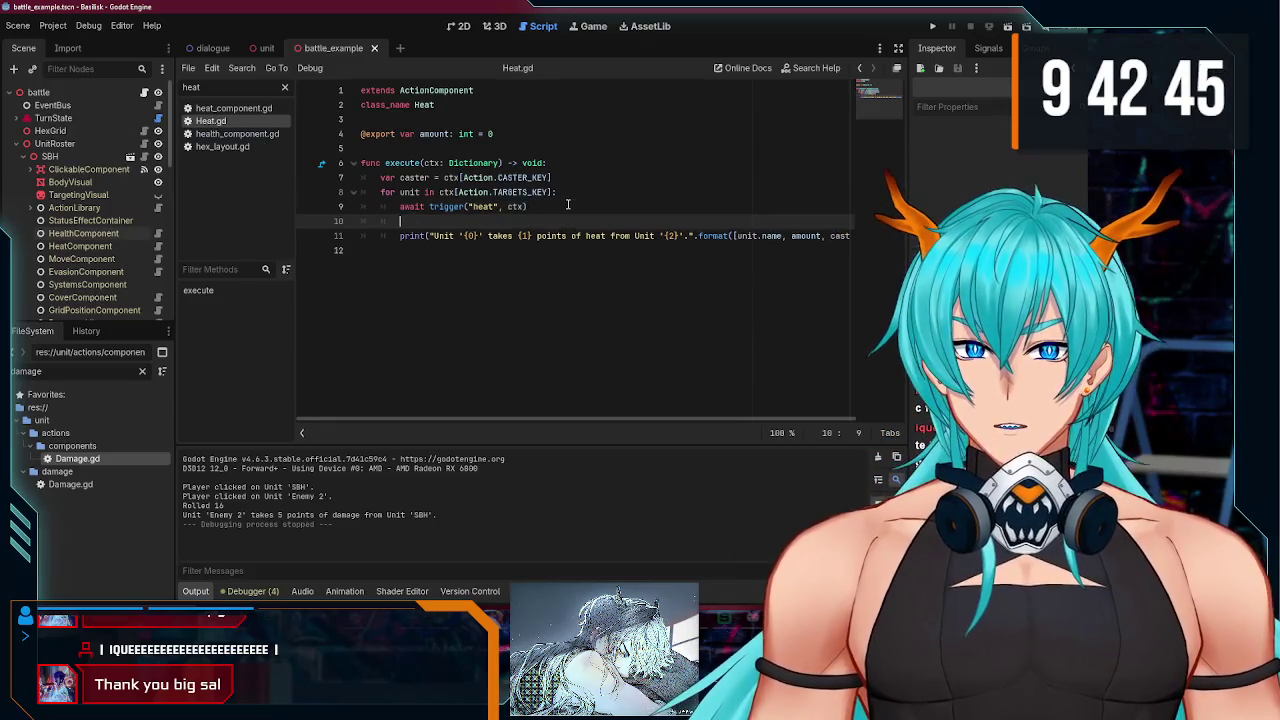
pyautogui.write('unit.heat_')
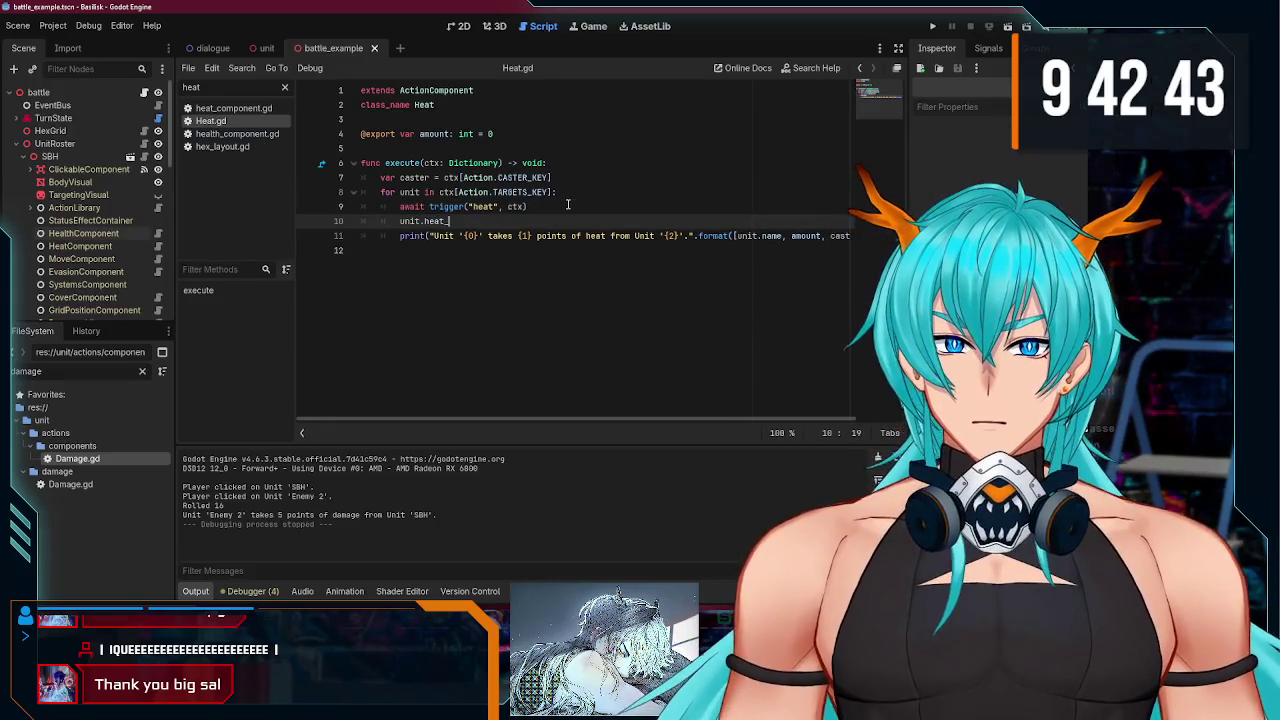
pyautogui.write('component.take_hea')
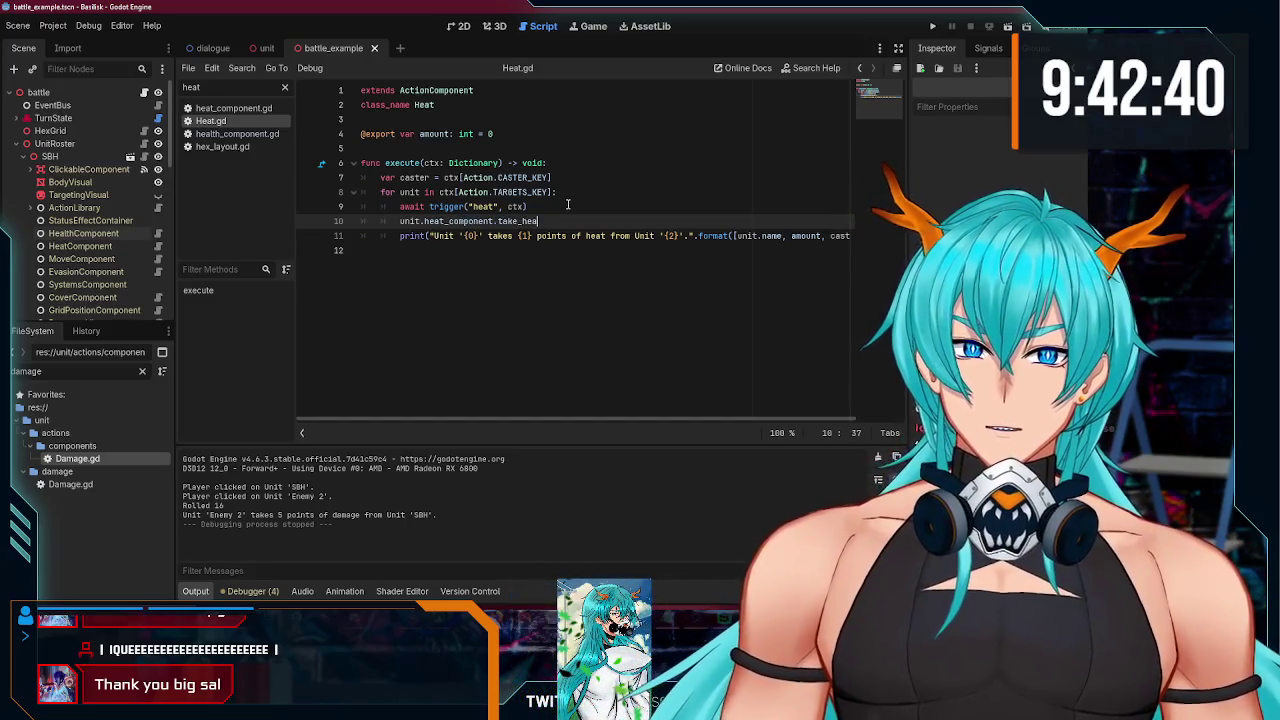
pyautogui.write('t(')
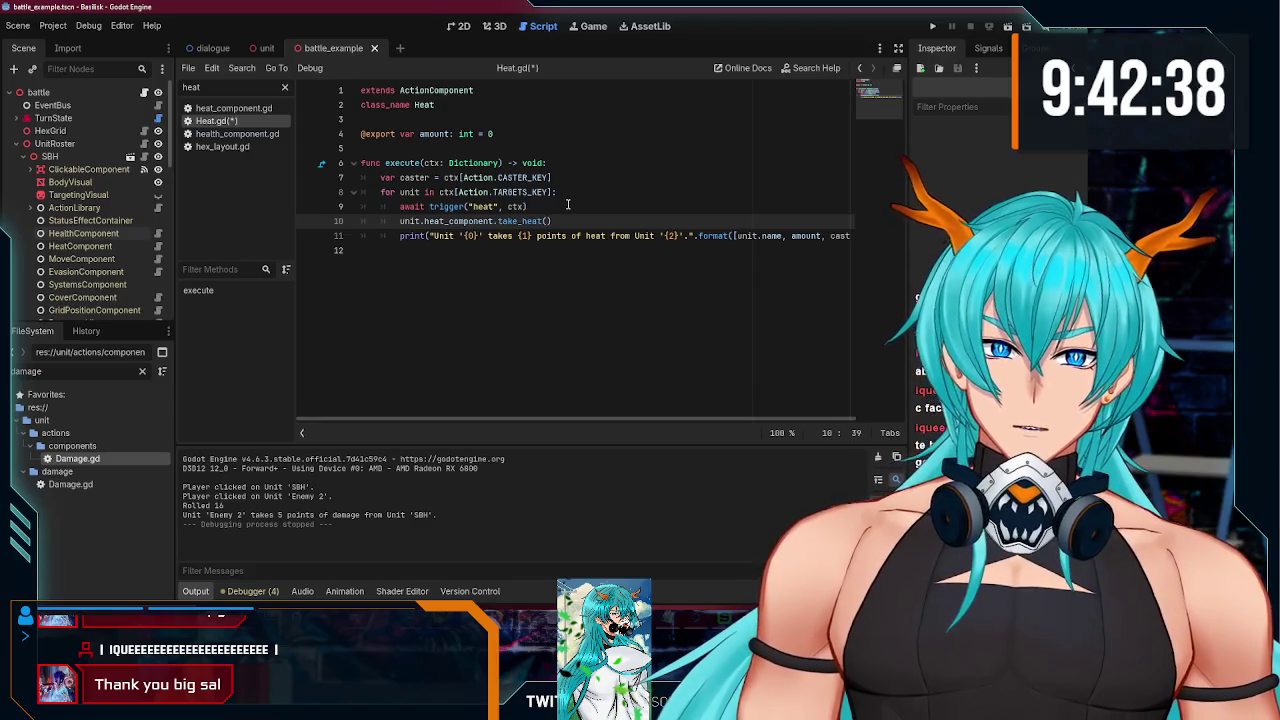
pyautogui.write('t')
pyautogui.hotkey('ctrl', 's')
pyautogui.write(')')
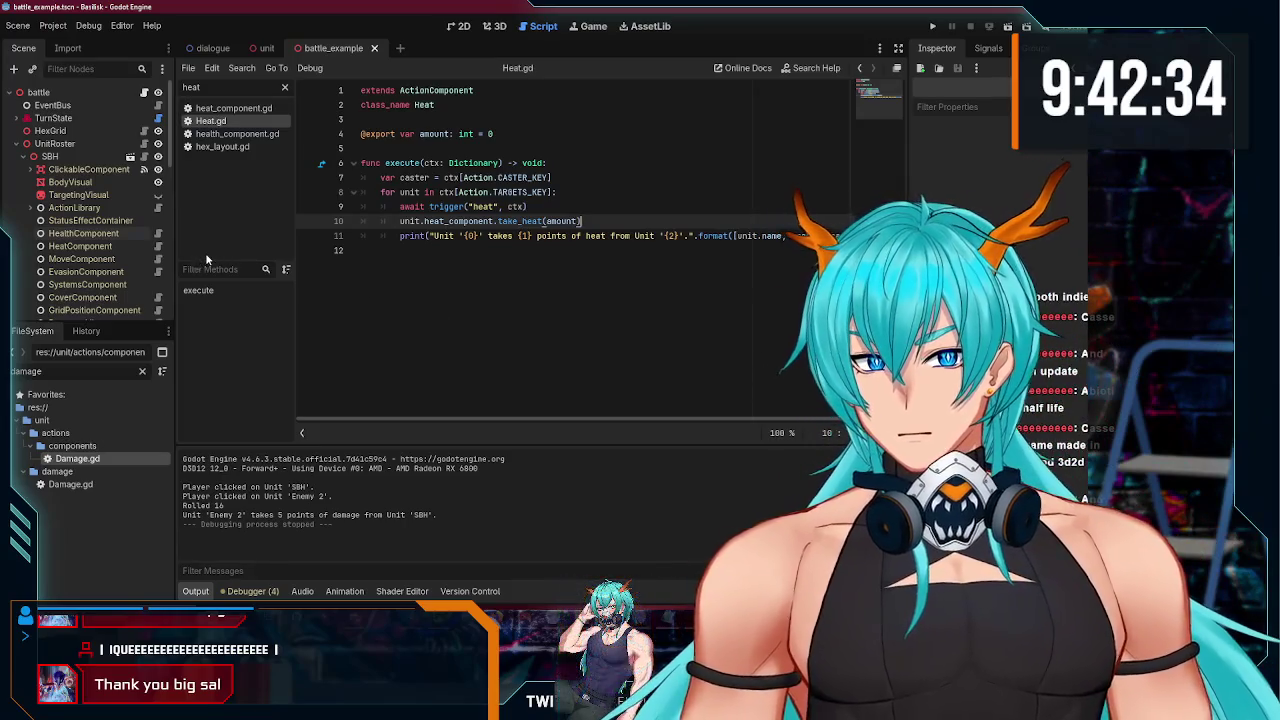
# Step: Check the Heat step of Sample Overcharge in the ActionLibrary, then save Heat.gd
pyautogui.scroll(-1, 44, 255)
pyautogui.click(31, 179)
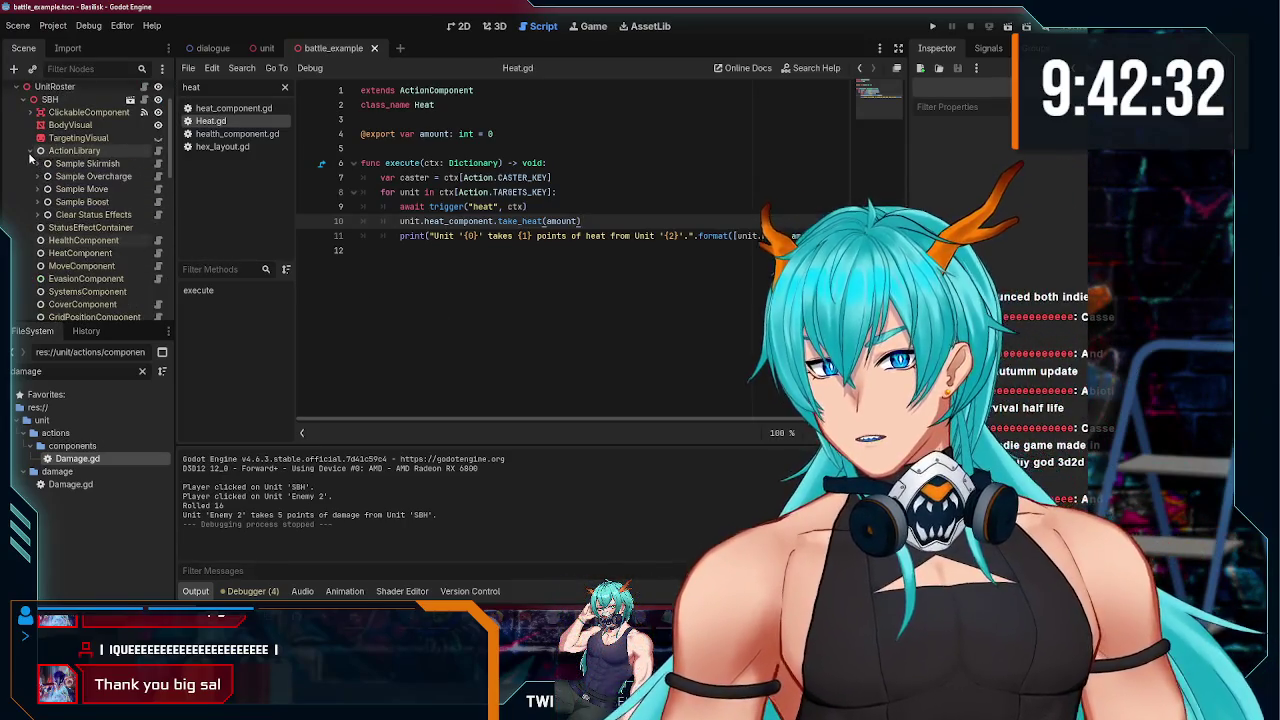
pyautogui.scroll(1, 44, 171)
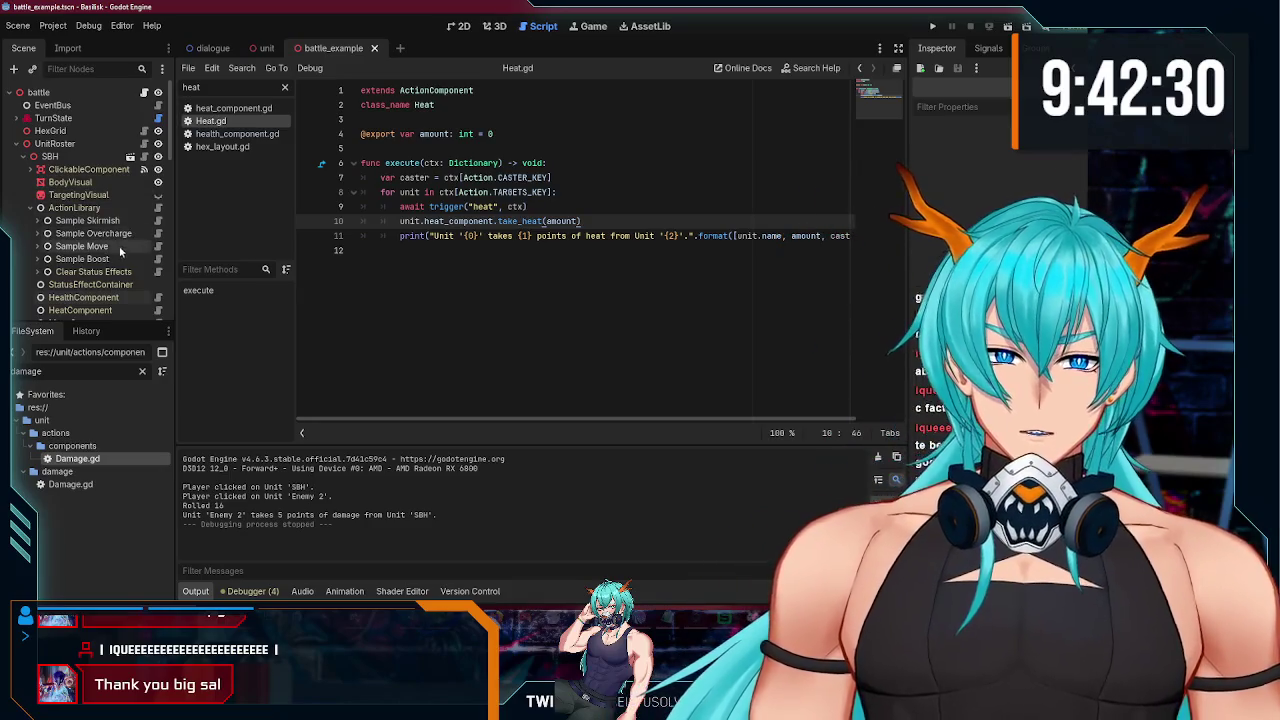
pyautogui.click(93, 233)
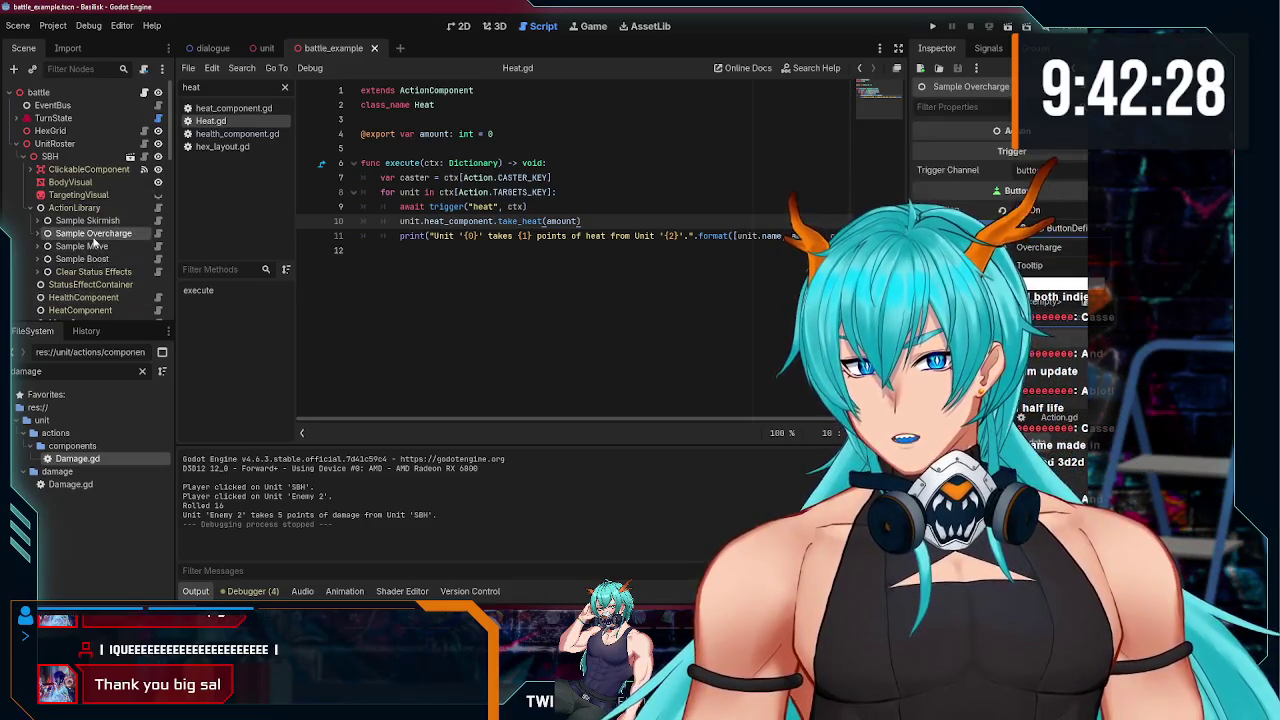
pyautogui.click(36, 233)
pyautogui.scroll(-2, 50, 245)
pyautogui.click(71, 255)
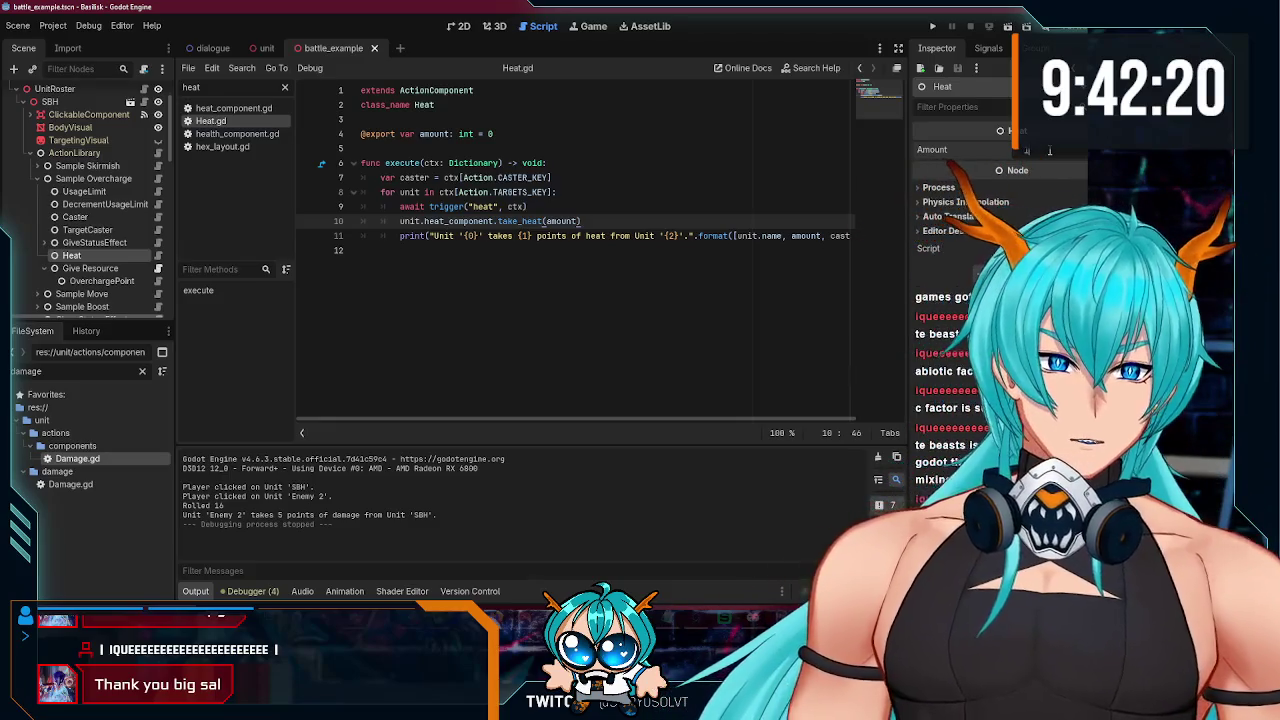
pyautogui.click(698, 204)
pyautogui.hotkey('ctrl', 's')
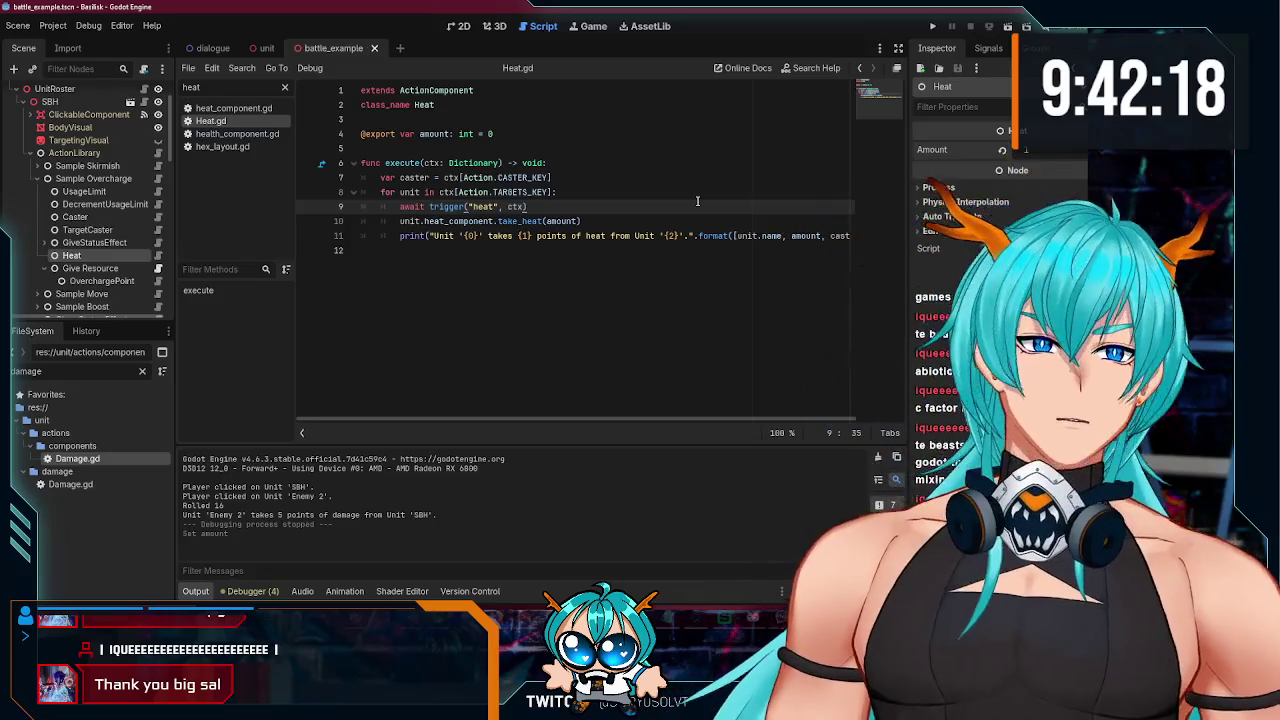
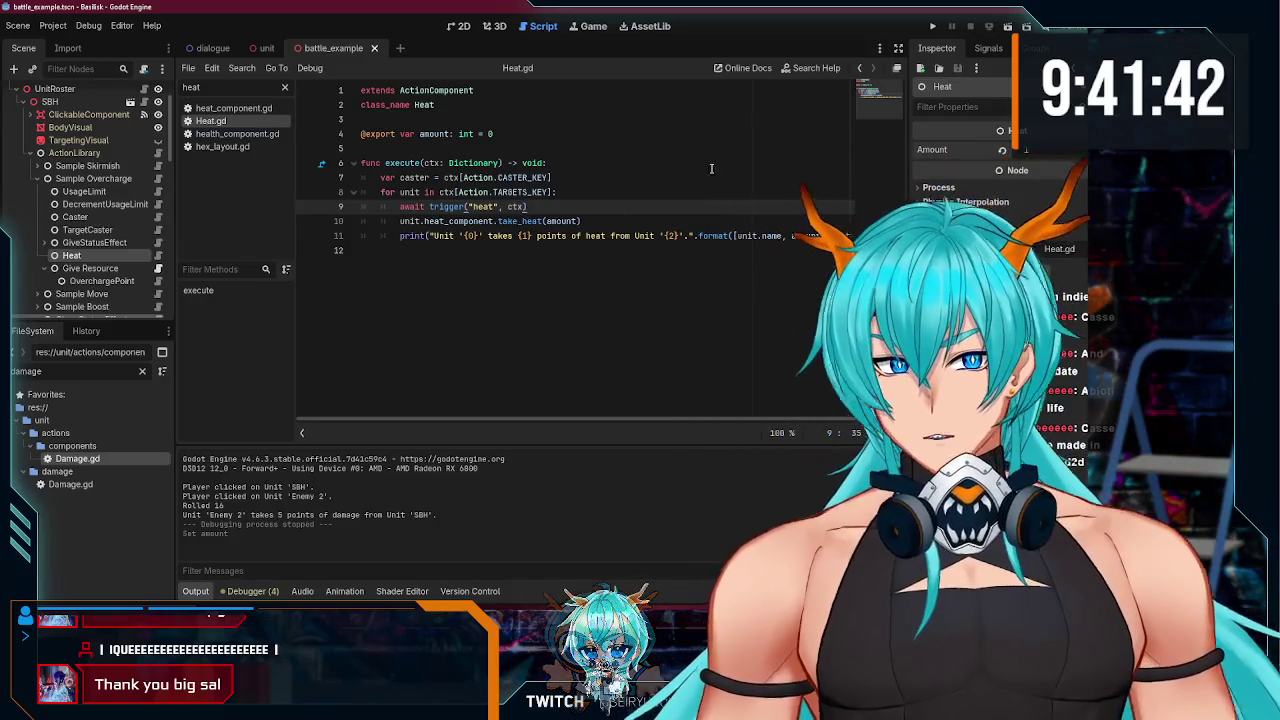
# Step: Launch the hex battle scene in the debug game window with F5
pyautogui.press('F5')
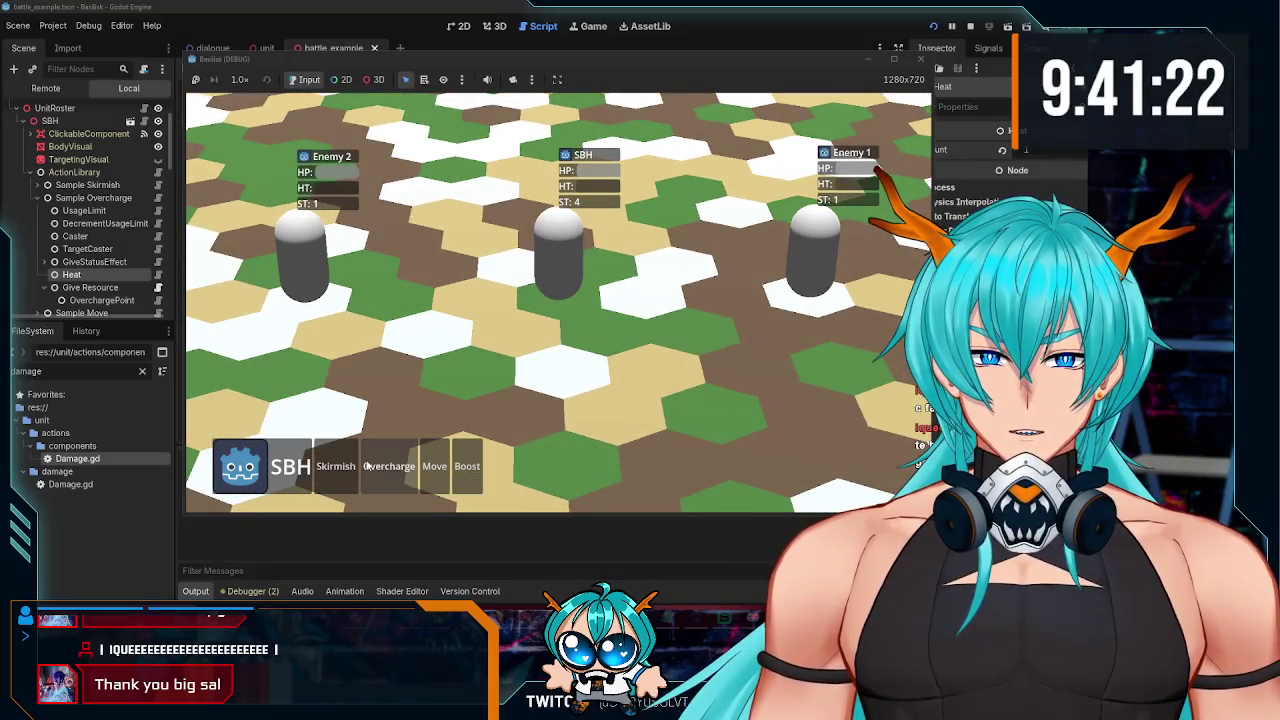
# Step: Use SBH's Overcharge action, then move SBH to a hex near Enemy 1
pyautogui.click(390, 462)
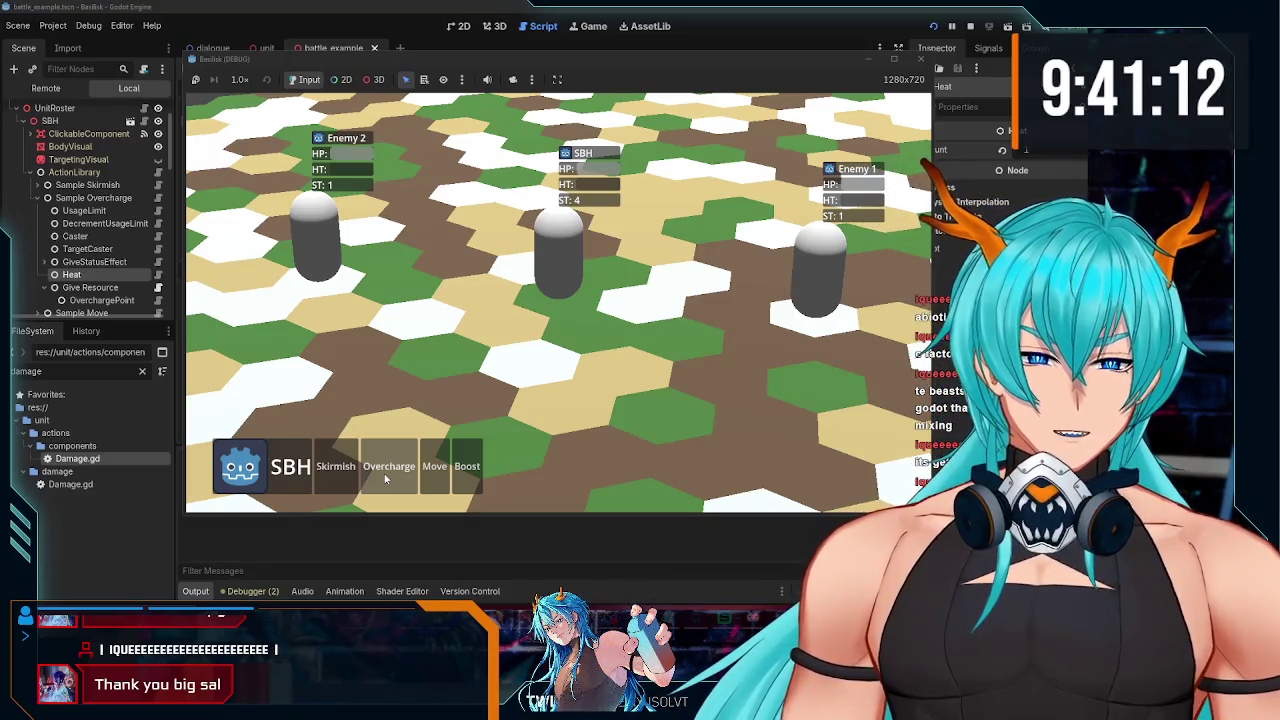
pyautogui.click(387, 472)
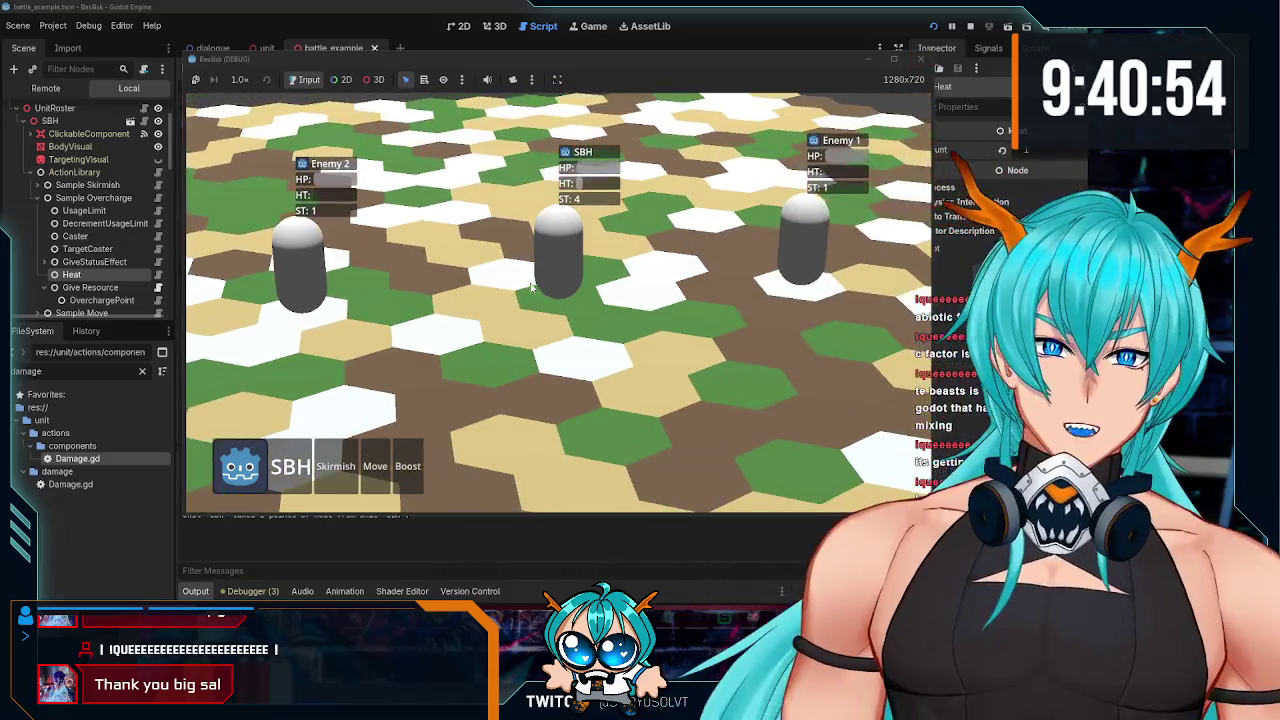
pyautogui.click(557, 256)
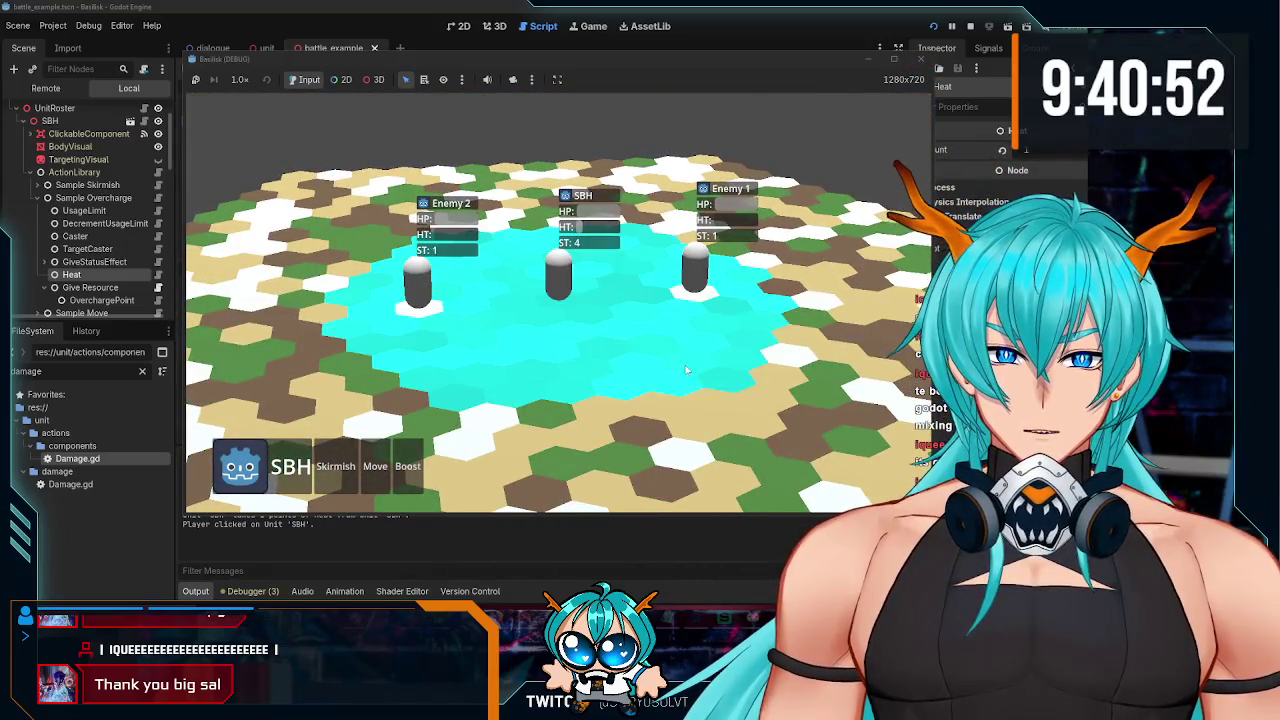
pyautogui.click(724, 293)
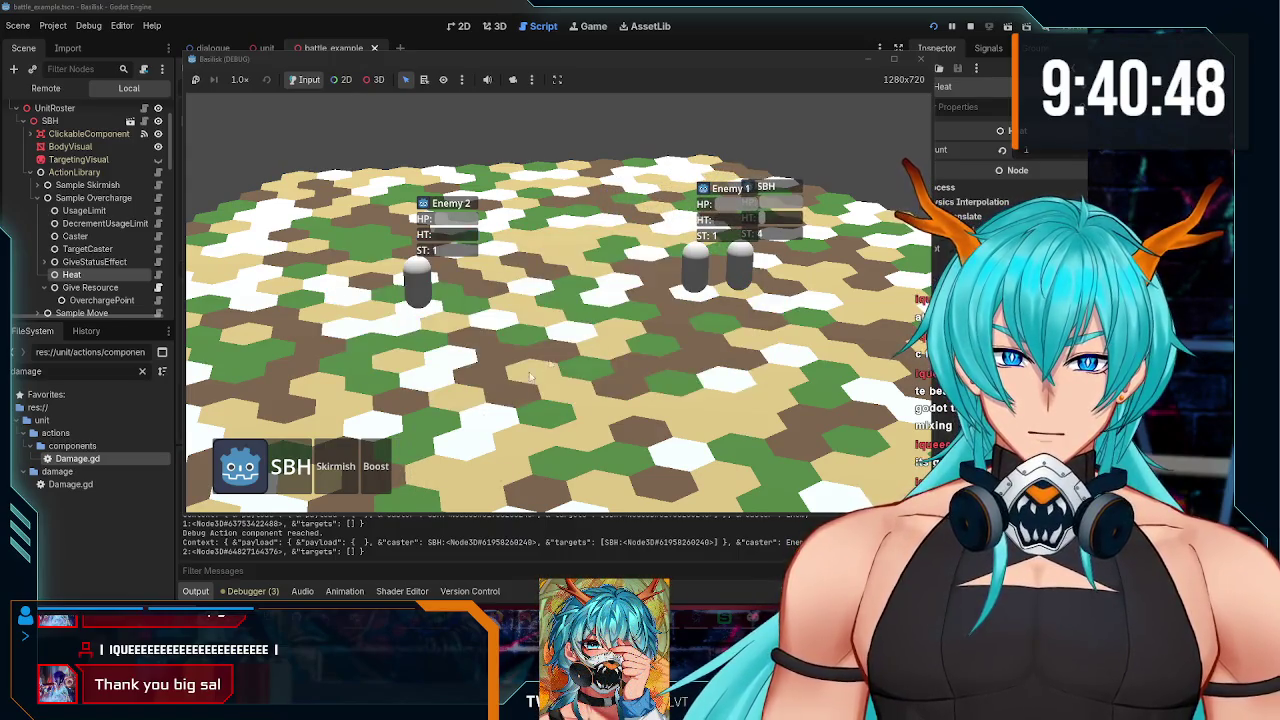
# Step: Boost SBH to a new hex, stop the game and open the battle script
pyautogui.click(372, 467)
pyautogui.click(555, 306)
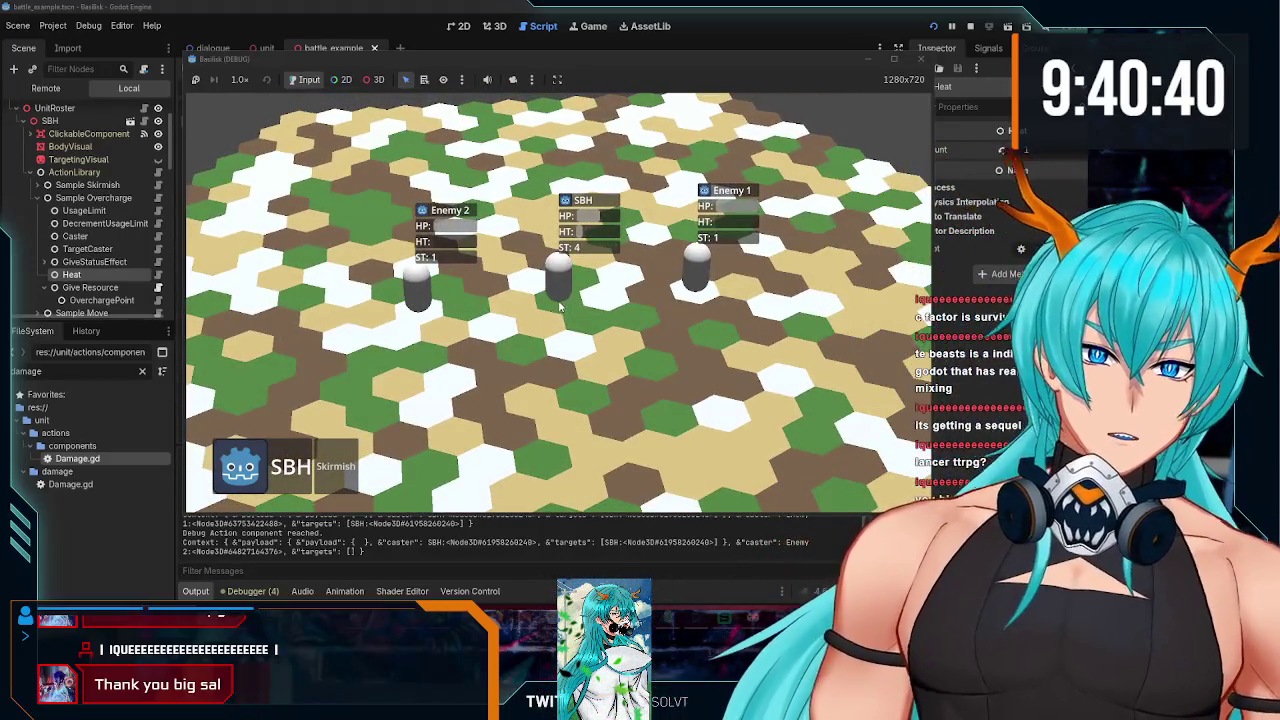
pyautogui.click(920, 58)
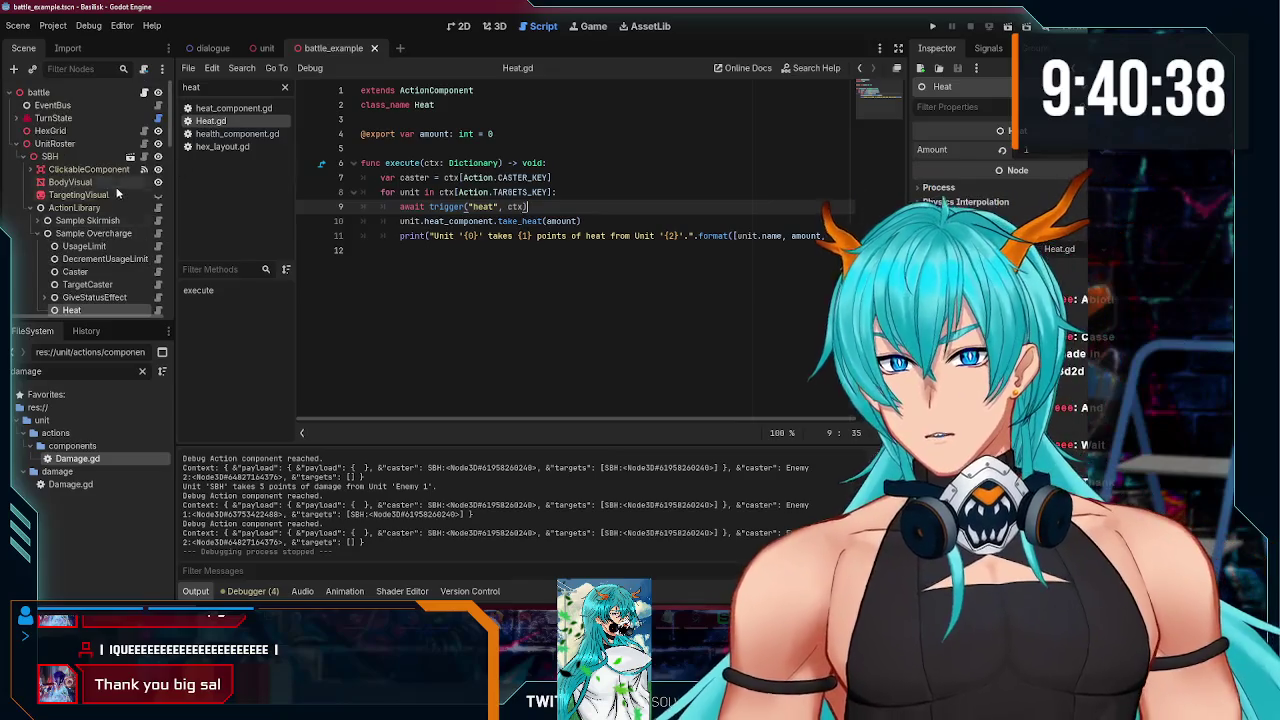
pyautogui.click(143, 92)
# Step: Lower max_tile_height from 8 to 2, retest SBH's movement range, then open the unit scene
pyautogui.click(540, 133)
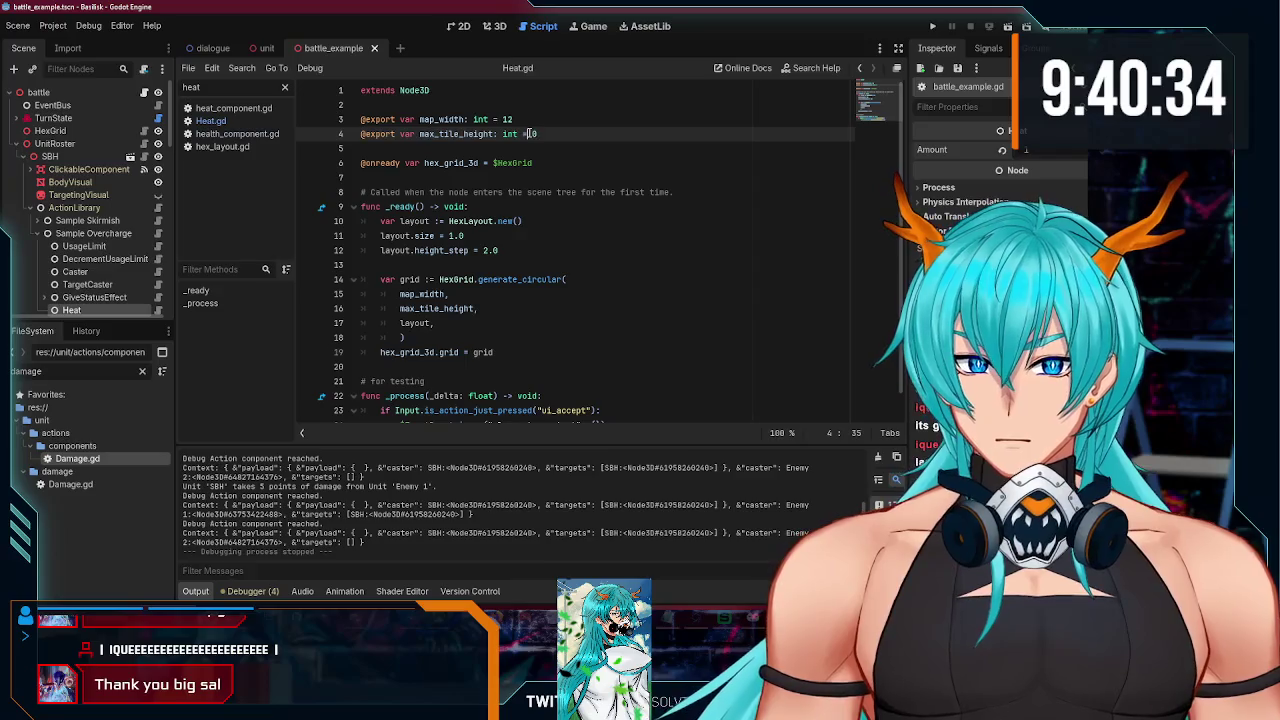
pyautogui.write('2')
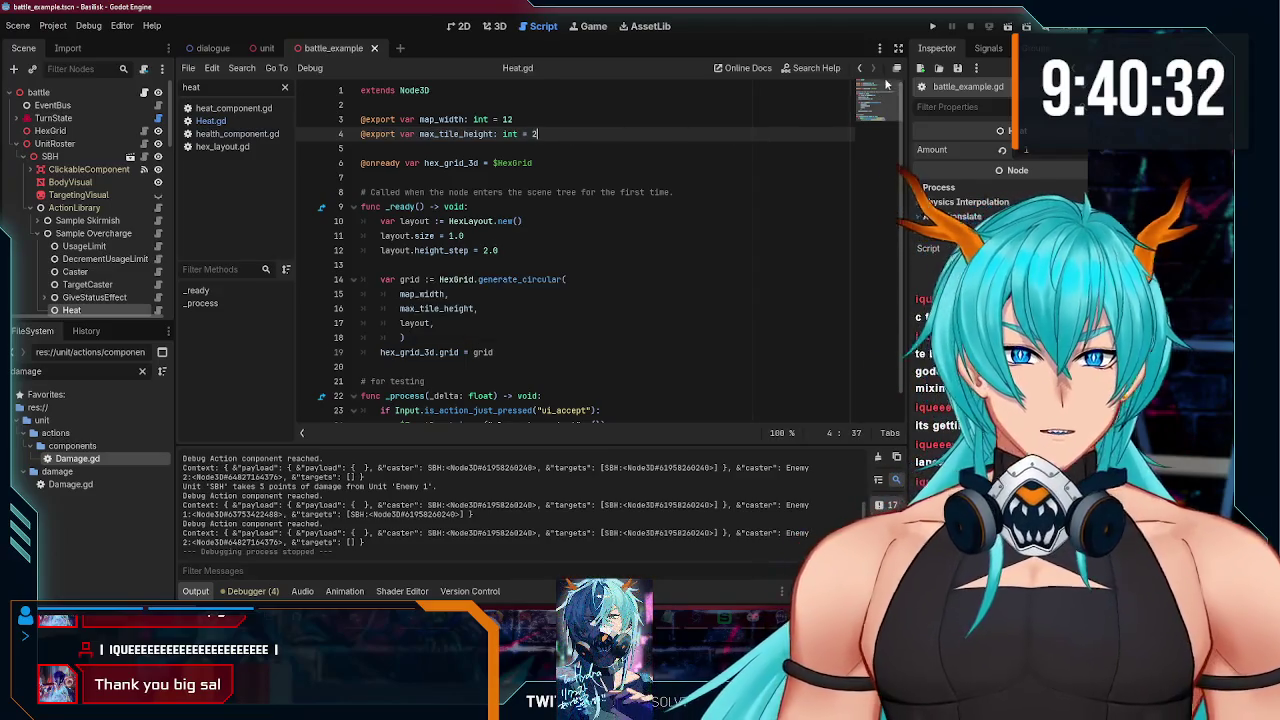
pyautogui.click(933, 28)
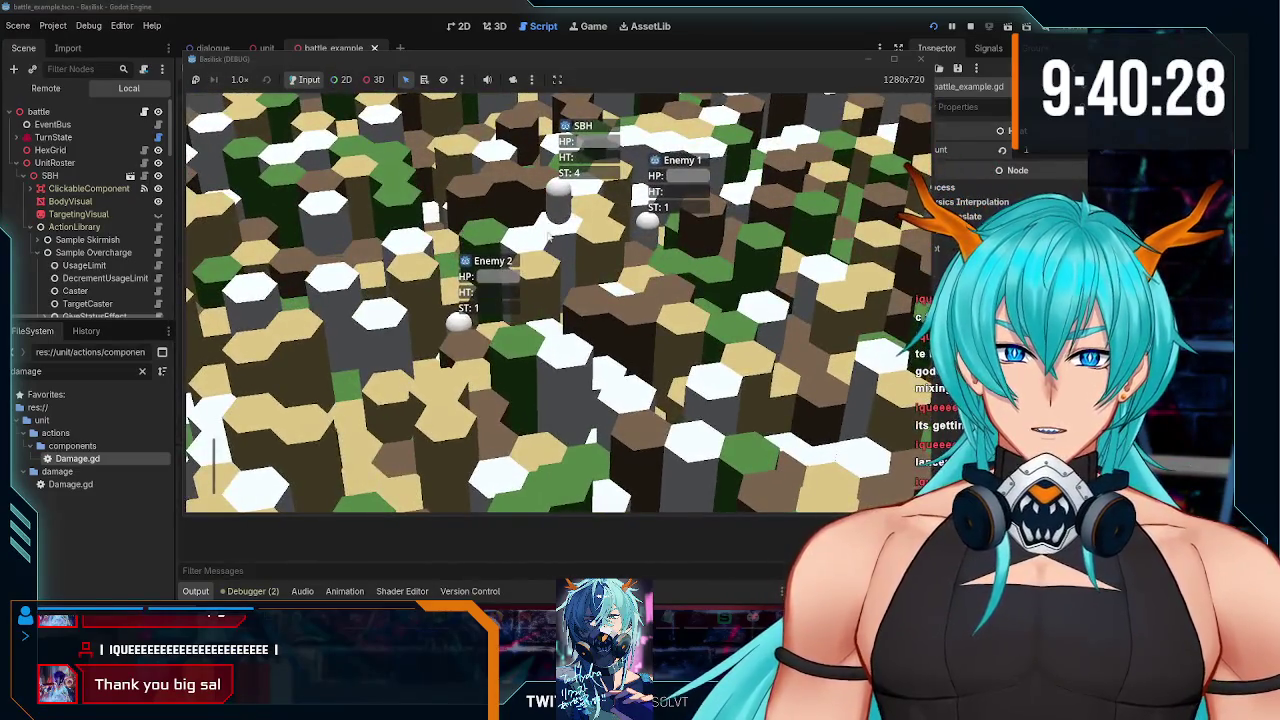
pyautogui.click(433, 465)
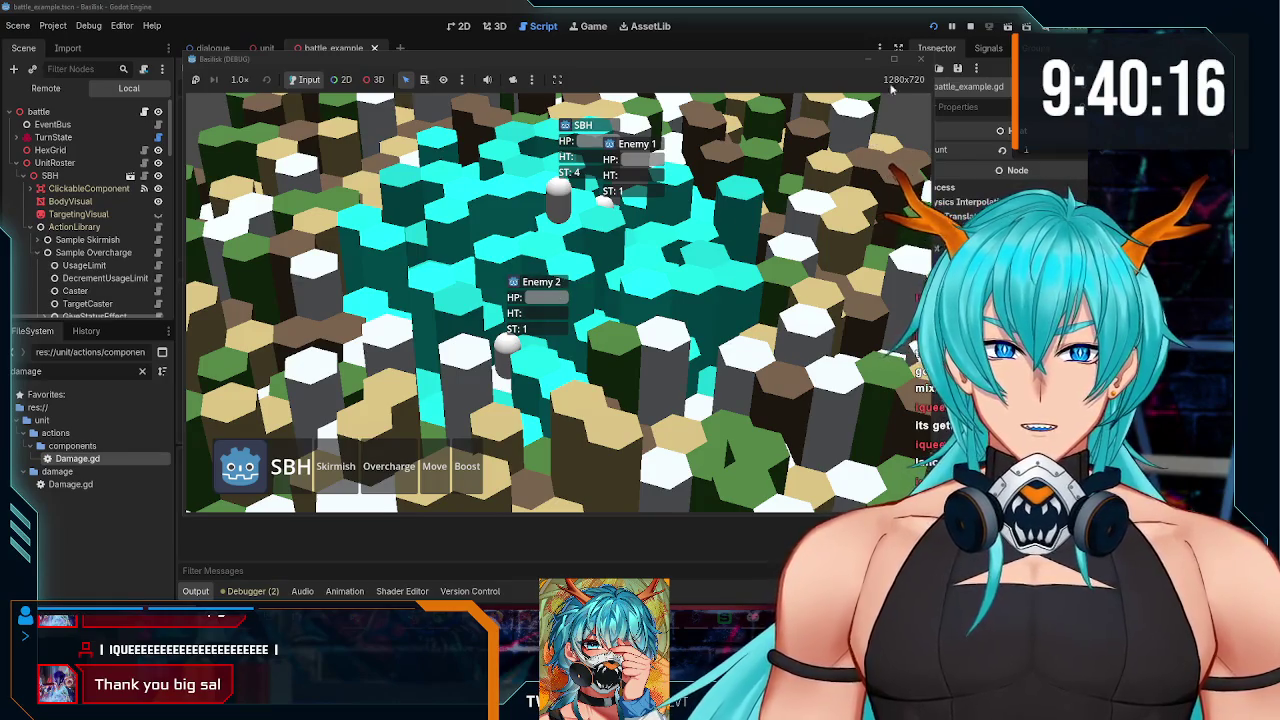
pyautogui.click(921, 58)
pyautogui.click(263, 48)
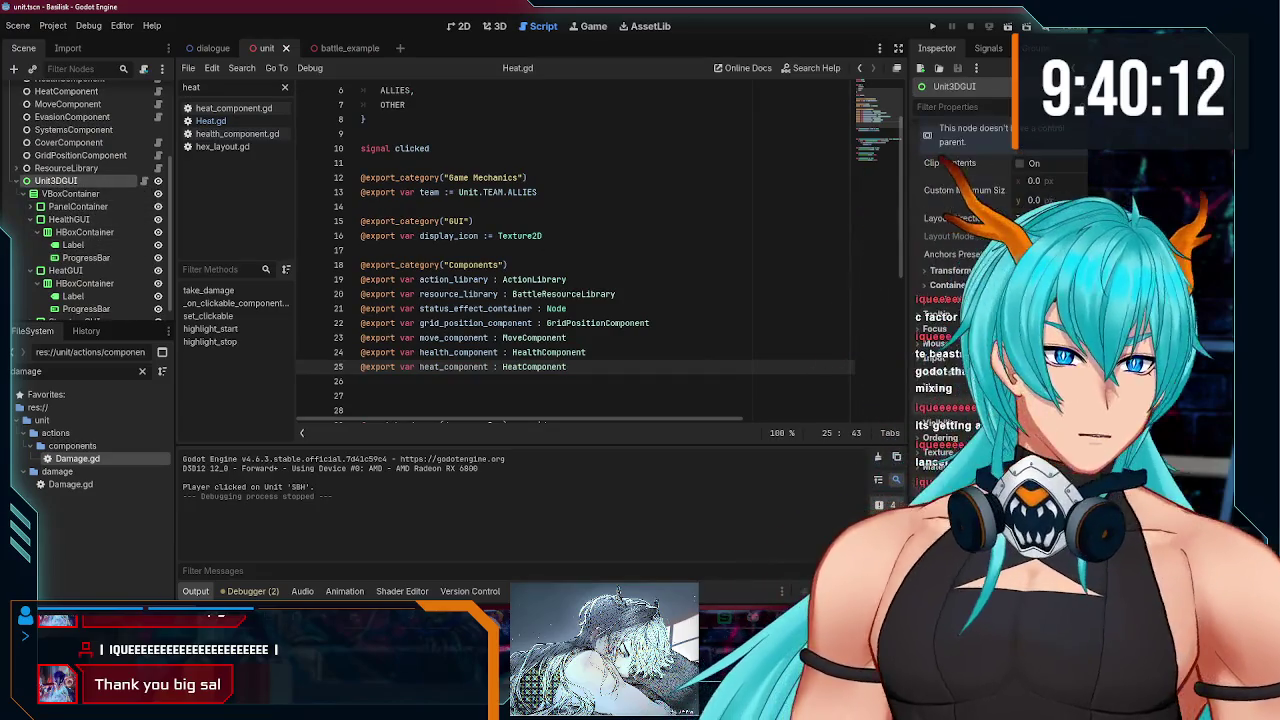
# Step: Filter Unit3DGUI's properties by 'mouse' to reveal its Mouse settings, then bring Brave forward
pyautogui.click(968, 107)
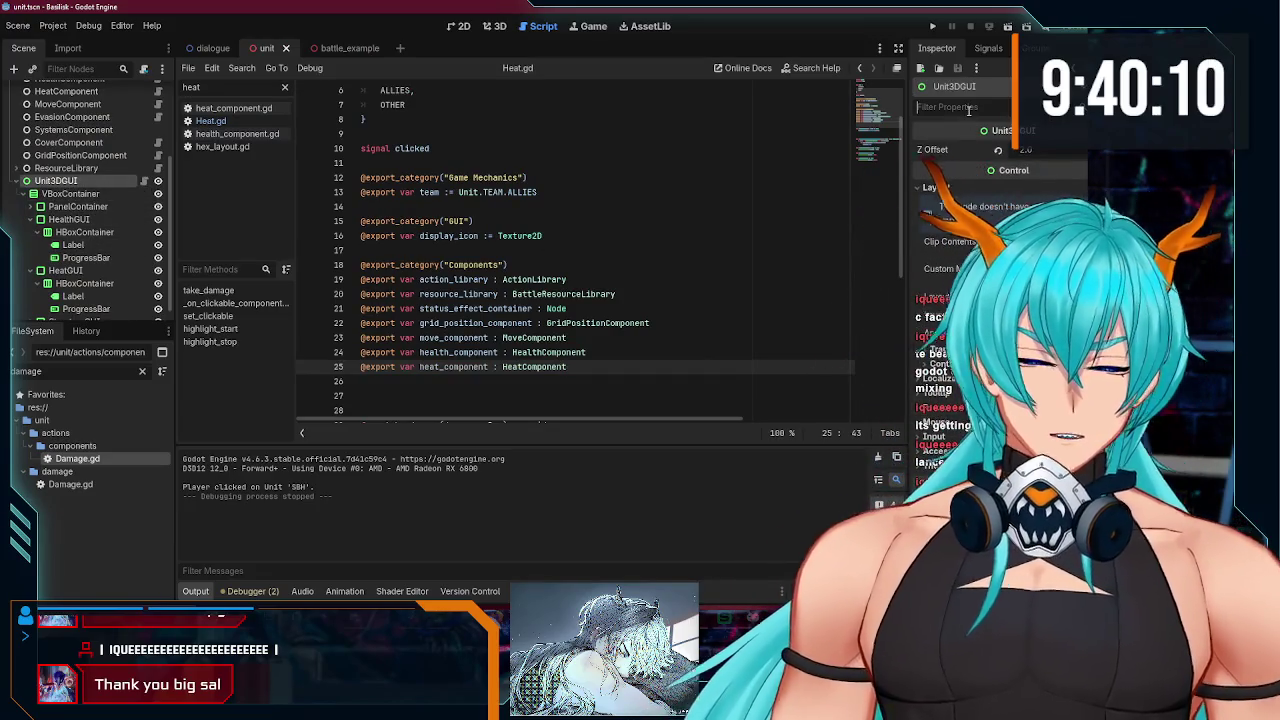
pyautogui.write('mouse')
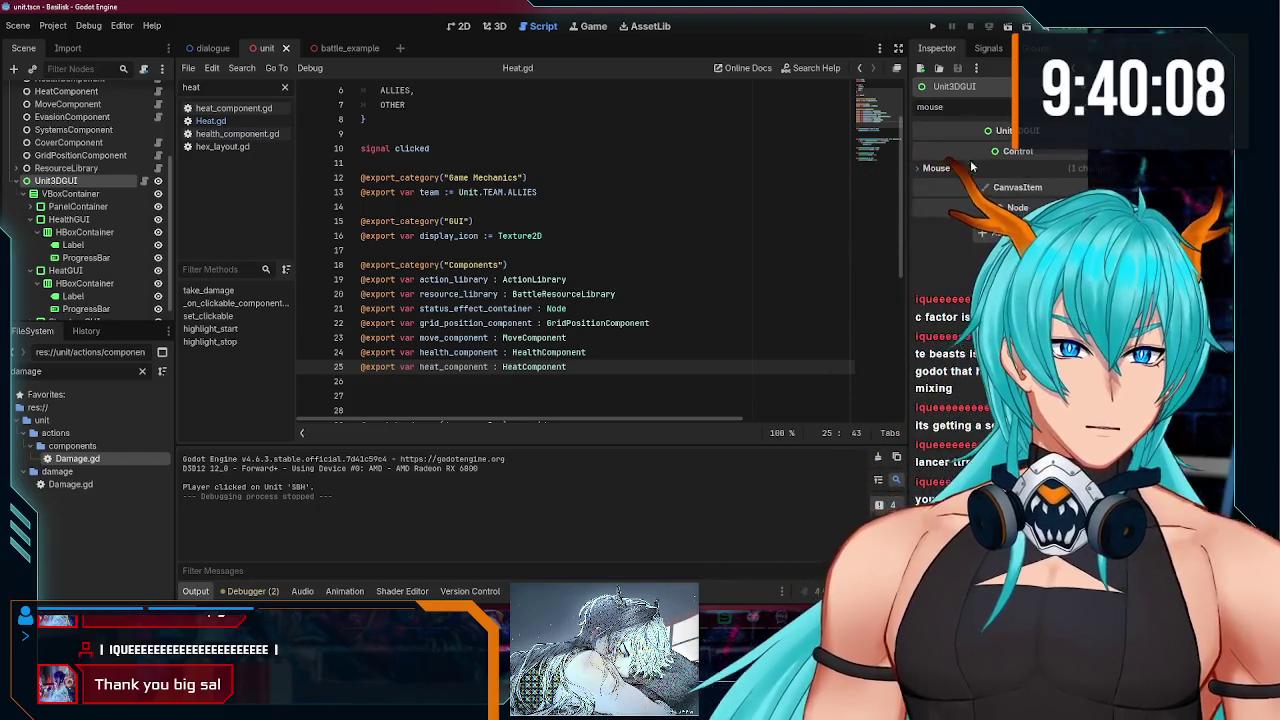
pyautogui.click(973, 167)
pyautogui.press('Escape')
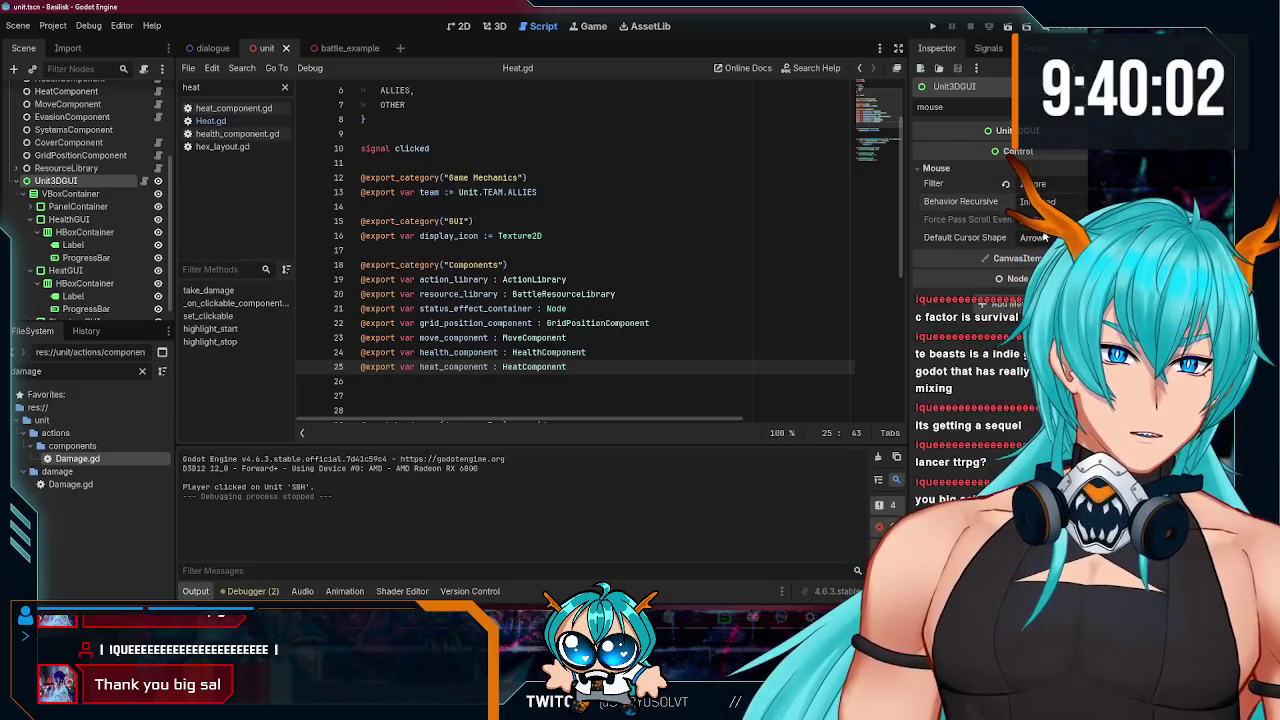
pyautogui.moveTo(496, 610)
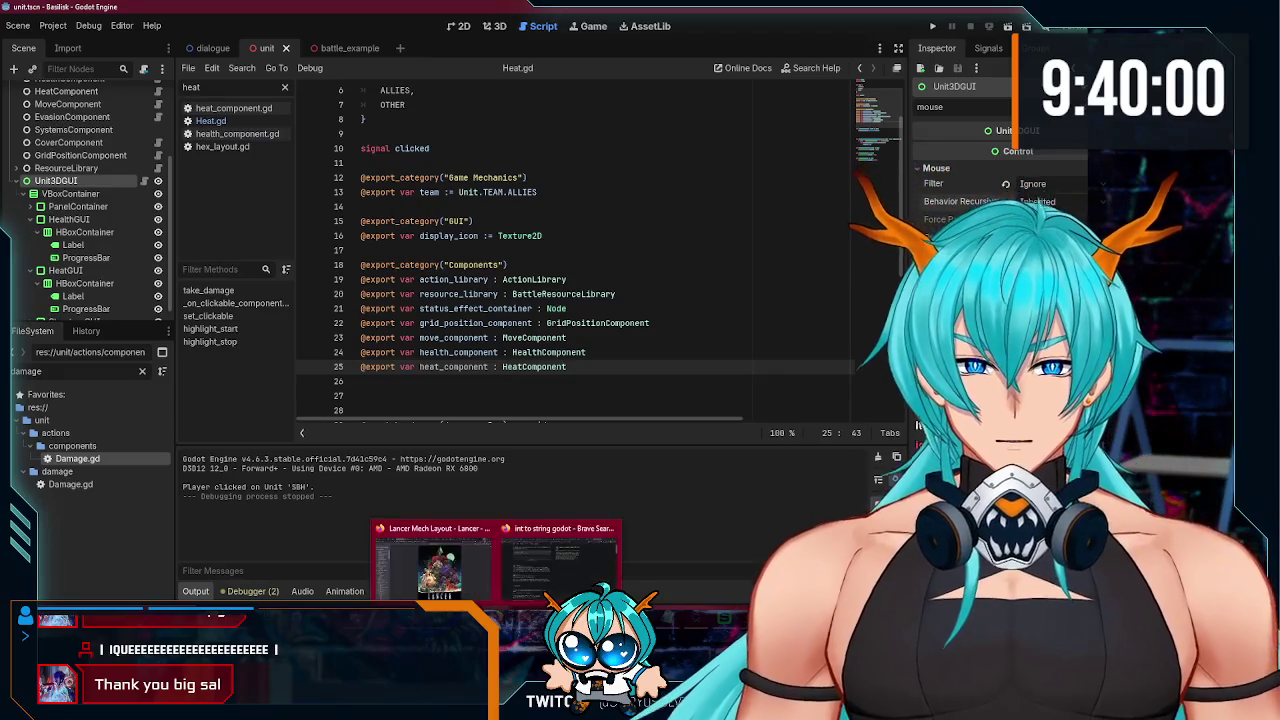
pyautogui.click(560, 565)
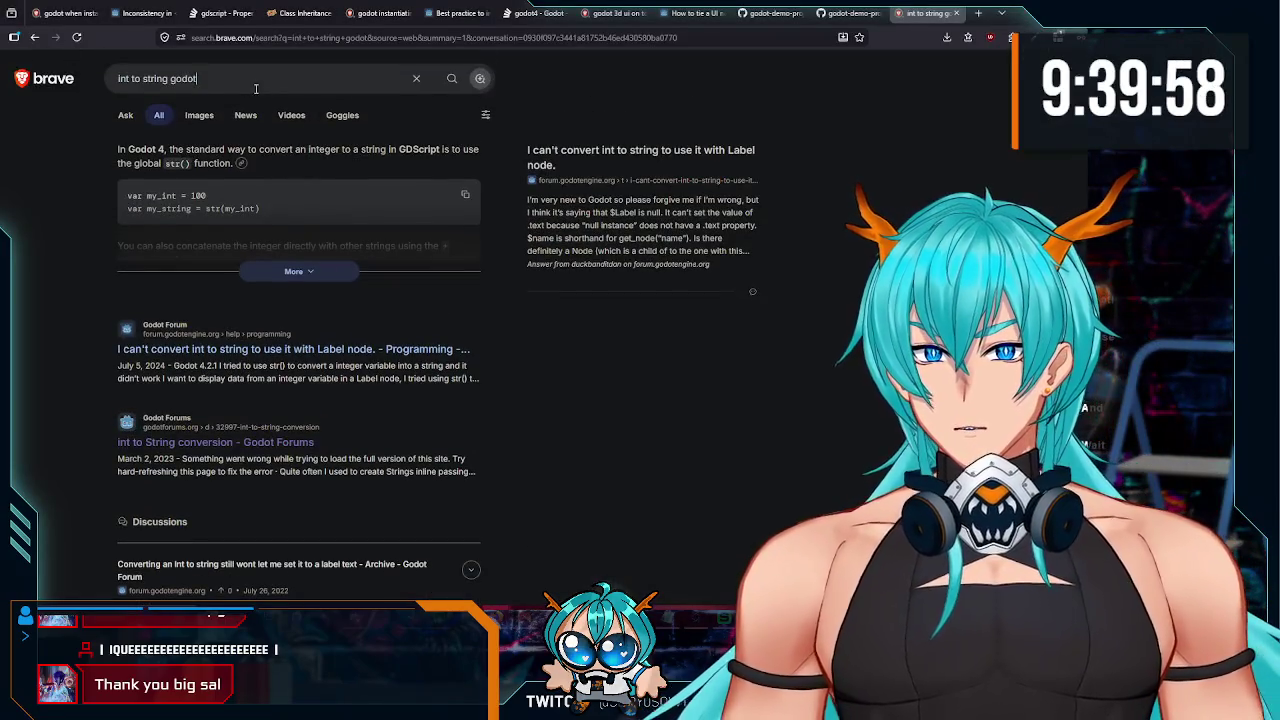
# Step: Search Brave for 'godot mouse ignore on every child of control node'
pyautogui.click(150, 78)
pyautogui.write('godot mouse')
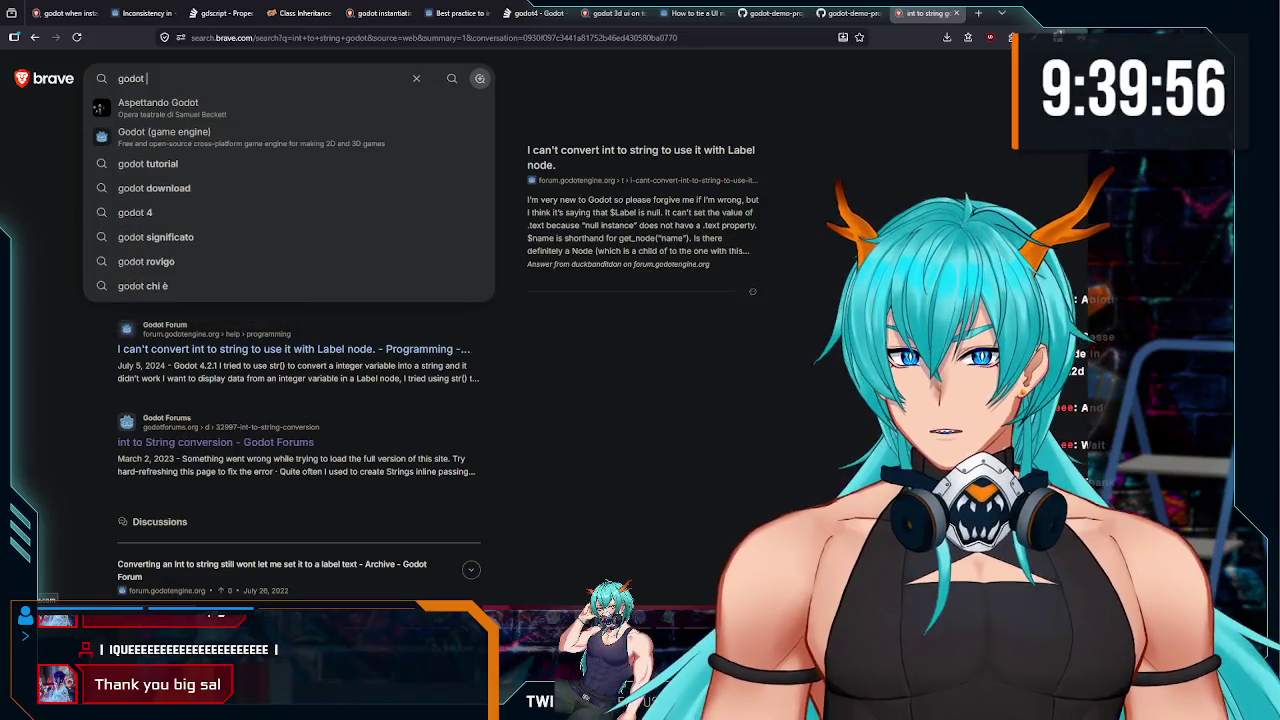
pyautogui.write(' ignore o')
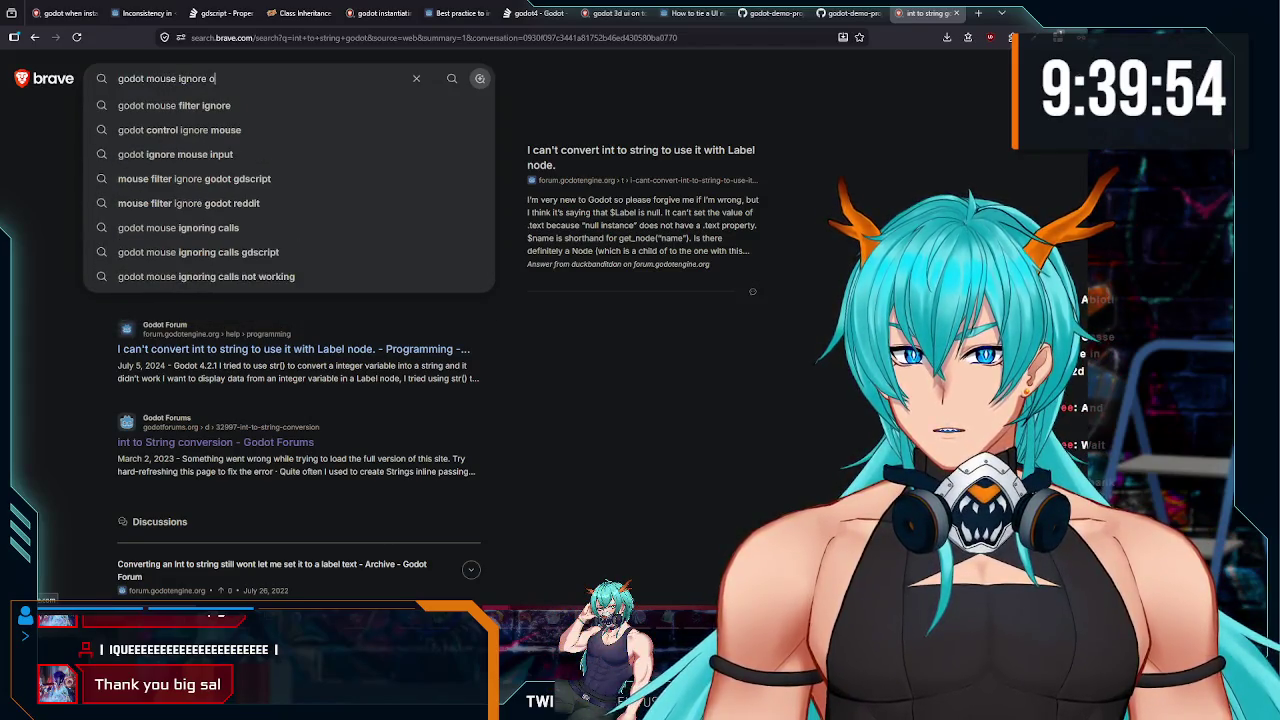
pyautogui.write('n every child of no')
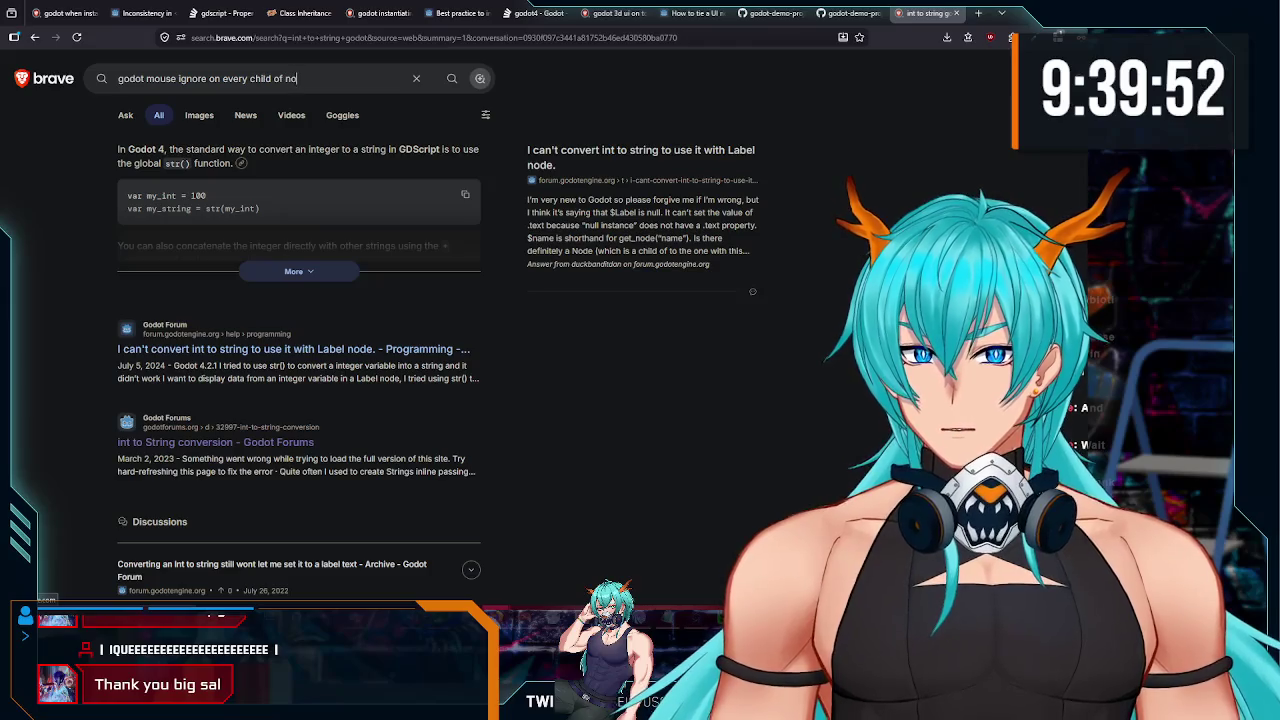
pyautogui.press('BackSpace')
pyautogui.press('BackSpace')
pyautogui.write('control node')
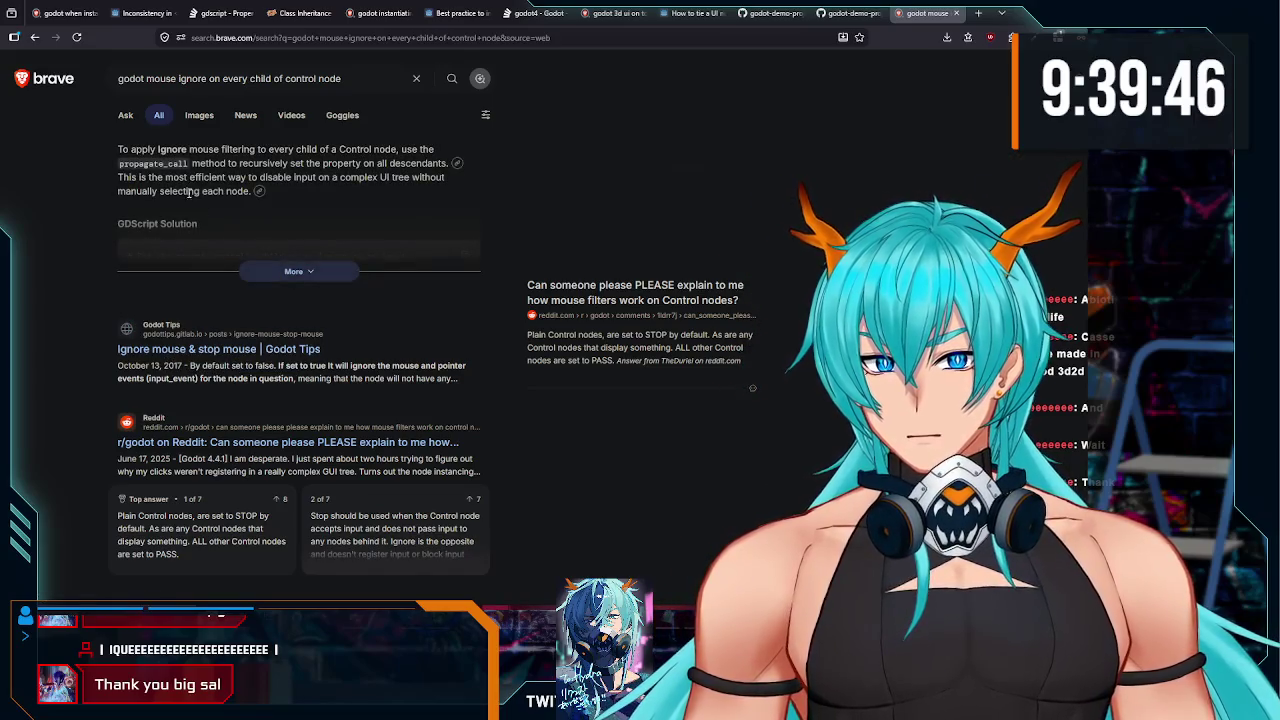
pyautogui.moveTo(219, 150); pyautogui.dragTo(447, 163)
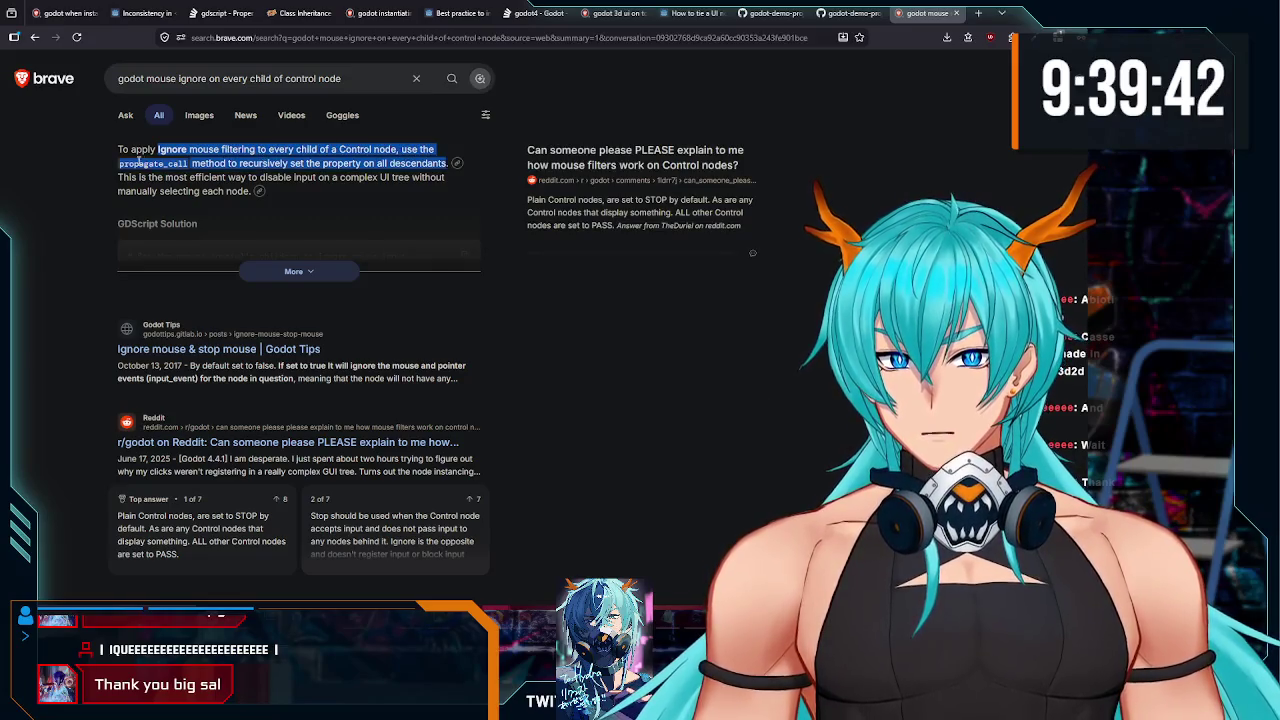
pyautogui.click(231, 163)
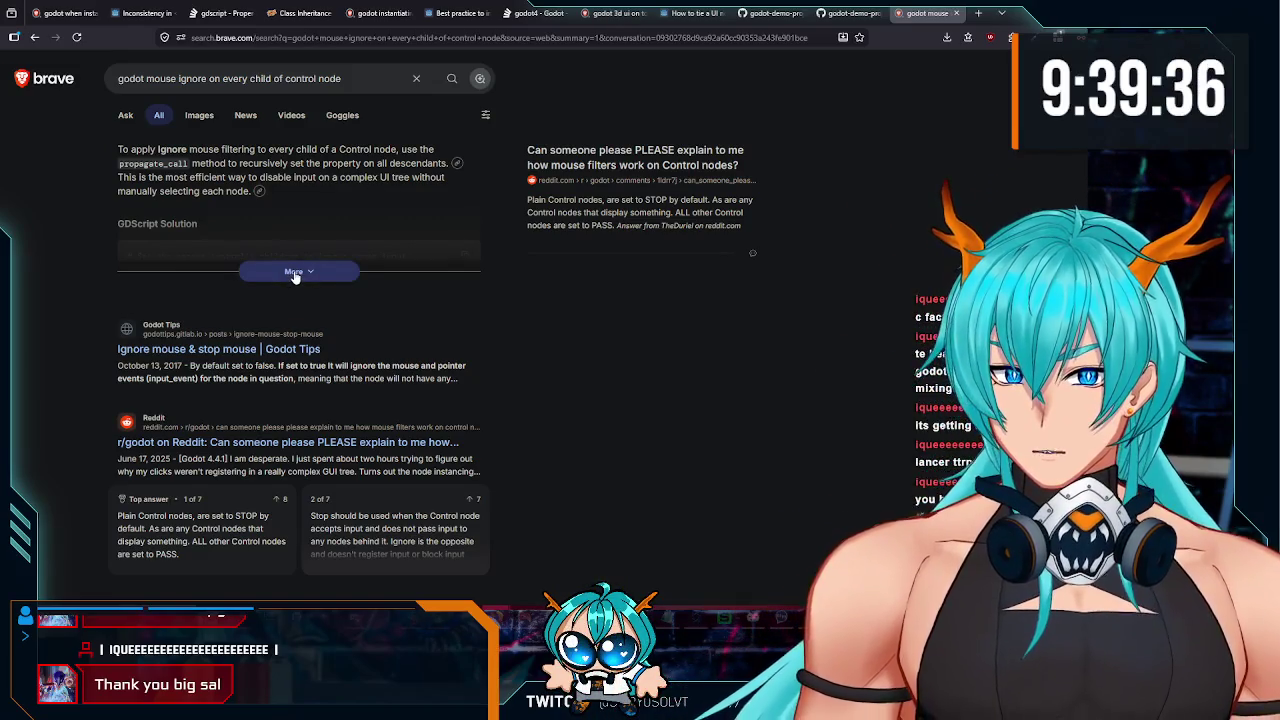
# Step: Expand the full answer and copy the propagate_call MOUSE_FILTER_IGNORE code line
pyautogui.click(295, 272)
pyautogui.scroll(-1, 295, 272)
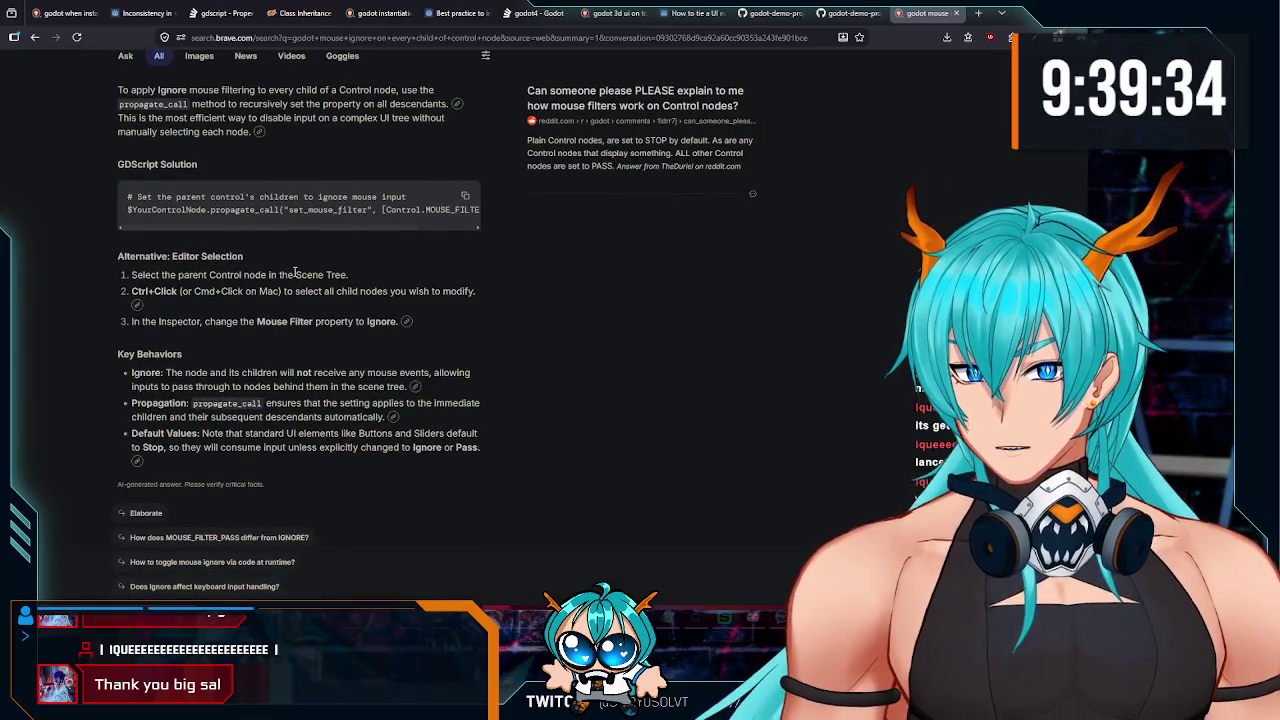
pyautogui.moveTo(216, 209)
pyautogui.mouseDown()
pyautogui.moveTo(667, 206)
pyautogui.moveTo(423, 206)
pyautogui.mouseUp()
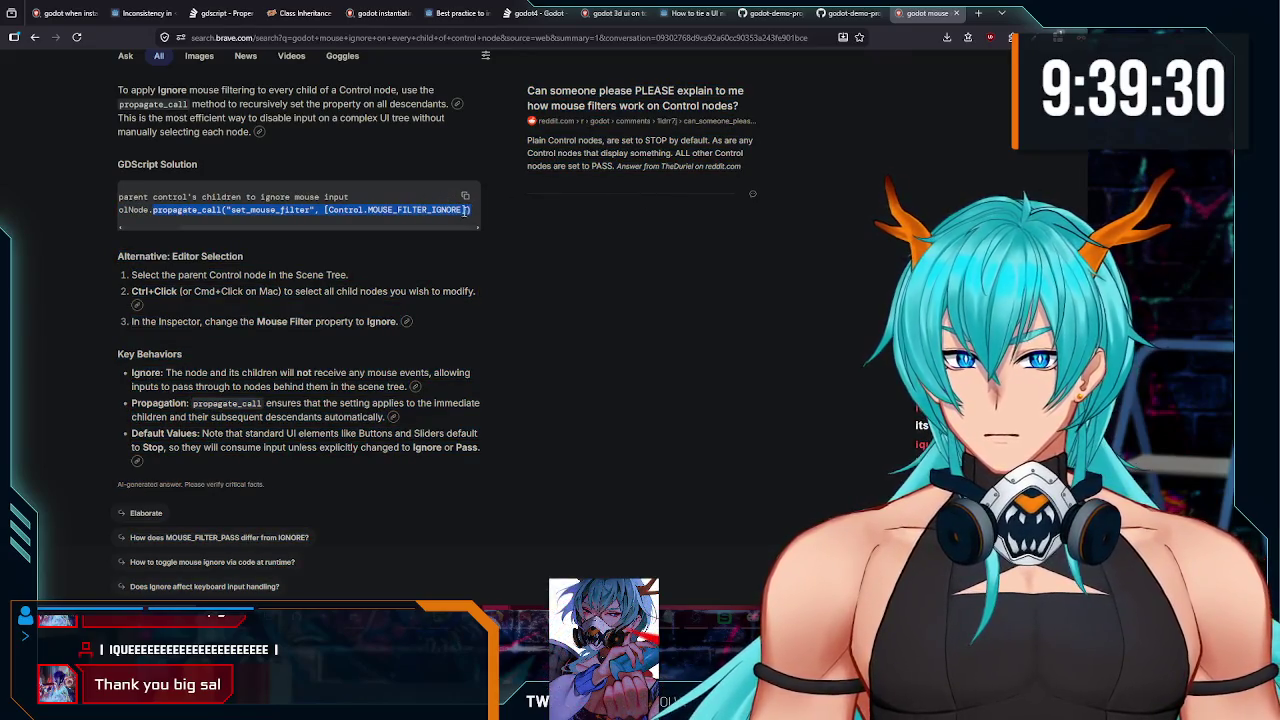
pyautogui.hotkey('alt', 'Tab')
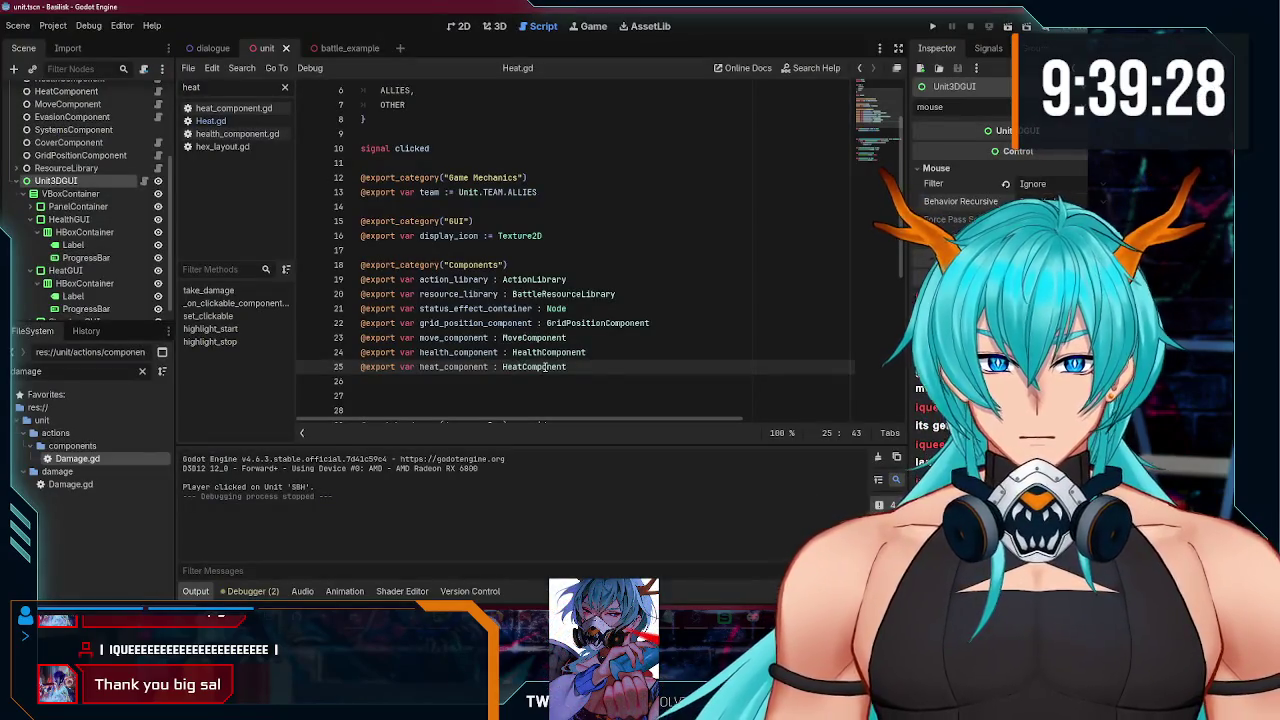
# Step: Paste the propagate_call mouse-ignore line into _ready() of unit_3d_gui.gd and run the game
pyautogui.click(143, 181)
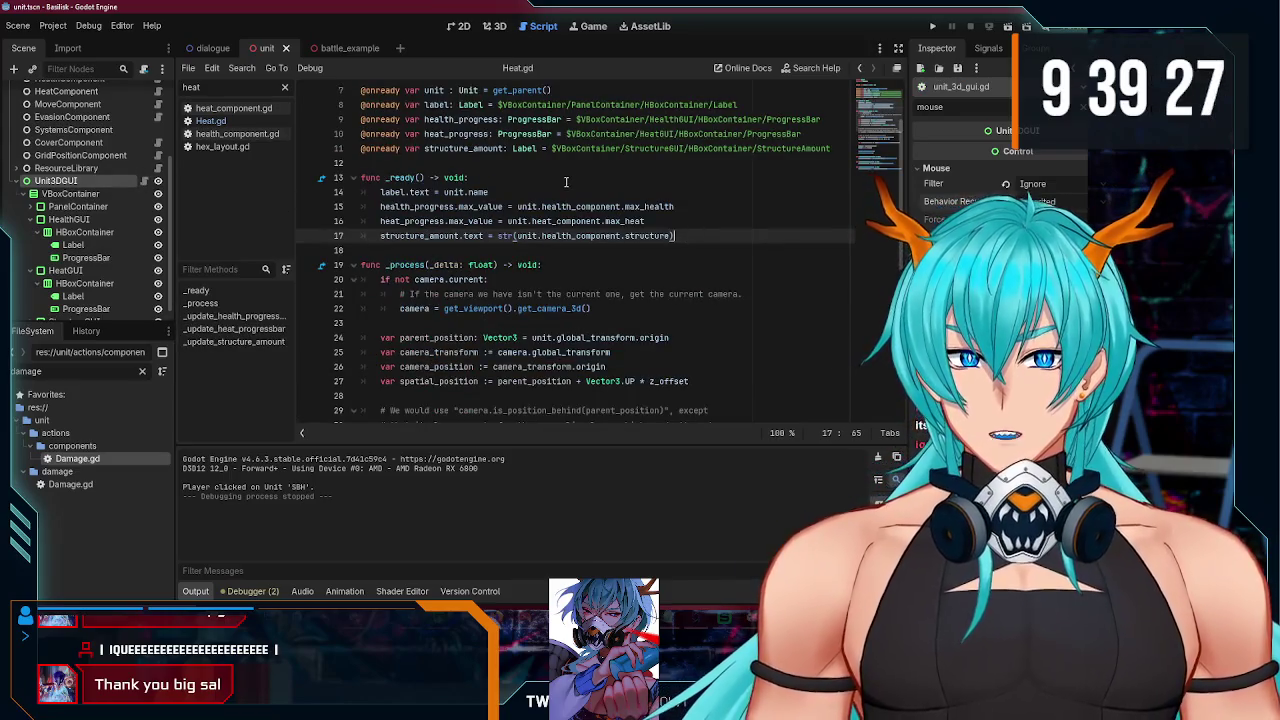
pyautogui.click(566, 182)
pyautogui.press('Return')
pyautogui.write('propagate_call("set_mouse_filter", [Control.MOUSE_FILTER_IGNORE])')
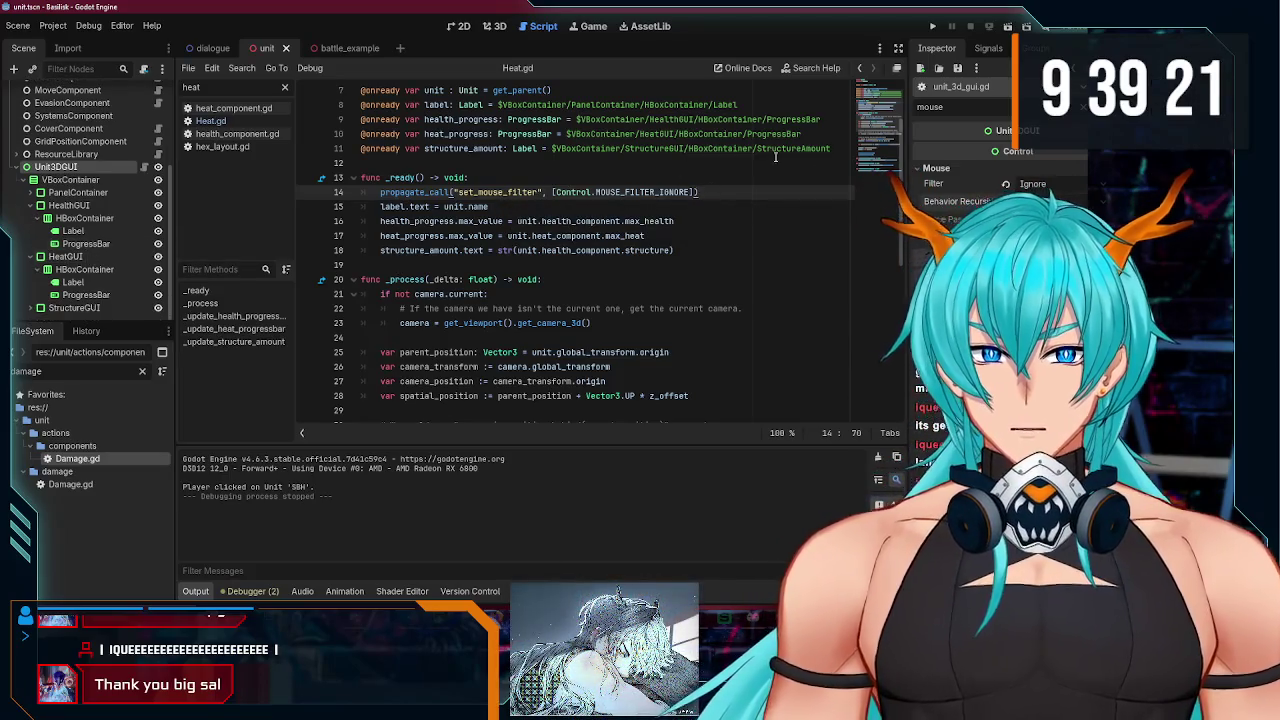
pyautogui.click(932, 28)
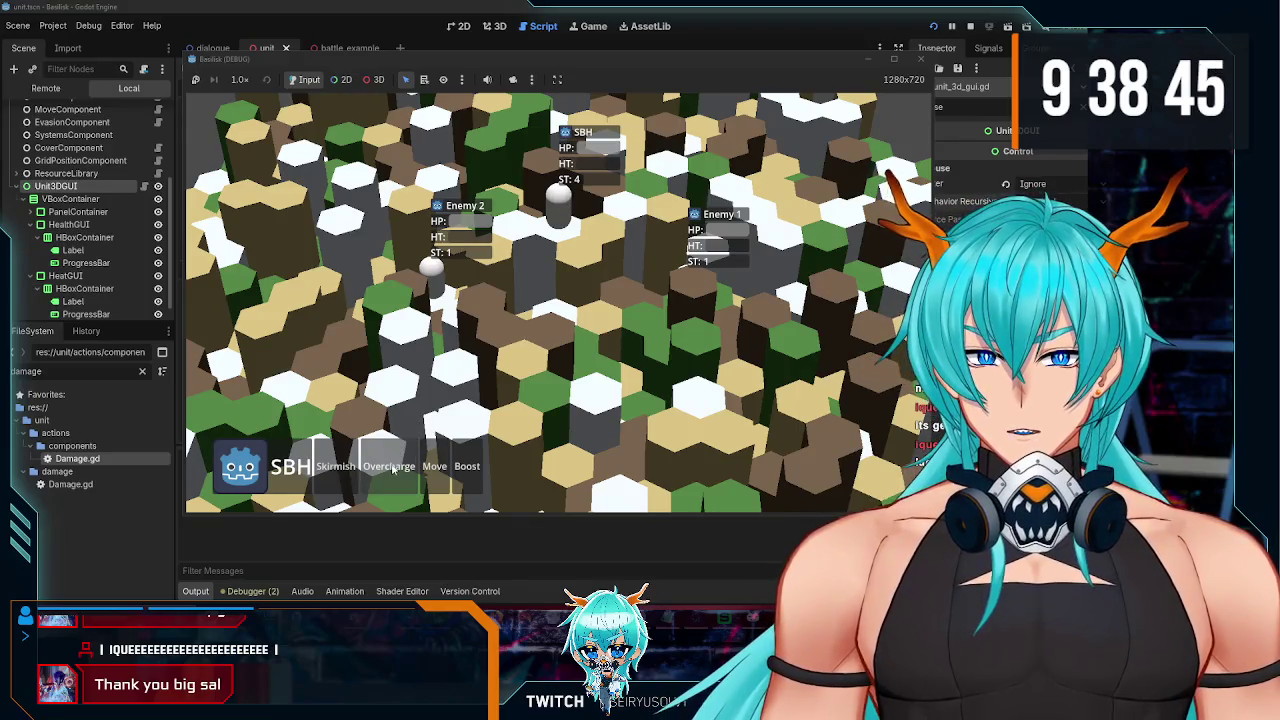
# Step: Hit Enemy 1 with SBH's Skirmish for 5 damage, orbit the camera, then stop the game
pyautogui.click(436, 469)
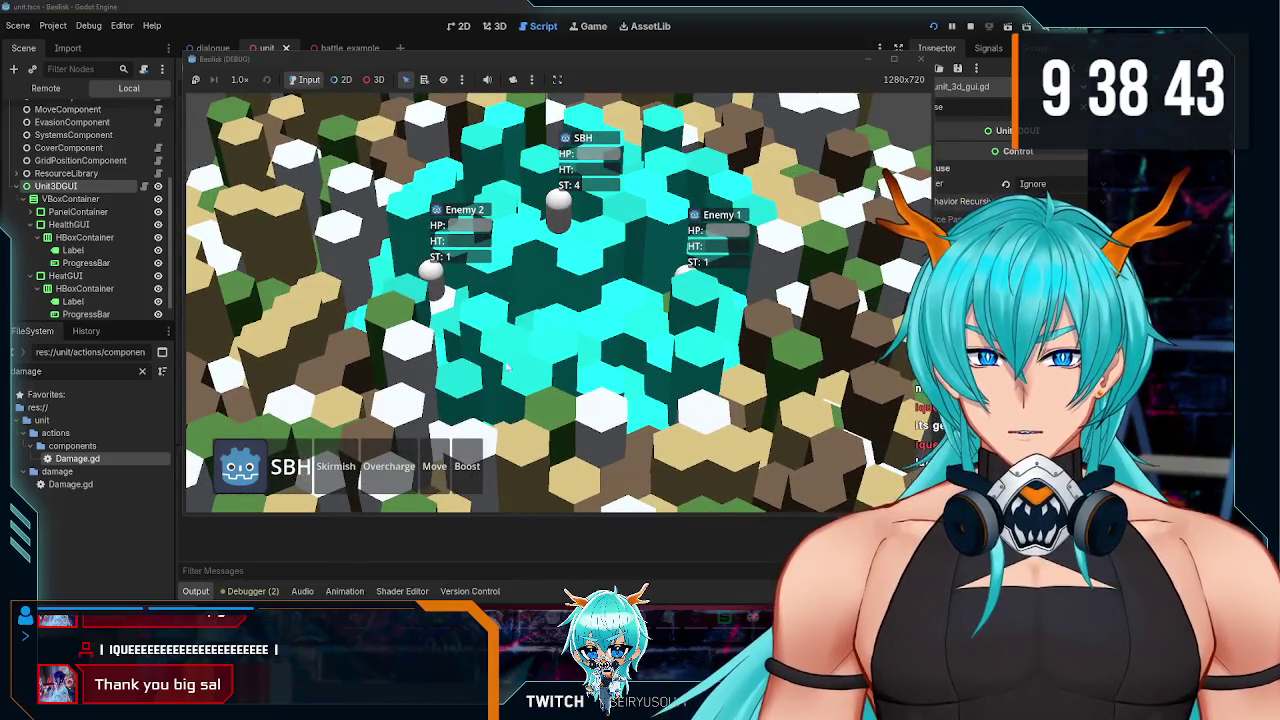
pyautogui.press('e')
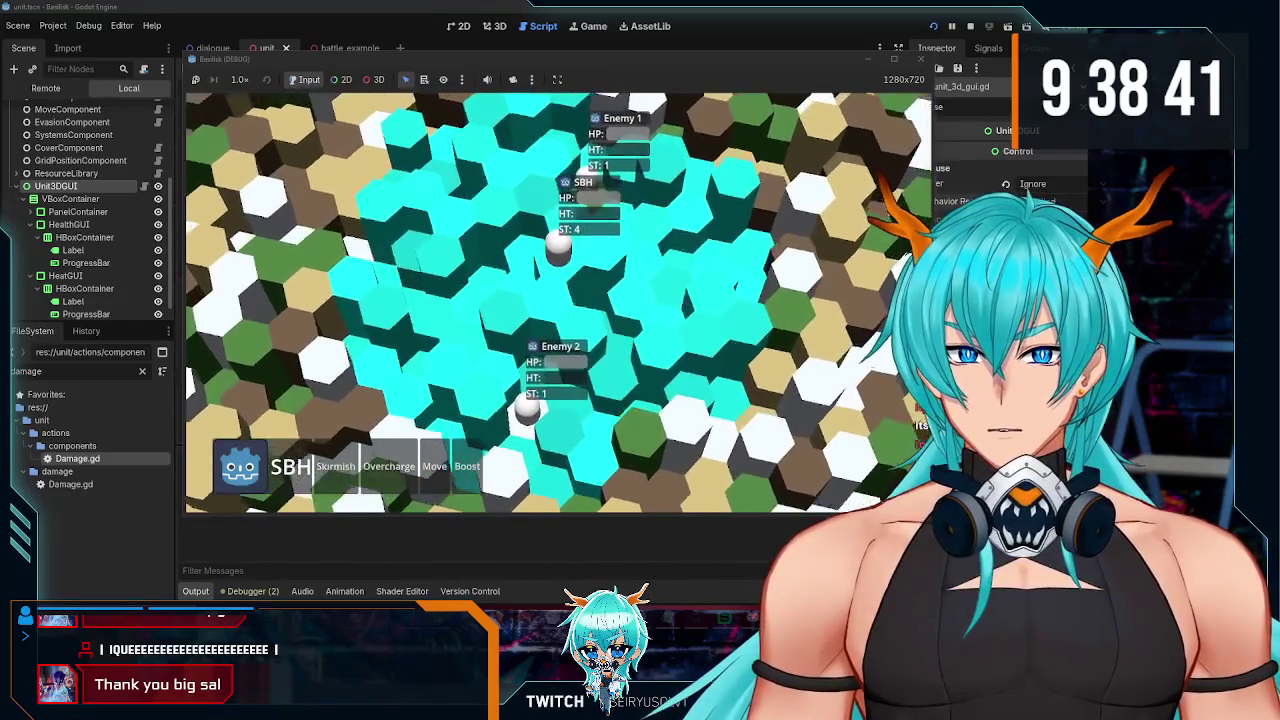
pyautogui.press('e')
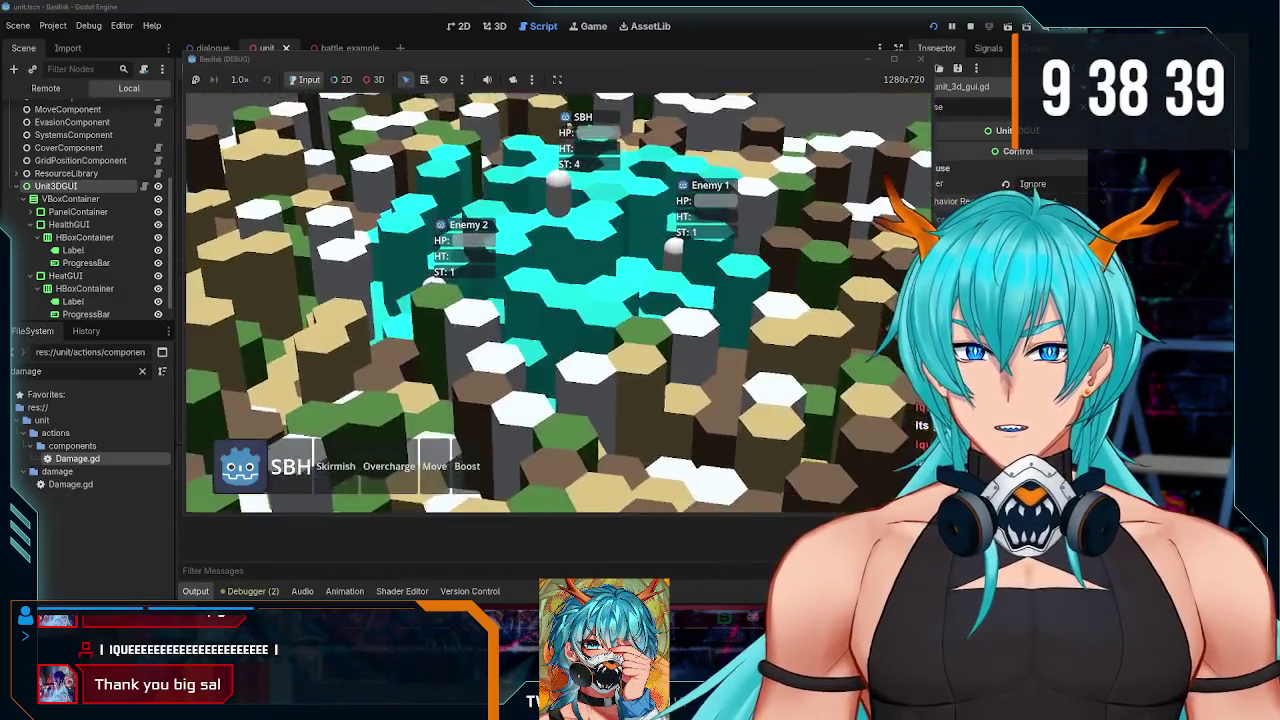
pyautogui.click(594, 471)
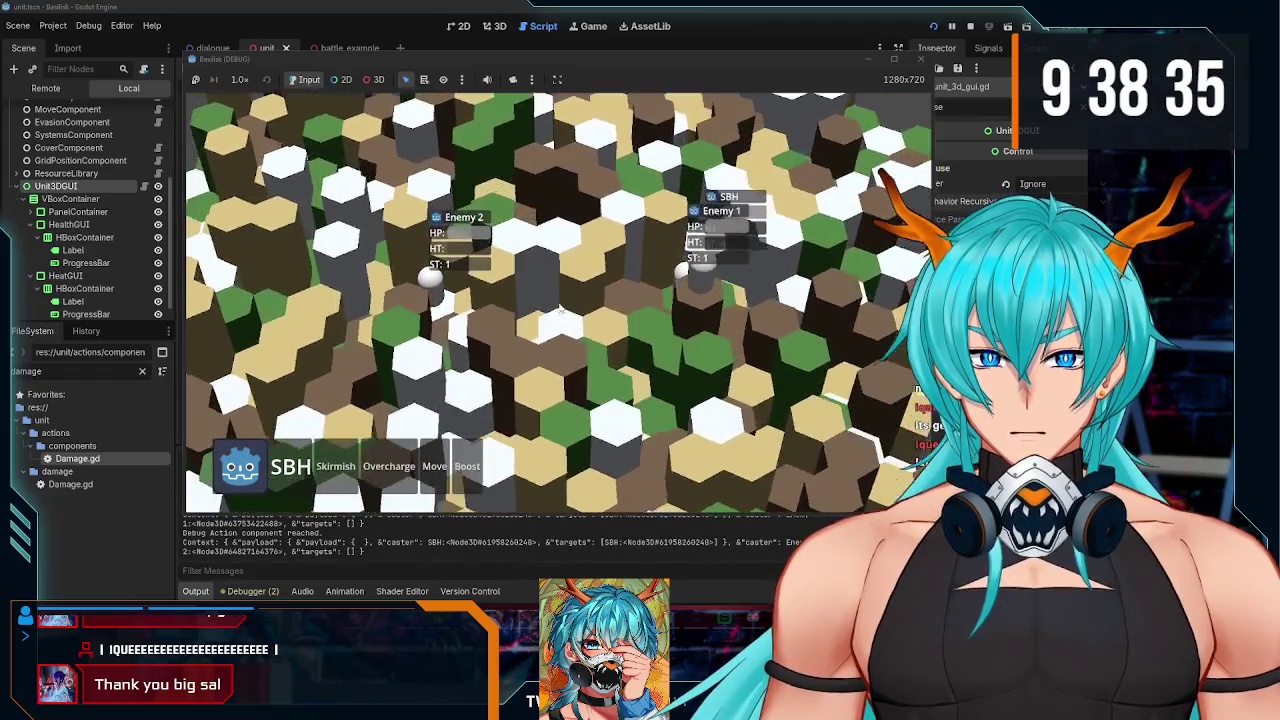
pyautogui.click(675, 252)
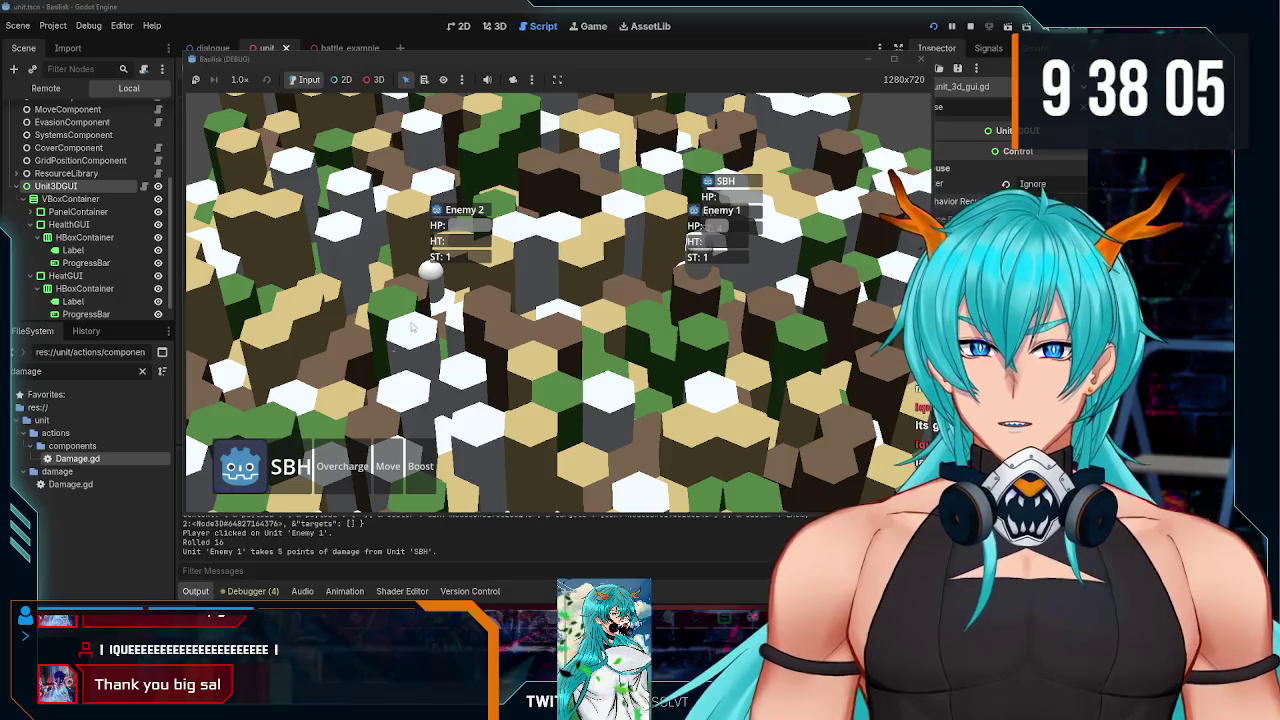
pyautogui.moveTo(475, 370)
pyautogui.mouseDown()
pyautogui.moveTo(658, 430)
pyautogui.moveTo(820, 157)
pyautogui.mouseUp()
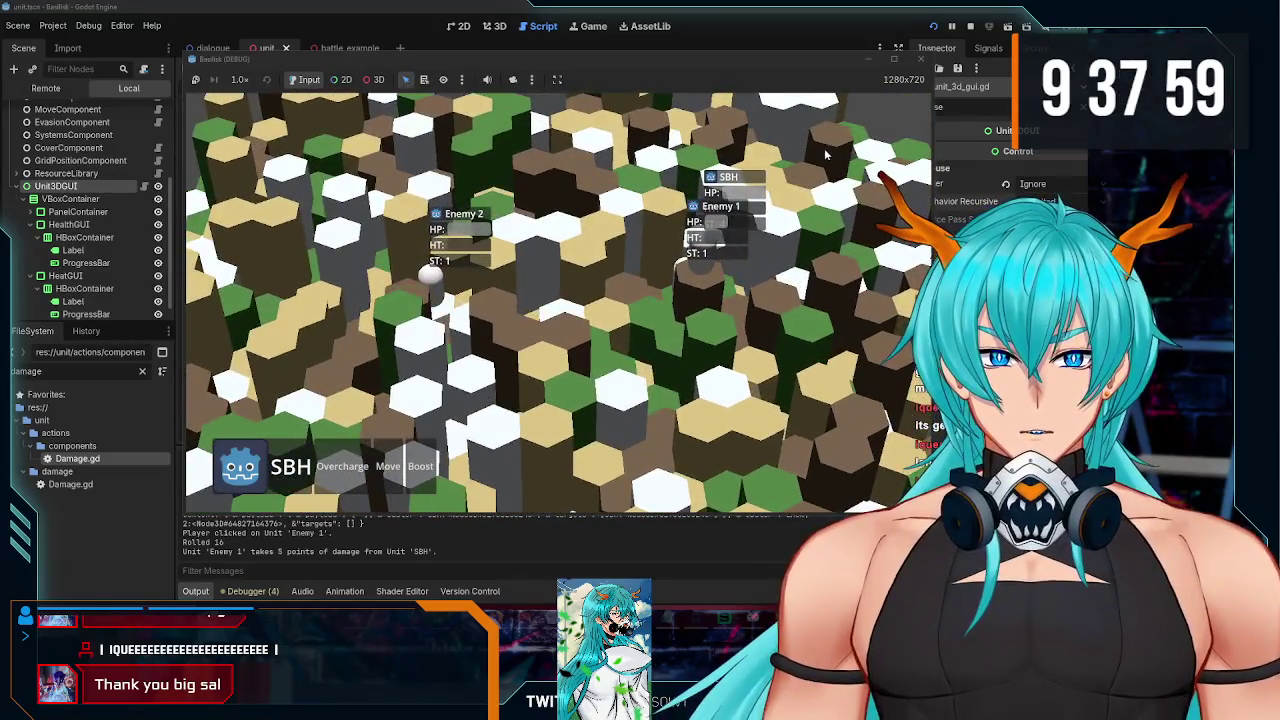
pyautogui.click(921, 59)
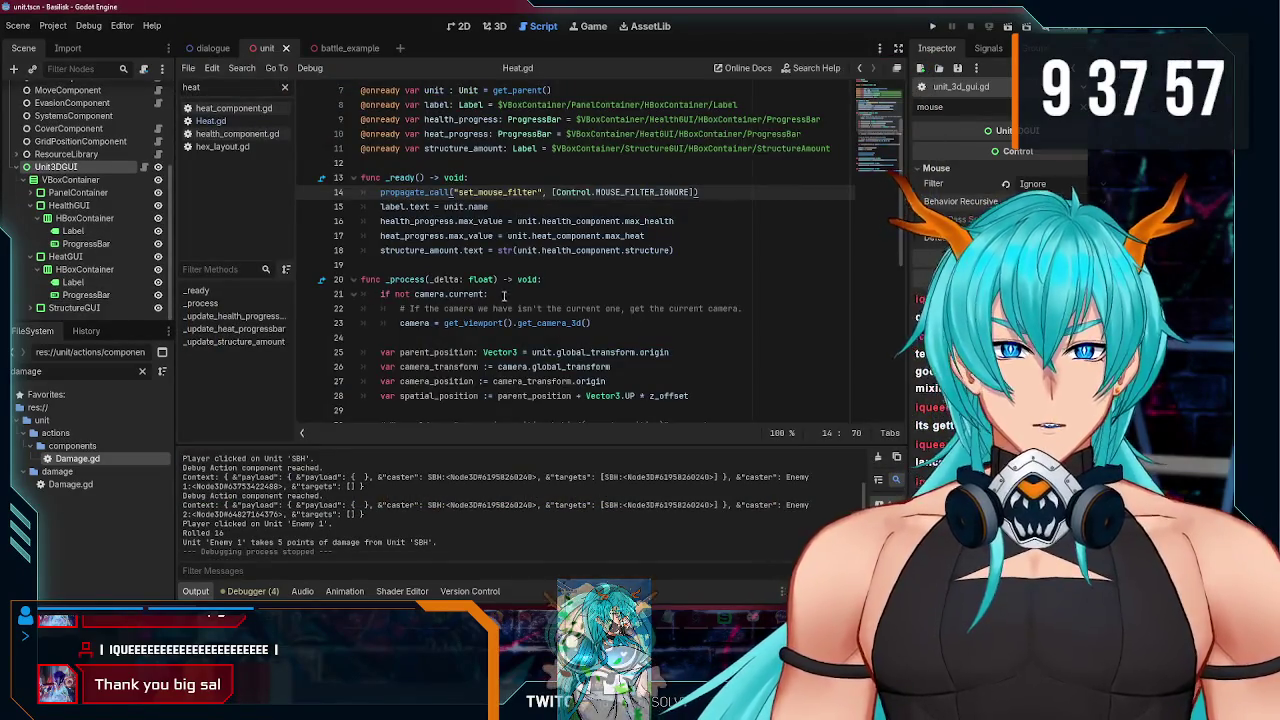
# Step: Run the dialogue scene on its own via Play This Scene
pyautogui.scroll(-5, 583, 262)
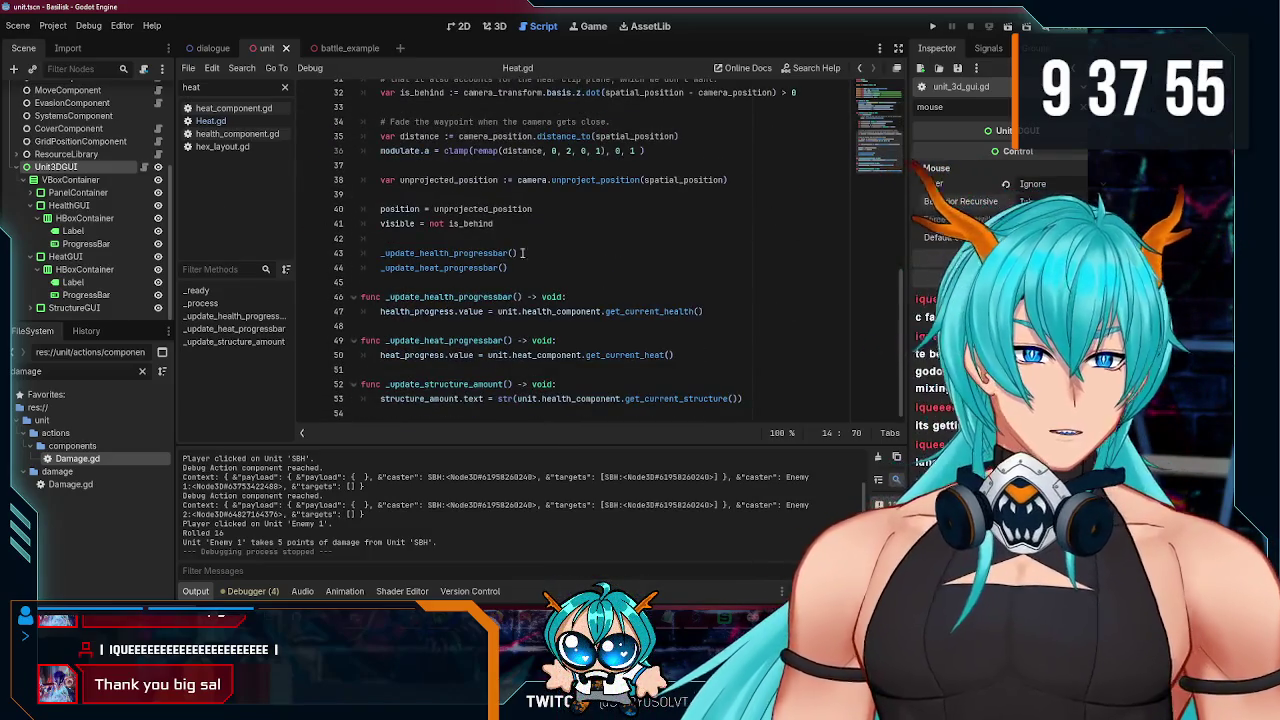
pyautogui.click(213, 50)
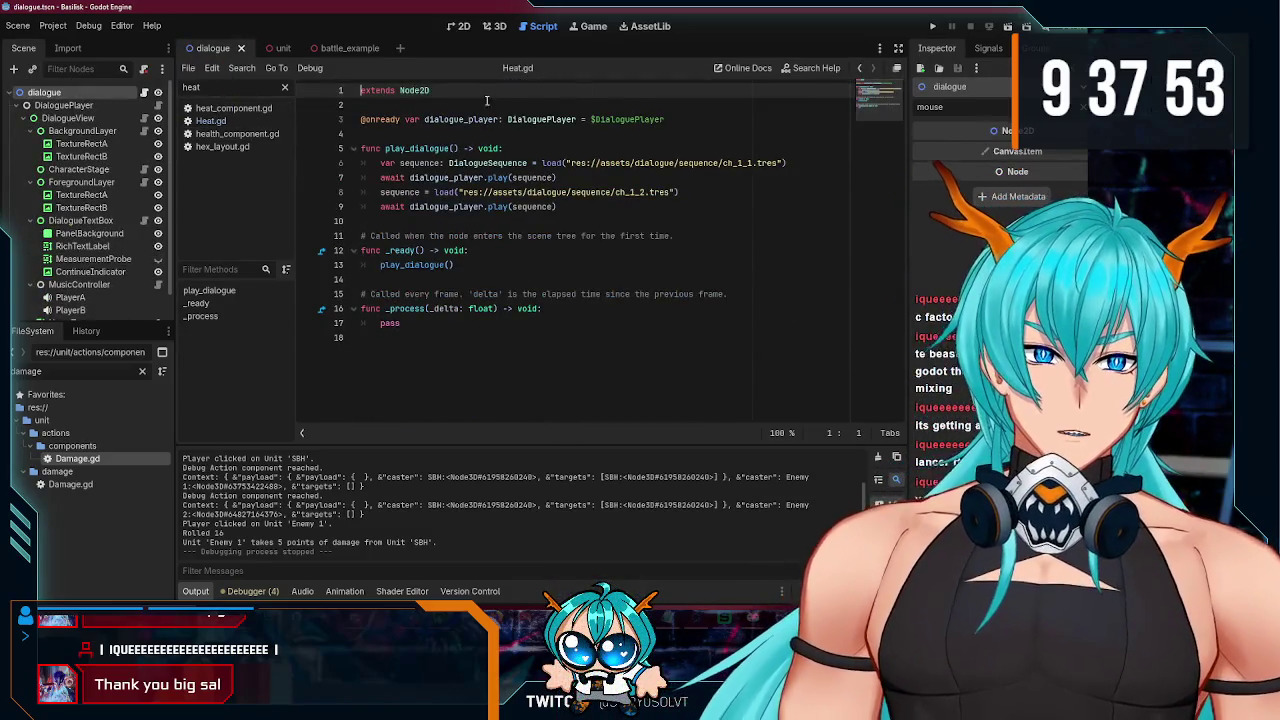
pyautogui.rightClick(236, 47)
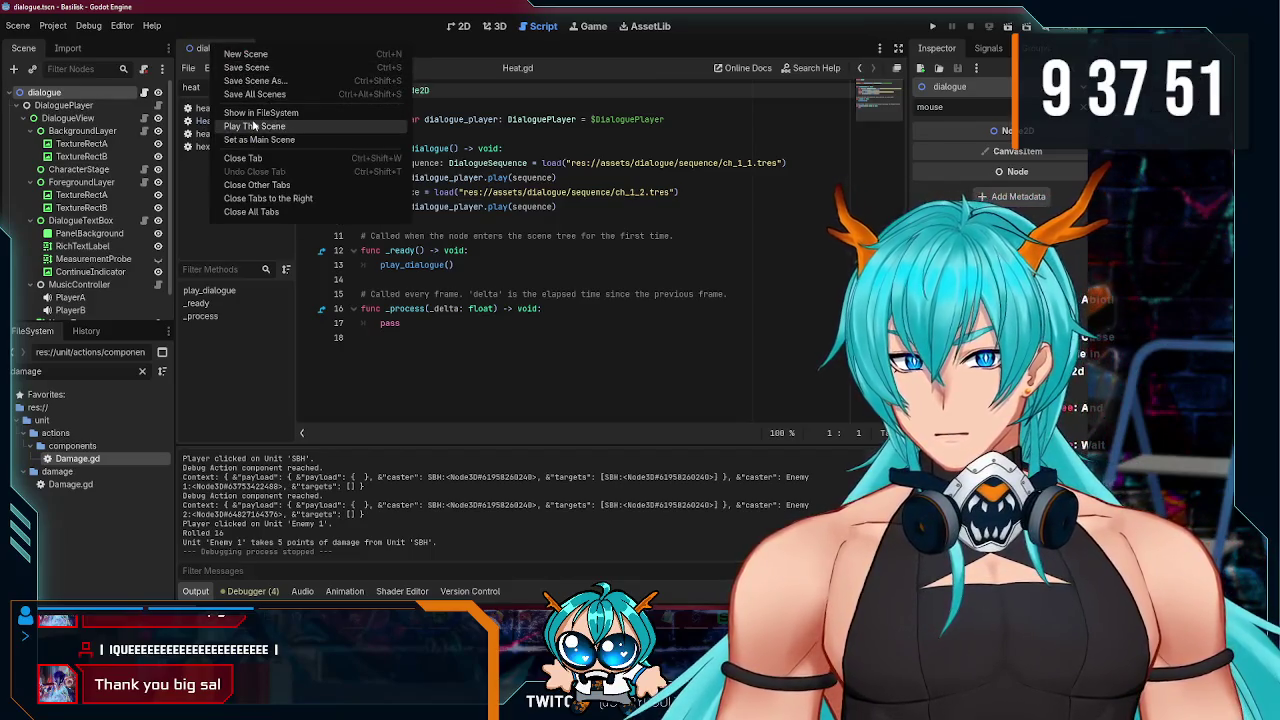
pyautogui.click(250, 127)
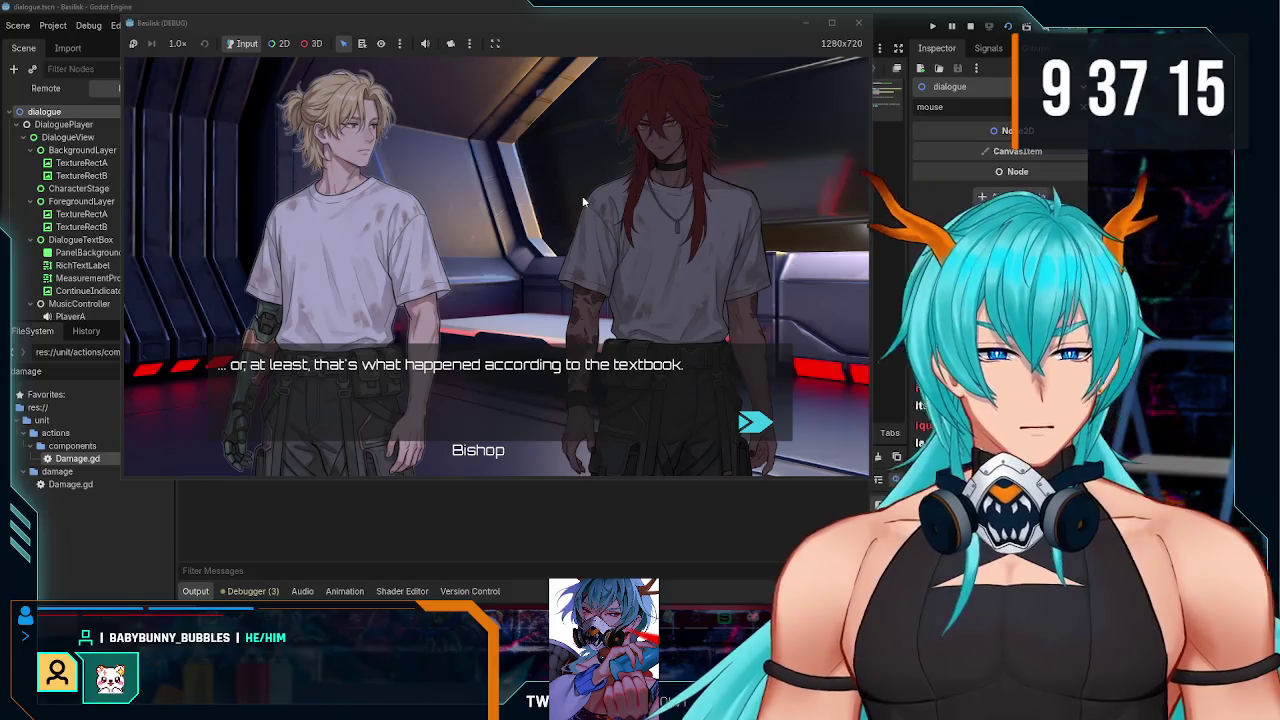
# Step: Advance through Proxima's dialogue lines, resize the game window to 1280x720, and close it
pyautogui.click(584, 202)
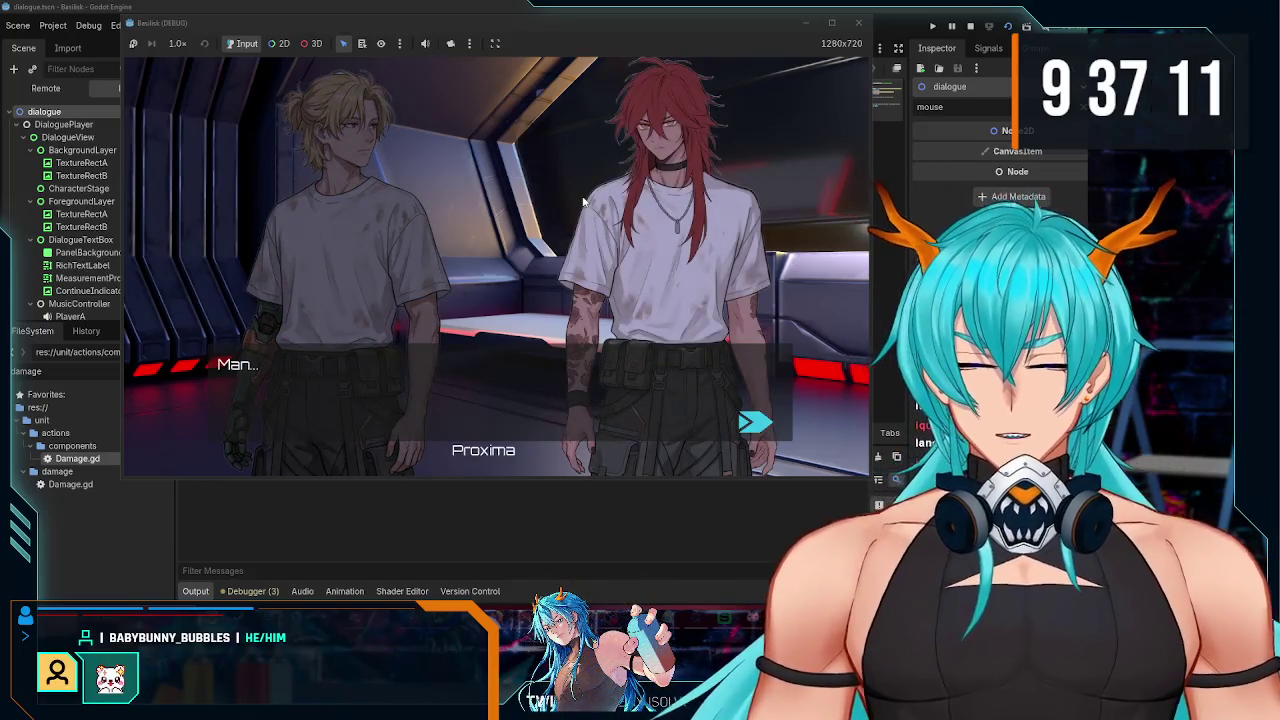
pyautogui.click(584, 202)
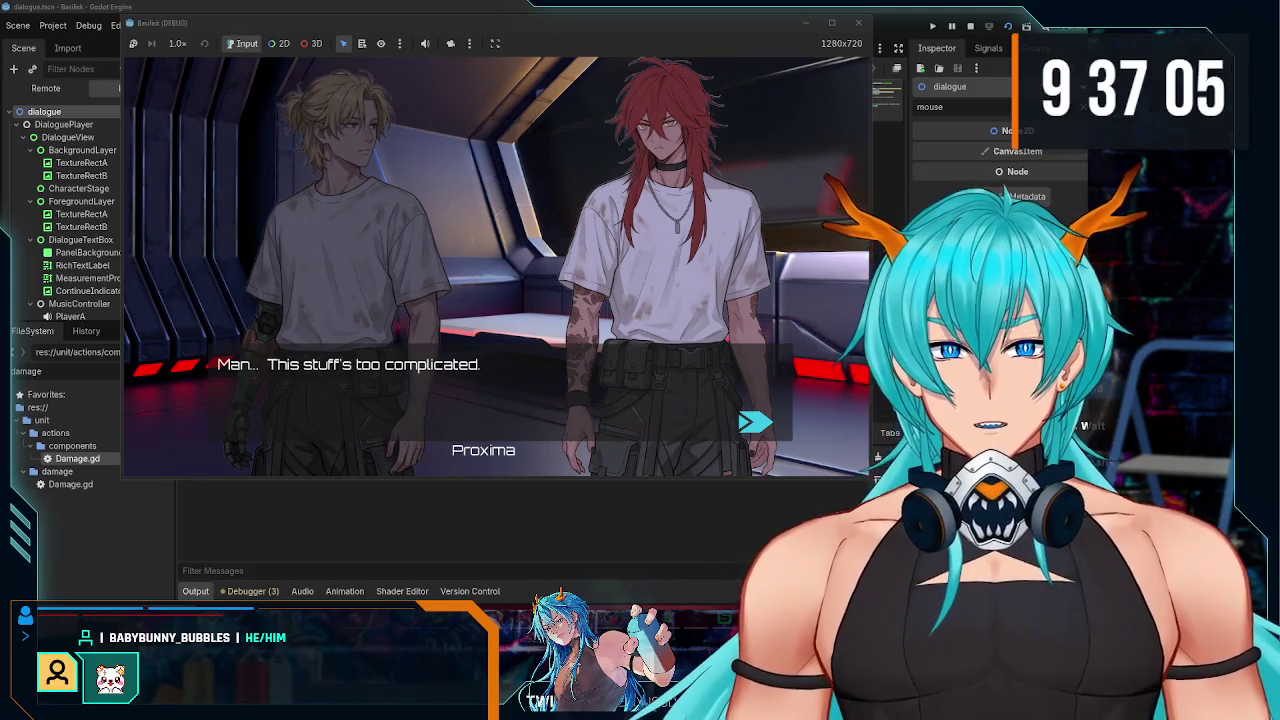
pyautogui.moveTo(874, 480)
pyautogui.mouseDown()
pyautogui.moveTo(578, 272)
pyautogui.moveTo(392, 177)
pyautogui.moveTo(593, 308)
pyautogui.moveTo(782, 396)
pyautogui.moveTo(810, 488)
pyautogui.moveTo(700, 390)
pyautogui.moveTo(440, 262)
pyautogui.moveTo(692, 347)
pyautogui.moveTo(810, 520)
pyautogui.moveTo(890, 565)
pyautogui.moveTo(943, 505)
pyautogui.mouseUp()
pyautogui.moveTo(745, 318)
pyautogui.mouseDown()
pyautogui.moveTo(1000, 543)
pyautogui.moveTo(686, 343)
pyautogui.moveTo(1015, 560)
pyautogui.moveTo(985, 520)
pyautogui.moveTo(950, 545)
pyautogui.moveTo(905, 505)
pyautogui.mouseUp()
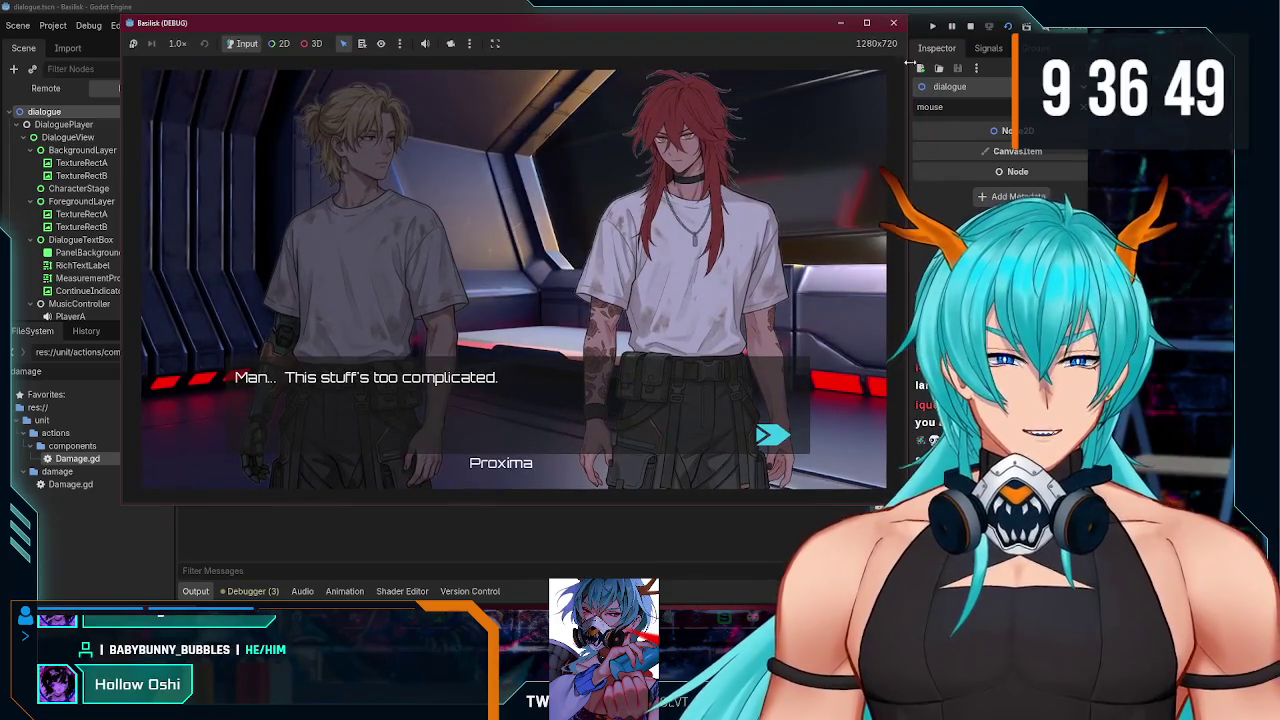
pyautogui.click(896, 24)
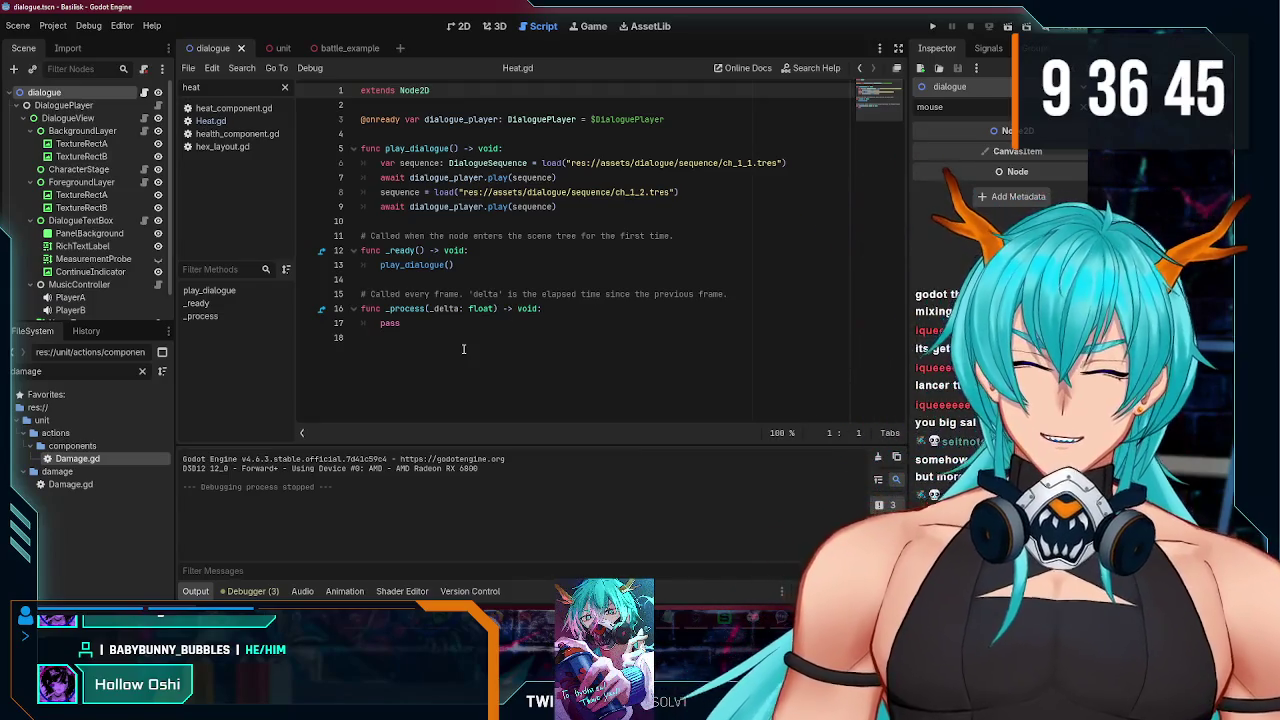
# Step: Return to the unit scene and scroll to Unit3DGUI's health, heat and structure children
pyautogui.click(280, 50)
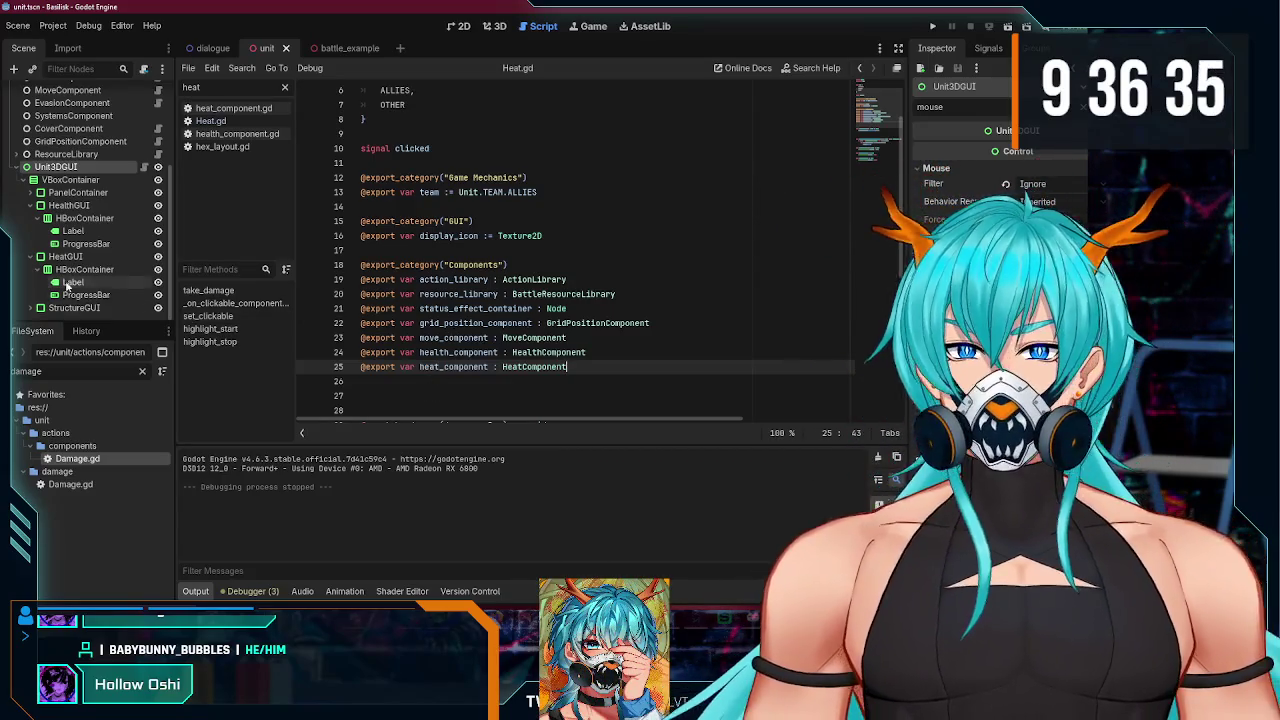
pyautogui.scroll(4, 77, 292)
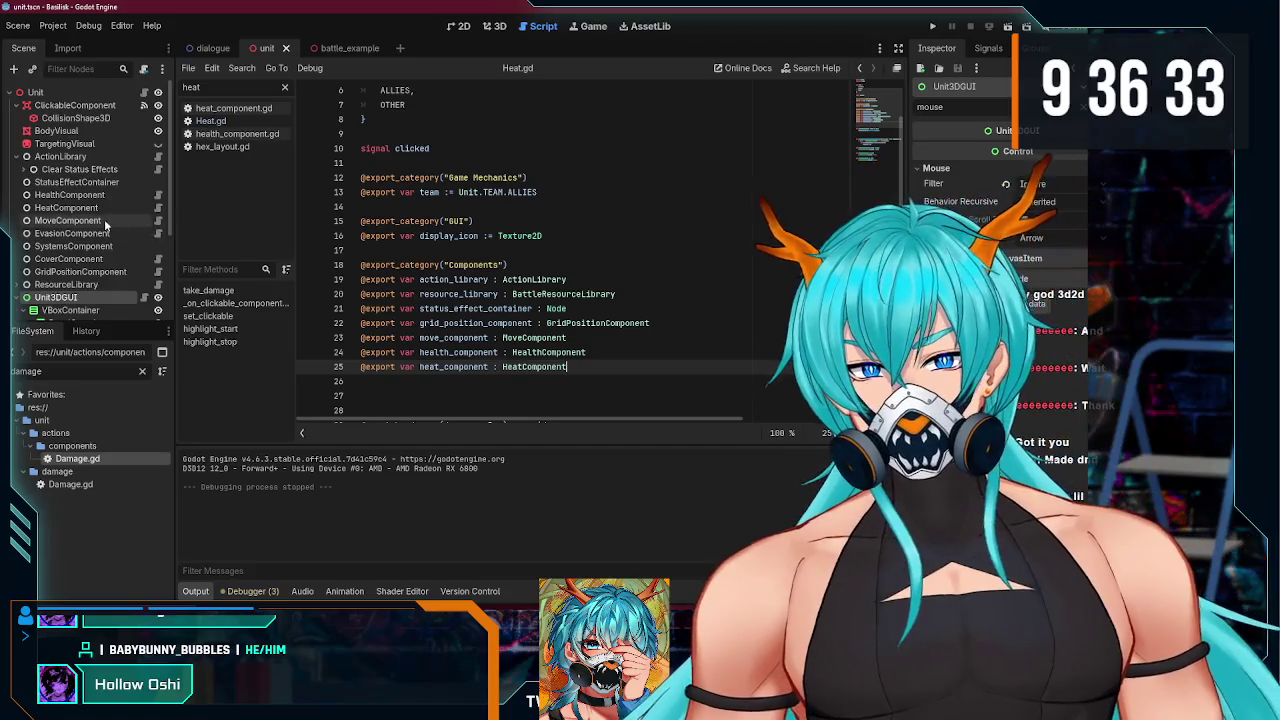
pyautogui.scroll(-3, 98, 222)
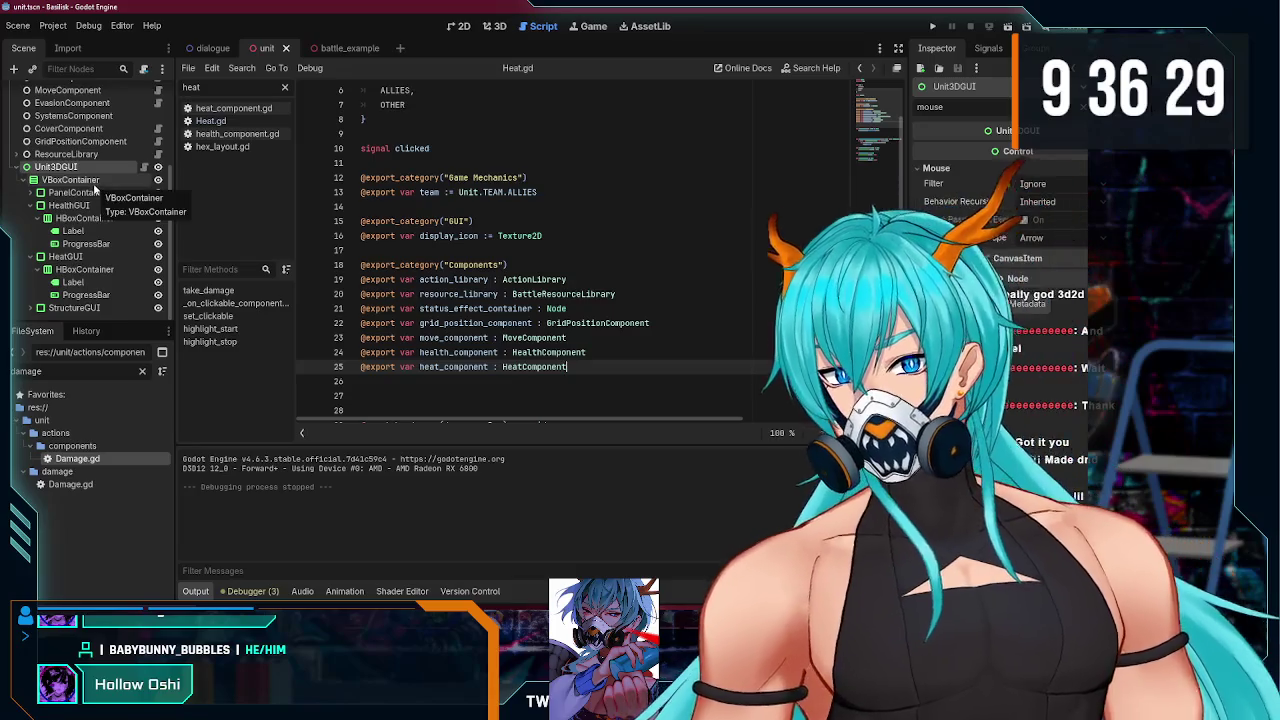
# Step: Add an _update_structure_amount() call after the heat update in unit_3d_gui.gd
pyautogui.click(143, 172)
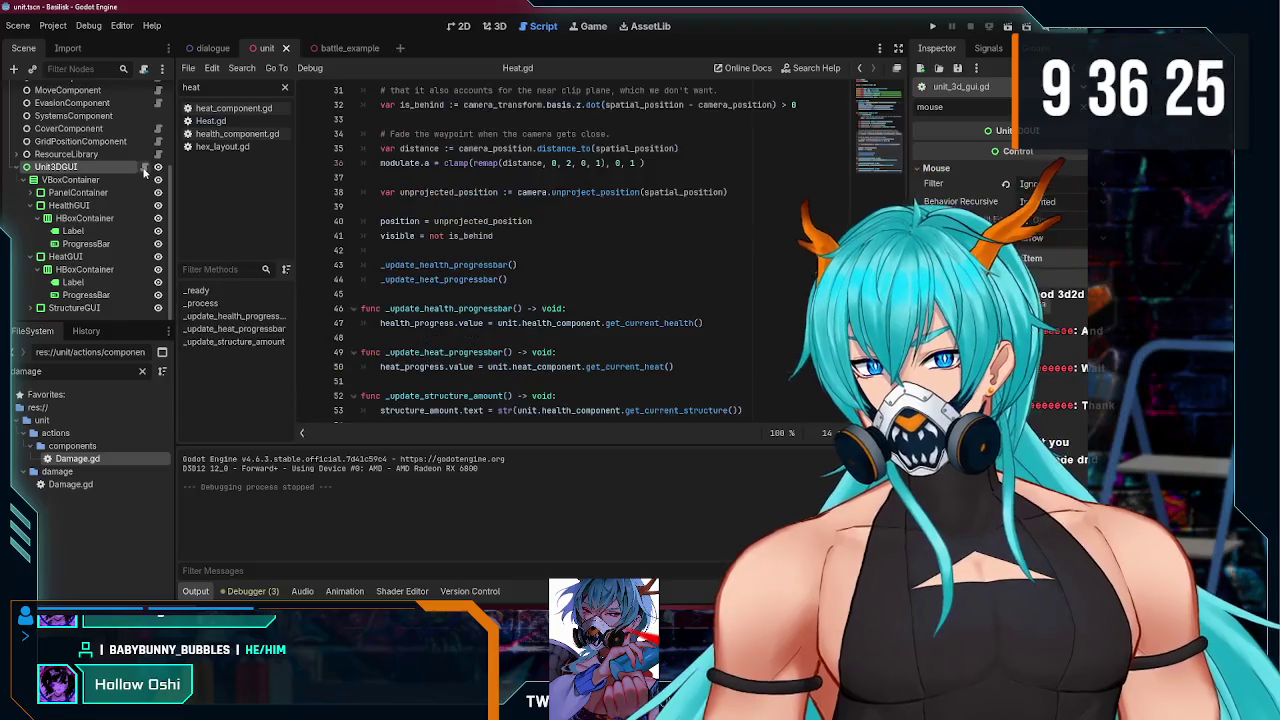
pyautogui.scroll(-1, 546, 307)
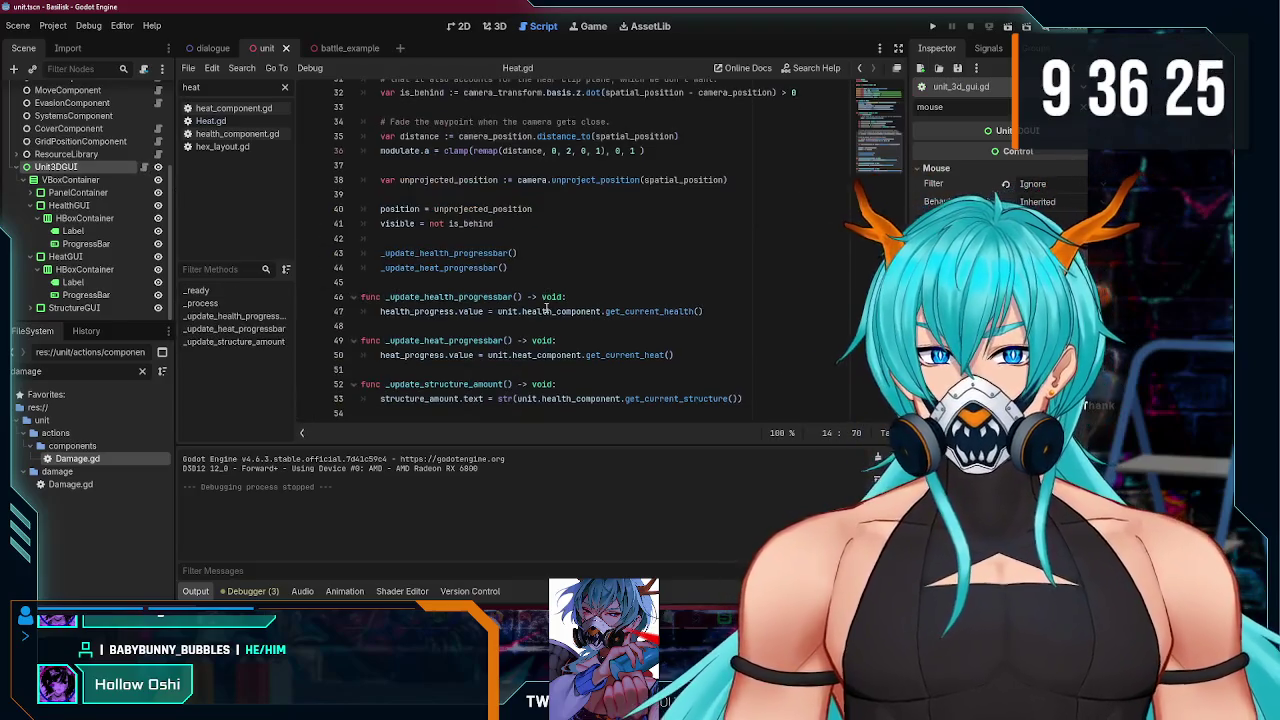
pyautogui.click(528, 268)
pyautogui.press('Return')
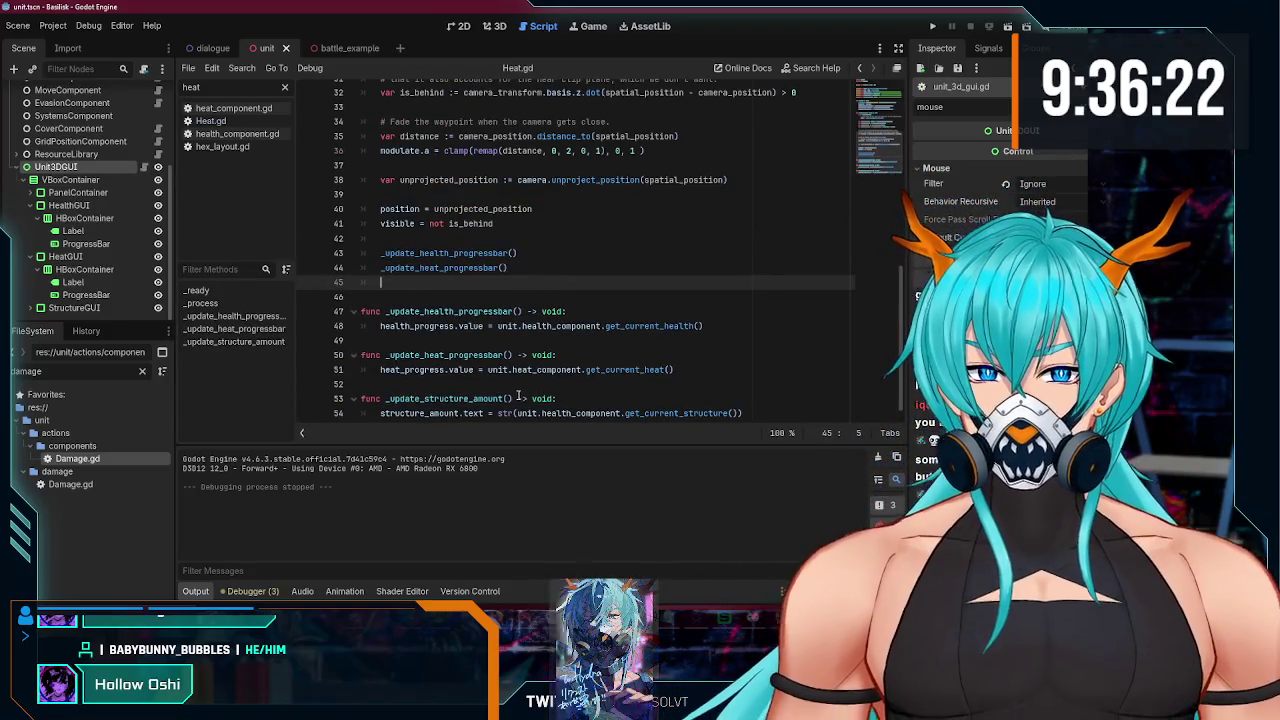
pyautogui.scroll(-1, 518, 397)
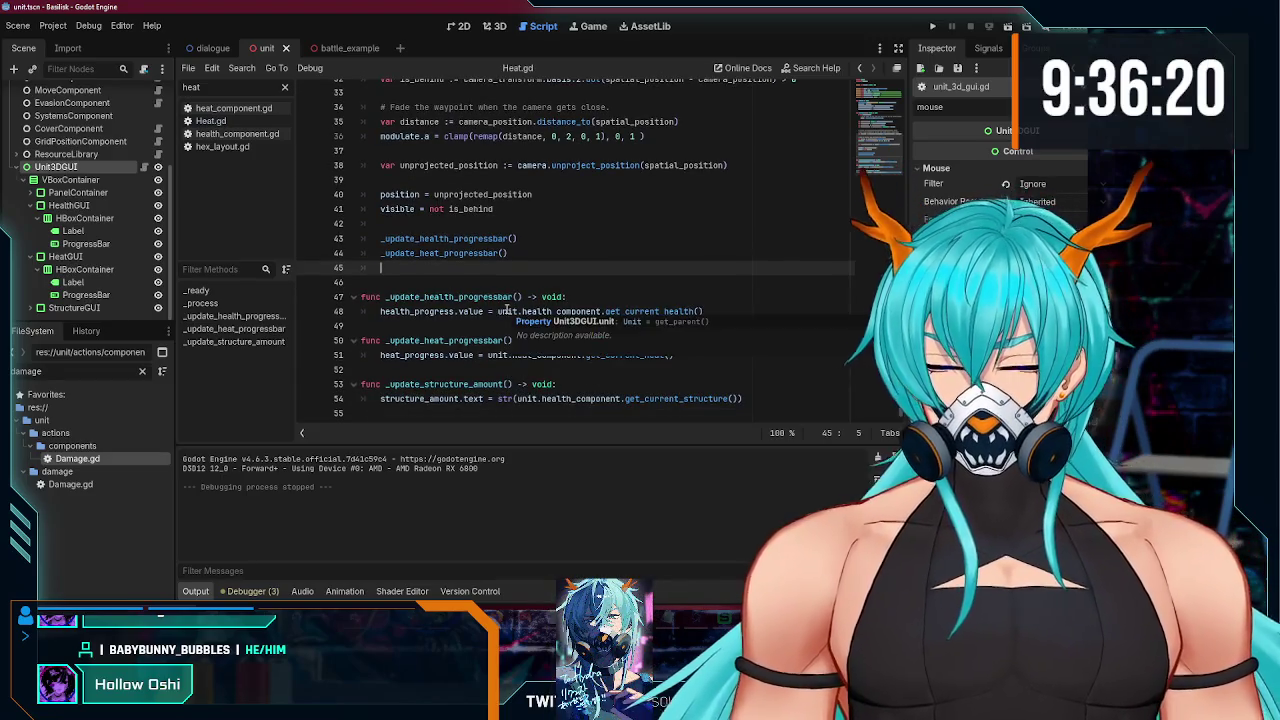
pyautogui.write('_update')
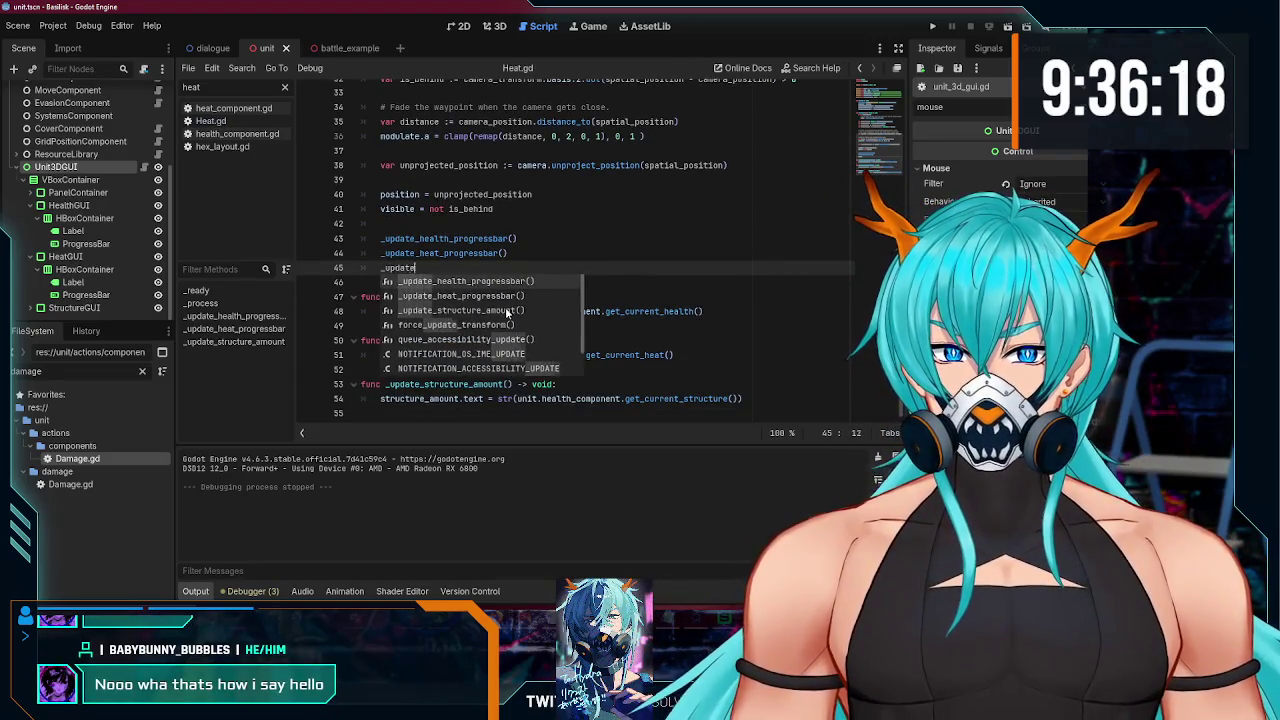
pyautogui.press('Escape')
pyautogui.write('e_struct')
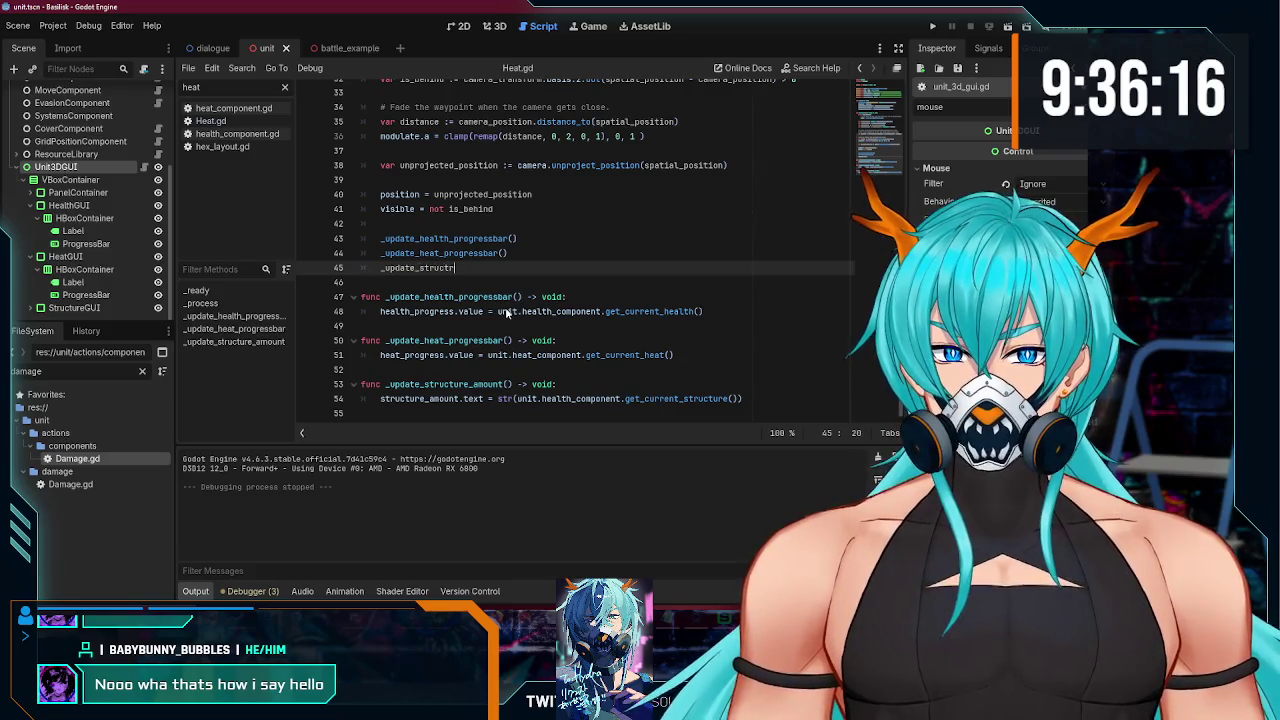
pyautogui.press('Return')
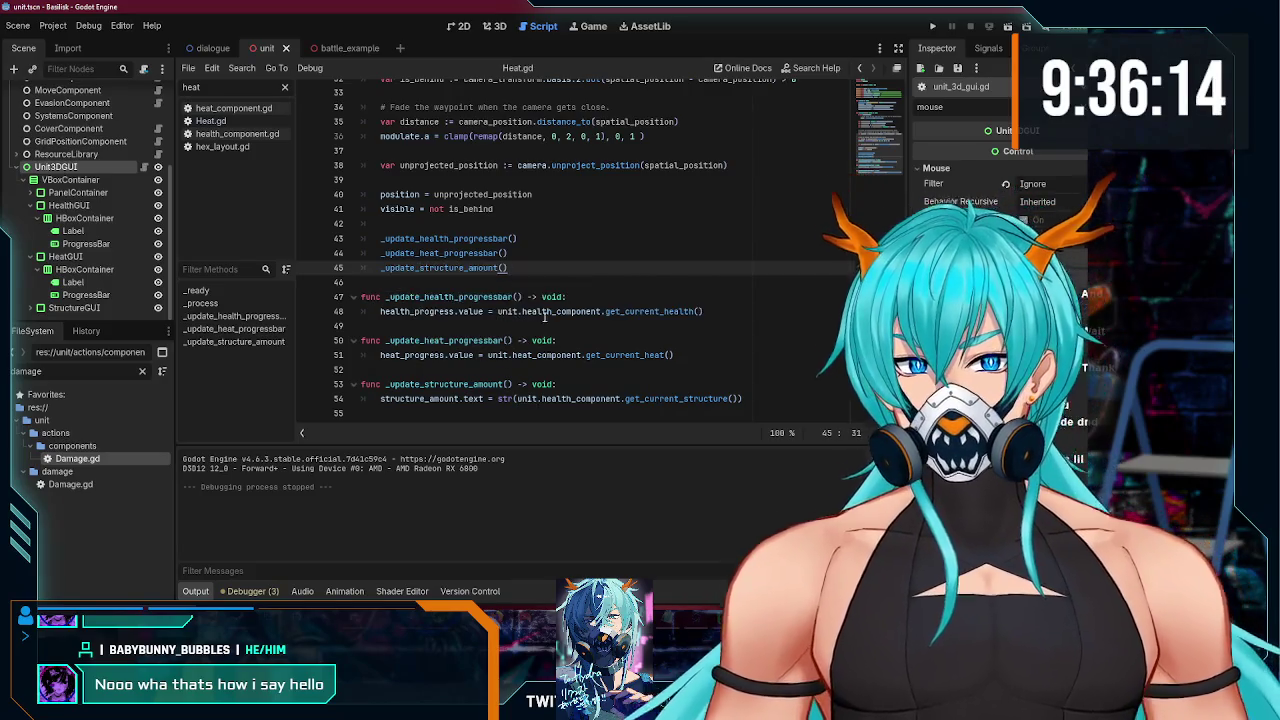
# Step: Declare a new _update_all() function below the update calls
pyautogui.click(517, 224)
pyautogui.press('Return')
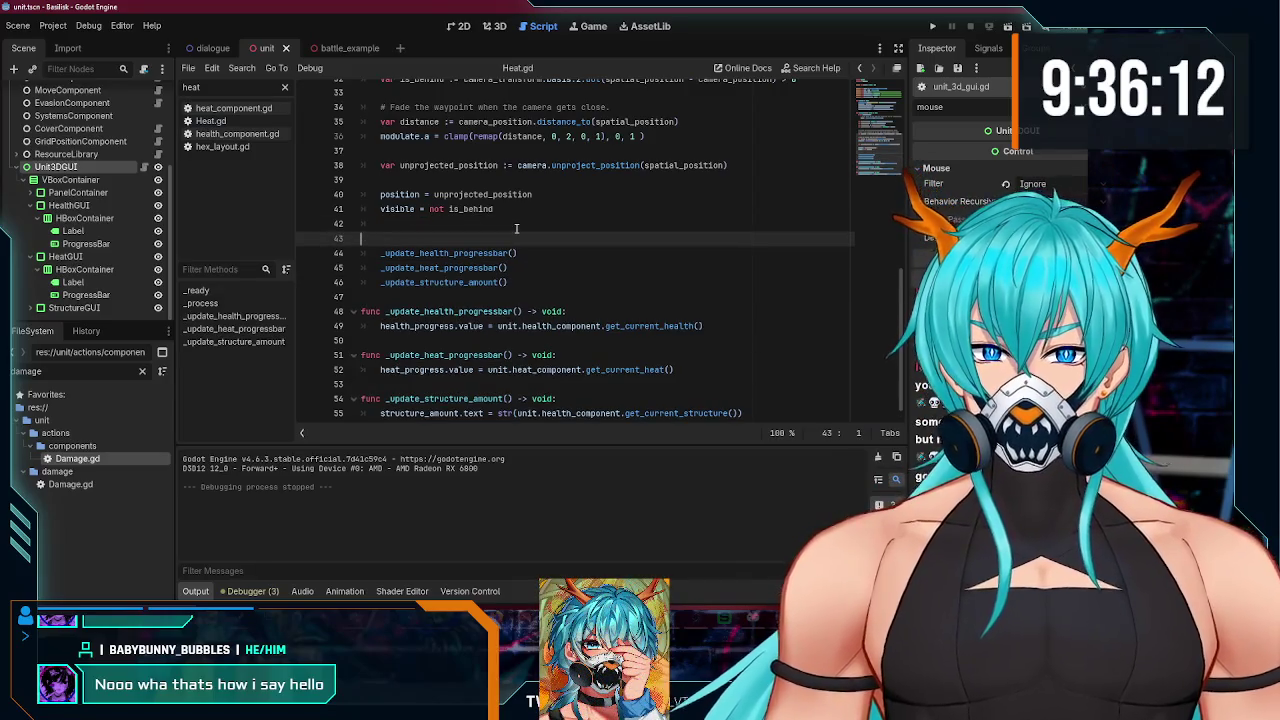
pyautogui.press('BackSpace')
pyautogui.click(489, 283)
pyautogui.press('Return')
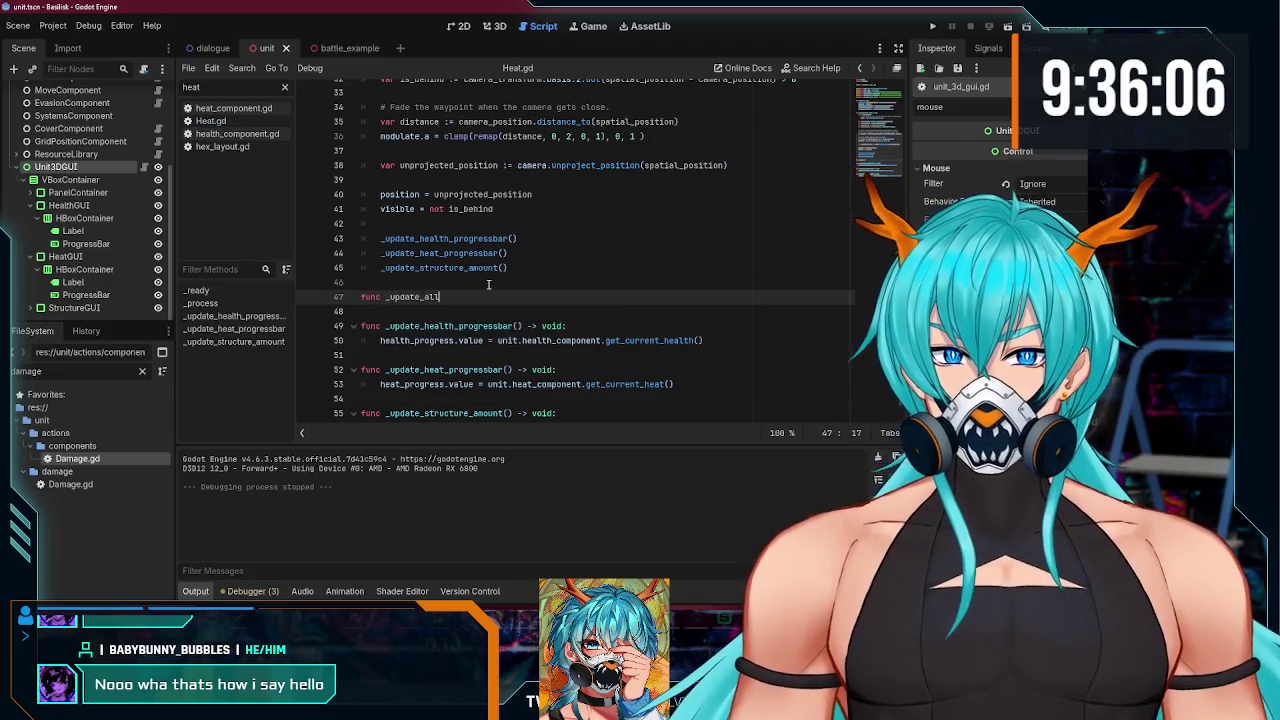
pyautogui.write(')')
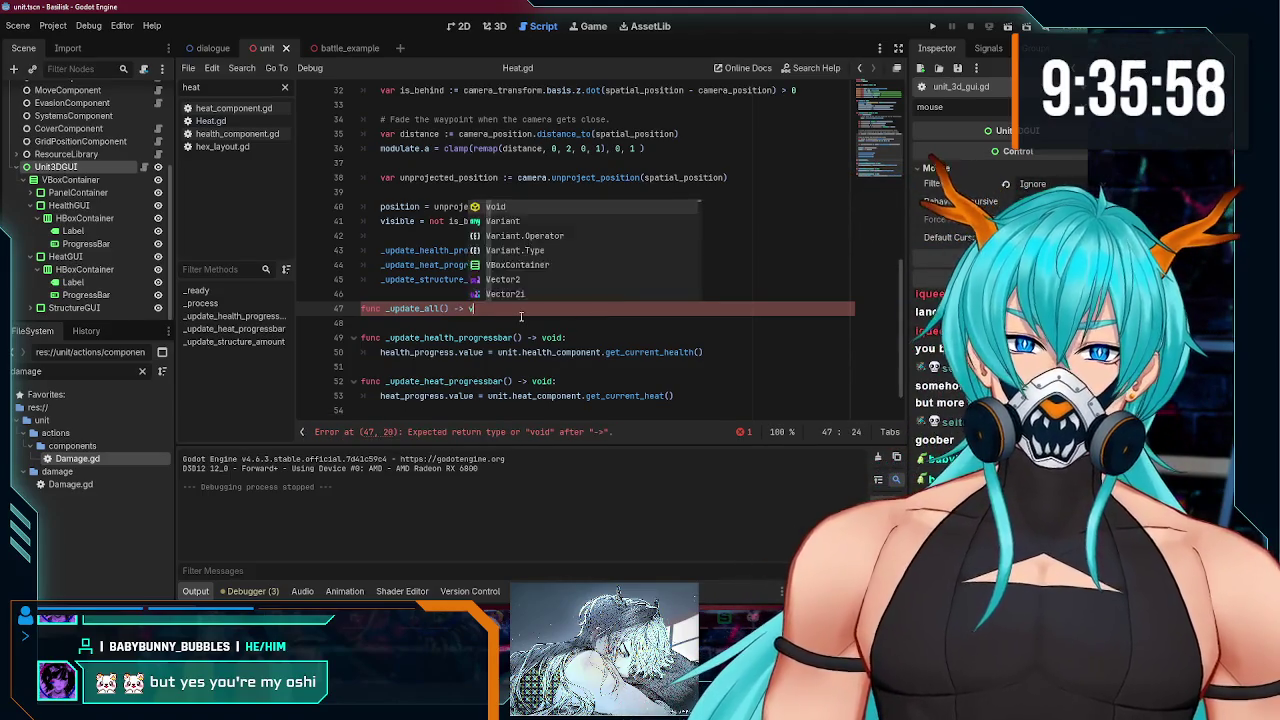
pyautogui.write('oid:')
pyautogui.press('Return')
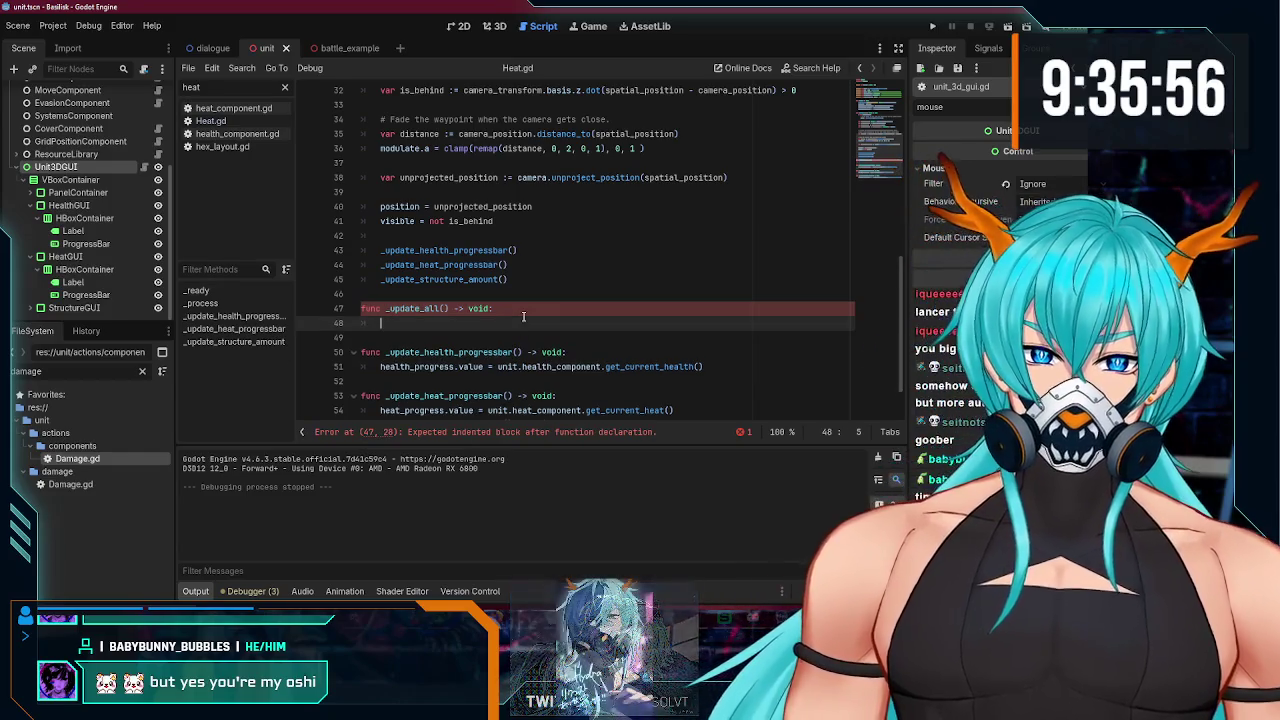
# Step: Copy the three update calls into _update_all() and replace the originals with a call to it
pyautogui.scroll(-1, 538, 320)
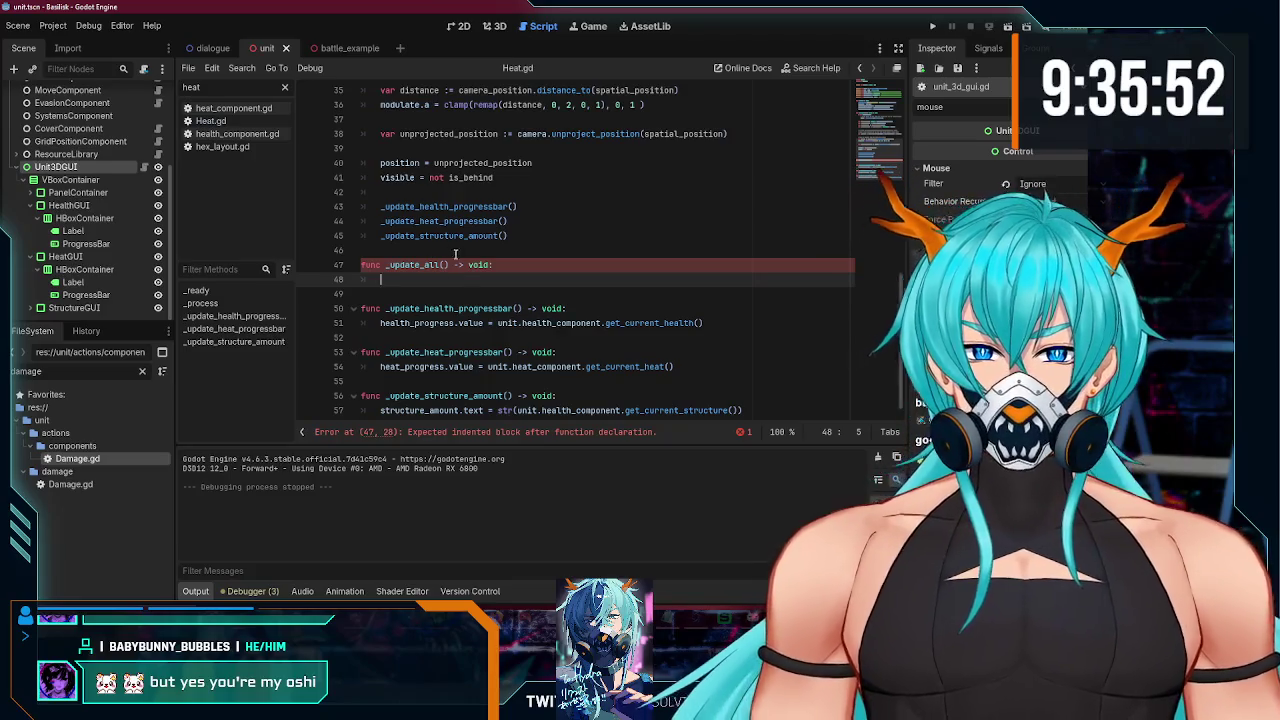
pyautogui.moveTo(520, 239); pyautogui.dragTo(286, 207)
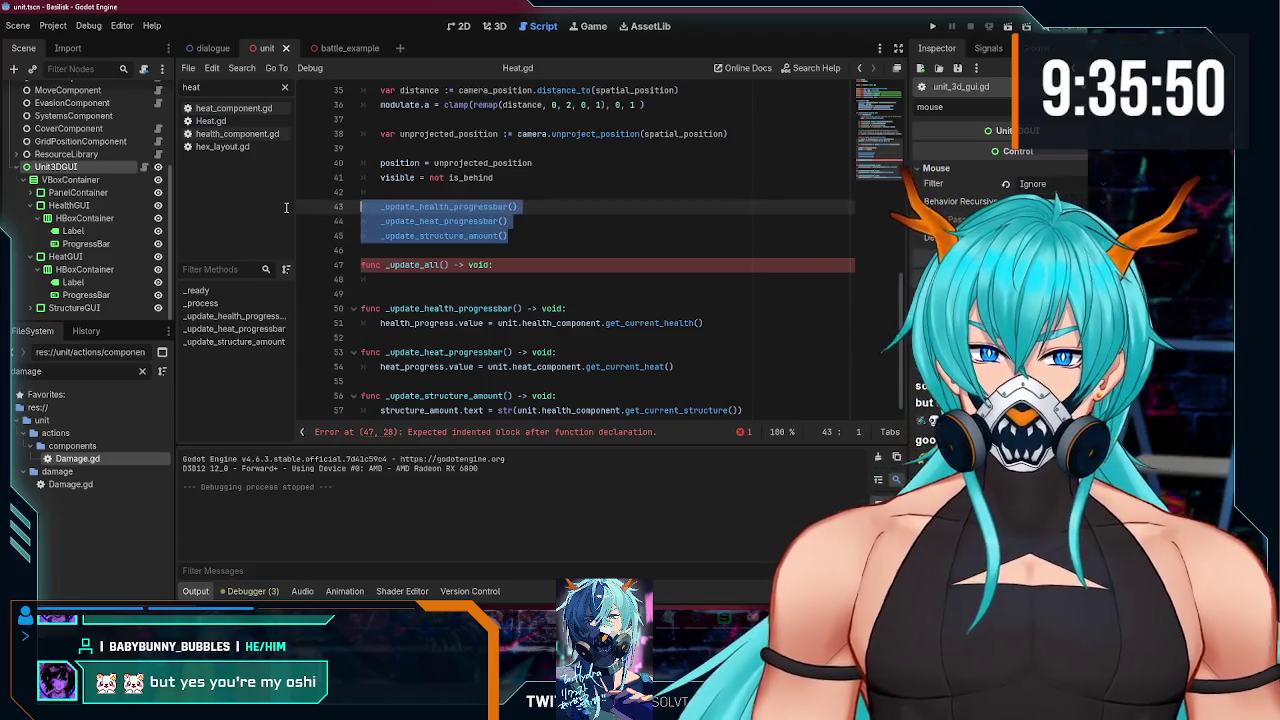
pyautogui.hotkey('ctrl', 'c')
pyautogui.click(419, 281)
pyautogui.hotkey('ctrl', 'v')
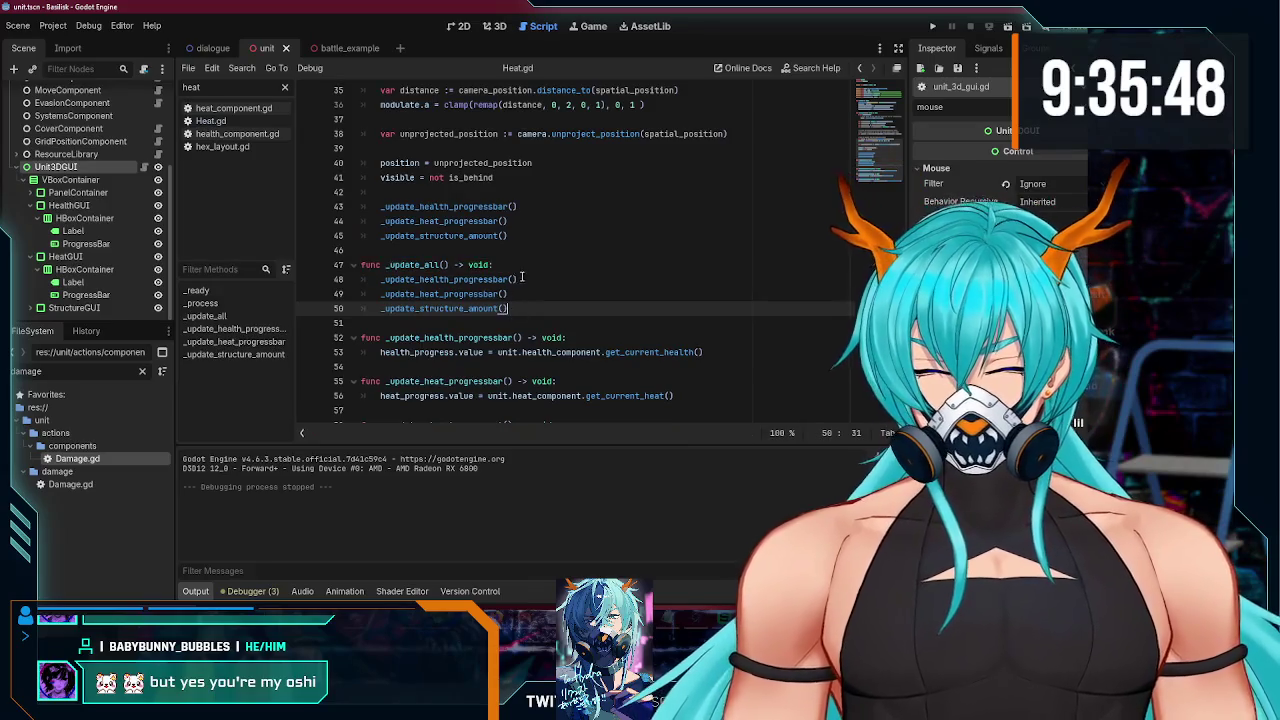
pyautogui.moveTo(512, 237); pyautogui.dragTo(386, 208)
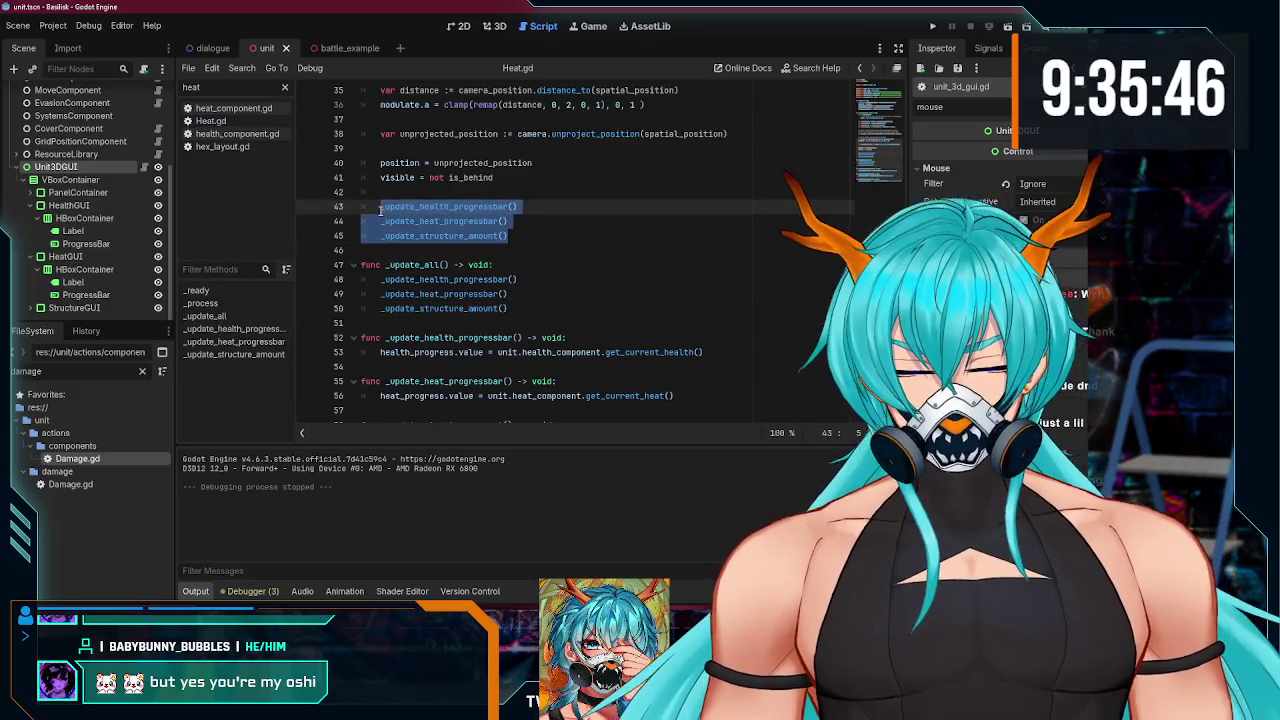
pyautogui.write('_update_all')
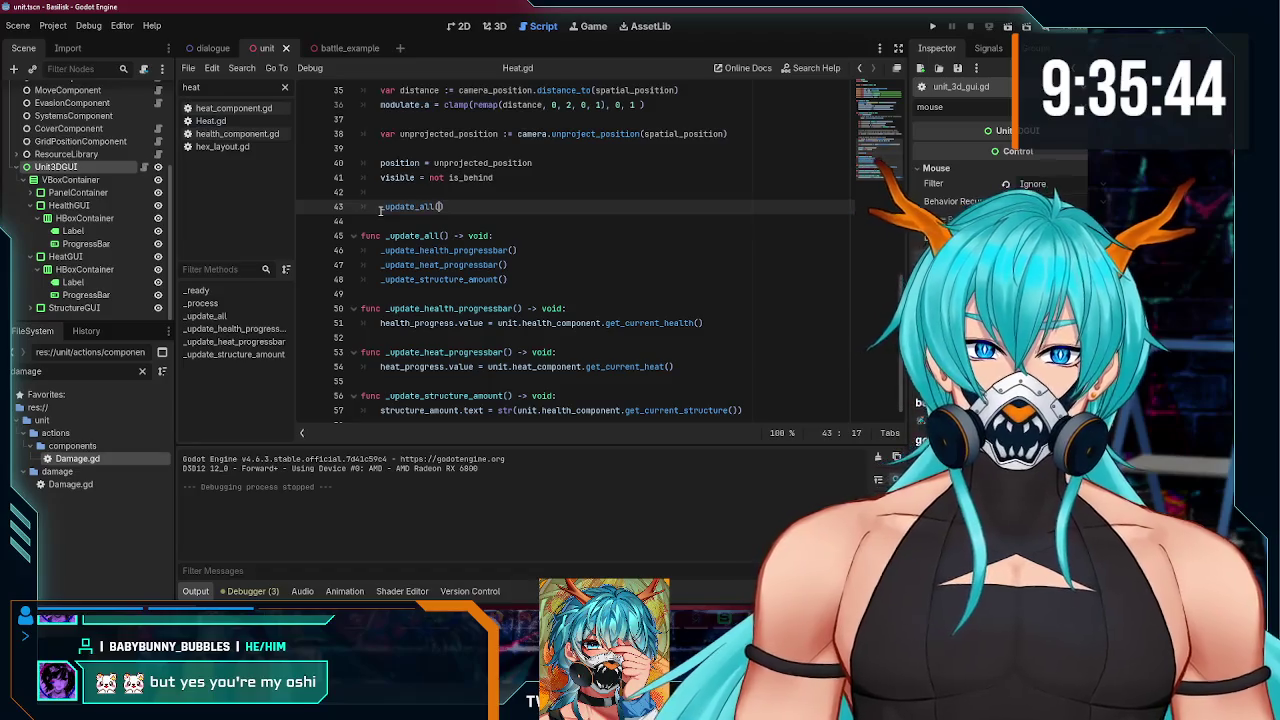
pyautogui.press('Delete')
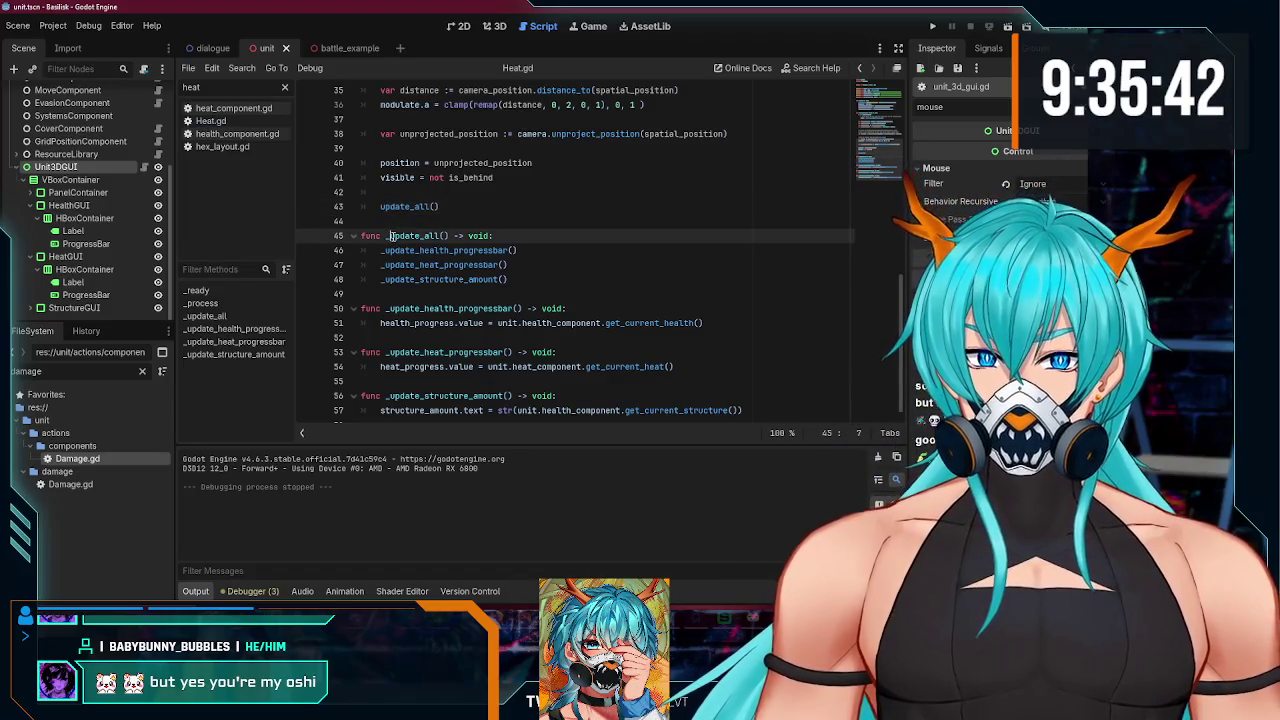
# Step: Remove the leading underscores so the function and its call become update_all()
pyautogui.click(386, 236)
pyautogui.press('Delete')
pyautogui.click(441, 222)
pyautogui.click(466, 206)
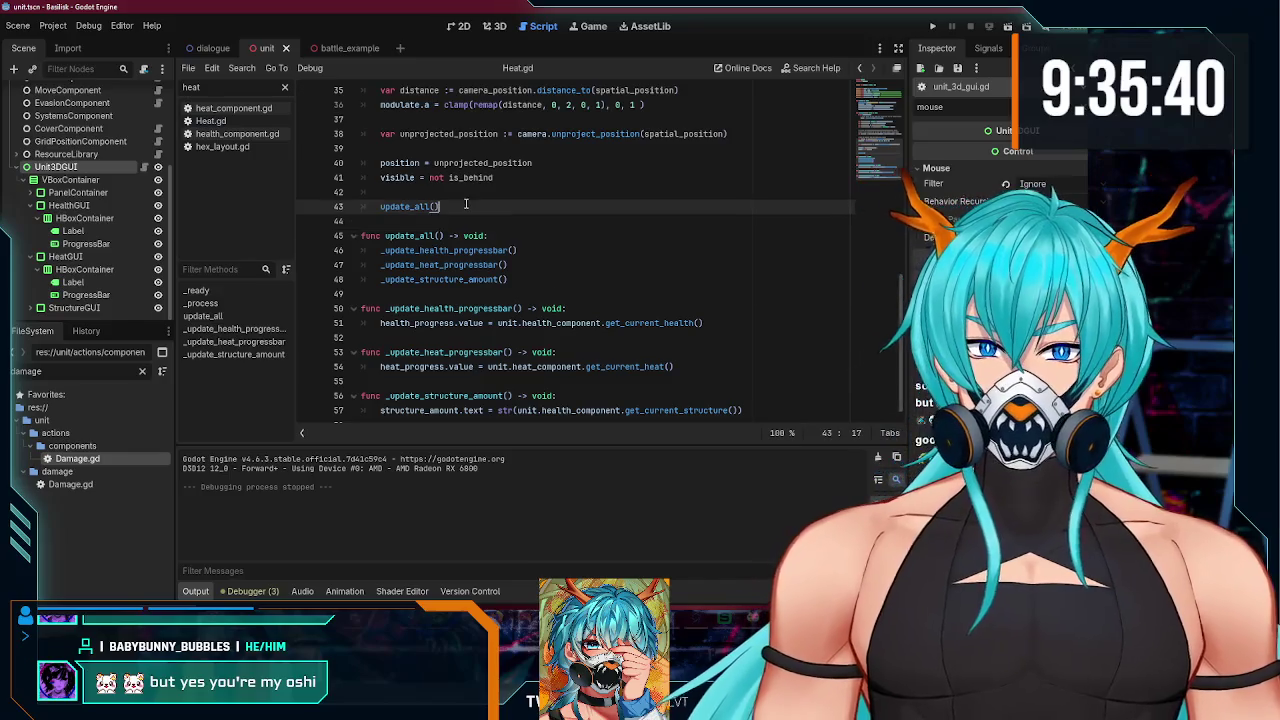
pyautogui.scroll(2, 494, 282)
pyautogui.press('BackSpace')
pyautogui.press('BackSpace')
pyautogui.press('BackSpace')
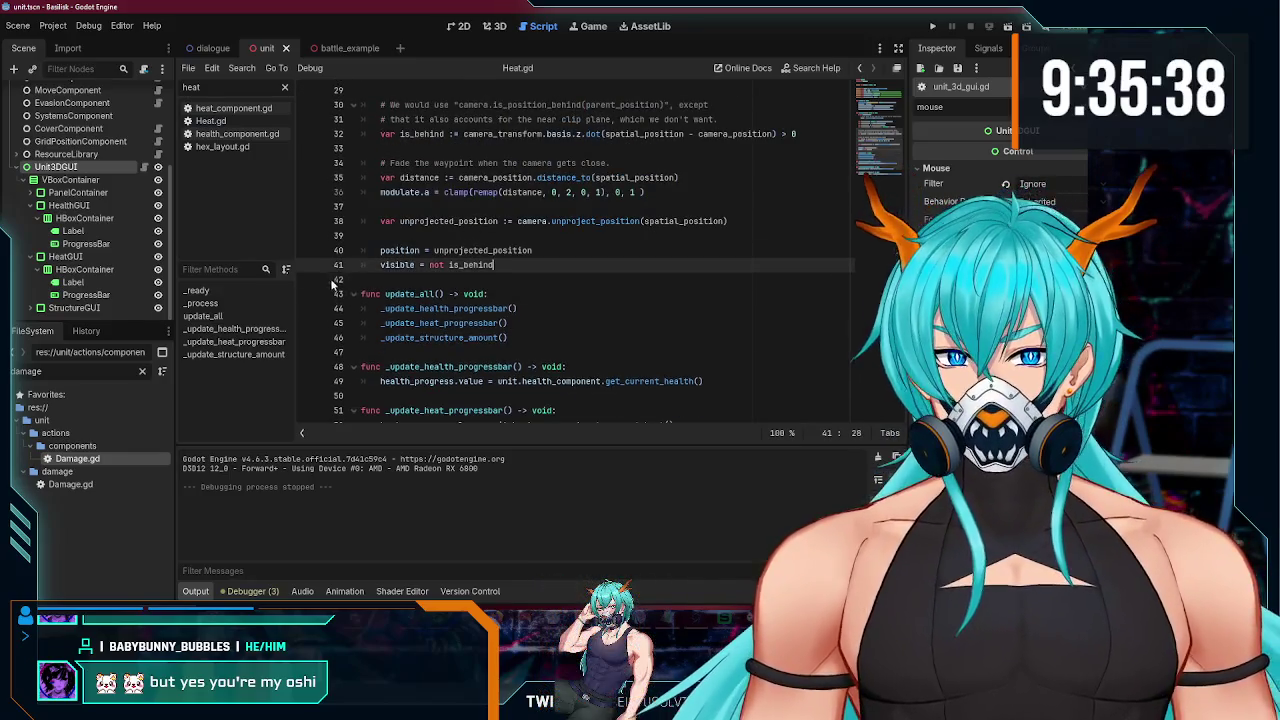
pyautogui.scroll(8, 438, 294)
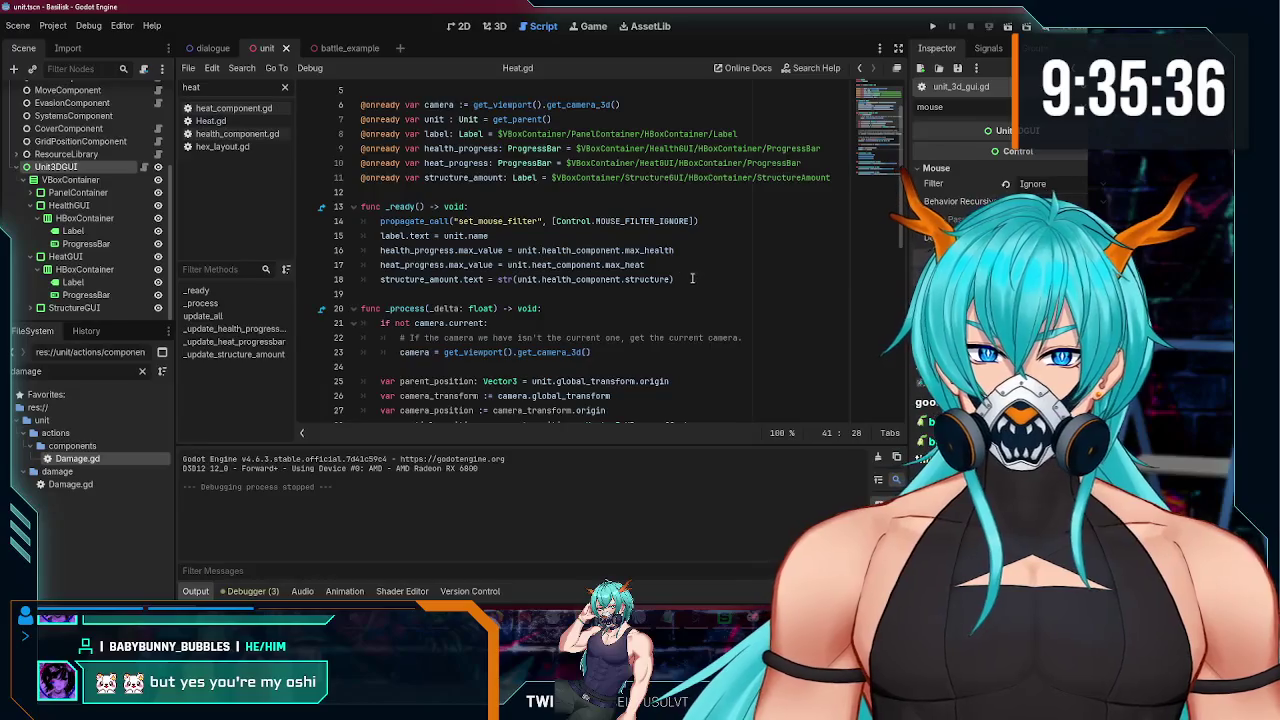
# Step: Add an update_all() call at the end of _ready(), then switch to unit.gd
pyautogui.click(695, 280)
pyautogui.press('Return')
pyautogui.write('update_')
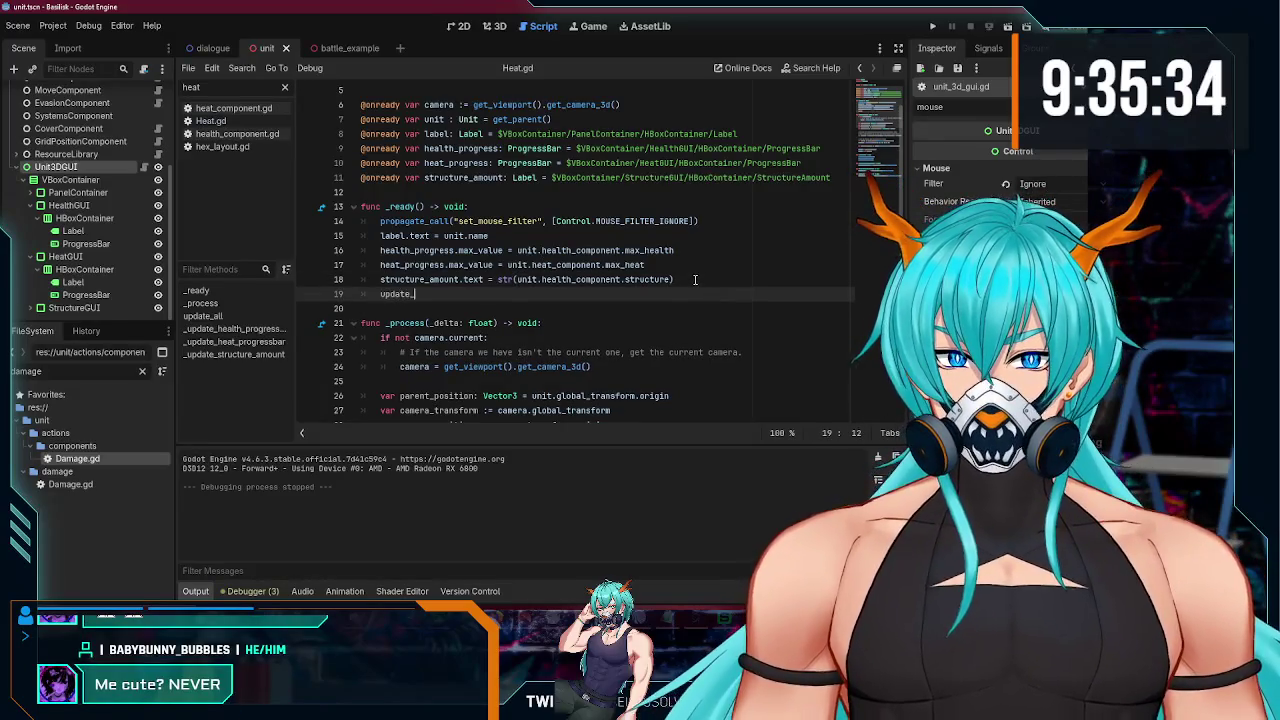
pyautogui.write('all()')
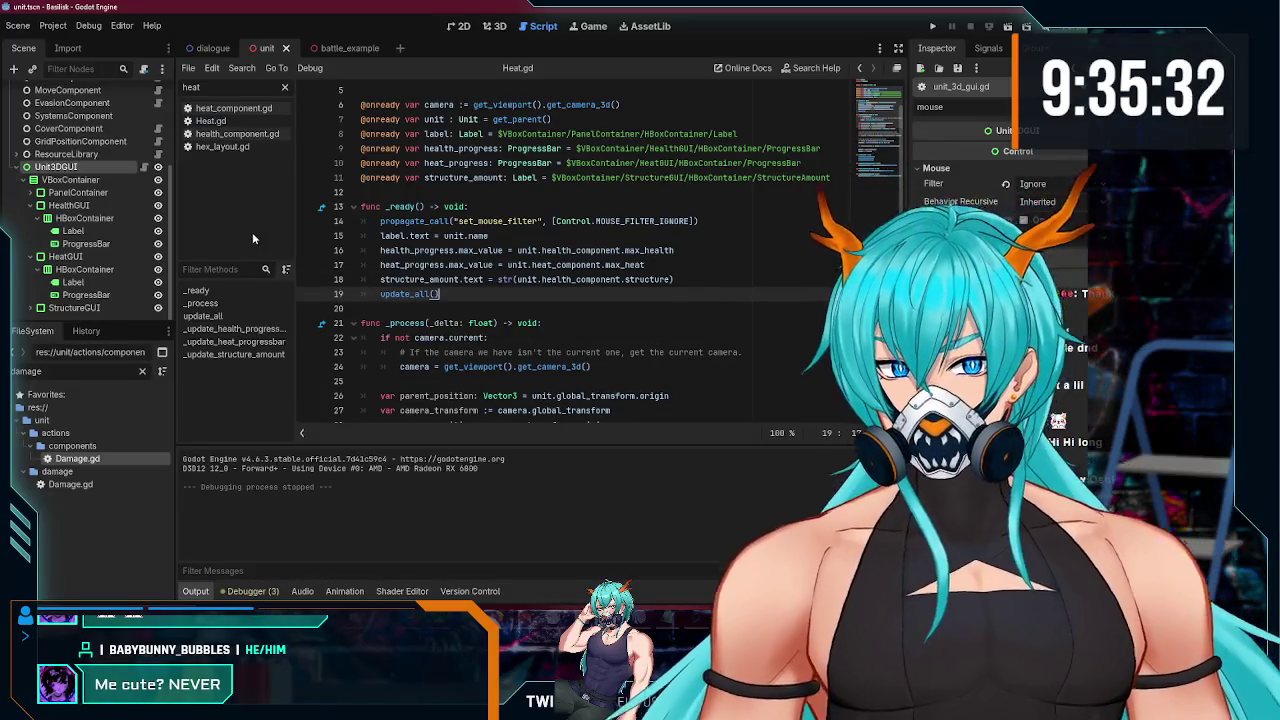
pyautogui.scroll(5, 90, 200)
pyautogui.click(144, 92)
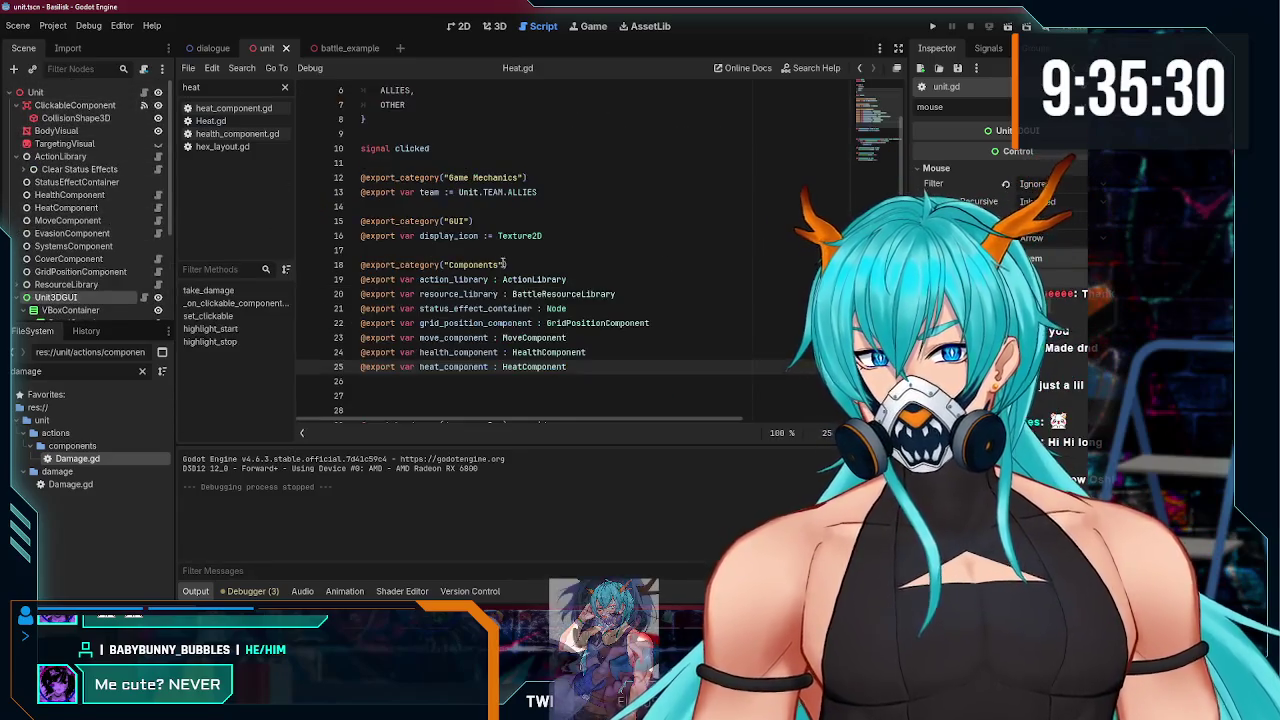
# Step: Write a take_heat(amount) function in unit.gd that calls heat_component.take_heat
pyautogui.scroll(-6, 510, 268)
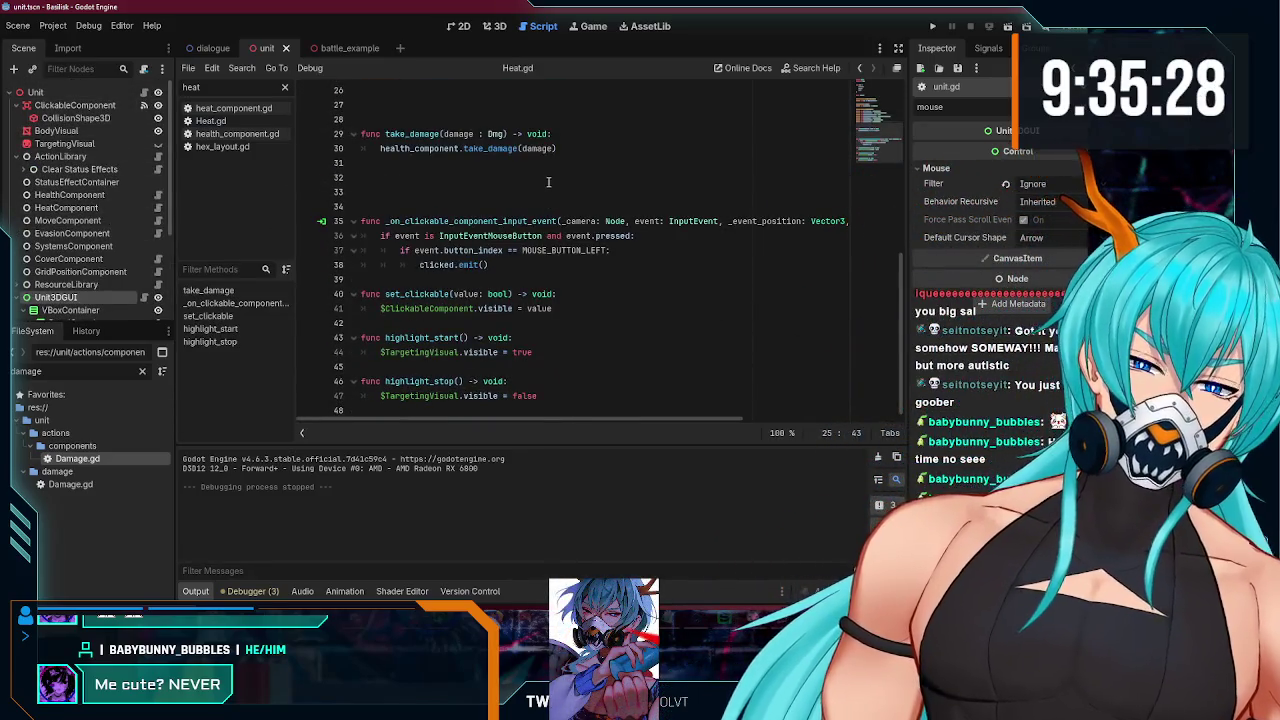
pyautogui.scroll(1, 530, 245)
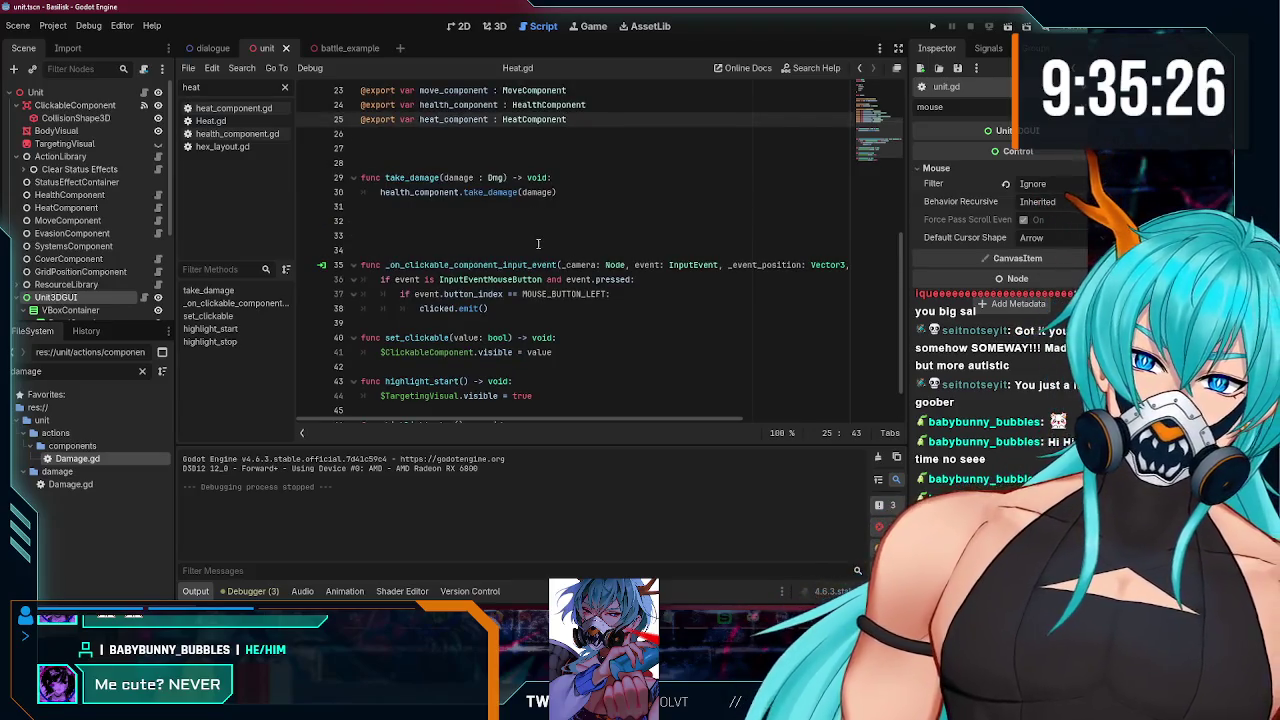
pyautogui.click(550, 218)
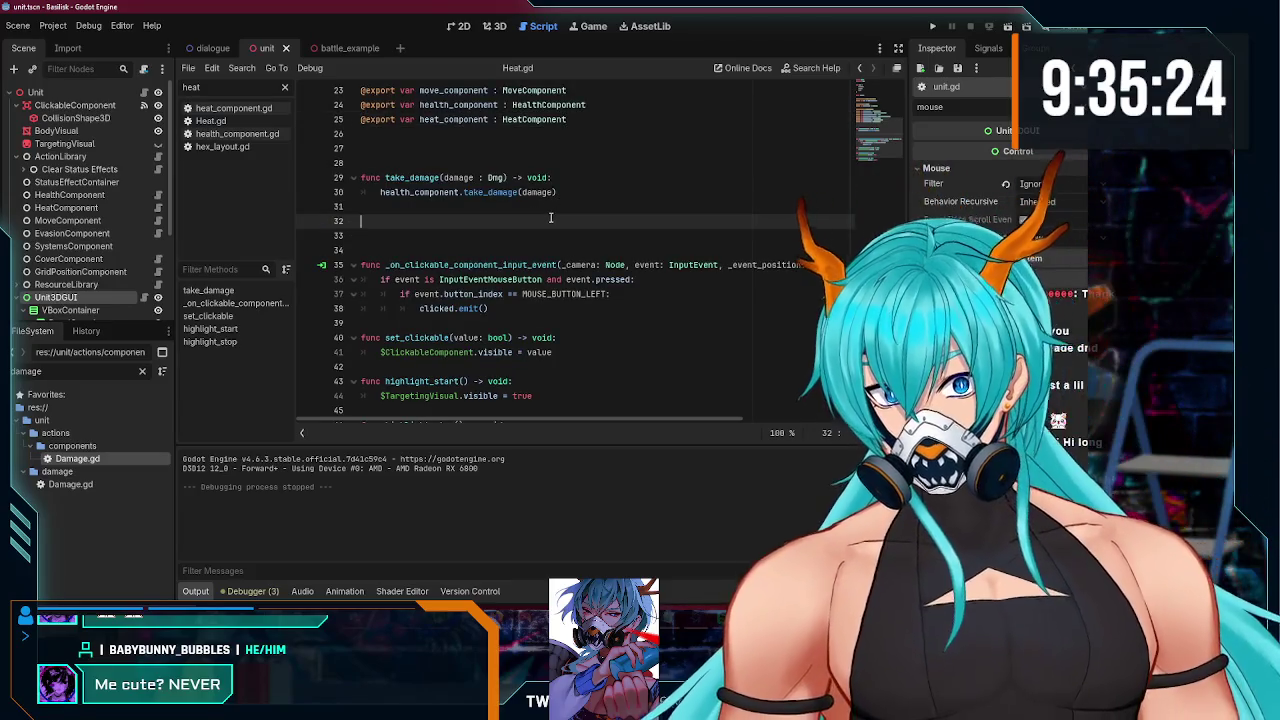
pyautogui.write('func take_heat(')
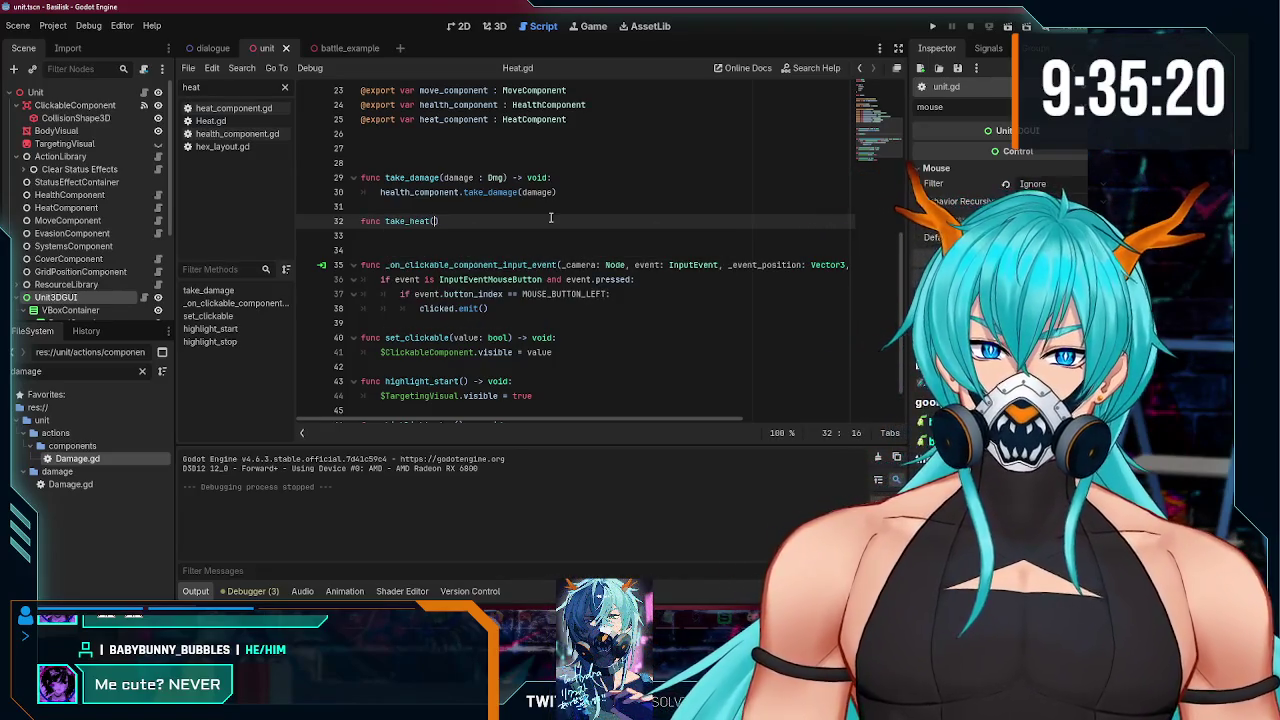
pyautogui.write('amount : int')
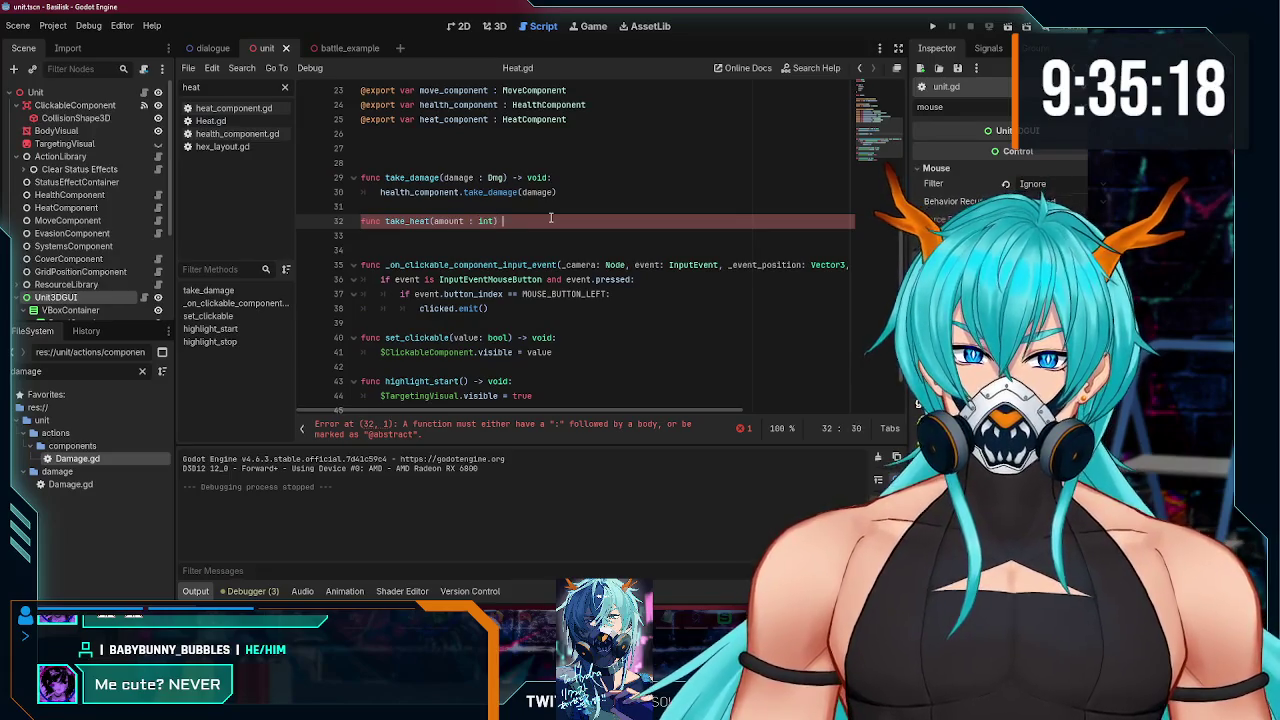
pyautogui.write('d:')
pyautogui.press('Return')
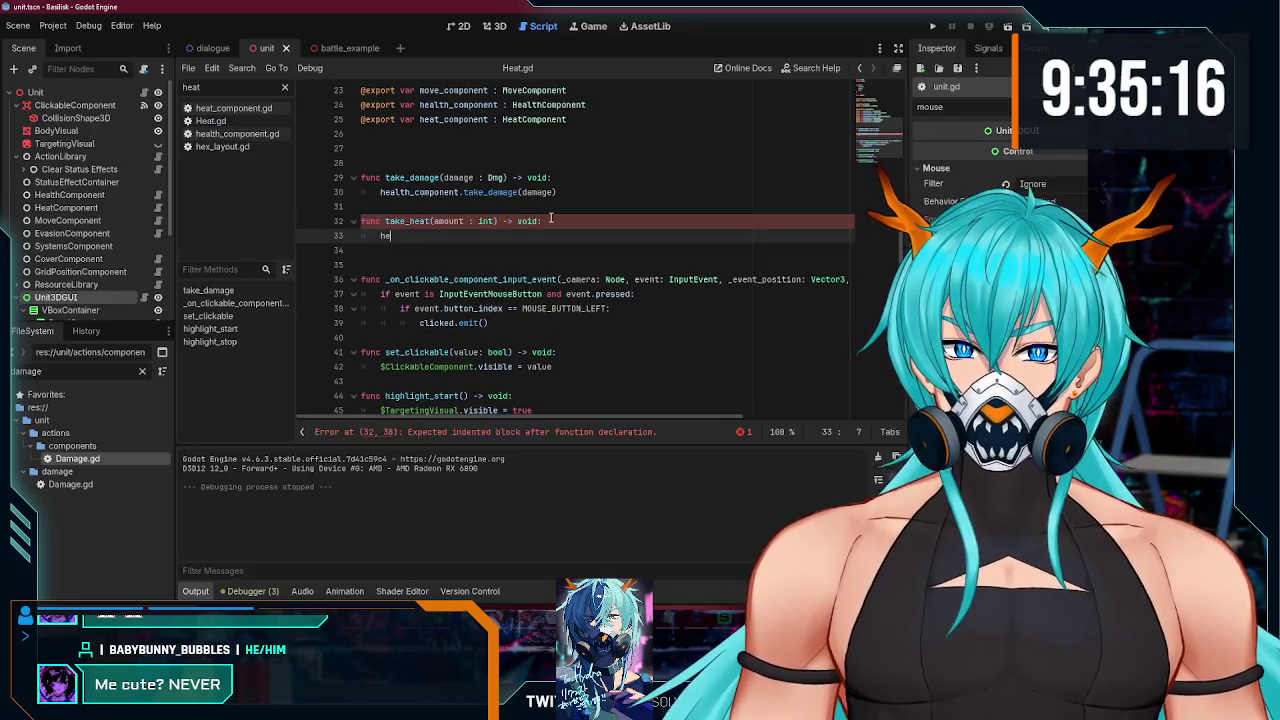
pyautogui.write('heat')
pyautogui.write('ccomponent.take_')
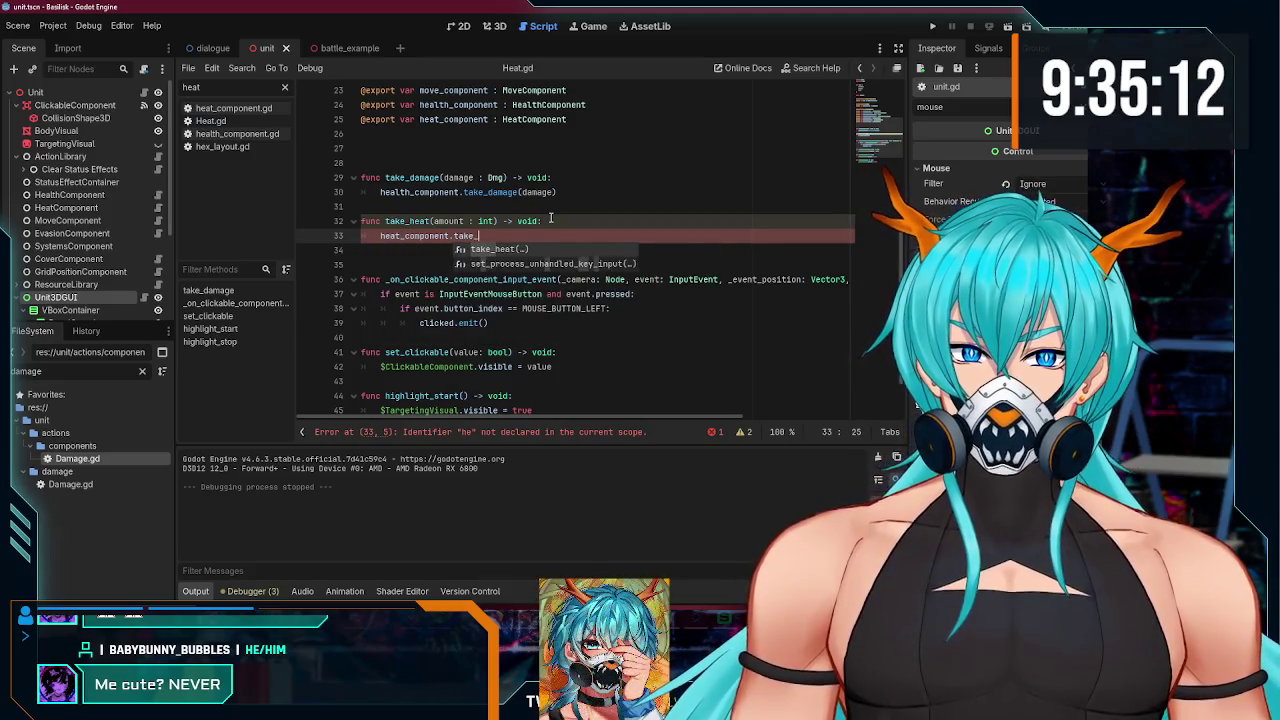
pyautogui.press('Return')
# Step: Add a $Unit3DGUI.update_all() call after the take_damage call
pyautogui.click(600, 193)
pyautogui.press('Return')
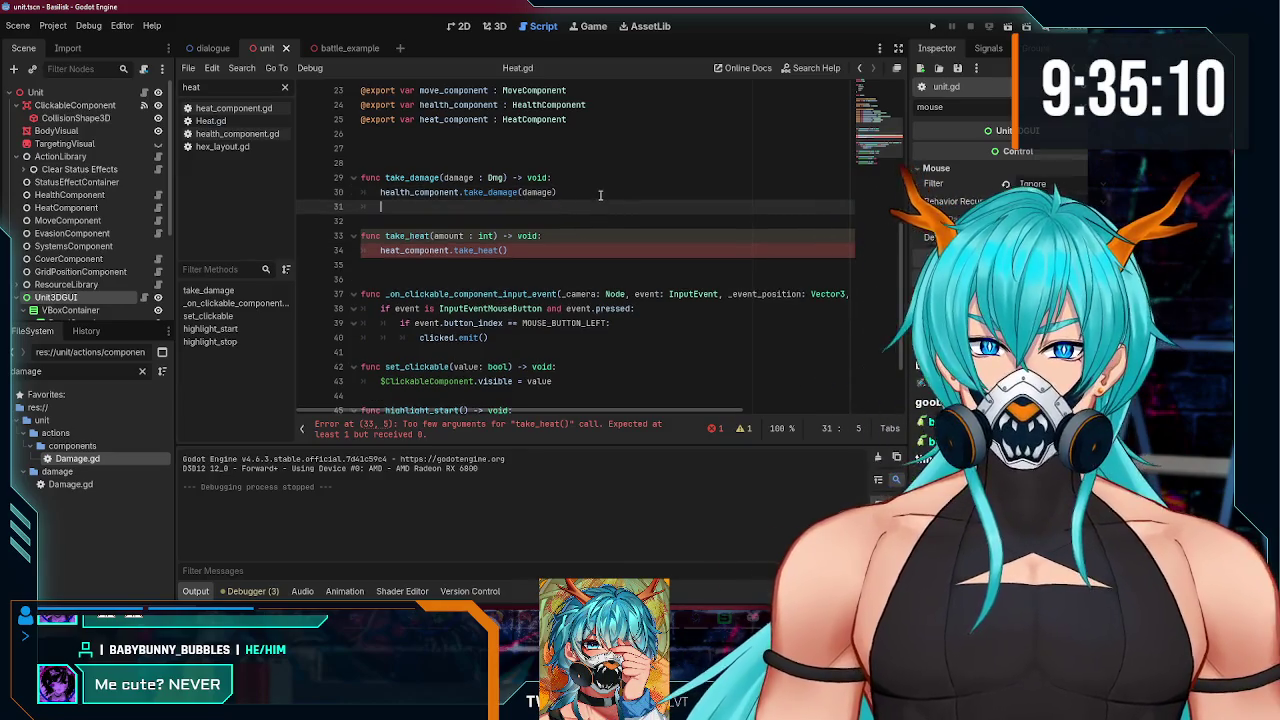
pyautogui.hotkey('ctrl', 'z')
pyautogui.hotkey('ctrl', 'z')
pyautogui.hotkey('ctrl', 'shift', 'z')
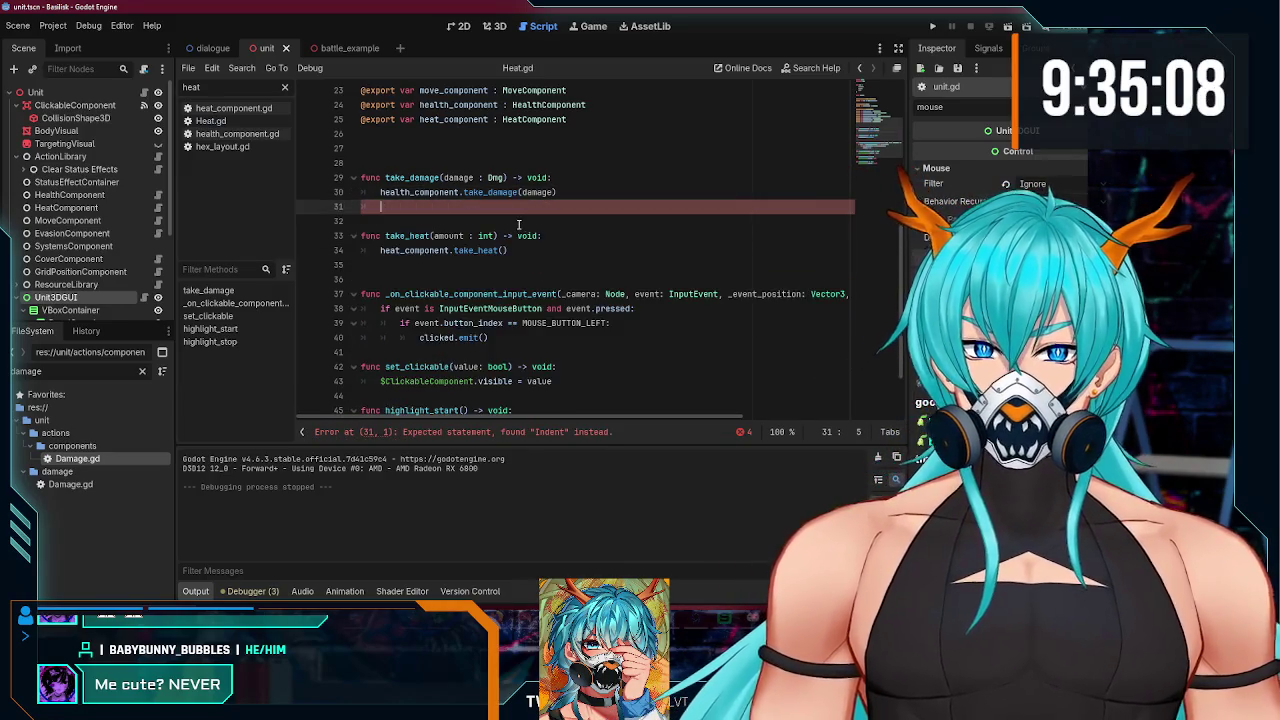
pyautogui.hotkey('ctrl', 'shift', 'z')
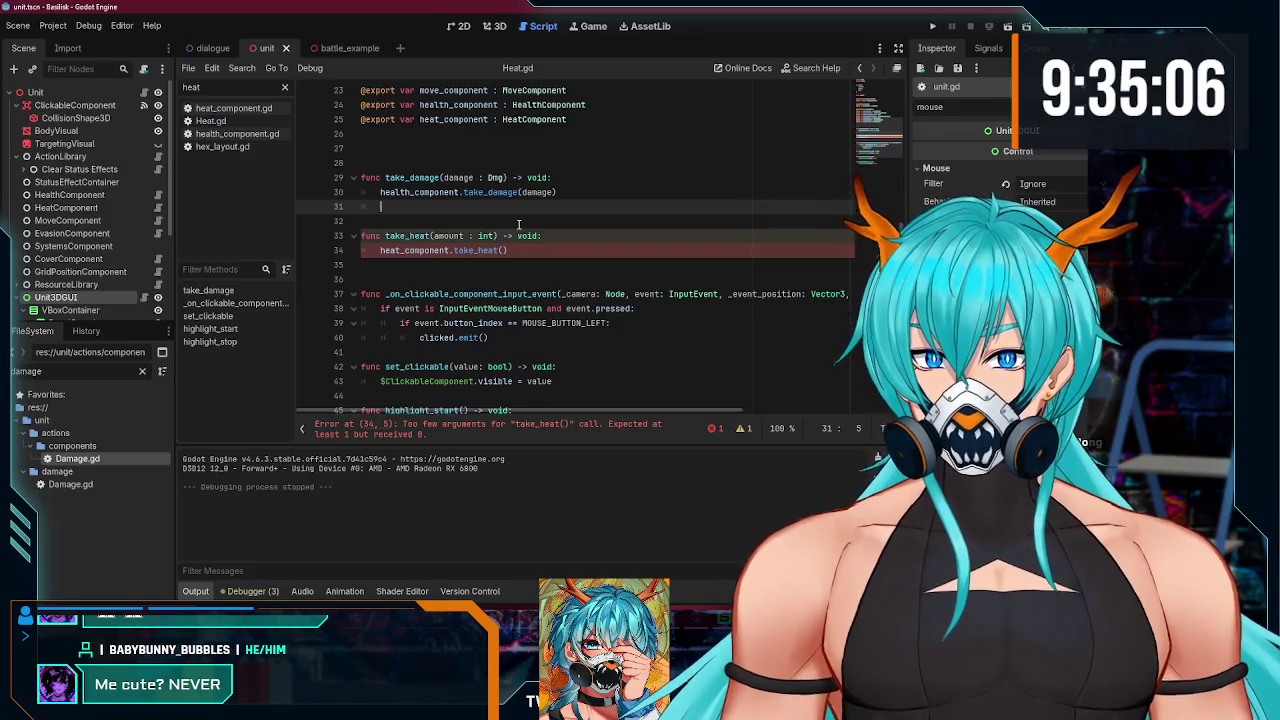
pyautogui.write('$dnit')
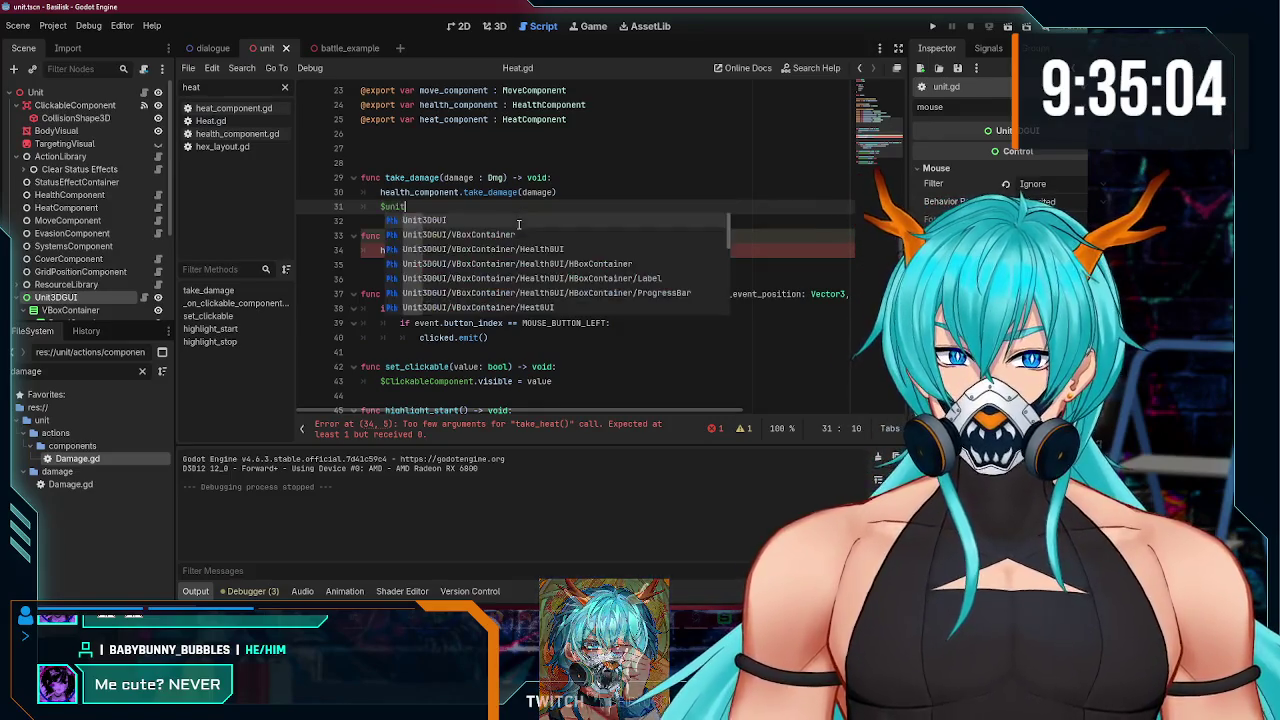
pyautogui.press('Return')
pyautogui.write('upd')
pyautogui.press('Return')
pyautogui.press('BackSpace')
pyautogui.press('BackSpace')
pyautogui.press('BackSpace')
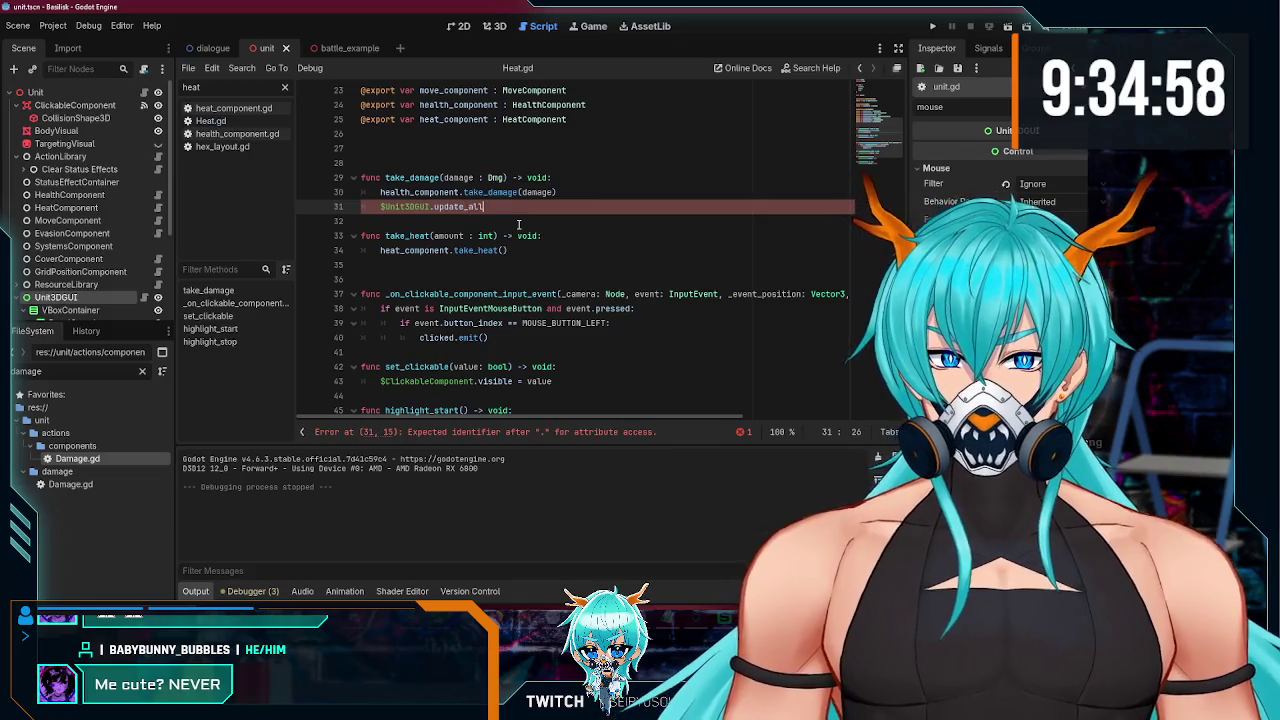
pyautogui.write('(')
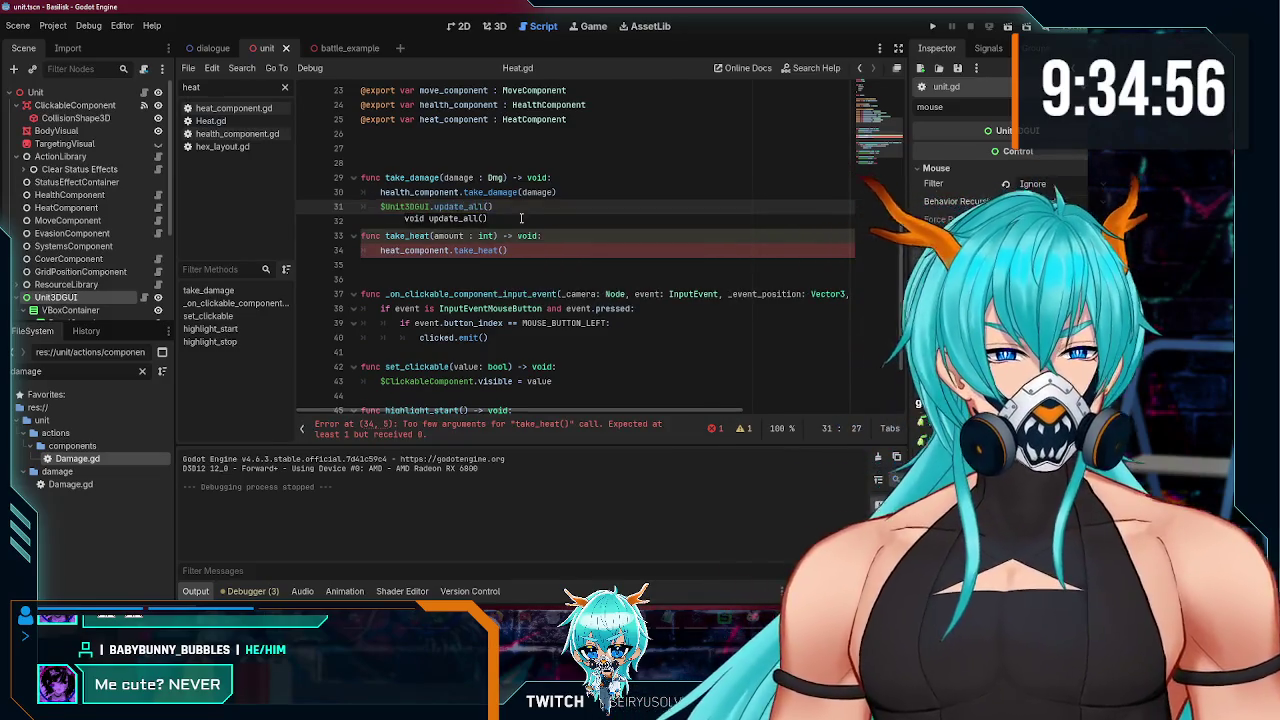
# Step: Copy the update_all() call into take_heat and pass amount to heat_component.take_heat()
pyautogui.moveTo(495, 206); pyautogui.dragTo(385, 208)
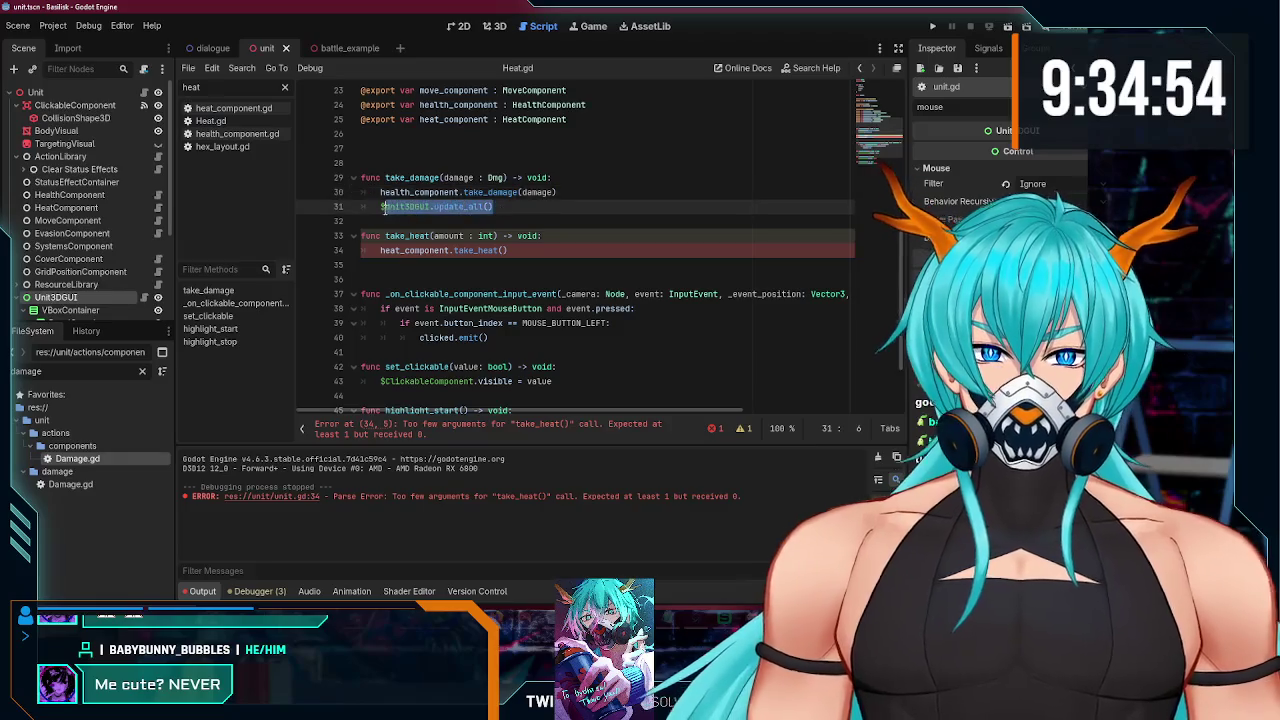
pyautogui.hotkey('ctrl', 'c')
pyautogui.click(522, 250)
pyautogui.press('Return')
pyautogui.hotkey('ctrl', 'v')
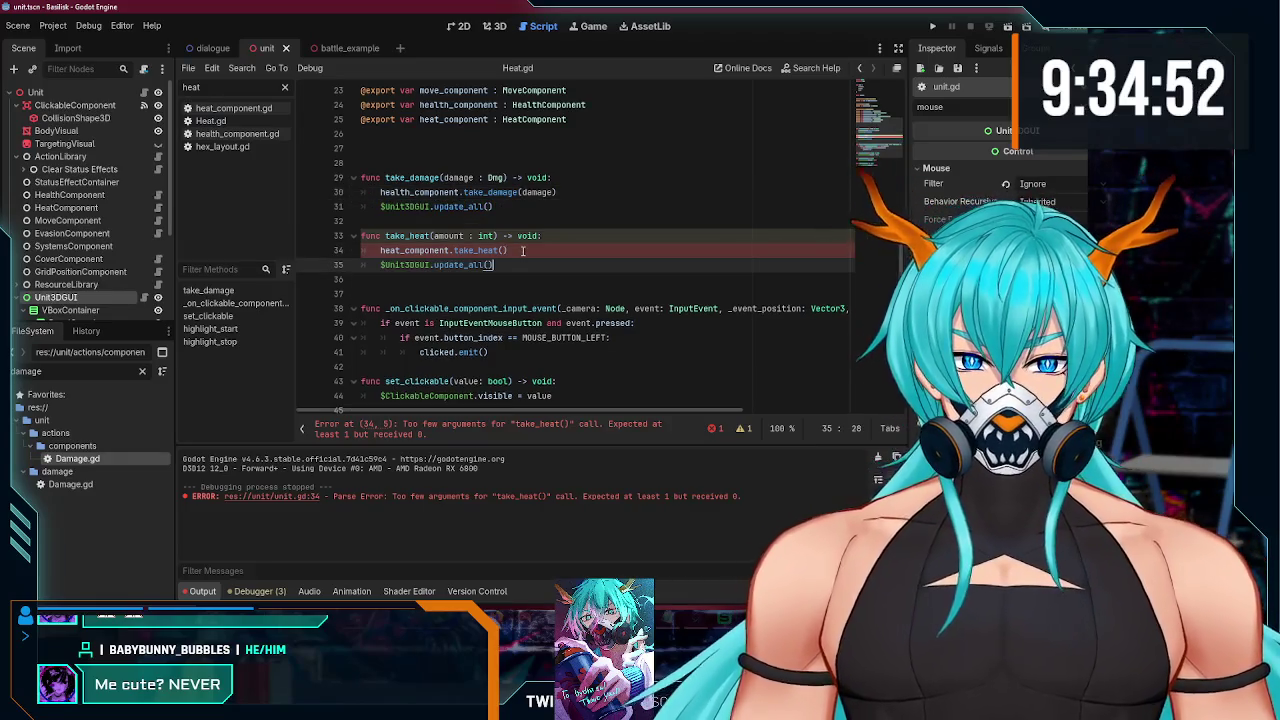
pyautogui.press('Delete')
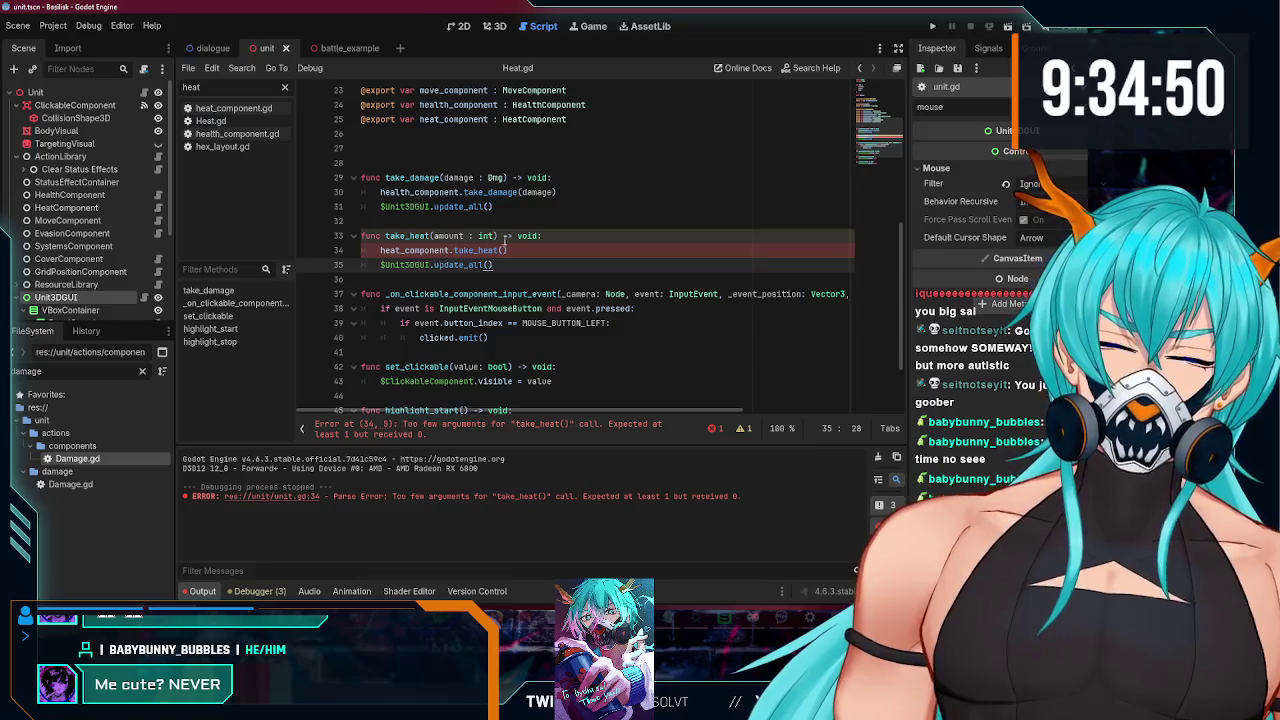
pyautogui.click(504, 250)
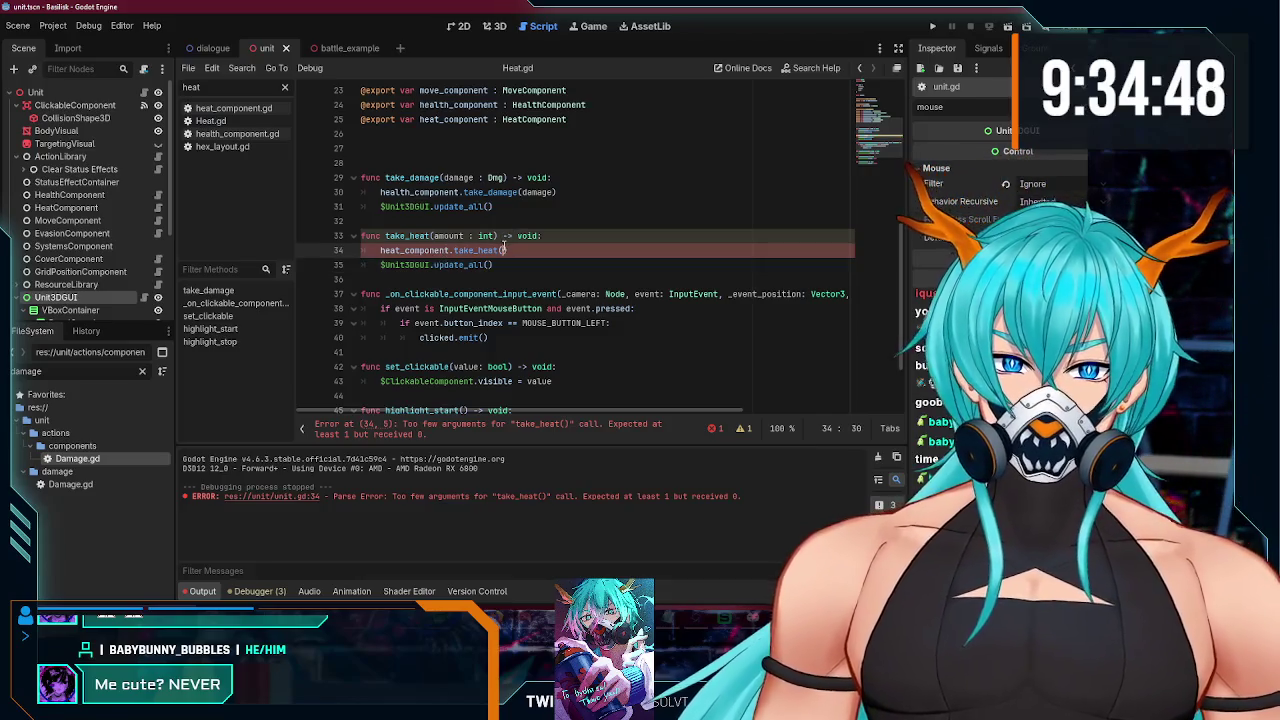
pyautogui.write('amount')
pyautogui.press('Escape')
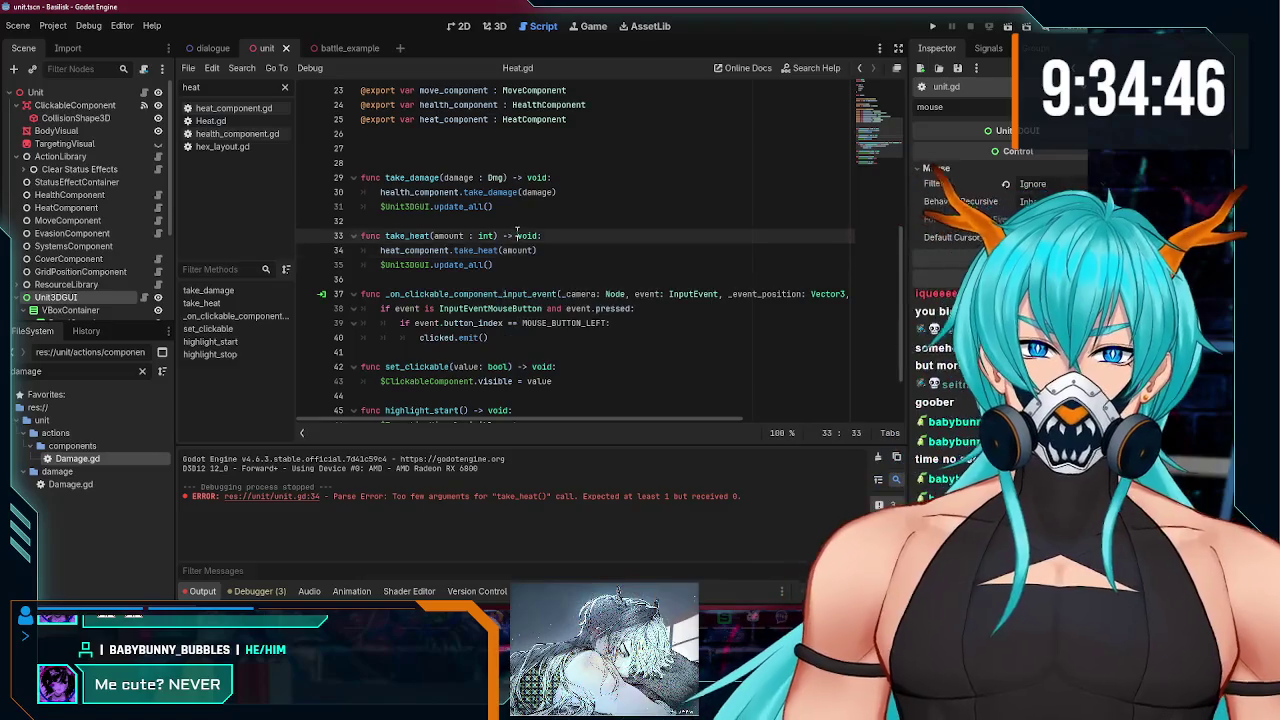
pyautogui.click(543, 192)
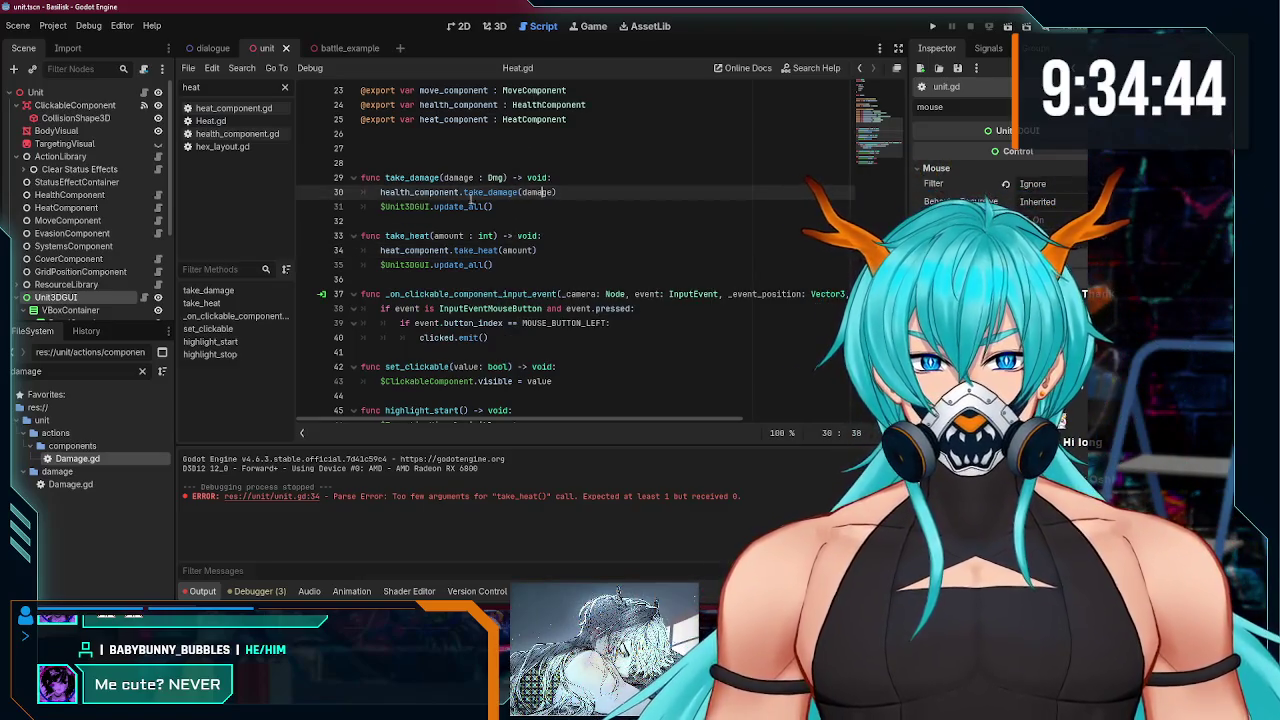
# Step: Tidy the blank lines between the functions and add one above take_damage
pyautogui.click(410, 159)
pyautogui.press('BackSpace')
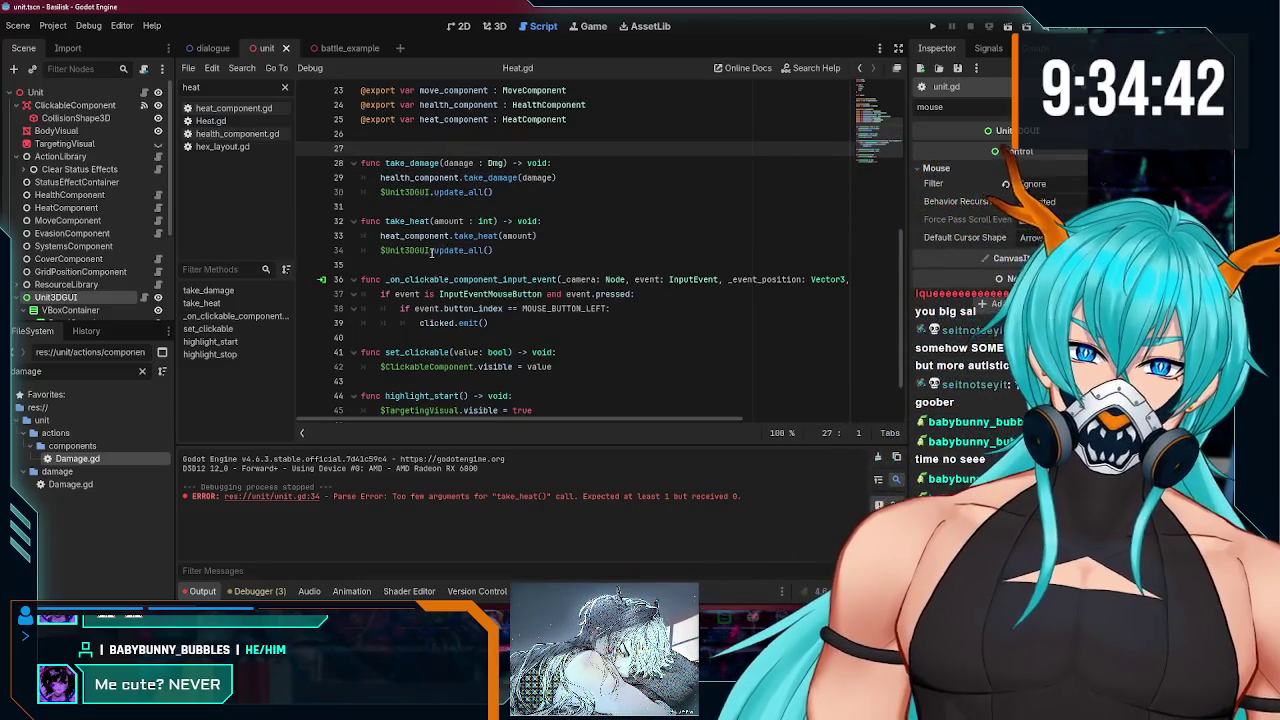
pyautogui.click(400, 264)
pyautogui.press('Return')
pyautogui.click(413, 207)
pyautogui.click(406, 146)
pyautogui.press('Return')
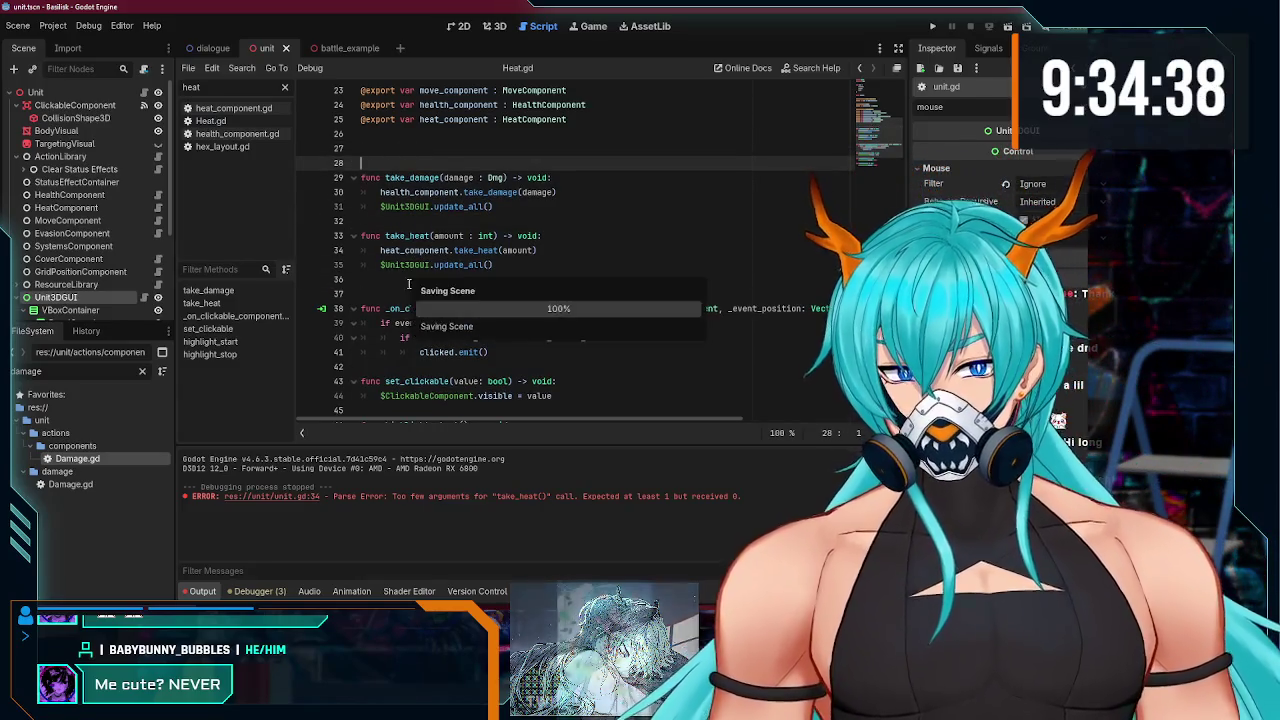
pyautogui.scroll(-3, 117, 267)
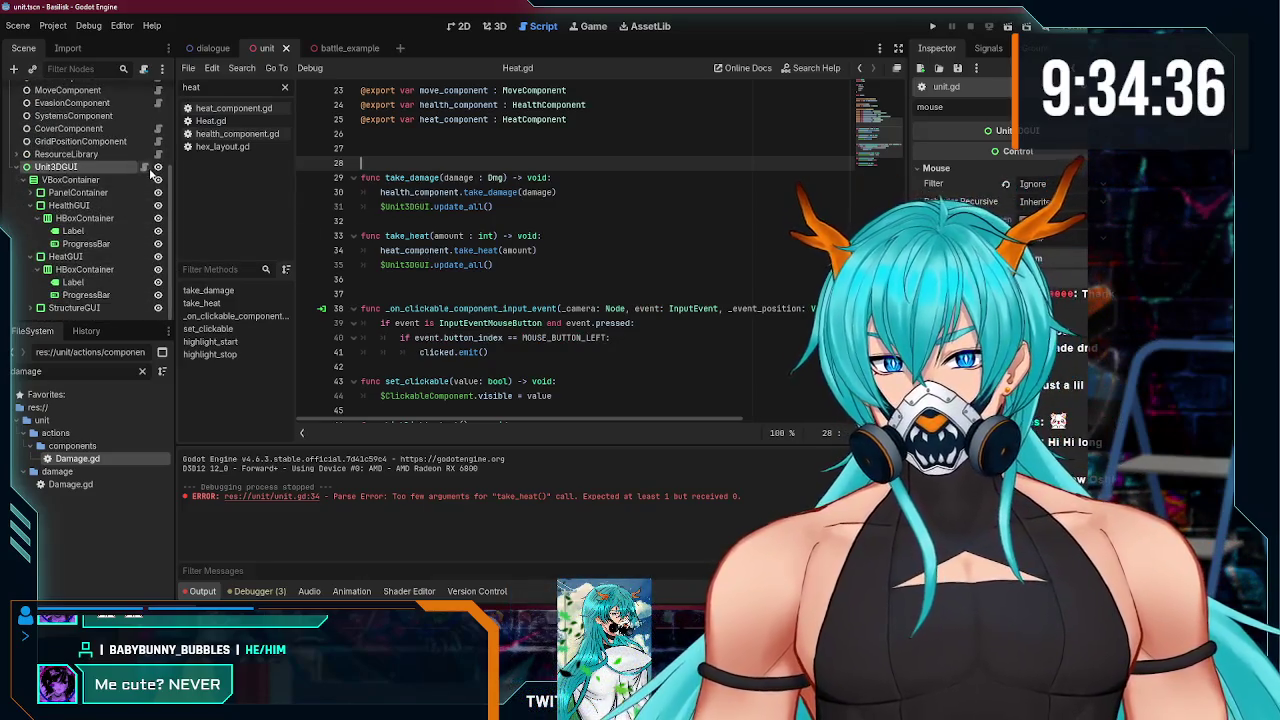
# Step: In battle_example, expand Sample Skirmish, open the Damage and Heat scripts, and run the project
pyautogui.click(335, 48)
pyautogui.scroll(4, 112, 194)
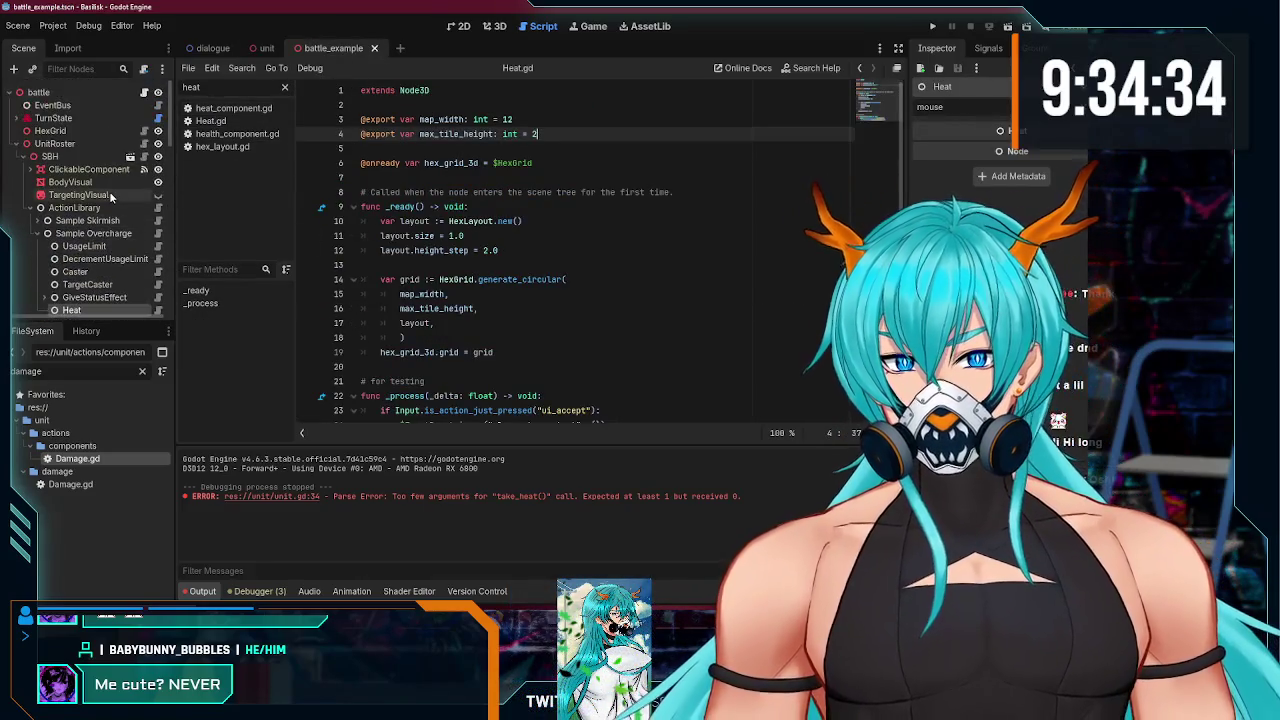
pyautogui.scroll(-2, 130, 207)
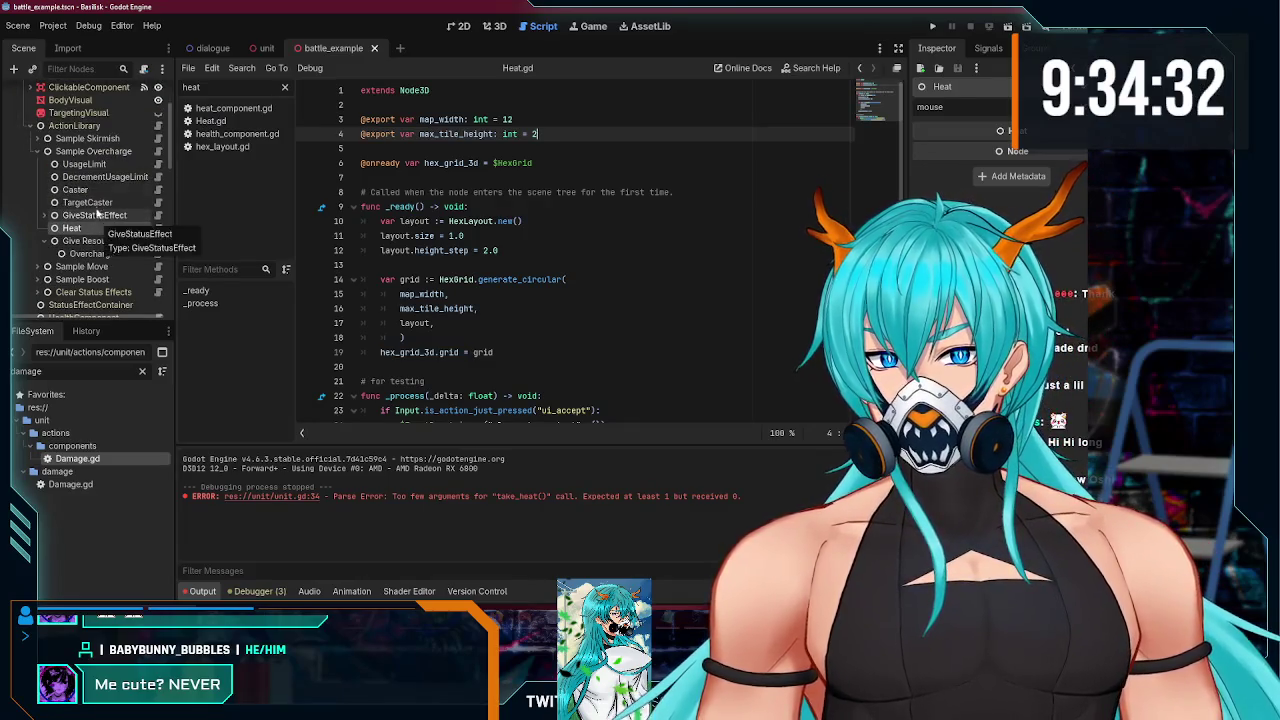
pyautogui.click(36, 138)
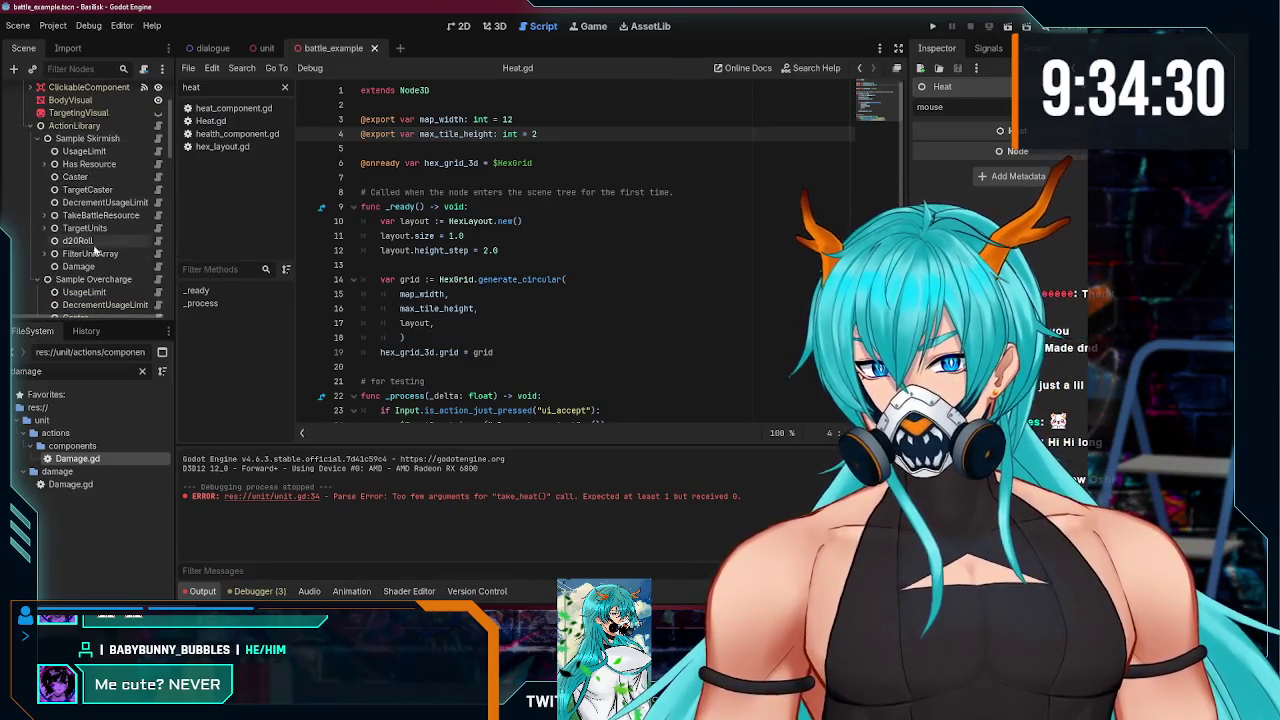
pyautogui.click(158, 266)
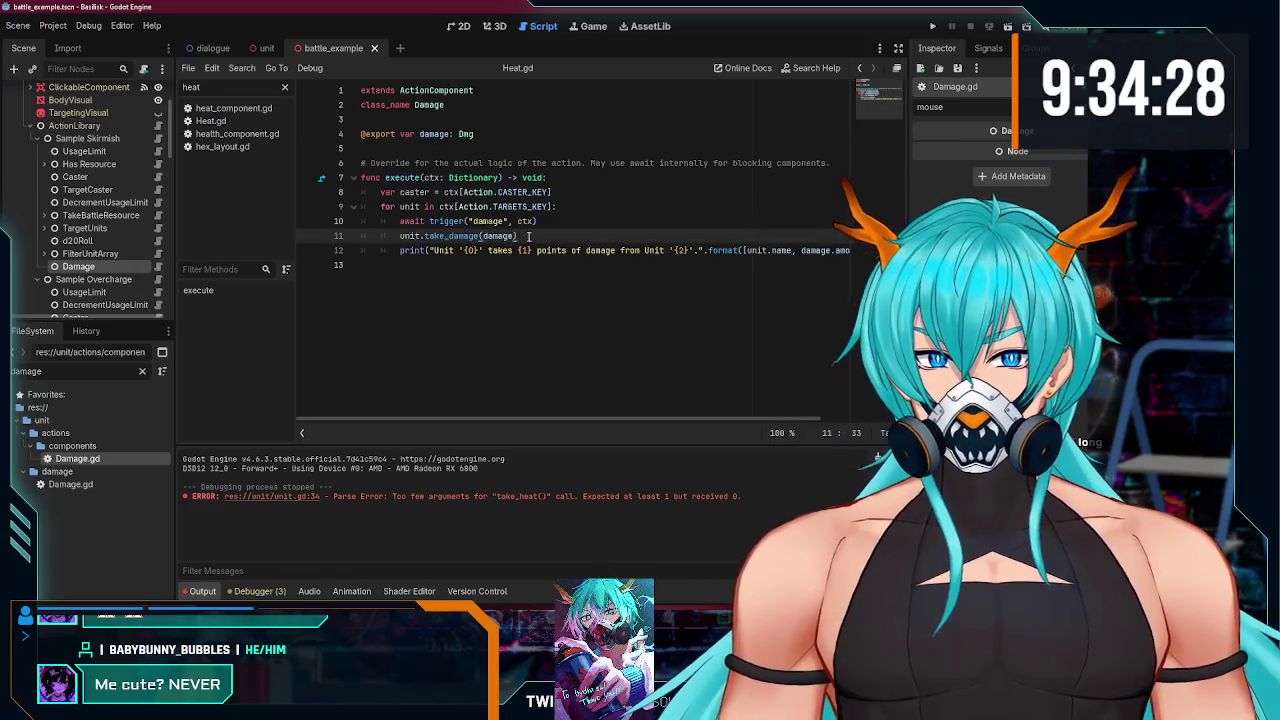
pyautogui.scroll(-5, 100, 200)
pyautogui.click(157, 220)
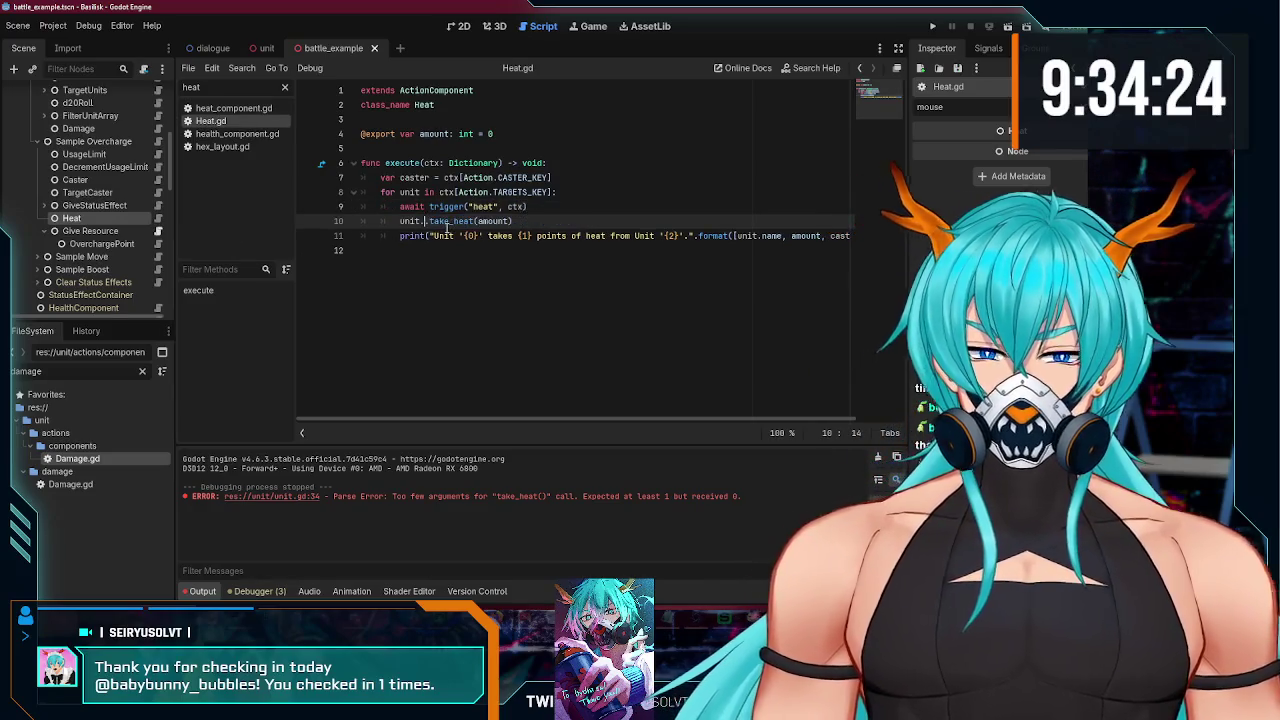
pyautogui.click(533, 221)
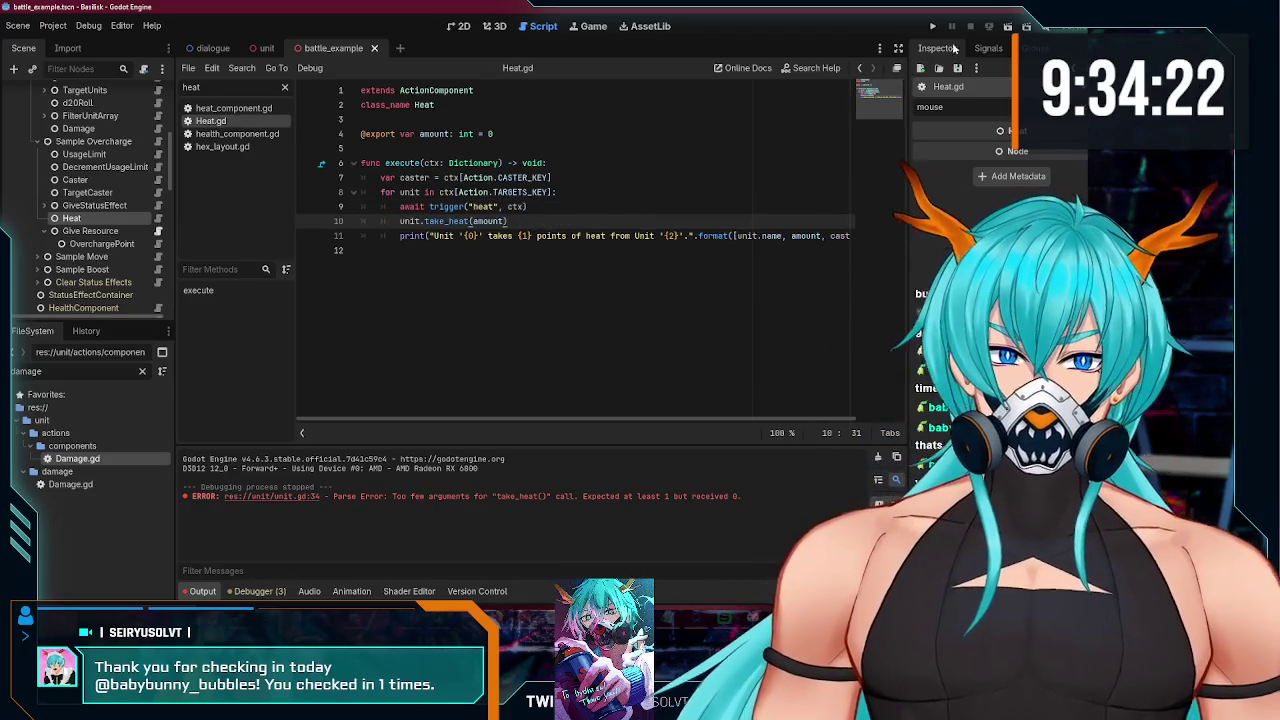
pyautogui.click(932, 27)
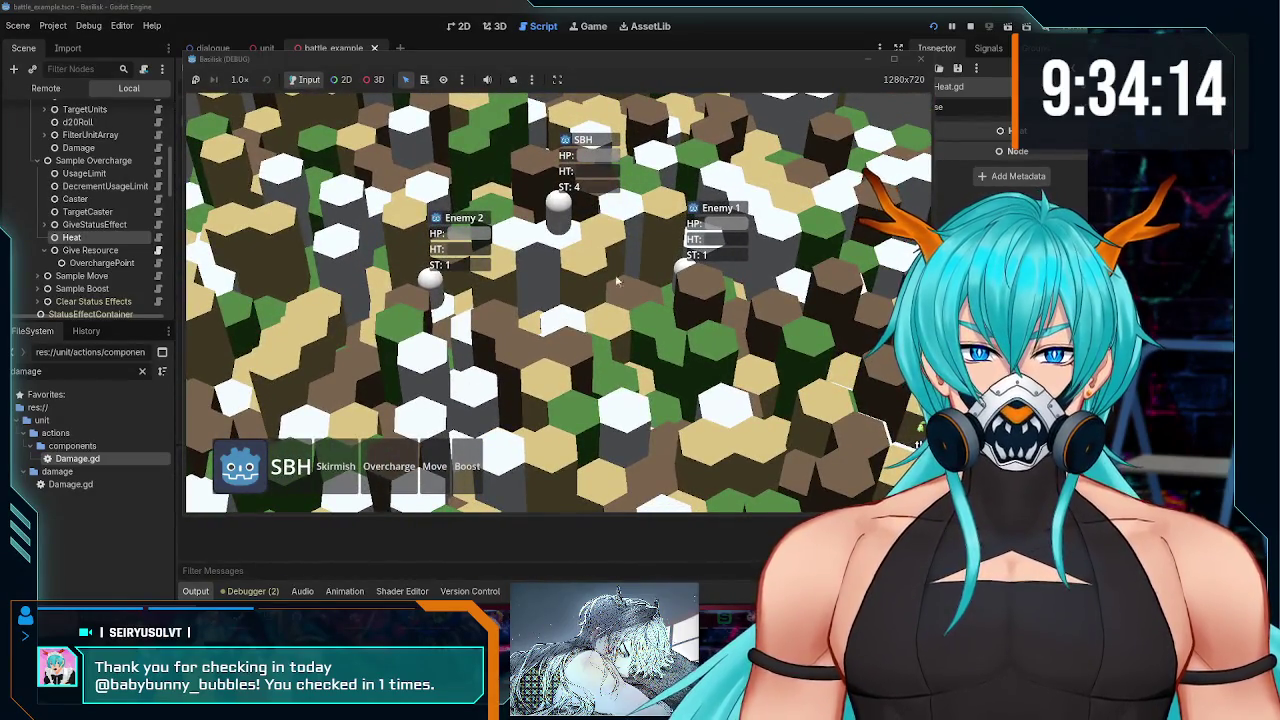
# Step: Close the game, change battle_example's max_tile_height from 2 to 0, and run again
pyautogui.click(921, 60)
pyautogui.click(266, 48)
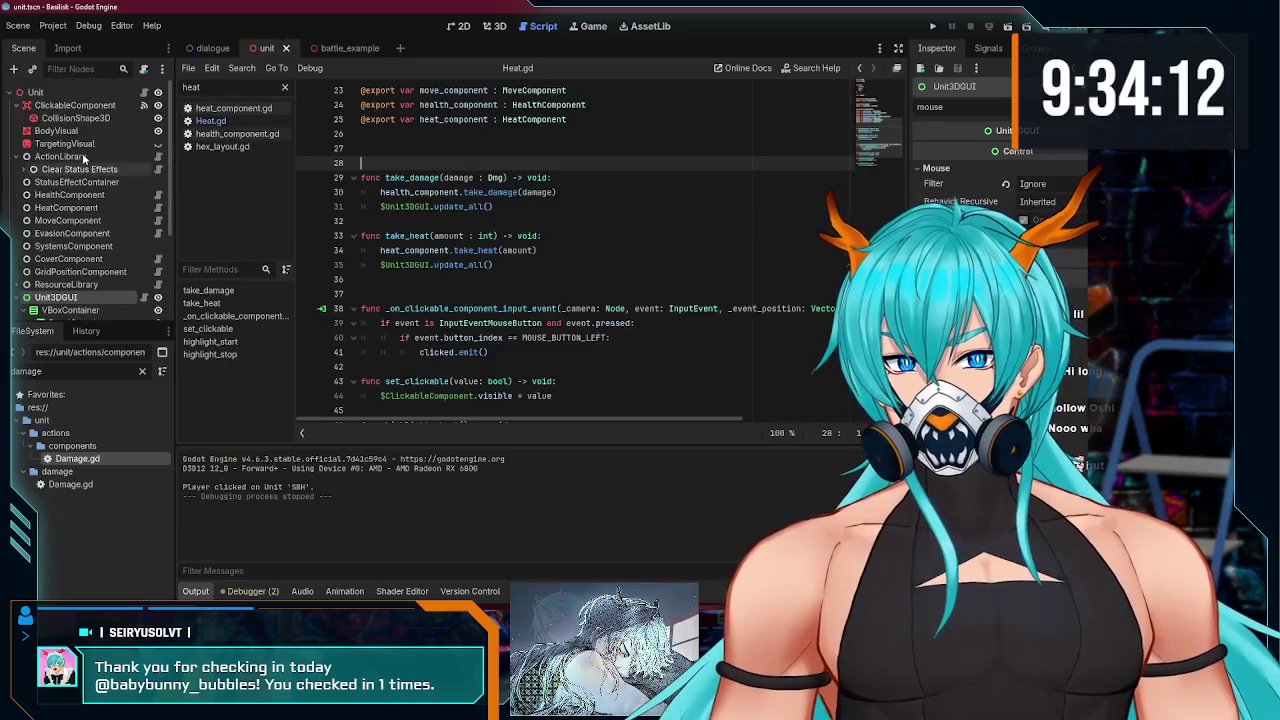
pyautogui.hotkey('ctrl', 'Tab')
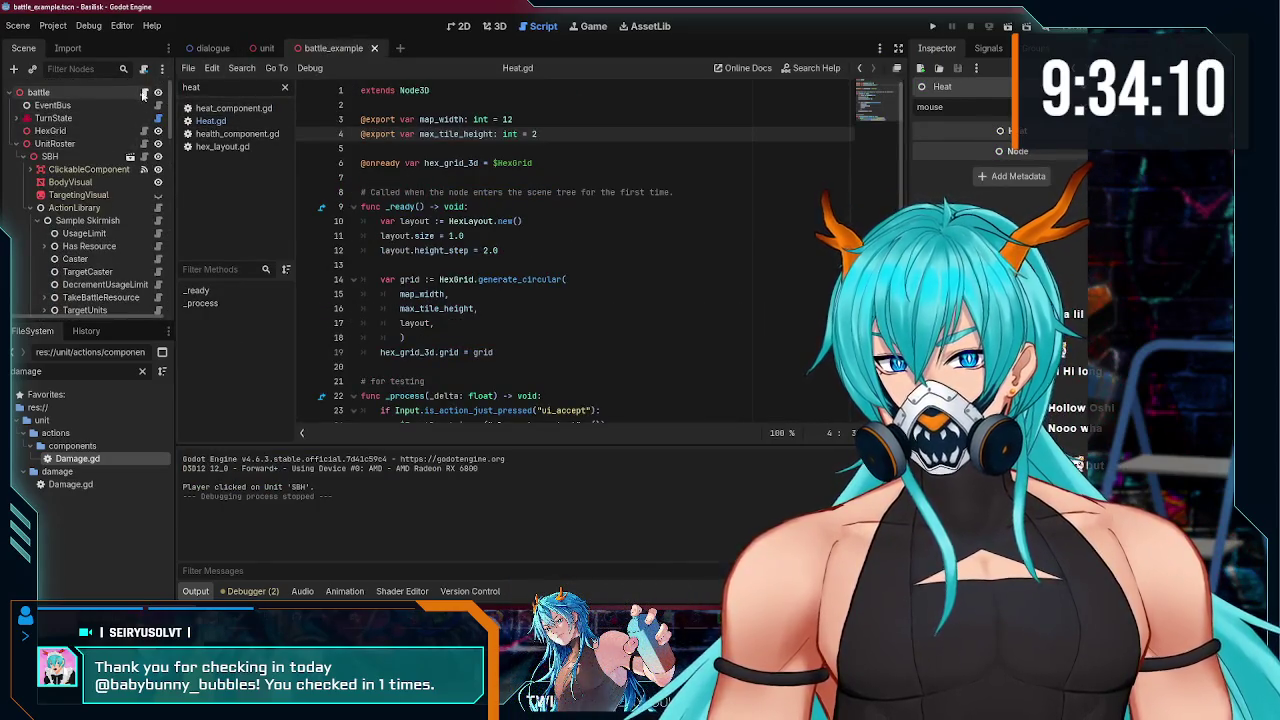
pyautogui.press('BackSpace')
pyautogui.write('0')
pyautogui.press('Down')
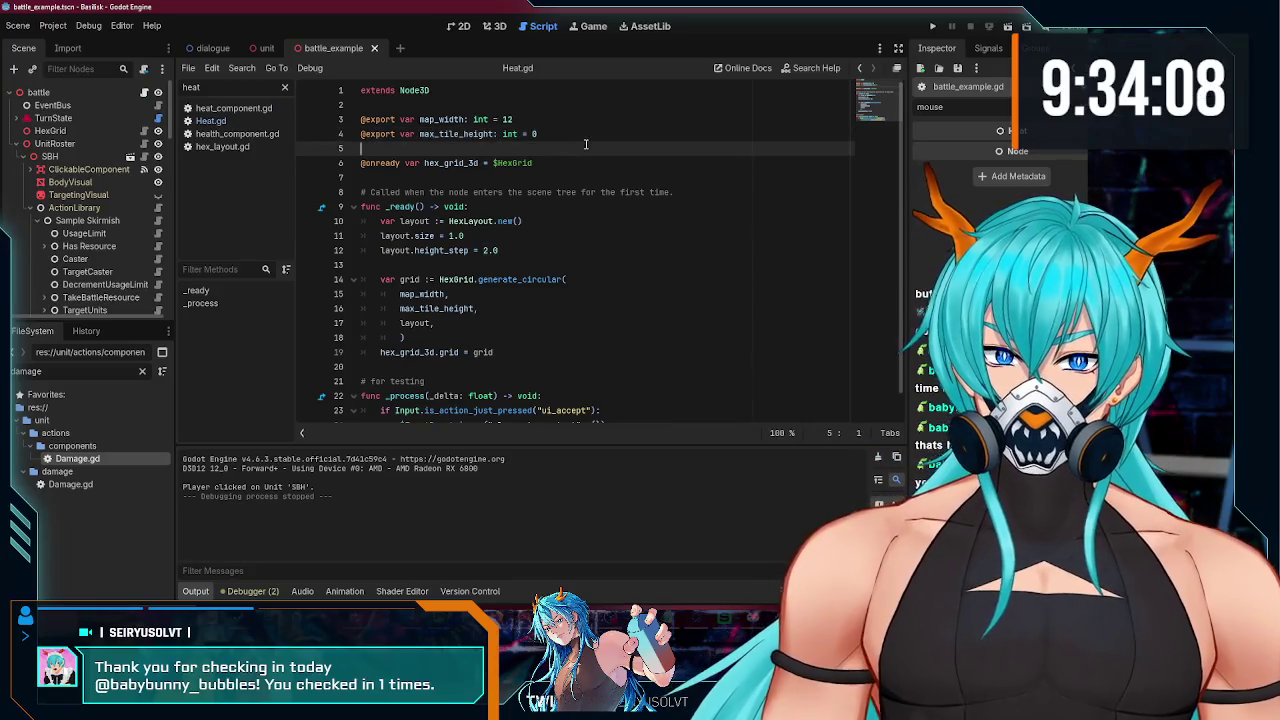
pyautogui.click(932, 27)
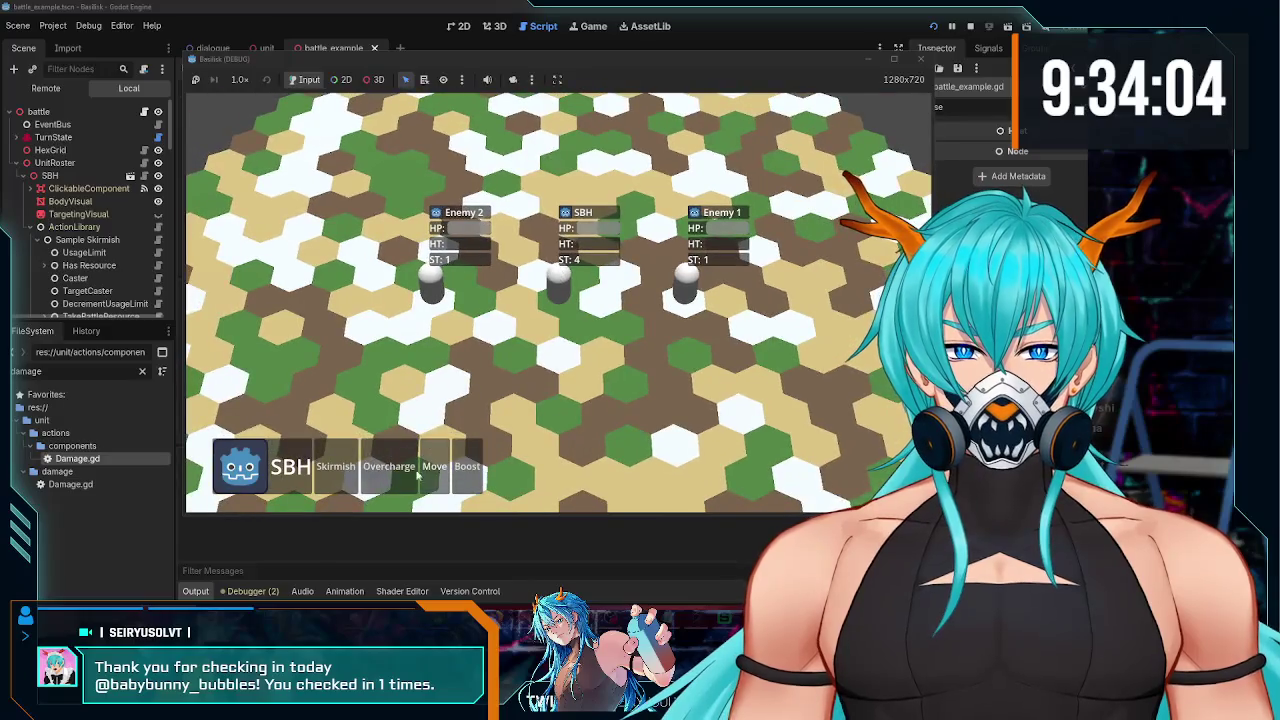
# Step: Try SBH's Skirmish against Enemy 2, restarting the game twice with F5
pyautogui.click(335, 466)
pyautogui.click(432, 292)
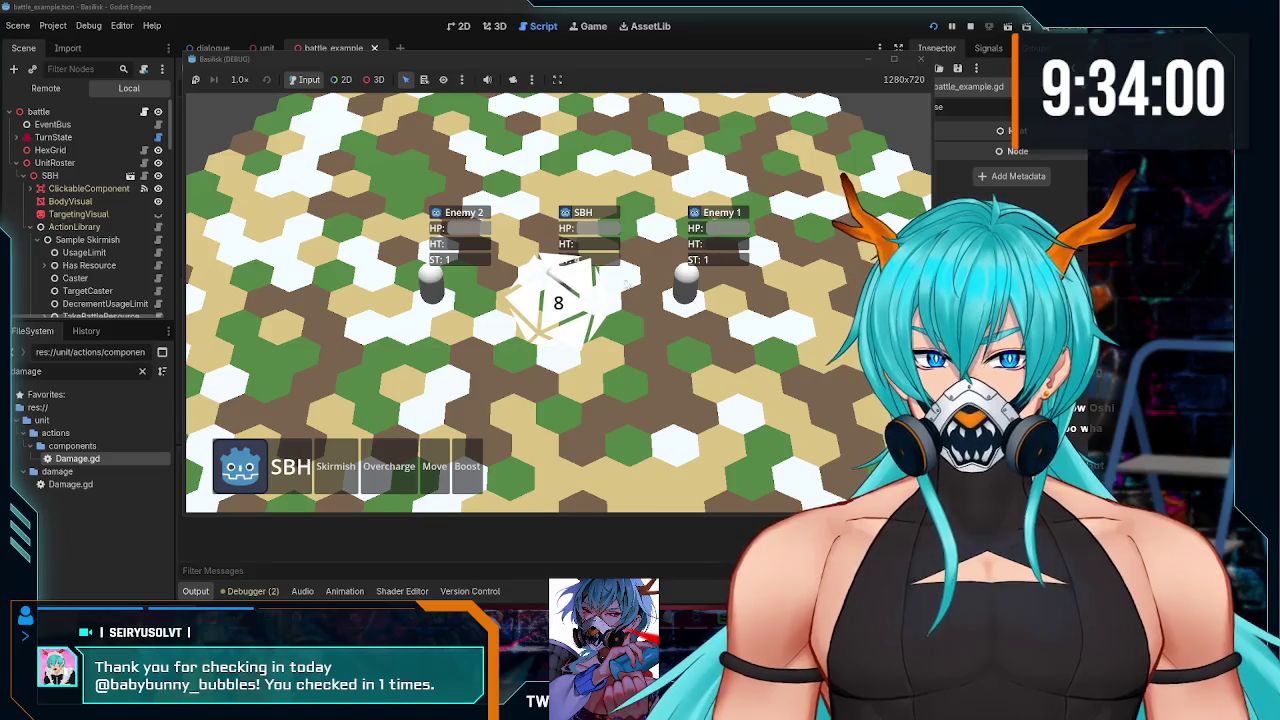
pyautogui.click(918, 58)
pyautogui.press('F5')
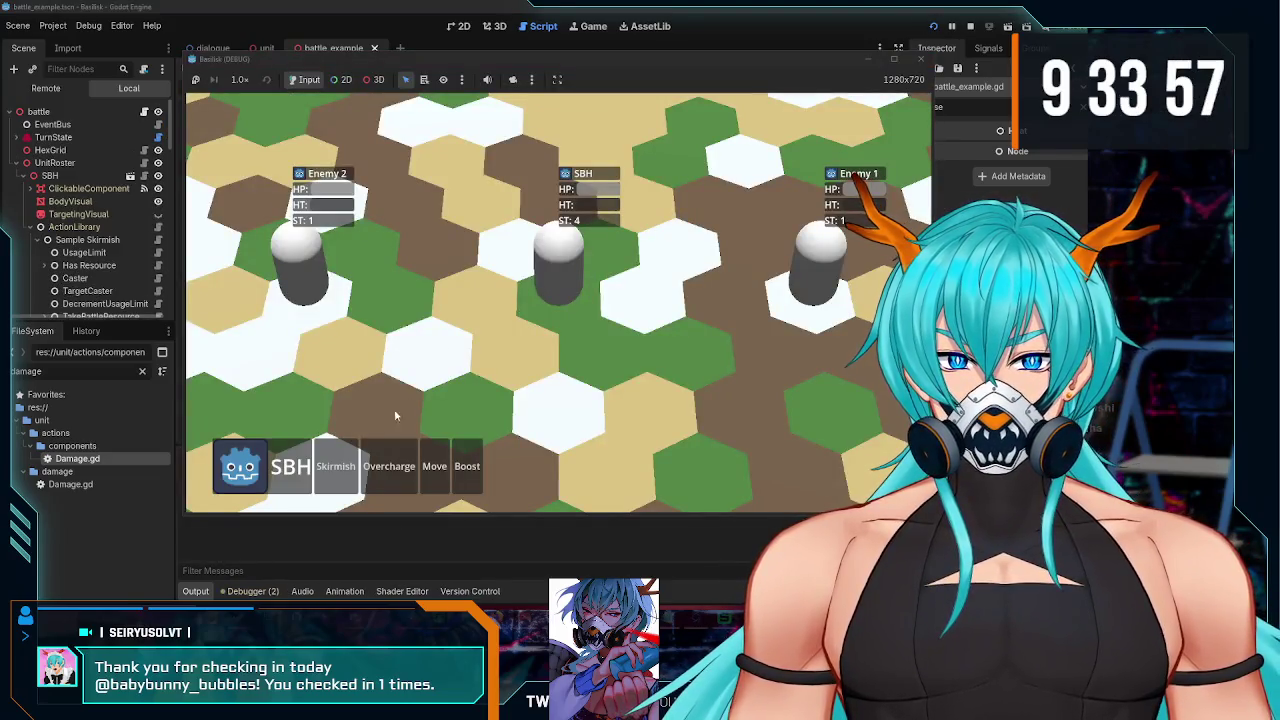
pyautogui.click(336, 466)
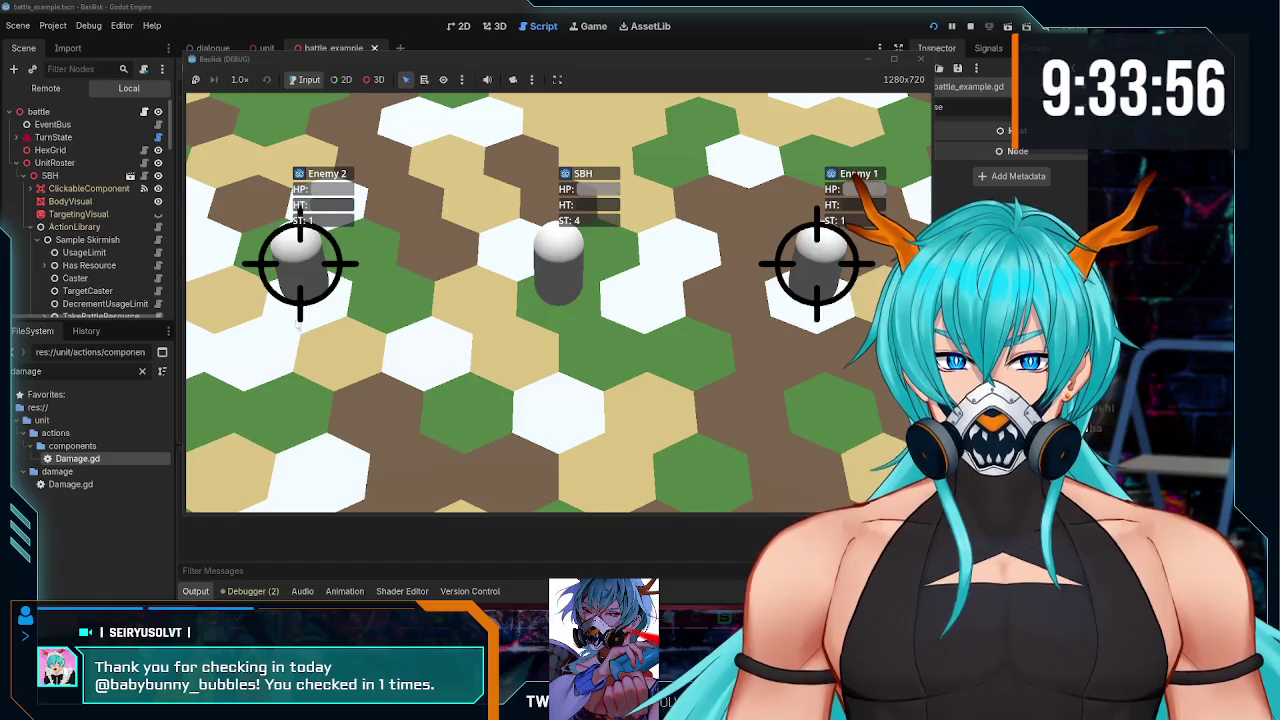
pyautogui.click(300, 262)
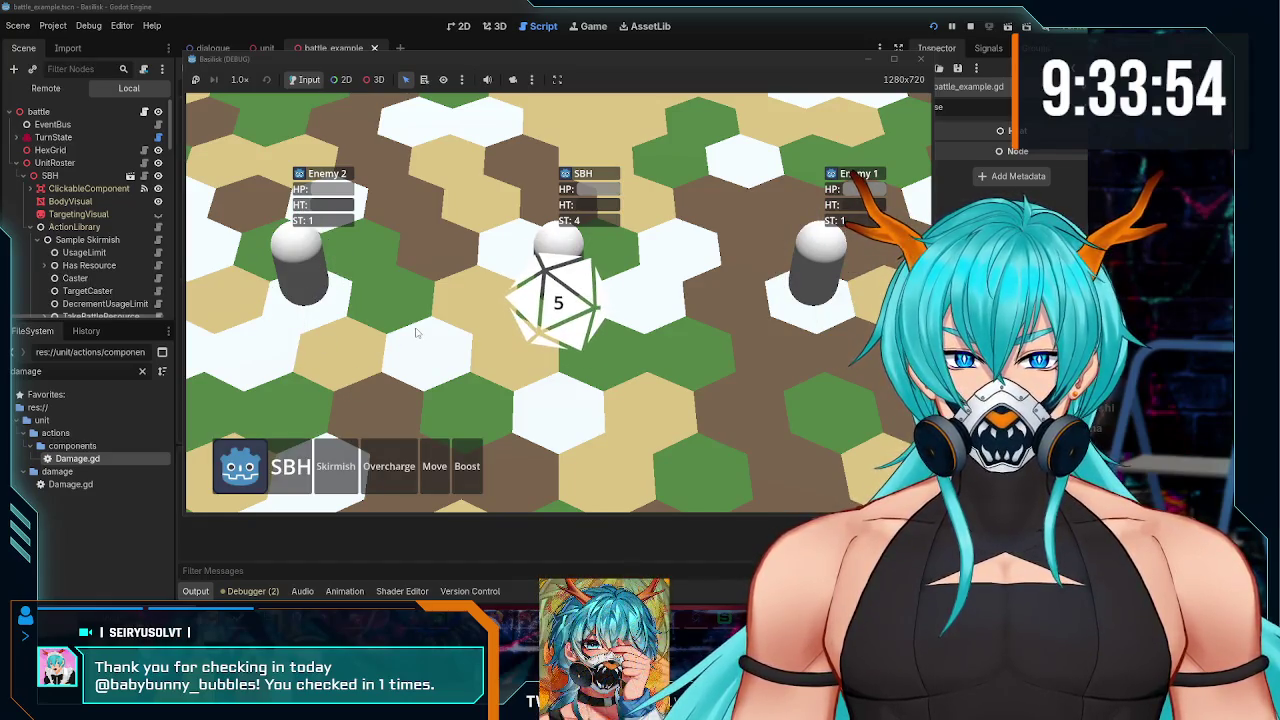
pyautogui.press('F5')
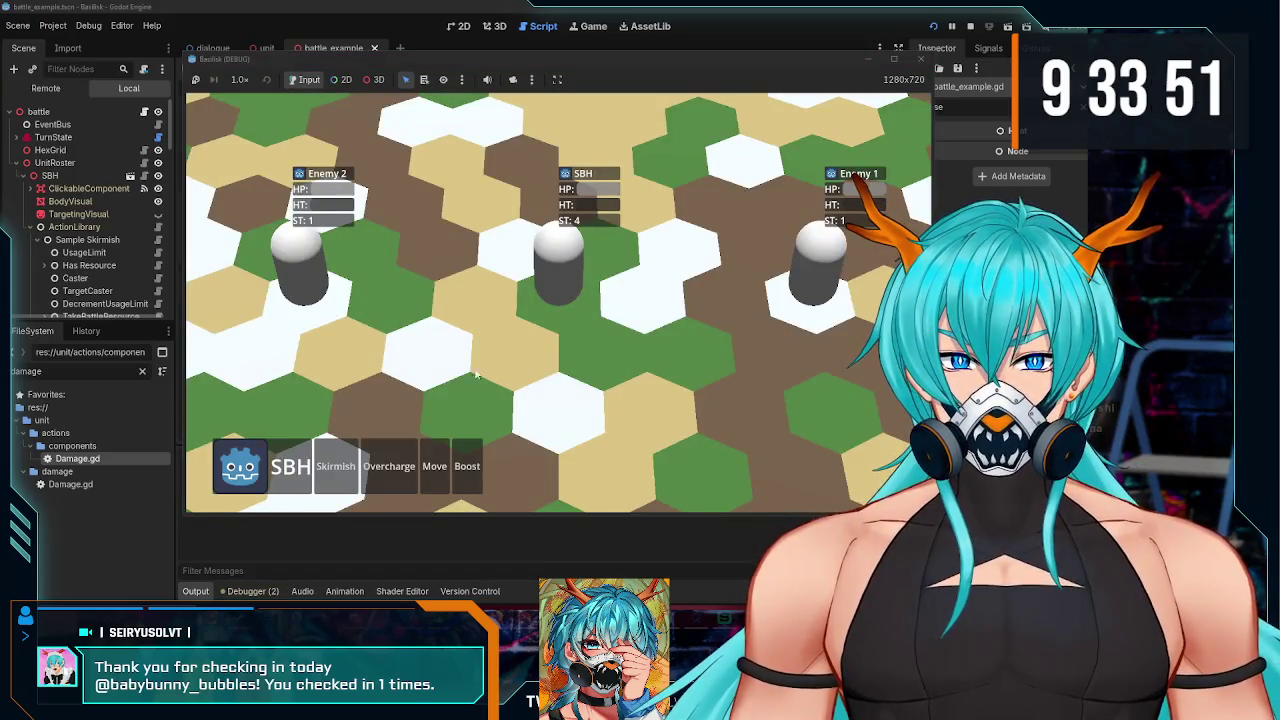
# Step: Hit Enemy 2 with SBH's Skirmish for 5 damage, rotate the camera, then close the game
pyautogui.click(337, 466)
pyautogui.click(340, 434)
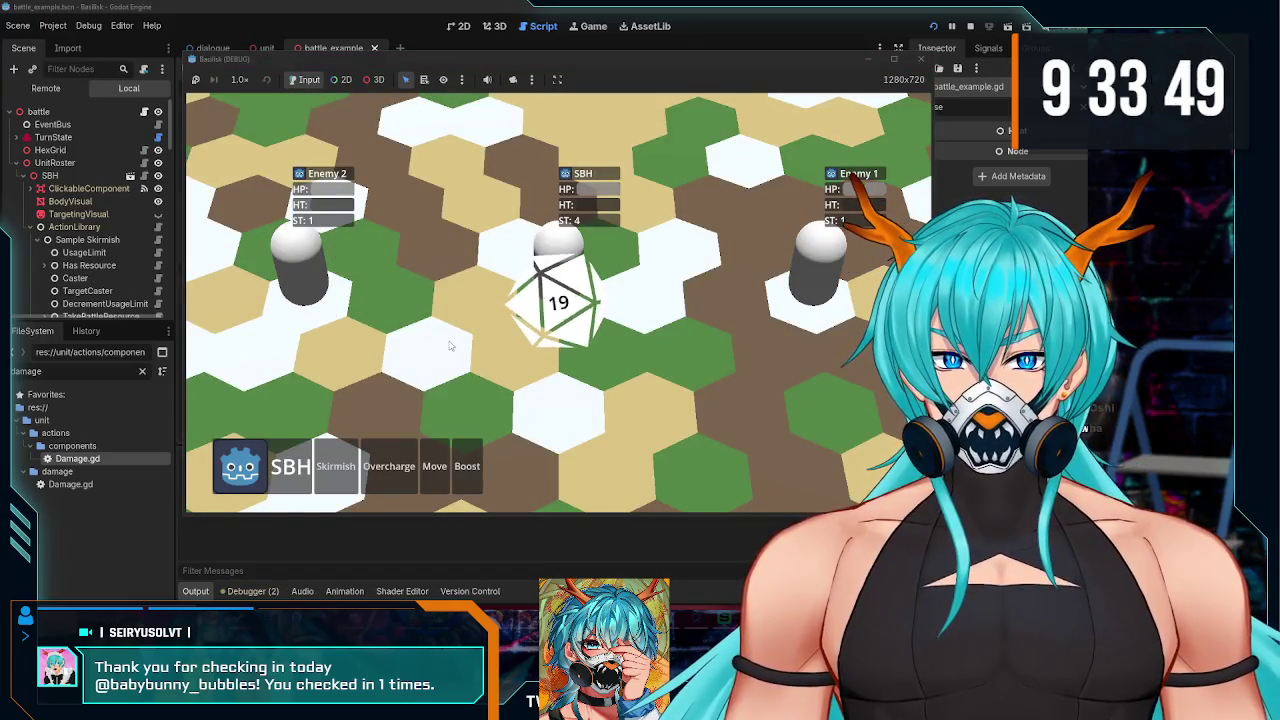
pyautogui.moveTo(450, 345); pyautogui.dragTo(559, 309)
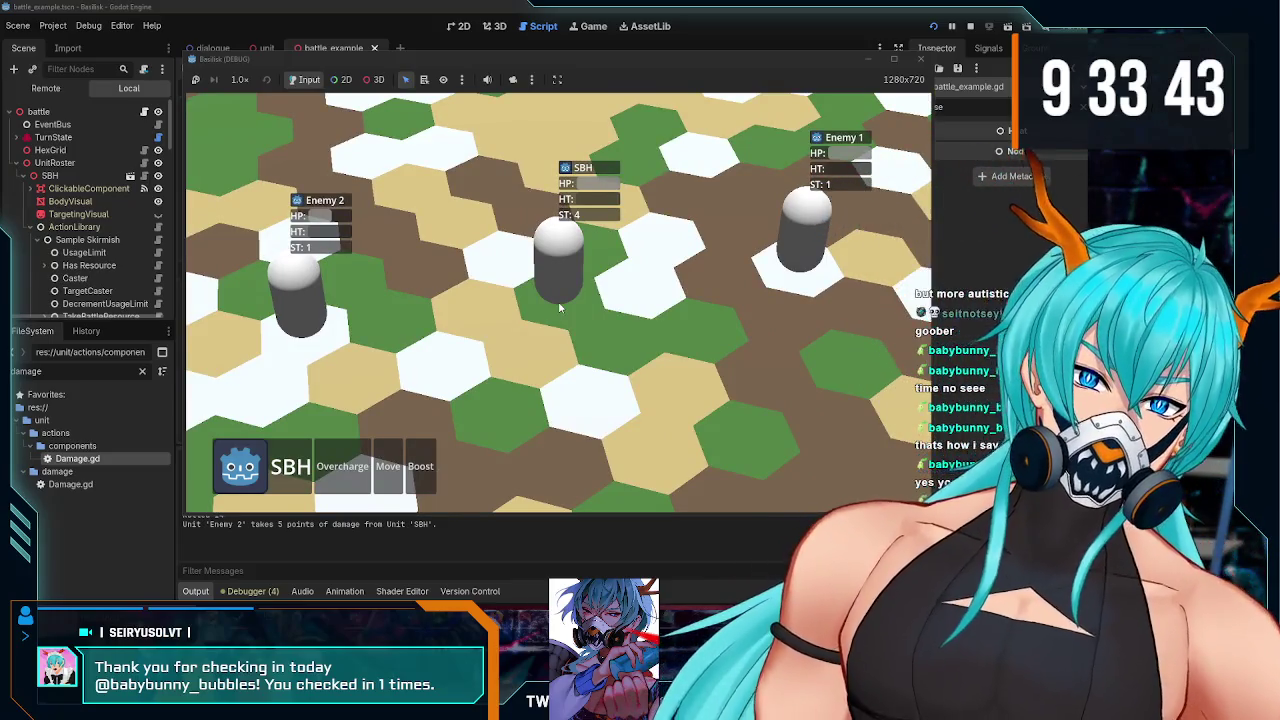
pyautogui.scroll(-2, 559, 309)
pyautogui.scroll(2, 559, 309)
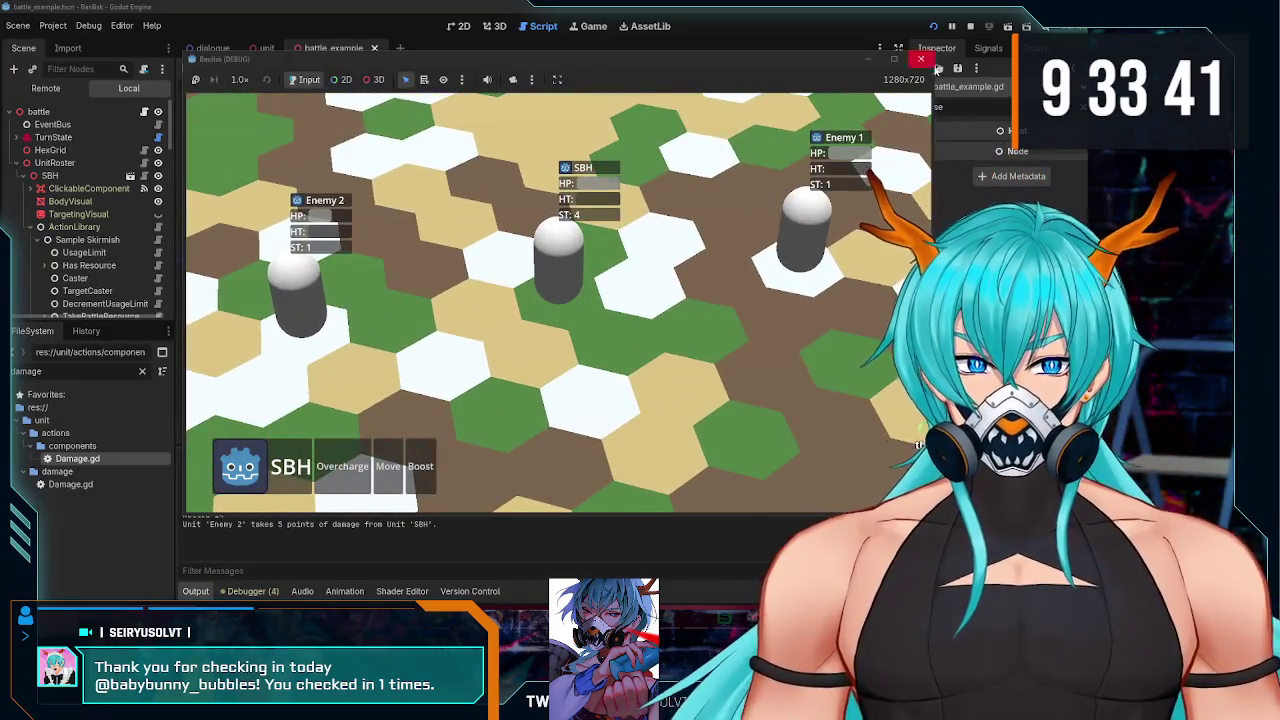
pyautogui.click(920, 58)
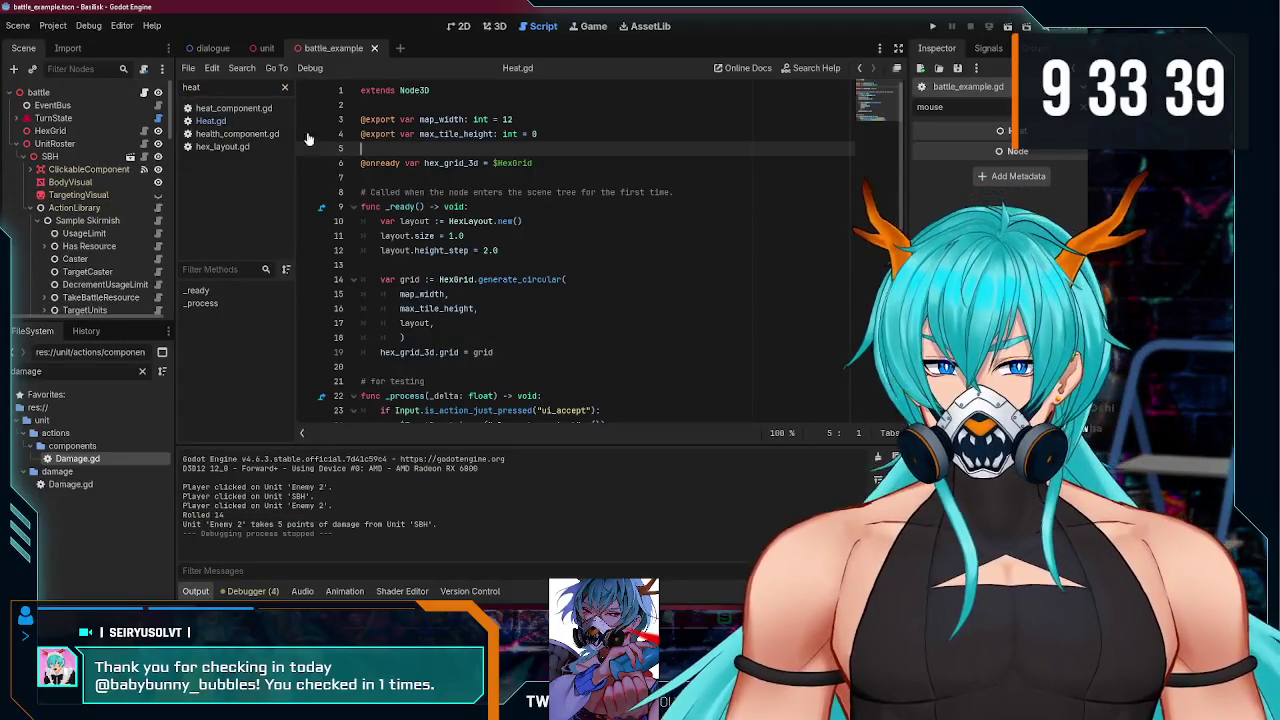
# Step: Return to the unit script's take_damage call, then switch over to the browser
pyautogui.click(255, 50)
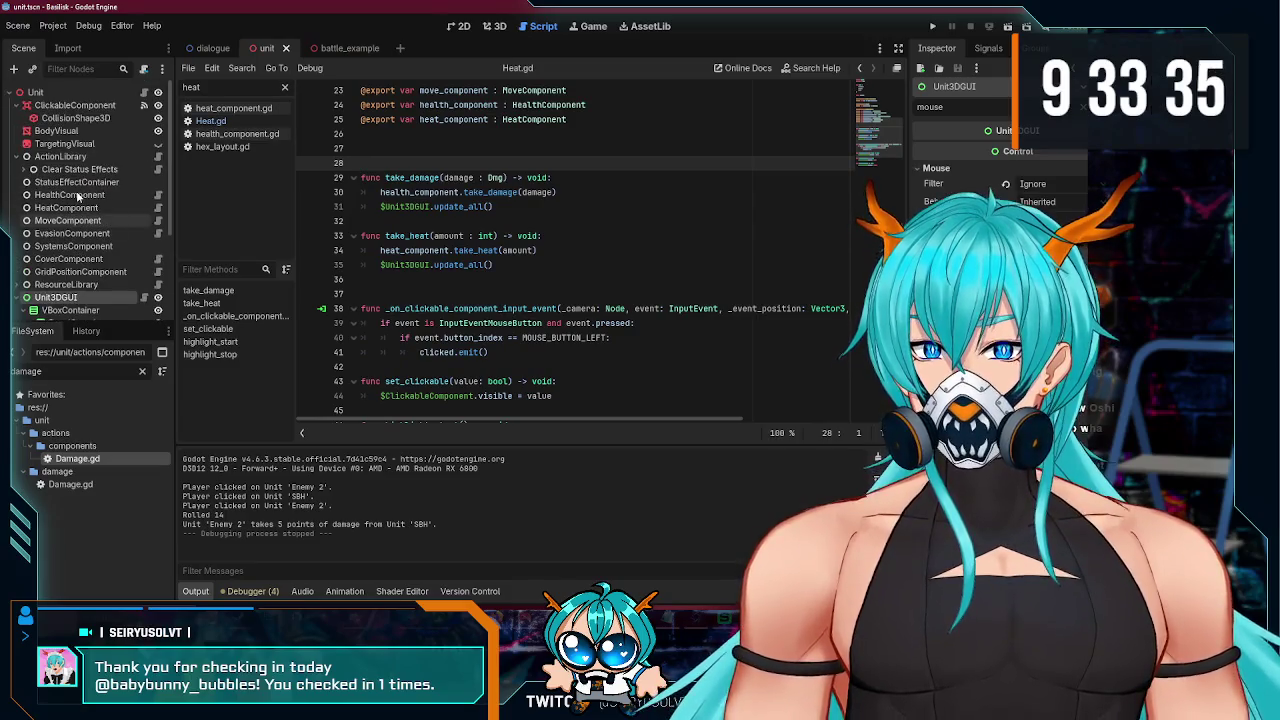
pyautogui.scroll(-3, 77, 197)
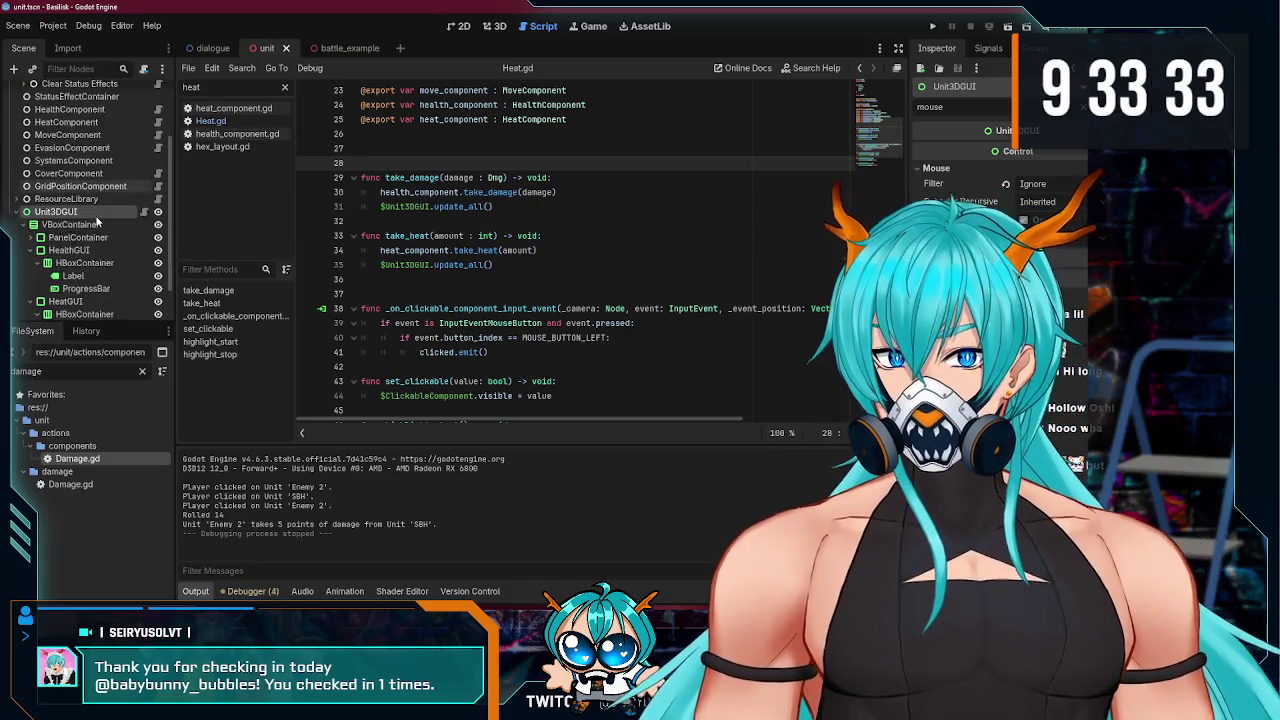
pyautogui.scroll(3, 90, 210)
pyautogui.click(566, 192)
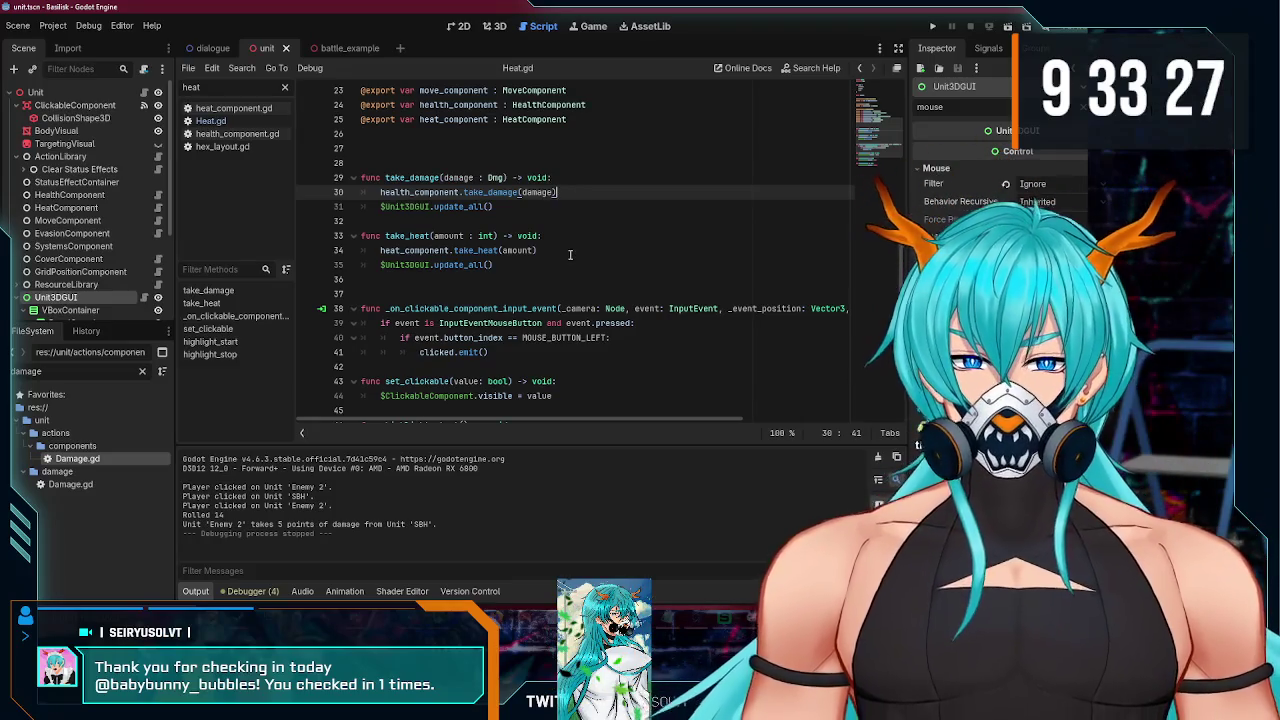
pyautogui.click(510, 495)
# Step: Search 'godot 3d node shake animation' and read the 'How to make object shake?' thread
pyautogui.moveTo(341, 78); pyautogui.dragTo(73, 89)
pyautogui.write('godo')
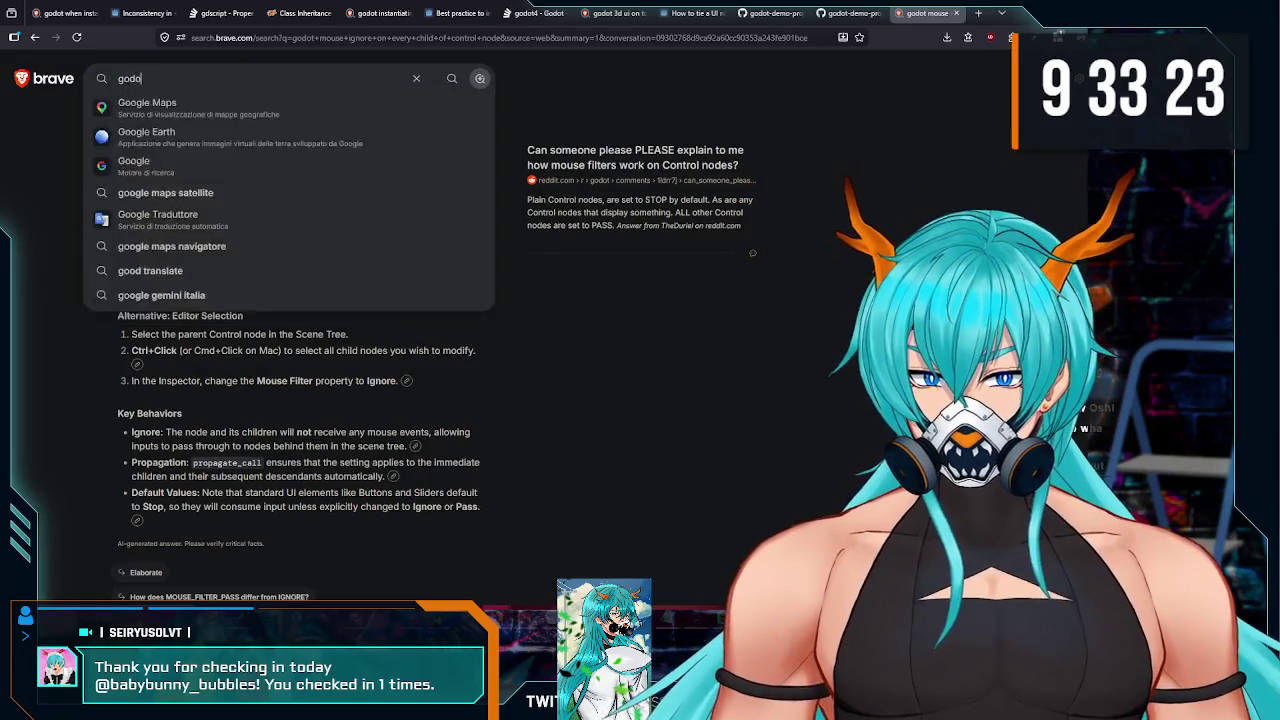
pyautogui.write('t 3d')
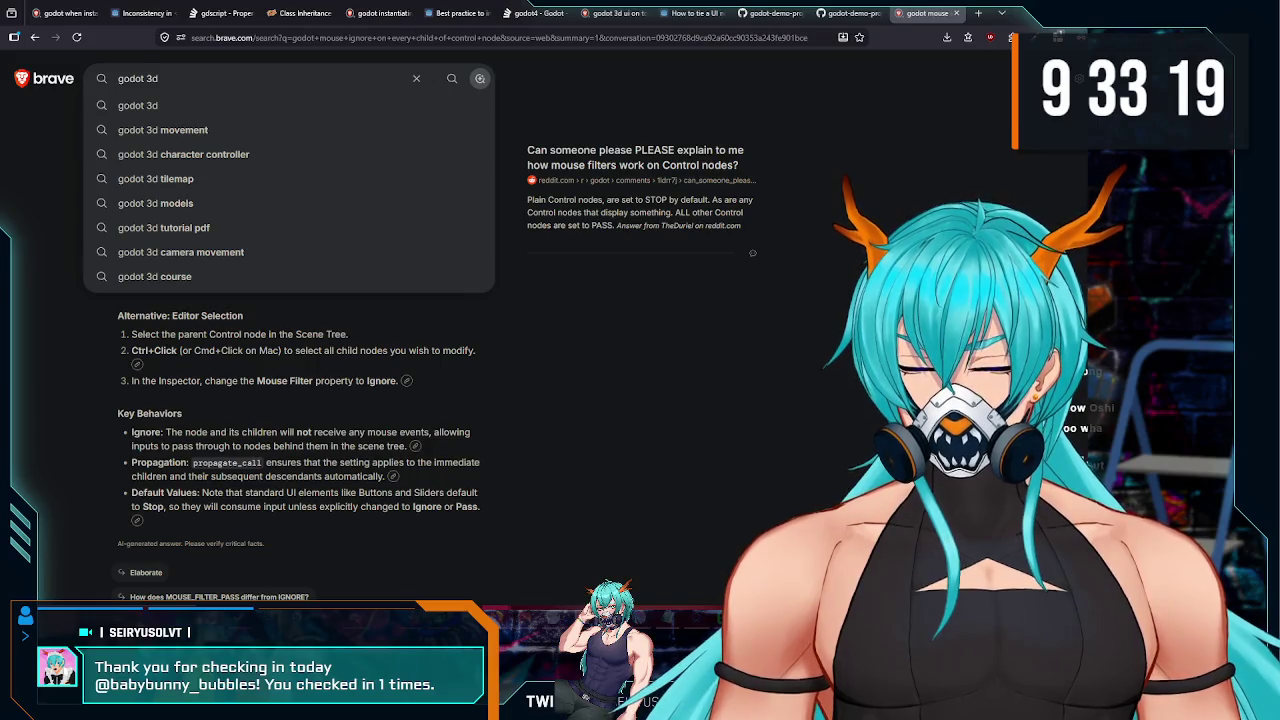
pyautogui.write(' node shake animation')
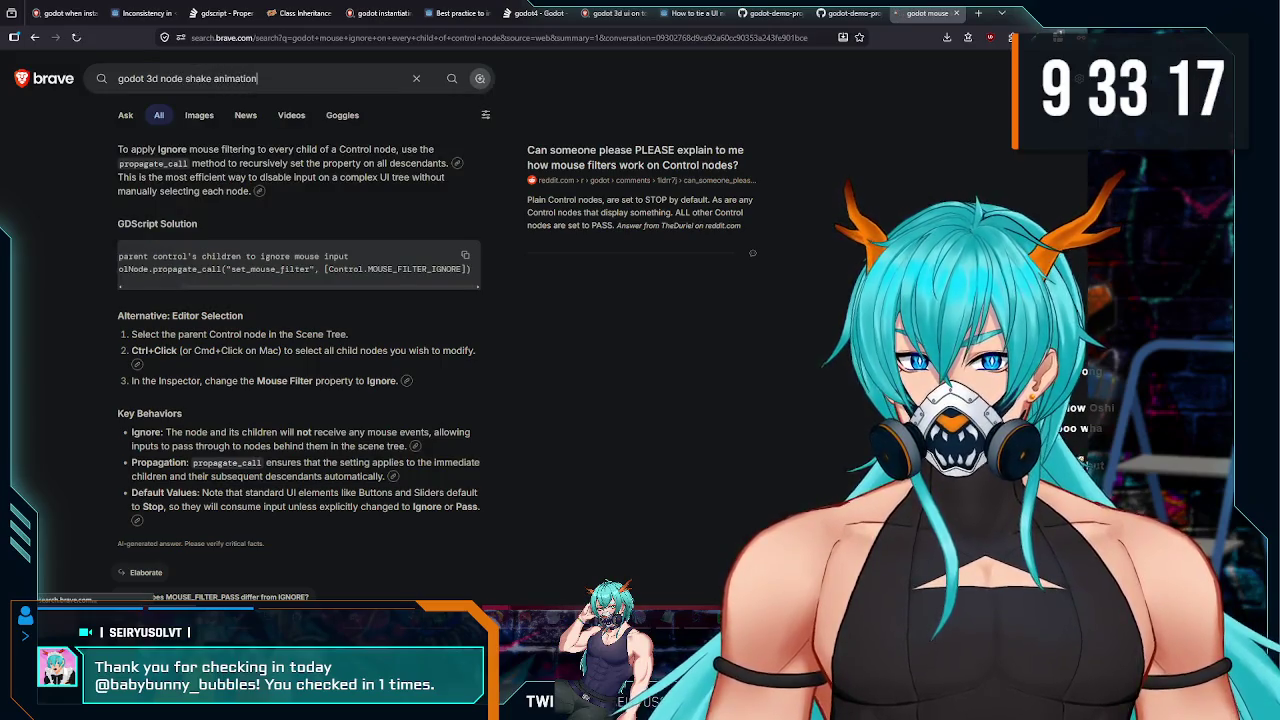
pyautogui.scroll(-1, 169, 220)
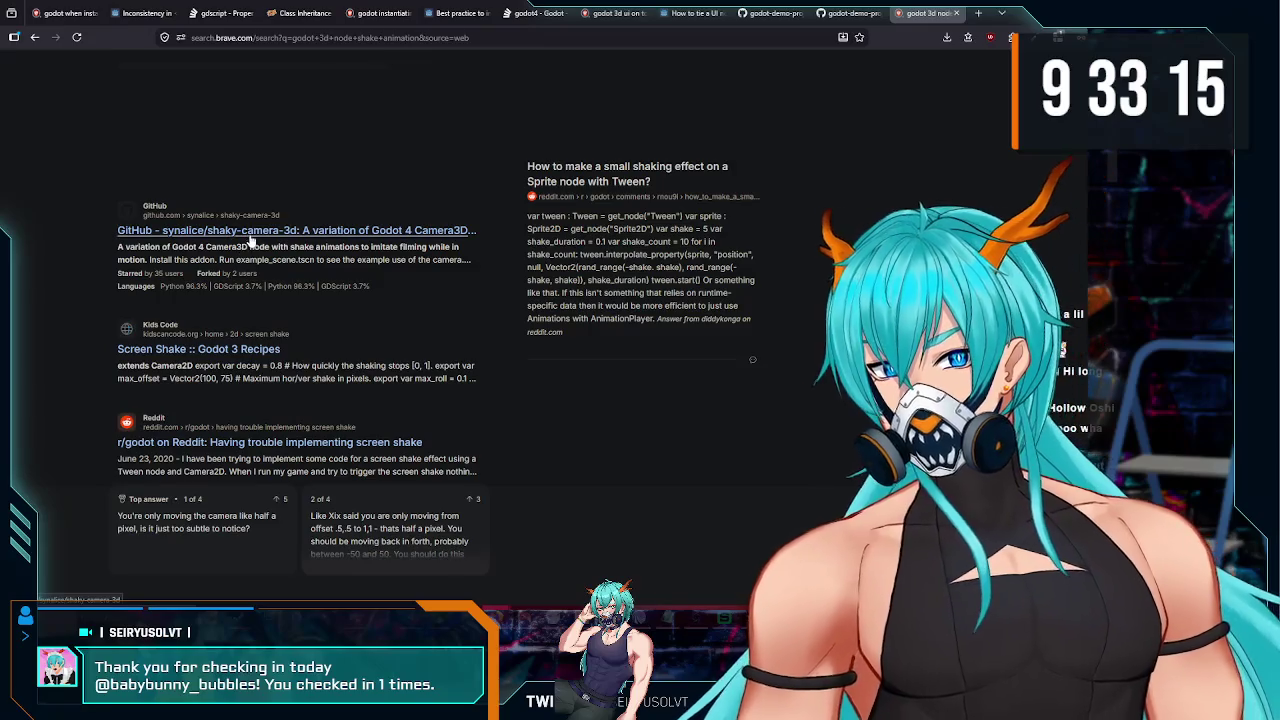
pyautogui.scroll(-3, 249, 365)
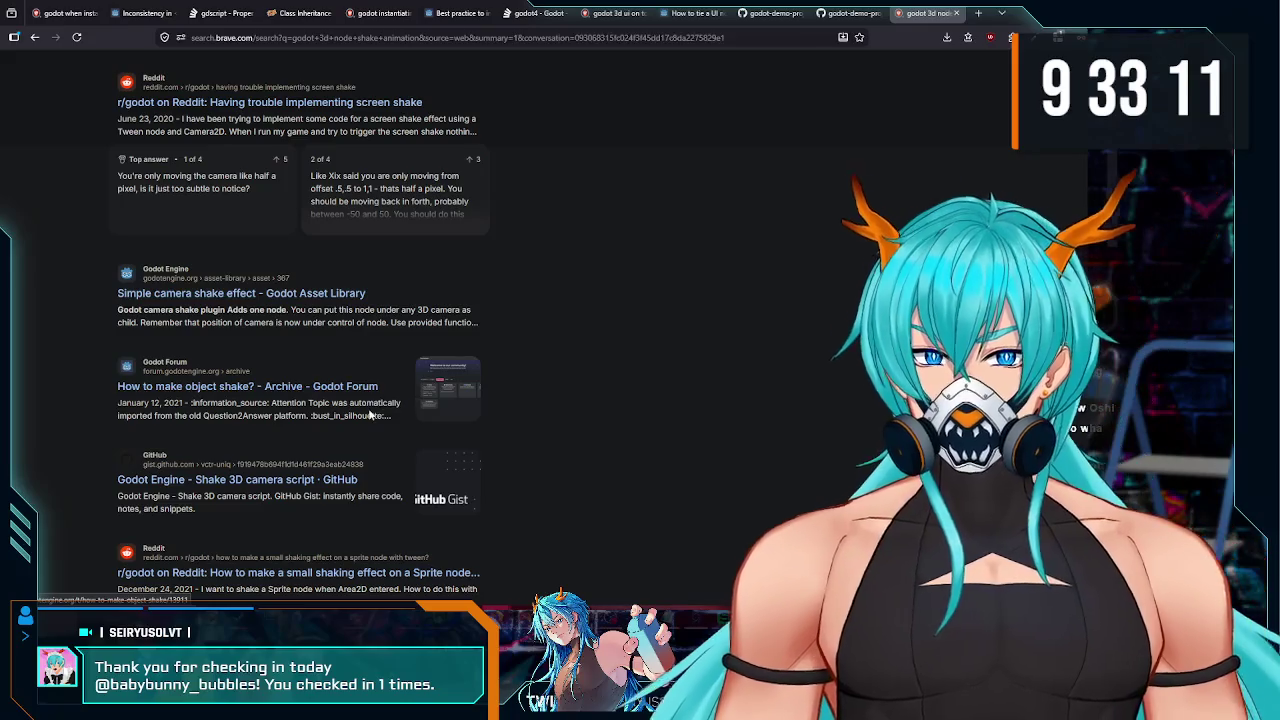
pyautogui.click(304, 392)
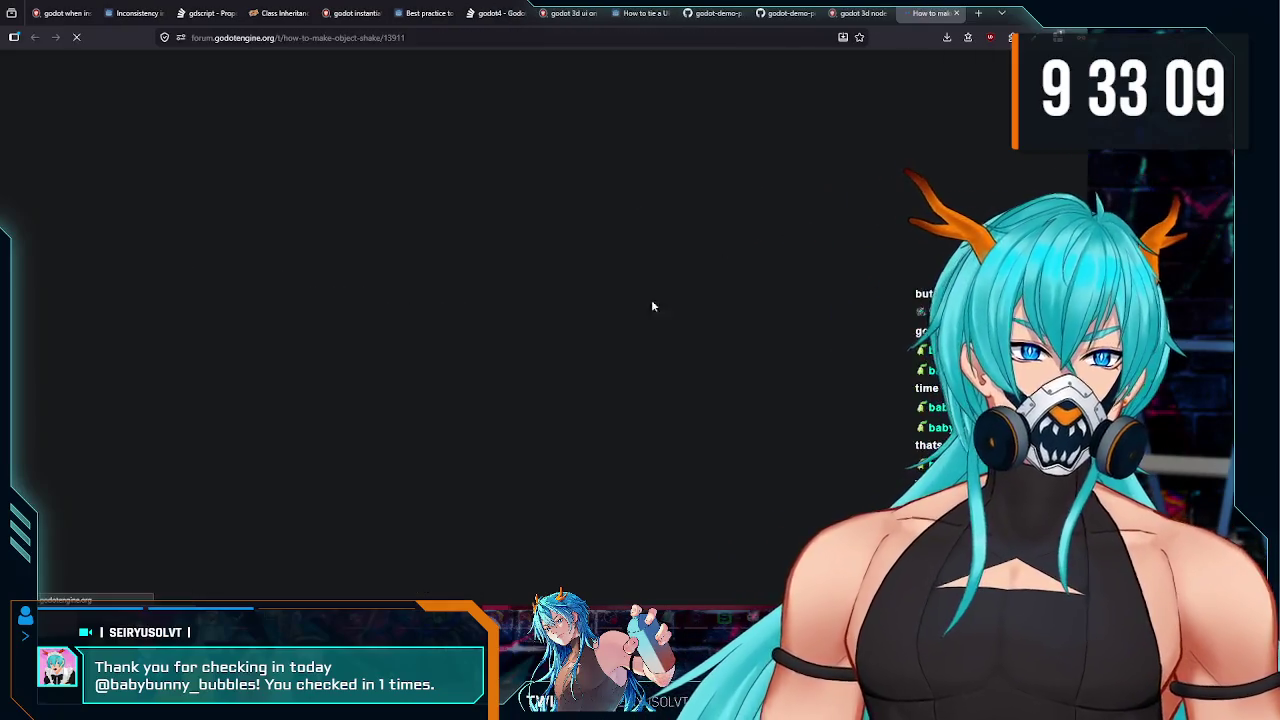
pyautogui.scroll(-3, 540, 368)
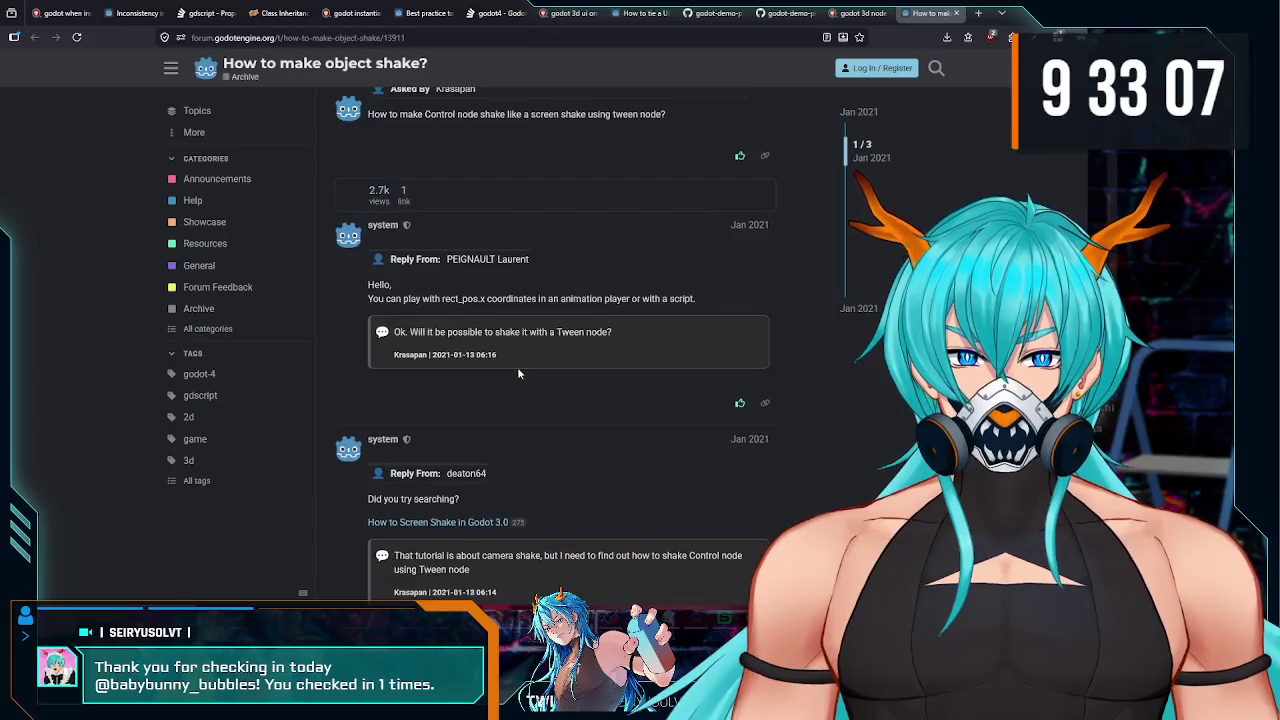
pyautogui.scroll(-1, 484, 365)
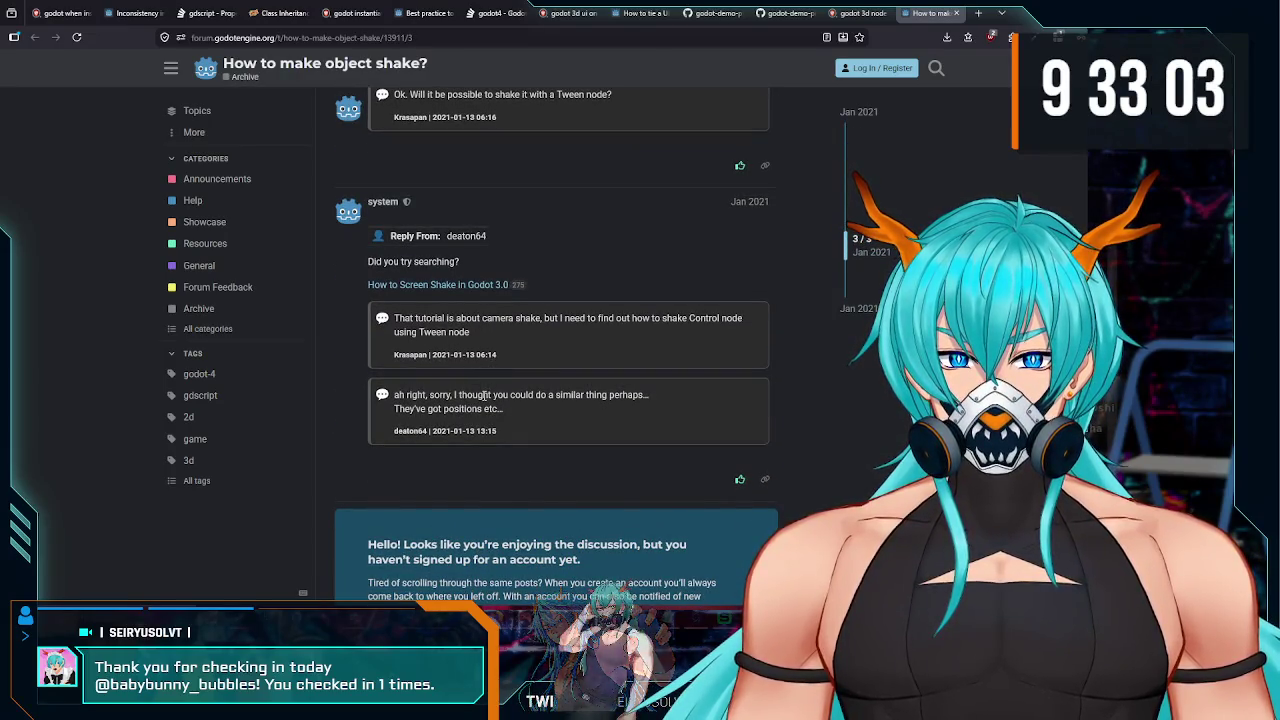
pyautogui.scroll(-1, 482, 391)
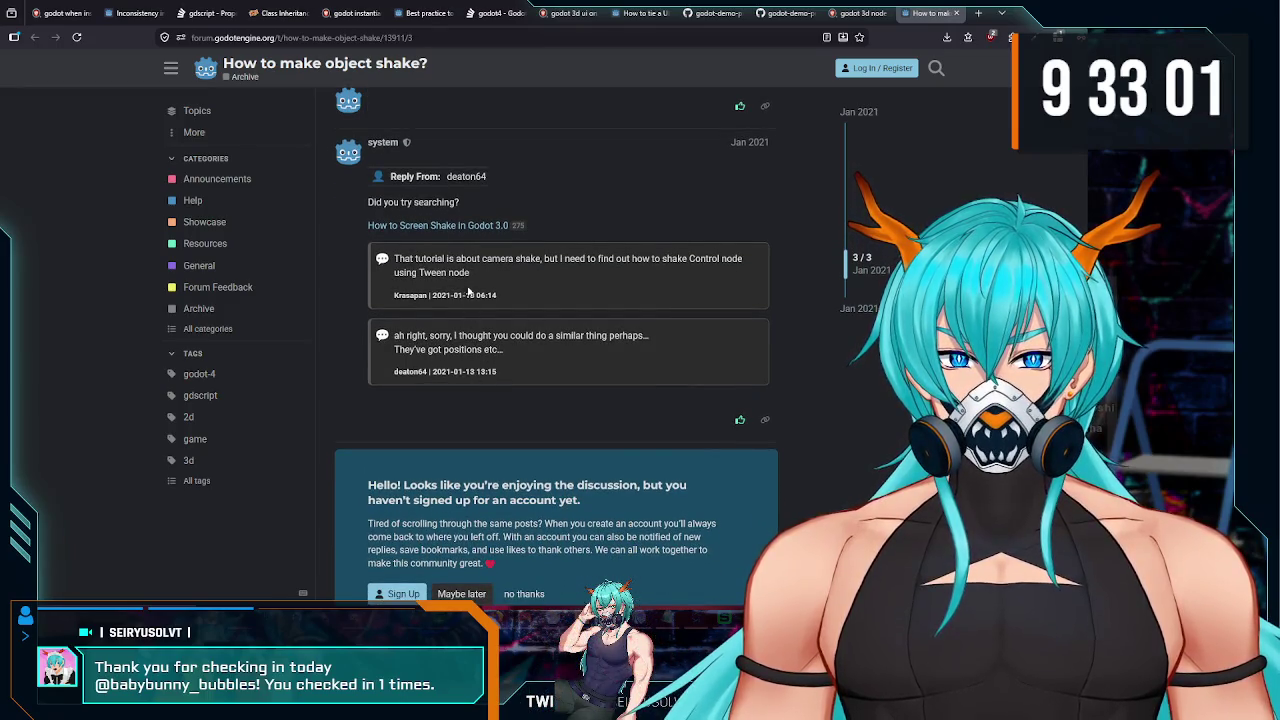
pyautogui.scroll(-1, 488, 349)
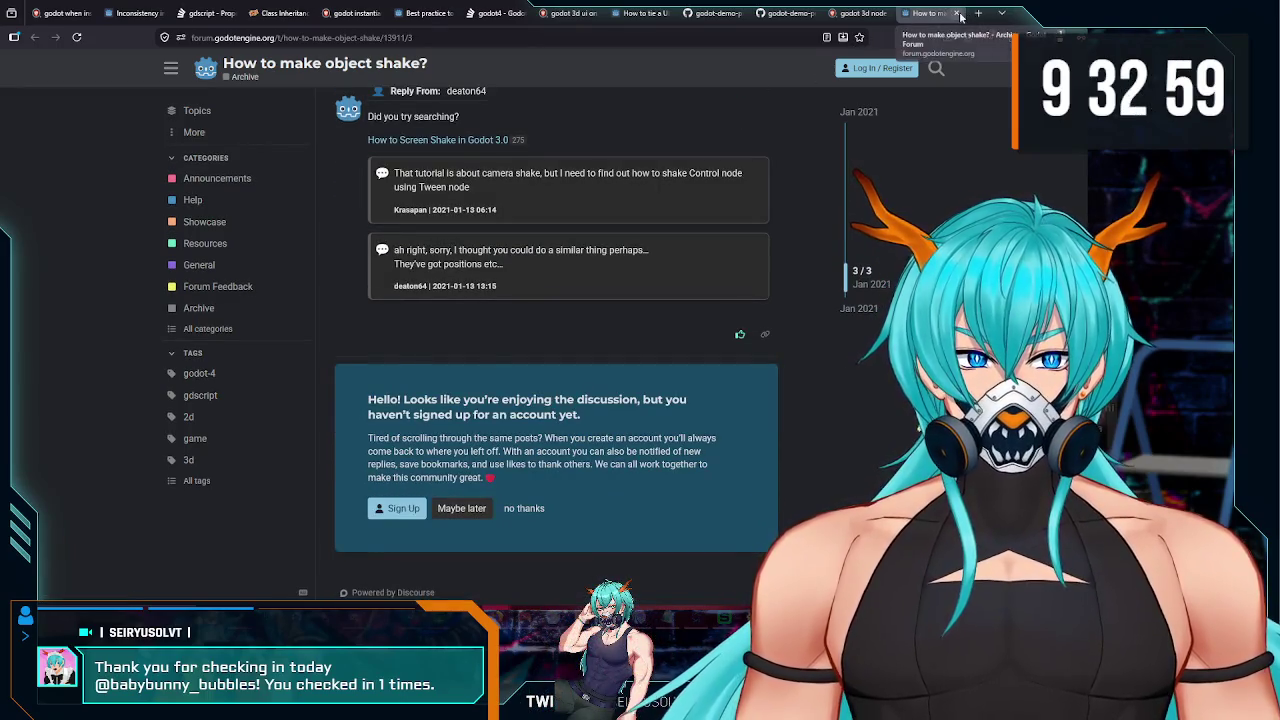
pyautogui.click(955, 14)
# Step: Add -screen -camera to the search query and rerun it
pyautogui.scroll(5, 215, 58)
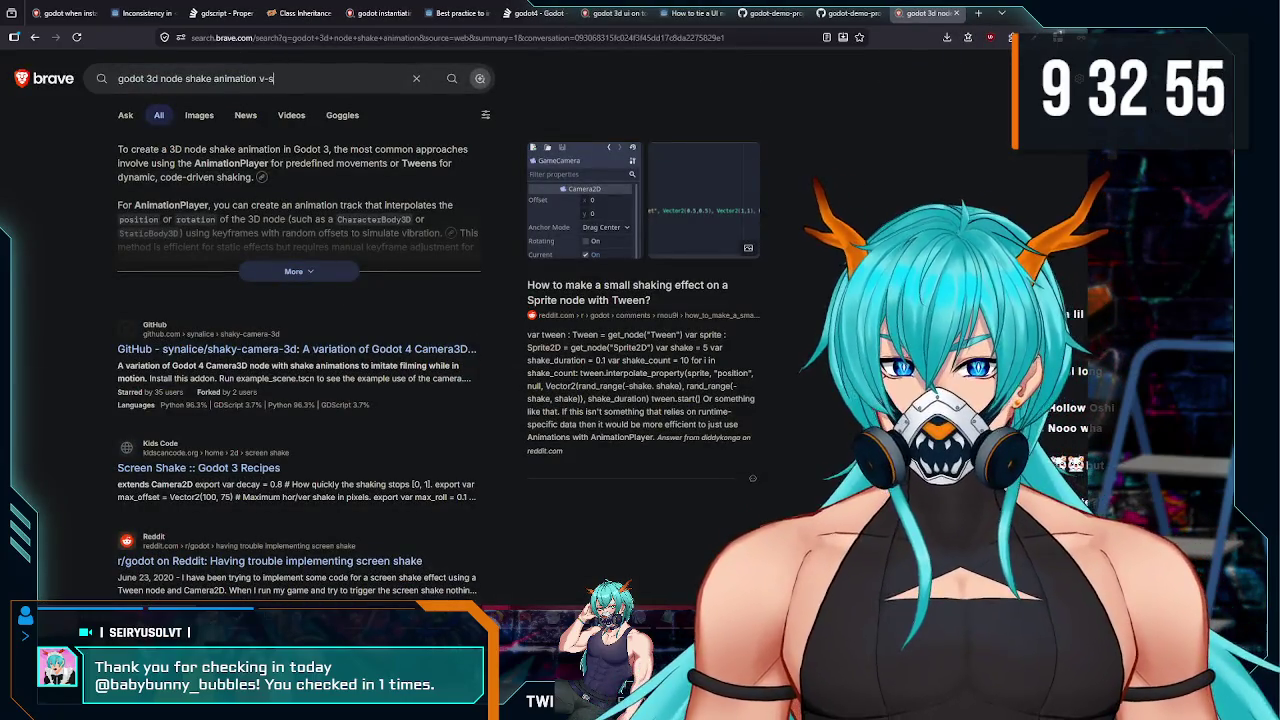
pyautogui.press('BackSpace')
pyautogui.press('BackSpace')
pyautogui.press('BackSpace')
pyautogui.write('-screen')
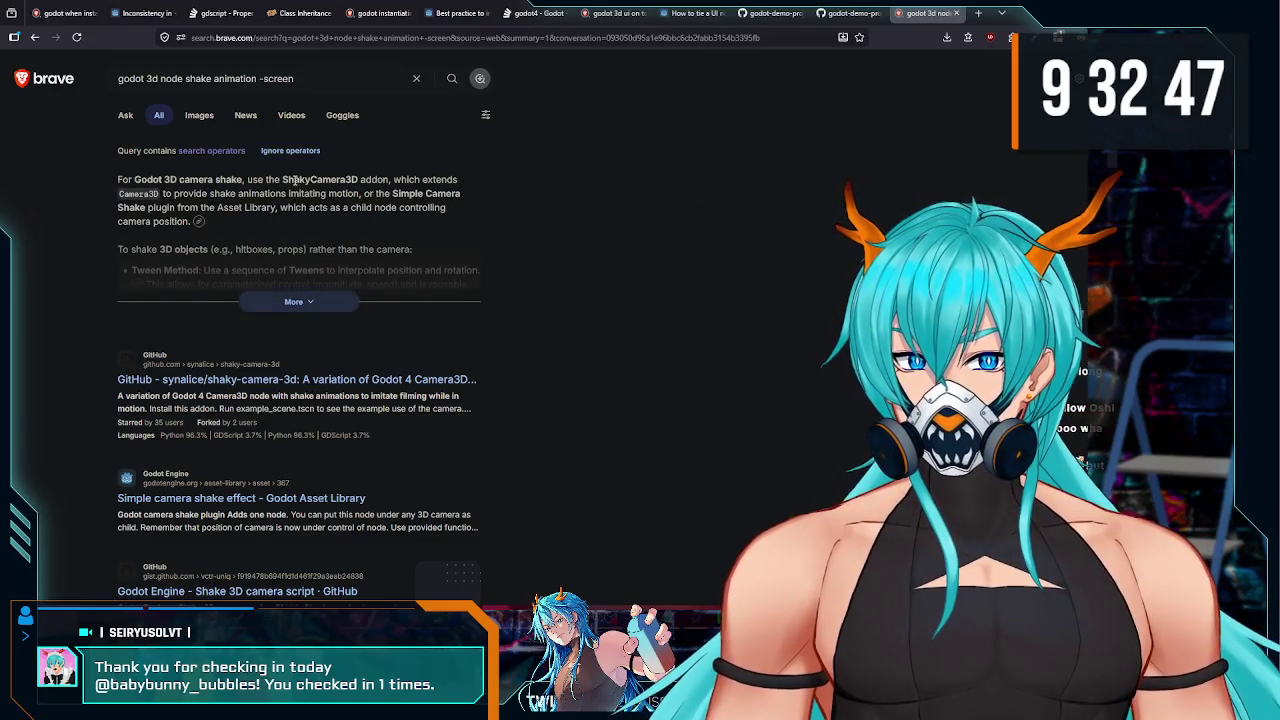
pyautogui.doubleClick(334, 178)
pyautogui.scroll(-2, 310, 300)
pyautogui.scroll(2, 310, 300)
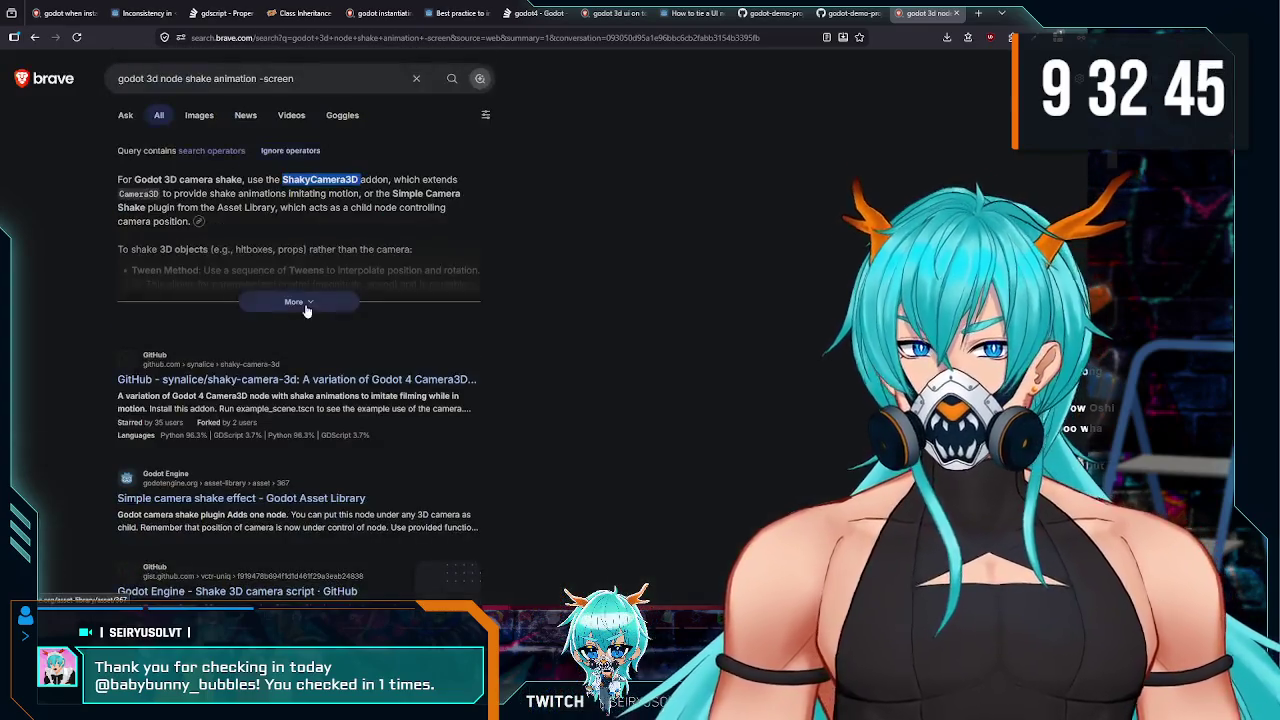
pyautogui.click(308, 77)
pyautogui.write('-camera')
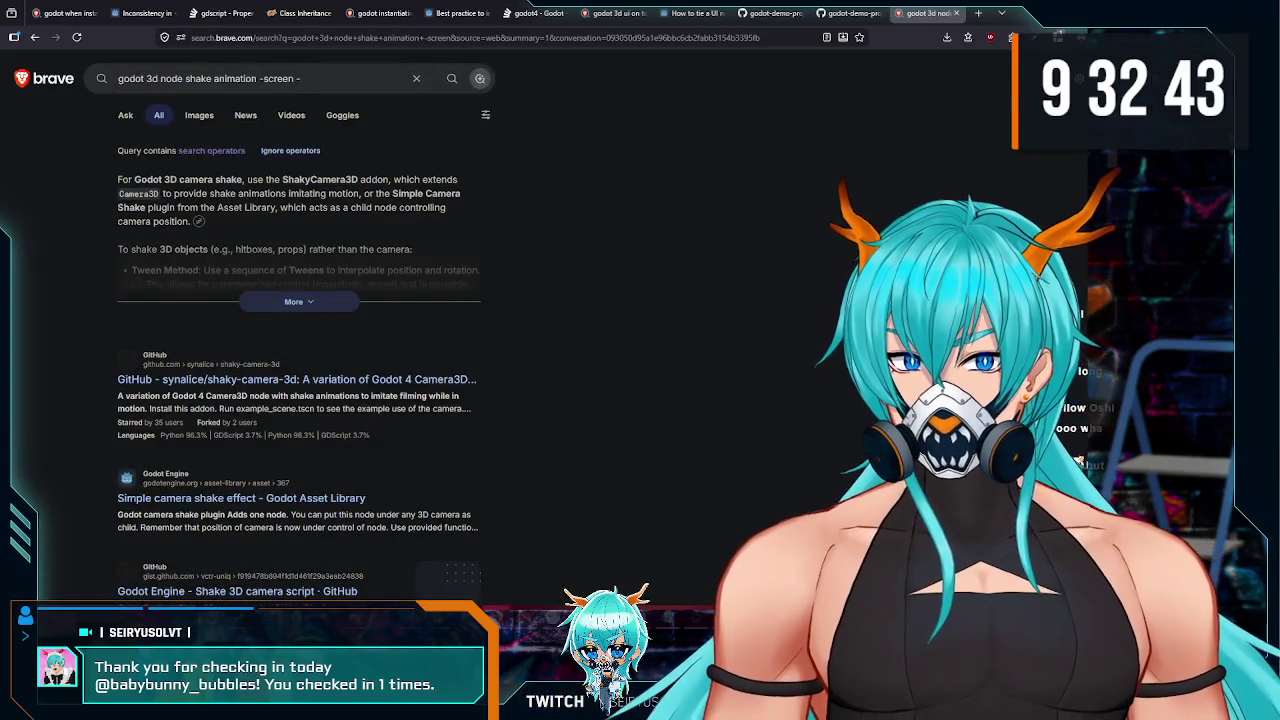
pyautogui.press('Return')
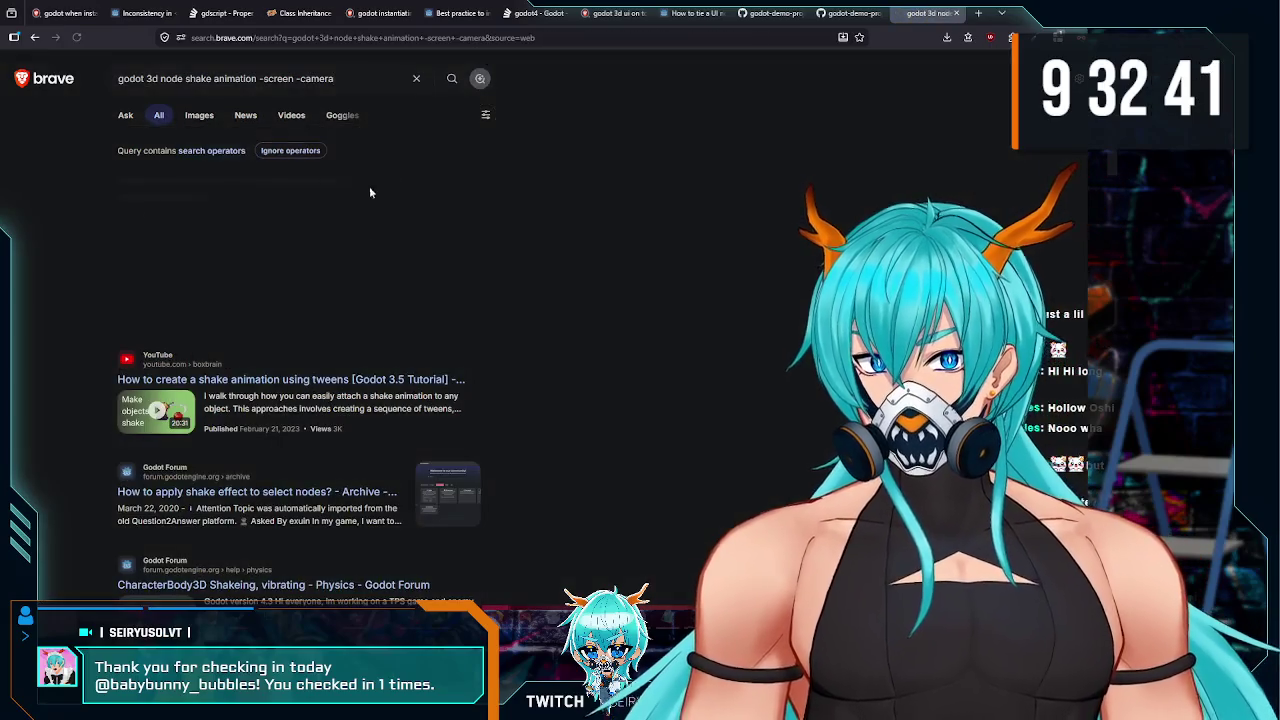
# Step: Expand the AI summary and open the 'CharacterBody3D Shakeing, vibrating' forum thread
pyautogui.scroll(-1, 350, 287)
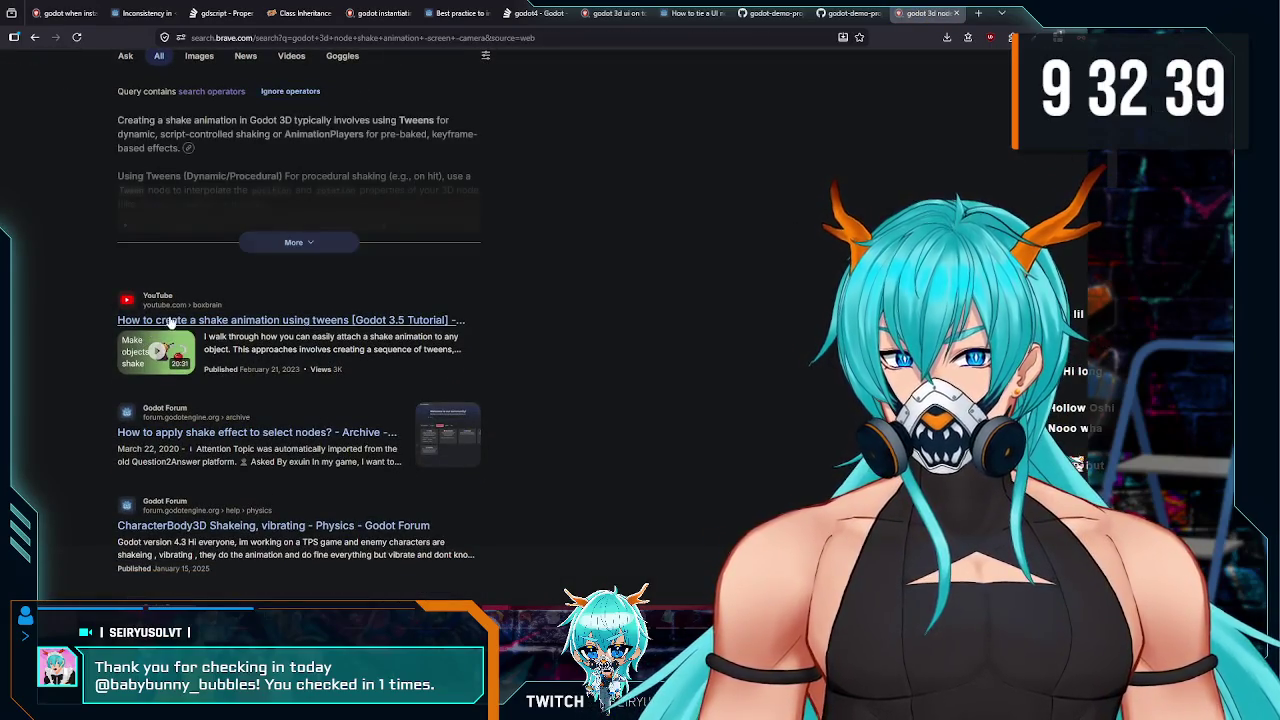
pyautogui.click(293, 246)
pyautogui.scroll(-10, 240, 318)
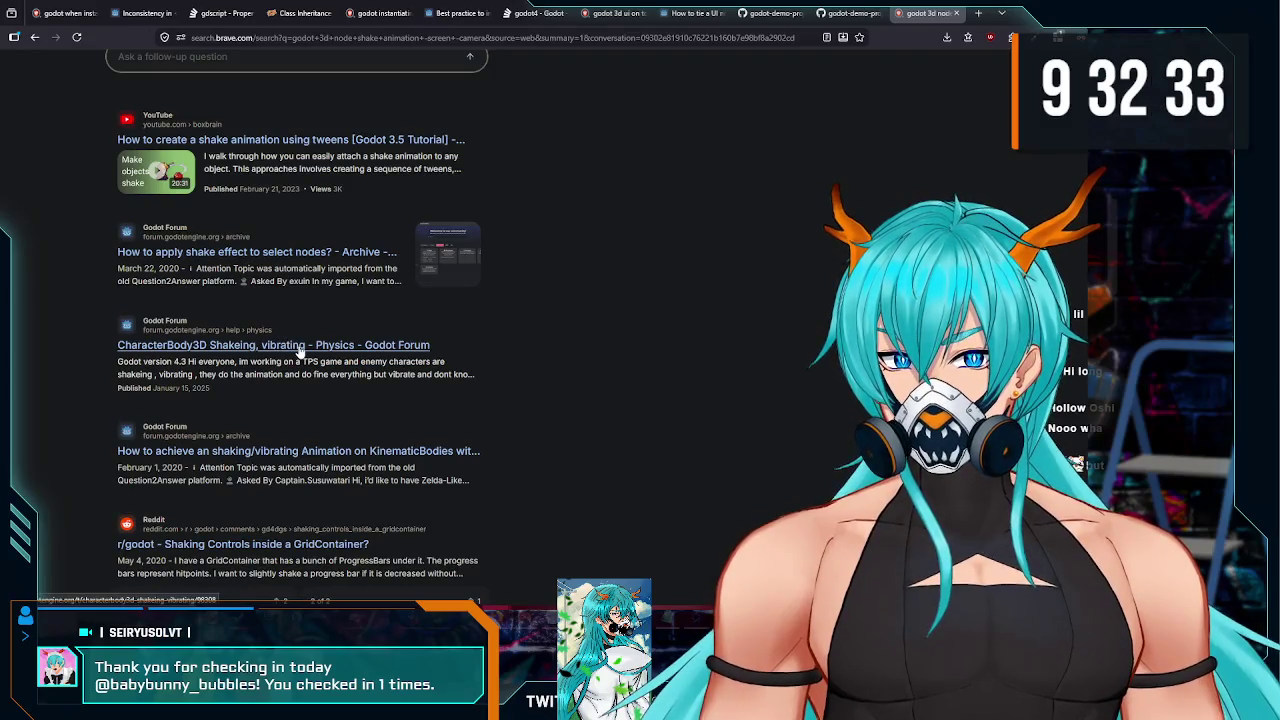
pyautogui.click(300, 350)
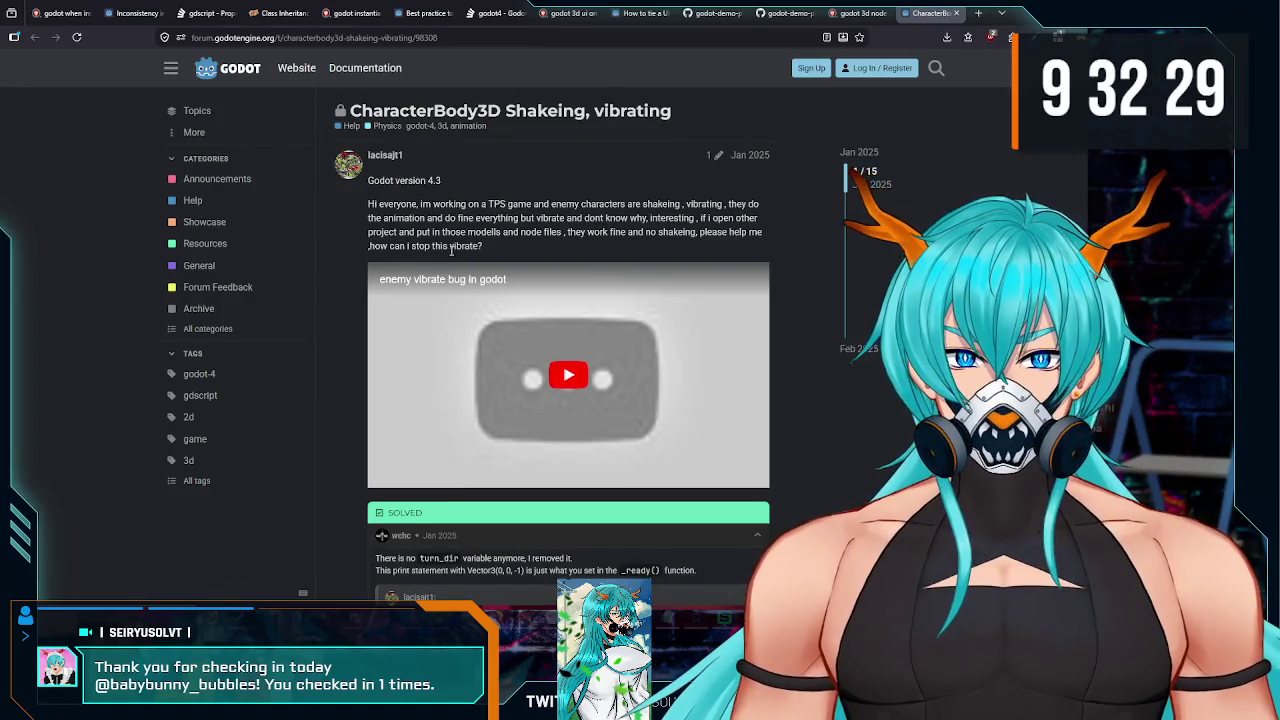
# Step: Read through the CharacterBody3D thread's replies and shared script, then close it
pyautogui.scroll(-3, 451, 251)
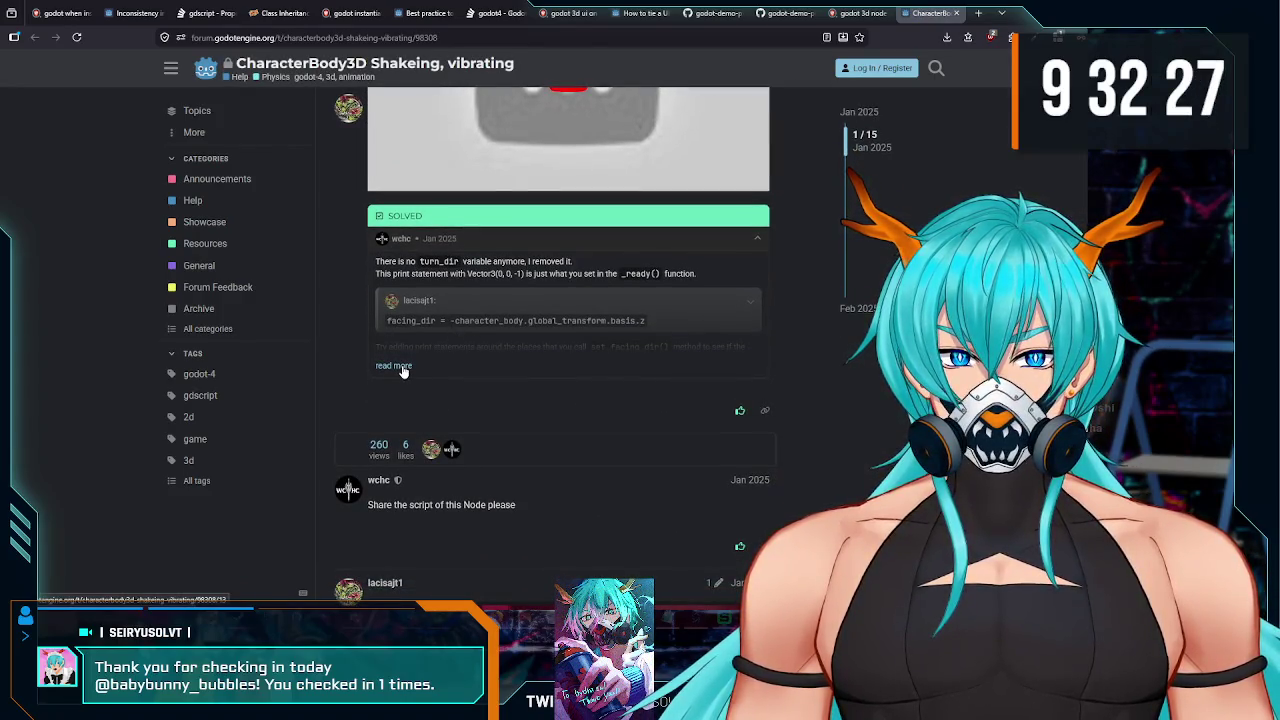
pyautogui.click(460, 338)
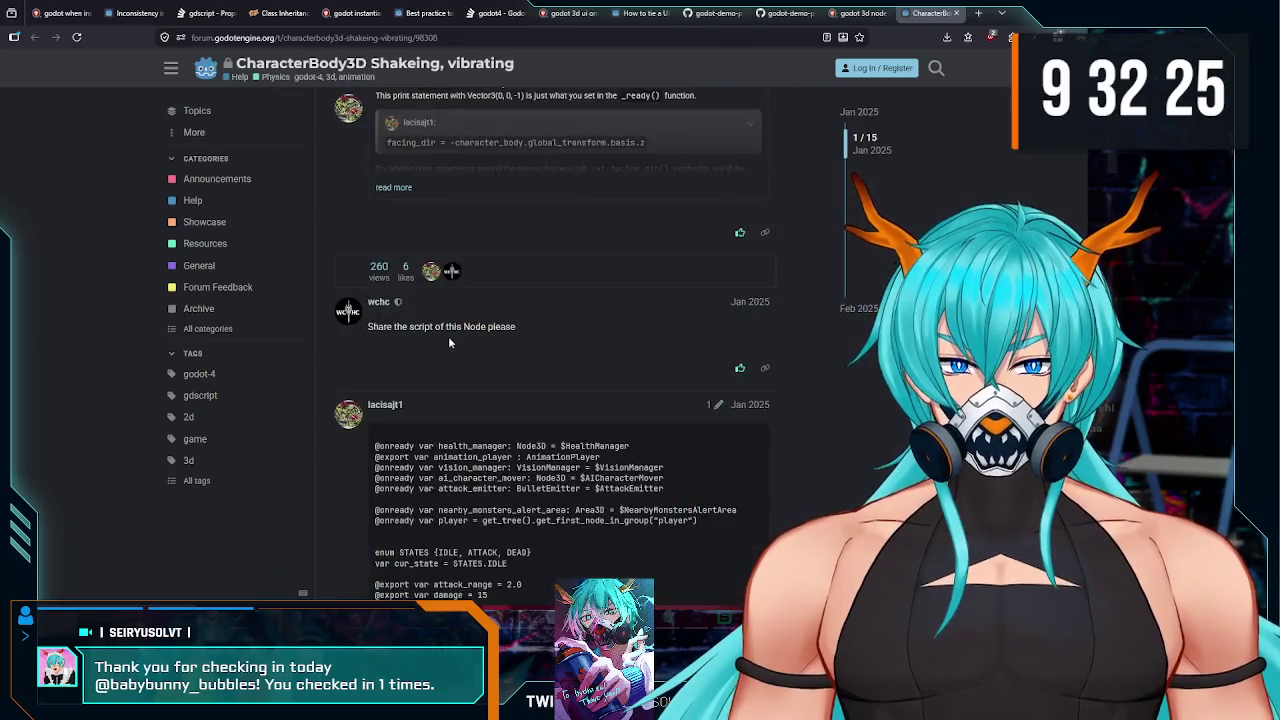
pyautogui.scroll(-2, 430, 300)
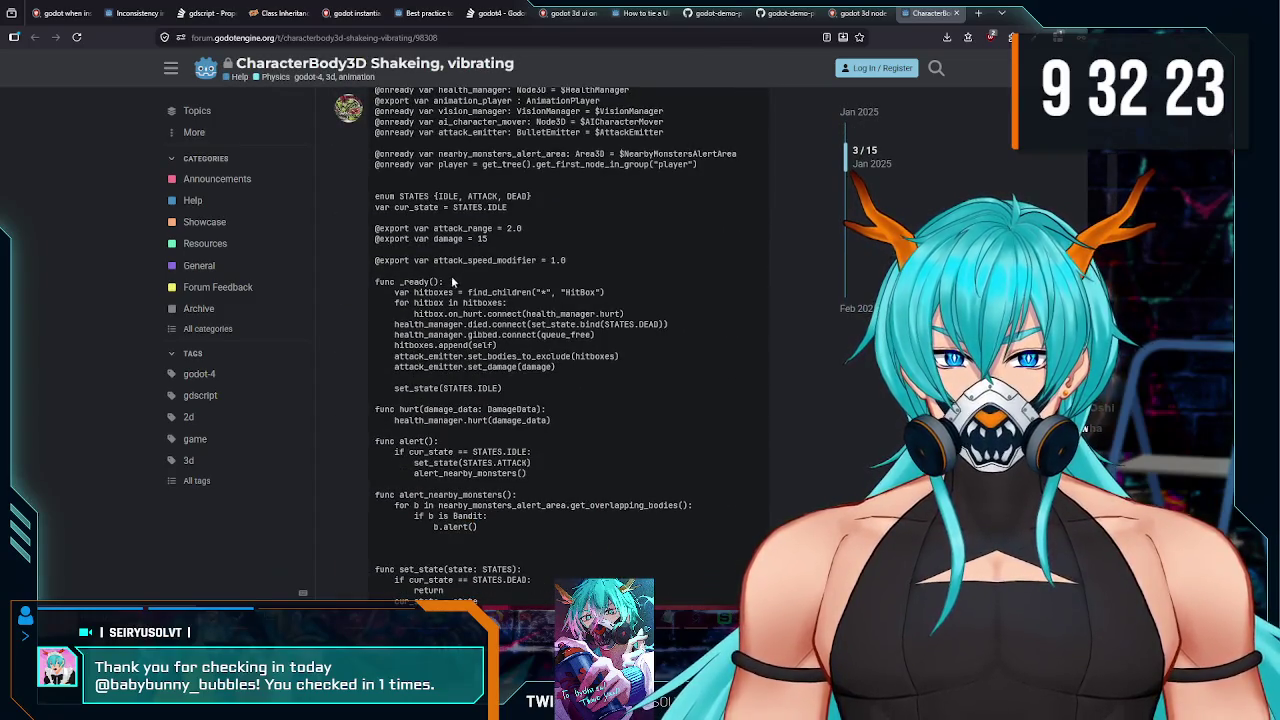
pyautogui.scroll(-2, 474, 253)
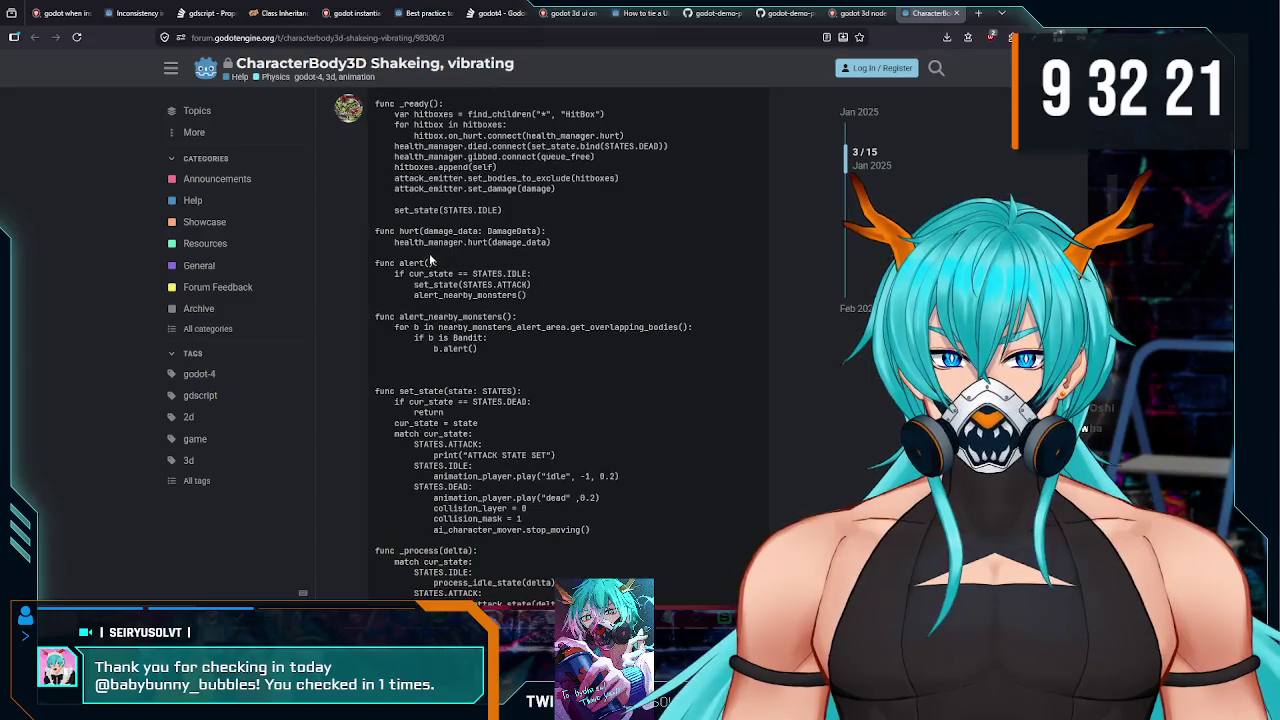
pyautogui.scroll(-1, 489, 285)
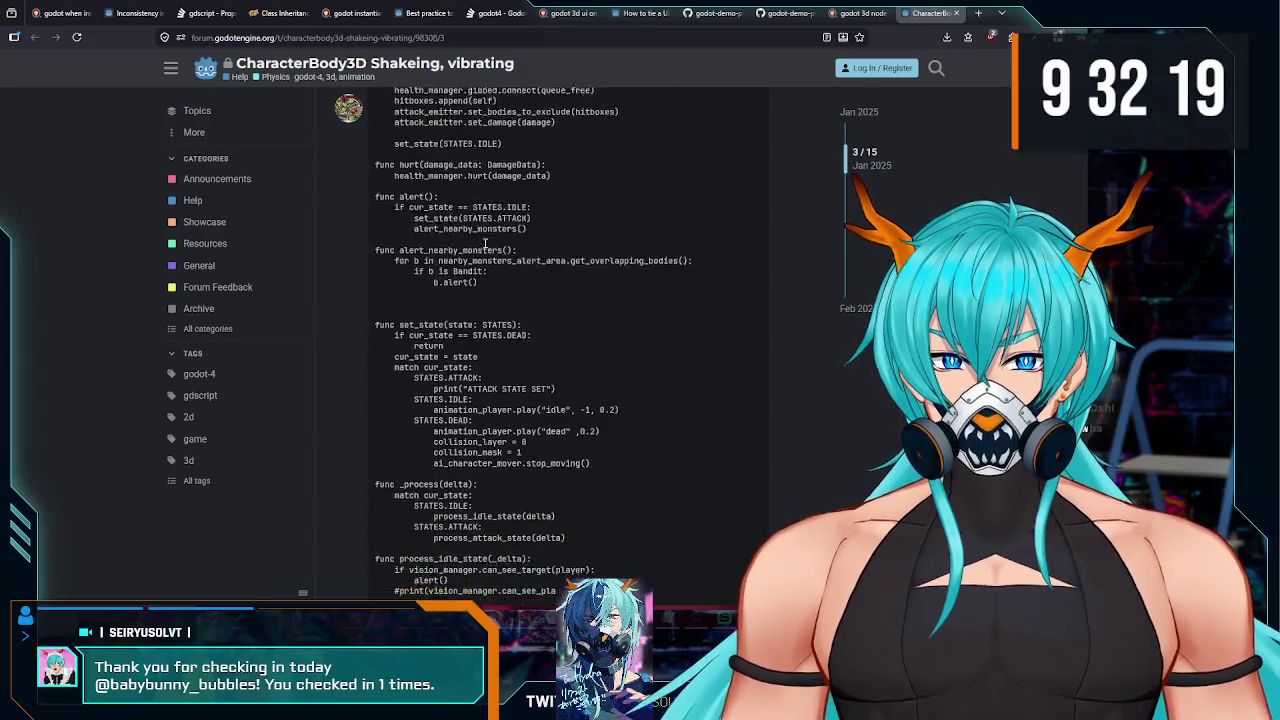
pyautogui.scroll(-2, 487, 283)
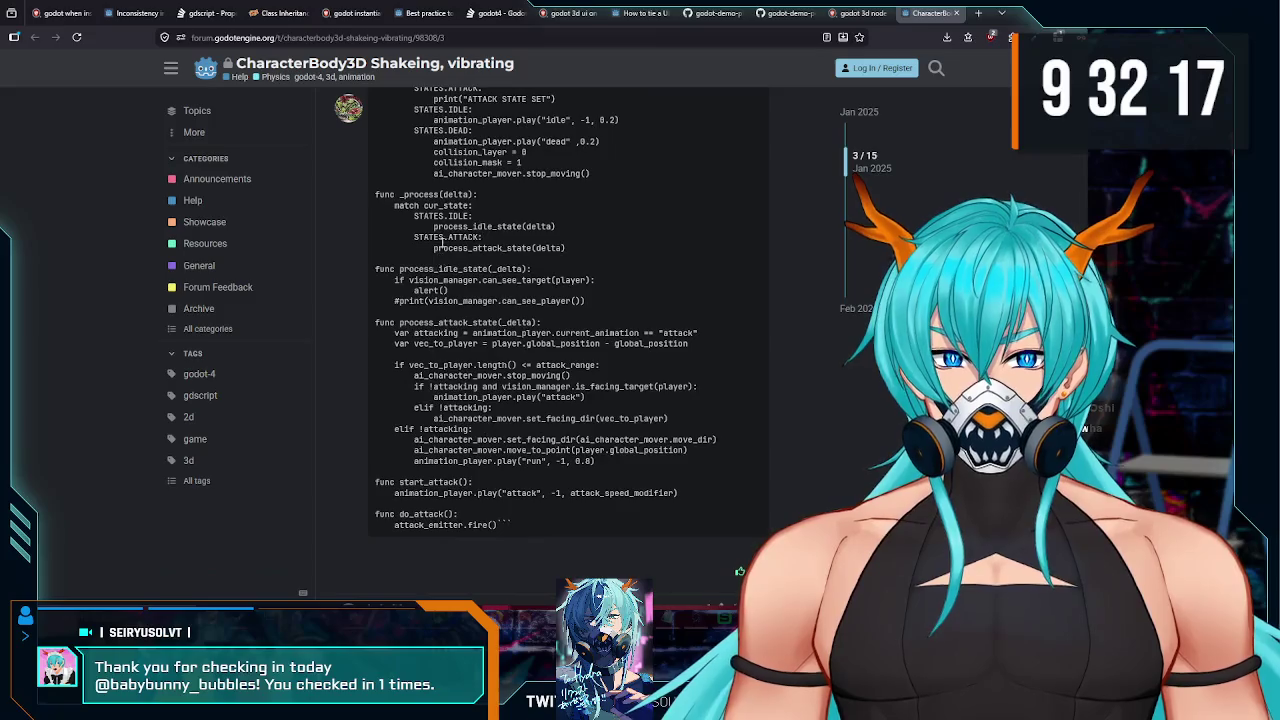
pyautogui.scroll(-1, 441, 277)
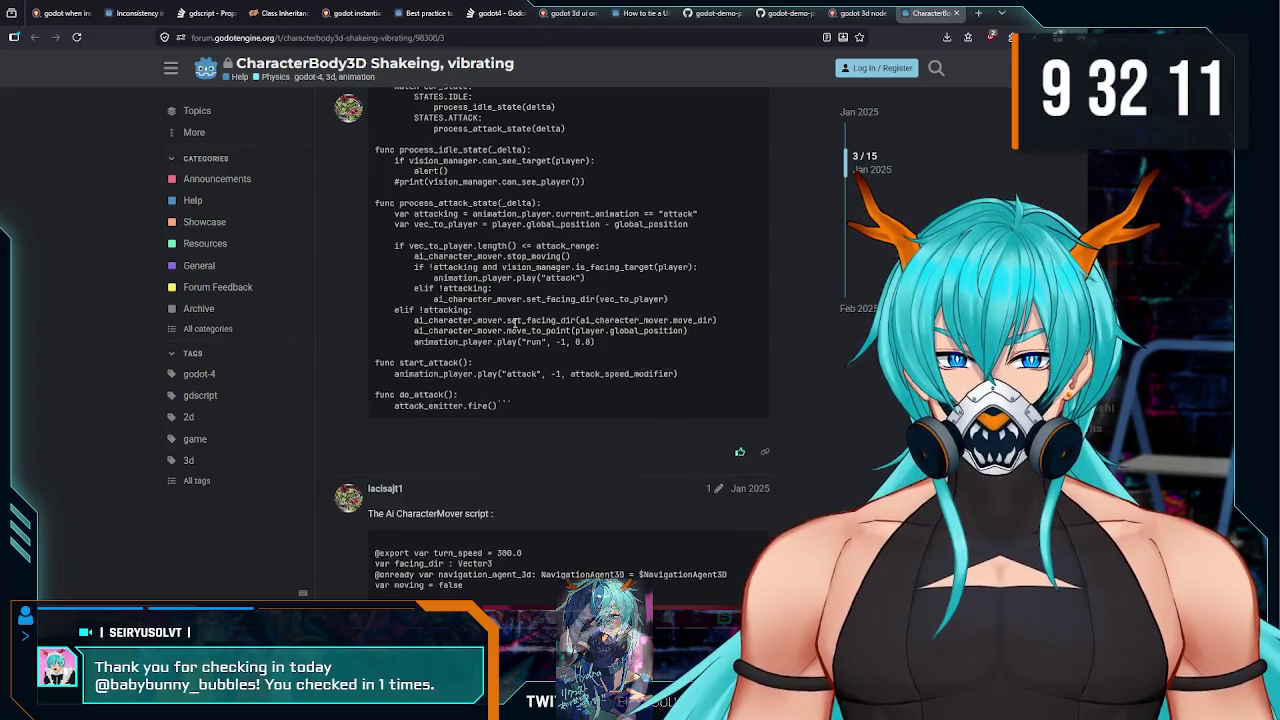
pyautogui.scroll(-3, 517, 323)
pyautogui.scroll(-7, 440, 259)
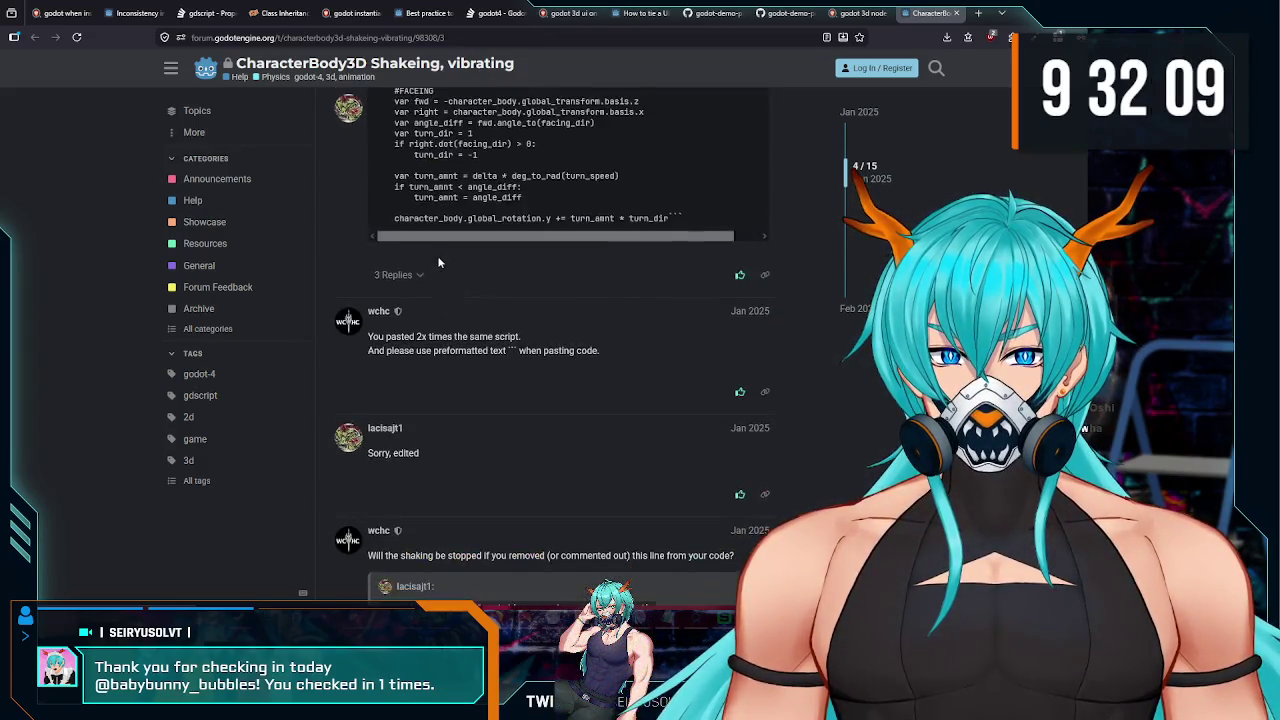
pyautogui.scroll(-2, 445, 185)
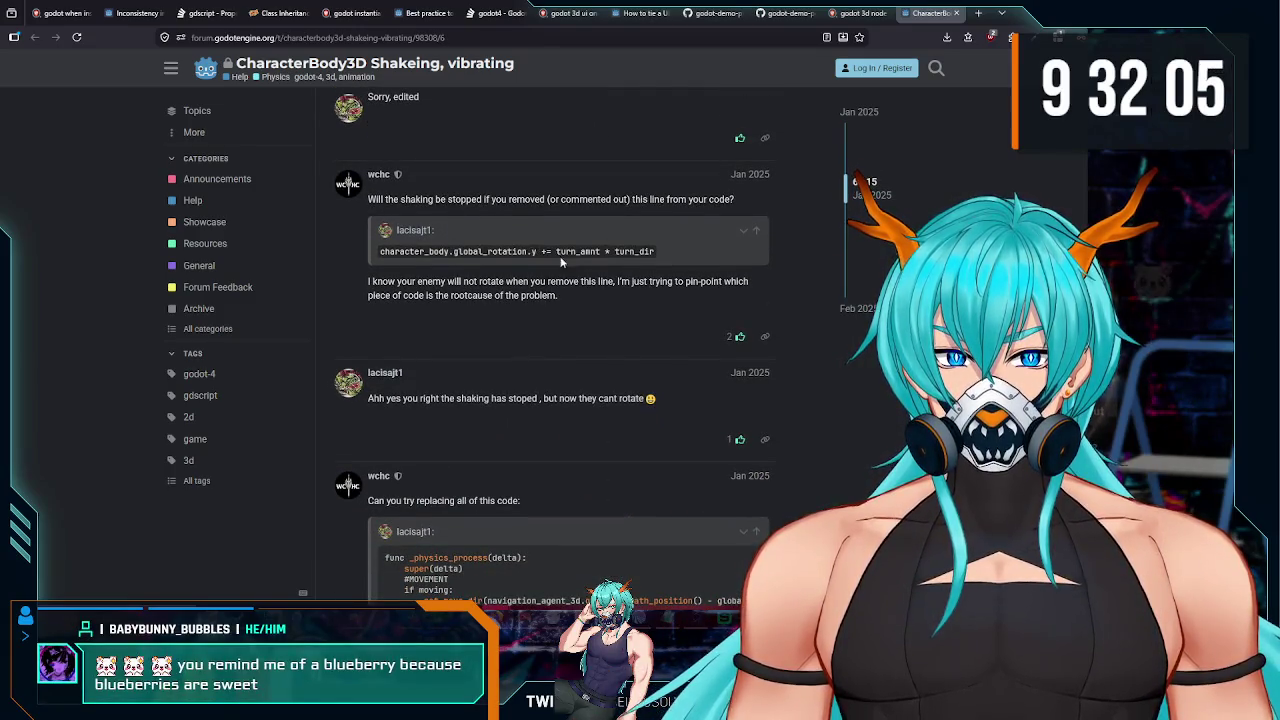
pyautogui.scroll(-3, 540, 262)
pyautogui.scroll(-1, 503, 272)
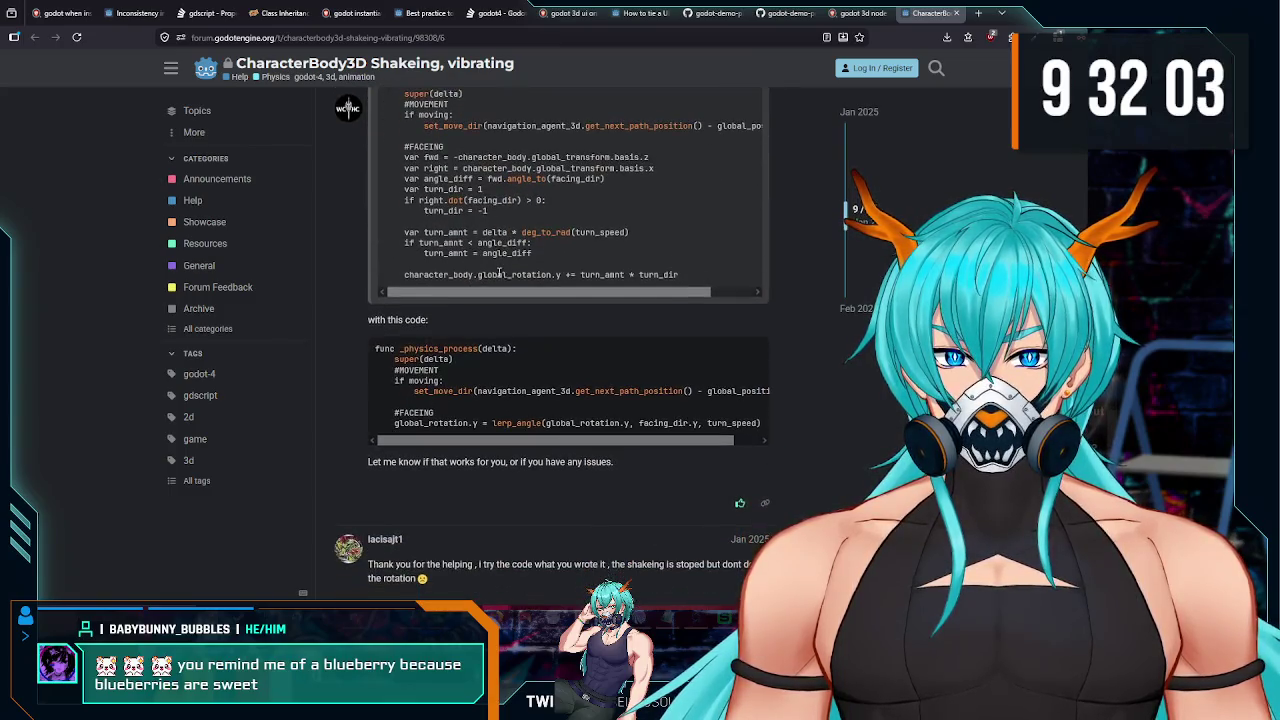
pyautogui.scroll(-1, 486, 308)
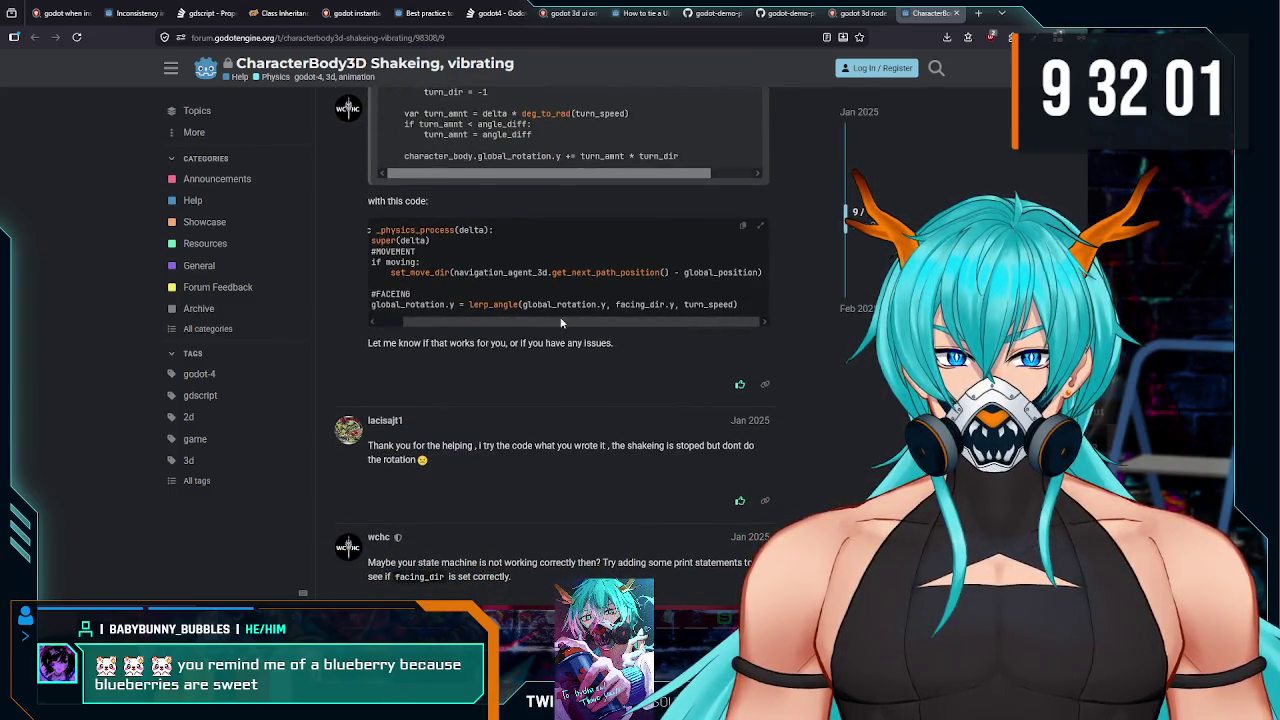
pyautogui.scroll(-3, 438, 320)
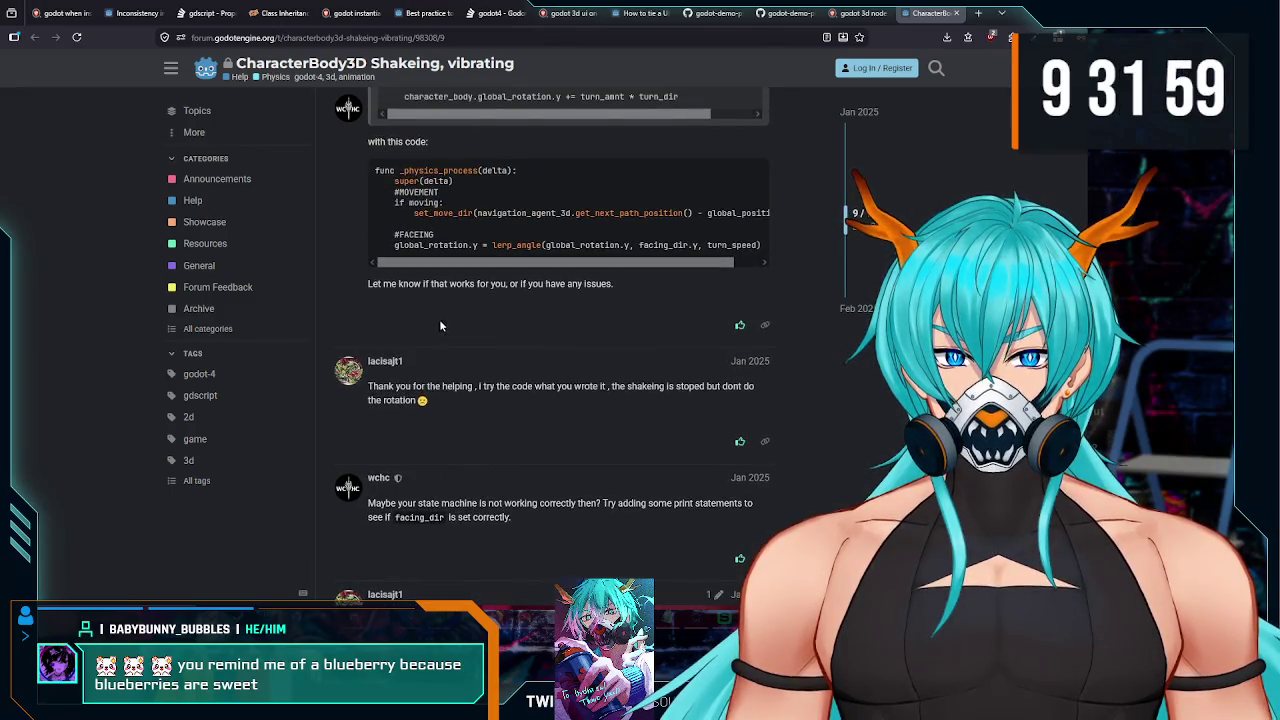
pyautogui.scroll(-4, 464, 291)
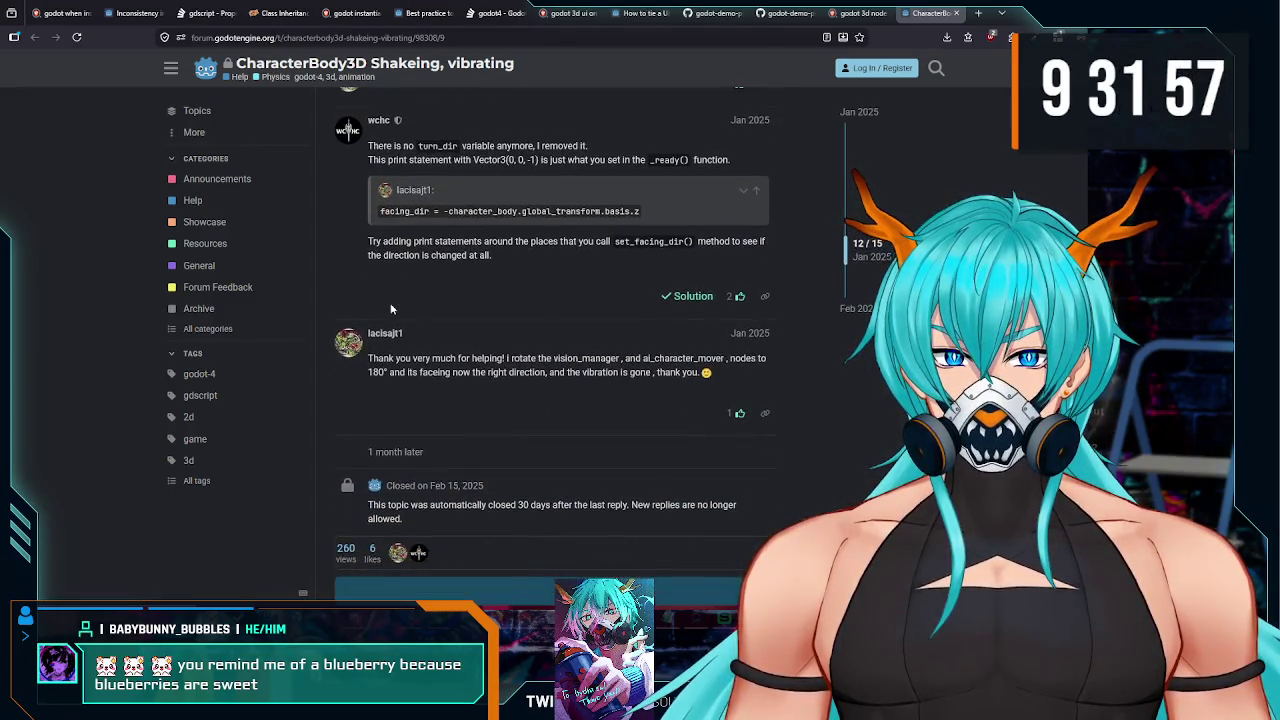
pyautogui.scroll(-2, 397, 313)
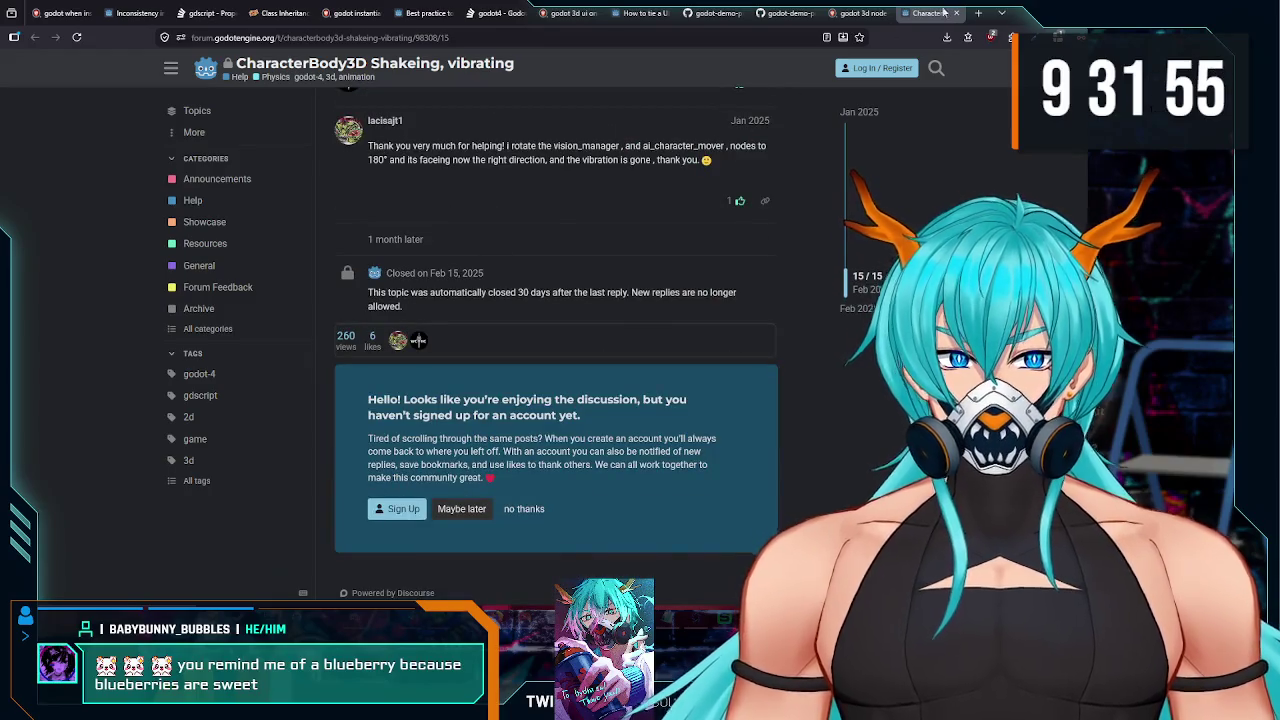
pyautogui.click(955, 13)
# Step: Open the thread on shaking KinematicBodies, skim it, and close it with Ctrl+W
pyautogui.scroll(-3, 248, 260)
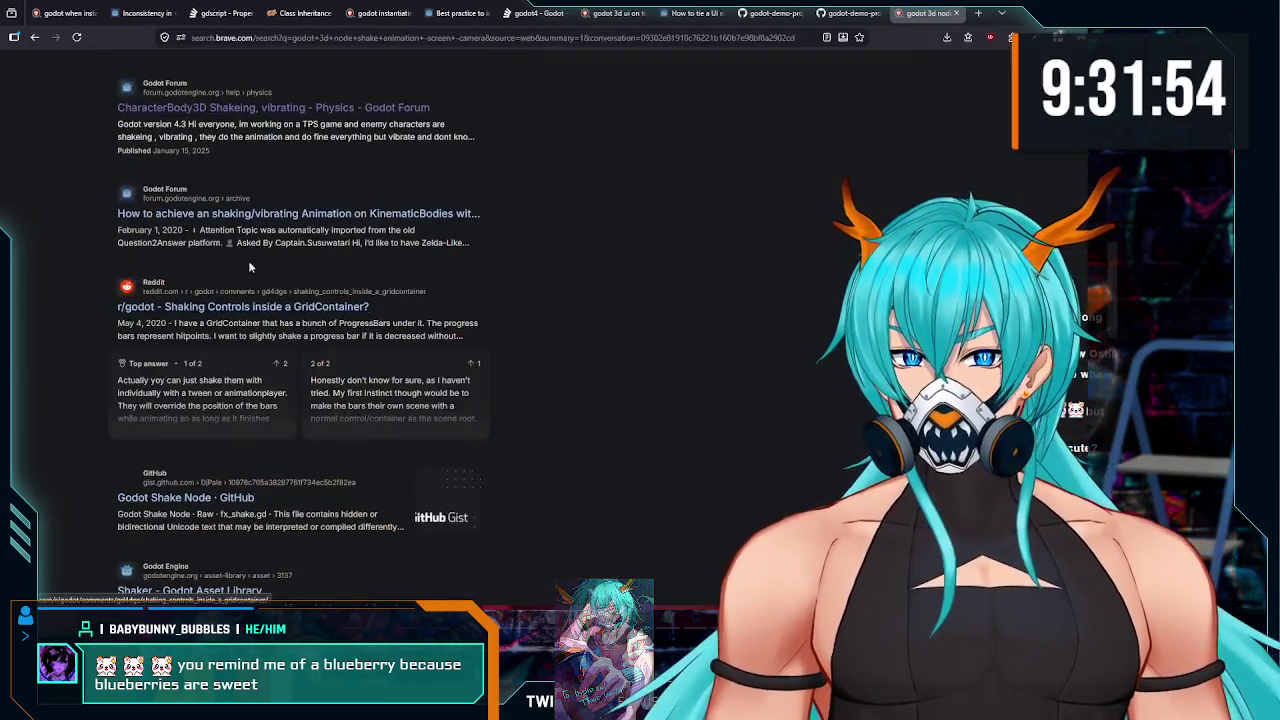
pyautogui.middleClick(226, 214)
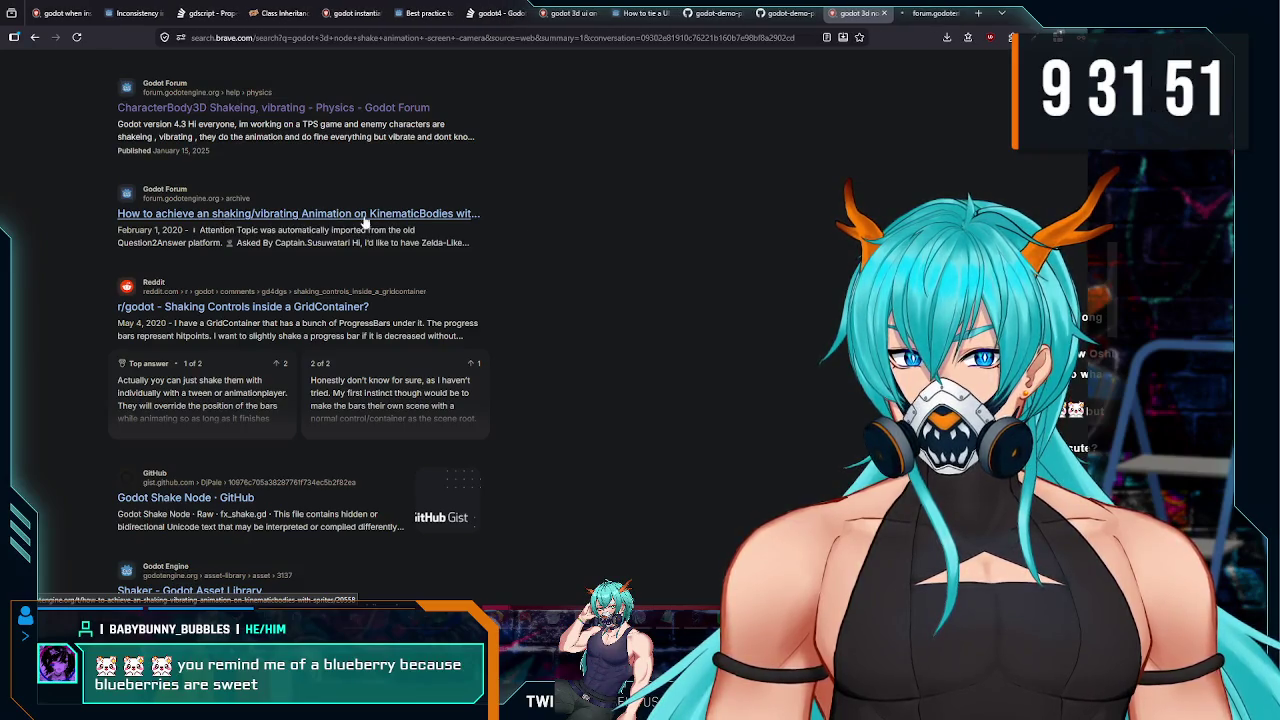
pyautogui.click(932, 13)
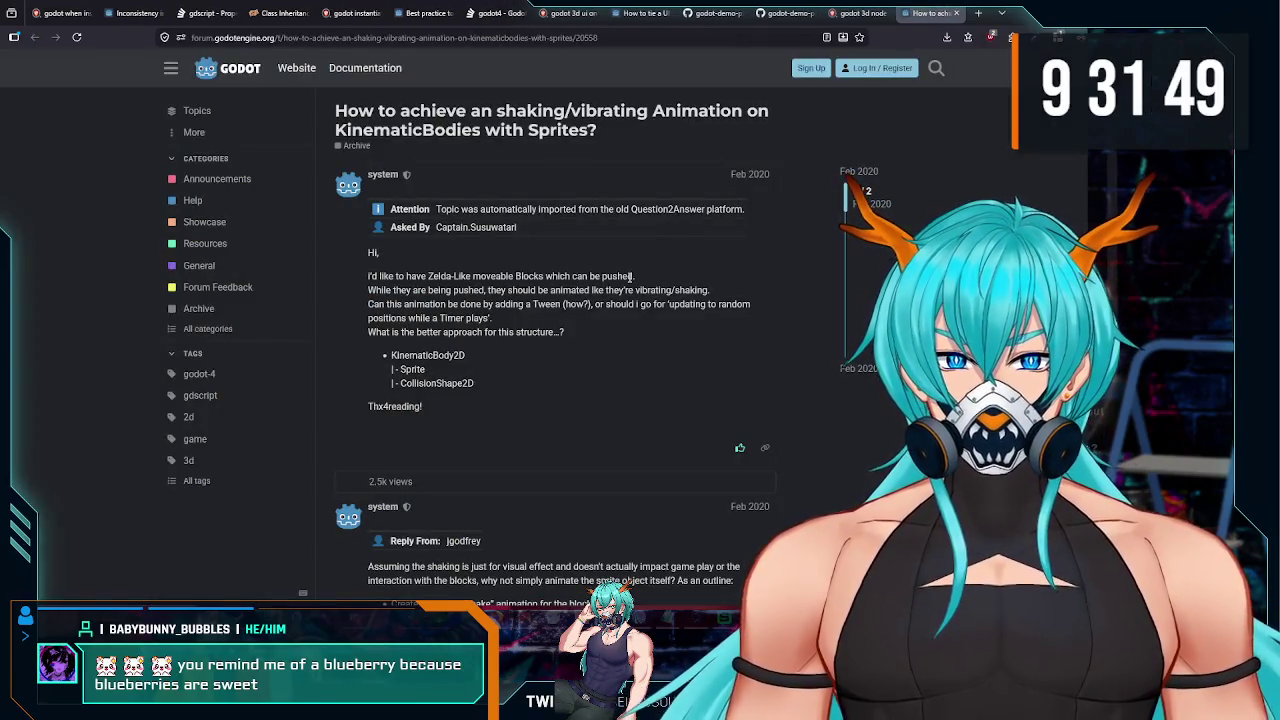
pyautogui.scroll(-3, 561, 258)
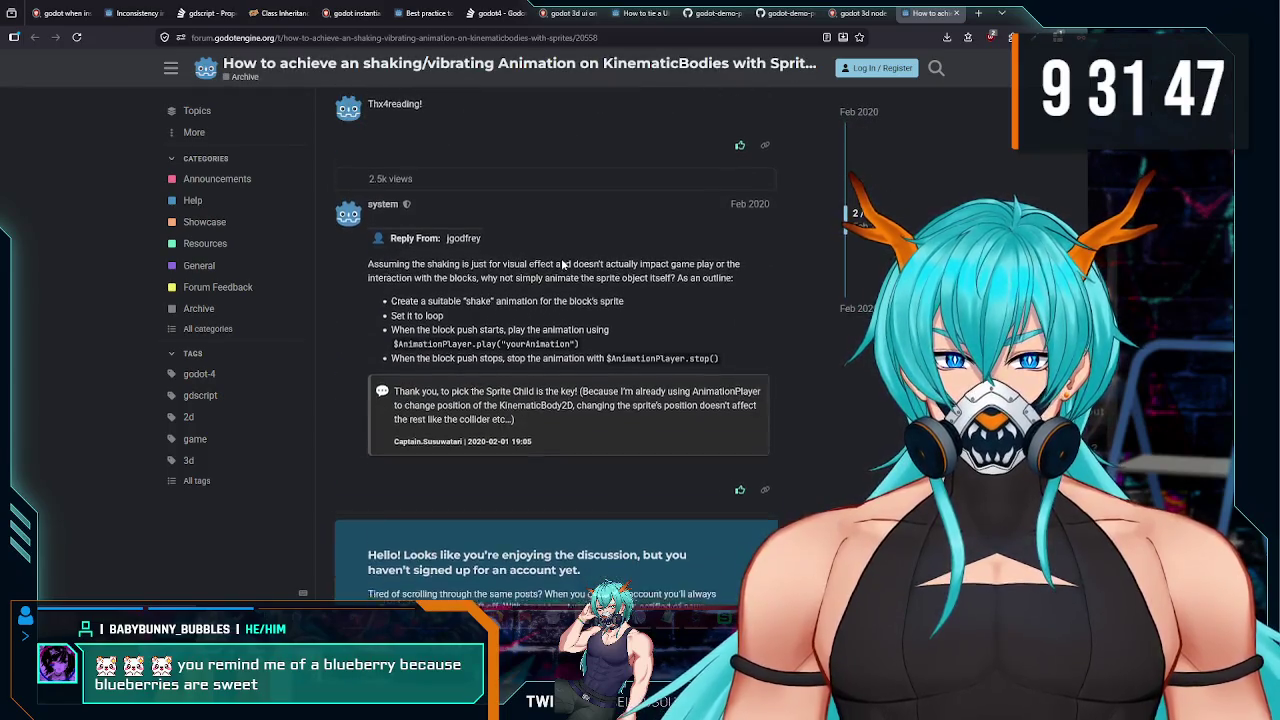
pyautogui.scroll(-2, 561, 258)
pyautogui.scroll(2, 561, 258)
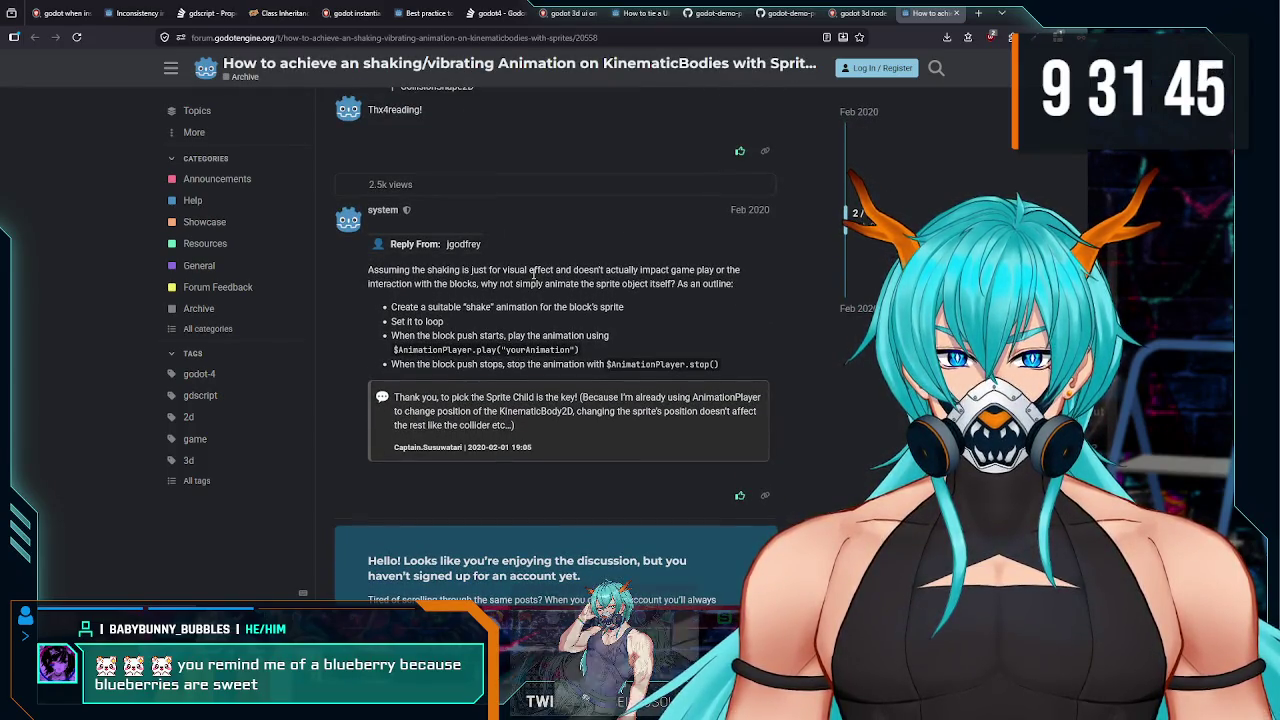
pyautogui.hotkey('ctrl', 'w')
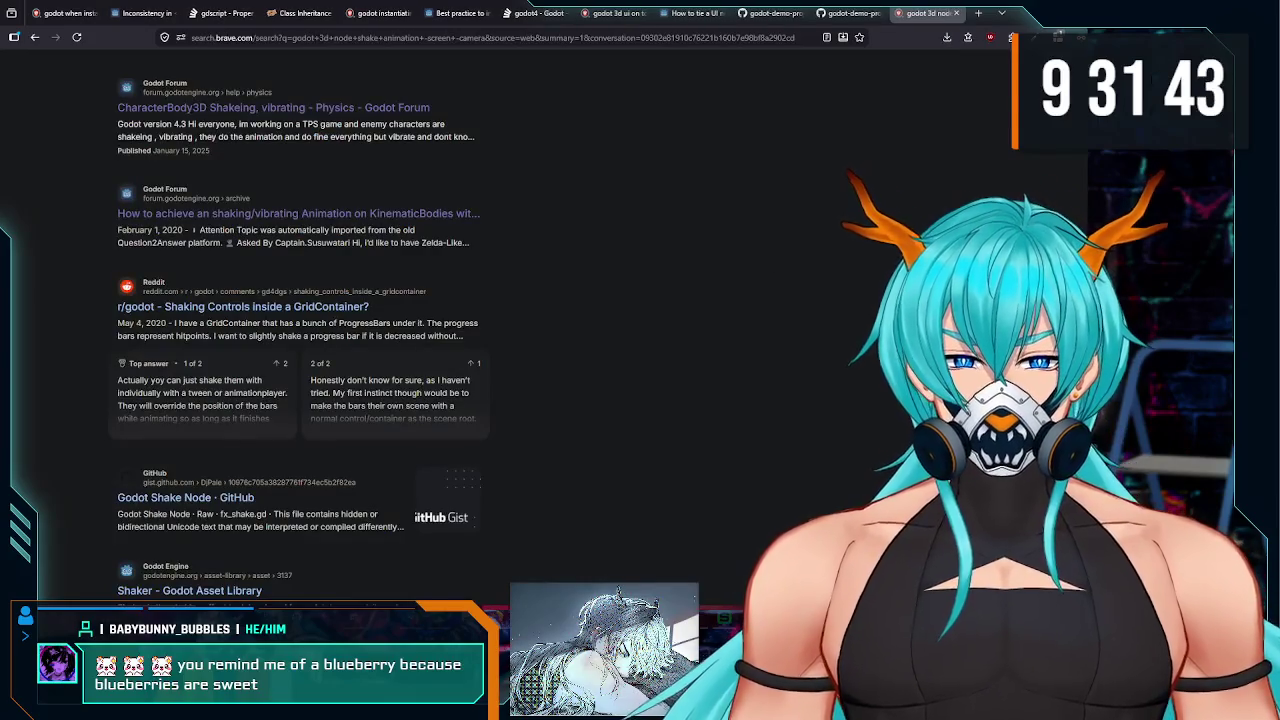
# Step: Return to the Godot editor and select BodyVisual, then the root Unit node
pyautogui.hotkey('alt', 'Tab')
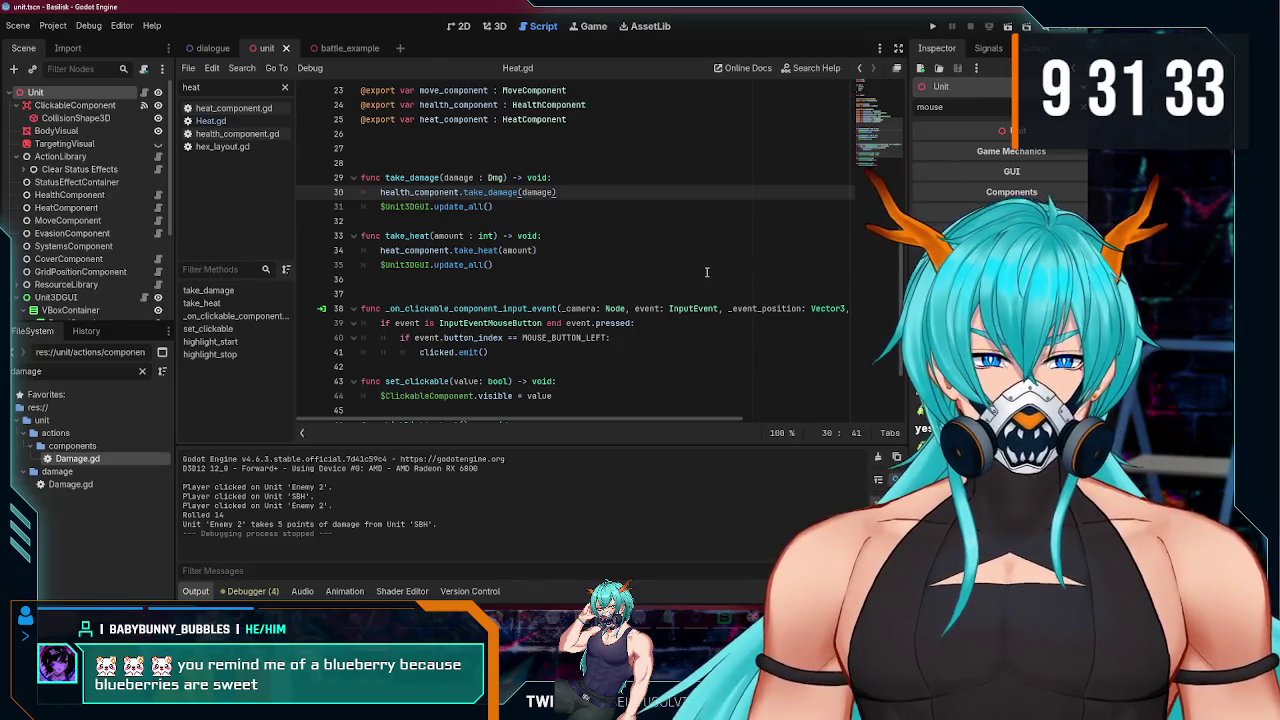
pyautogui.hotkey('alt', 'Tab')
pyautogui.hotkey('alt', 'Tab')
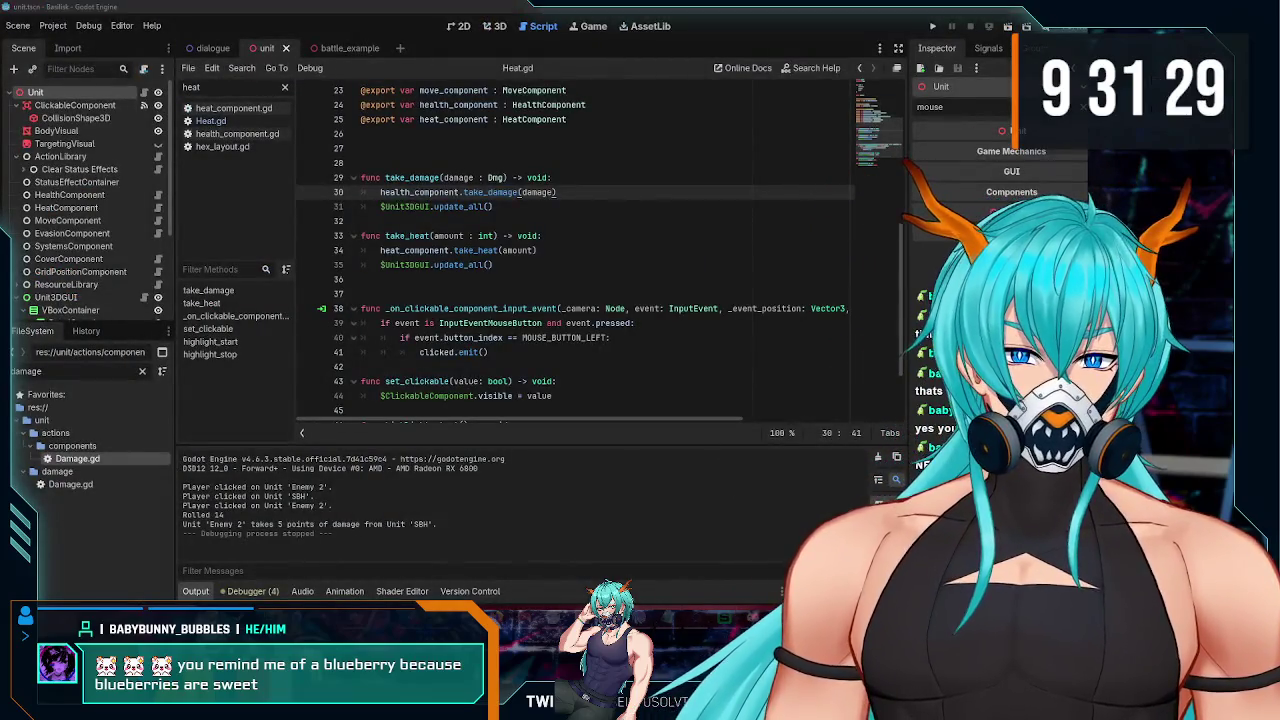
pyautogui.hotkey('alt', 'Tab')
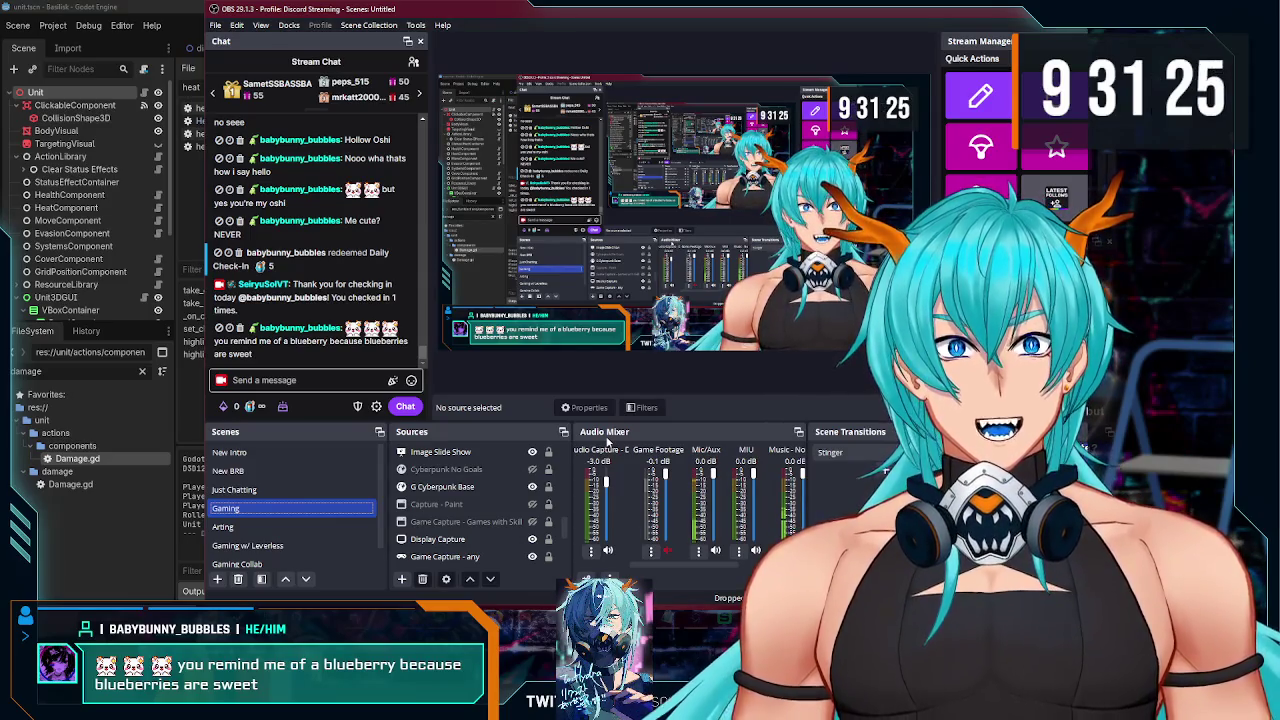
pyautogui.click(123, 561)
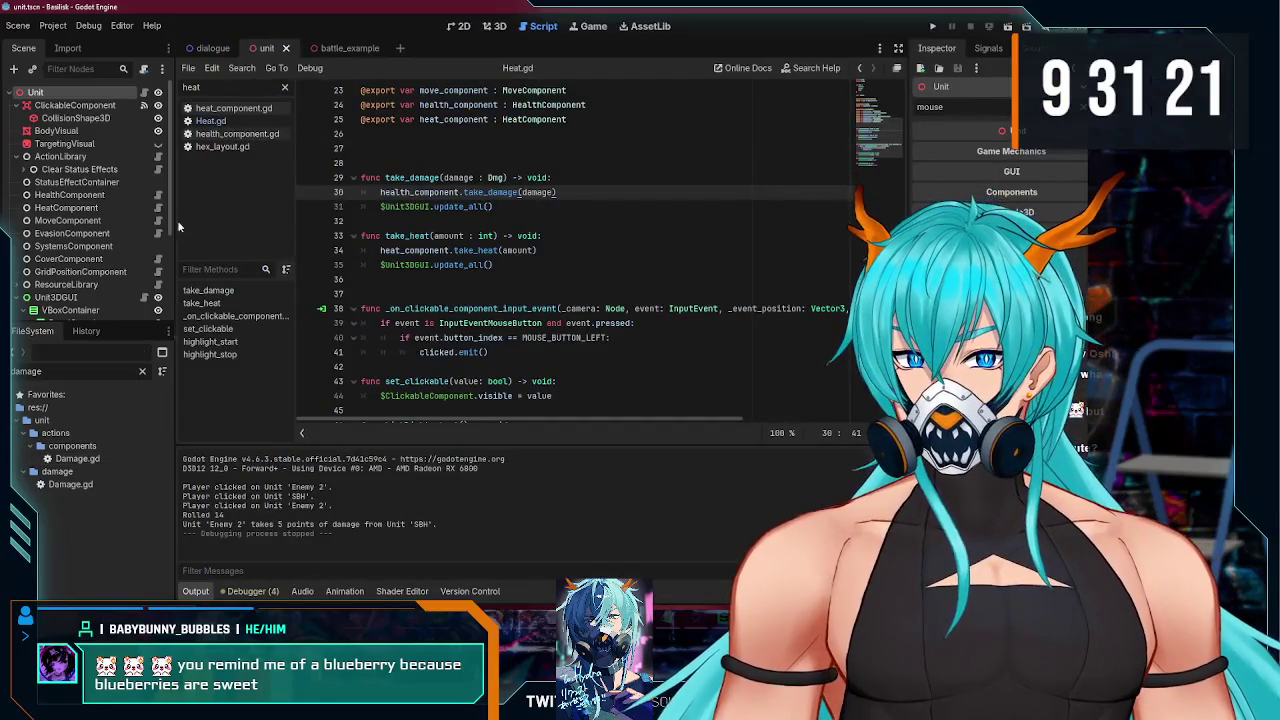
pyautogui.scroll(-3, 100, 178)
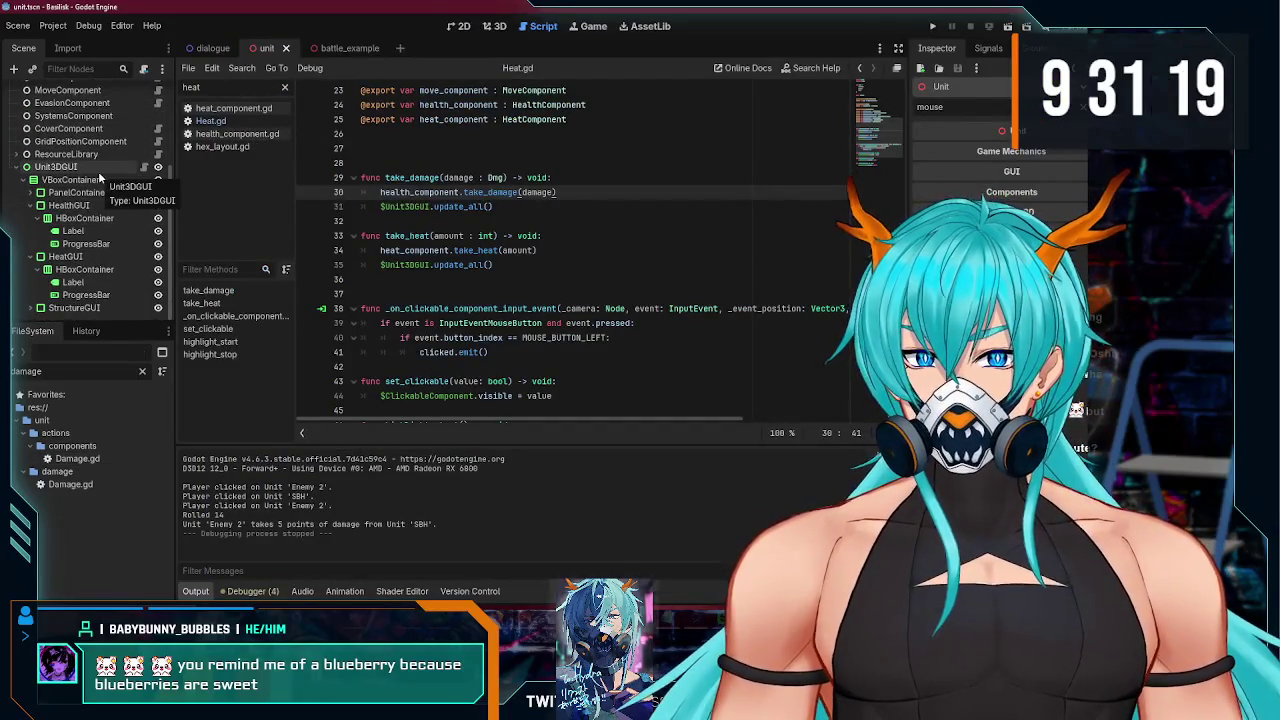
pyautogui.scroll(3, 99, 176)
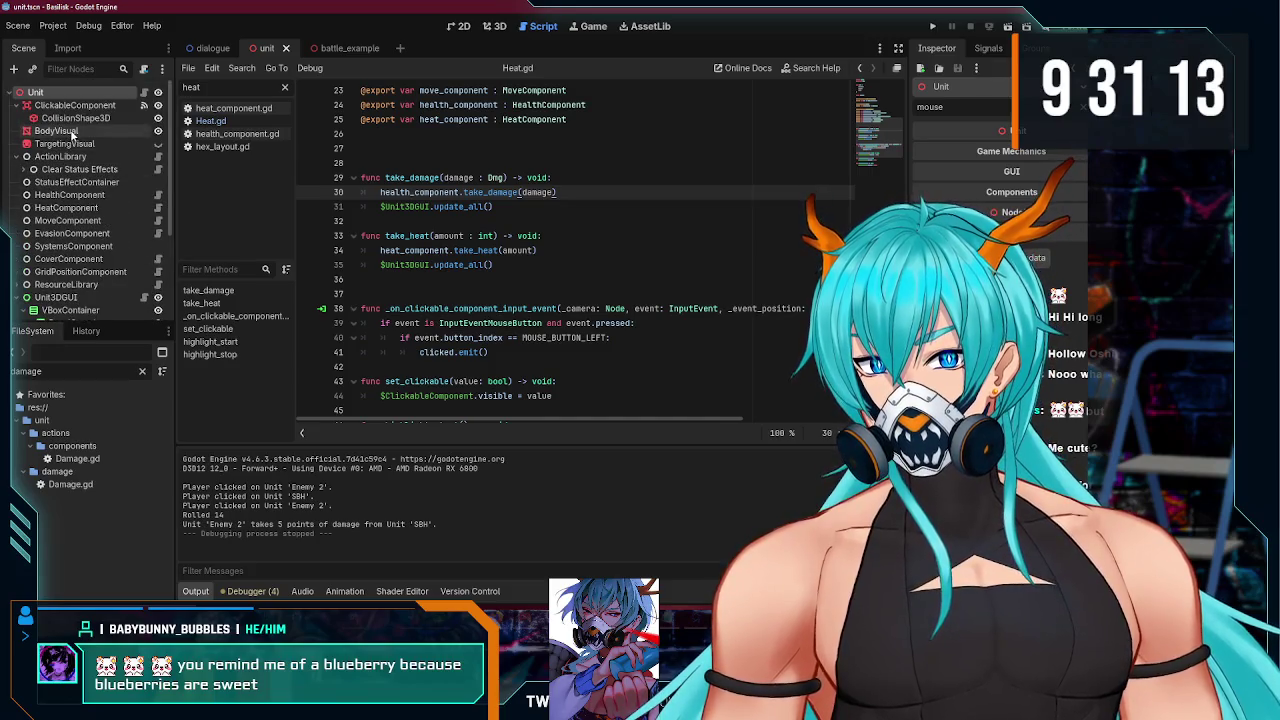
pyautogui.click(73, 131)
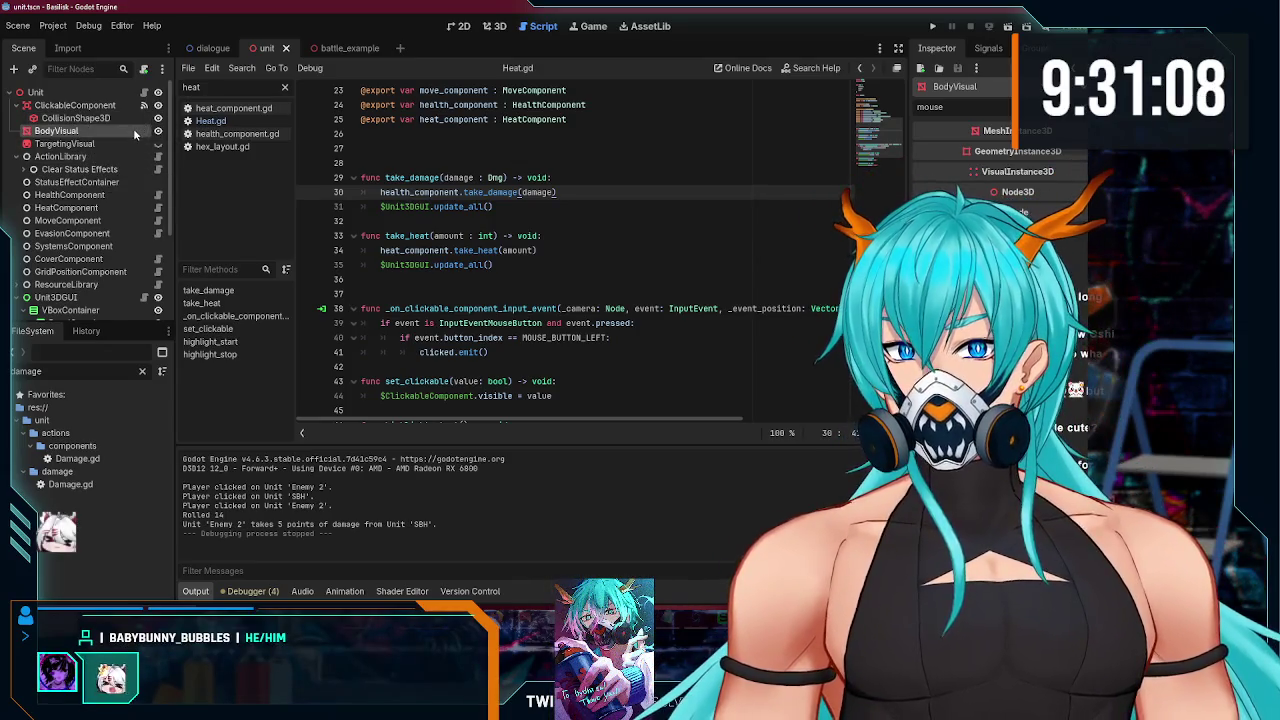
pyautogui.click(95, 95)
# Step: Add an AnimationPlayer to Unit and move it just below TargetingVisual
pyautogui.hotkey('ctrl', 'a')
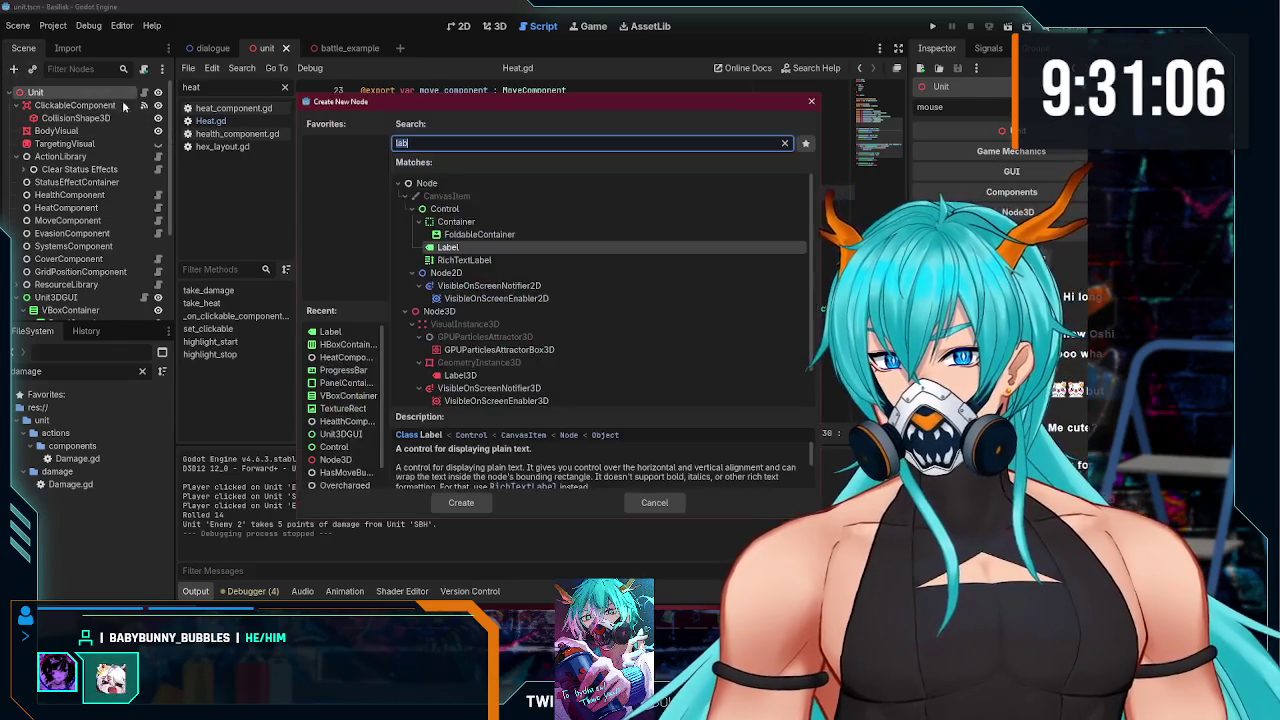
pyautogui.write('anima')
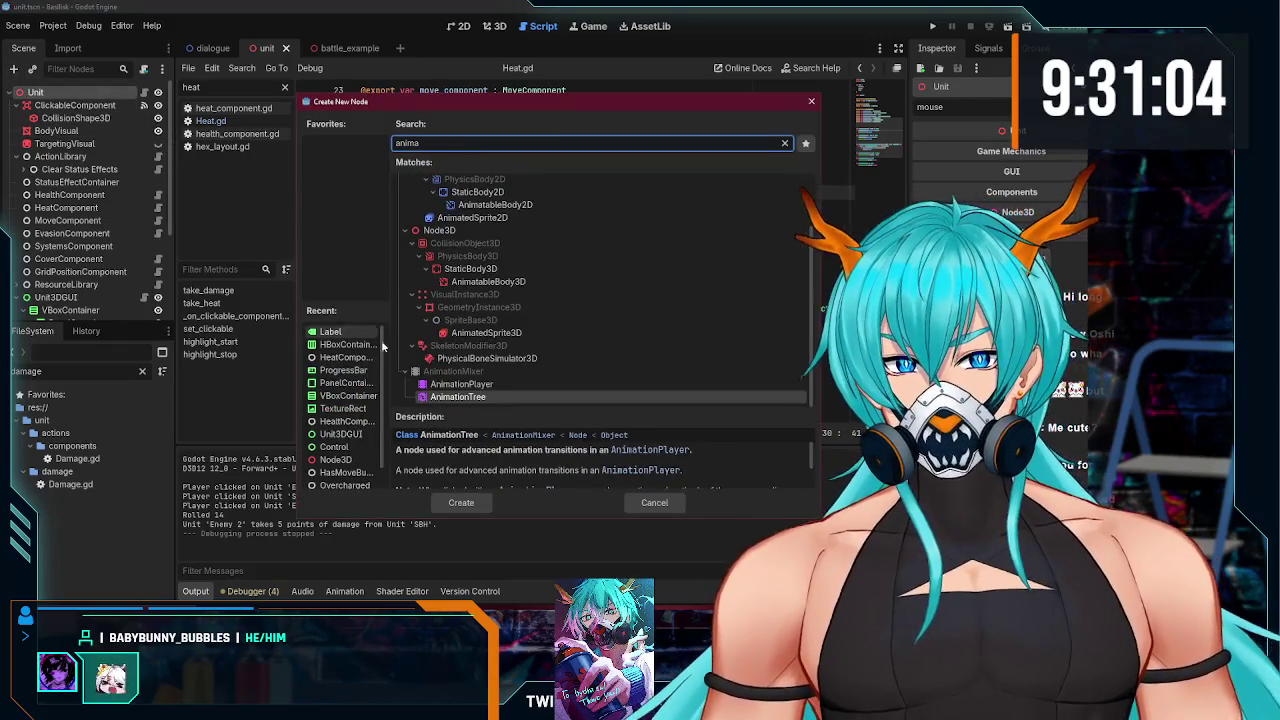
pyautogui.press('Up')
pyautogui.press('Return')
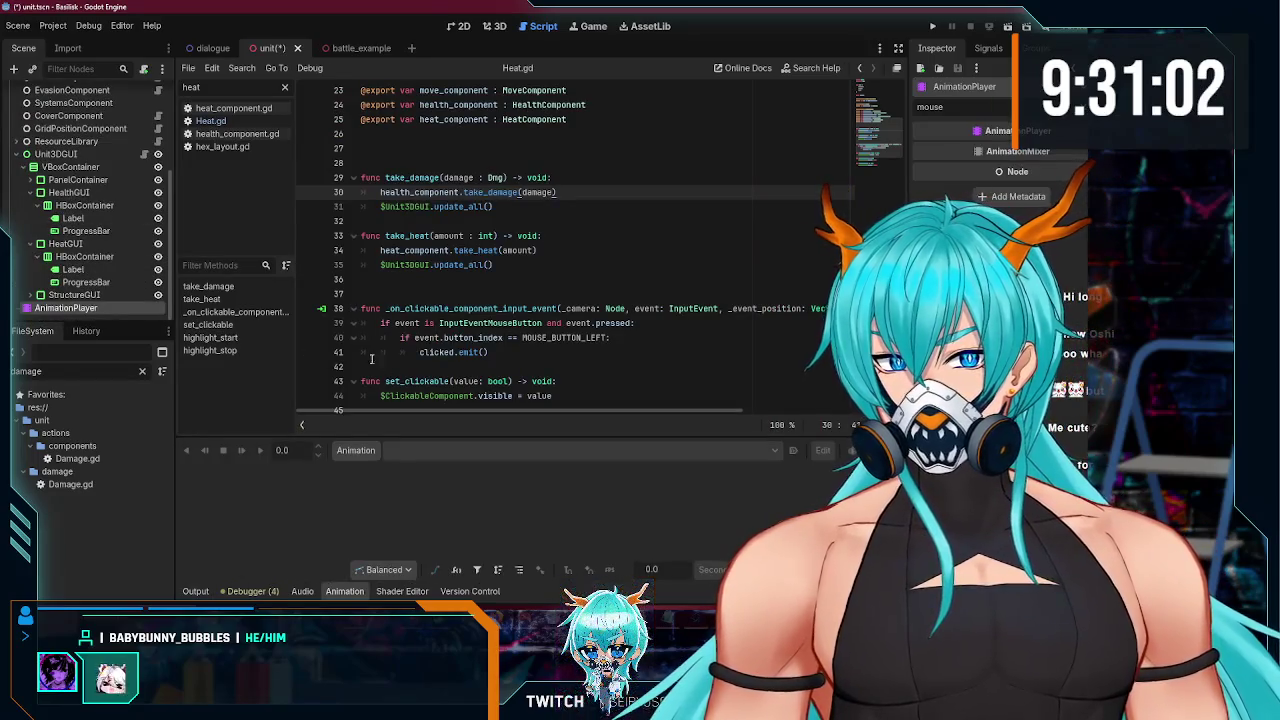
pyautogui.moveTo(84, 314)
pyautogui.mouseDown()
pyautogui.moveTo(60, 100)
pyautogui.moveTo(70, 160)
pyautogui.mouseUp()
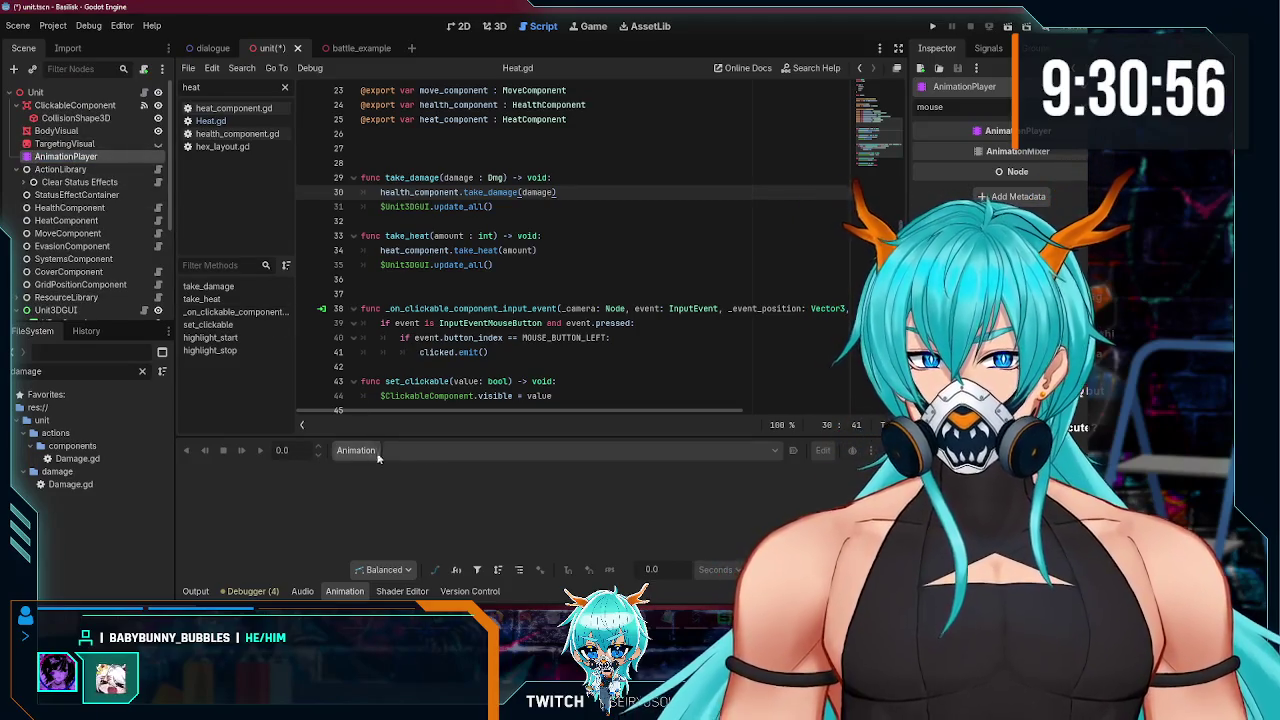
# Step: Create a new animation named 'shake' in the AnimationPlayer
pyautogui.click(354, 451)
pyautogui.click(369, 475)
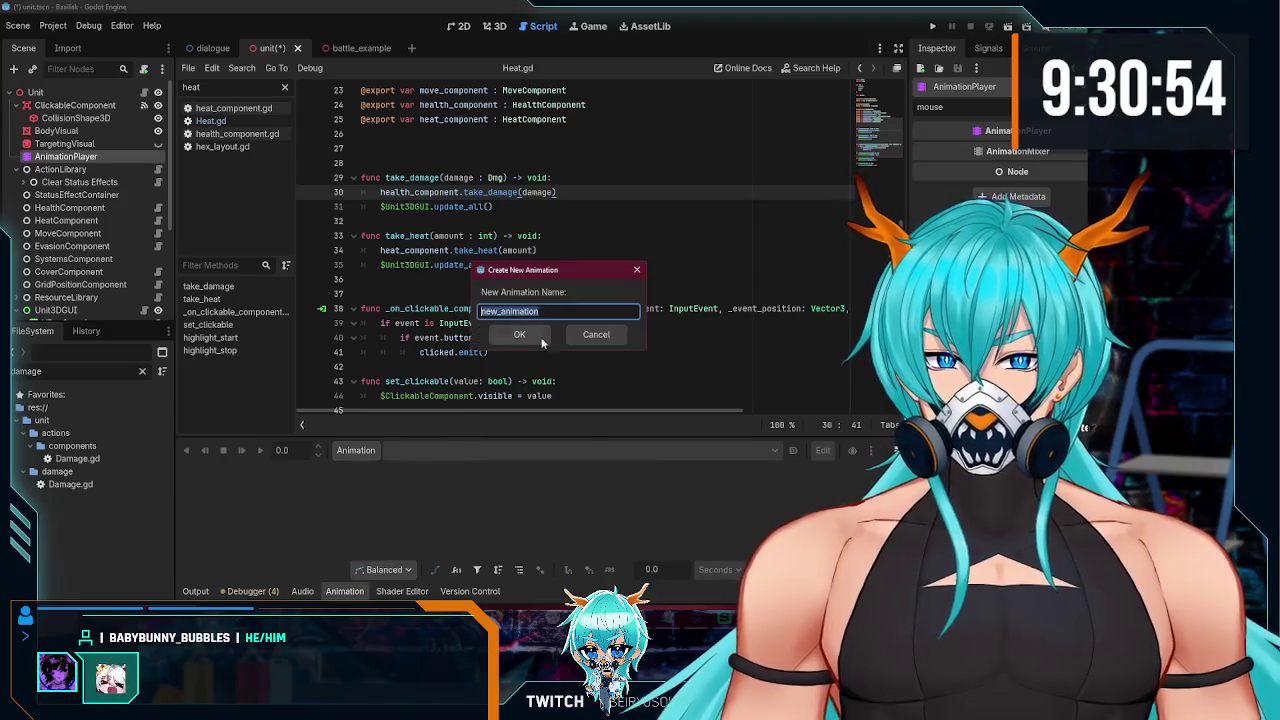
pyautogui.write('shake')
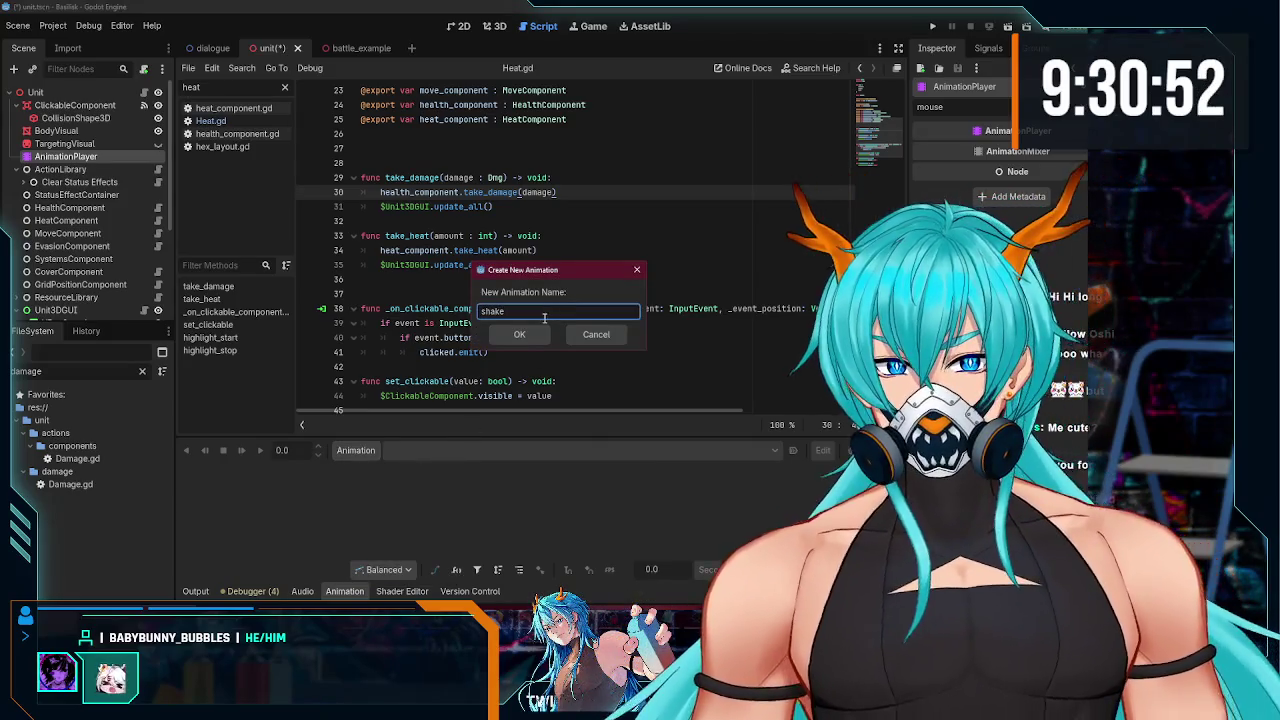
pyautogui.click(521, 335)
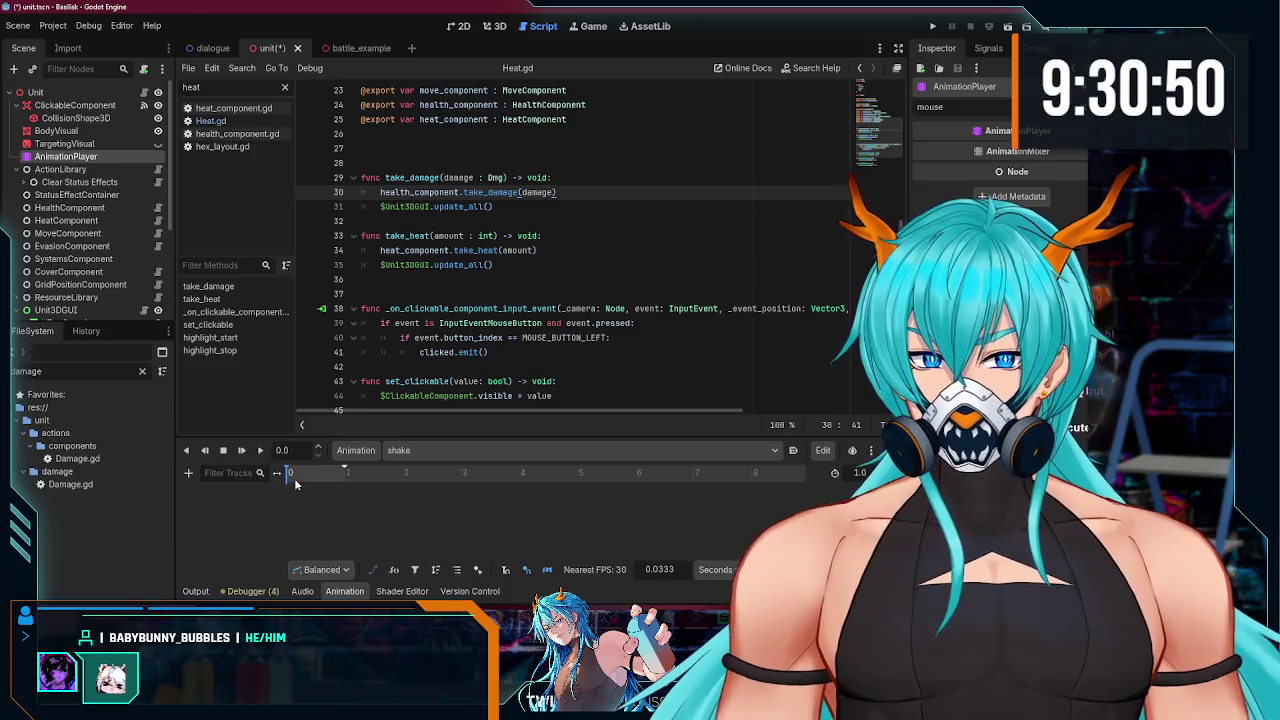
pyautogui.click(188, 473)
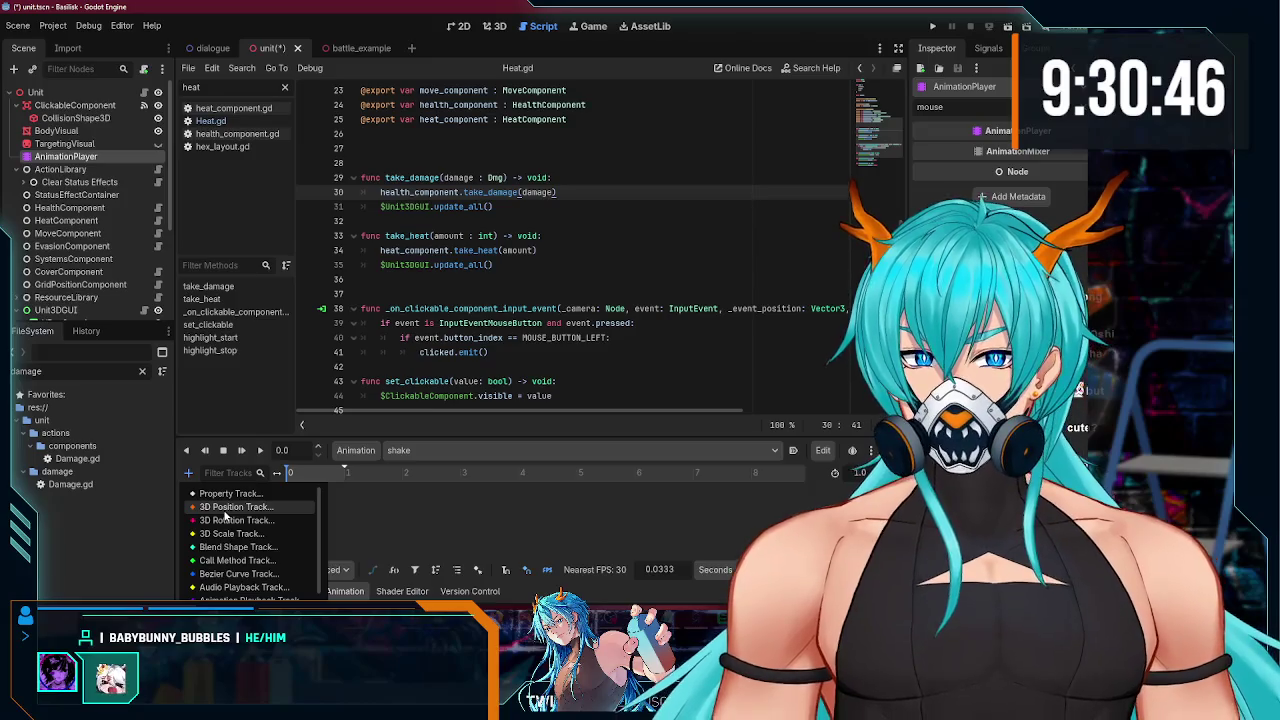
# Step: Add a 3D Position track targeting BodyVisual to the shake animation
pyautogui.click(223, 508)
pyautogui.click(531, 210)
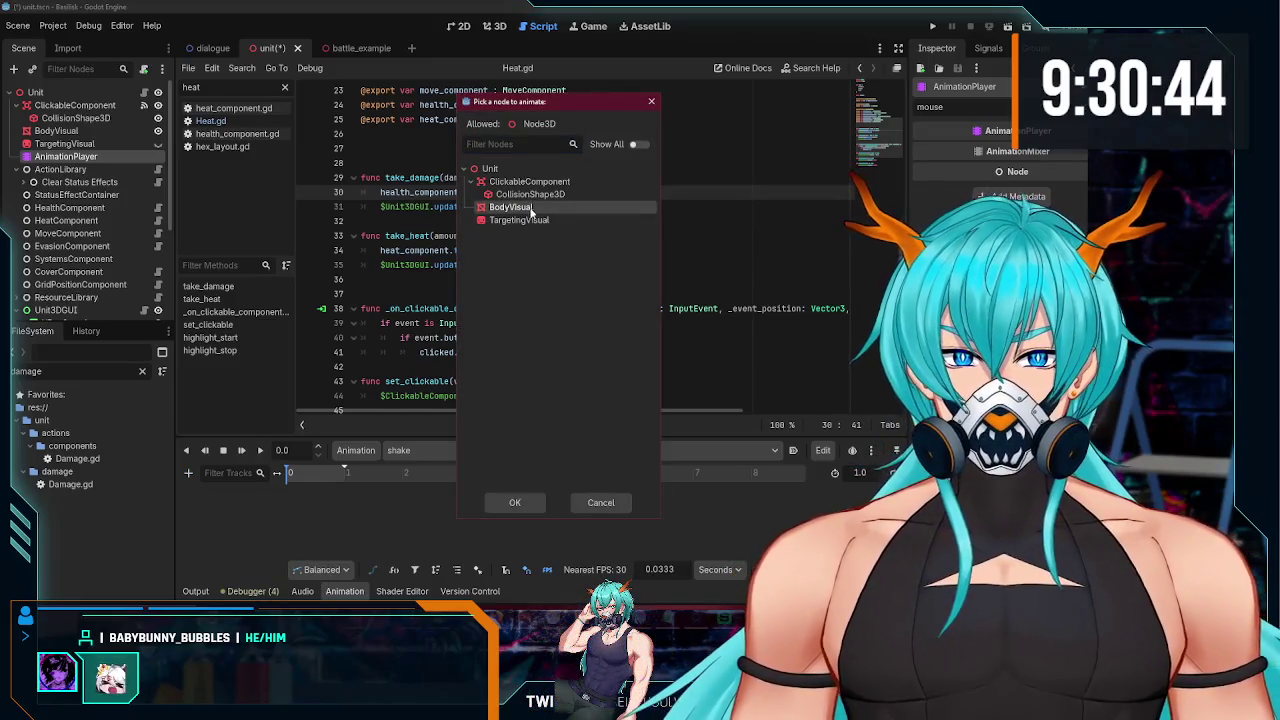
pyautogui.click(508, 506)
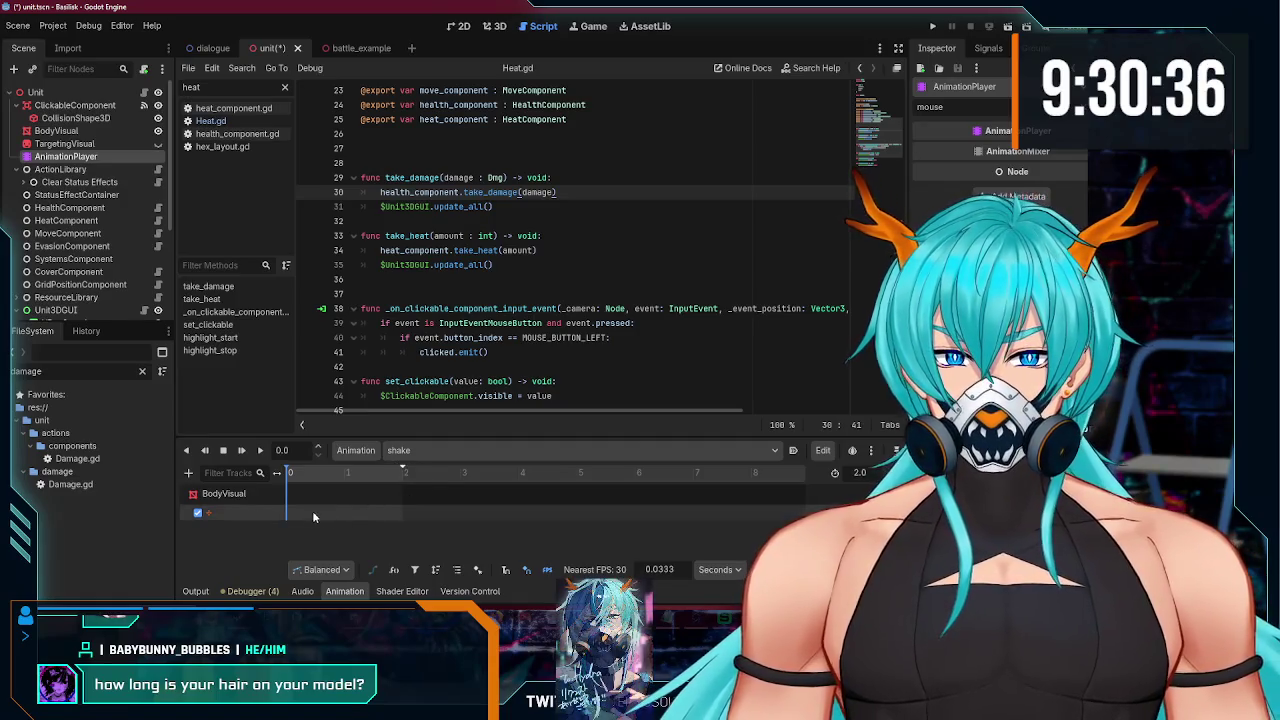
pyautogui.doubleClick(238, 513)
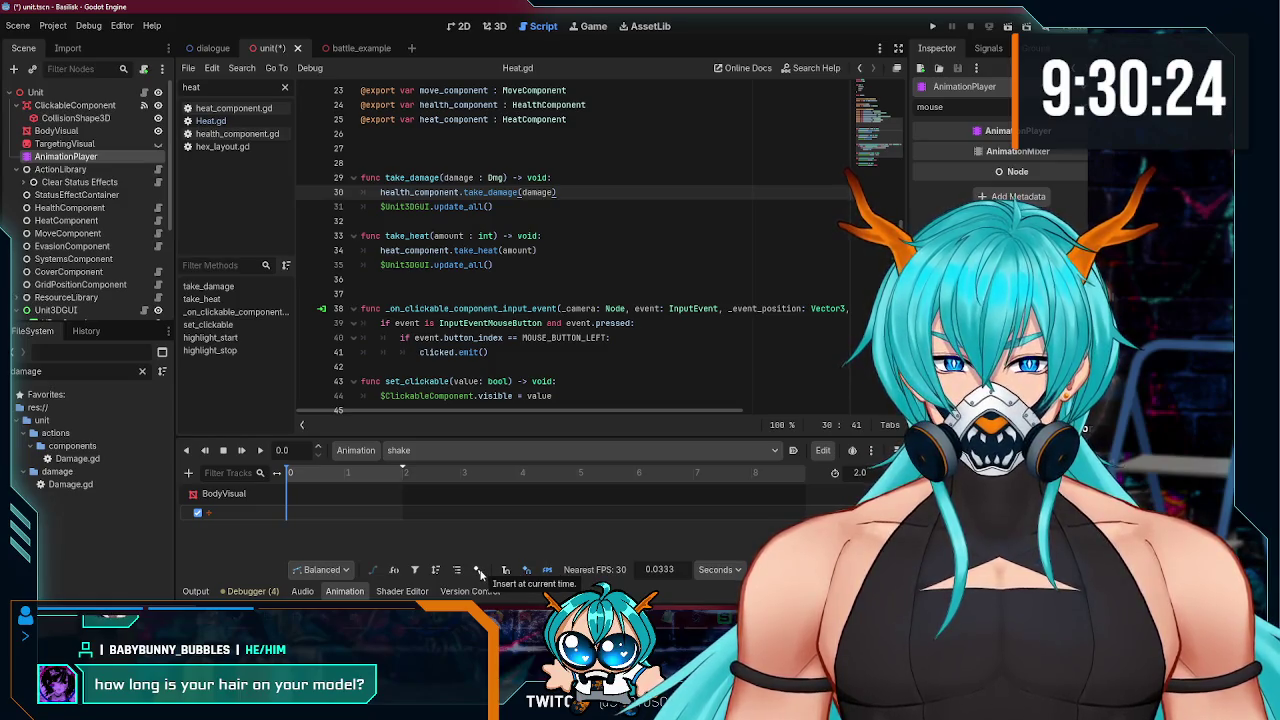
pyautogui.click(496, 27)
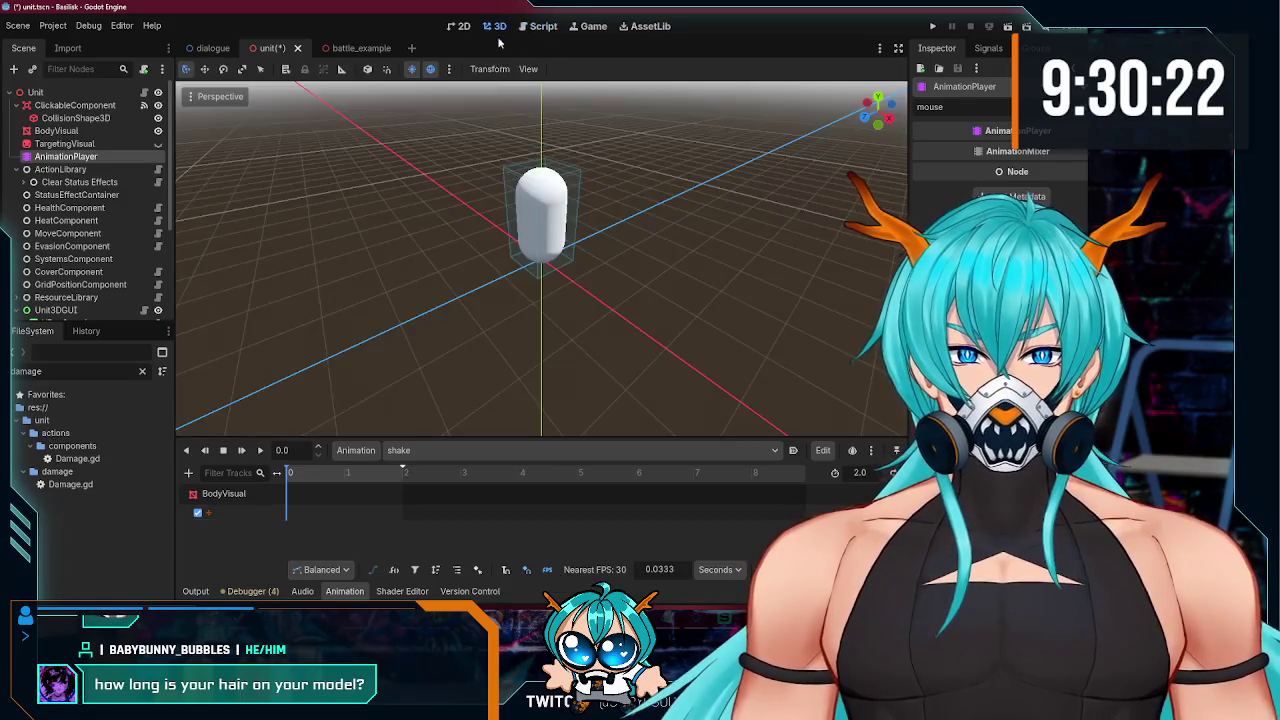
# Step: Zoom in on the capsule body and raise the splitter to enlarge the Animation panel
pyautogui.scroll(2, 558, 349)
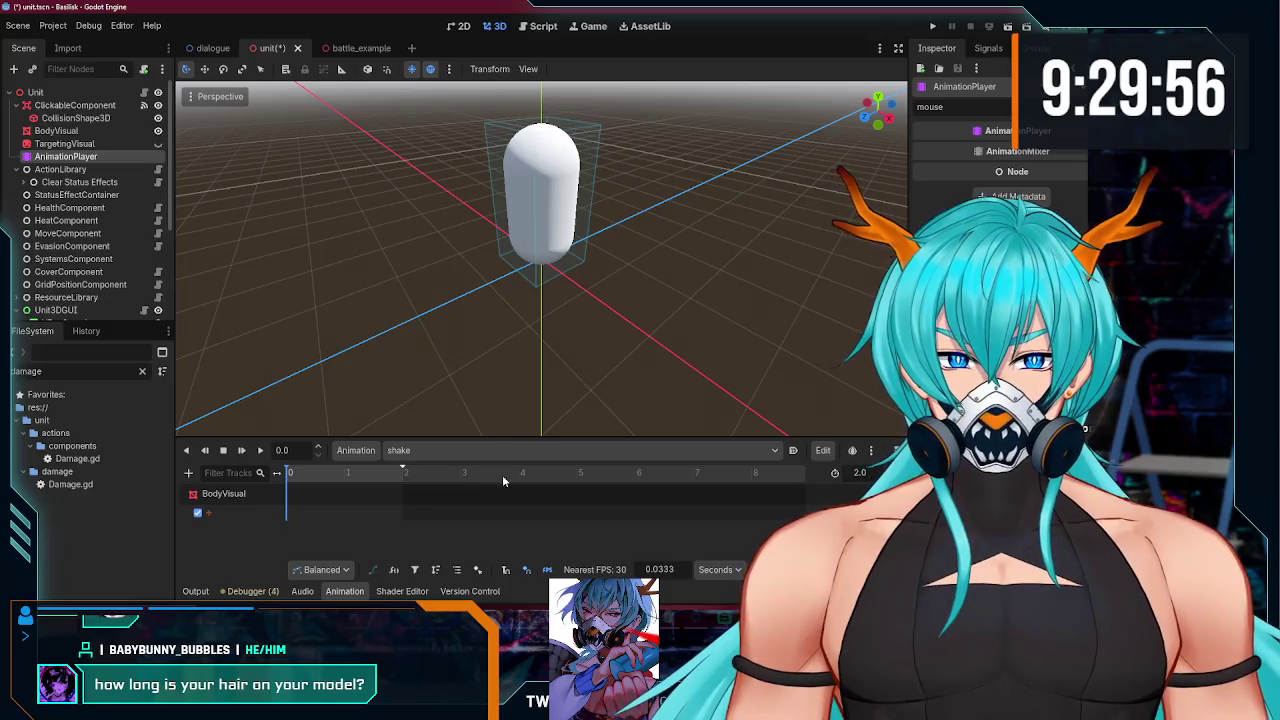
pyautogui.moveTo(514, 439); pyautogui.dragTo(514, 265)
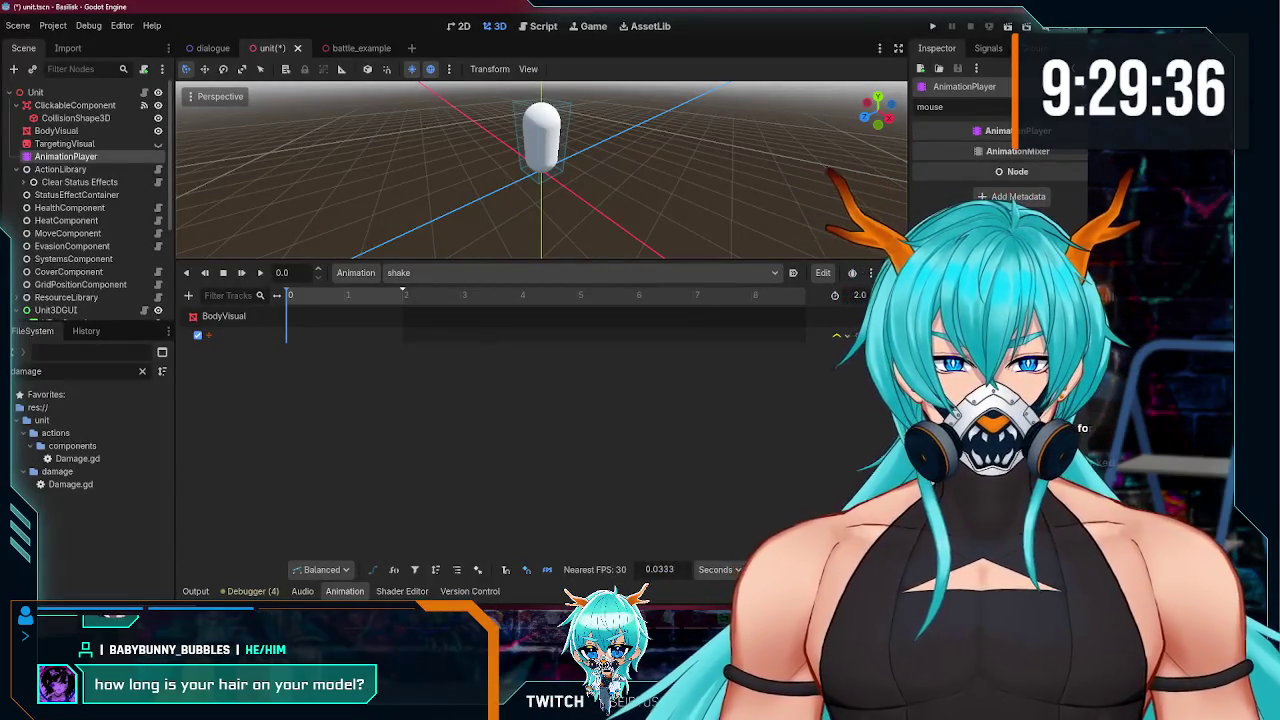
# Step: Search Brave for Godot 'animation keyframe' and follow the Godot docs animation introduction link
pyautogui.moveTo(540, 590)
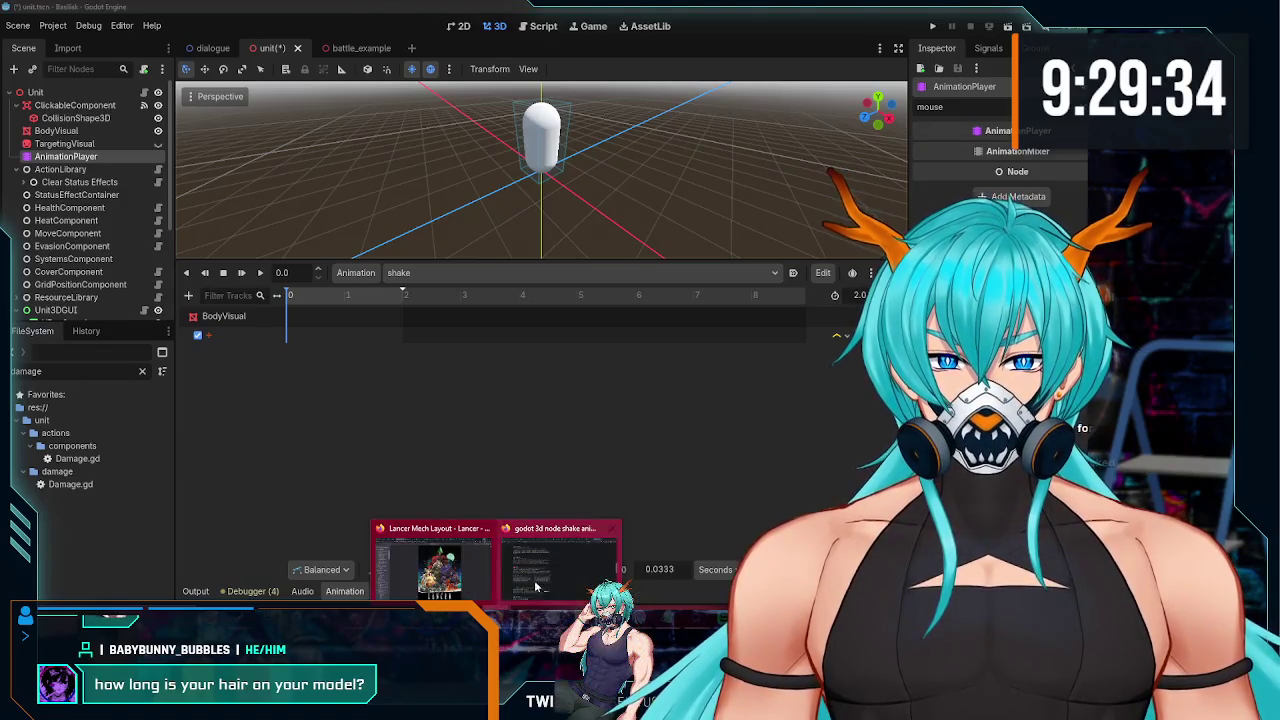
pyautogui.click(575, 560)
pyautogui.moveTo(334, 78); pyautogui.dragTo(161, 83)
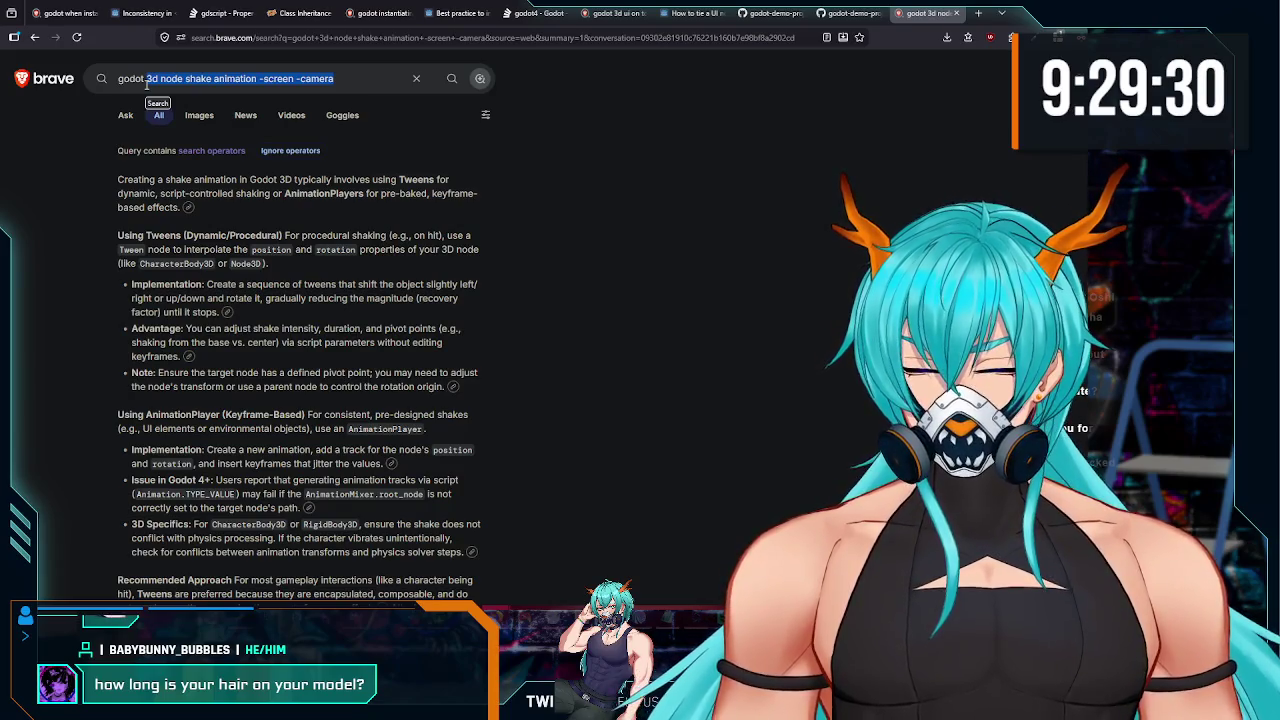
pyautogui.write('animation')
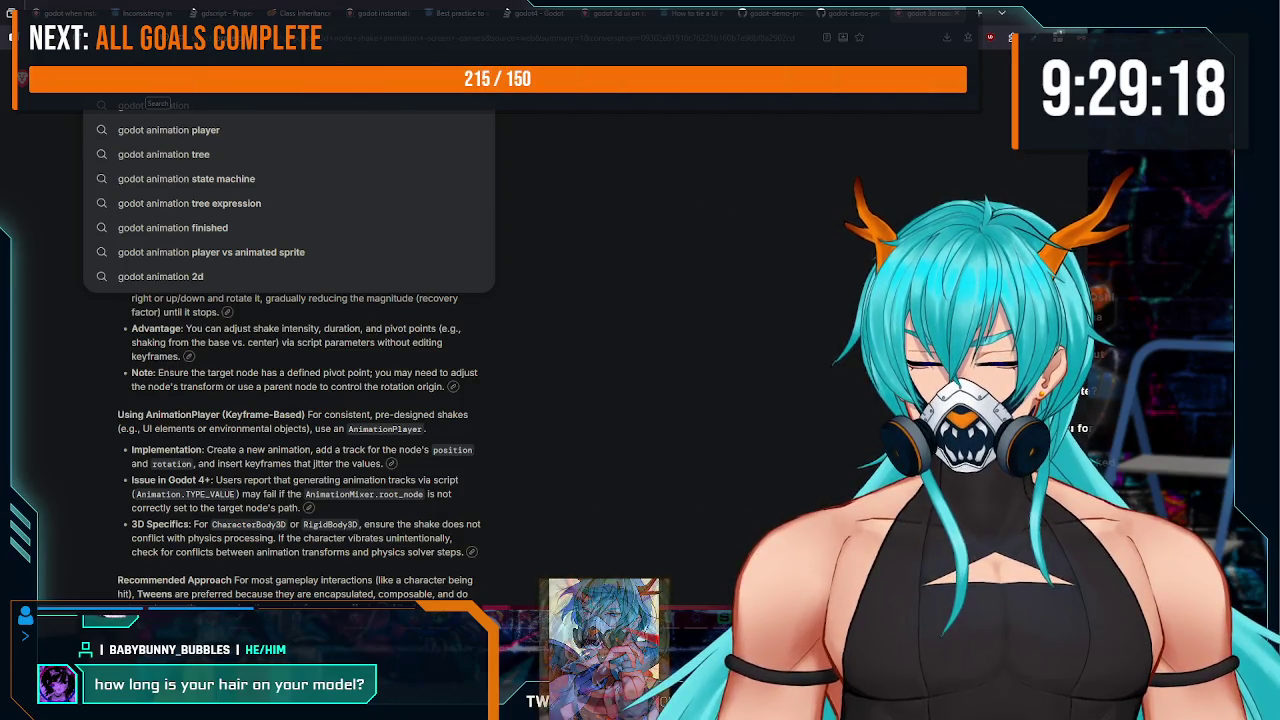
pyautogui.write('keyframe')
pyautogui.press('Return')
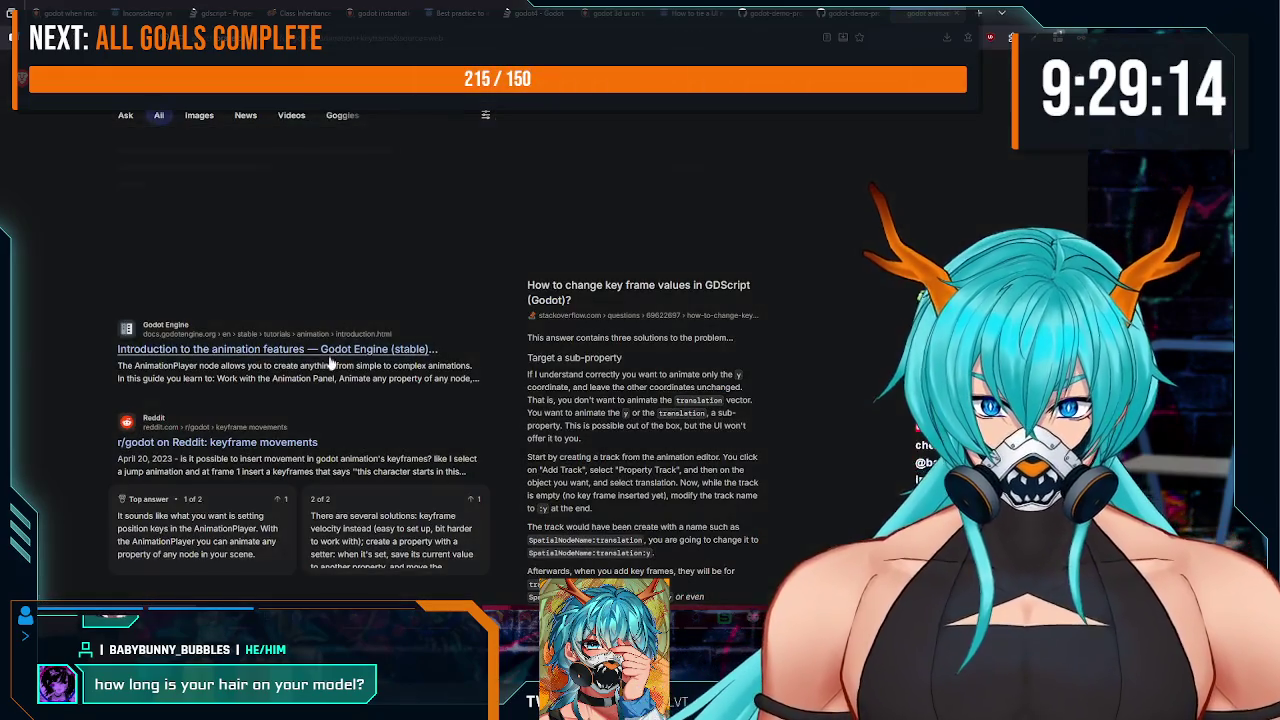
pyautogui.click(357, 357)
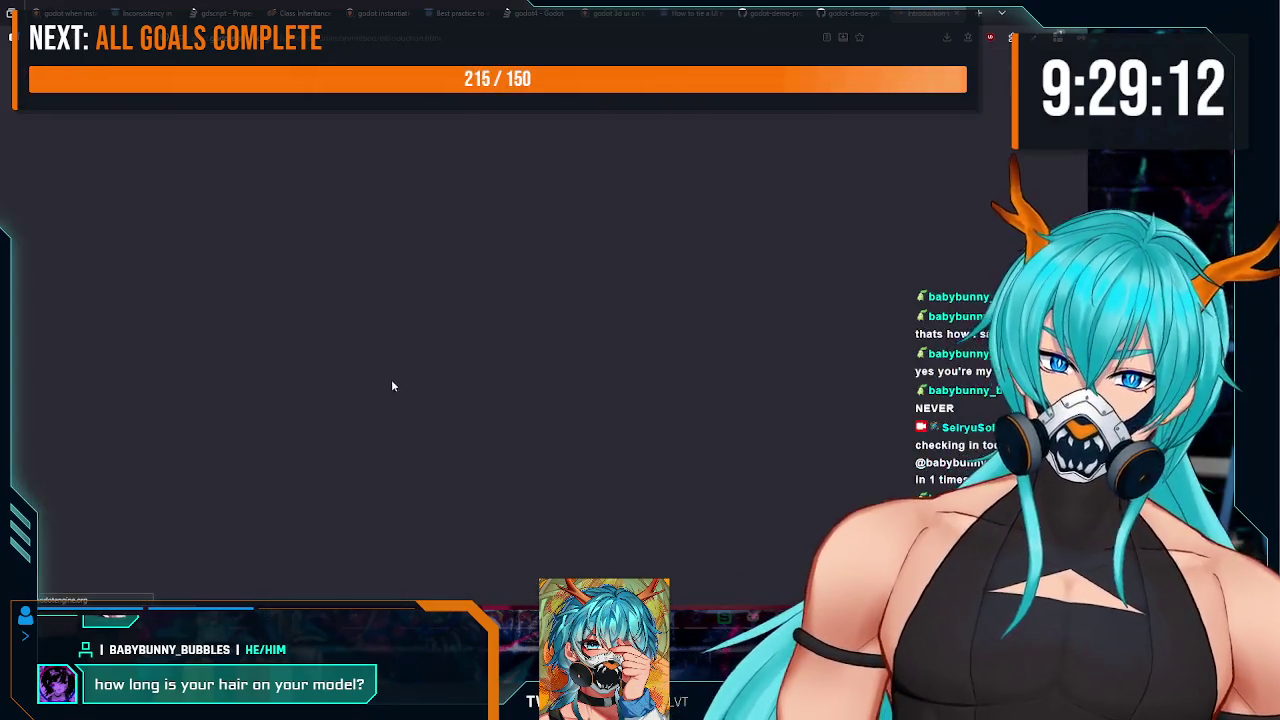
# Step: Read the docs' animation page from AnimationPlayer down to The second keyframe, then return to Godot
pyautogui.scroll(-5, 508, 248)
pyautogui.scroll(-2, 508, 248)
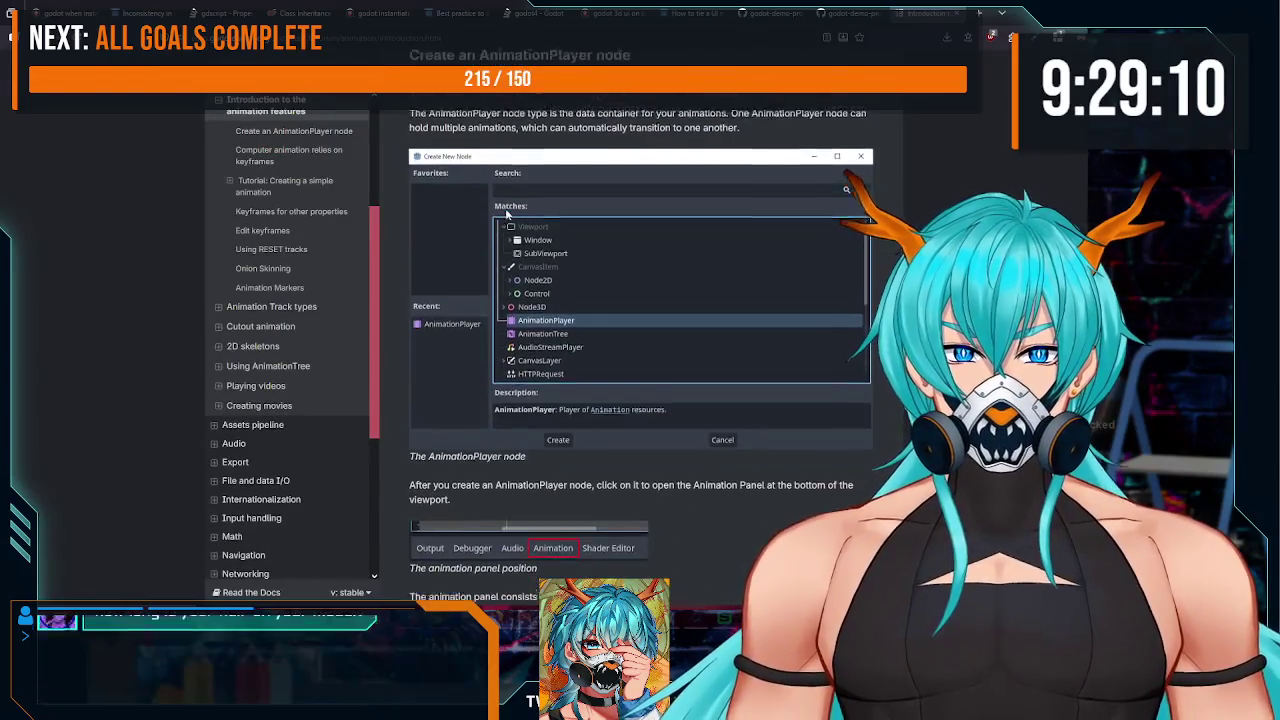
pyautogui.scroll(2, 520, 260)
pyautogui.scroll(-6, 535, 275)
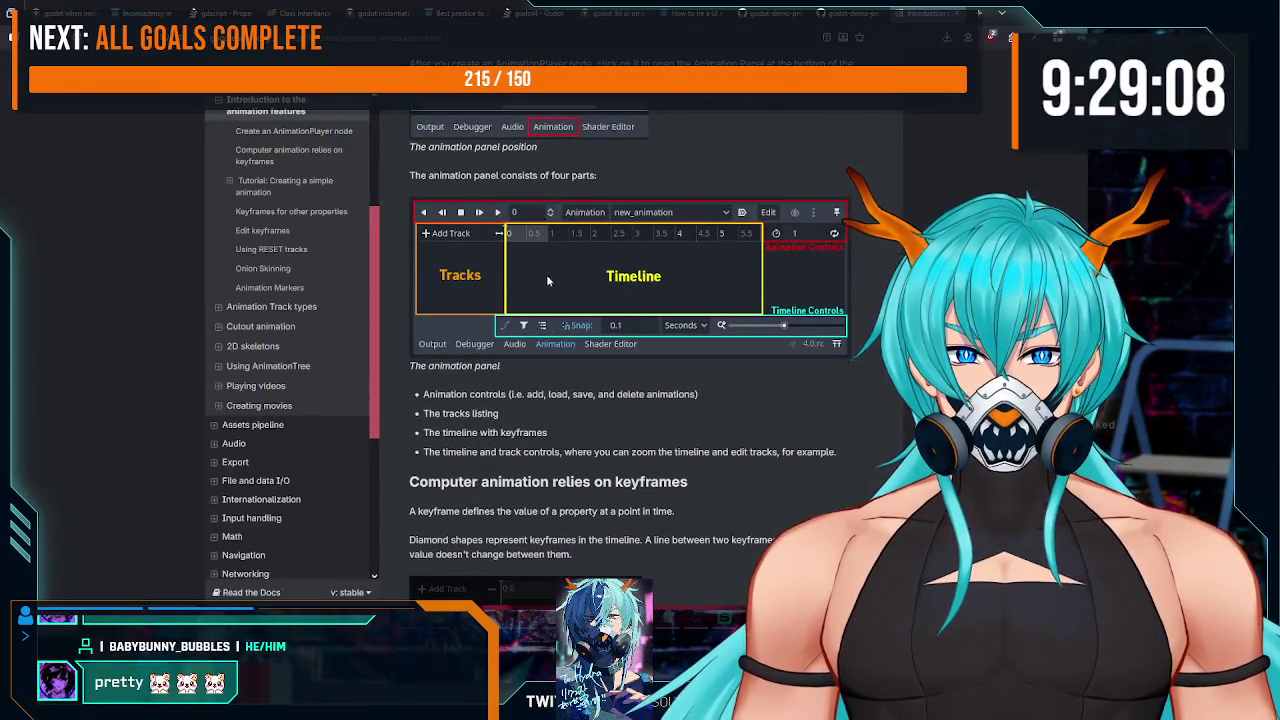
pyautogui.scroll(-3, 545, 275)
pyautogui.scroll(-1, 490, 255)
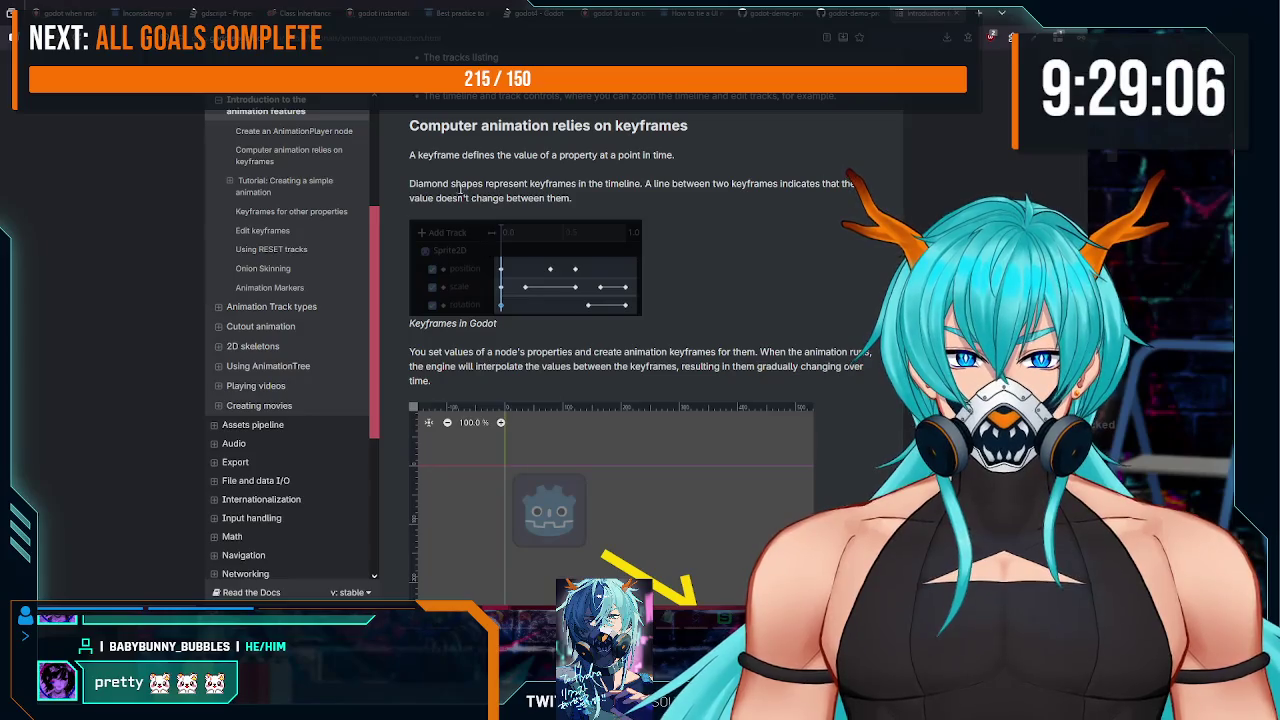
pyautogui.scroll(-3, 601, 170)
pyautogui.scroll(-8, 591, 198)
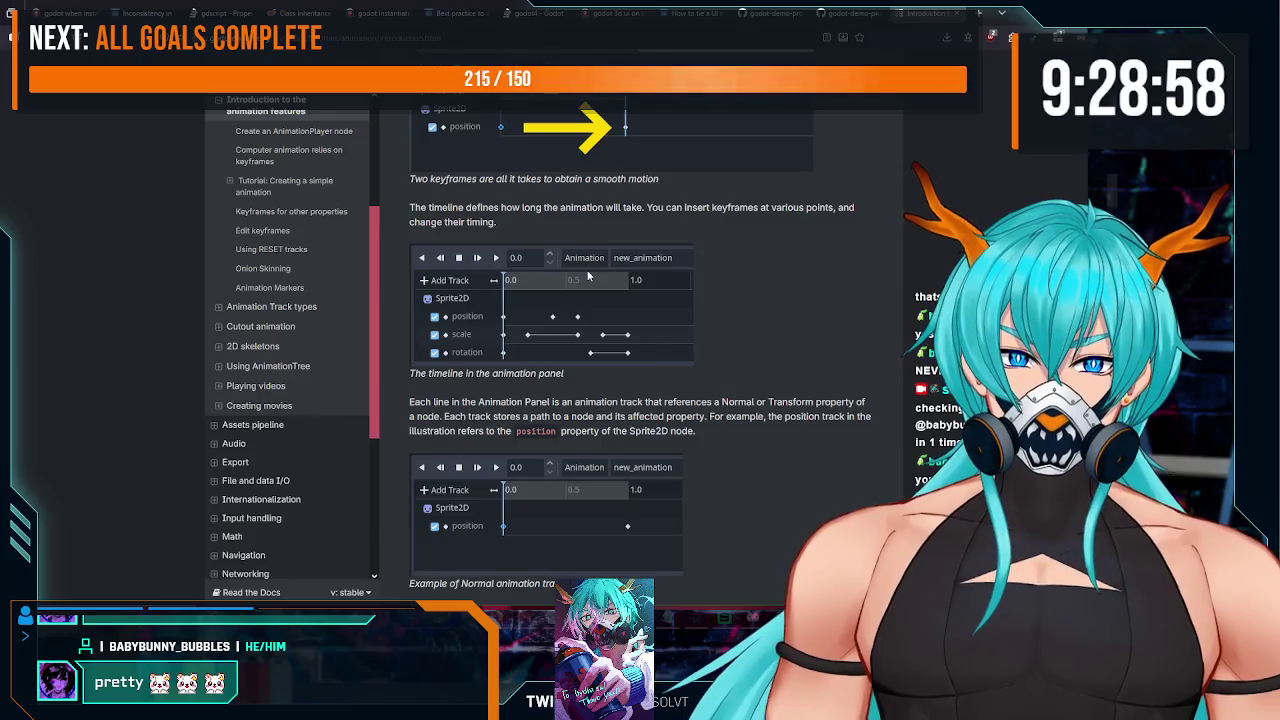
pyautogui.scroll(-2, 588, 273)
pyautogui.scroll(-5, 588, 273)
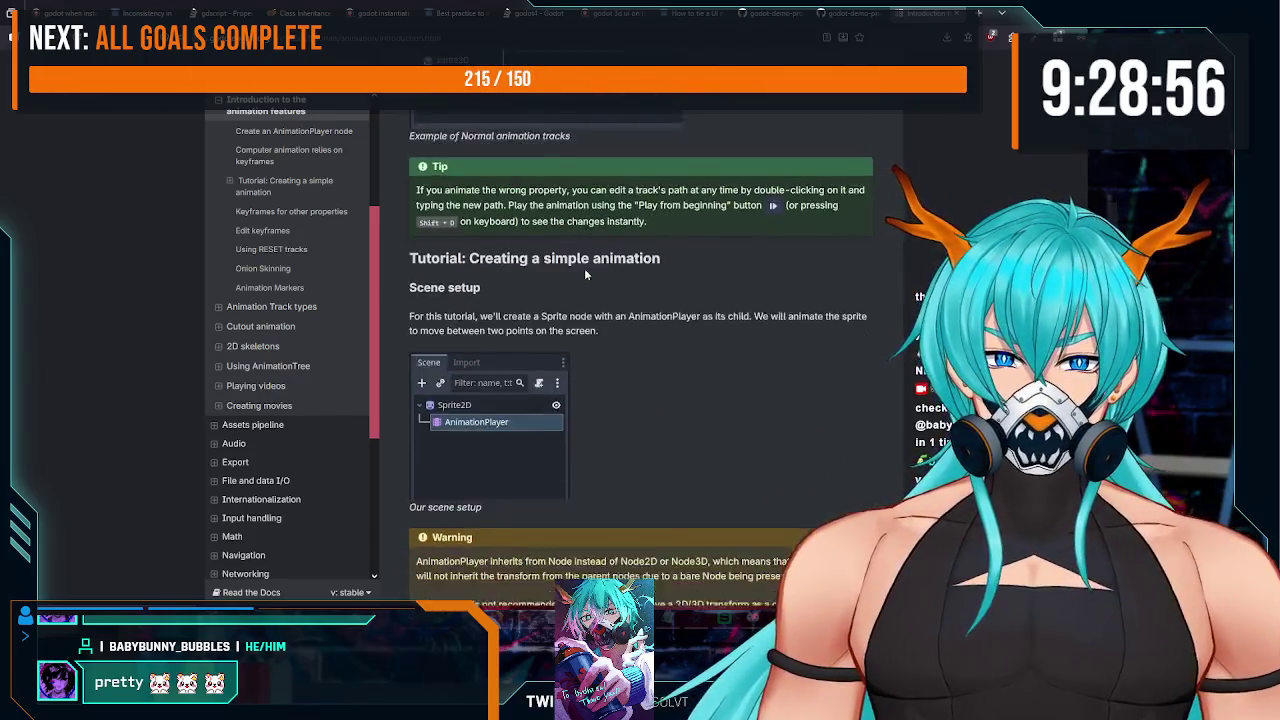
pyautogui.scroll(-8, 530, 275)
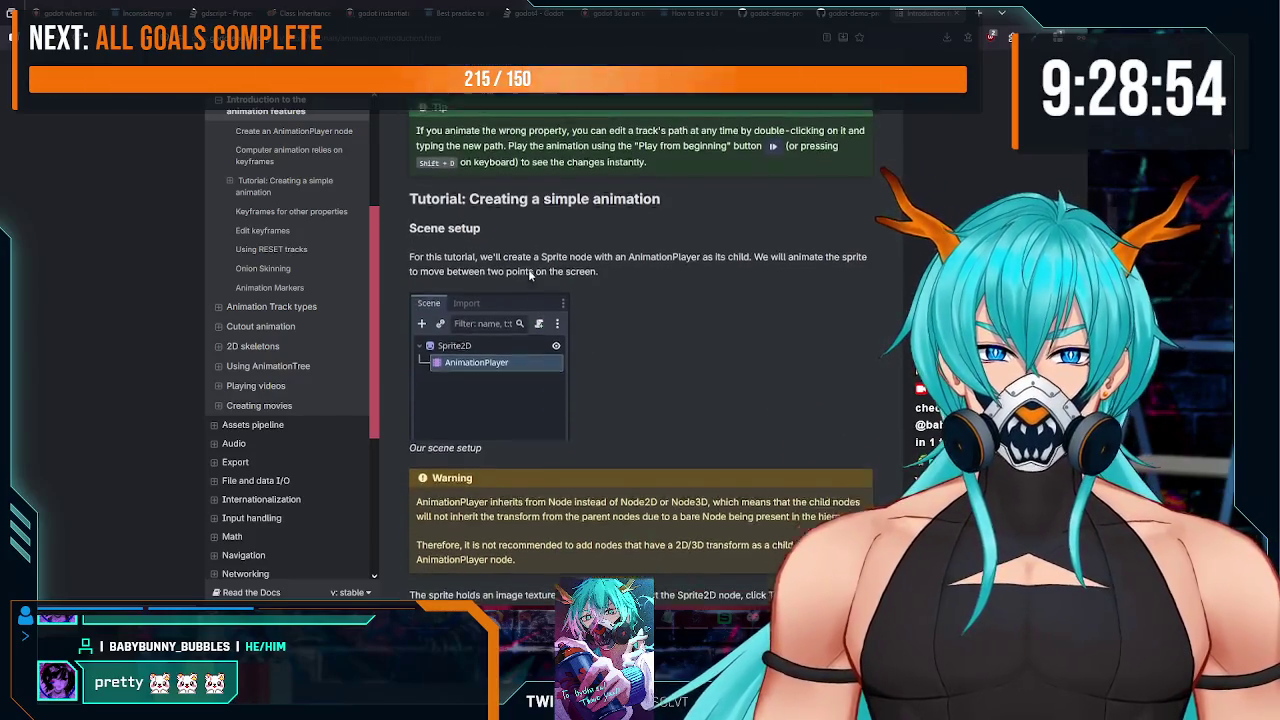
pyautogui.scroll(-7, 540, 287)
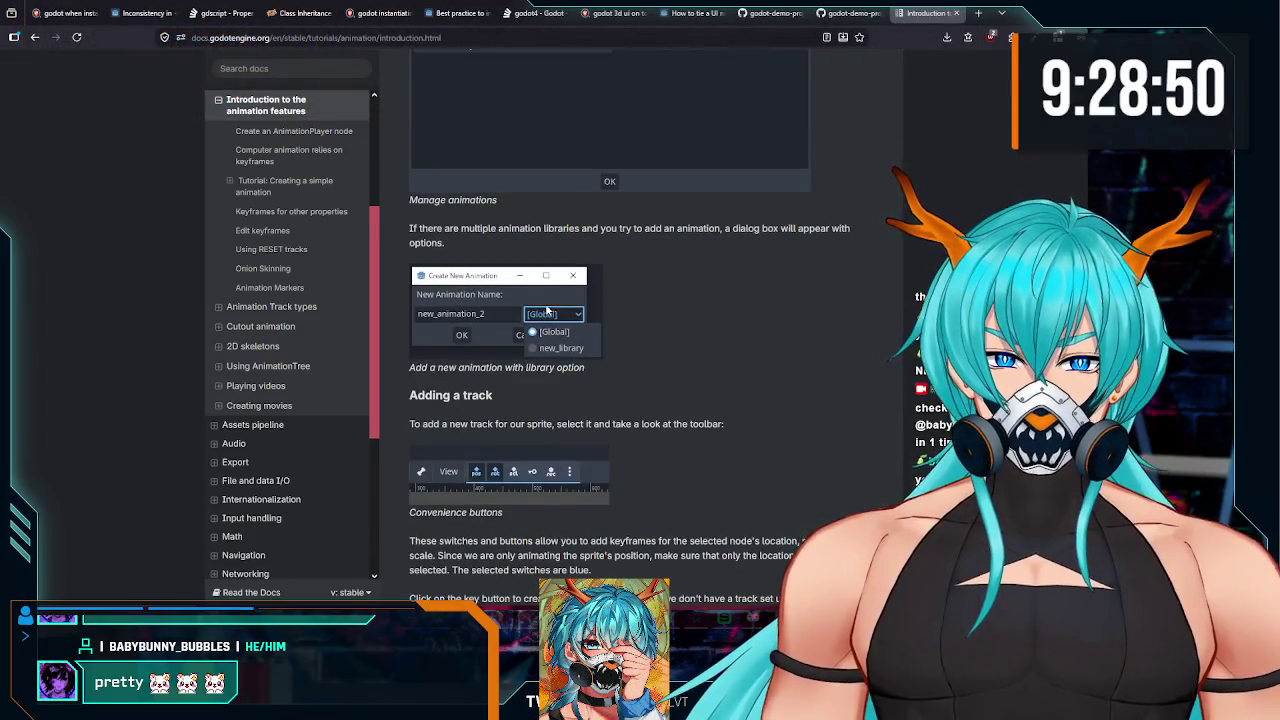
pyautogui.scroll(-1, 600, 290)
pyautogui.scroll(5, 520, 292)
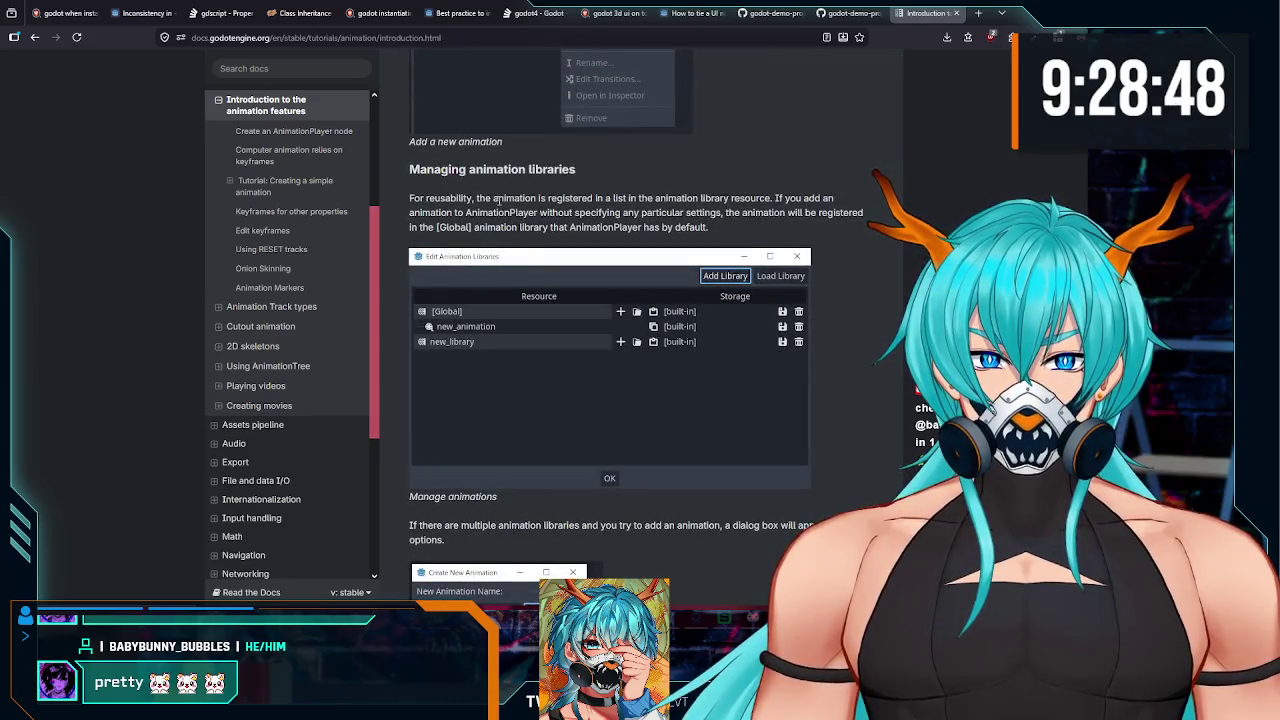
pyautogui.scroll(-12, 500, 208)
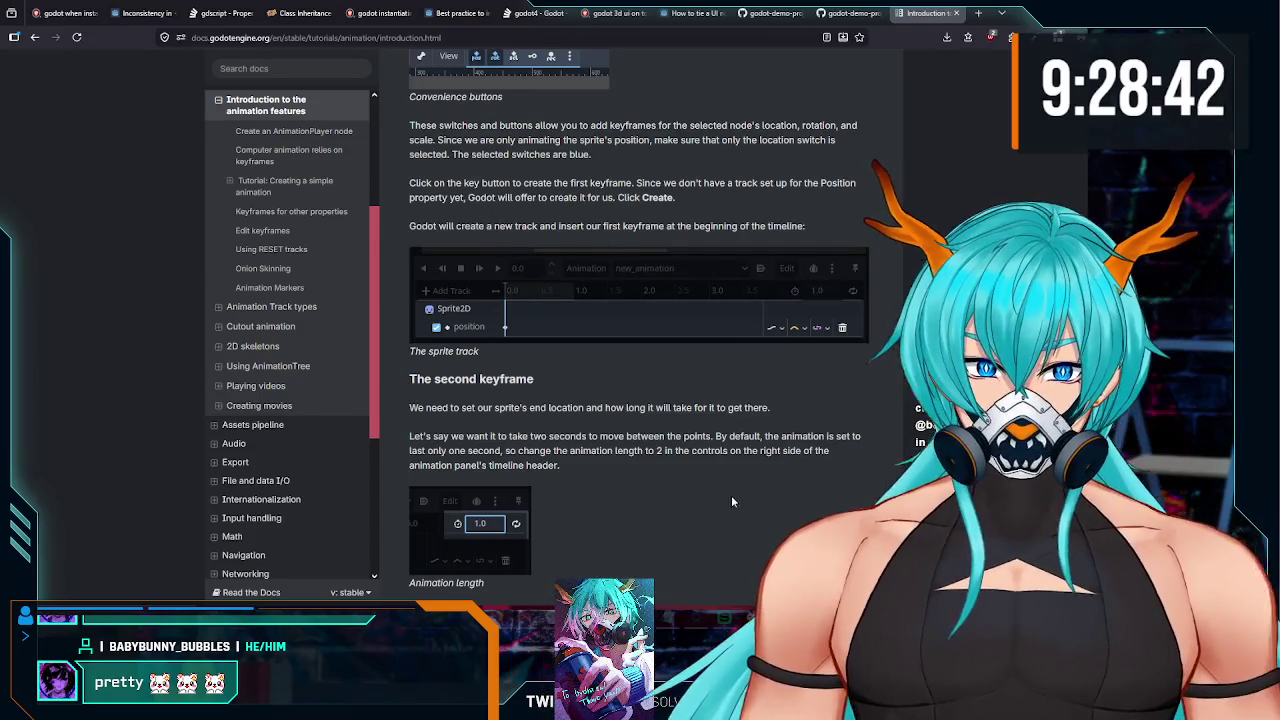
pyautogui.hotkey('alt', 'Tab')
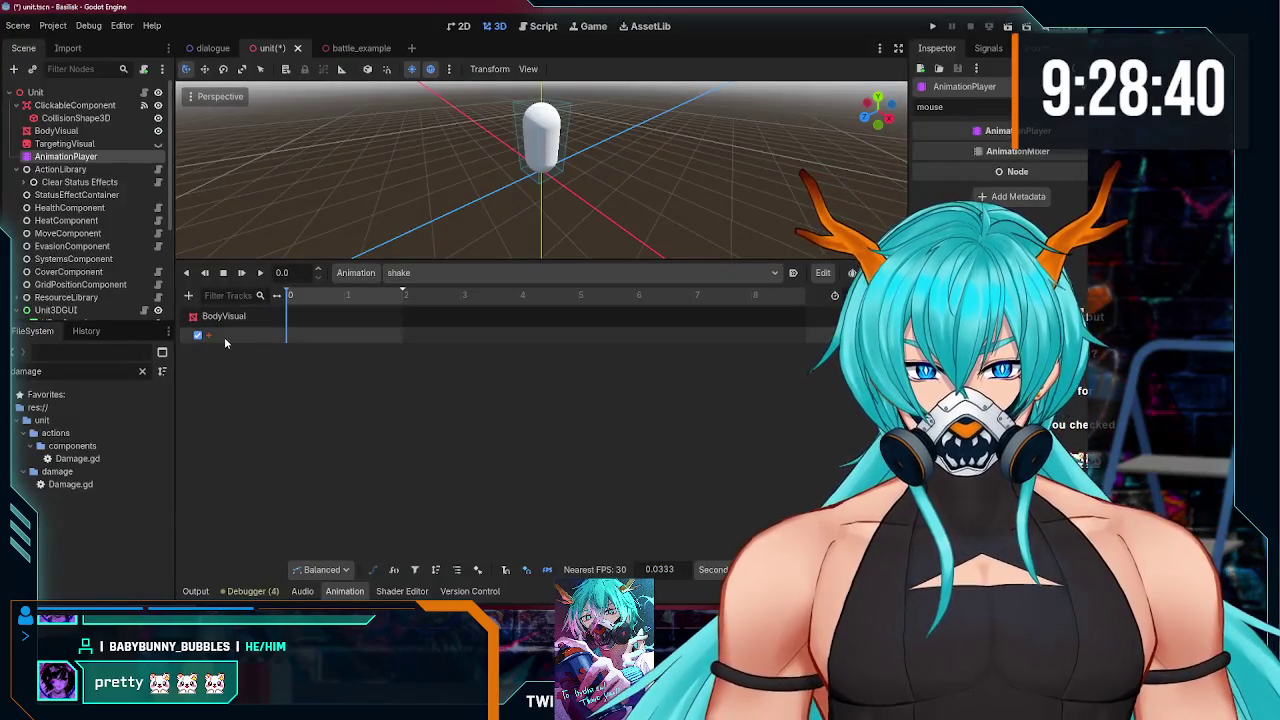
# Step: Confirm the track path, disable the BodyVisual track, and delete it from the shake animation
pyautogui.press('Return')
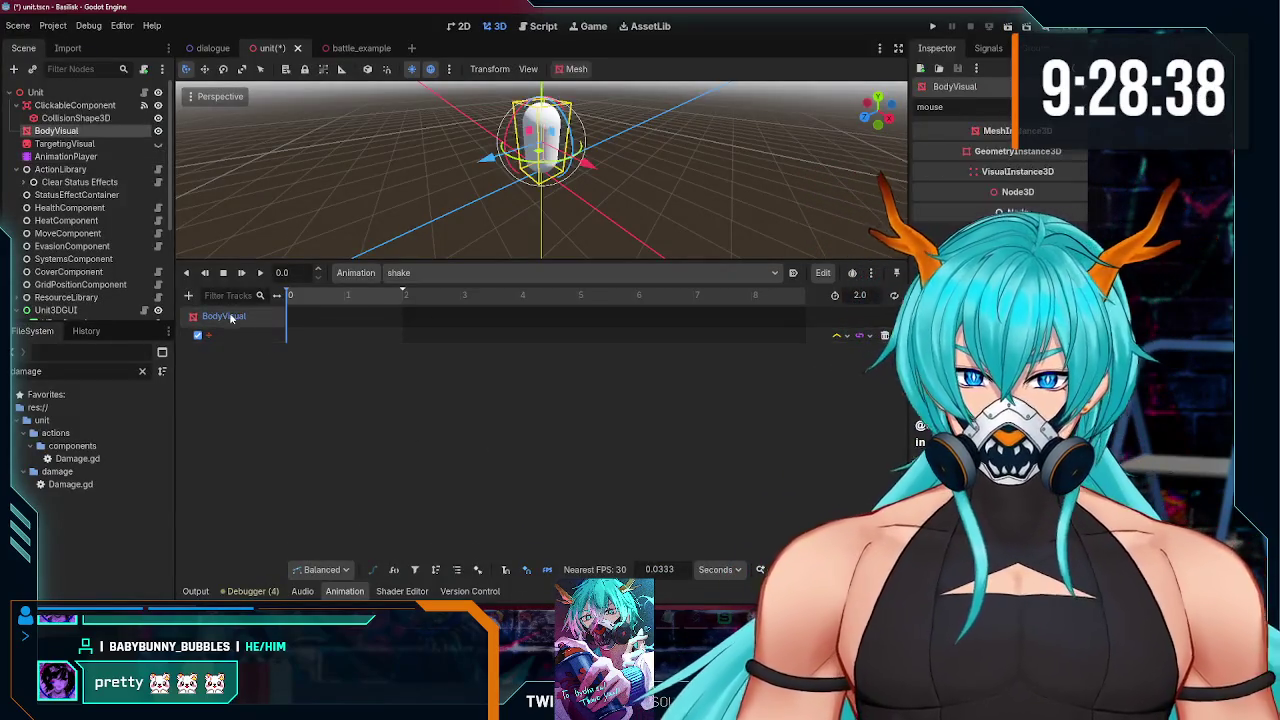
pyautogui.click(296, 328)
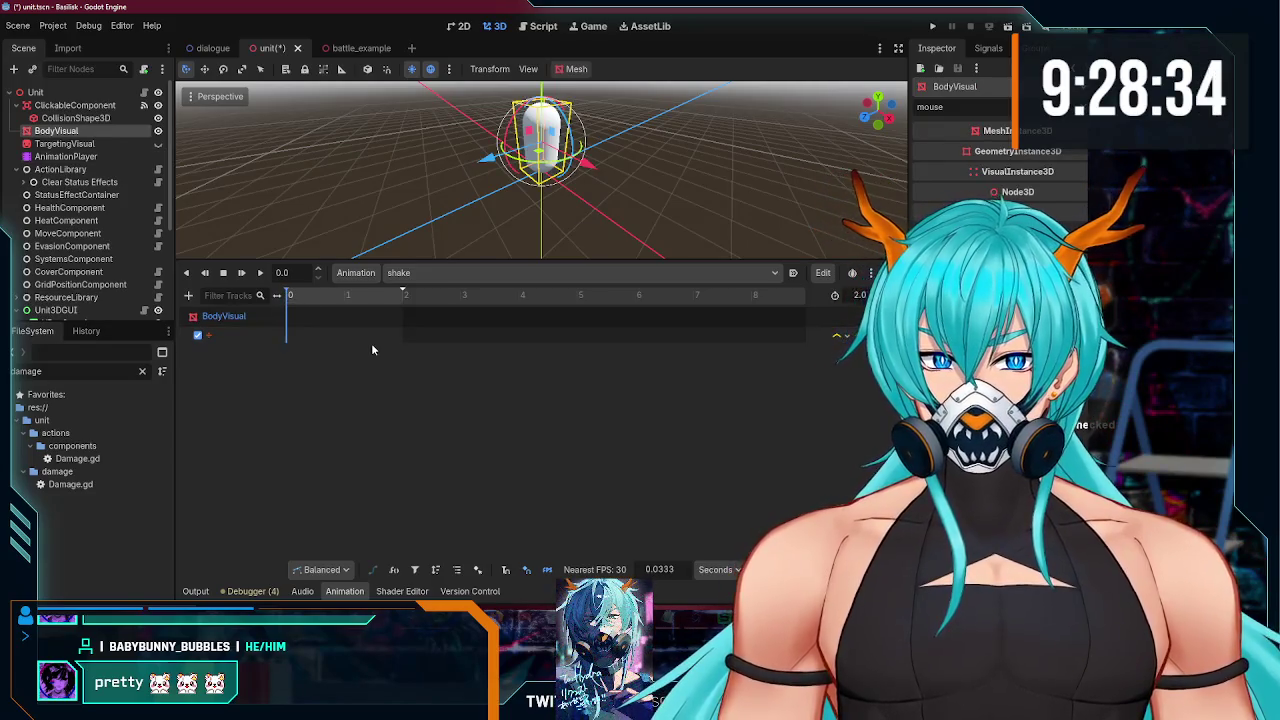
pyautogui.click(199, 336)
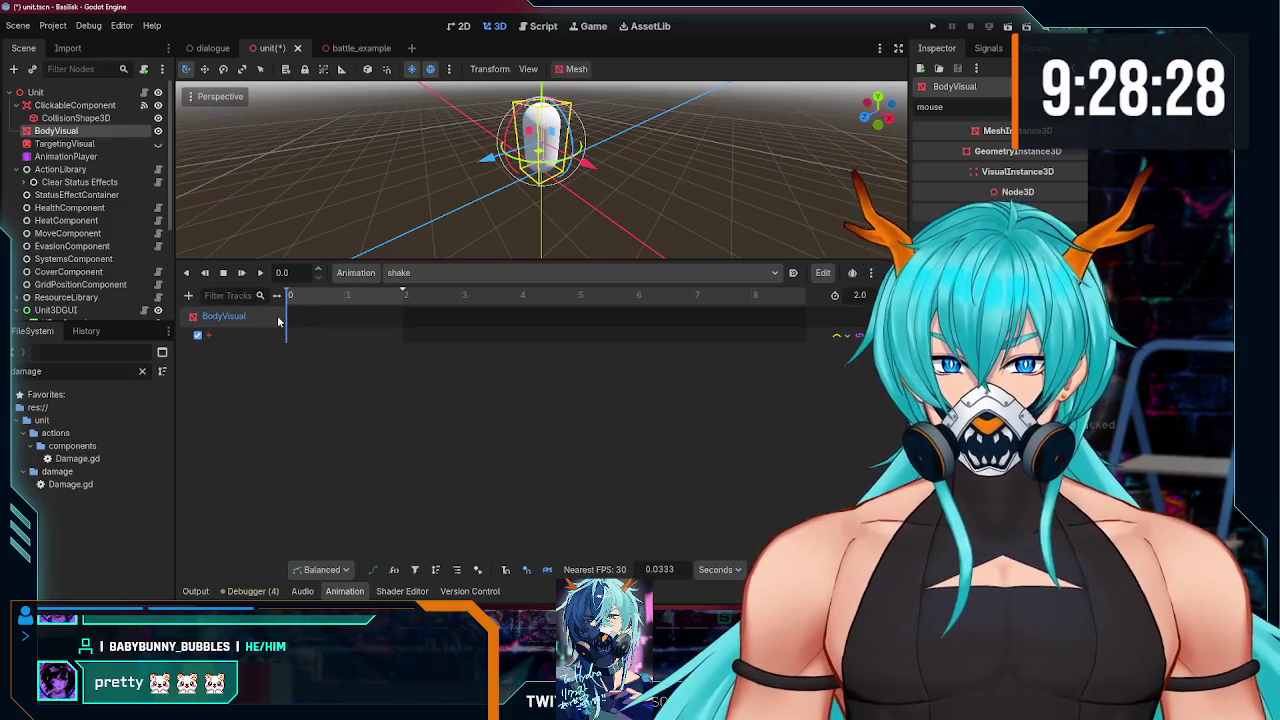
pyautogui.click(866, 335)
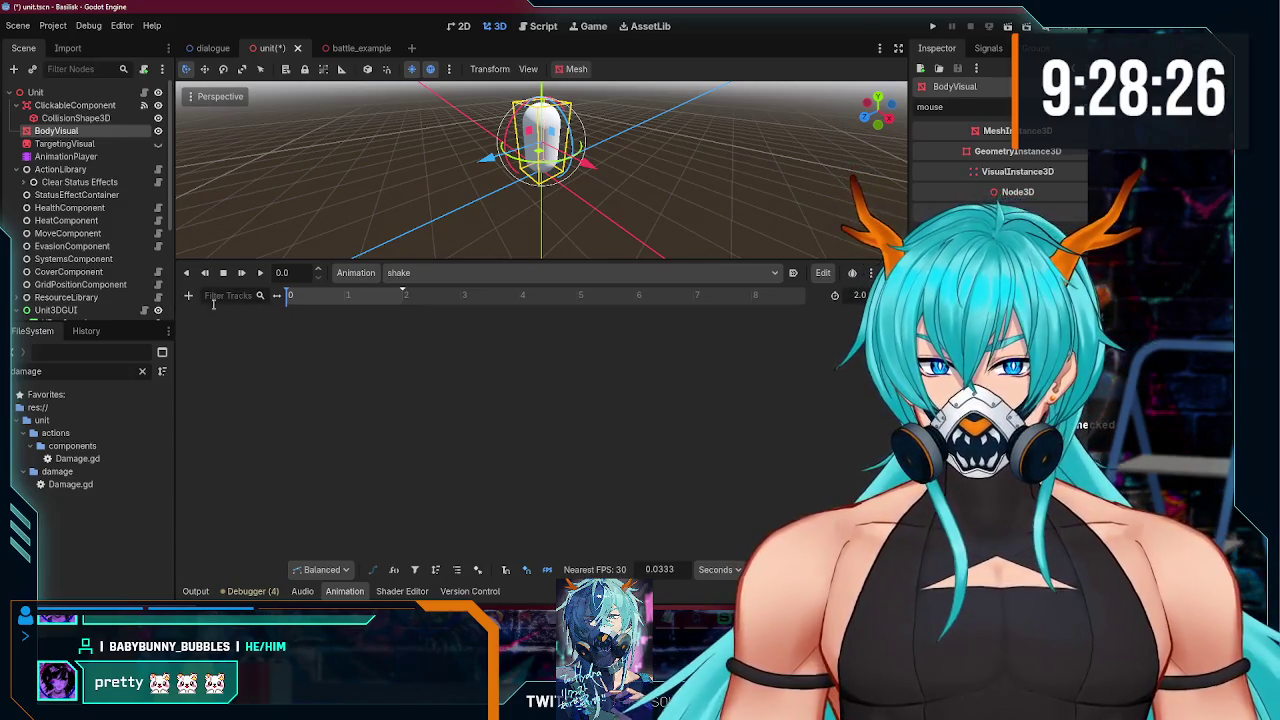
# Step: Add a 3D Position Track for the BodyVisual node to the shake animation
pyautogui.click(188, 295)
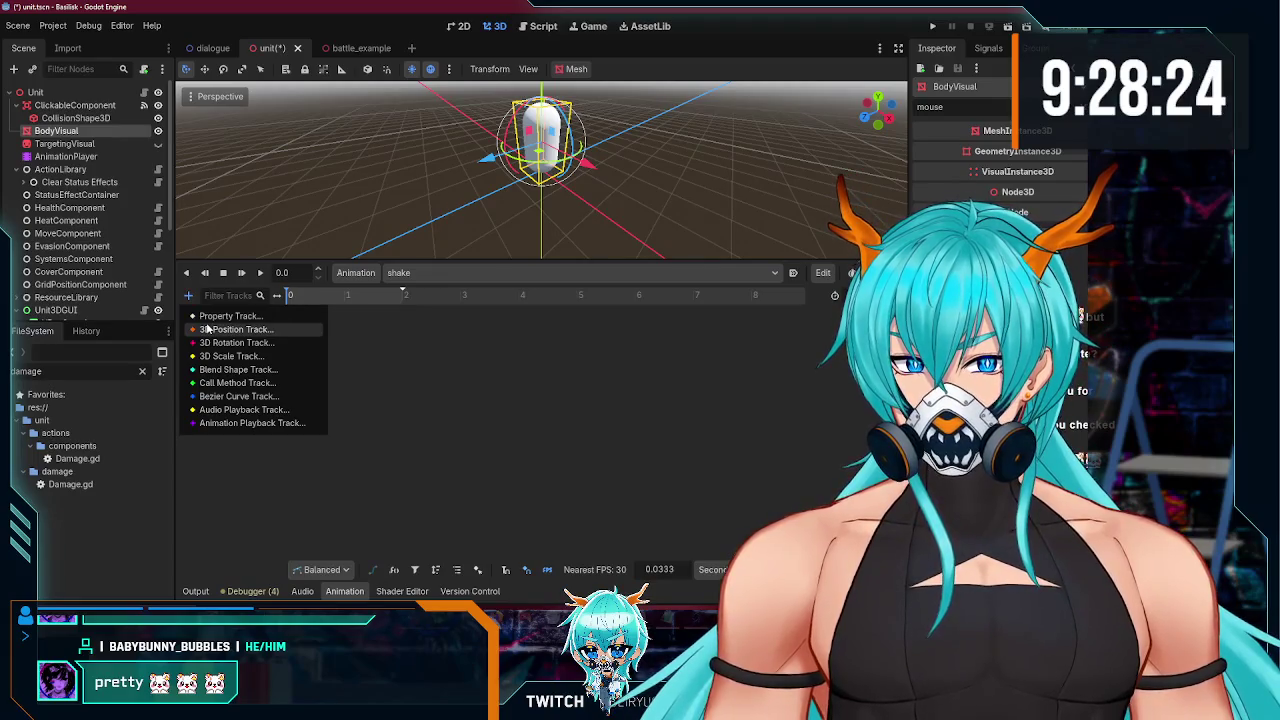
pyautogui.click(207, 329)
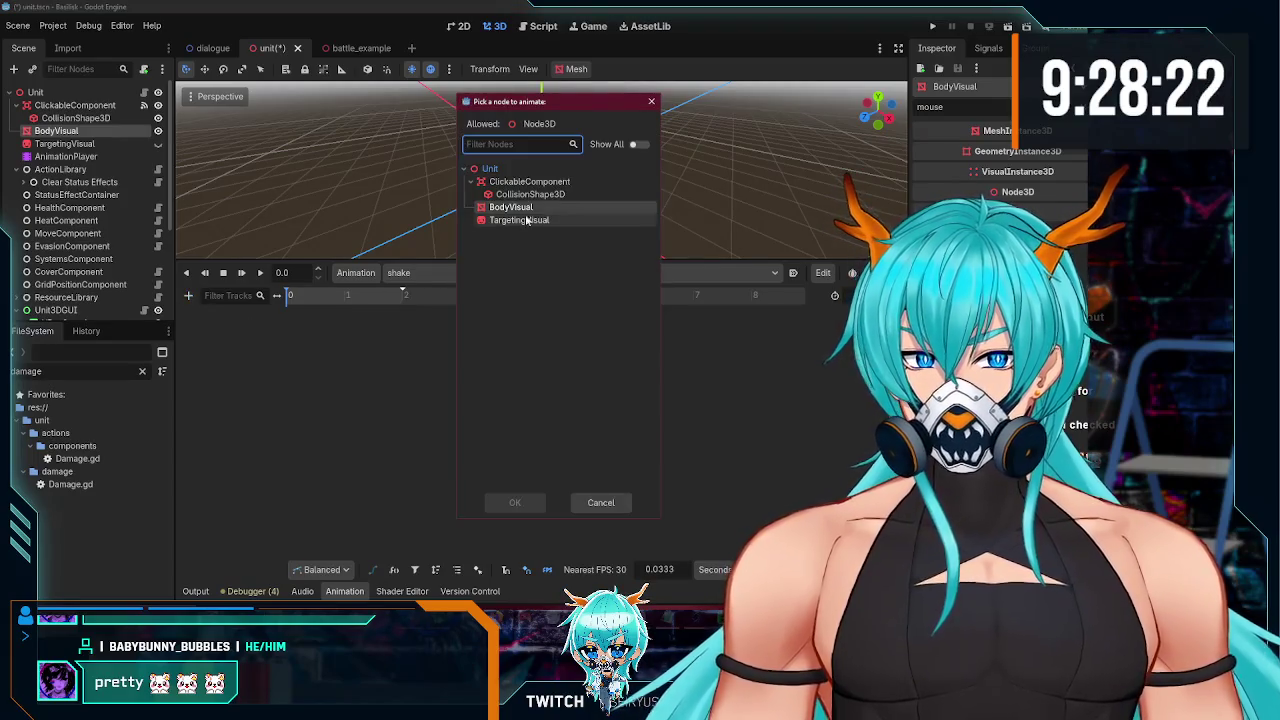
pyautogui.click(532, 208)
pyautogui.doubleClick(532, 208)
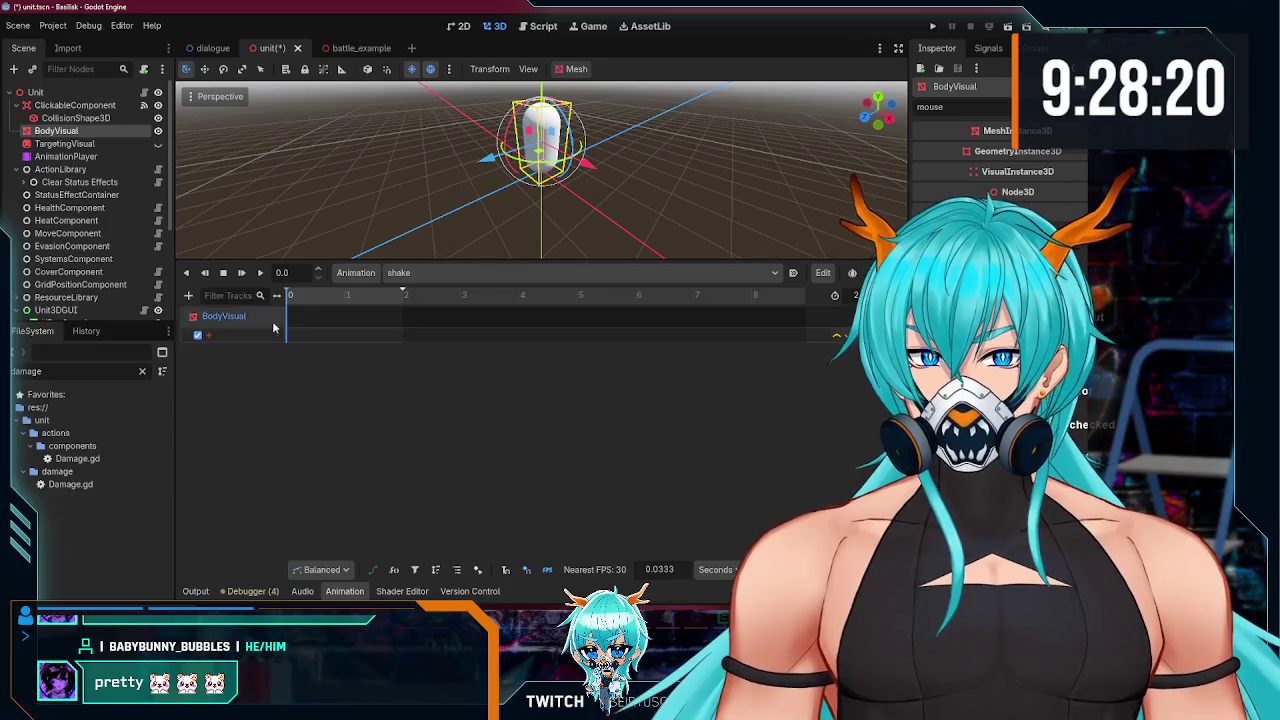
# Step: Insert a position key at time 0 on the BodyVisual track, keeping Balanced interpolation
pyautogui.moveTo(586, 168)
pyautogui.mouseDown()
pyautogui.moveTo(470, 246)
pyautogui.moveTo(340, 200)
pyautogui.mouseUp()
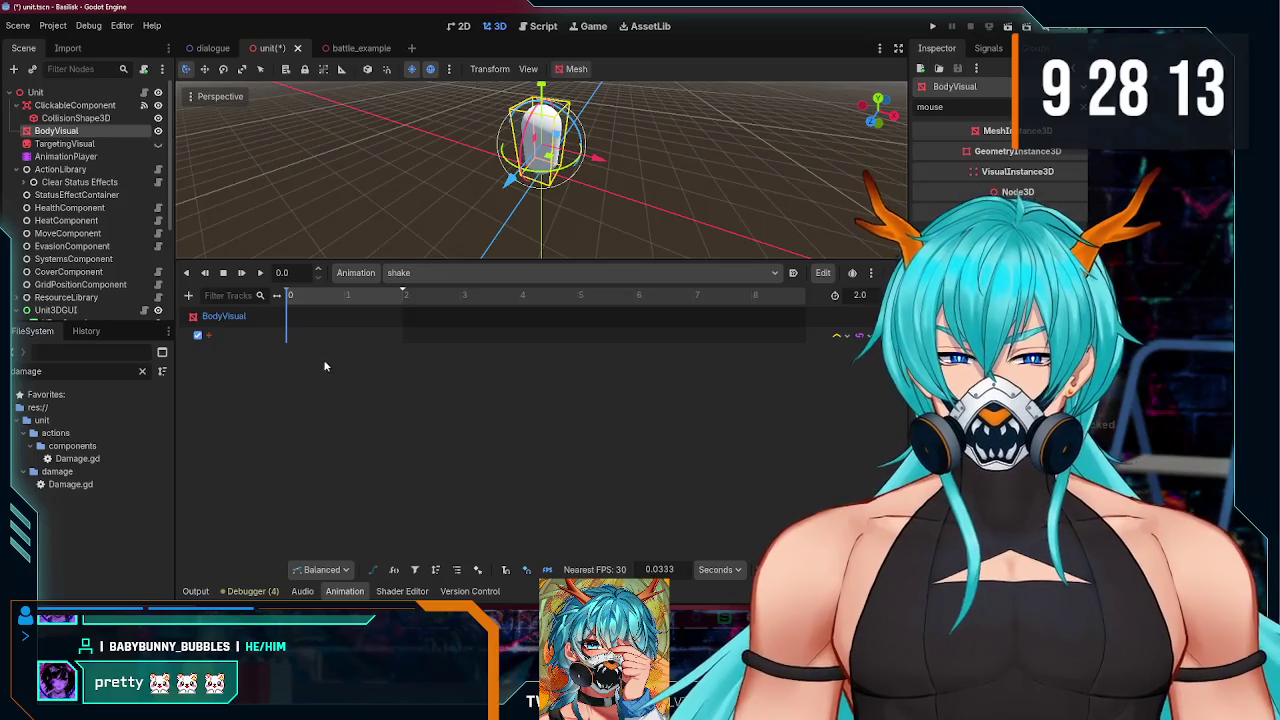
pyautogui.click(322, 570)
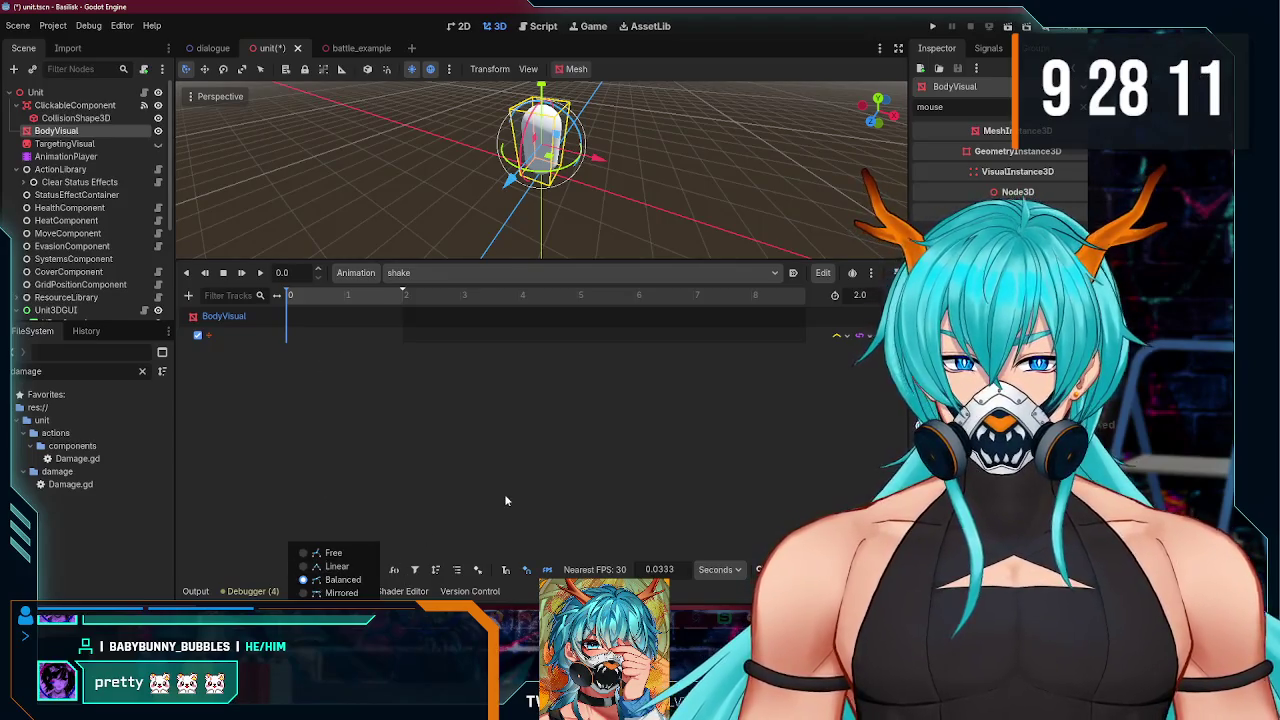
pyautogui.click(504, 494)
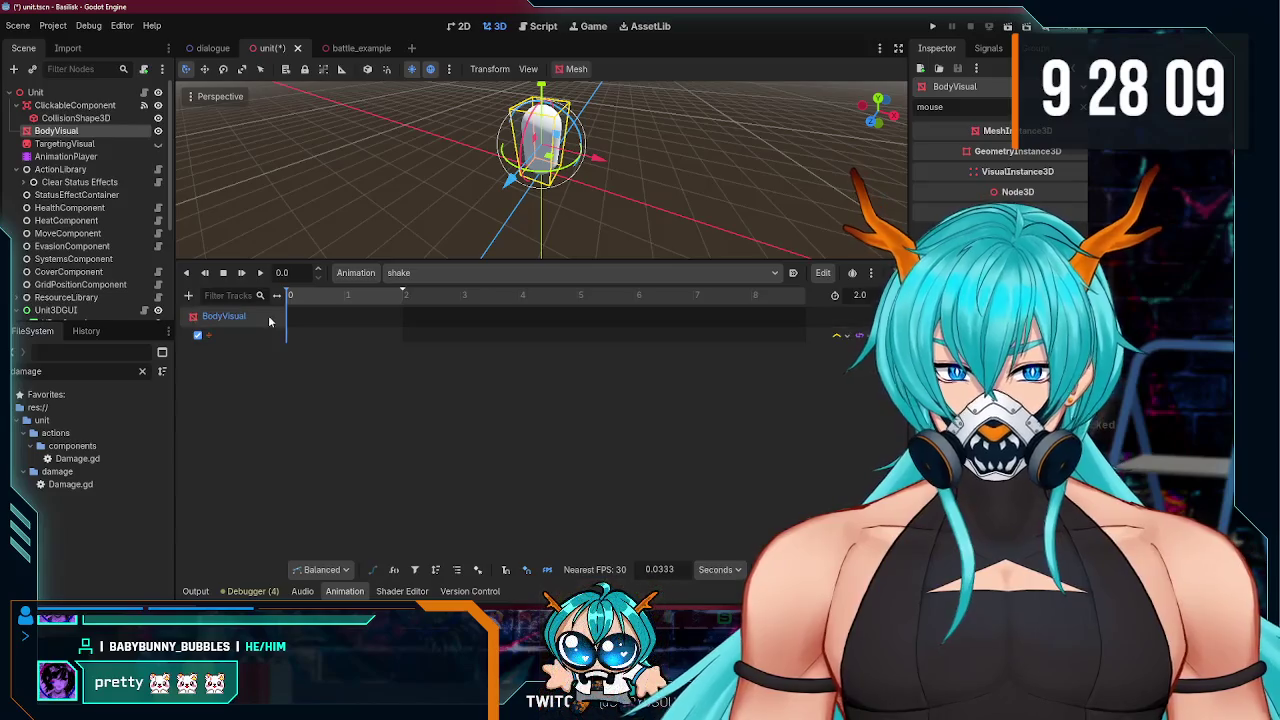
pyautogui.rightClick(289, 340)
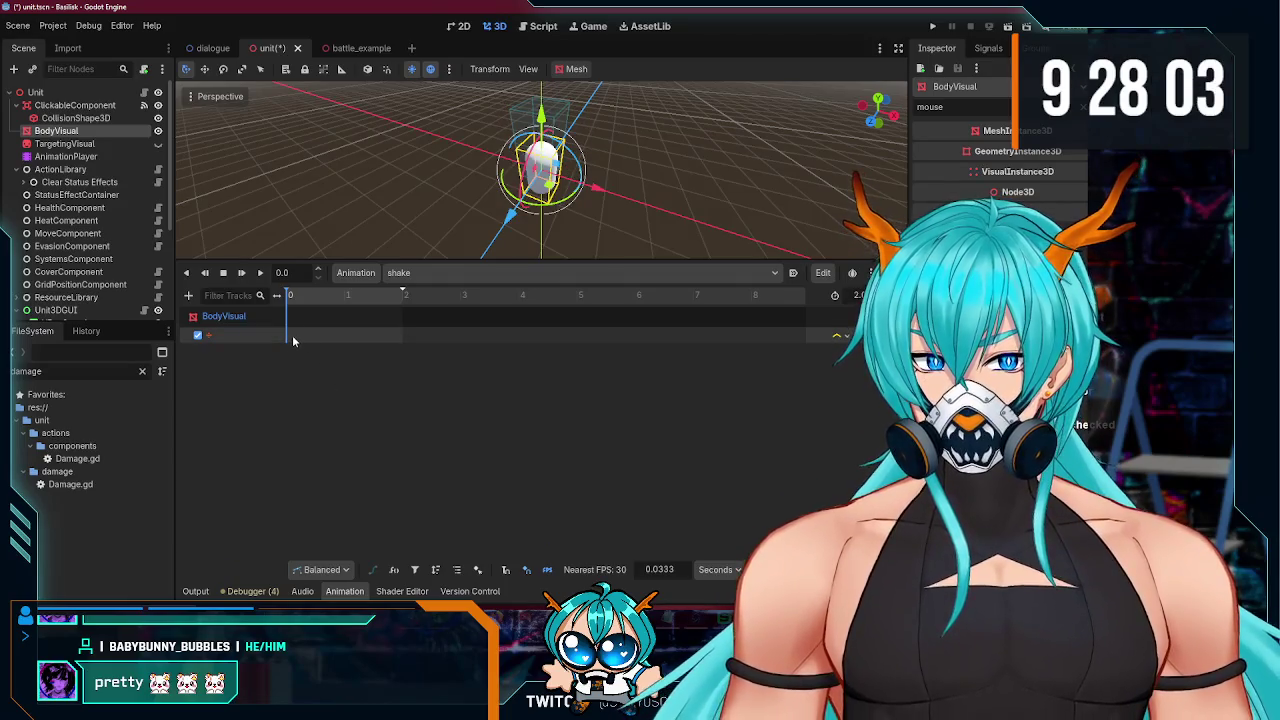
pyautogui.moveTo(460, 200); pyautogui.dragTo(422, 243)
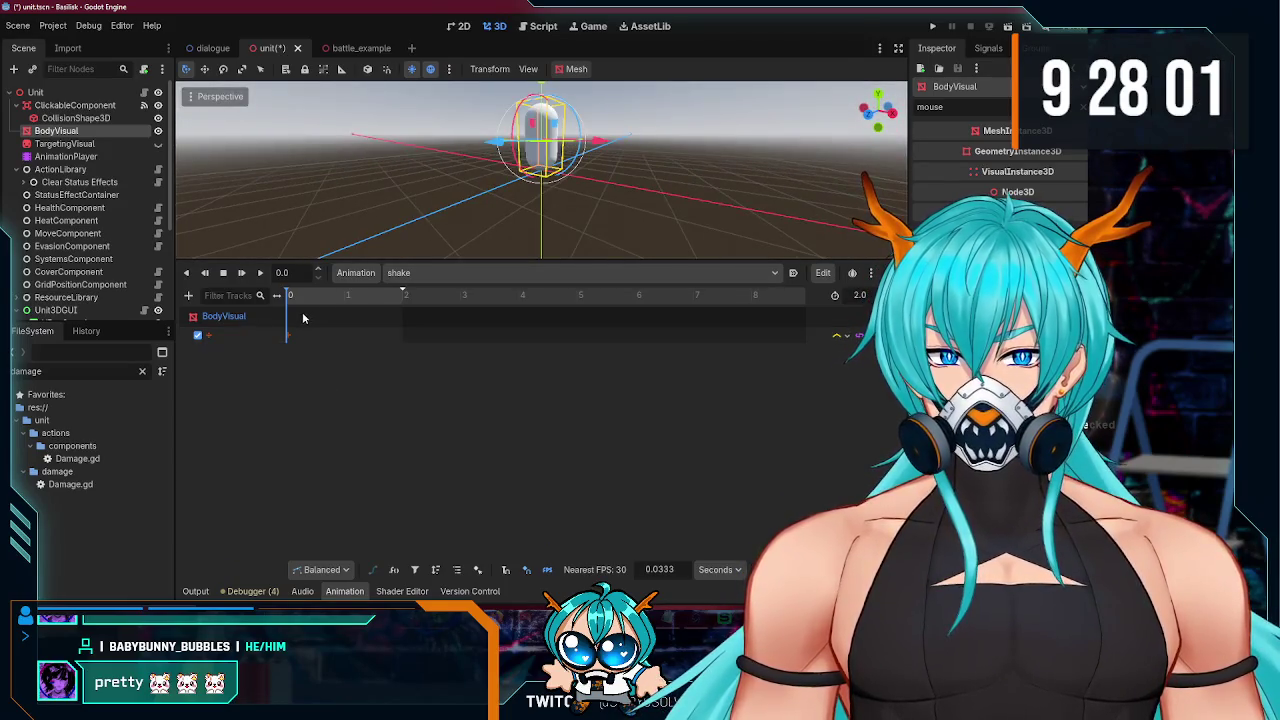
pyautogui.click(286, 337)
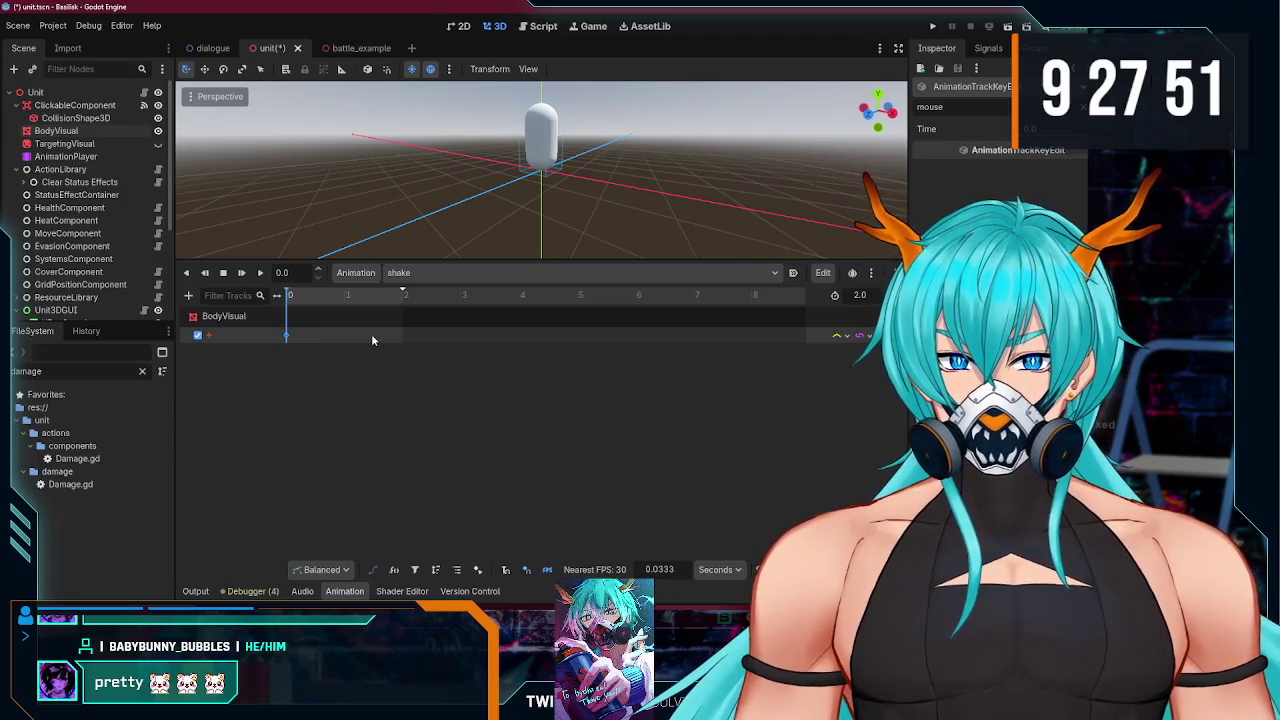
# Step: Nudge BodyVisual along X and insert a position key at 0.5 seconds
pyautogui.scroll(3, 371, 334)
pyautogui.scroll(4, 371, 334)
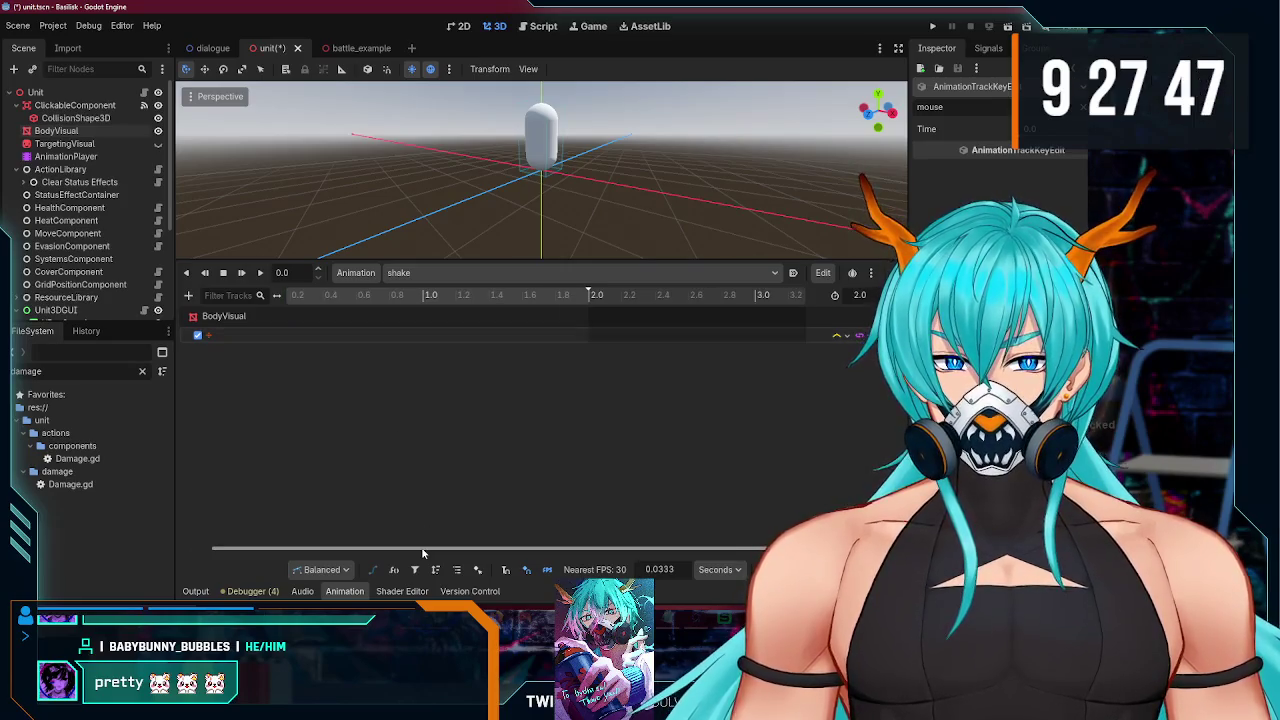
pyautogui.moveTo(423, 549); pyautogui.dragTo(222, 549)
pyautogui.scroll(5, 516, 180)
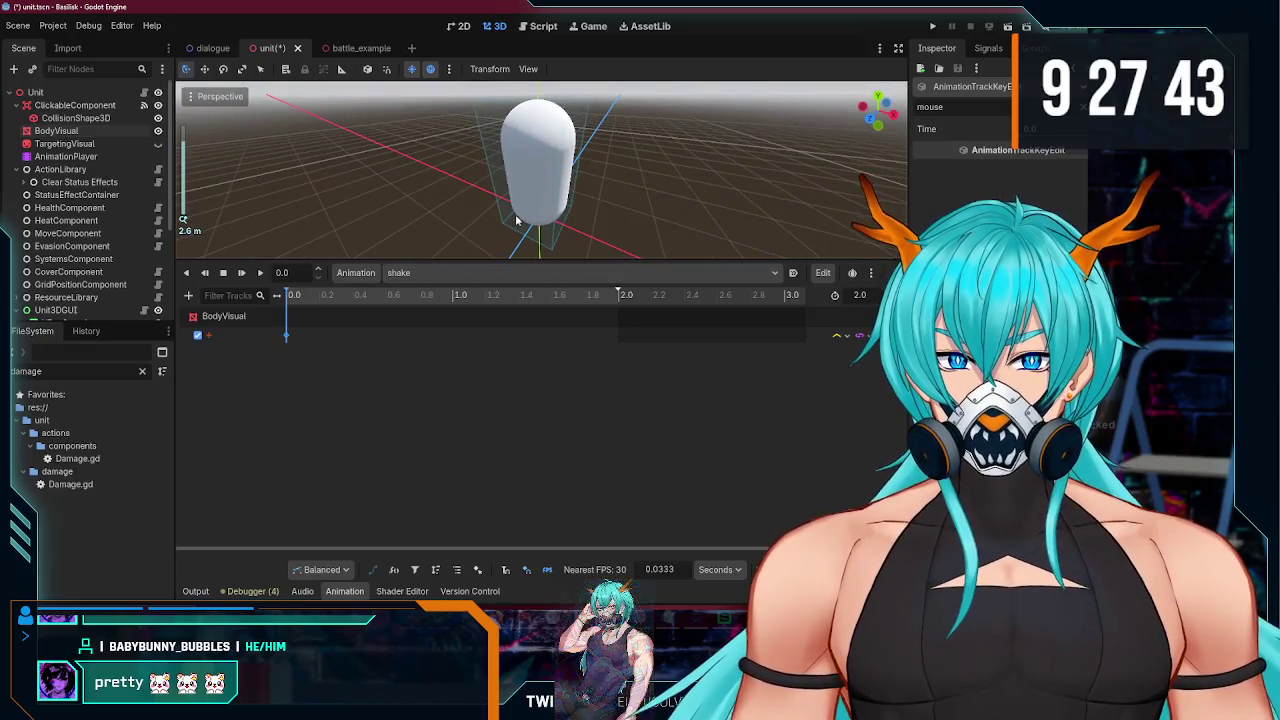
pyautogui.click(310, 295)
pyautogui.moveTo(325, 305); pyautogui.dragTo(377, 310)
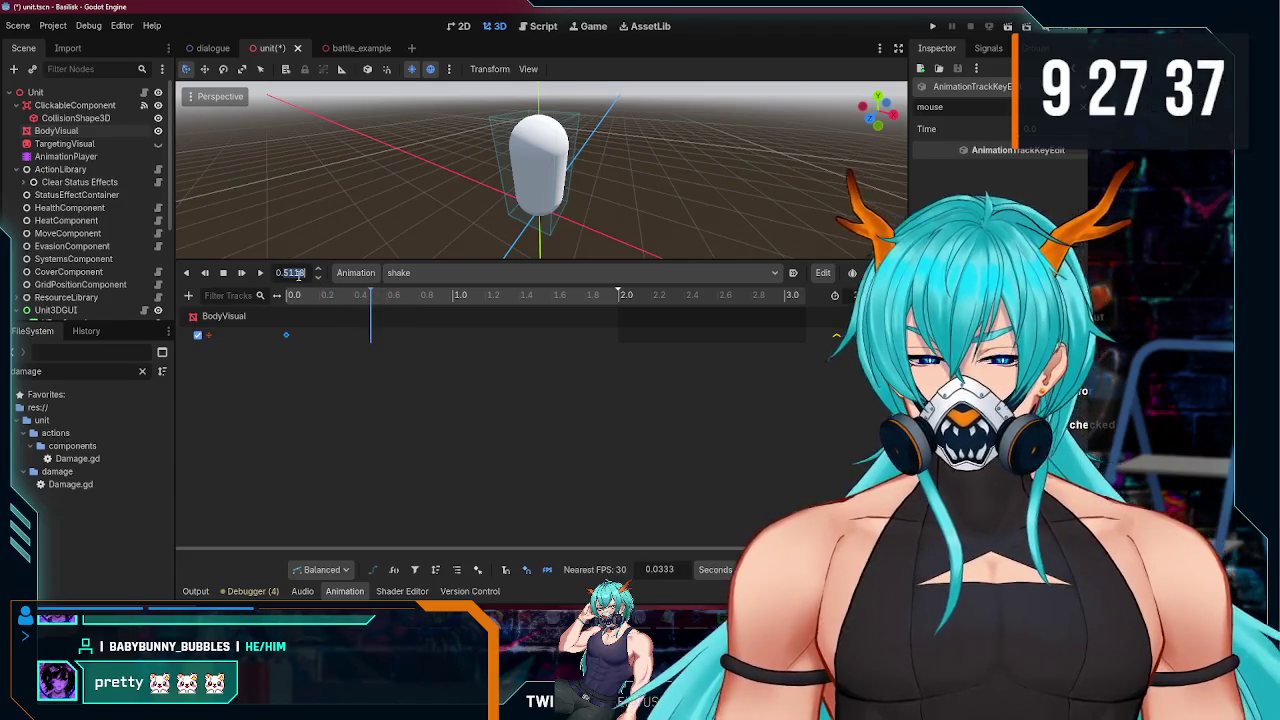
pyautogui.click(562, 213)
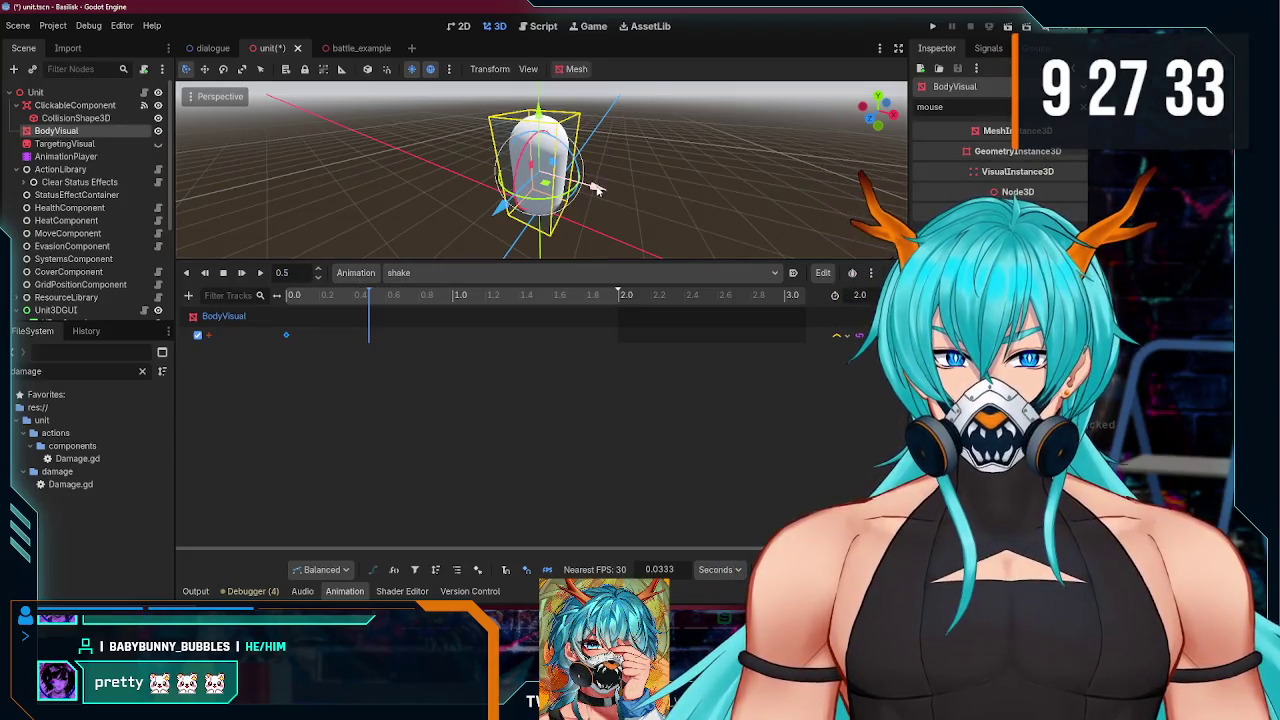
pyautogui.moveTo(596, 188); pyautogui.dragTo(606, 200)
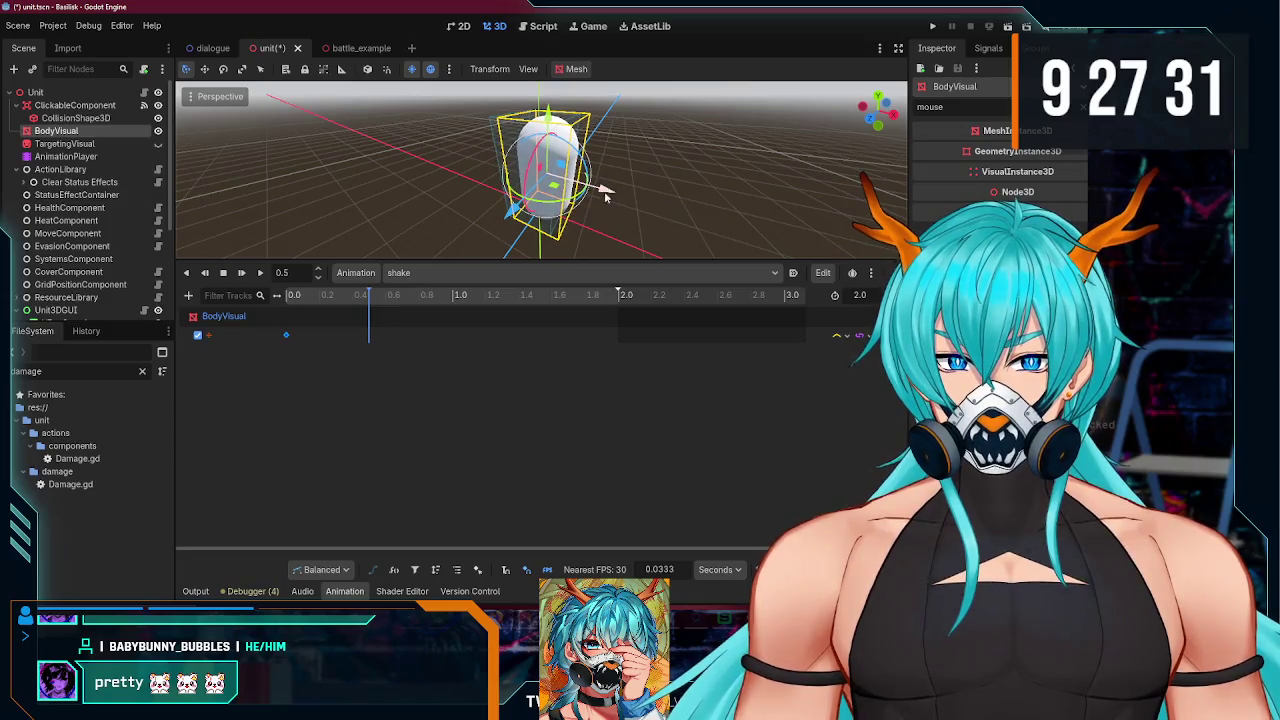
pyautogui.rightClick(371, 334)
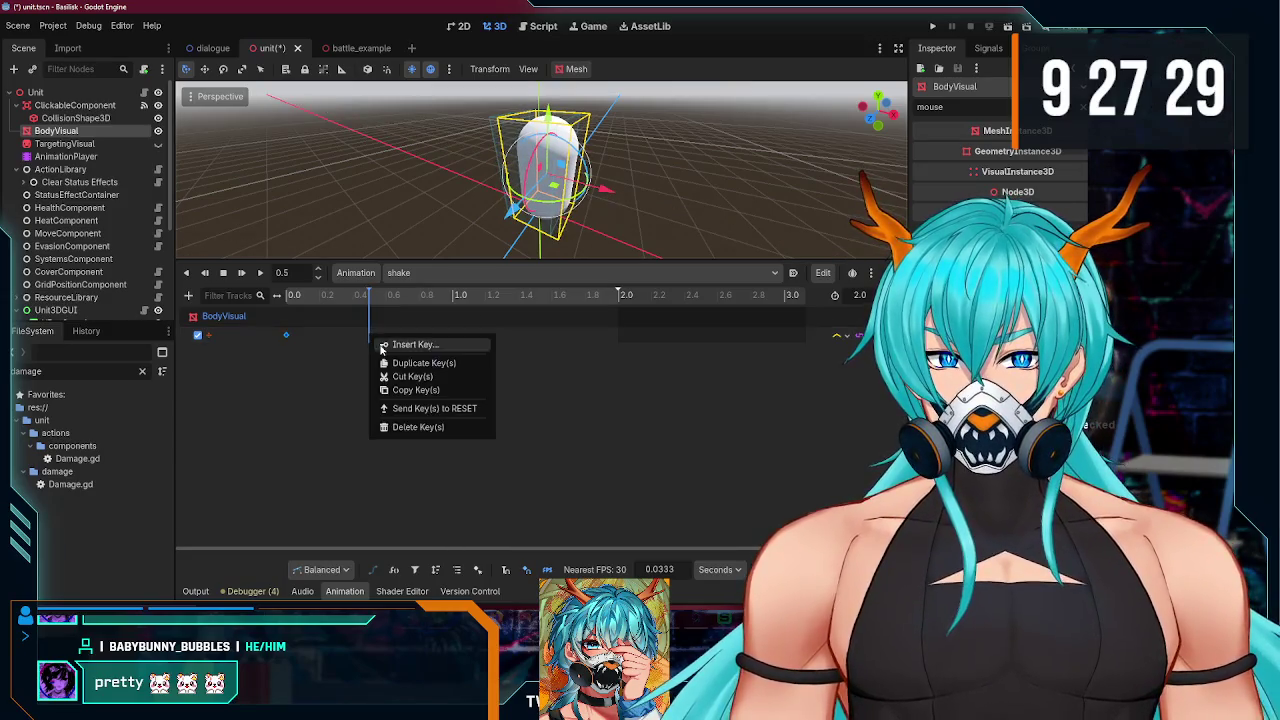
pyautogui.click(391, 366)
# Step: At time 1.0, shift the body mesh left along X and insert a key
pyautogui.click(564, 206)
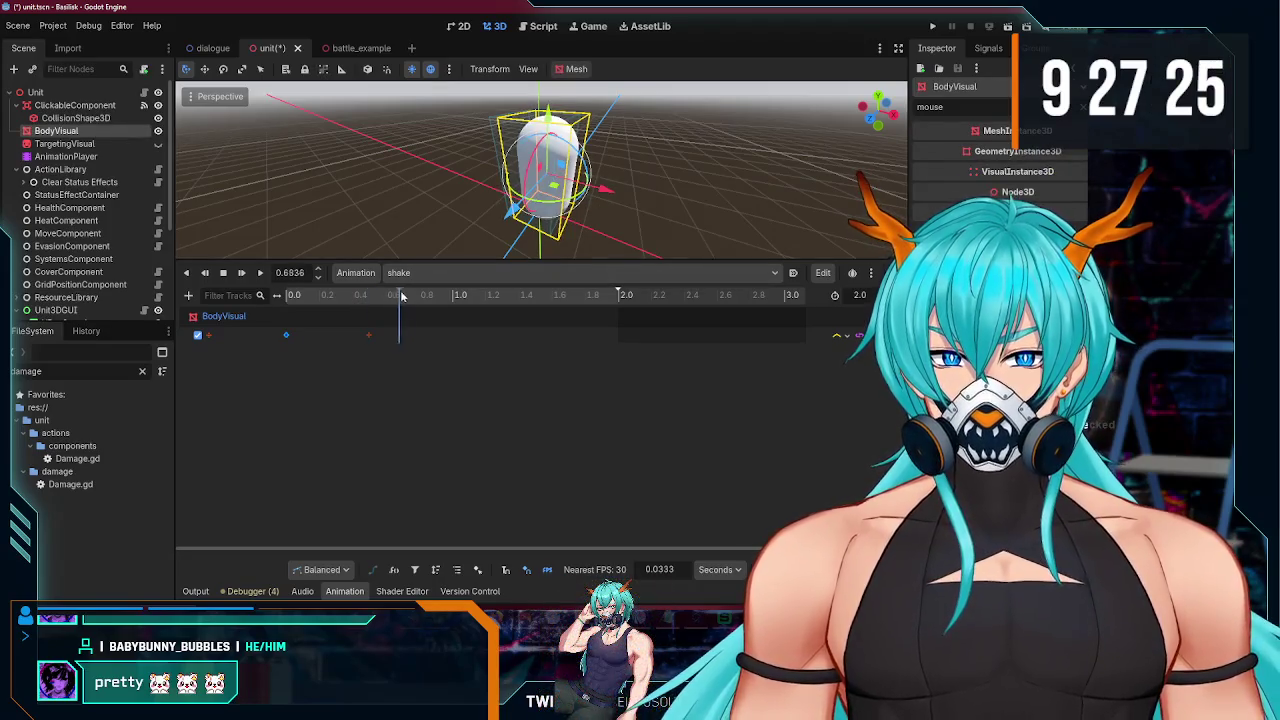
pyautogui.moveTo(398, 296); pyautogui.dragTo(451, 296)
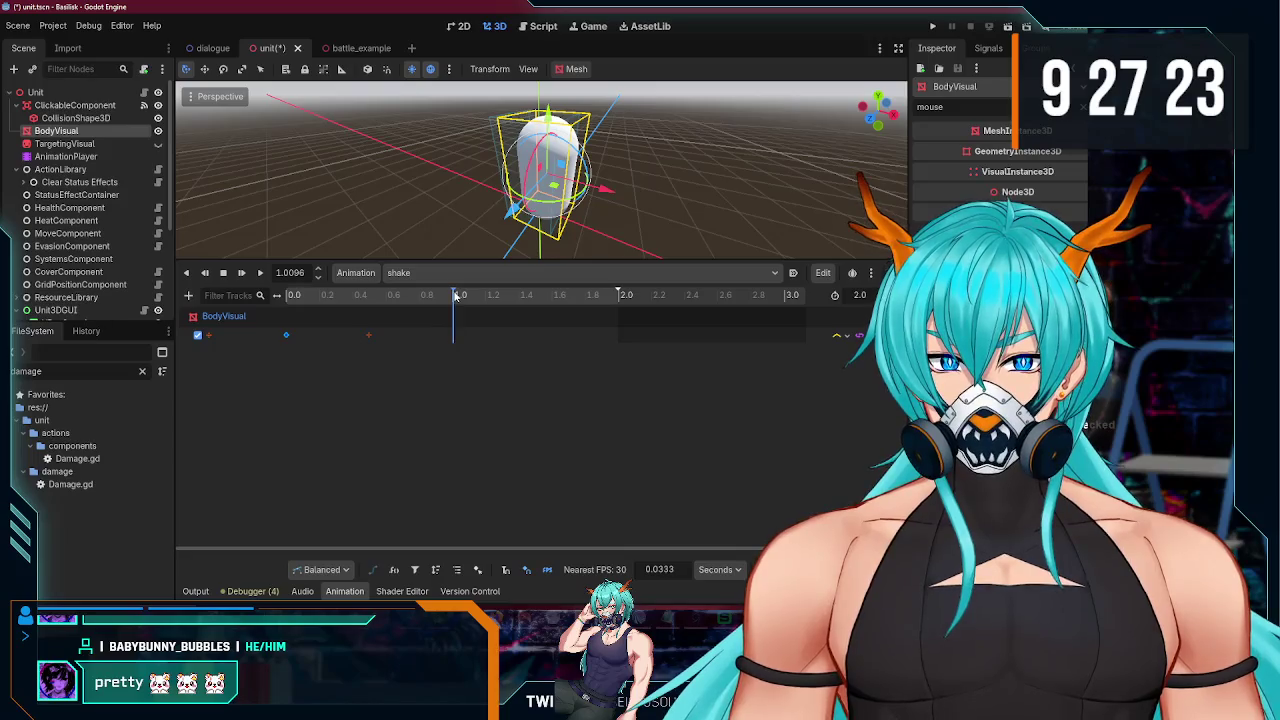
pyautogui.click(287, 272)
pyautogui.write('1')
pyautogui.press('Return')
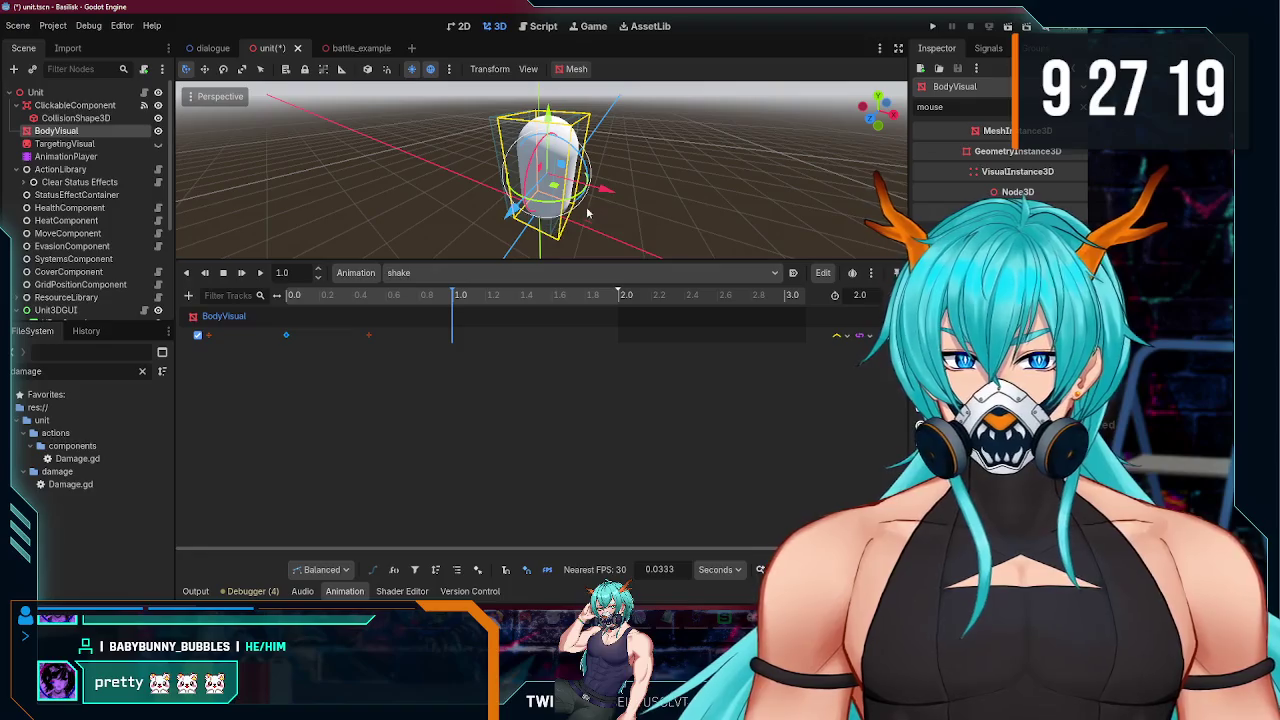
pyautogui.moveTo(612, 196); pyautogui.dragTo(590, 200)
pyautogui.rightClick(454, 337)
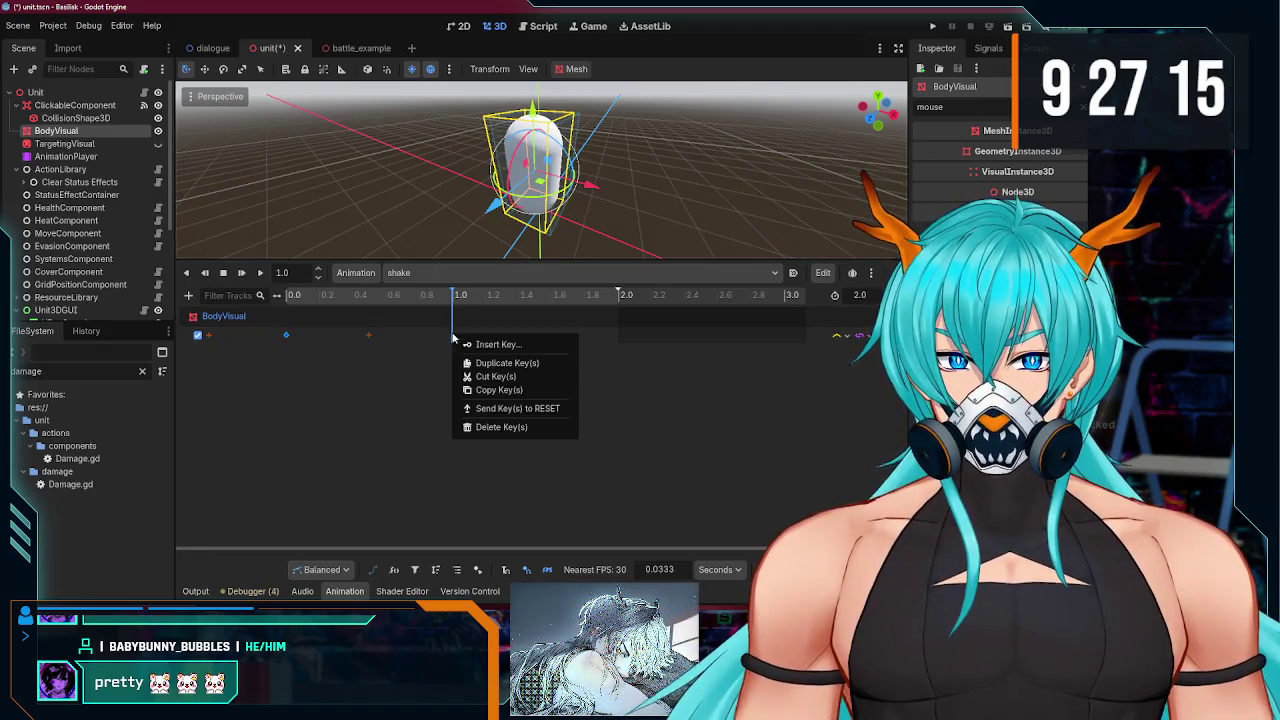
pyautogui.click(465, 343)
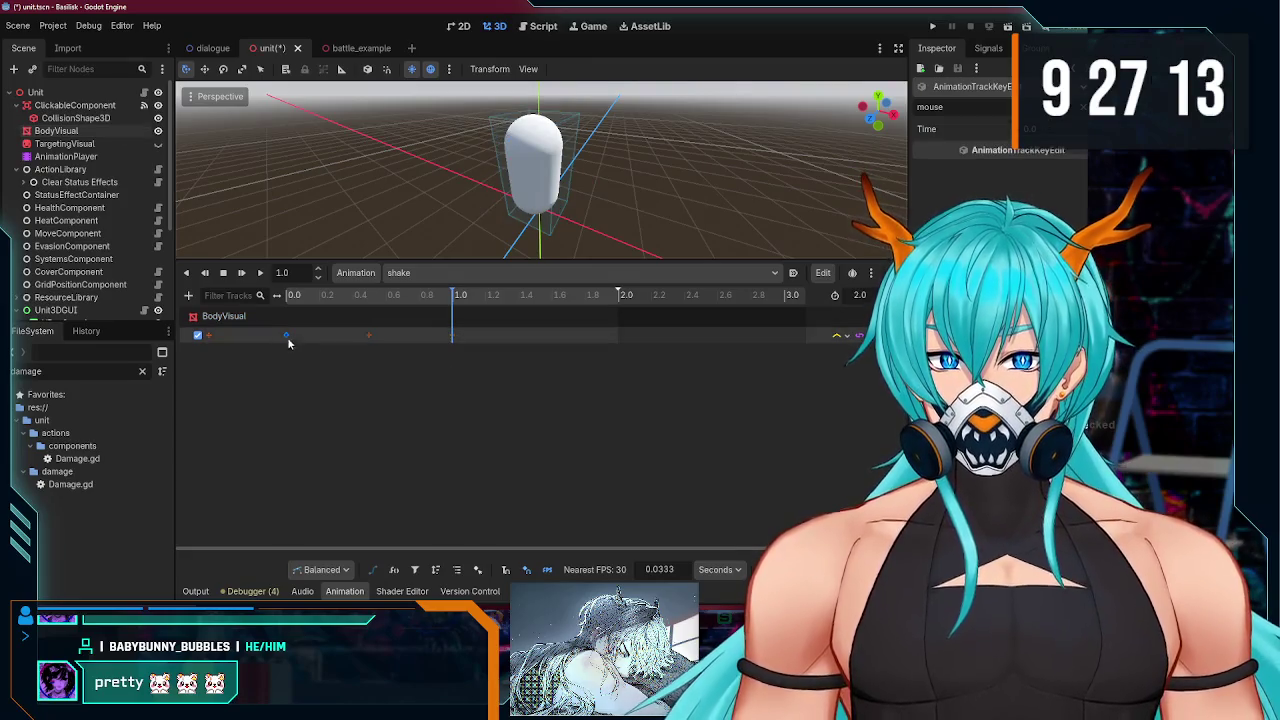
# Step: Copy the 0.5-second key and paste it at 1.5 seconds
pyautogui.rightClick(370, 335)
pyautogui.click(381, 341)
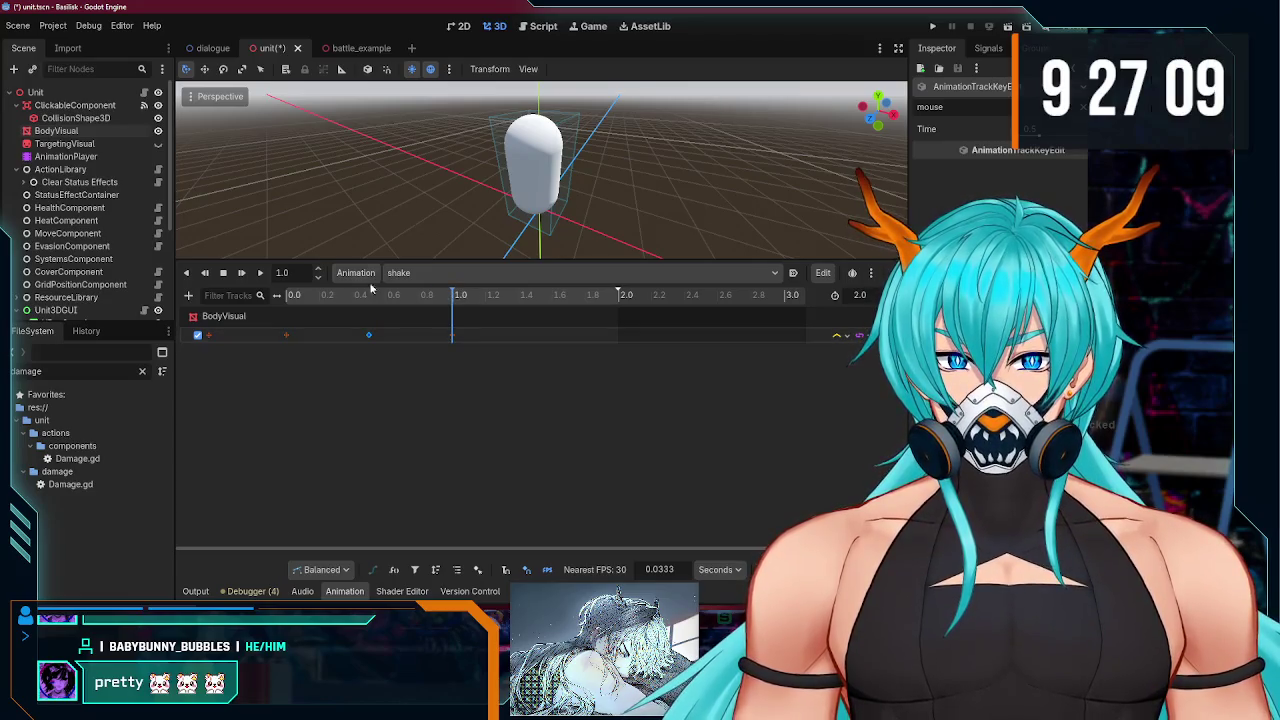
pyautogui.write('1.5')
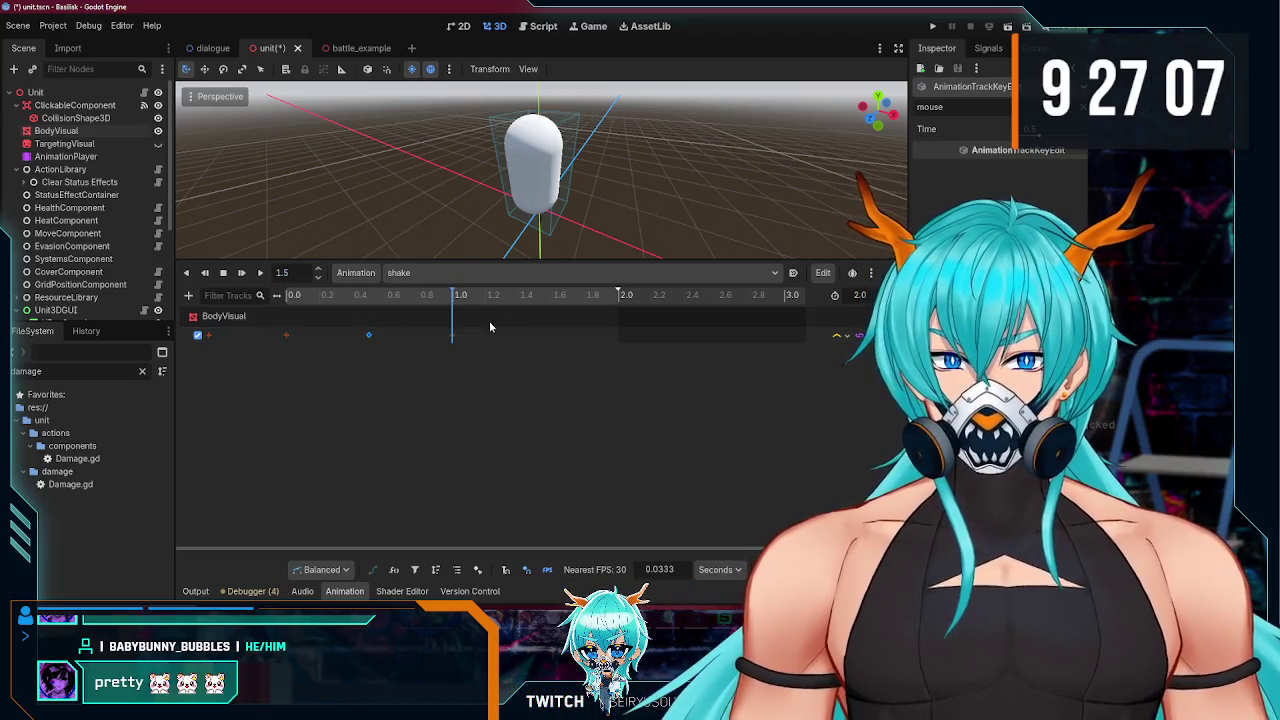
pyautogui.click(534, 337)
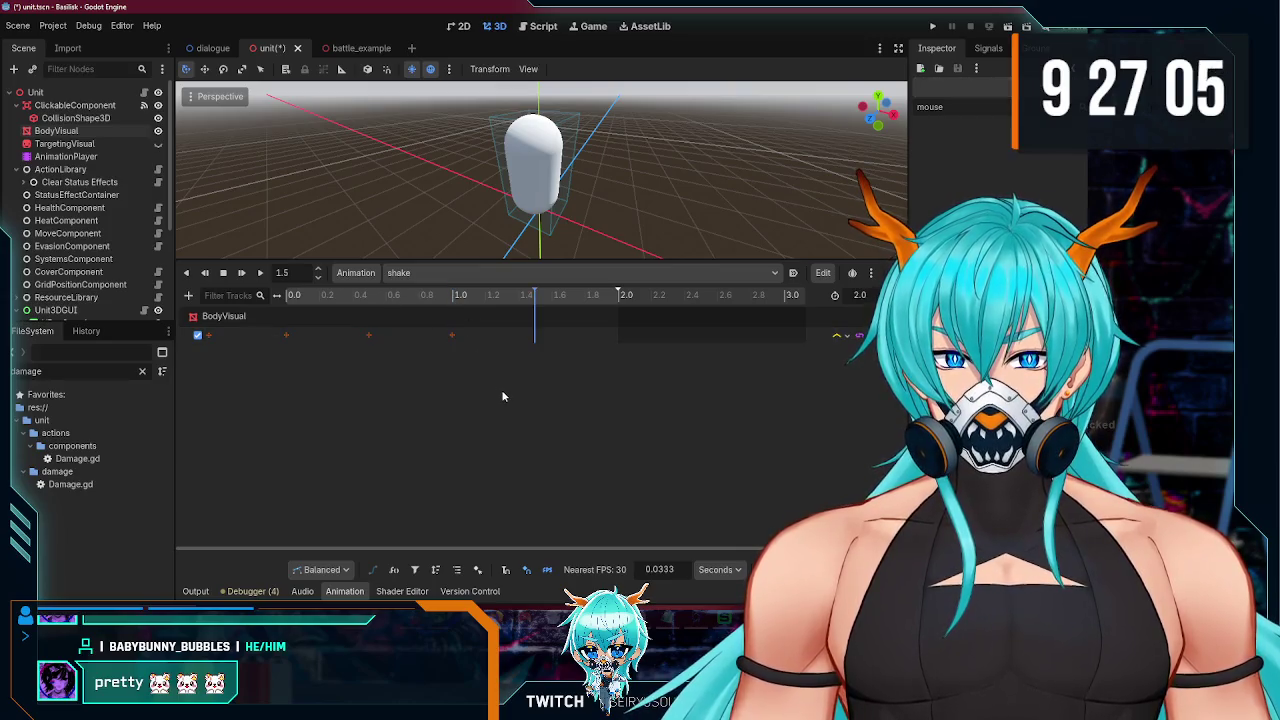
pyautogui.rightClick(535, 337)
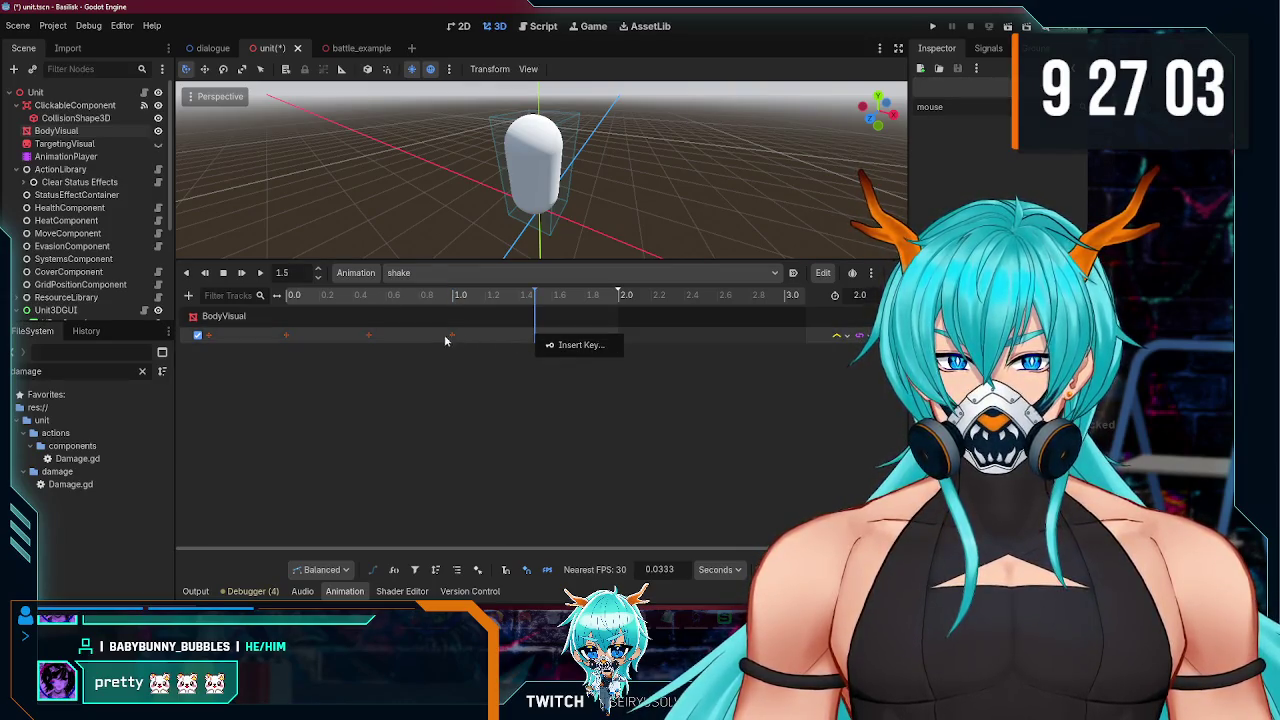
pyautogui.click(366, 337)
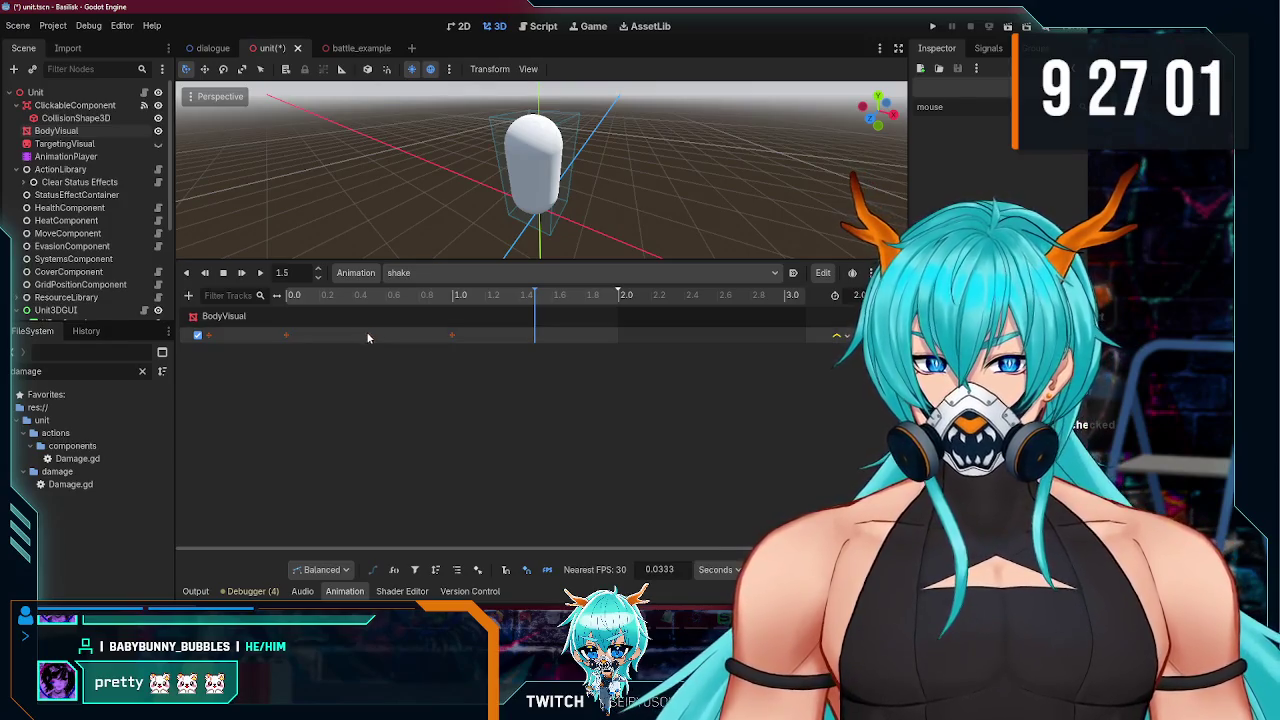
pyautogui.click(368, 335)
pyautogui.click(416, 341)
pyautogui.click(369, 335)
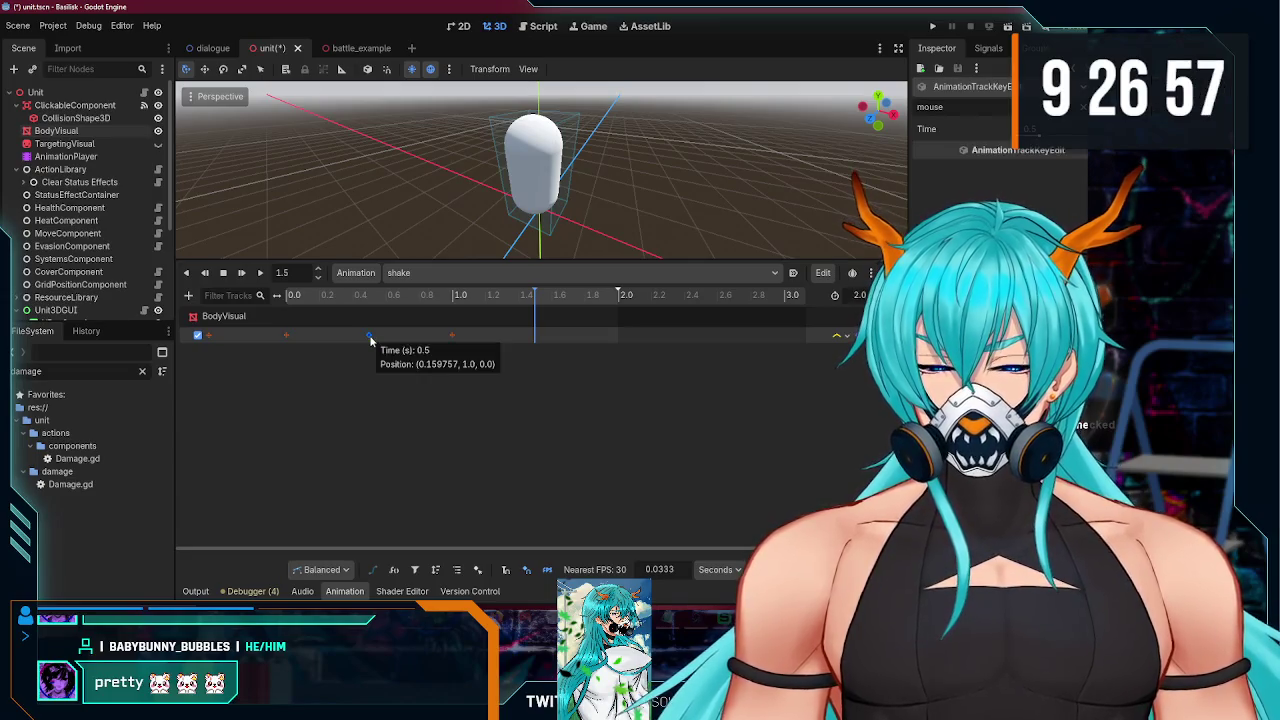
pyautogui.rightClick(370, 336)
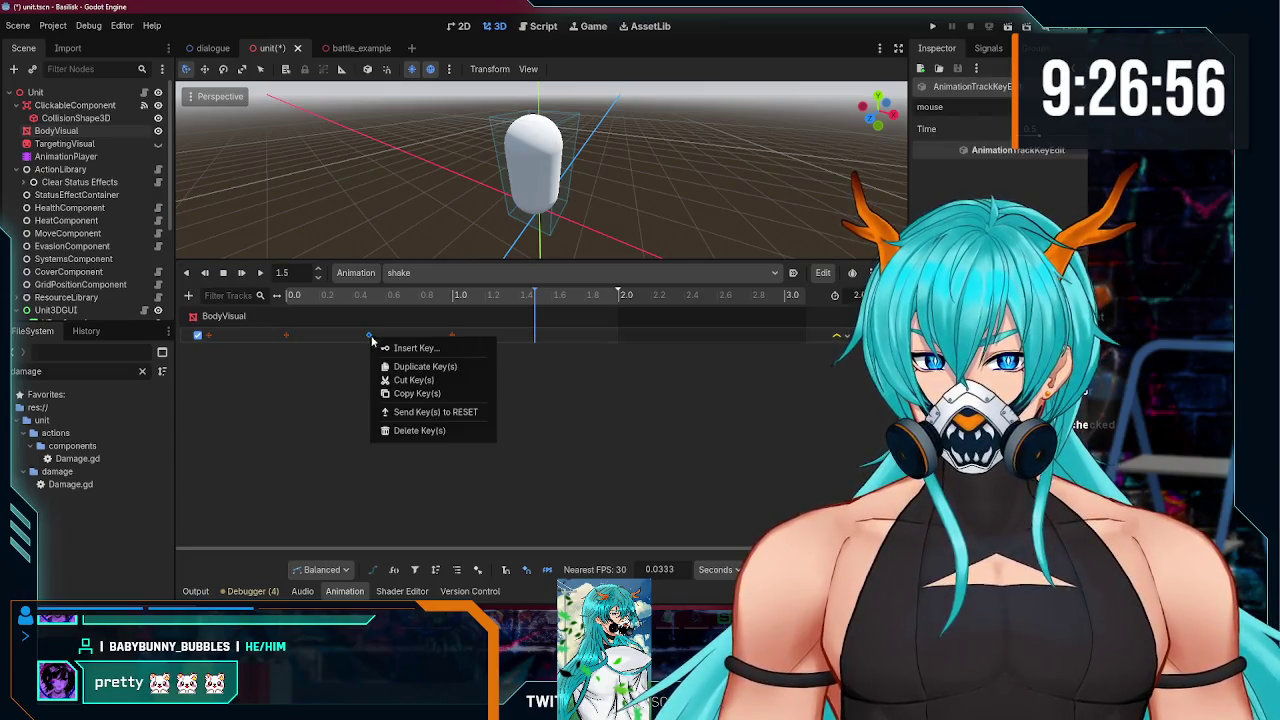
pyautogui.click(412, 393)
pyautogui.rightClick(535, 337)
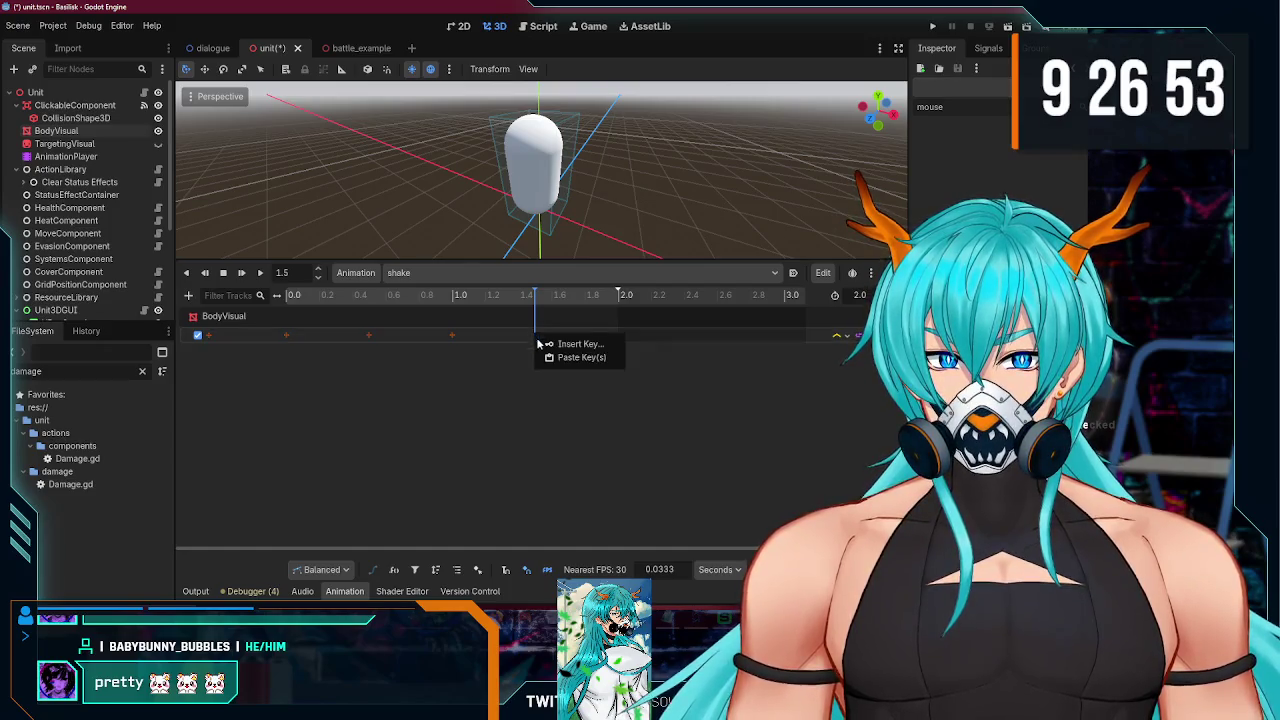
pyautogui.click(548, 358)
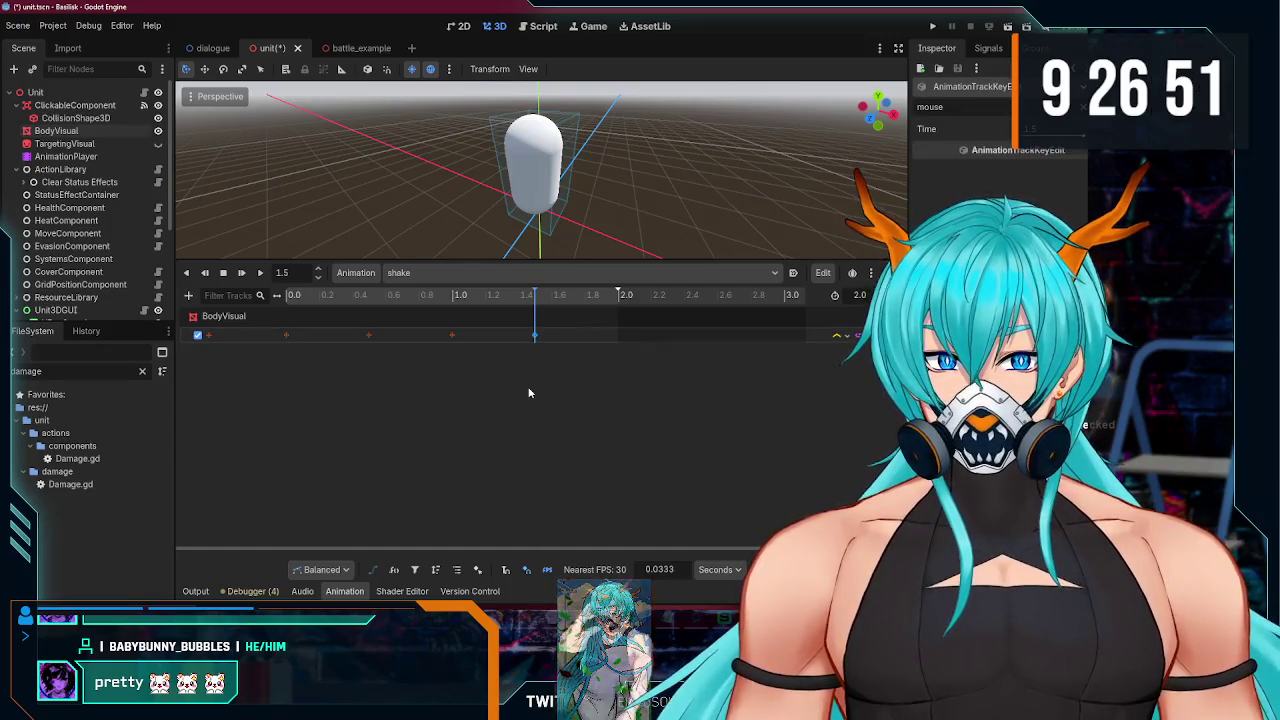
# Step: Copy the starting 0.0 key and paste it at 2.0 seconds to return to rest
pyautogui.rightClick(287, 337)
pyautogui.click(327, 391)
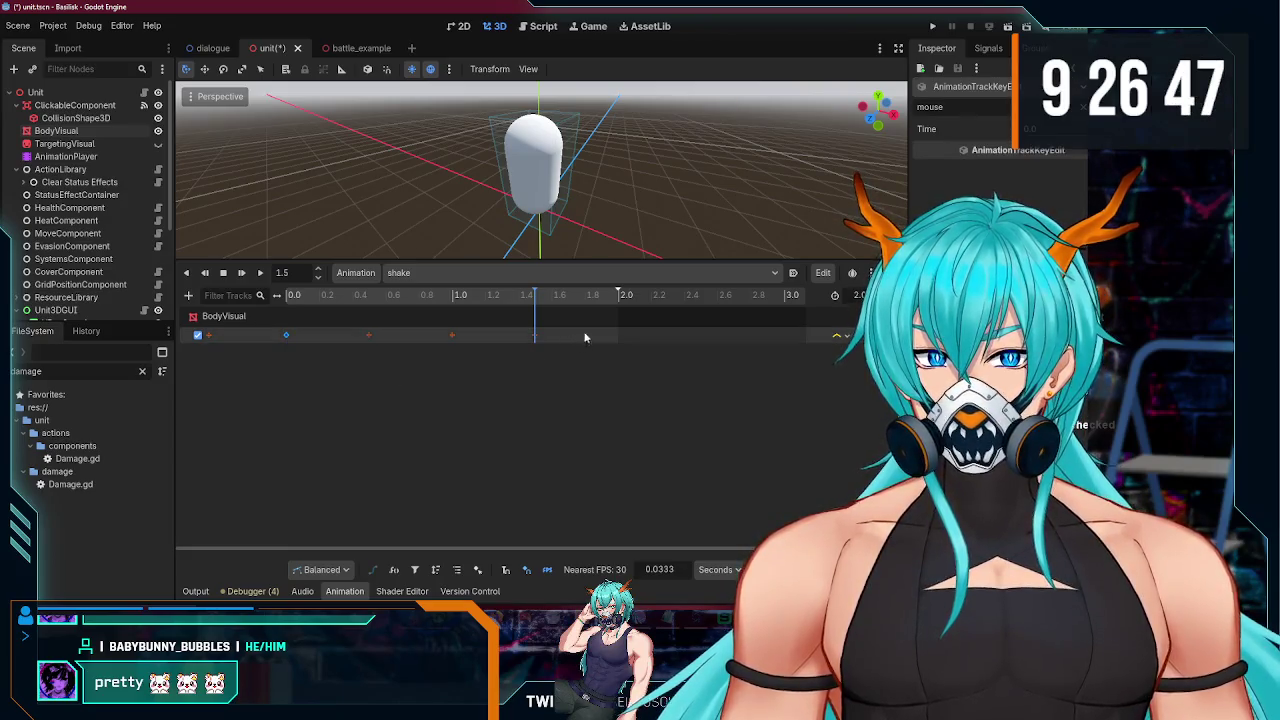
pyautogui.click(616, 298)
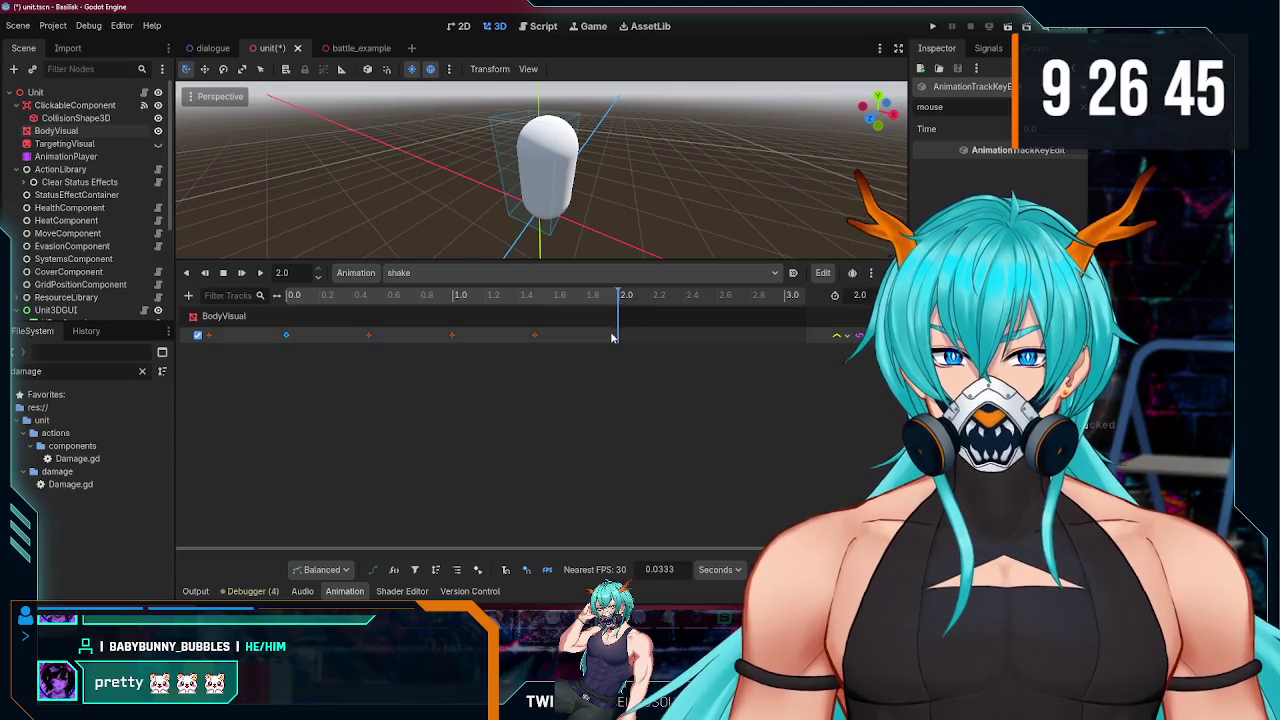
pyautogui.rightClick(618, 338)
pyautogui.click(642, 405)
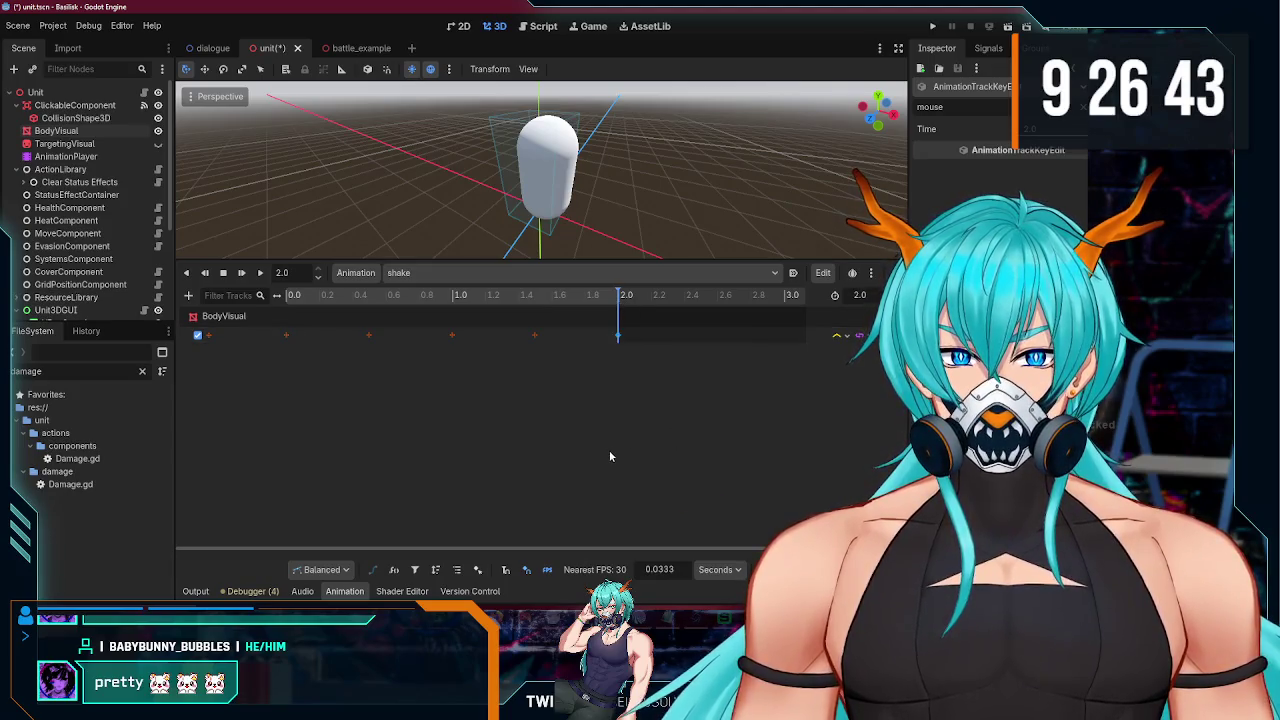
pyautogui.scroll(-2, 473, 238)
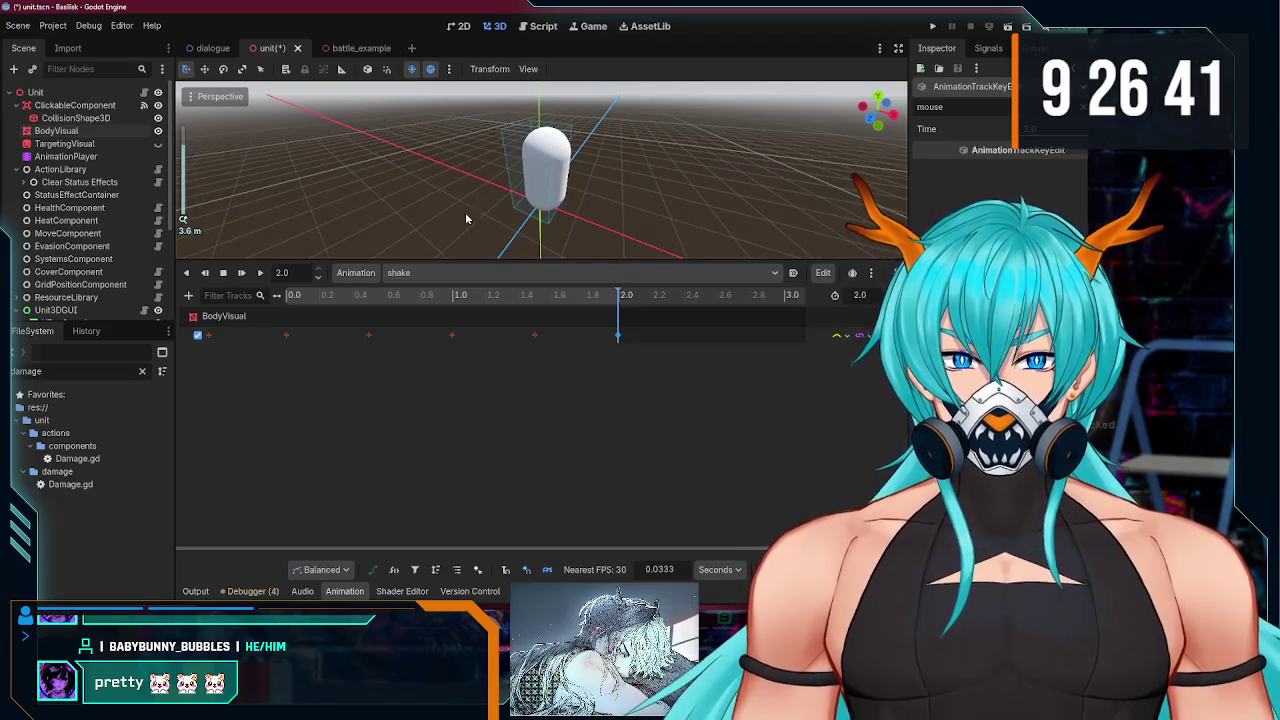
# Step: Rewind and stop the shake preview at time 0, then save the unit scene
pyautogui.moveTo(465, 218); pyautogui.dragTo(520, 268)
pyautogui.moveTo(612, 296); pyautogui.dragTo(284, 293)
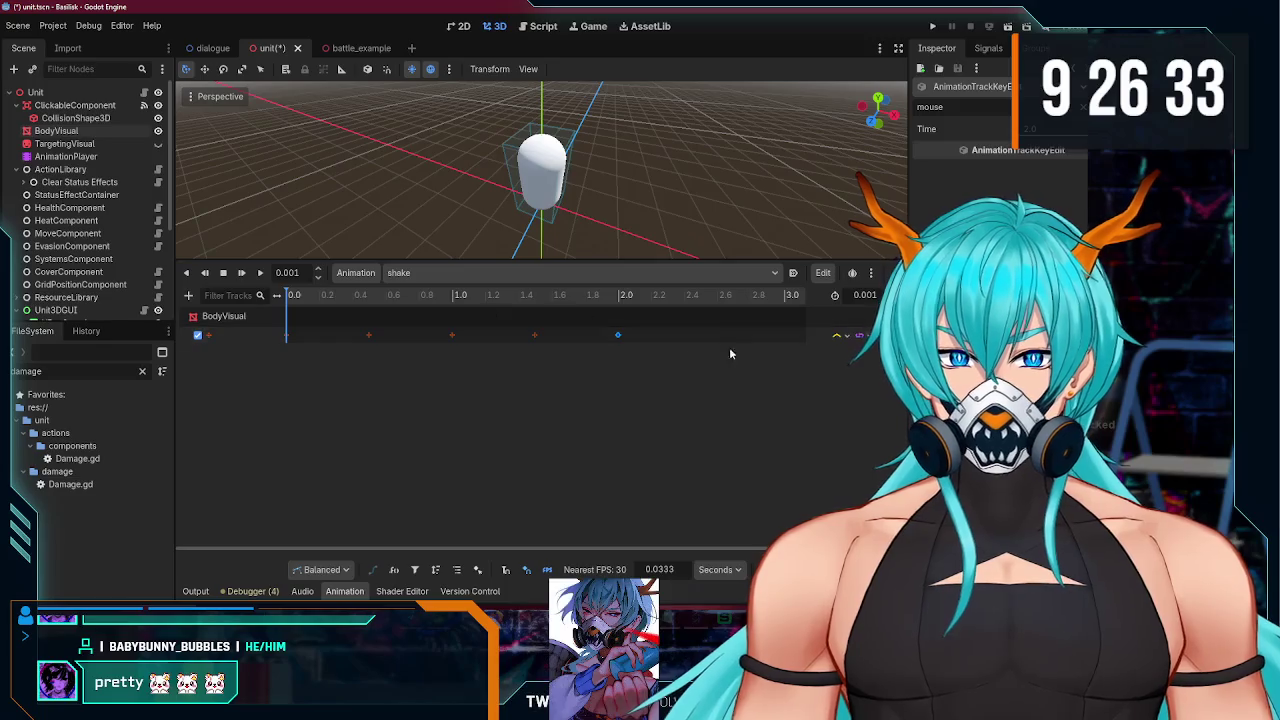
pyautogui.click(630, 397)
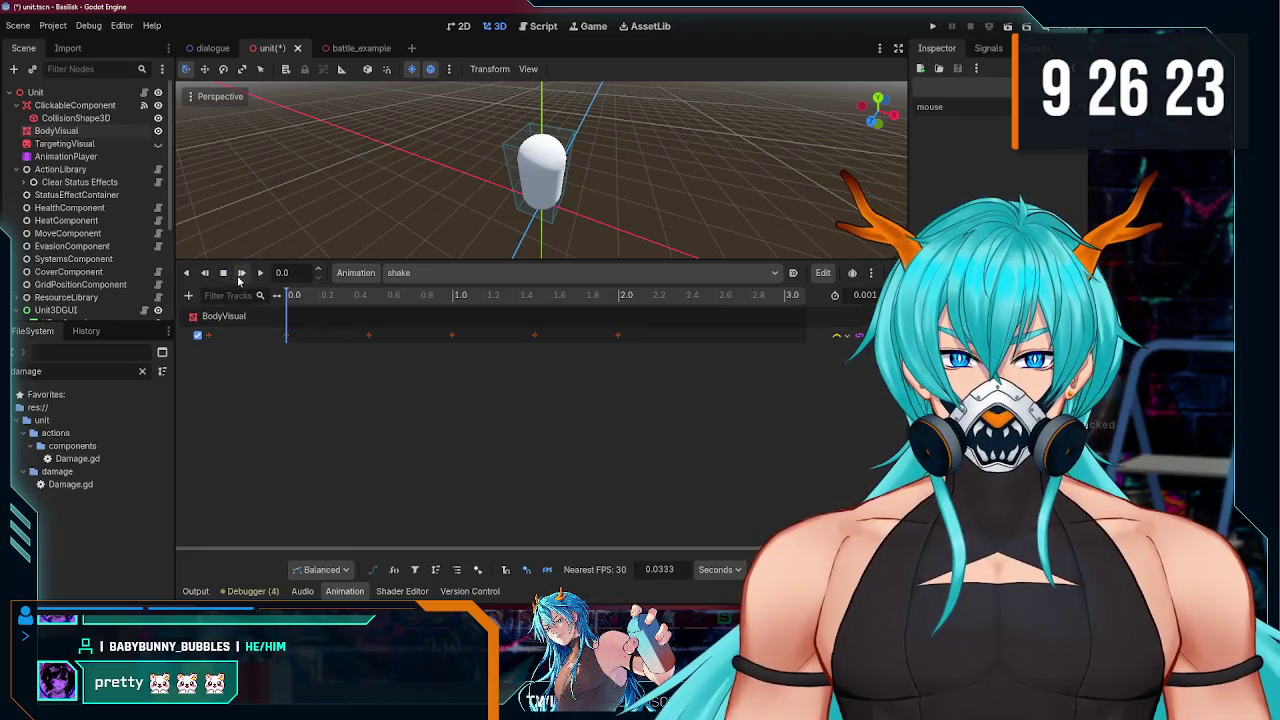
pyautogui.click(222, 274)
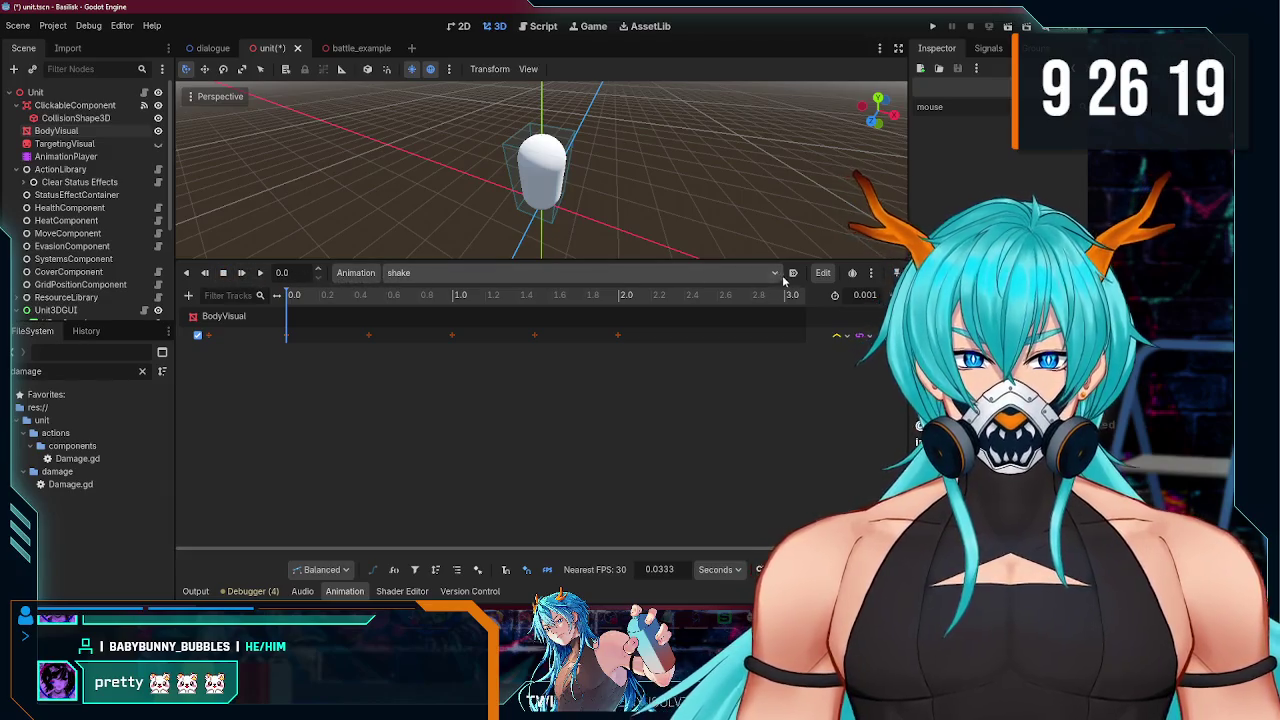
pyautogui.hotkey('ctrl', 's')
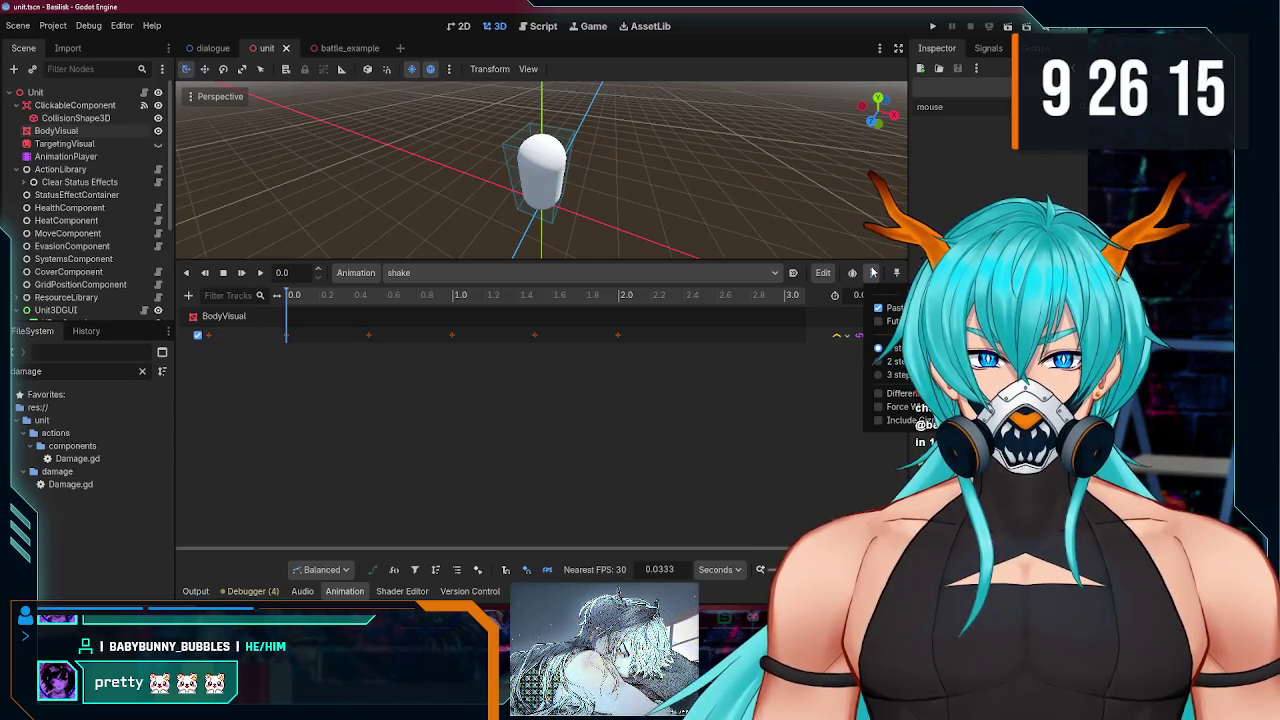
# Step: Enlarge the 3D viewport above the timeline and select the BodyVisual track's path
pyautogui.moveTo(613, 259); pyautogui.dragTo(613, 378)
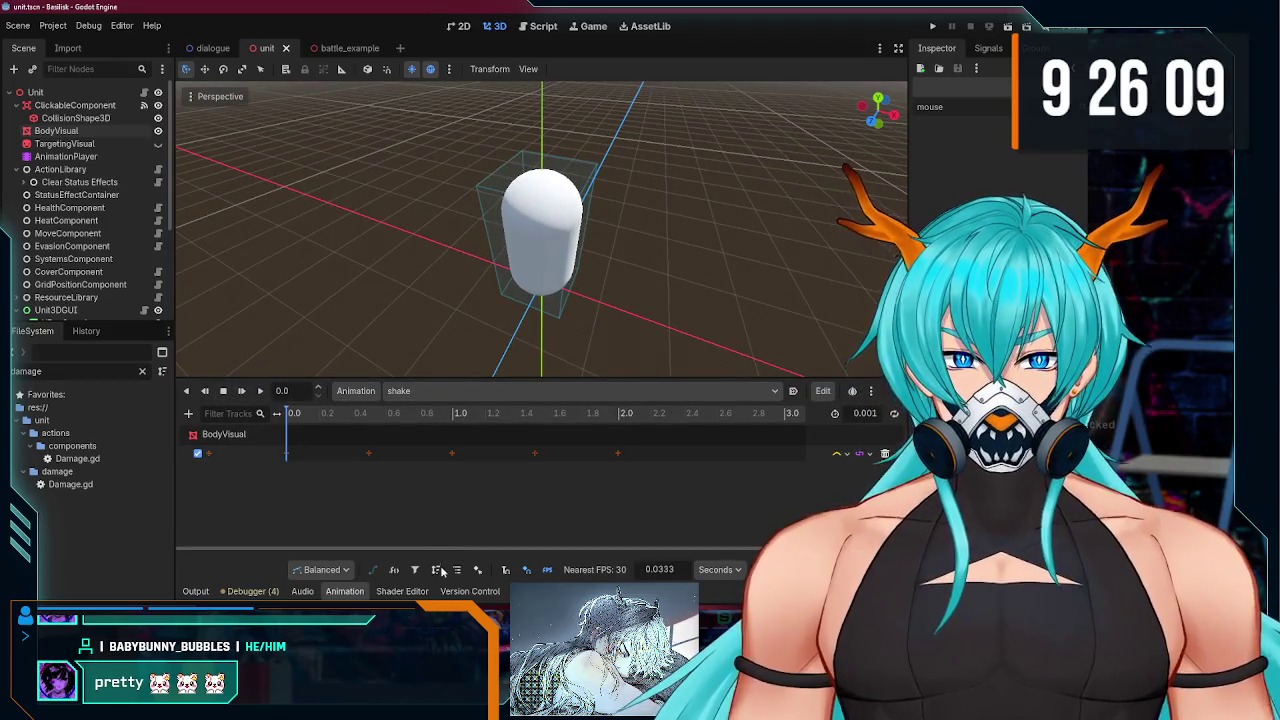
pyautogui.scroll(2, 540, 440)
pyautogui.scroll(-3, 540, 440)
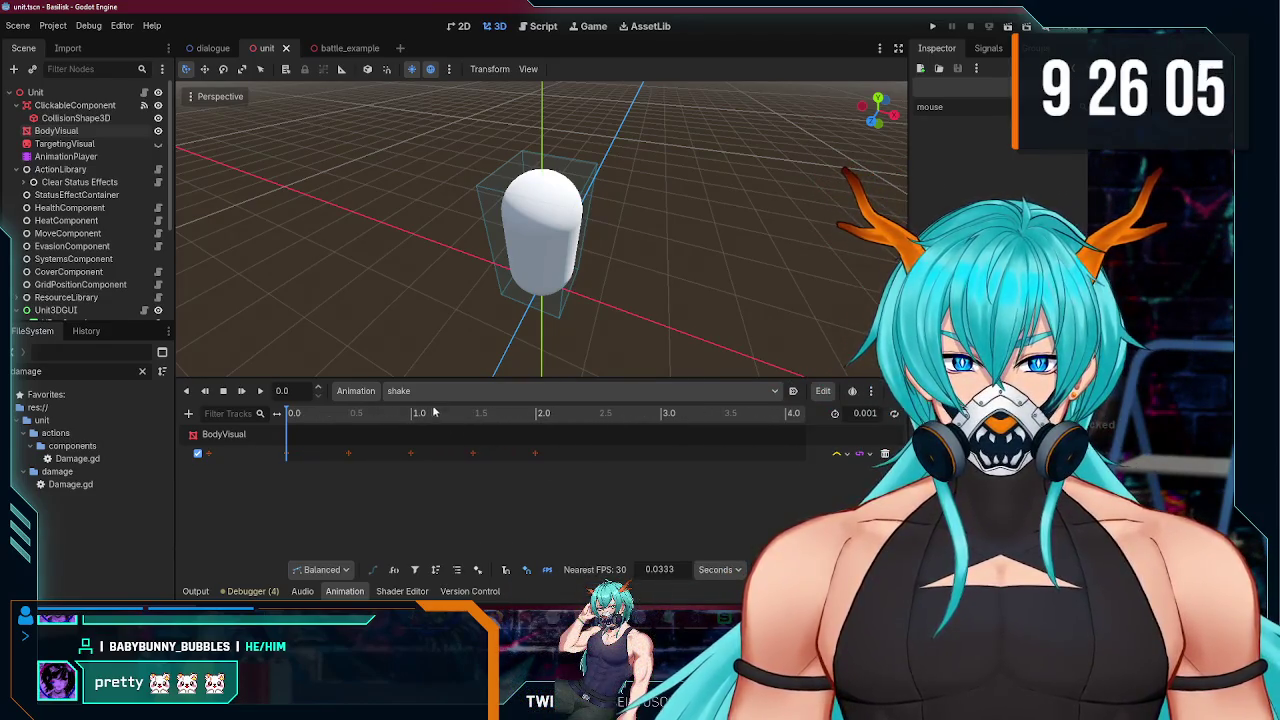
pyautogui.click(240, 451)
pyautogui.doubleClick(245, 450)
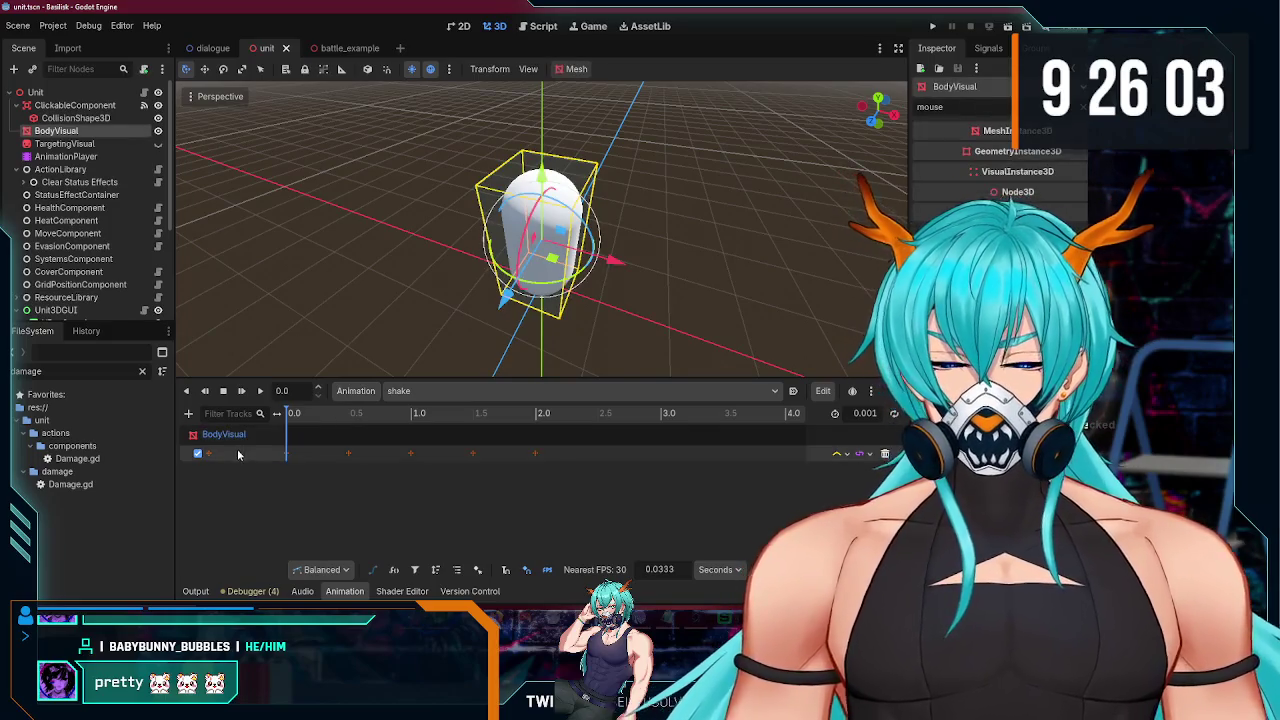
# Step: Extend the shake animation to 2.0 seconds, preview playback, and box-select all five keys
pyautogui.press('Escape')
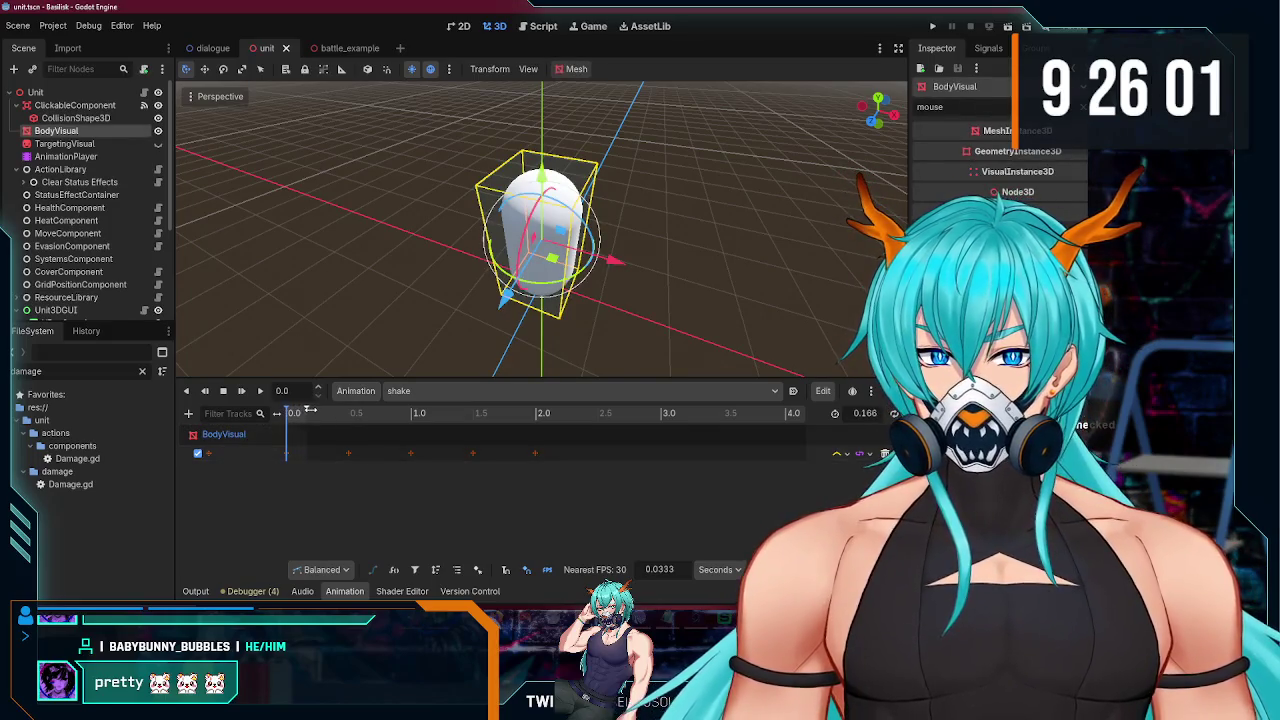
pyautogui.moveTo(412, 413); pyautogui.dragTo(538, 414)
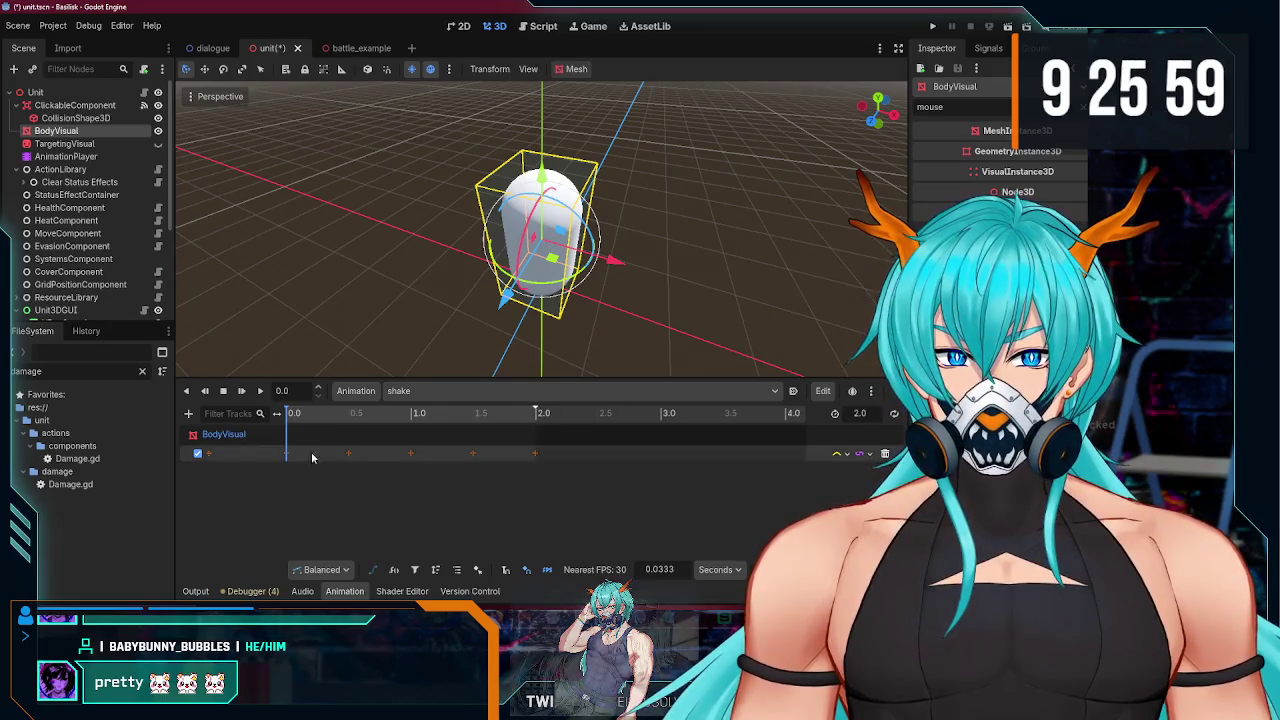
pyautogui.click(258, 397)
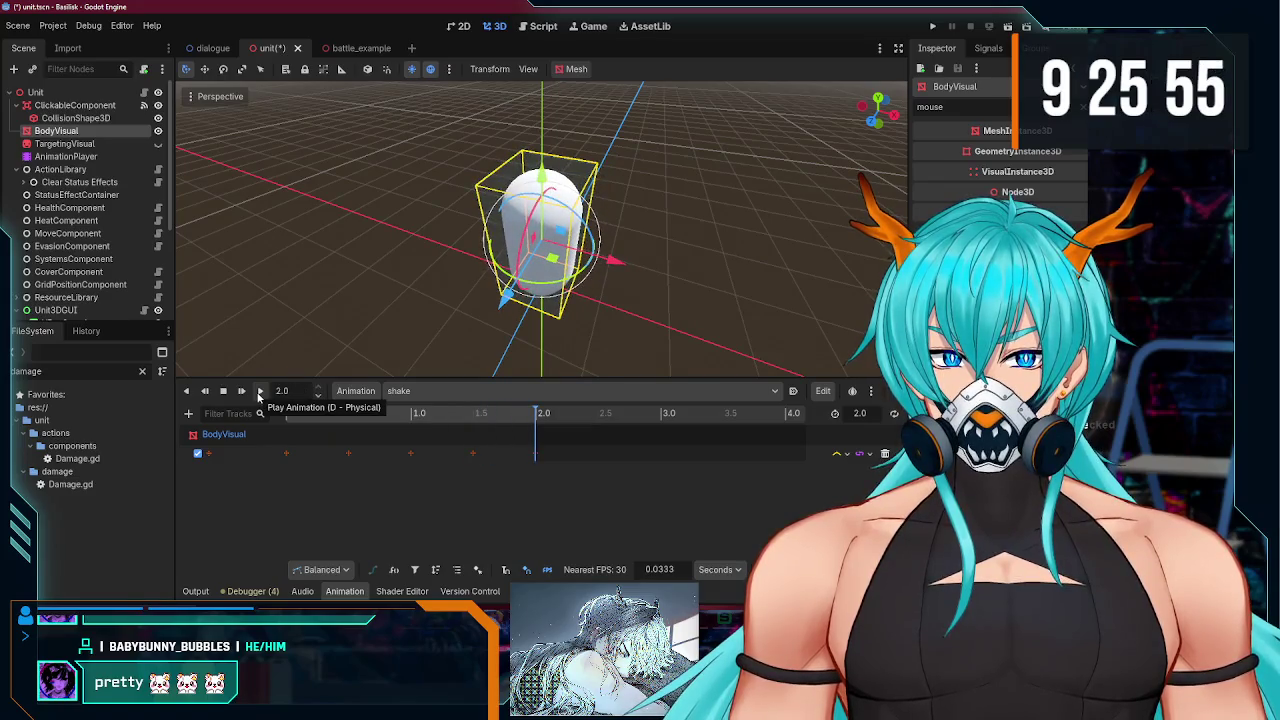
pyautogui.click(232, 397)
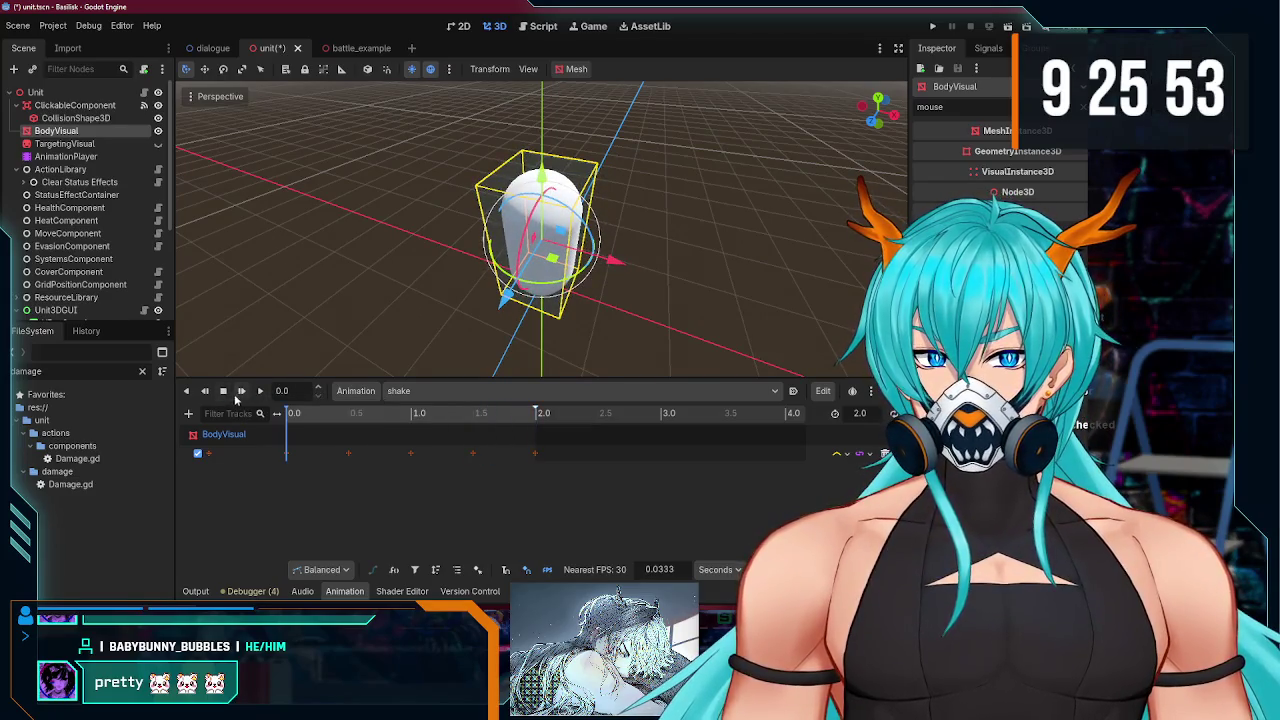
pyautogui.click(261, 392)
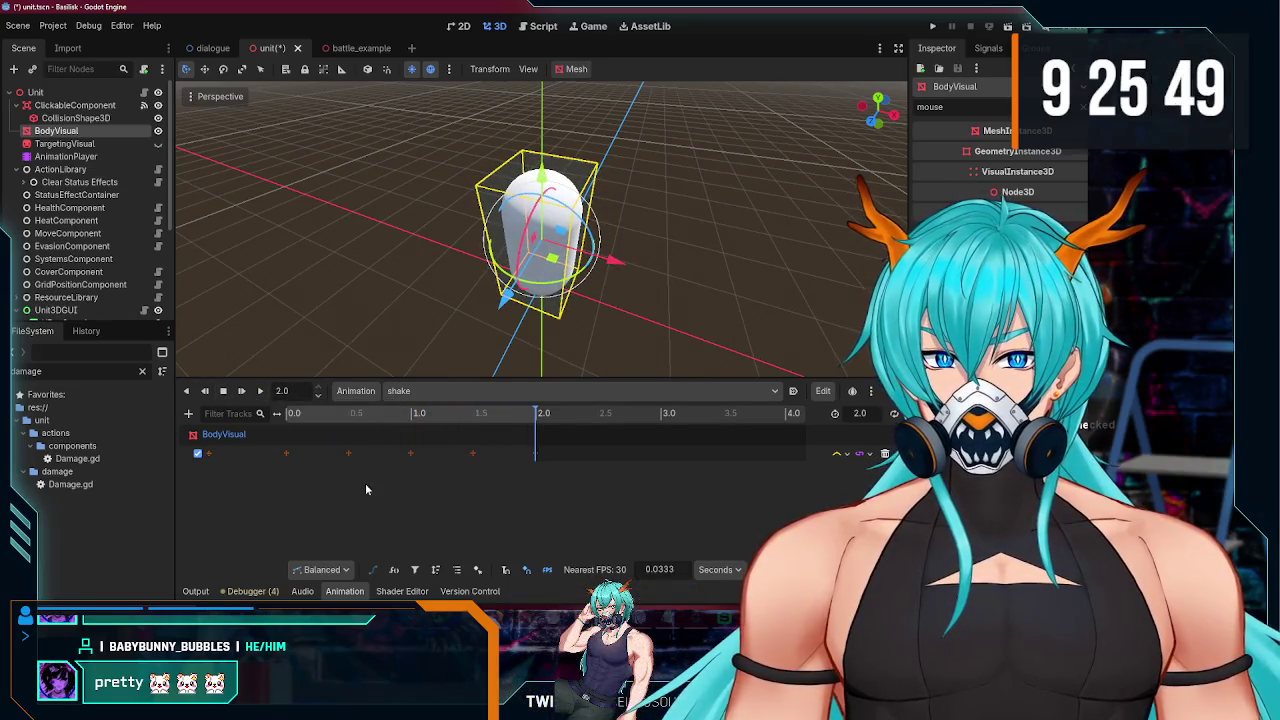
pyautogui.moveTo(603, 519); pyautogui.dragTo(262, 443)
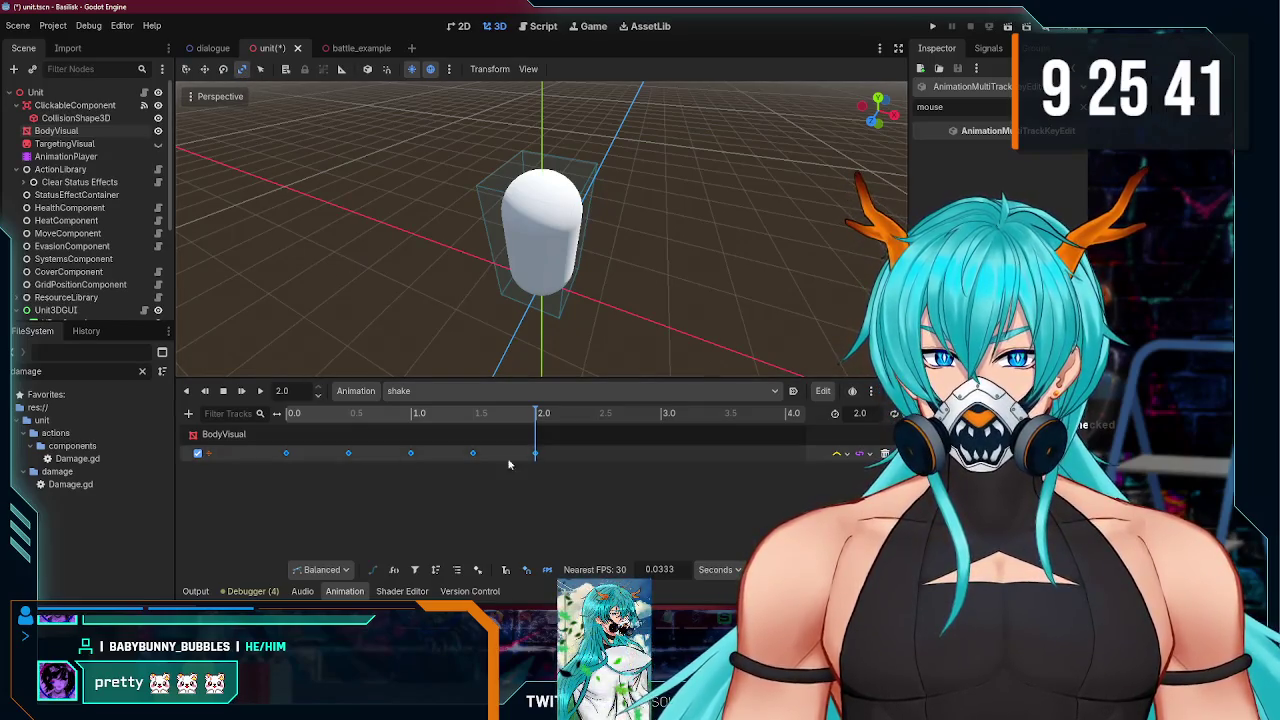
pyautogui.moveTo(509, 456); pyautogui.dragTo(534, 458)
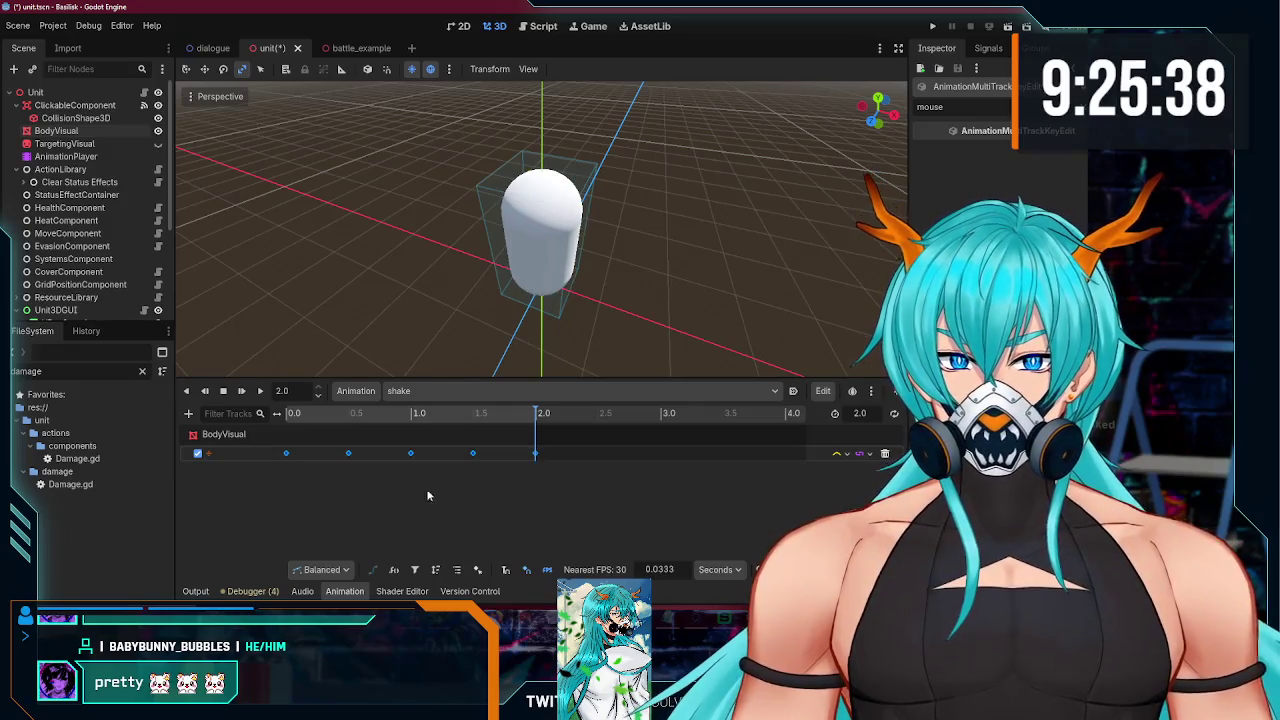
# Step: Drag the shake keyframes closer together near the start and preview the playback
pyautogui.click(286, 453)
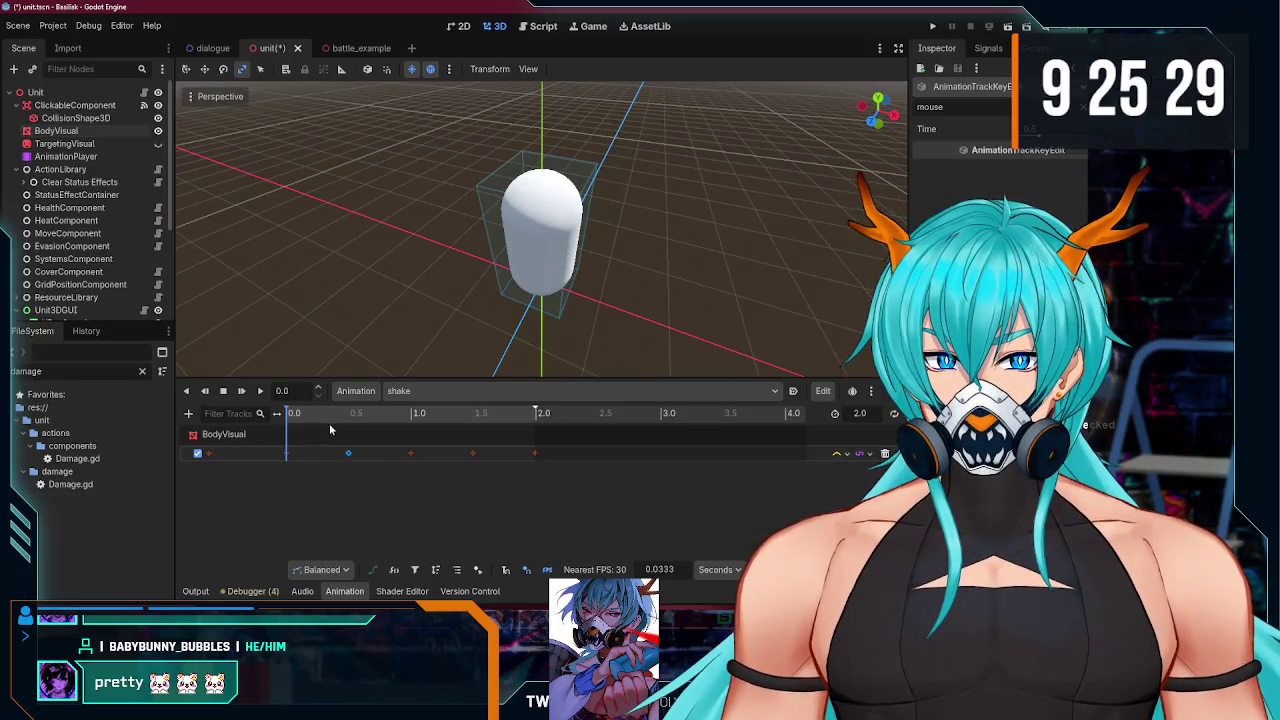
pyautogui.moveTo(336, 455); pyautogui.dragTo(309, 457)
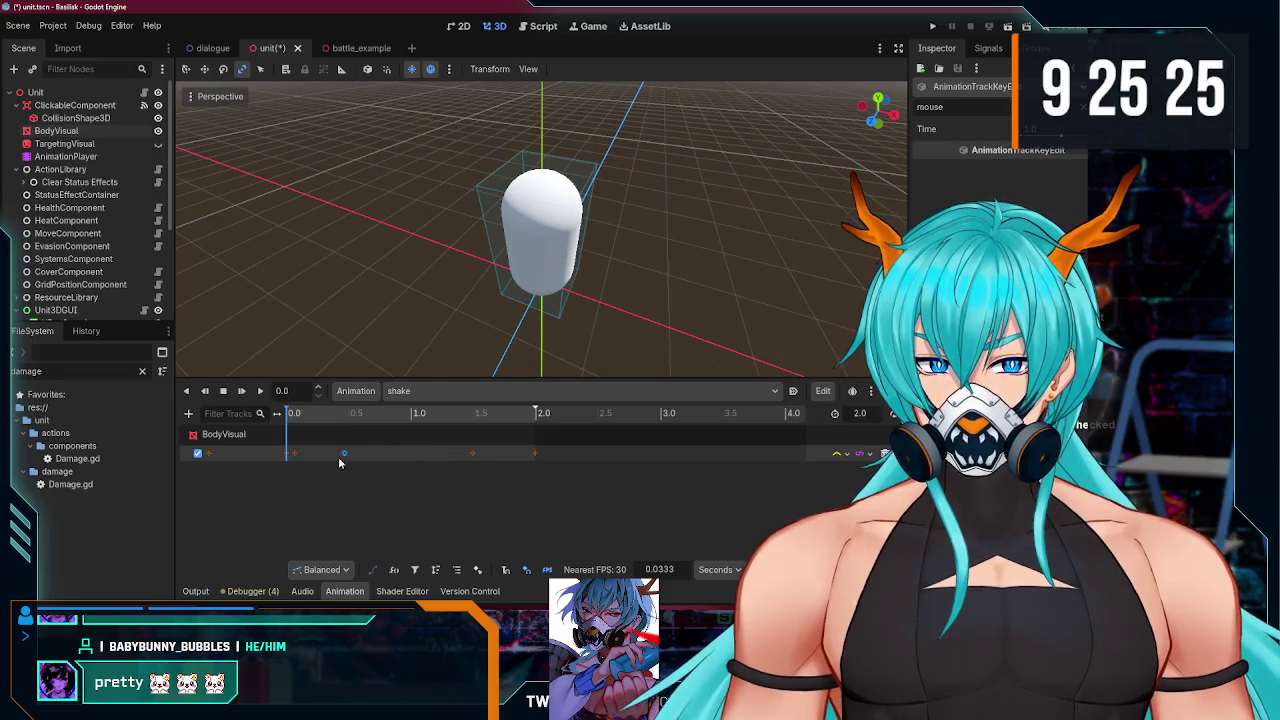
pyautogui.moveTo(306, 459); pyautogui.dragTo(302, 459)
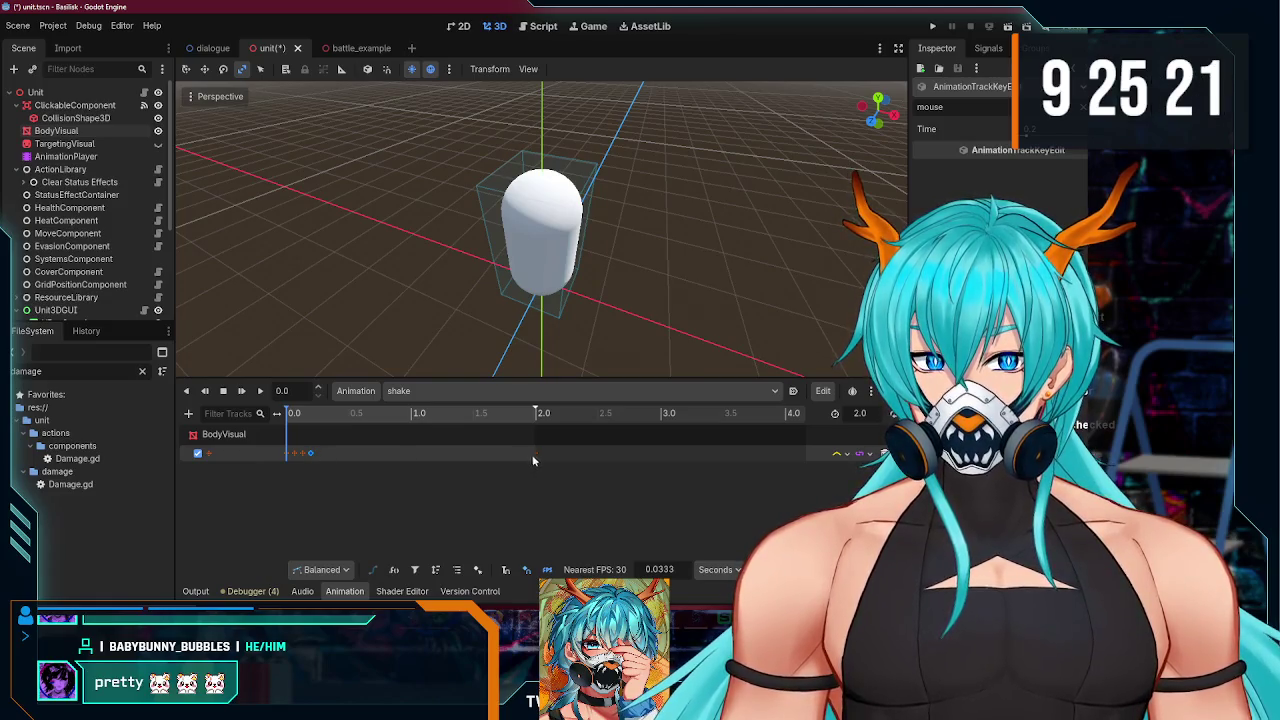
pyautogui.moveTo(340, 459); pyautogui.dragTo(320, 459)
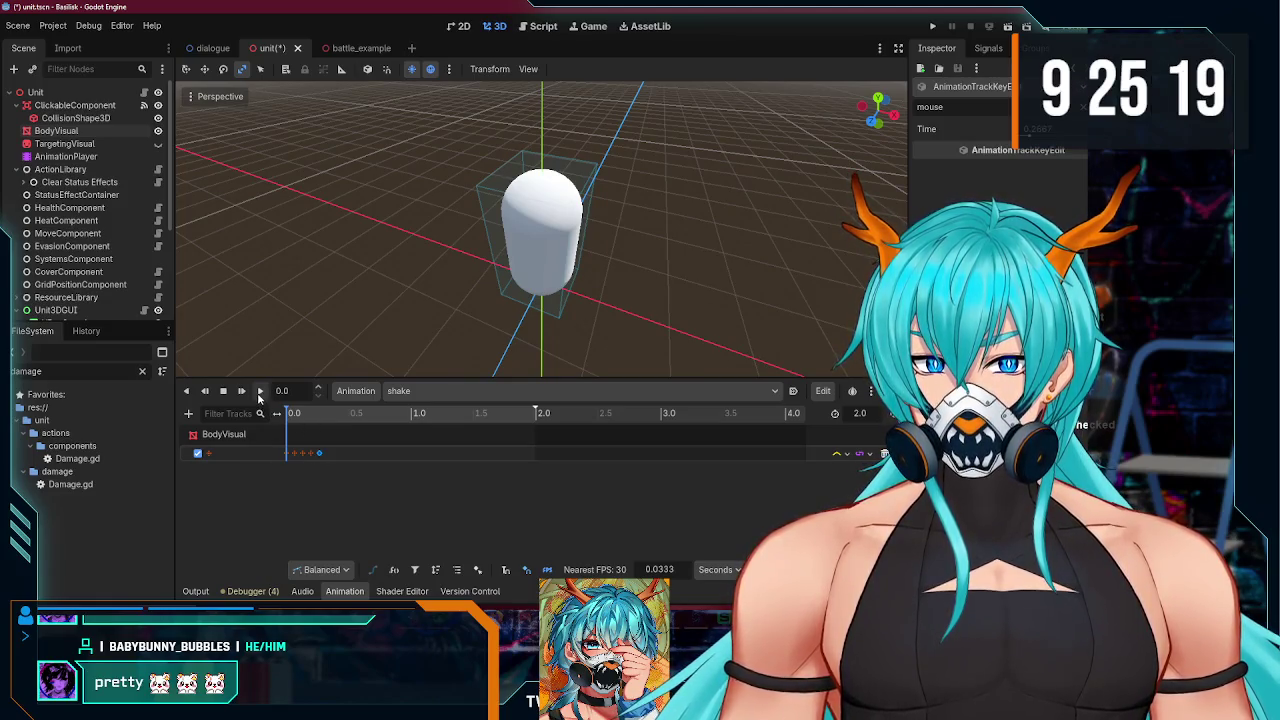
pyautogui.moveTo(419, 422)
pyautogui.mouseDown()
pyautogui.moveTo(336, 425)
pyautogui.moveTo(351, 425)
pyautogui.mouseUp()
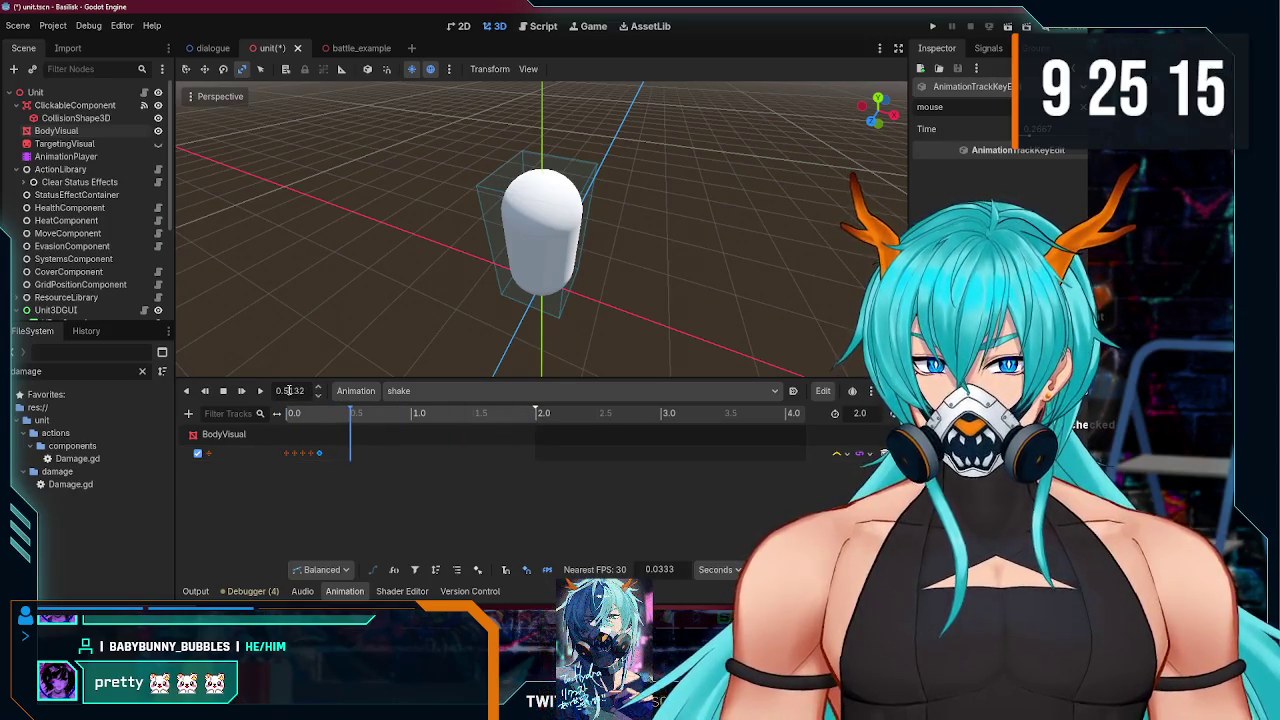
pyautogui.press('BackSpace')
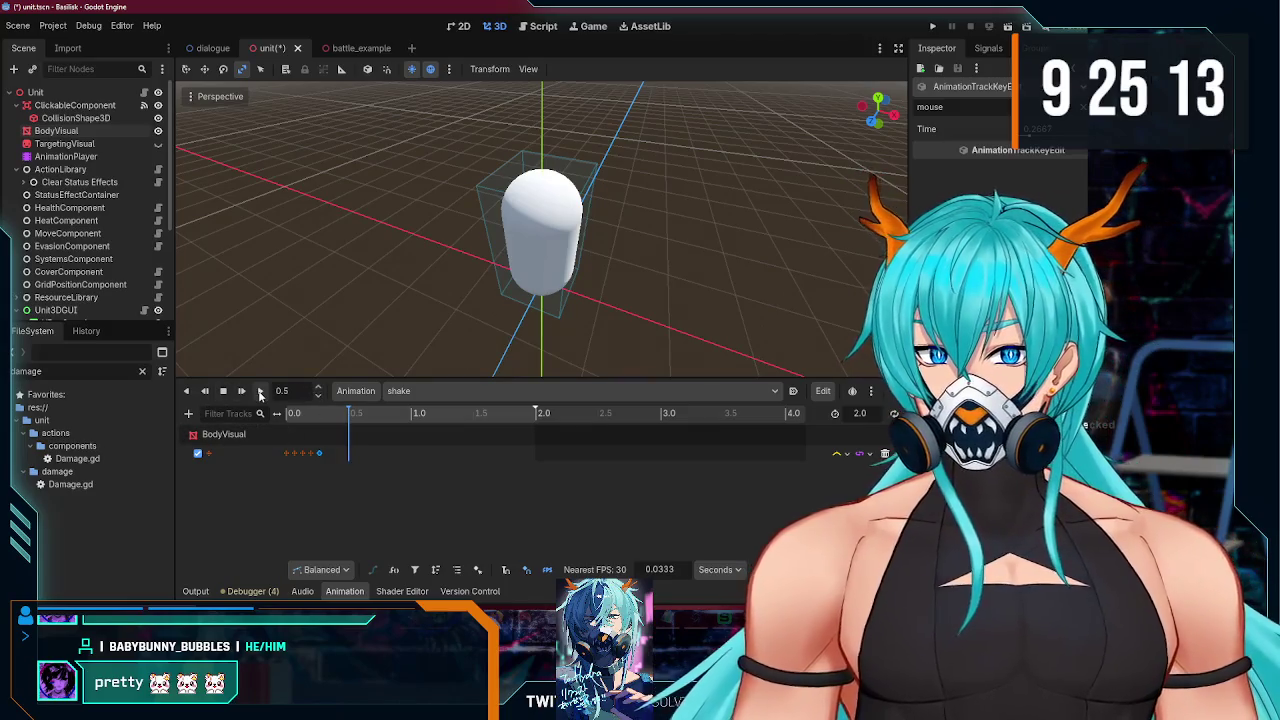
pyautogui.click(245, 396)
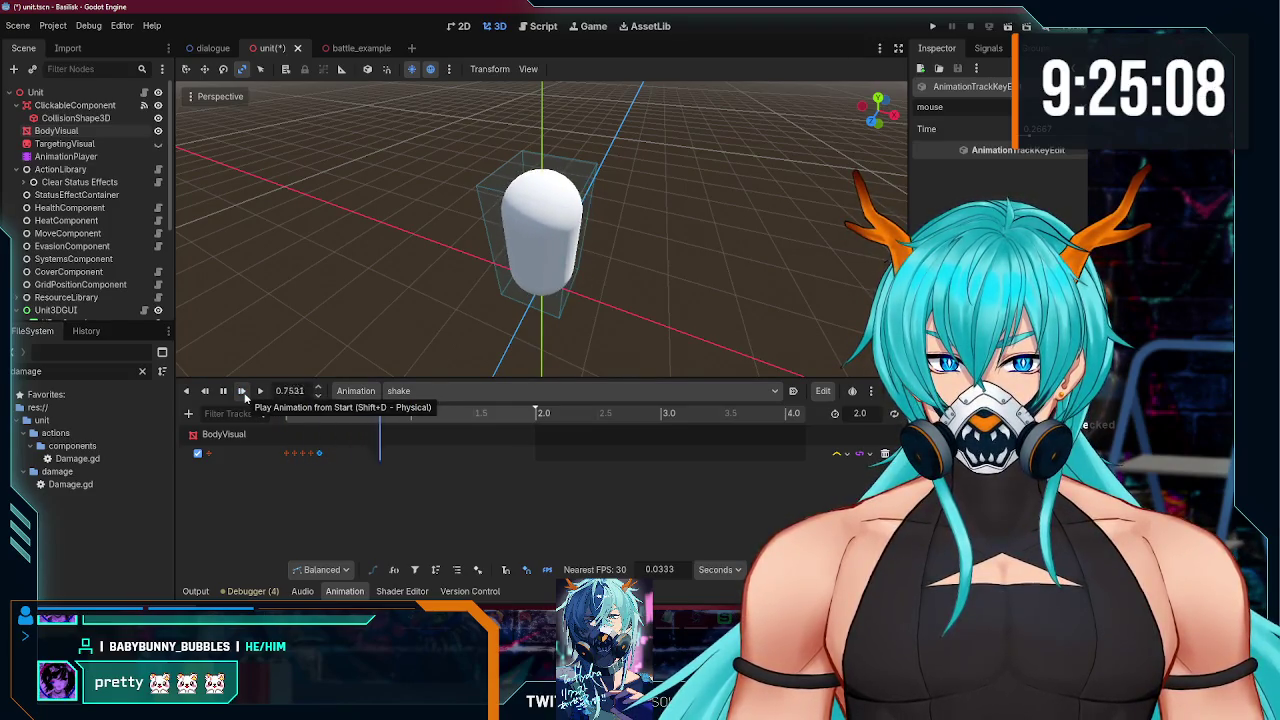
# Step: Set the animation length to 0.5 seconds, replay it, and bring up the unit script
pyautogui.click(859, 413)
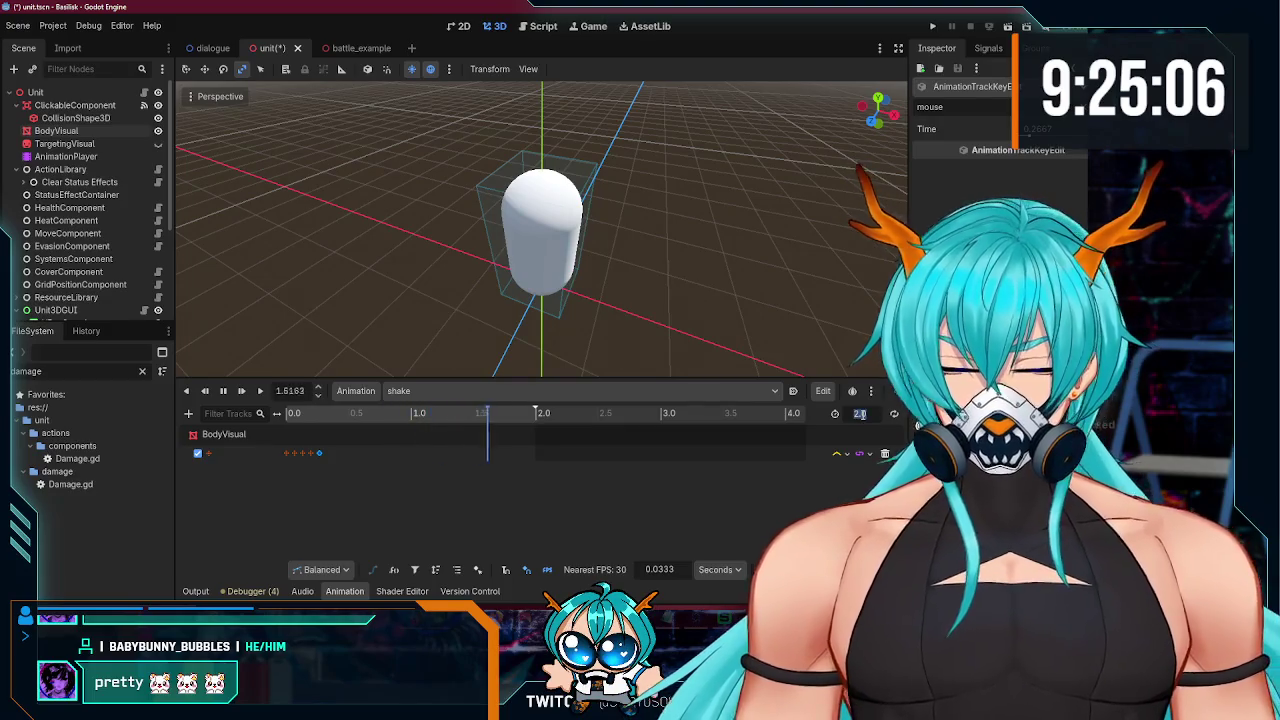
pyautogui.write('0.5')
pyautogui.press('Return')
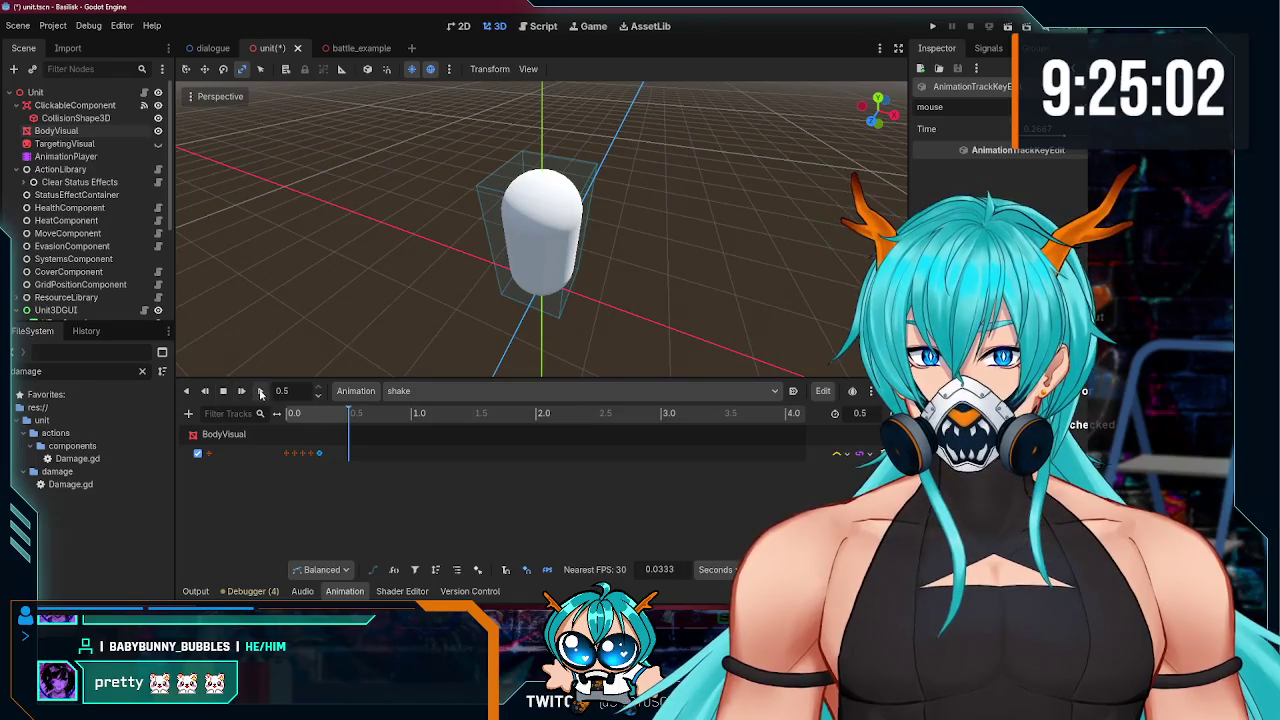
pyautogui.click(260, 393)
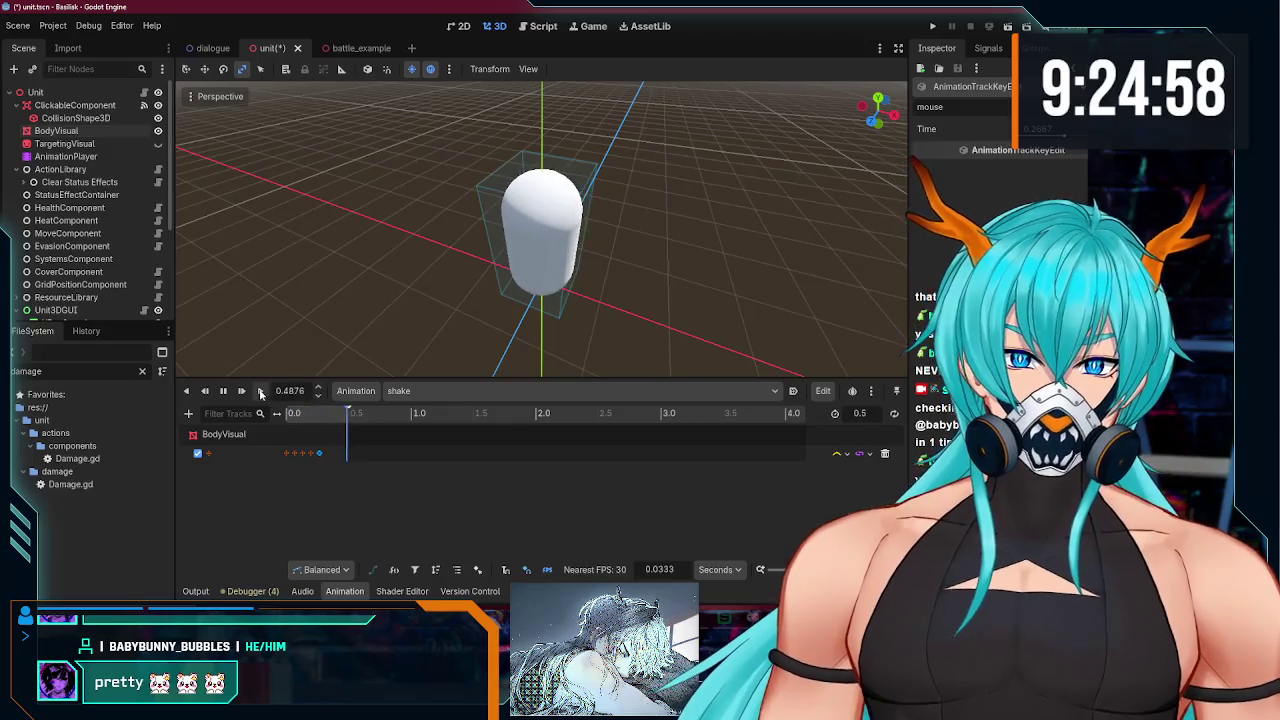
pyautogui.moveTo(380, 335)
pyautogui.mouseDown()
pyautogui.moveTo(451, 260)
pyautogui.moveTo(252, 345)
pyautogui.moveTo(376, 104)
pyautogui.moveTo(380, 300)
pyautogui.mouseUp()
pyautogui.scroll(-5, 382, 326)
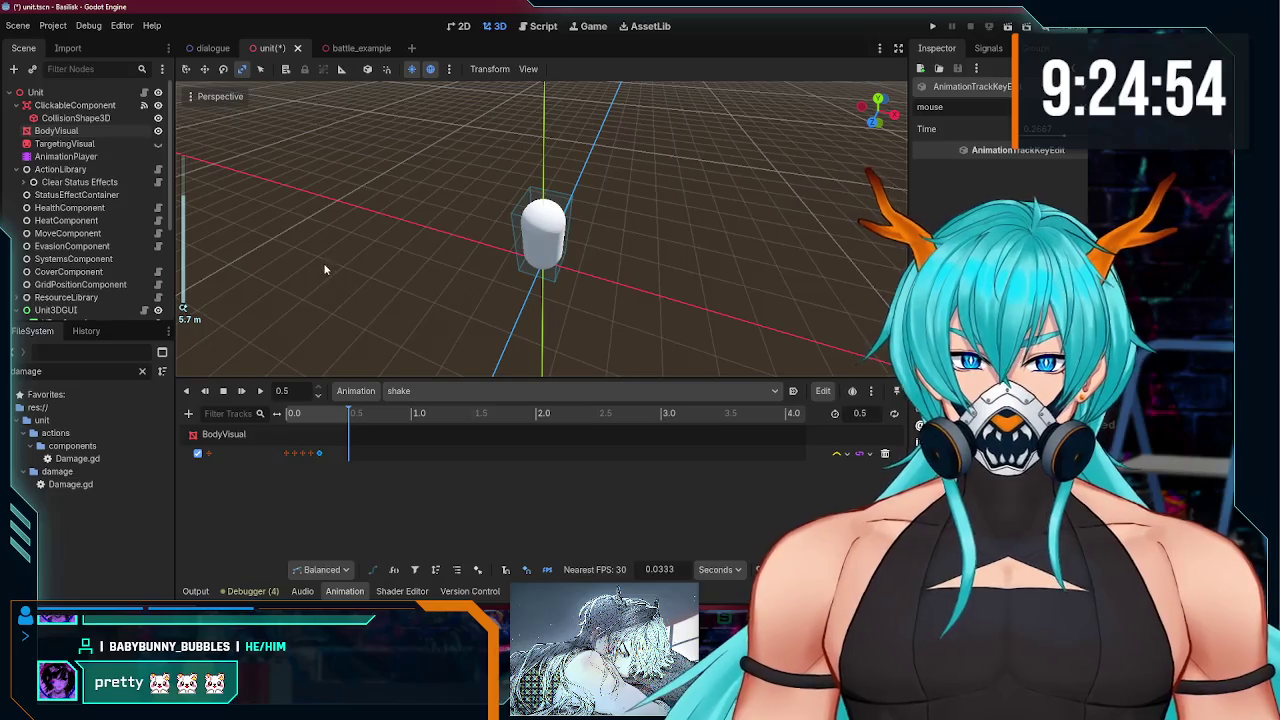
pyautogui.click(143, 93)
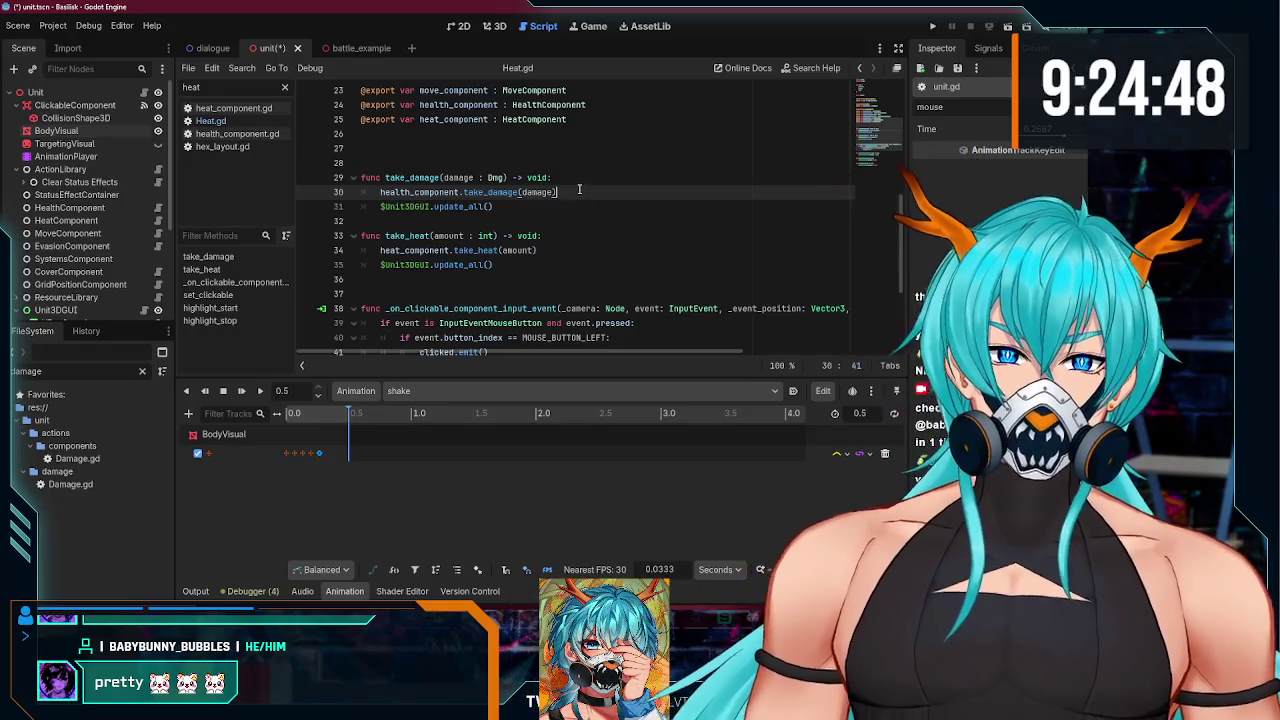
# Step: In take_damage, add $AnimationPlayer.play("shake") and await animation_finished, then save unit.gd
pyautogui.press('Return')
pyautogui.write('$anima')
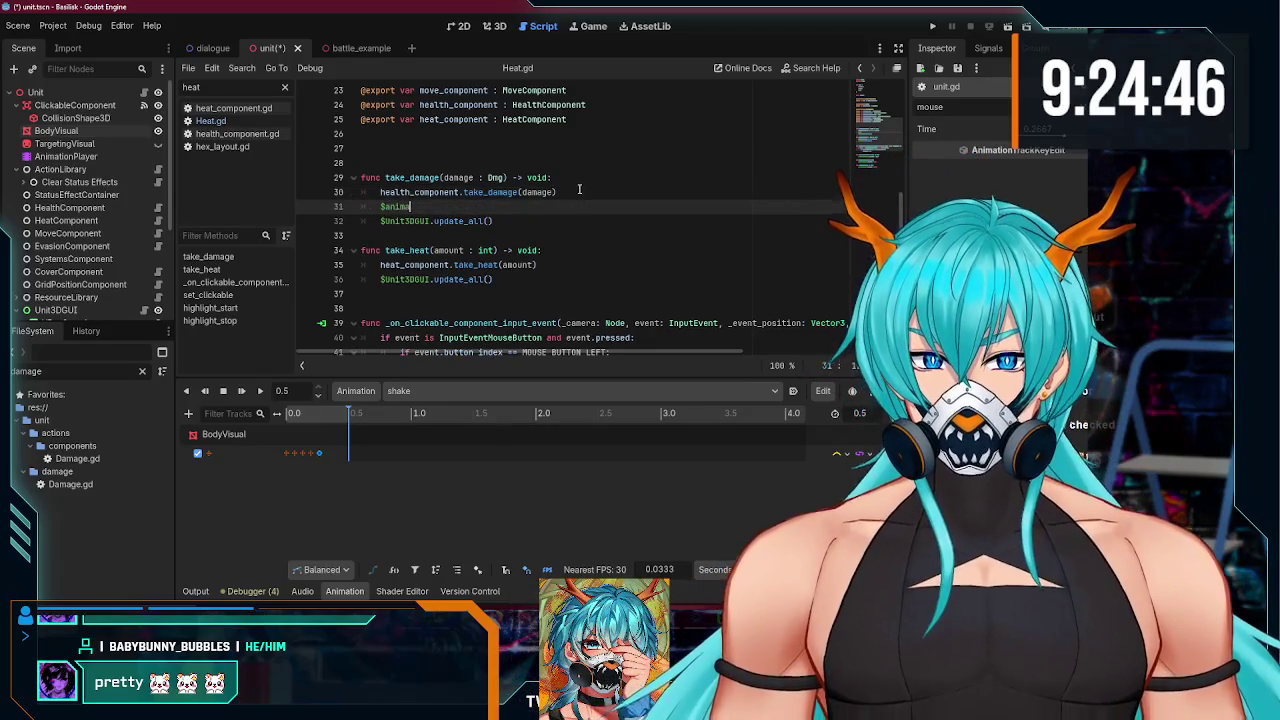
pyautogui.write('play(')
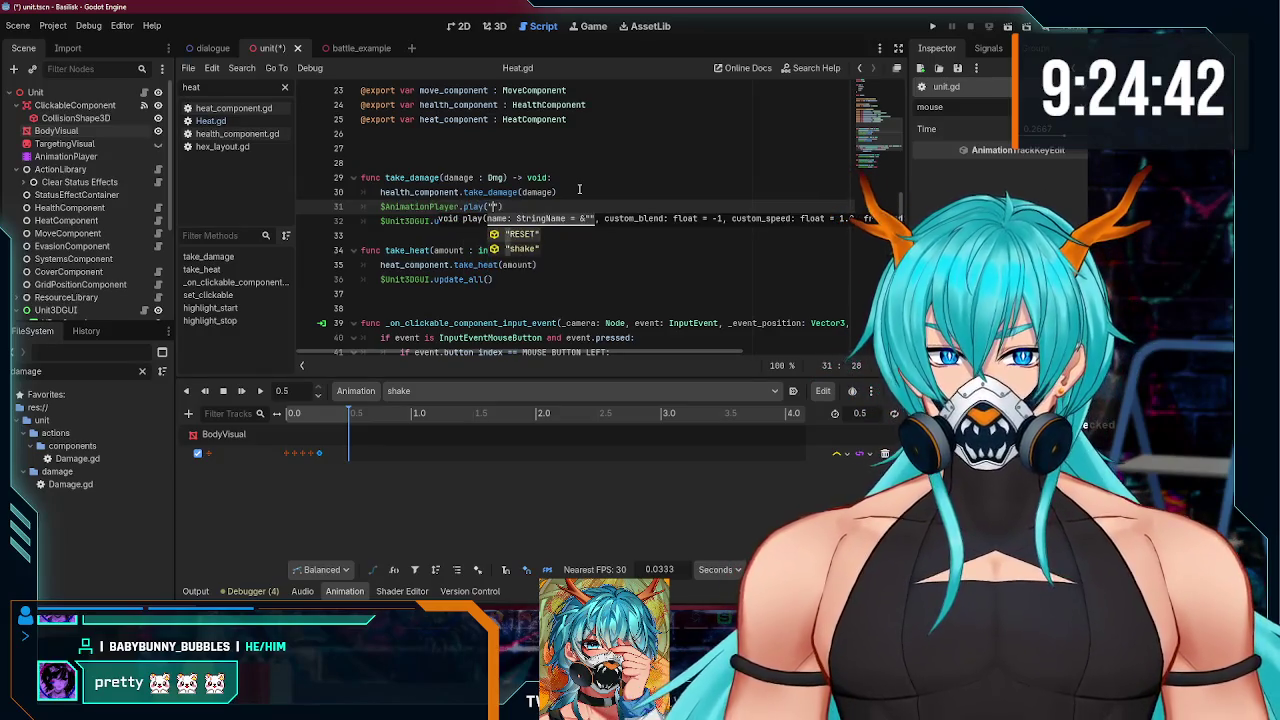
pyautogui.press('Down')
pyautogui.press('Return')
pyautogui.press('Up')
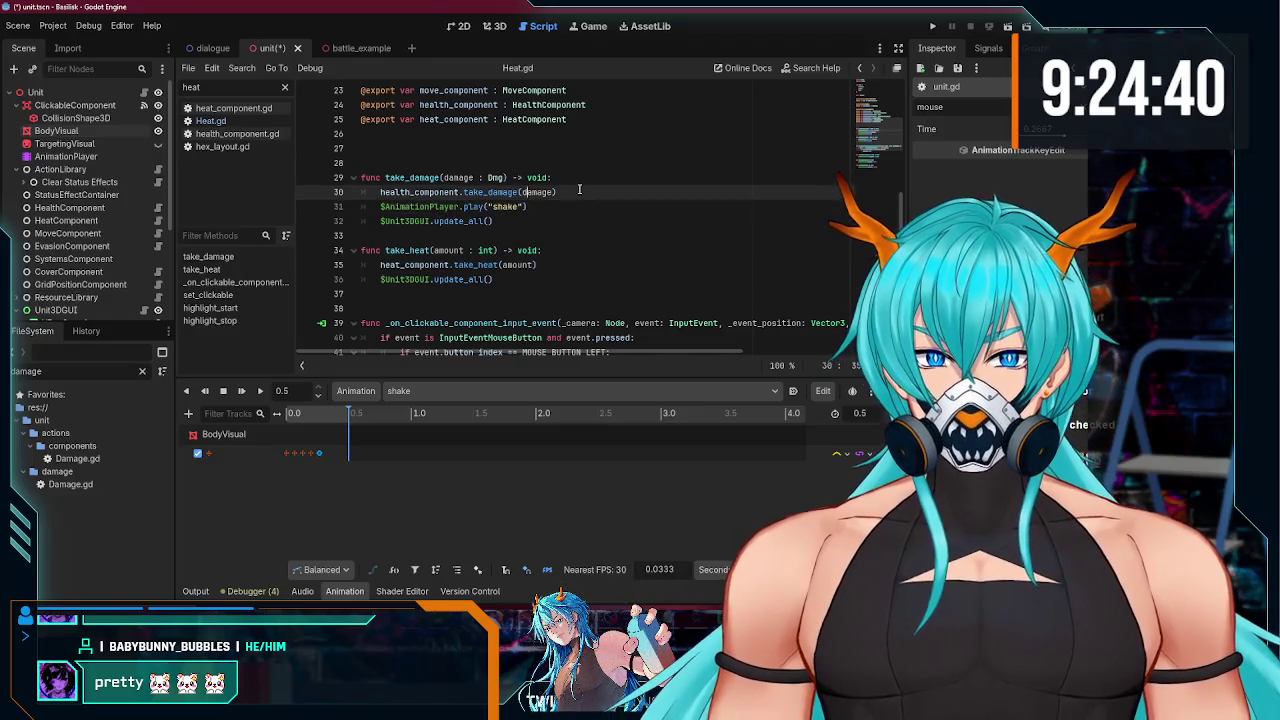
pyautogui.press('Down')
pyautogui.press('Return')
pyautogui.write('await ')
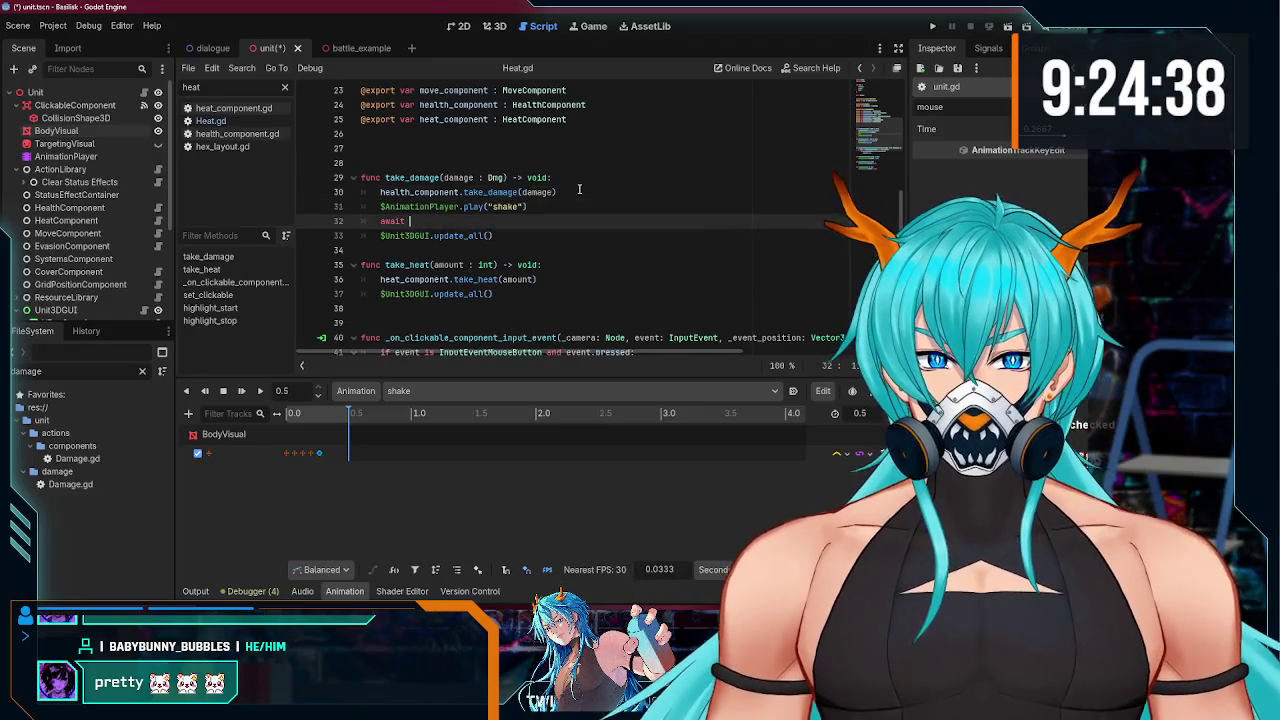
pyautogui.write('$AnimationPlayer.')
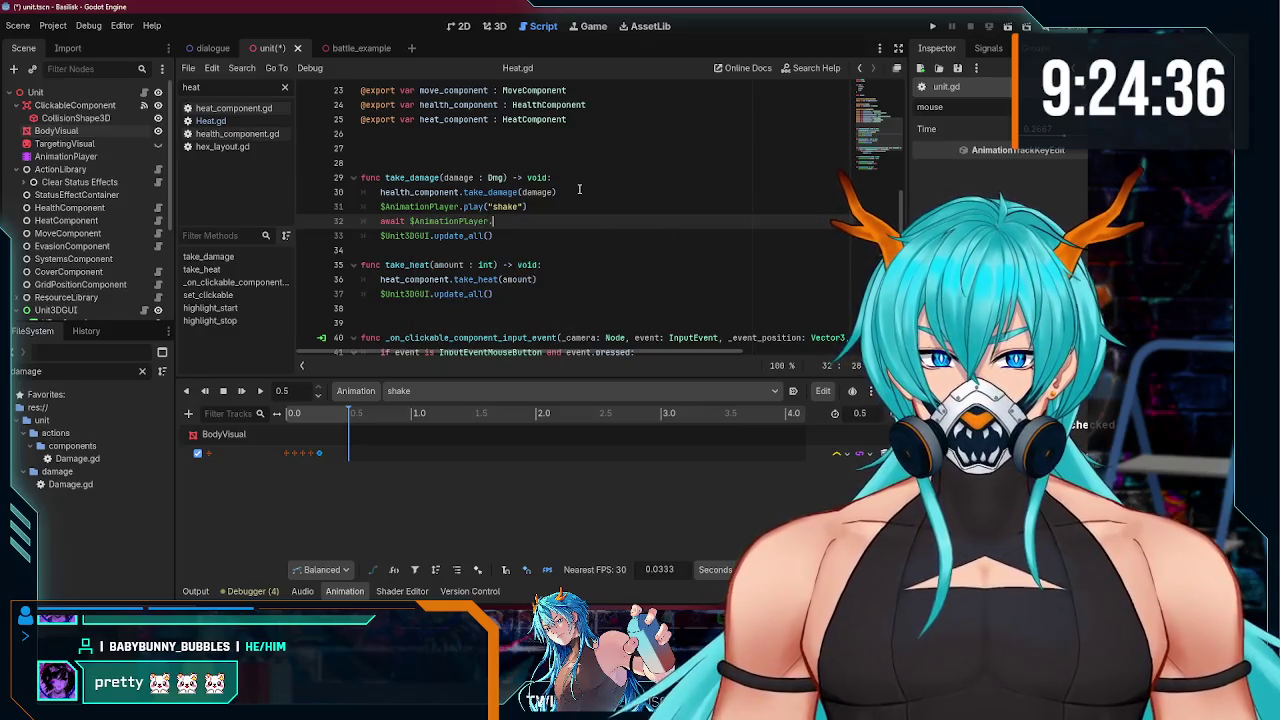
pyautogui.write('animat')
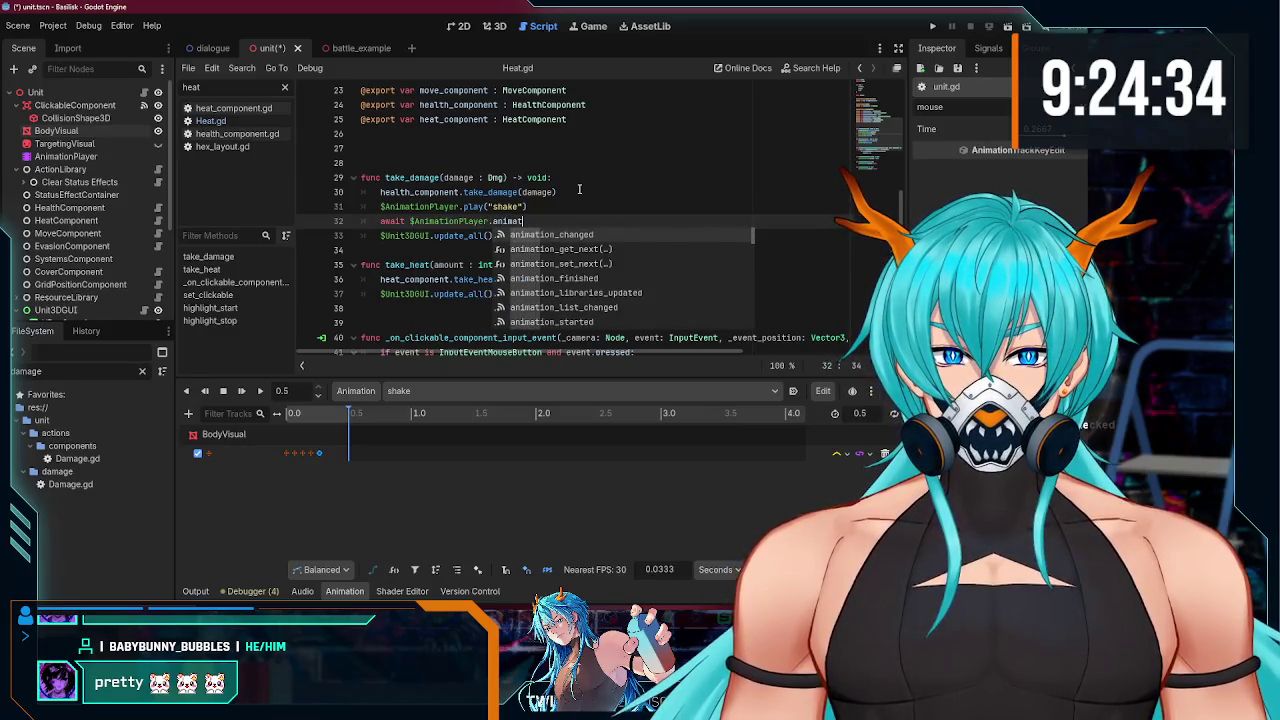
pyautogui.write('ion_f')
pyautogui.press('Return')
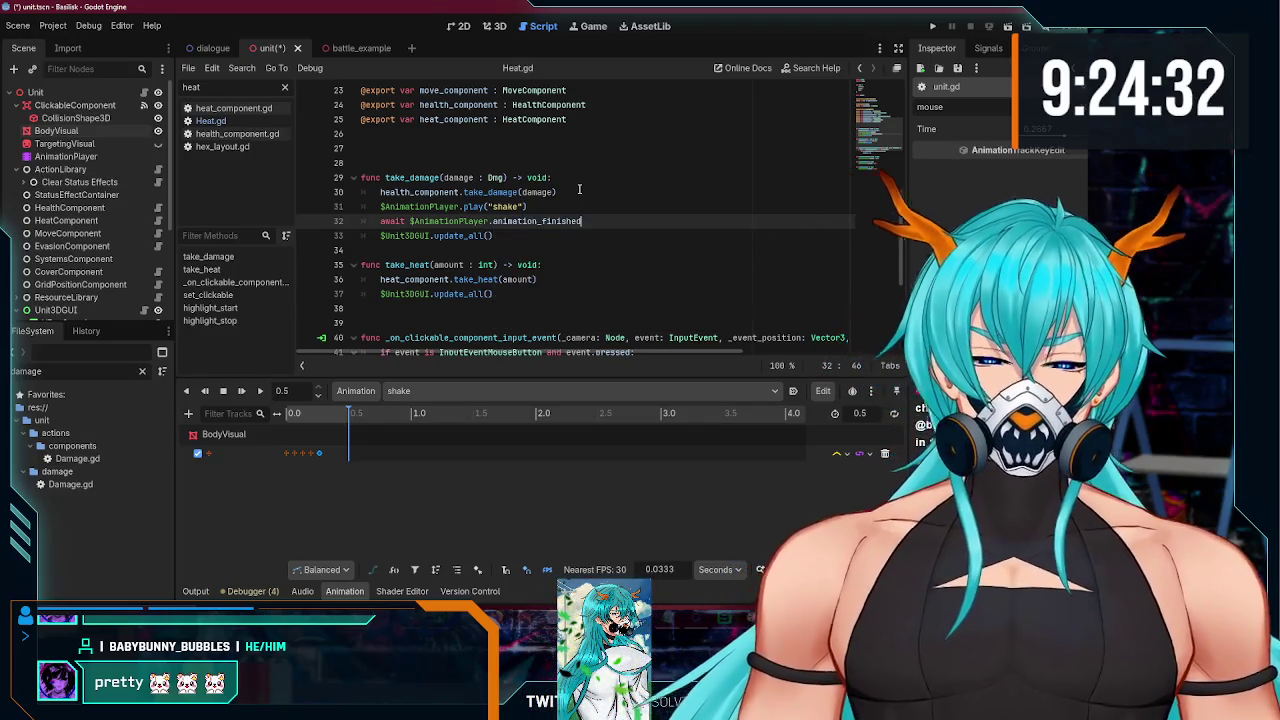
pyautogui.hotkey('ctrl', 's')
# Step: Copy the play and await lines into take_heat and run the game with F5
pyautogui.click(552, 236)
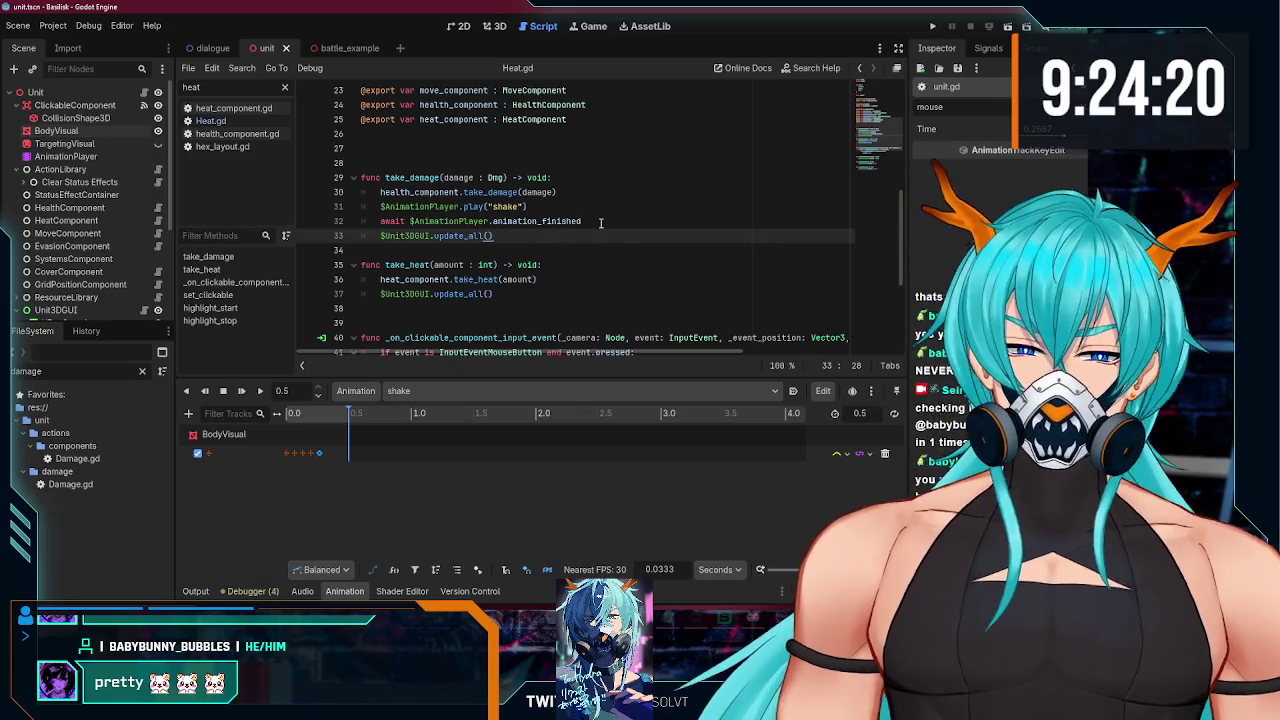
pyautogui.moveTo(601, 222); pyautogui.dragTo(500, 206)
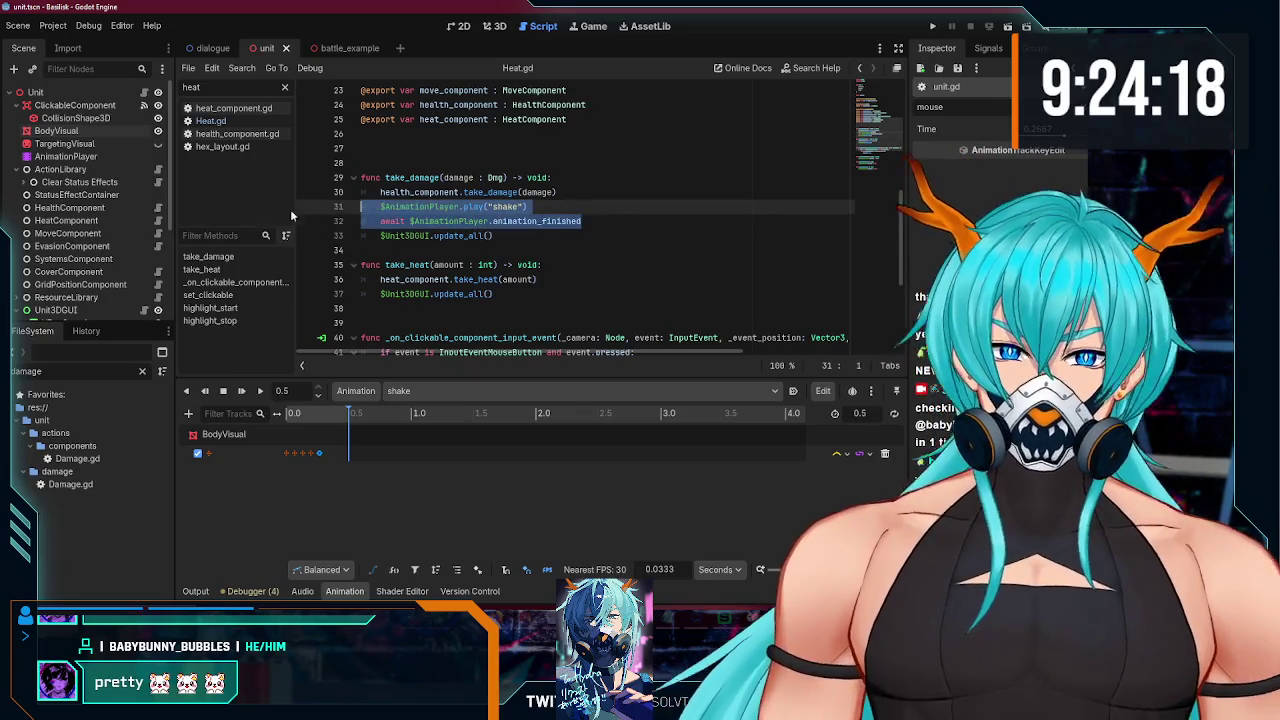
pyautogui.click(567, 268)
pyautogui.press('Down')
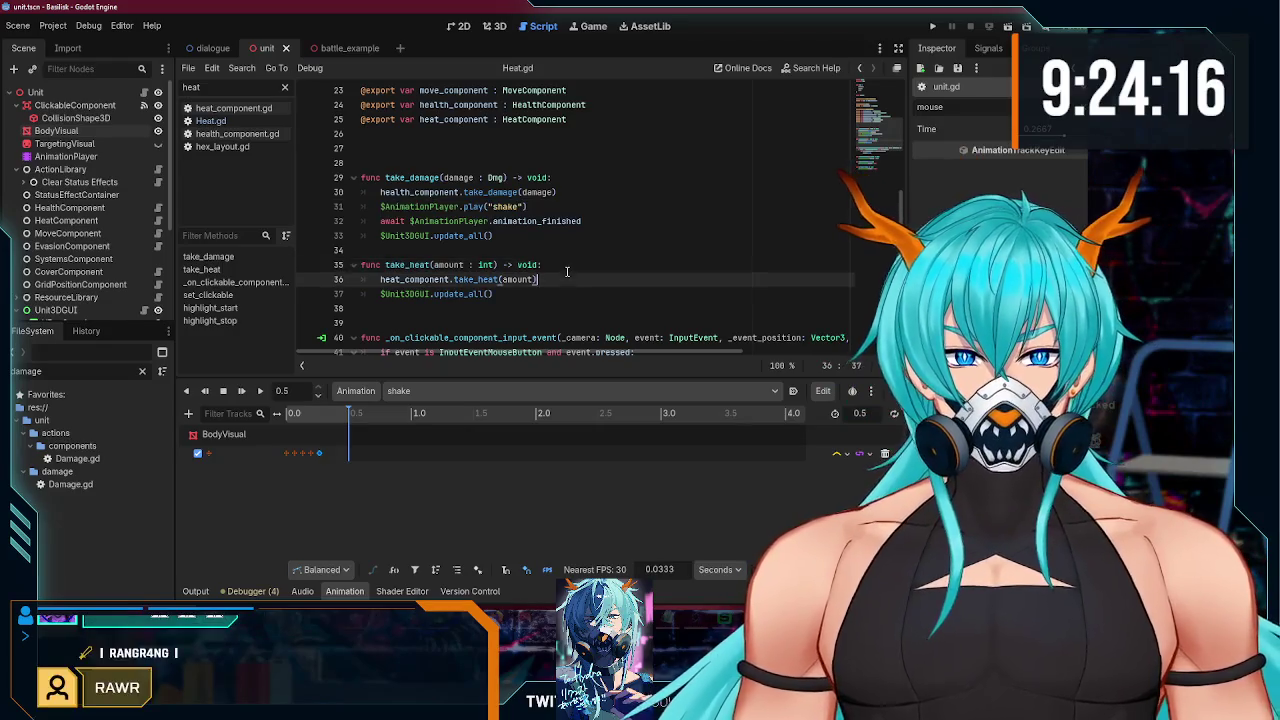
pyautogui.press('Return')
pyautogui.write('$AnimationPlayer.play("shake") \tawait $AnimationPlayer.animation_finished')
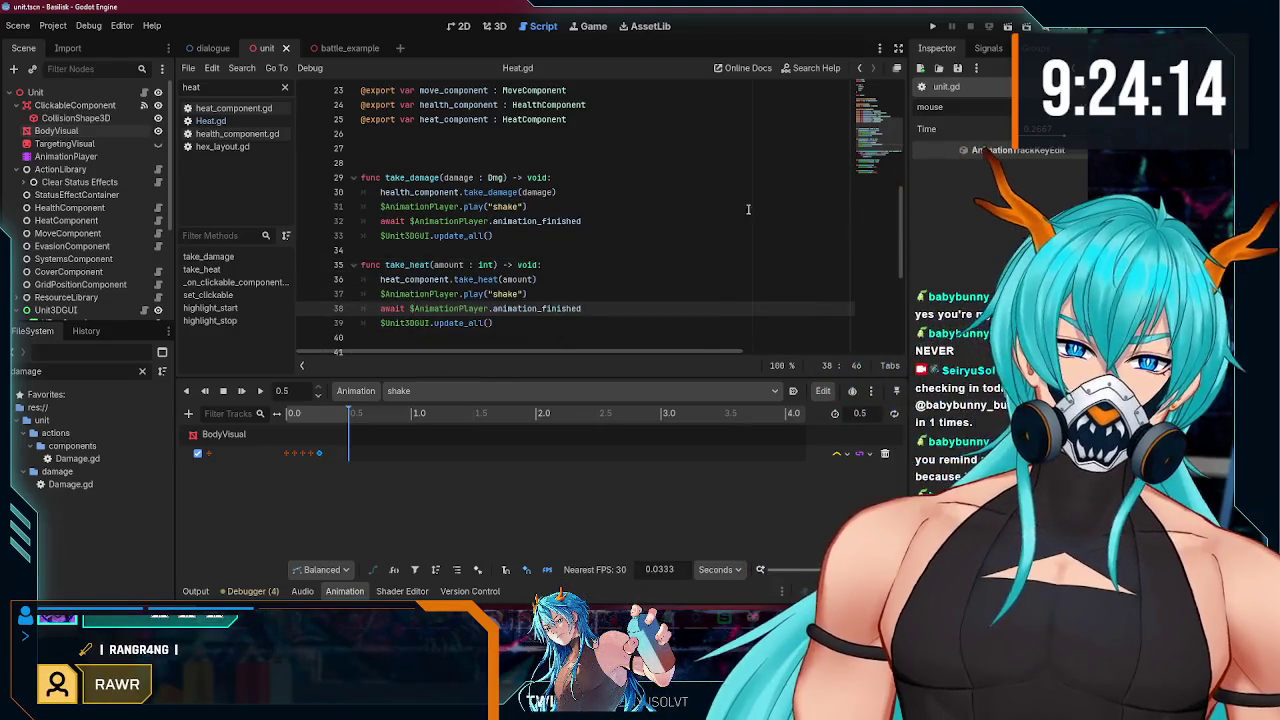
pyautogui.press('F5')
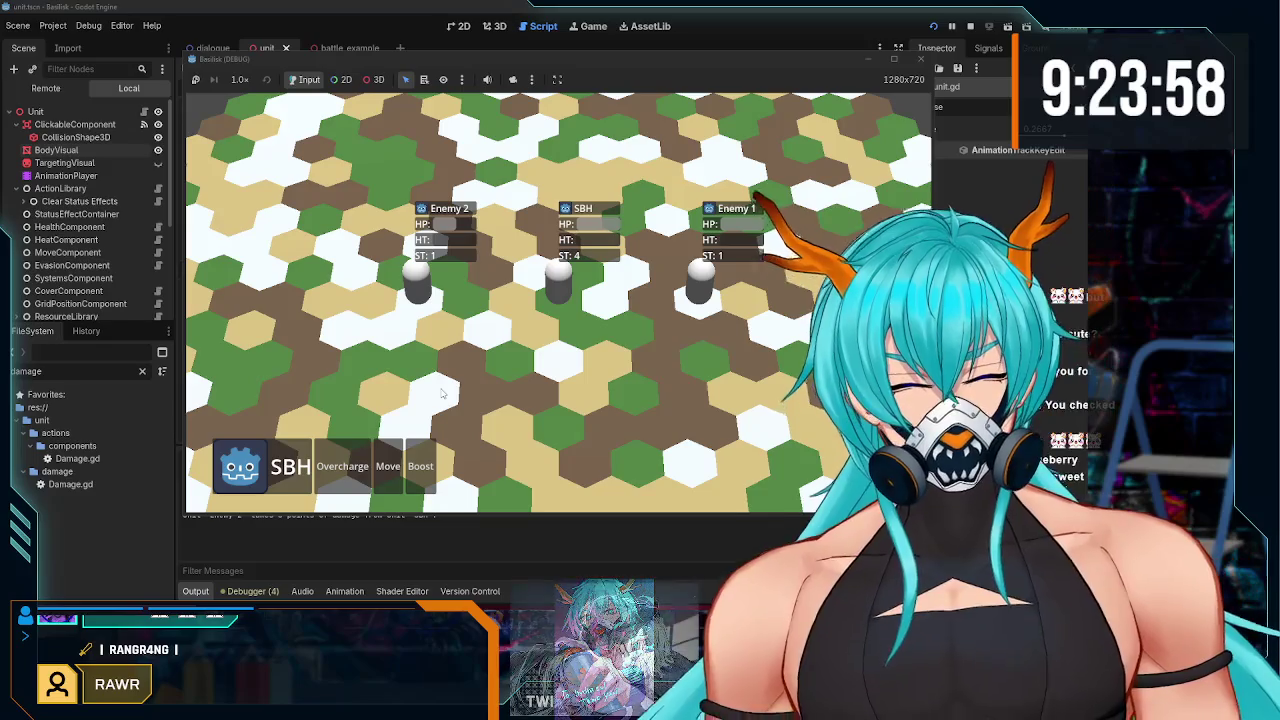
# Step: Zoom the game camera in and out, stop the test run, and return to the 3D view
pyautogui.scroll(3, 443, 393)
pyautogui.scroll(-5, 409, 416)
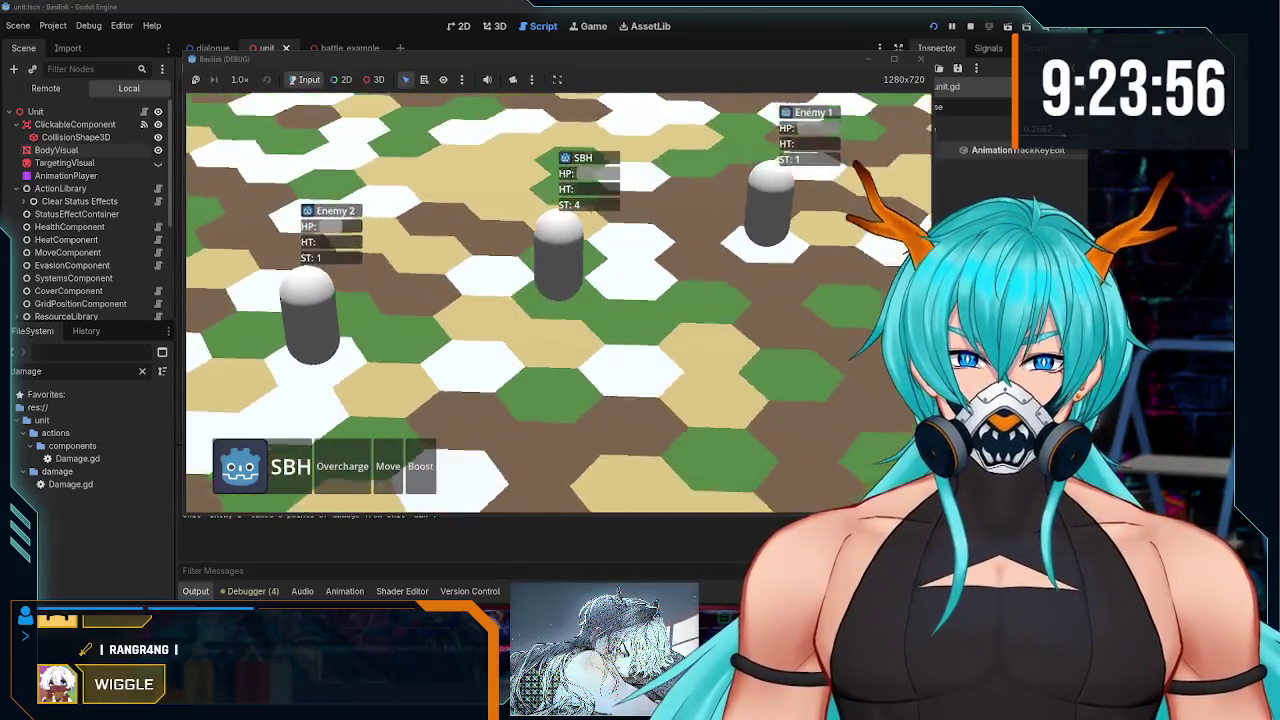
pyautogui.press('F8')
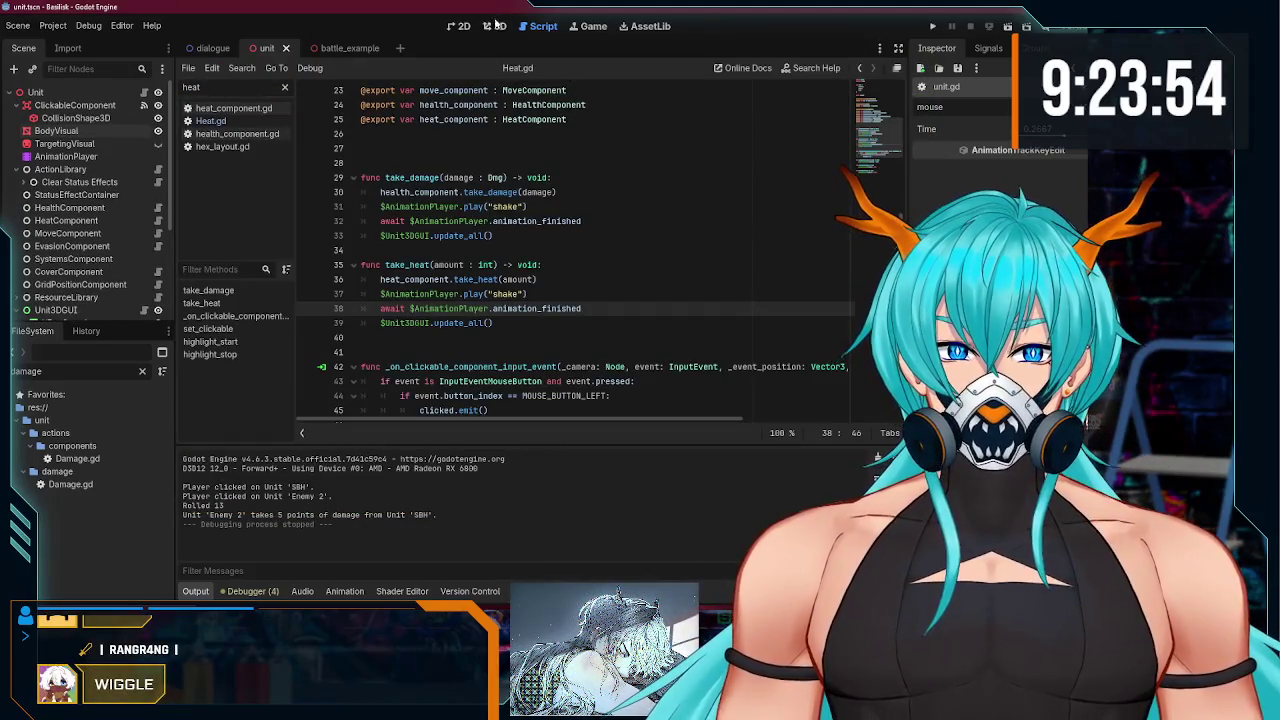
pyautogui.click(494, 22)
pyautogui.click(65, 156)
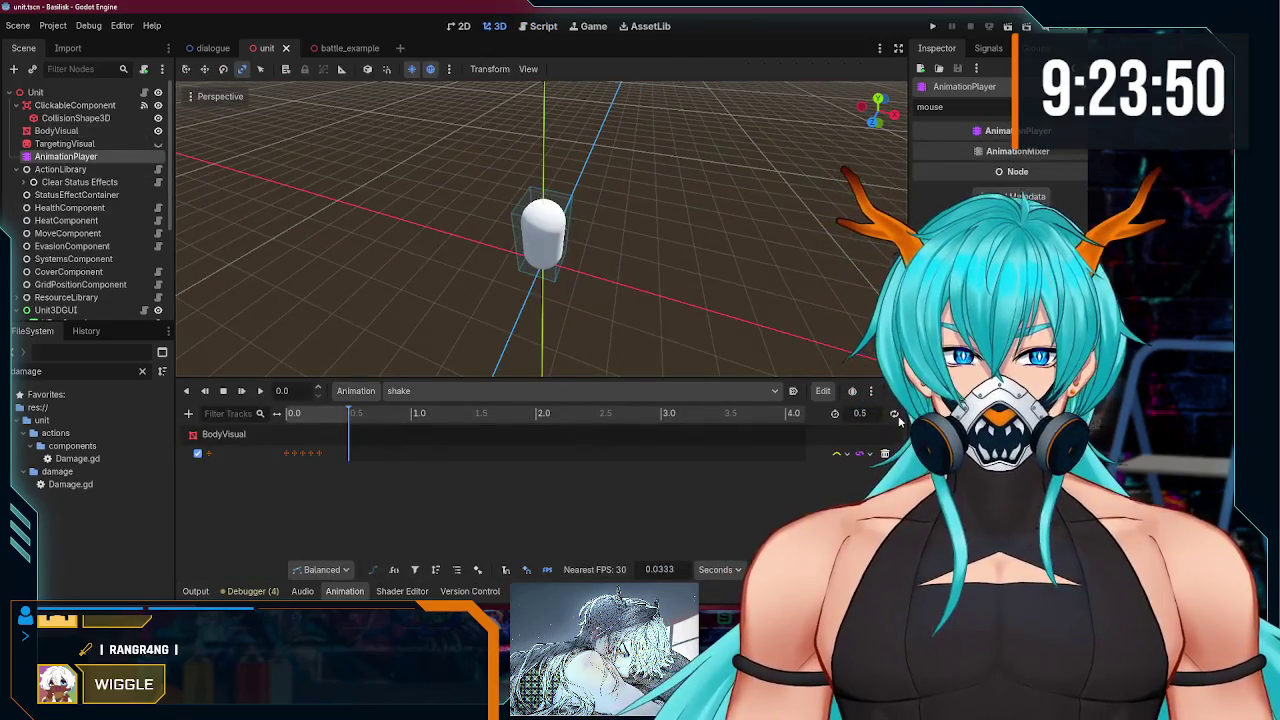
pyautogui.click(895, 414)
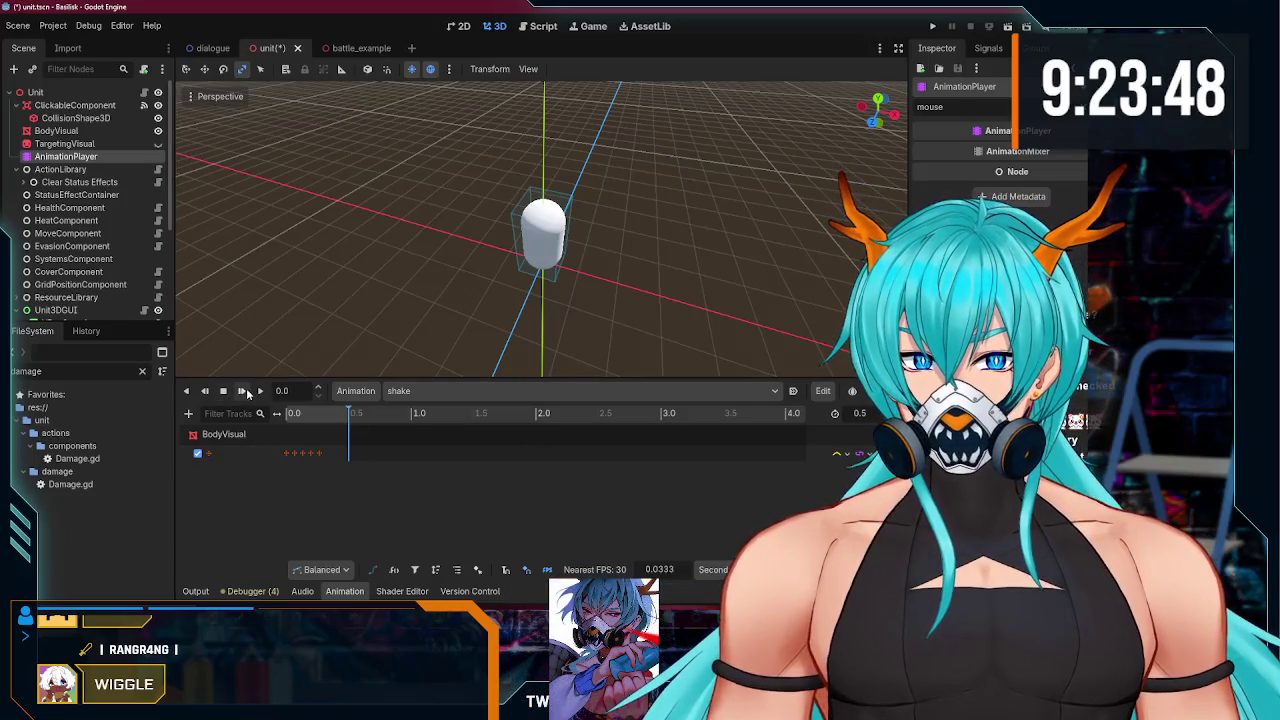
pyautogui.click(243, 391)
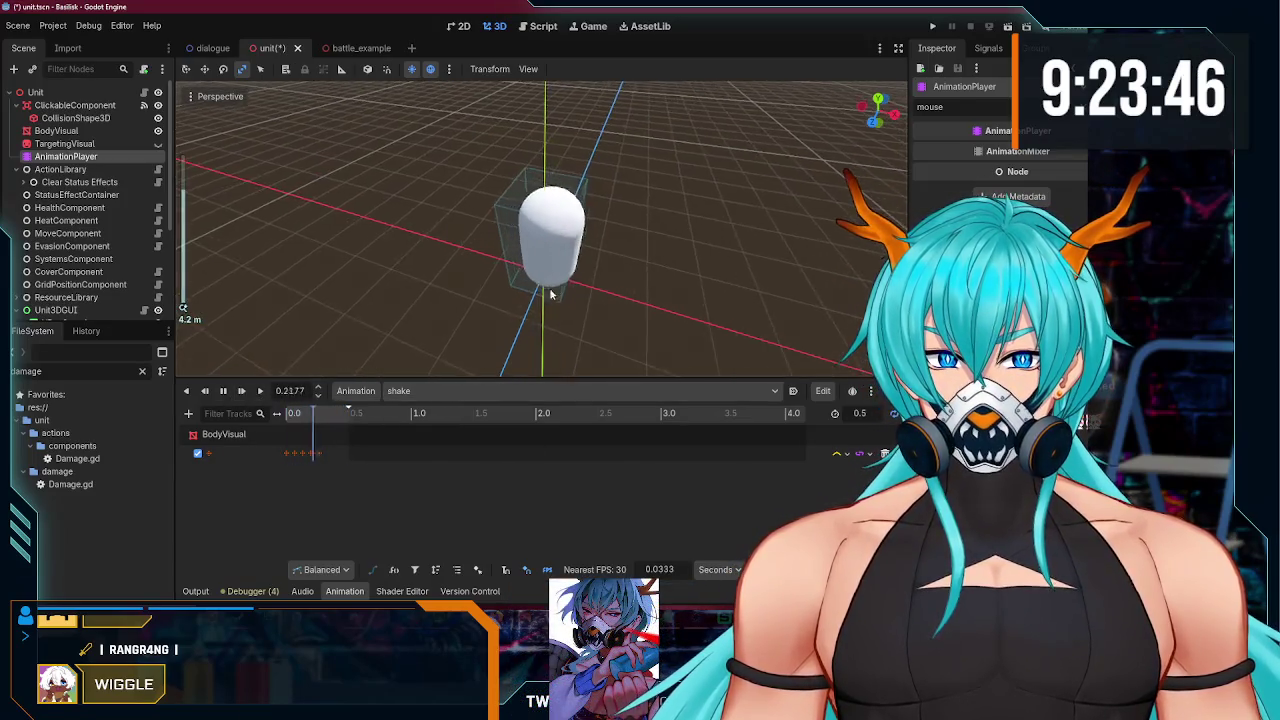
pyautogui.moveTo(583, 306)
pyautogui.mouseDown()
pyautogui.moveTo(595, 228)
pyautogui.moveTo(586, 234)
pyautogui.moveTo(658, 282)
pyautogui.mouseUp()
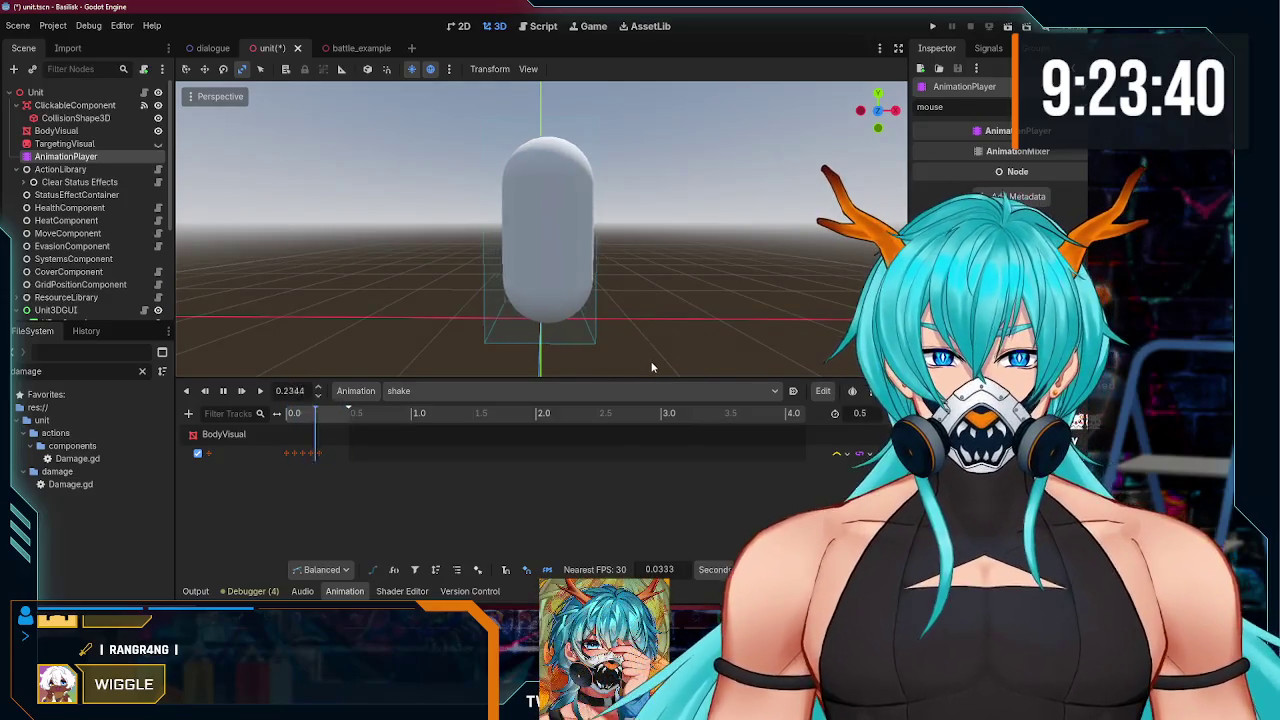
pyautogui.click(894, 414)
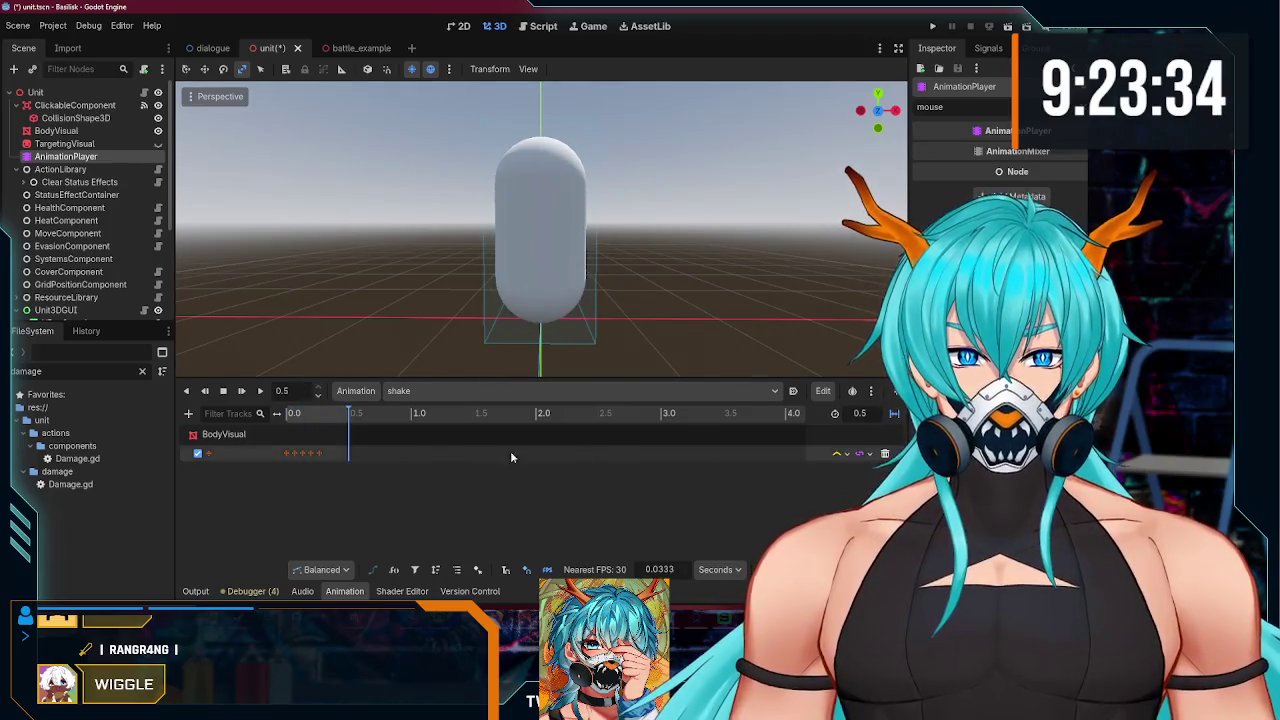
pyautogui.click(240, 393)
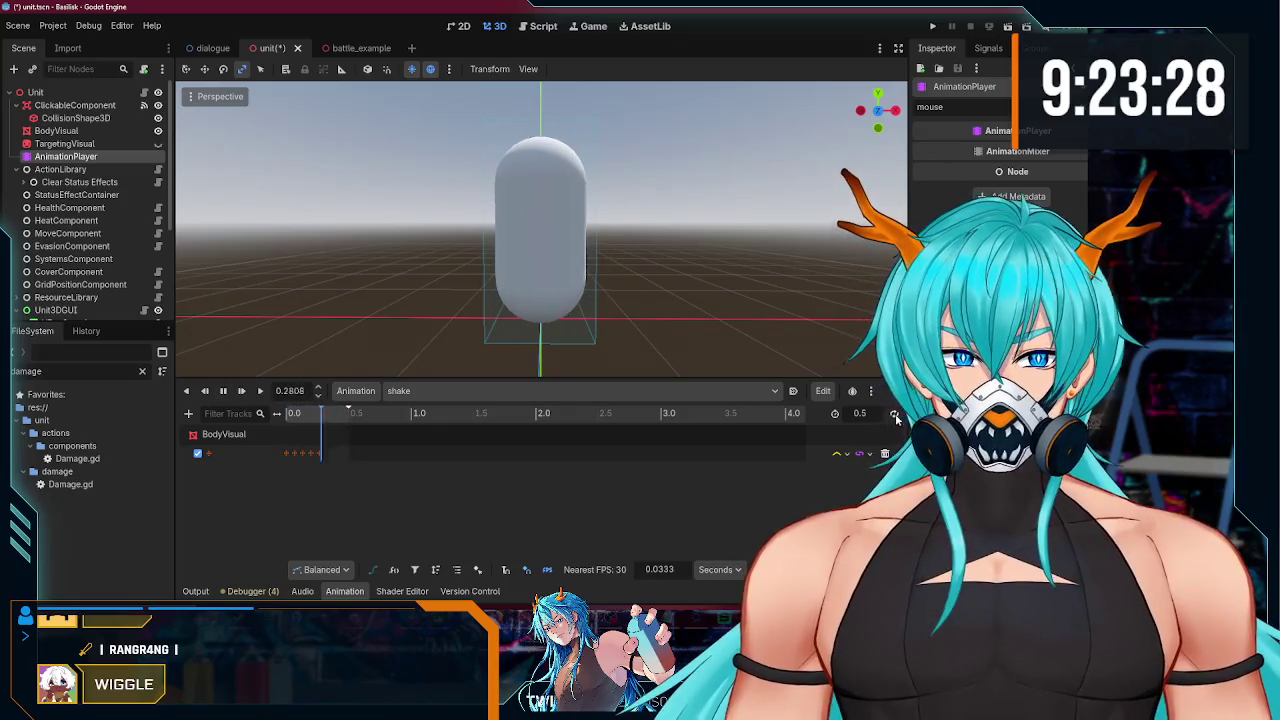
pyautogui.moveTo(346, 413)
pyautogui.mouseDown()
pyautogui.moveTo(295, 416)
pyautogui.moveTo(307, 418)
pyautogui.mouseUp()
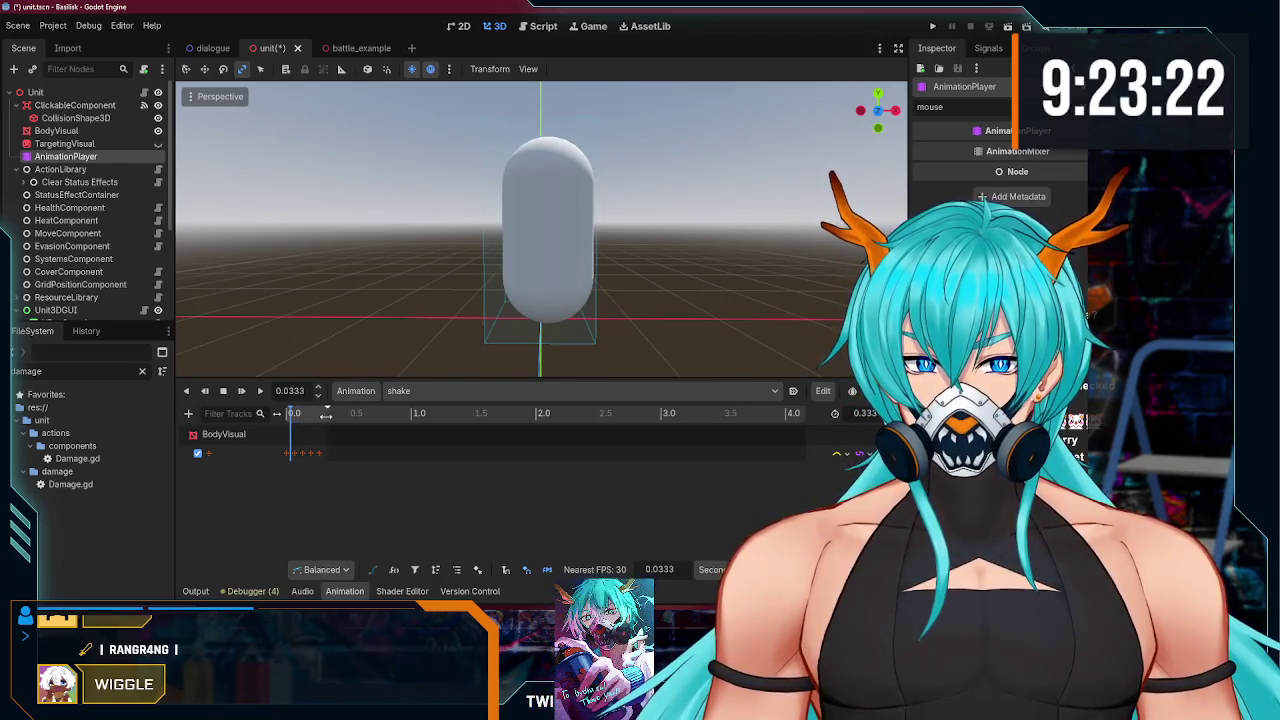
pyautogui.click(861, 414)
pyautogui.write('0.5')
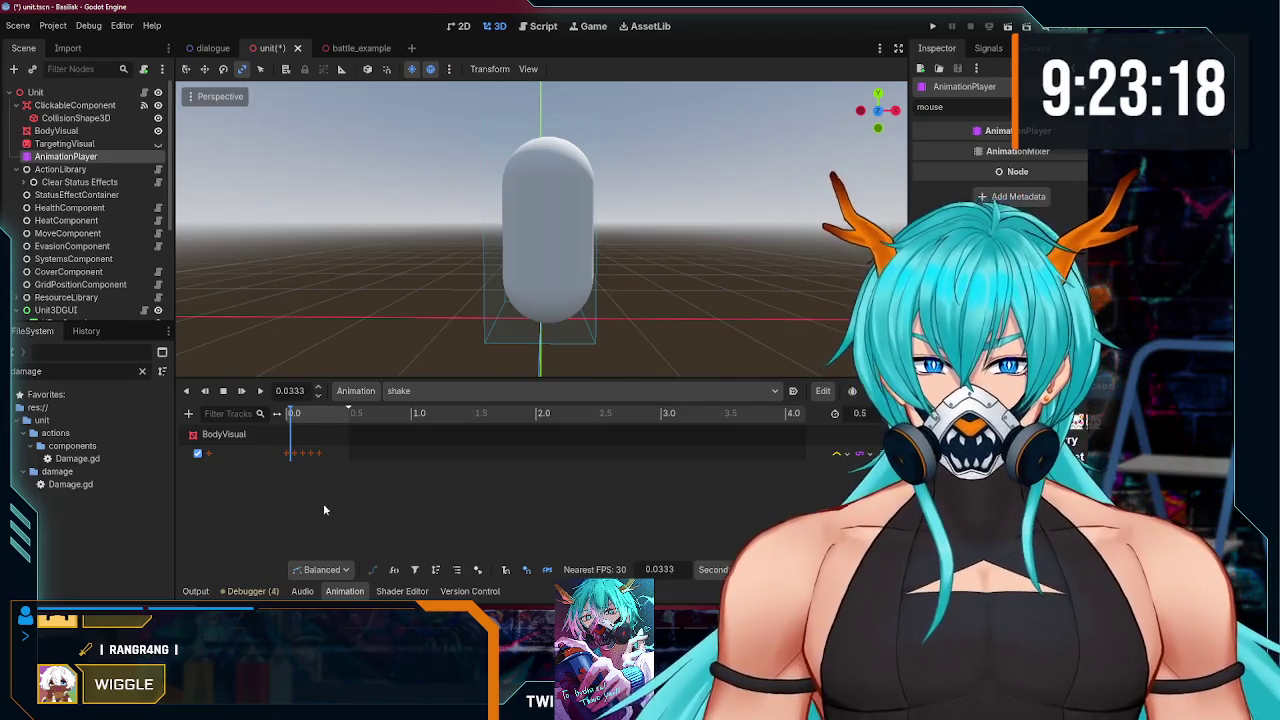
pyautogui.moveTo(292, 414); pyautogui.dragTo(304, 413)
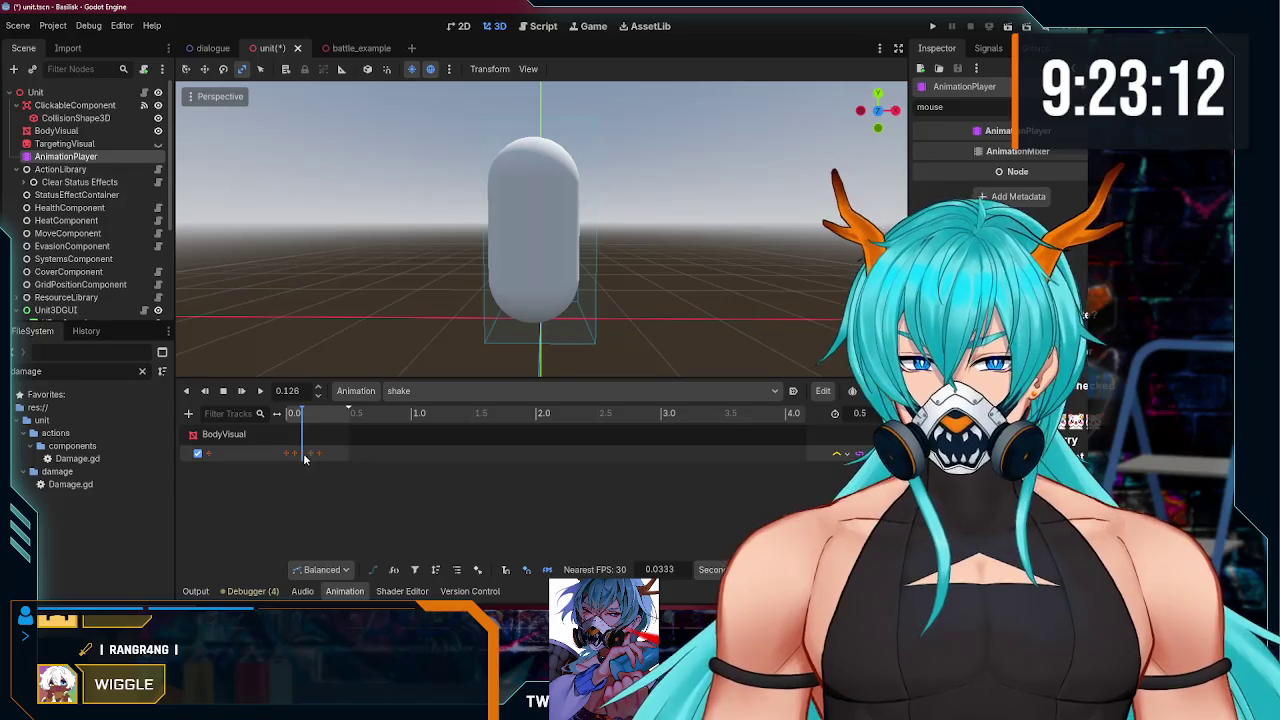
pyautogui.click(303, 453)
pyautogui.click(304, 414)
pyautogui.click(305, 413)
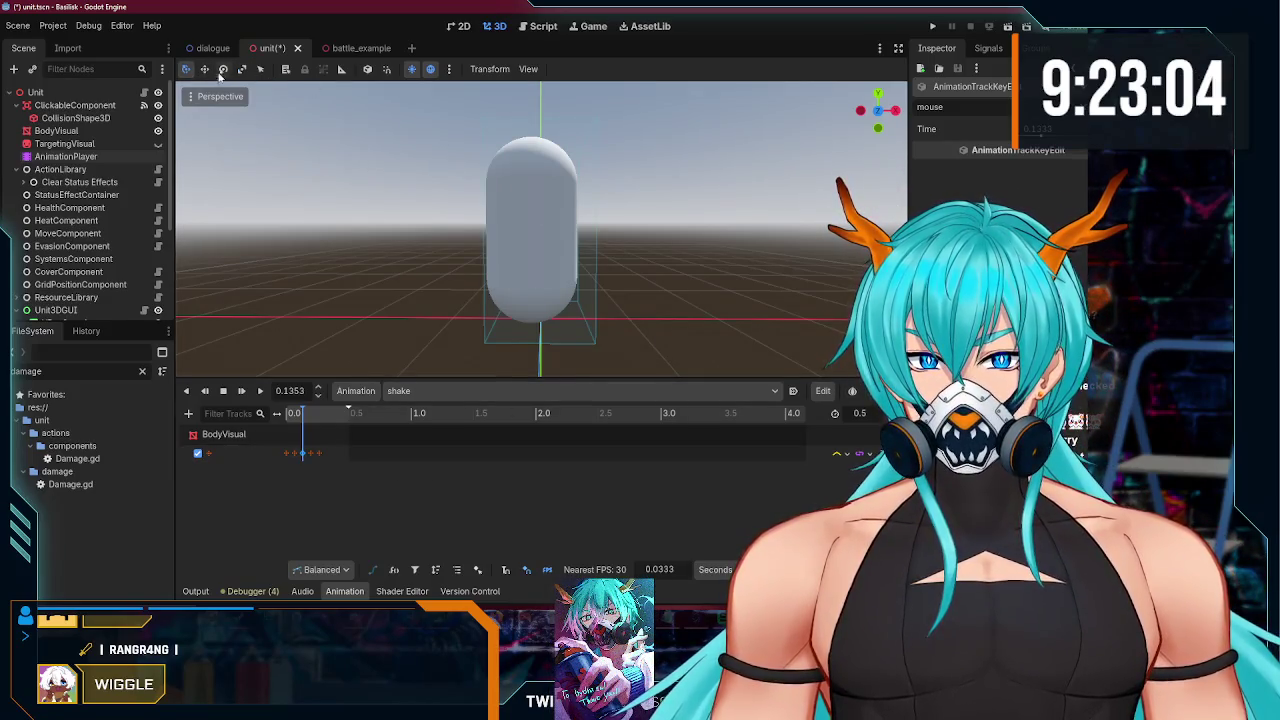
pyautogui.moveTo(296, 150); pyautogui.dragTo(403, 274)
# Step: Shift BodyVisual -0.113 along X and insert a position key near 0.135 s
pyautogui.click(522, 240)
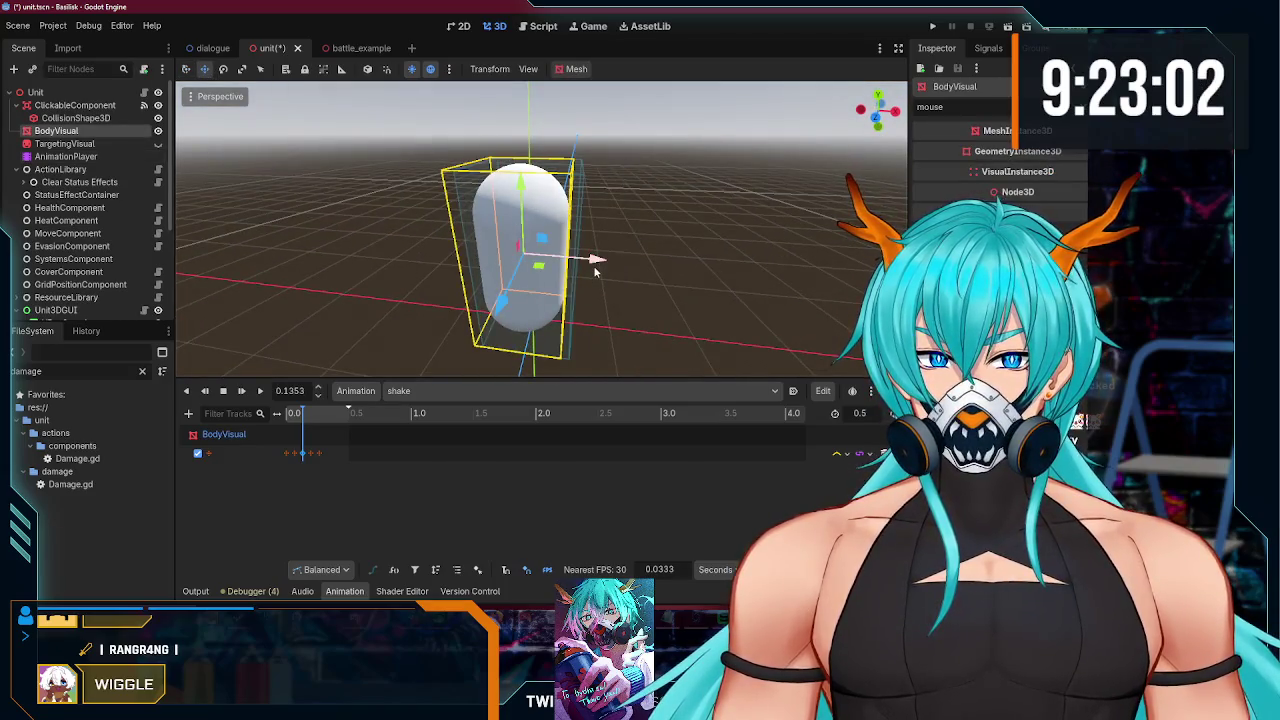
pyautogui.moveTo(595, 271); pyautogui.dragTo(586, 268)
pyautogui.rightClick(305, 456)
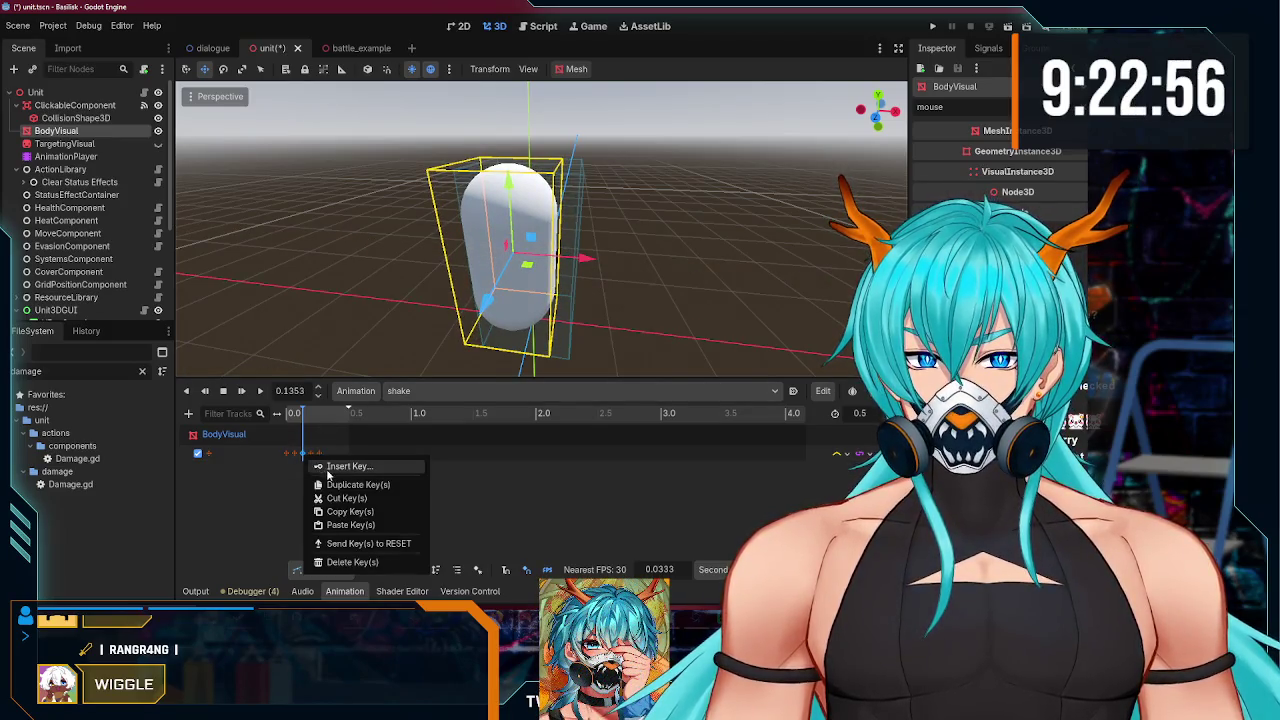
pyautogui.click(434, 503)
pyautogui.click(319, 454)
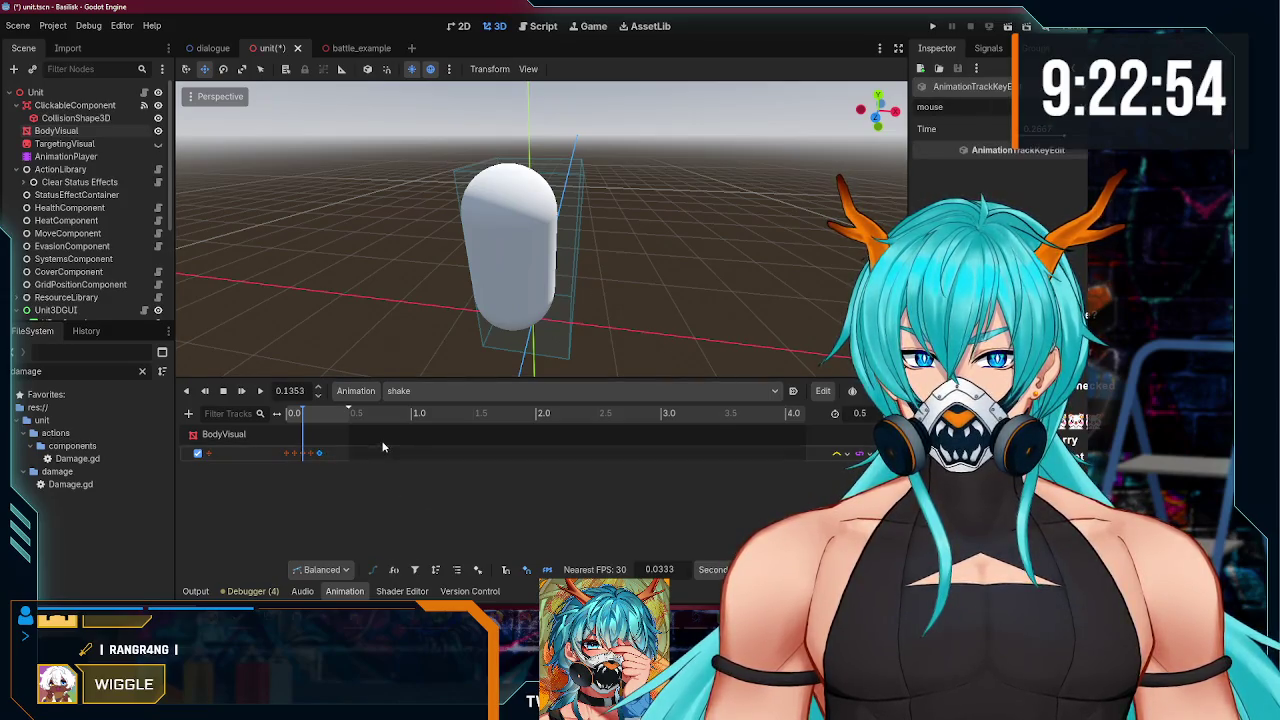
pyautogui.moveTo(363, 268); pyautogui.dragTo(493, 268)
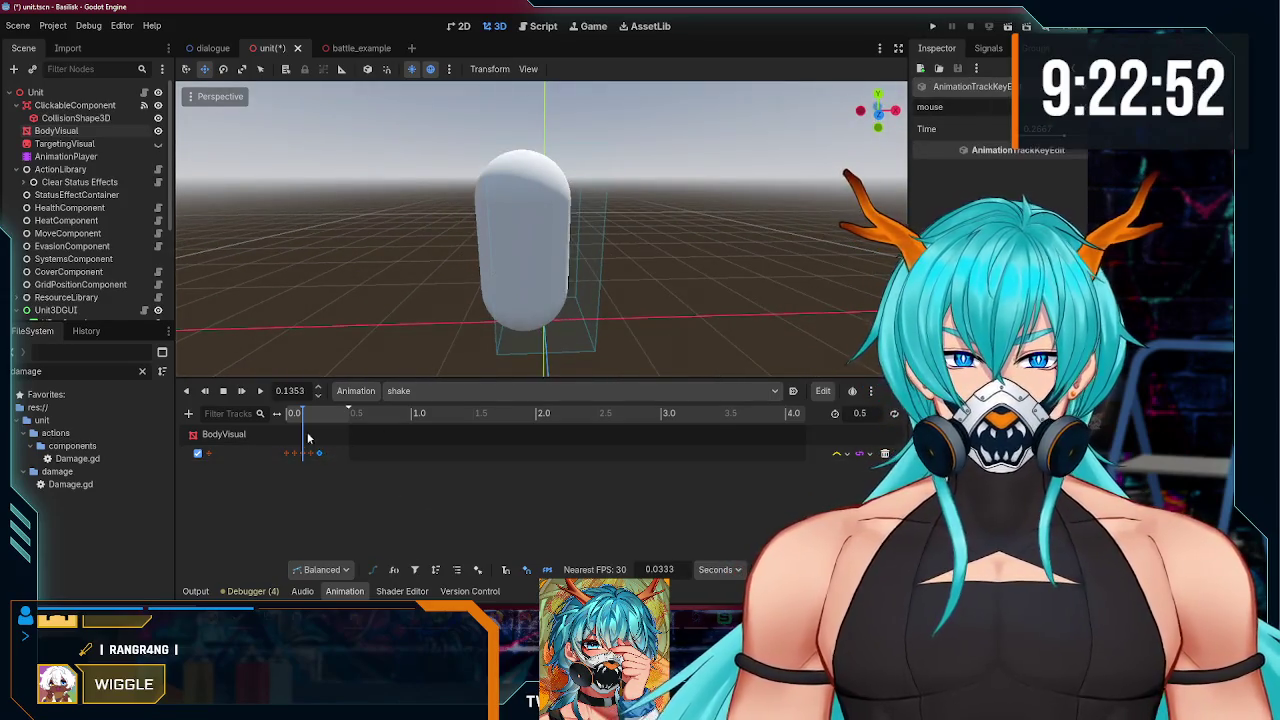
pyautogui.click(340, 478)
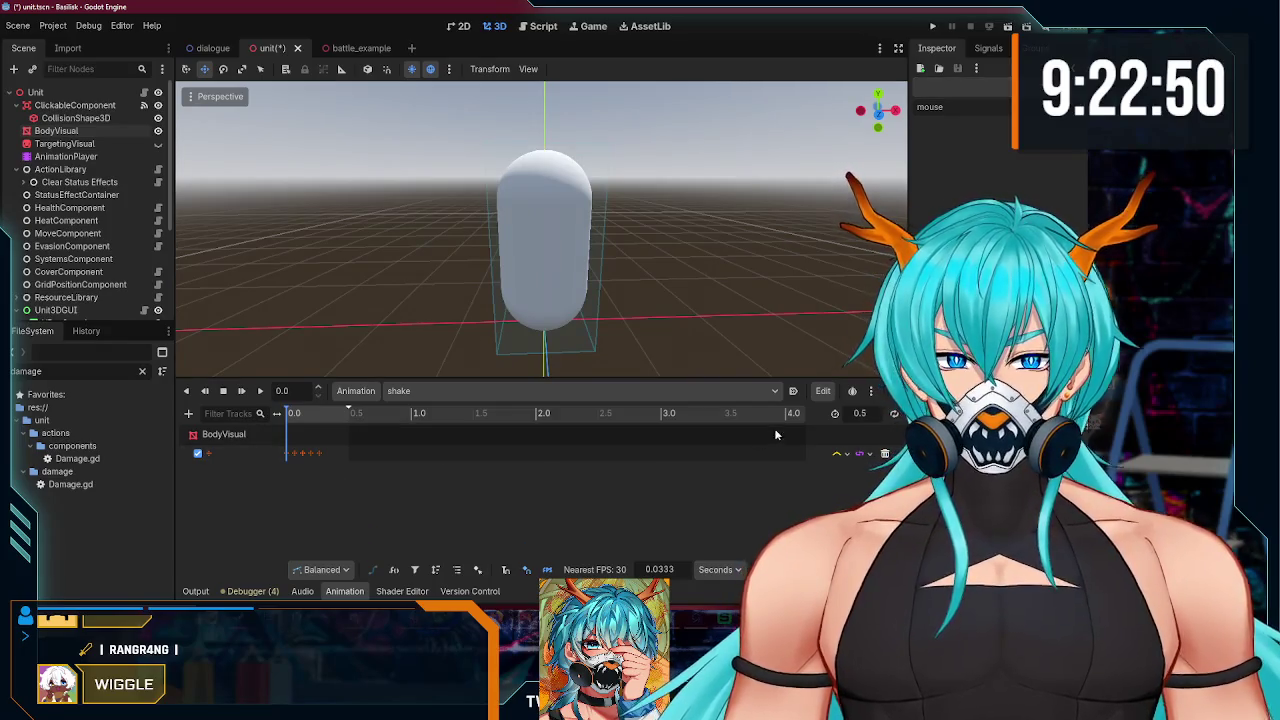
# Step: Replay the shake animation several times to check it, then select a BodyVisual keyframe
pyautogui.click(241, 395)
pyautogui.click(241, 395)
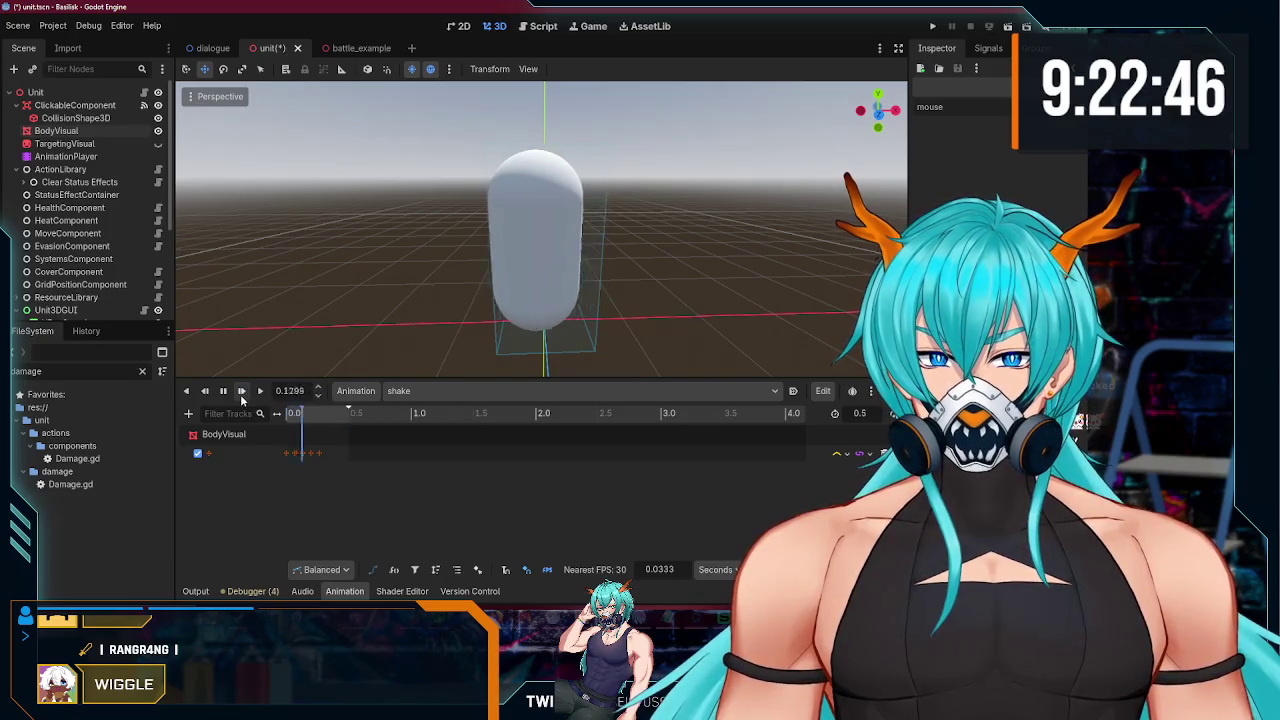
pyautogui.click(241, 395)
pyautogui.click(241, 395)
pyautogui.click(241, 395)
pyautogui.click(241, 395)
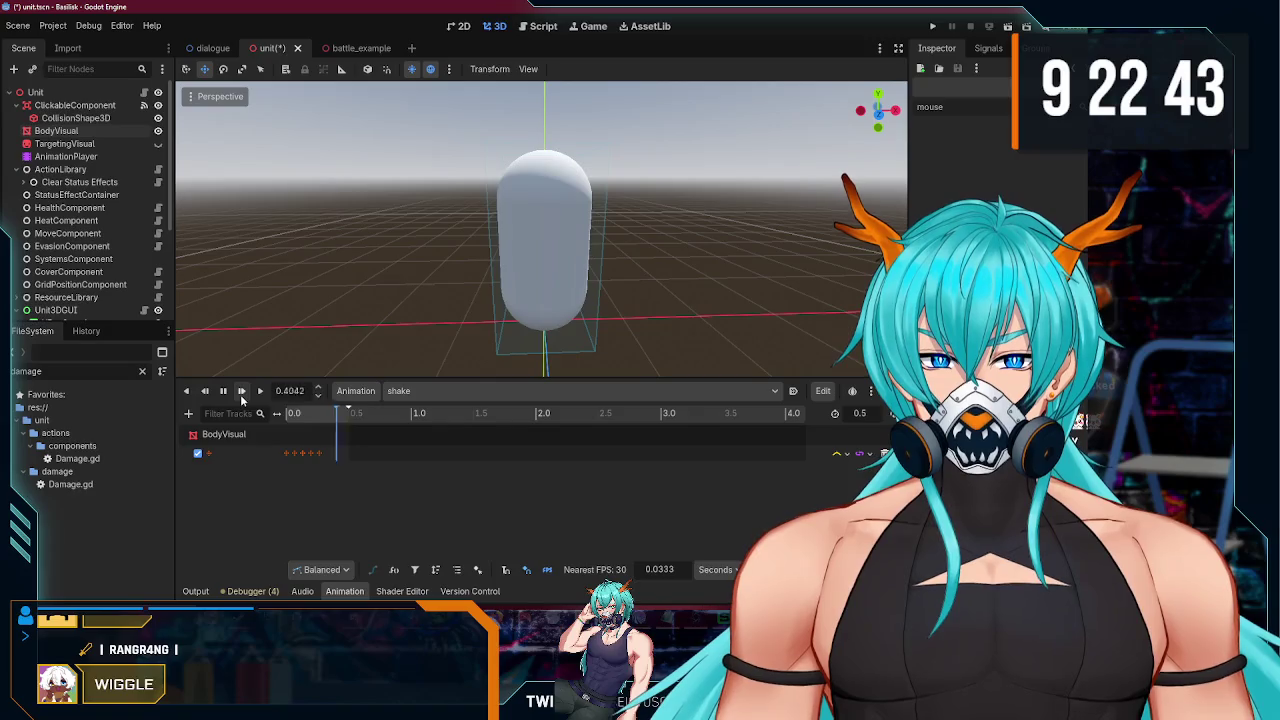
pyautogui.click(302, 453)
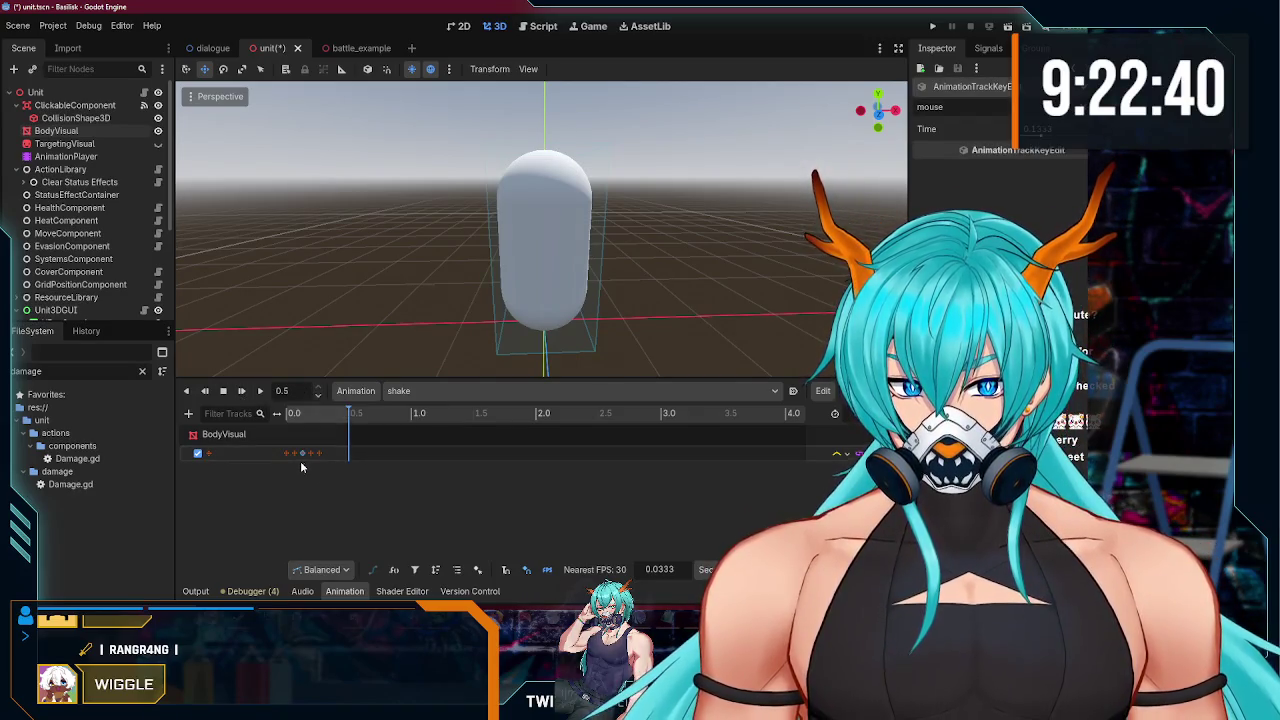
pyautogui.scroll(10, 543, 560)
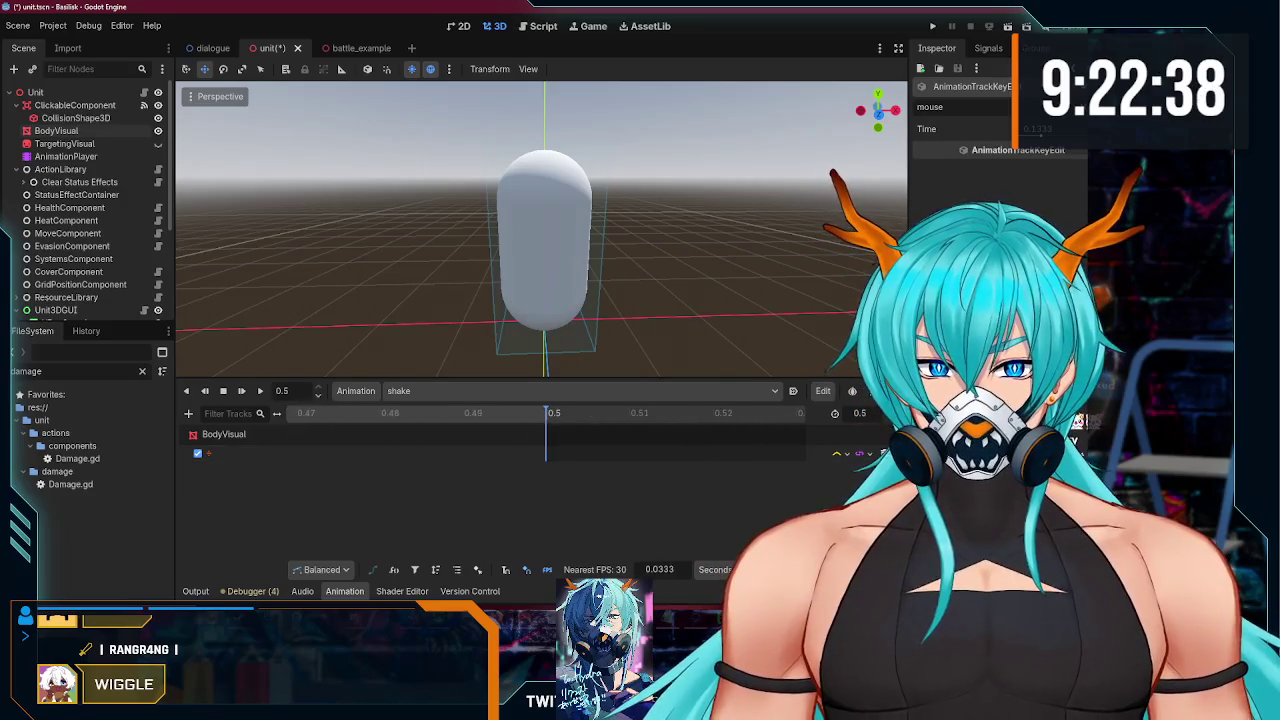
pyautogui.scroll(6, 545, 480)
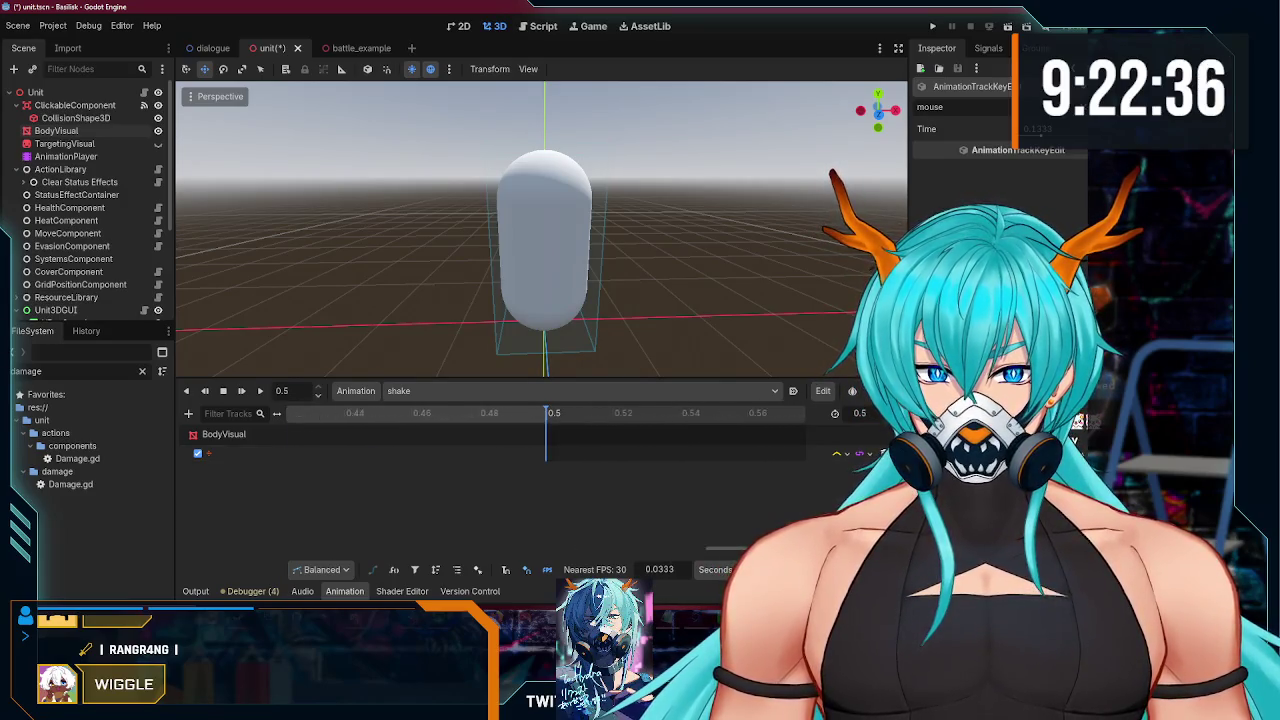
pyautogui.moveTo(560, 548)
pyautogui.mouseDown()
pyautogui.moveTo(364, 539)
pyautogui.moveTo(382, 539)
pyautogui.mouseUp()
pyautogui.click(566, 454)
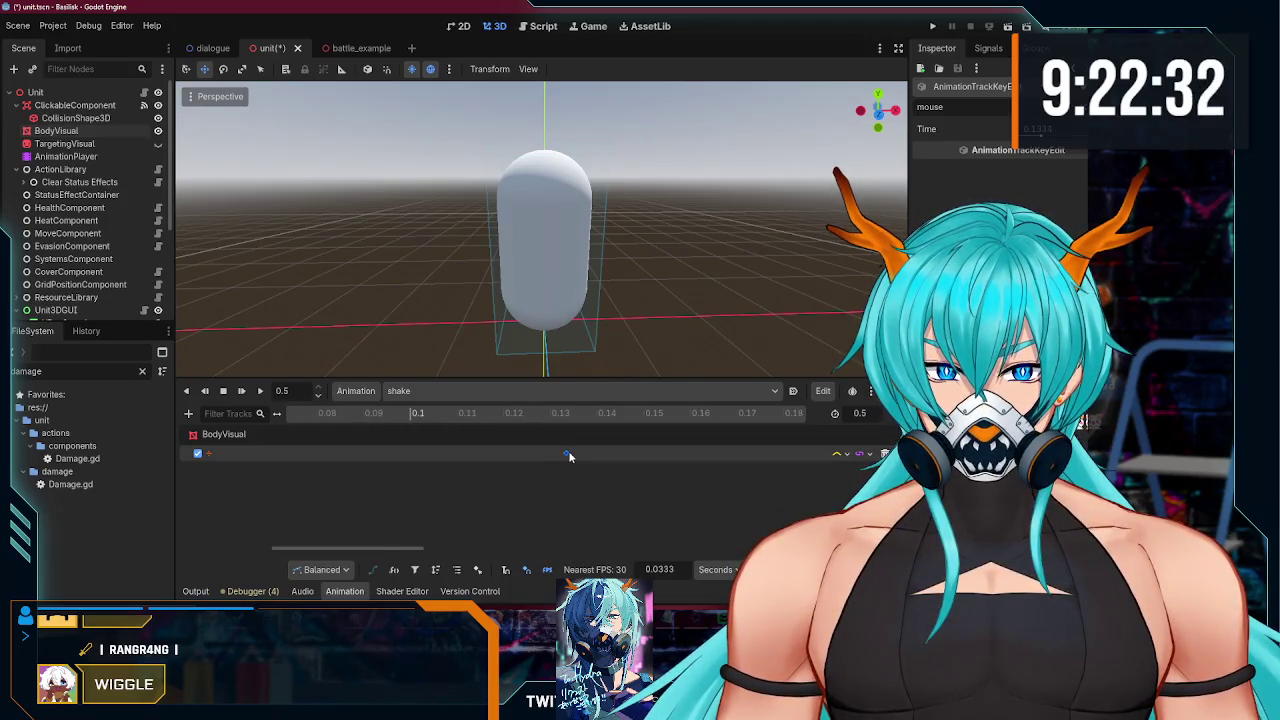
pyautogui.moveTo(566, 456)
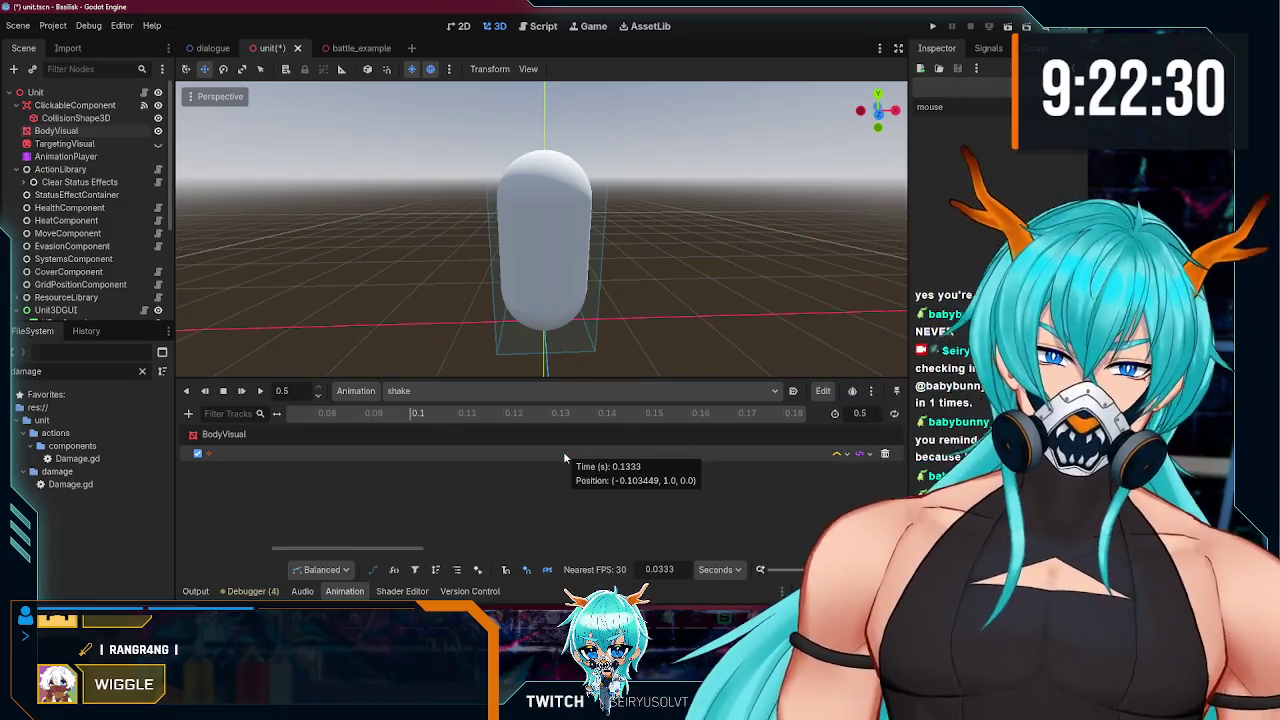
pyautogui.moveTo(562, 416); pyautogui.dragTo(574, 420)
pyautogui.click(566, 453)
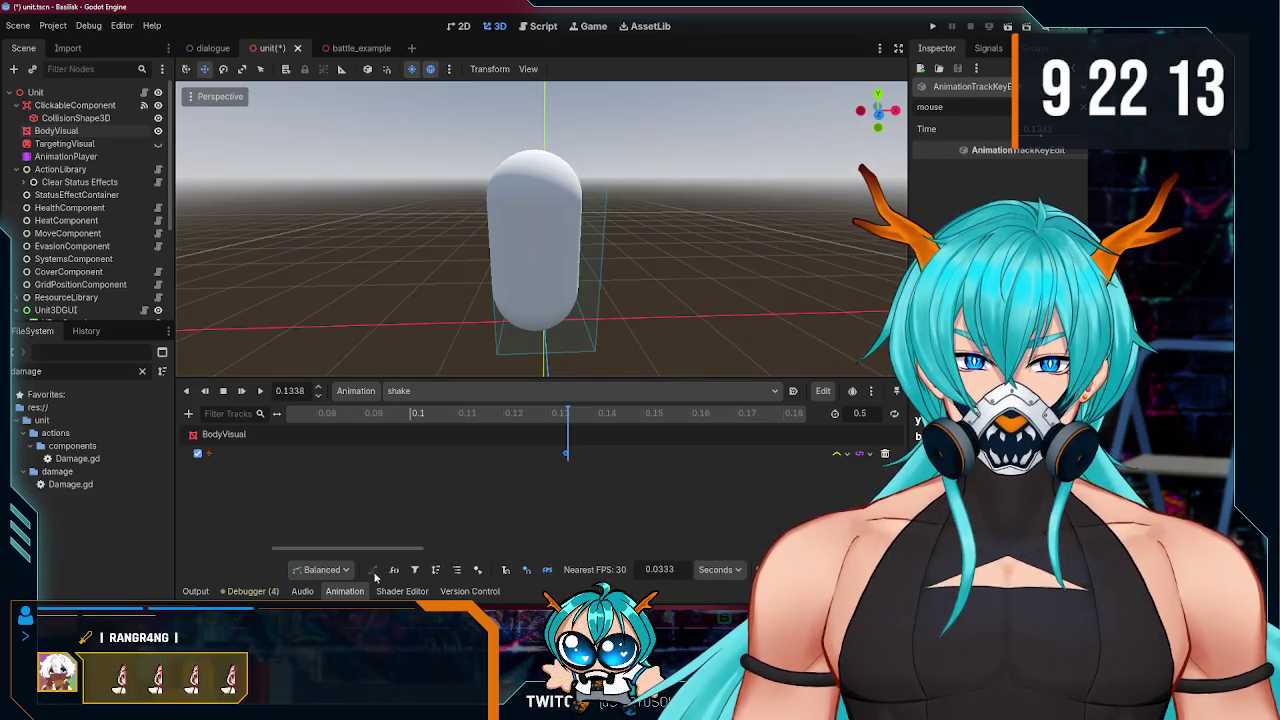
pyautogui.click(322, 569)
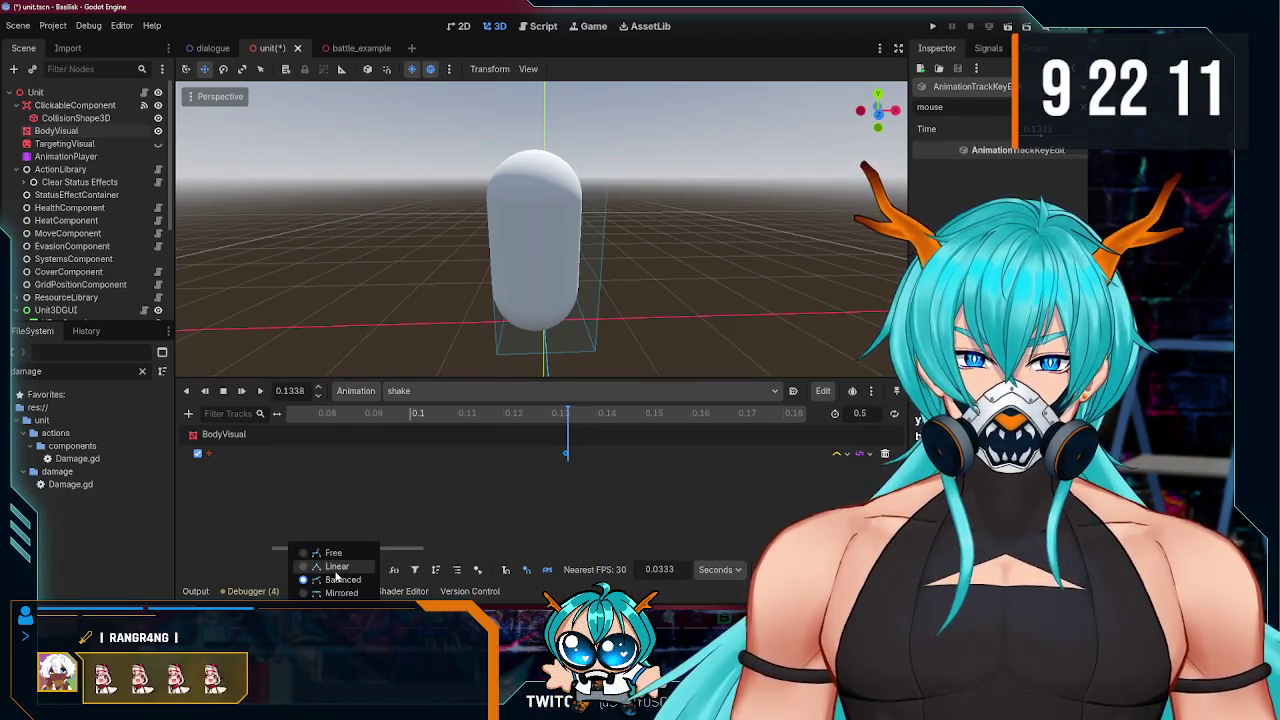
pyautogui.click(200, 560)
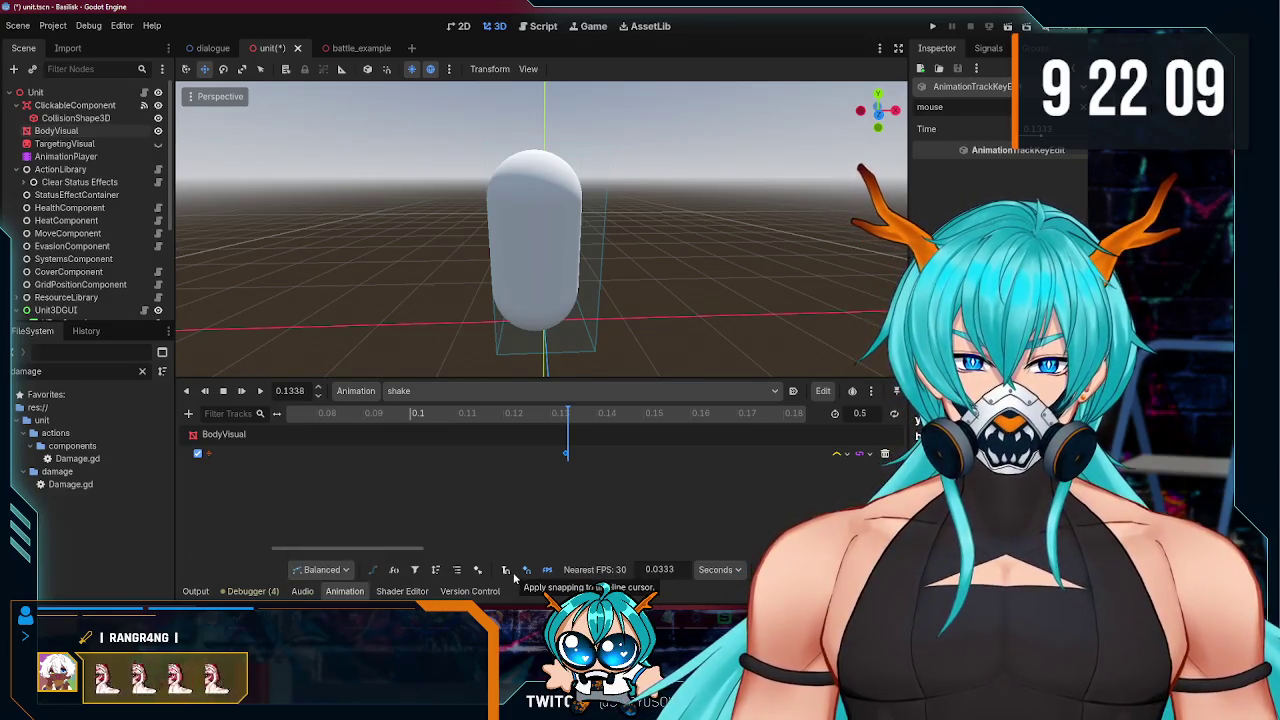
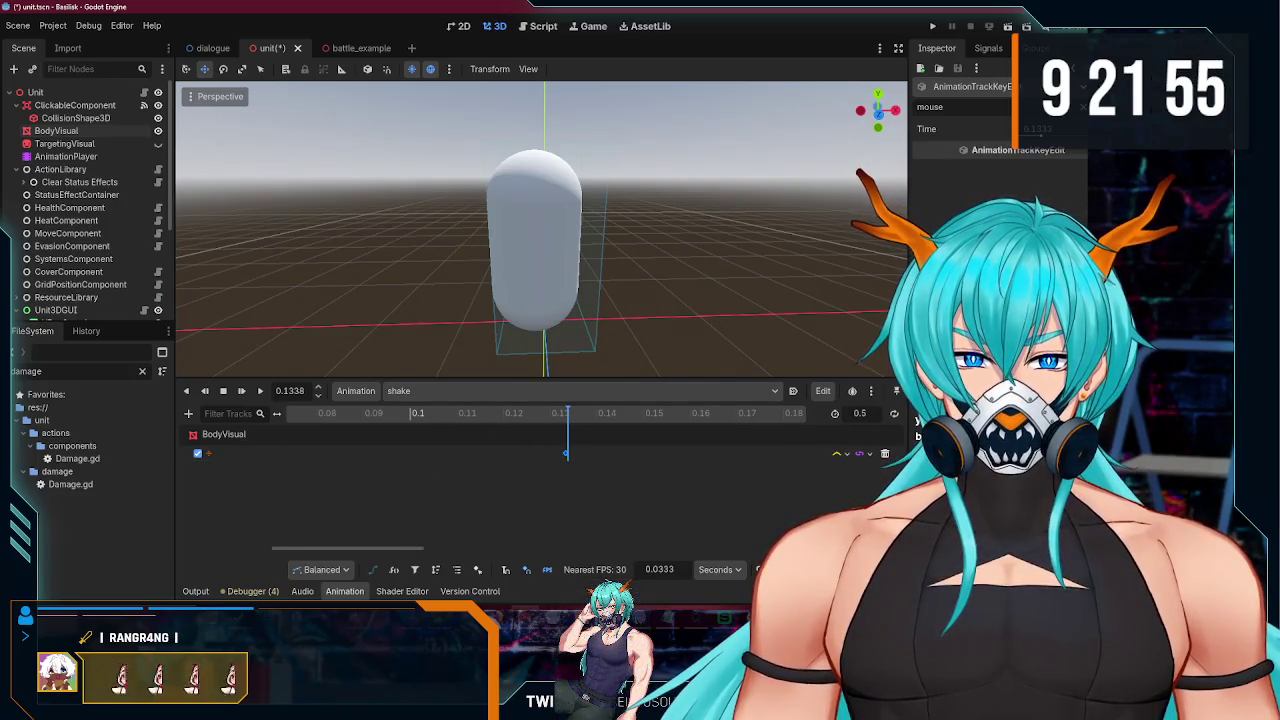
# Step: Scroll the Godot animation docs down to the Edit keyframes and RESET tracks section
pyautogui.moveTo(490, 710)
pyautogui.click(430, 565)
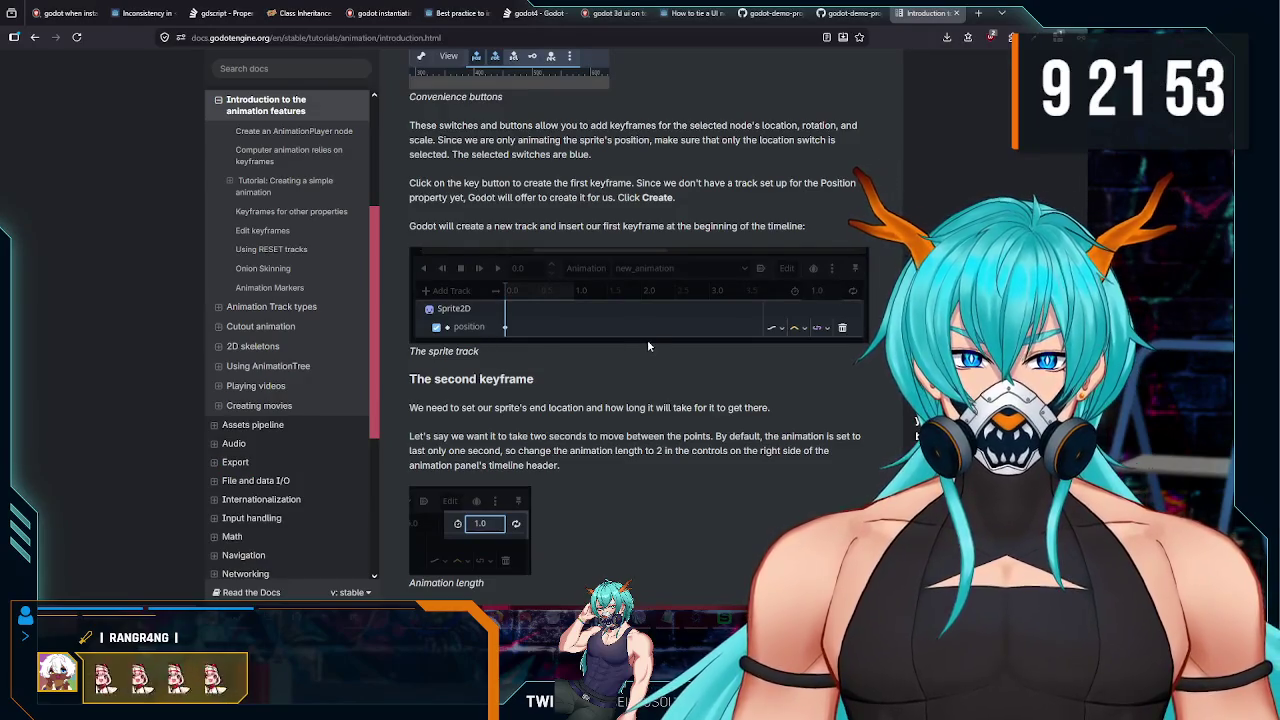
pyautogui.scroll(-5, 640, 350)
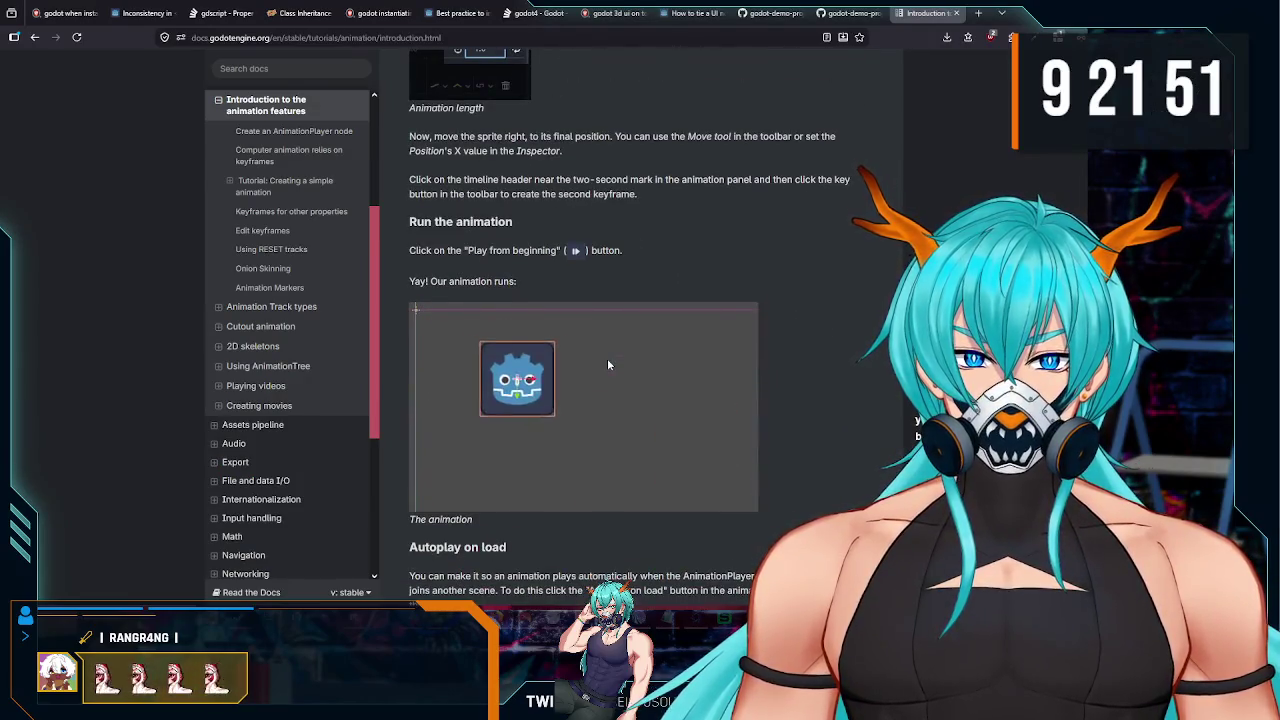
pyautogui.scroll(-15, 608, 364)
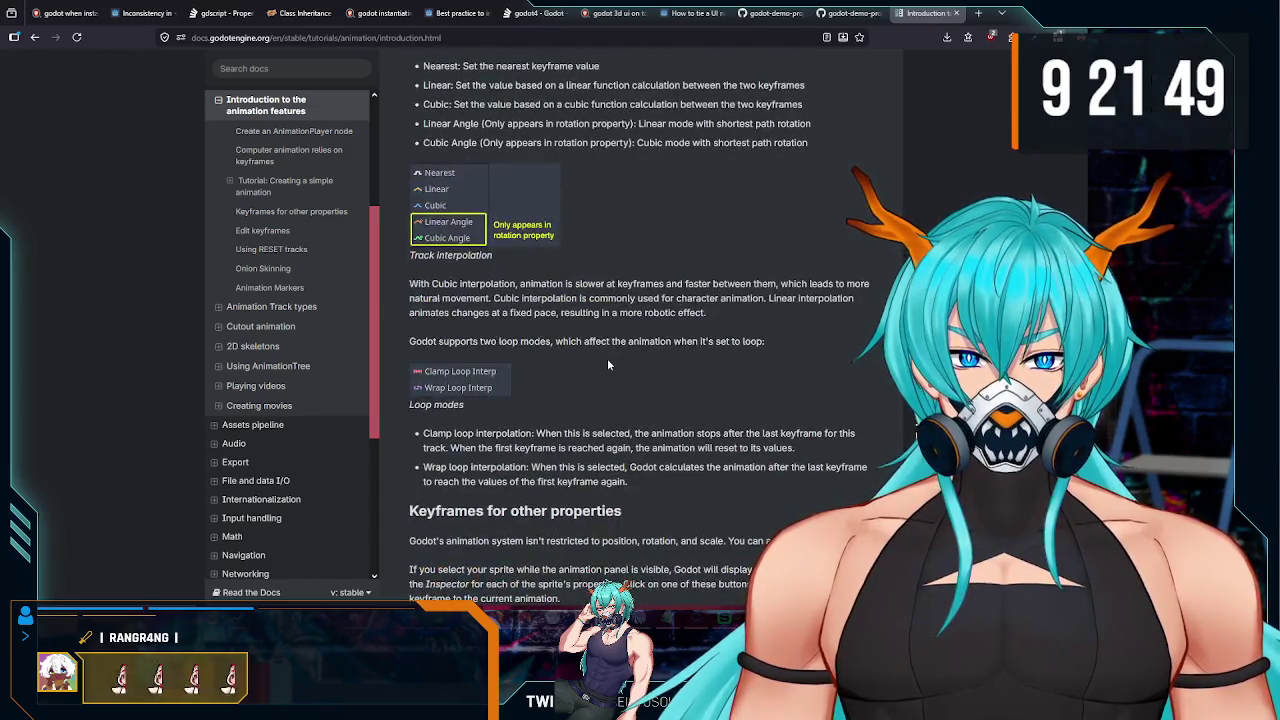
pyautogui.scroll(-4, 608, 364)
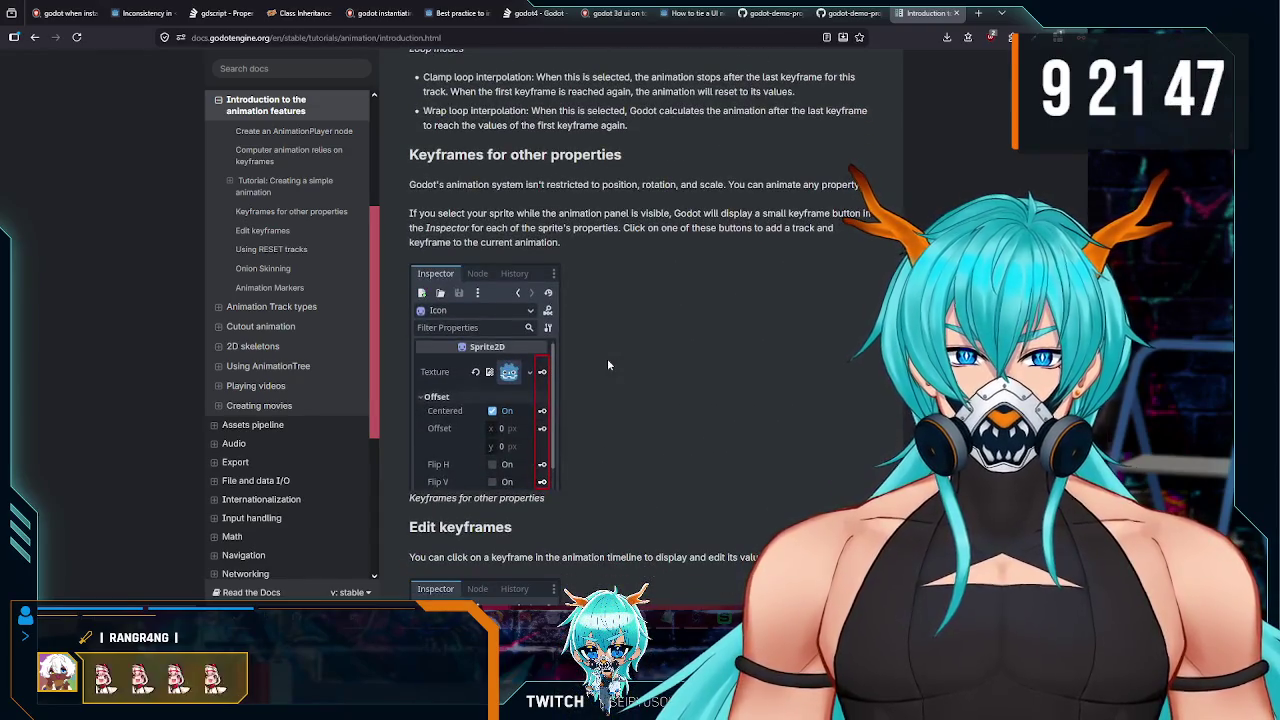
pyautogui.scroll(-5, 607, 365)
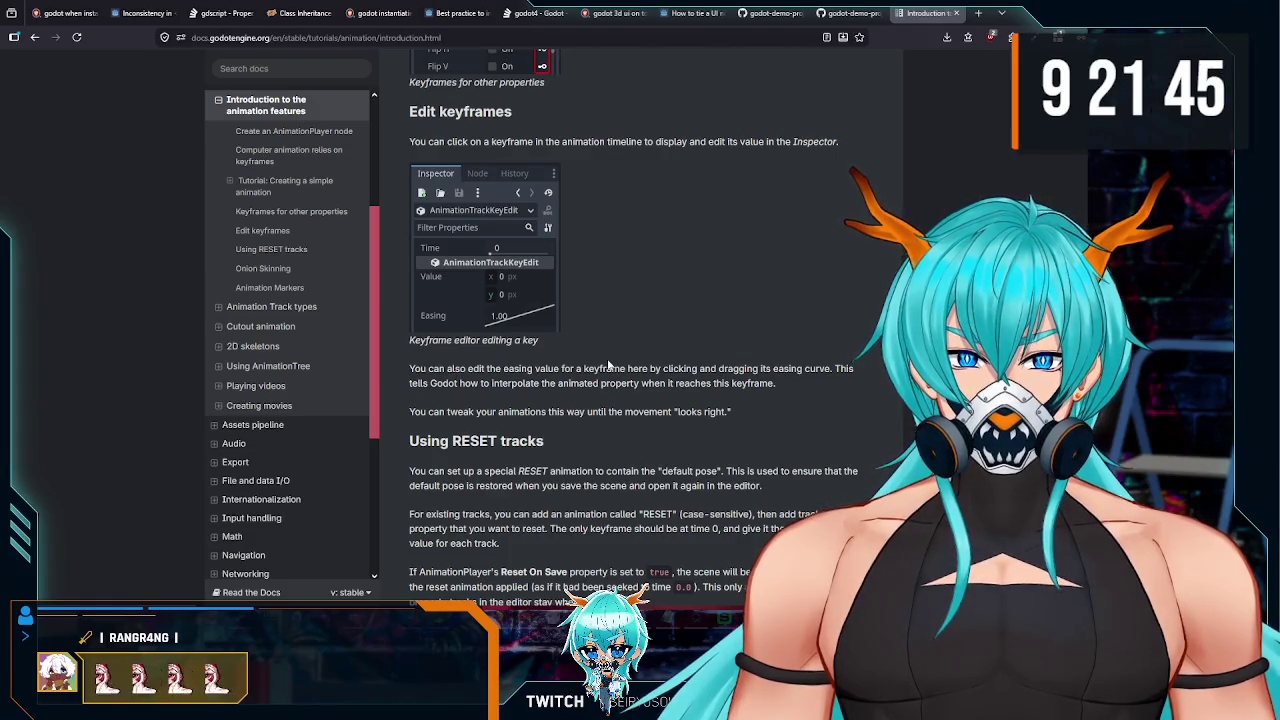
pyautogui.scroll(-3, 608, 365)
pyautogui.hotkey('alt', 'Tab')
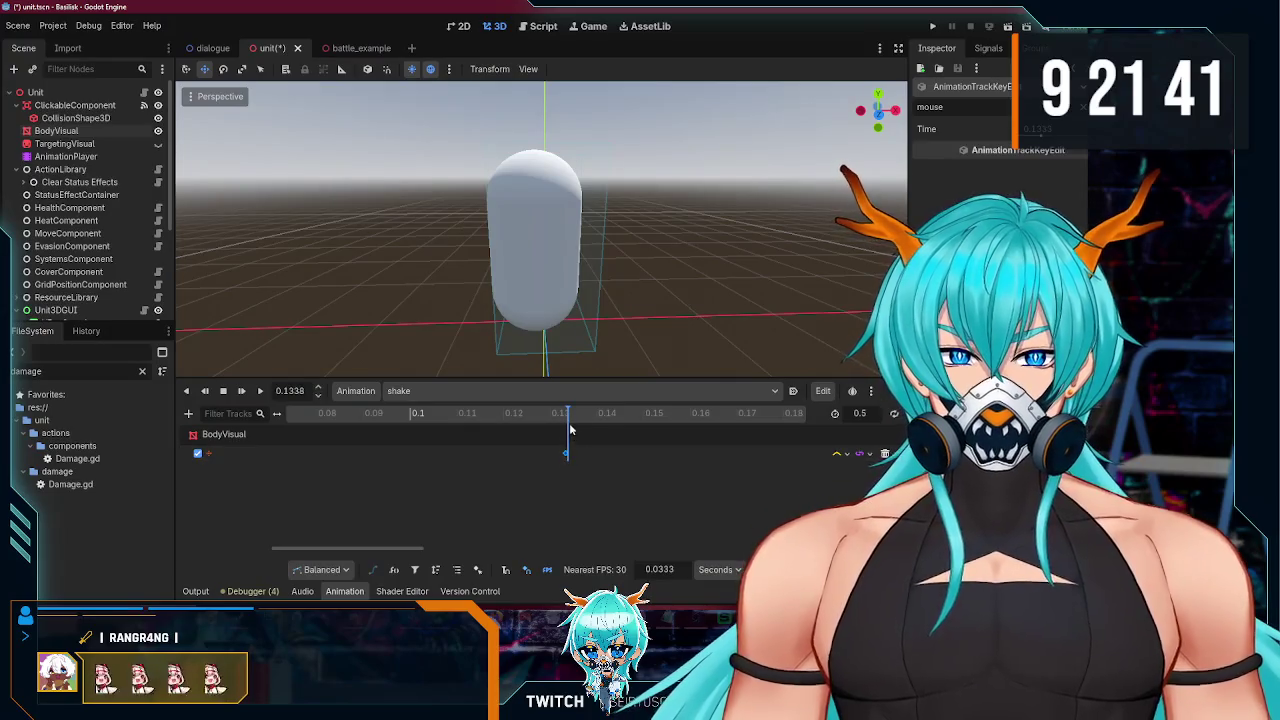
# Step: Select the BodyVisual capsule mesh and clear the Inspector property filter
pyautogui.moveTo(569, 414); pyautogui.dragTo(567, 414)
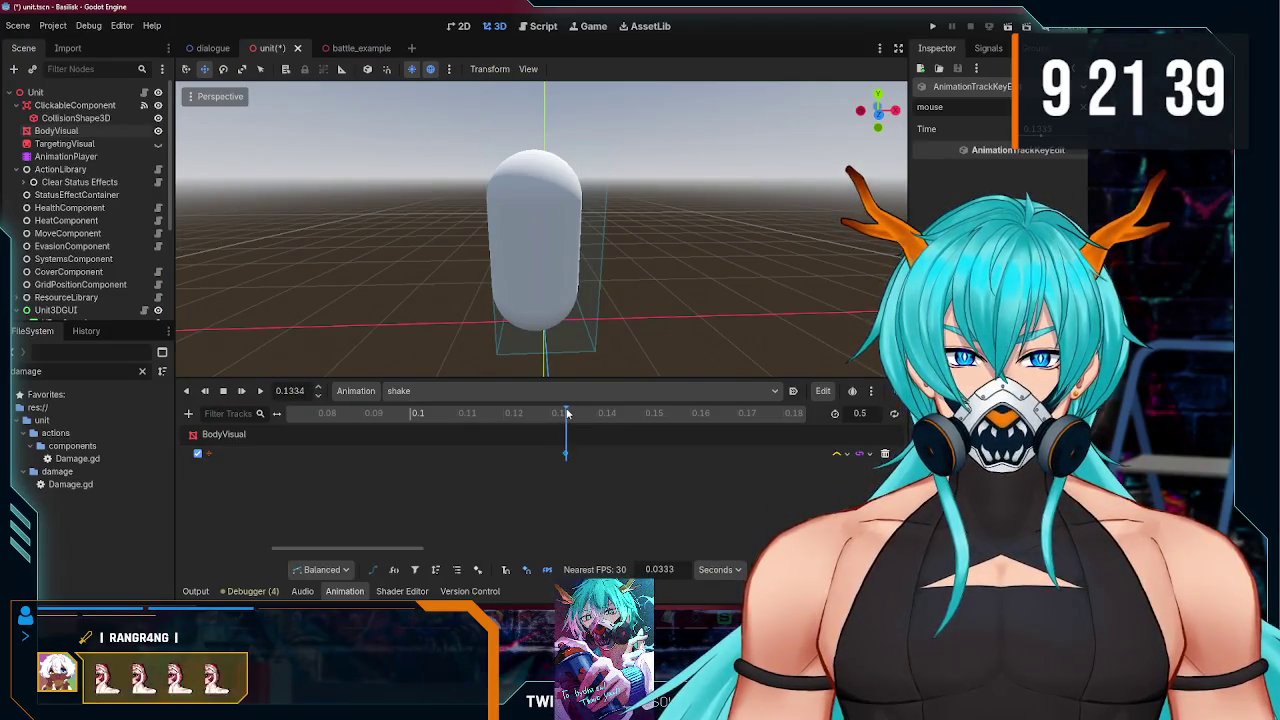
pyautogui.click(560, 468)
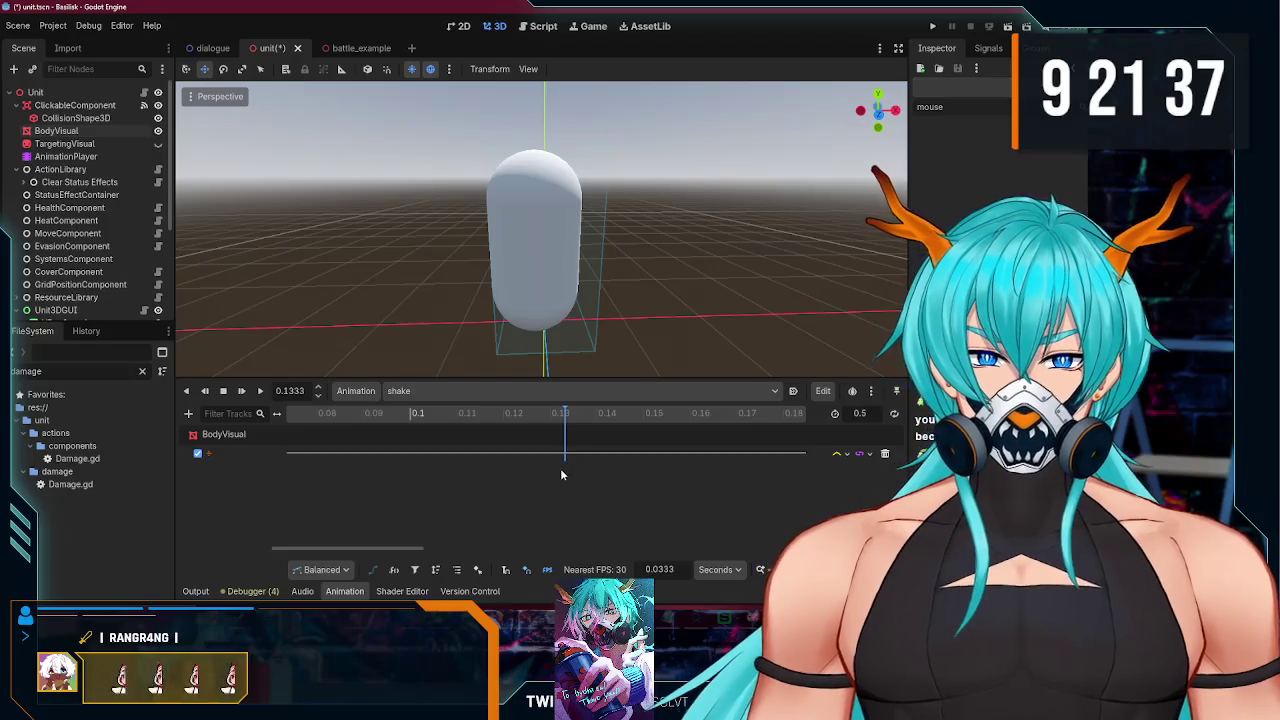
pyautogui.click(507, 167)
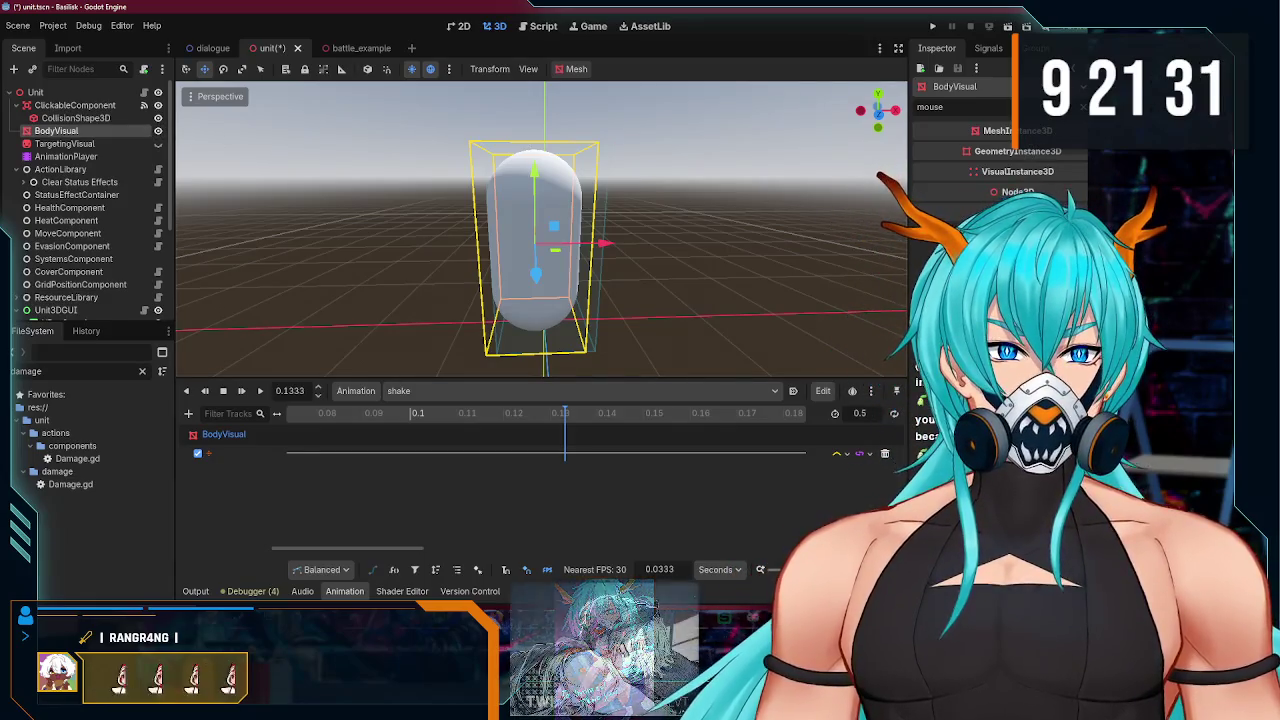
pyautogui.press('BackSpace')
pyautogui.press('BackSpace')
pyautogui.press('BackSpace')
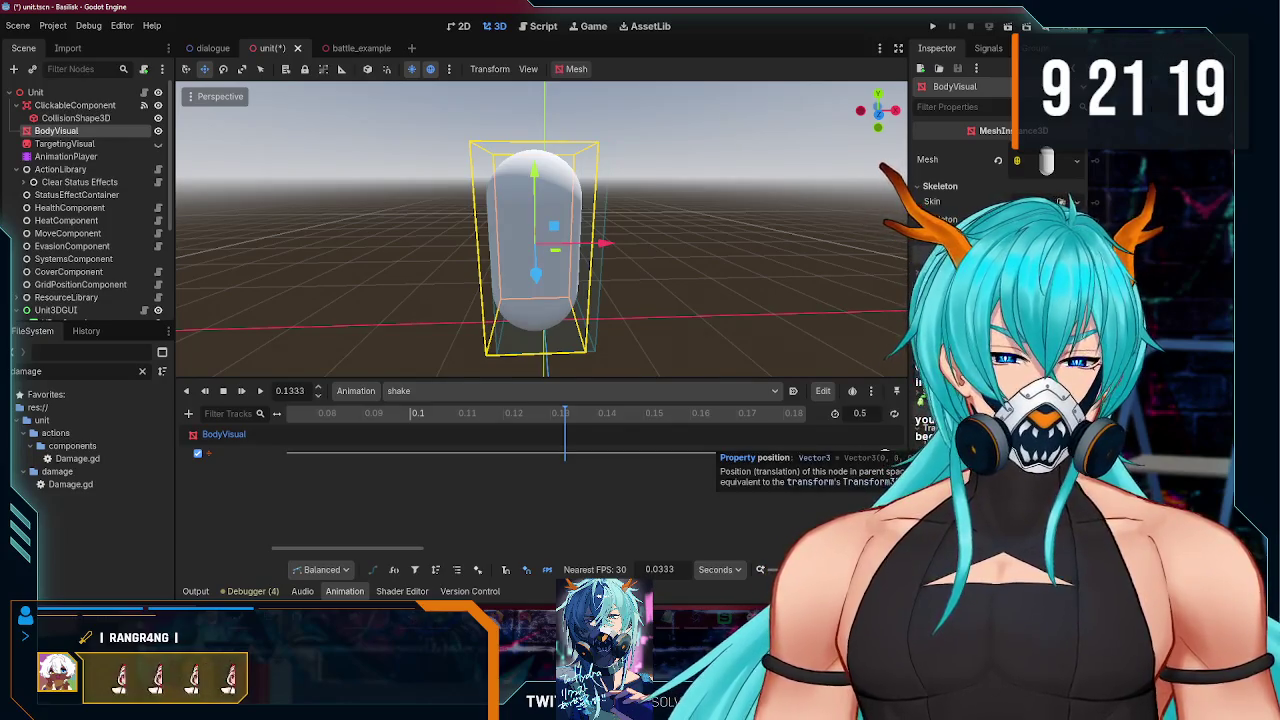
# Step: Cancel the new position track prompts and select the 0.133 s keyframe
pyautogui.click(1255, 445)
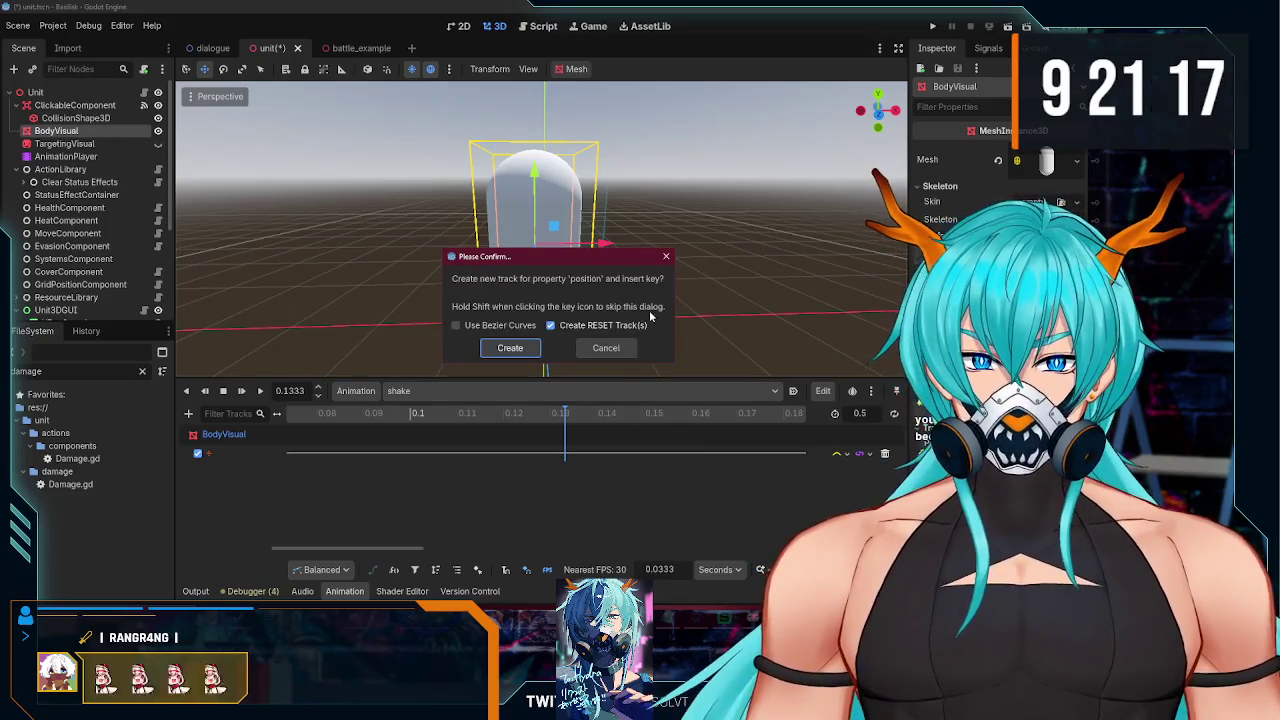
pyautogui.click(665, 258)
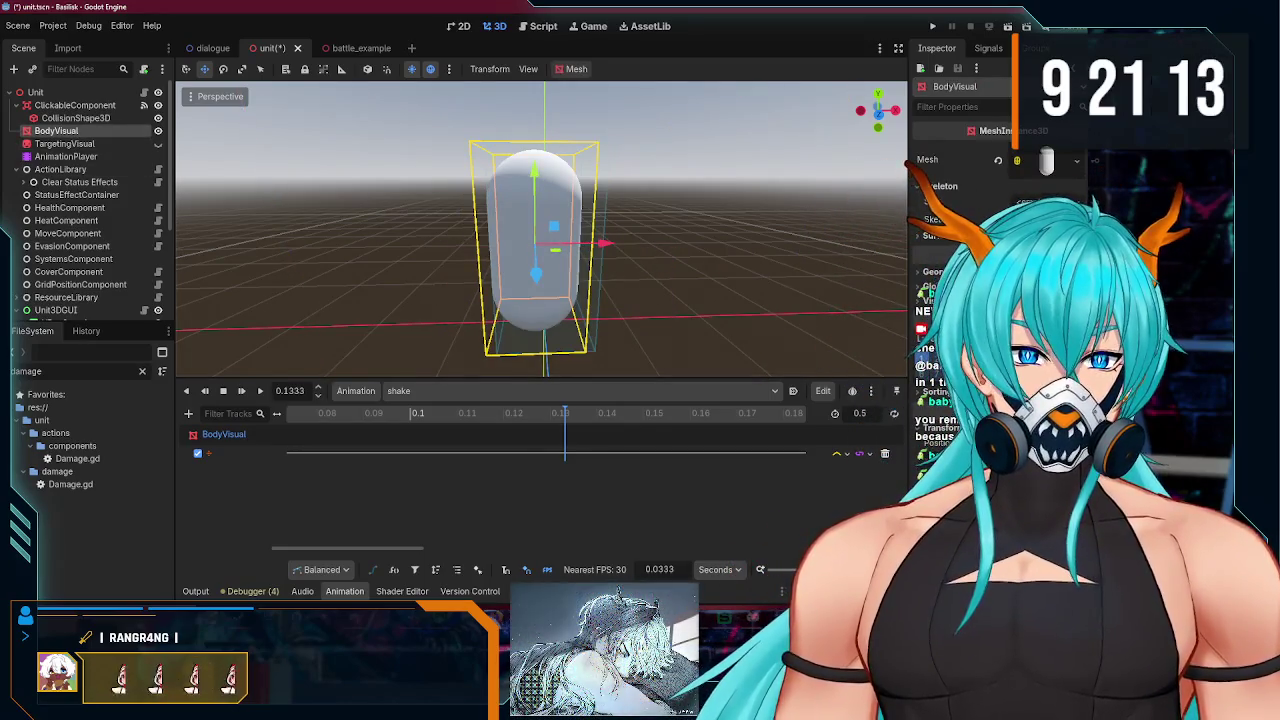
pyautogui.click(1232, 437)
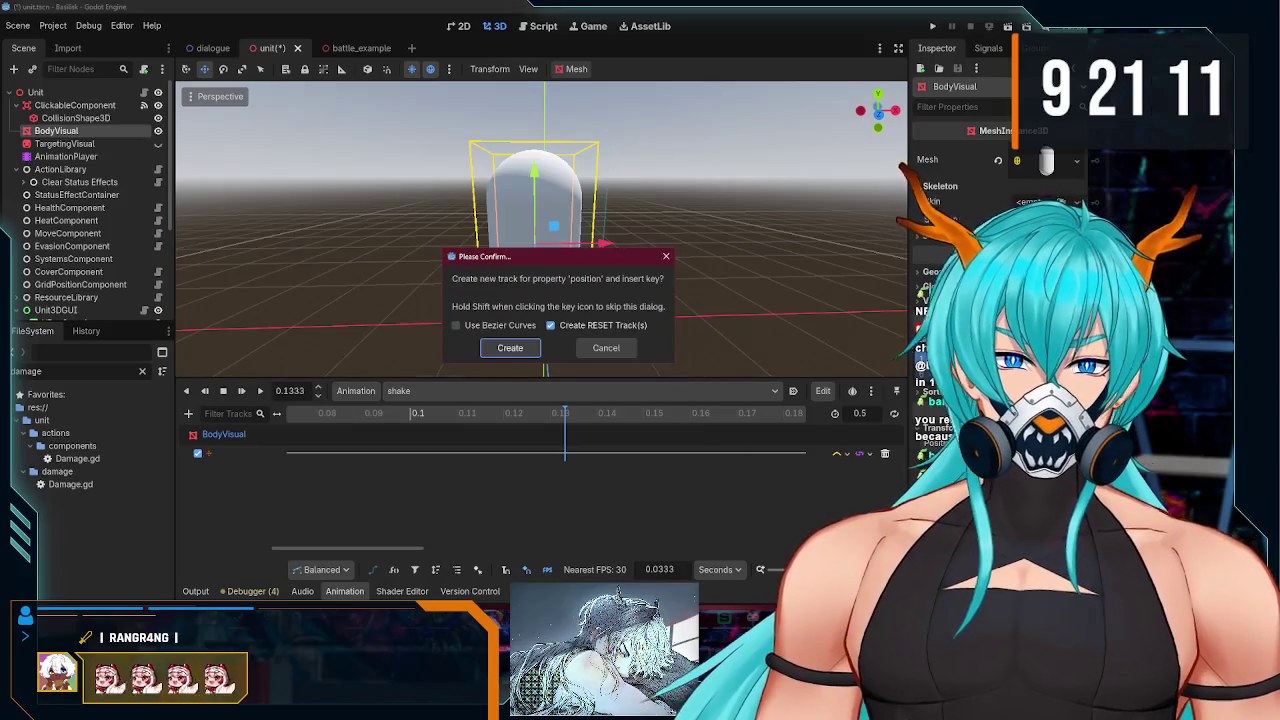
pyautogui.click(665, 259)
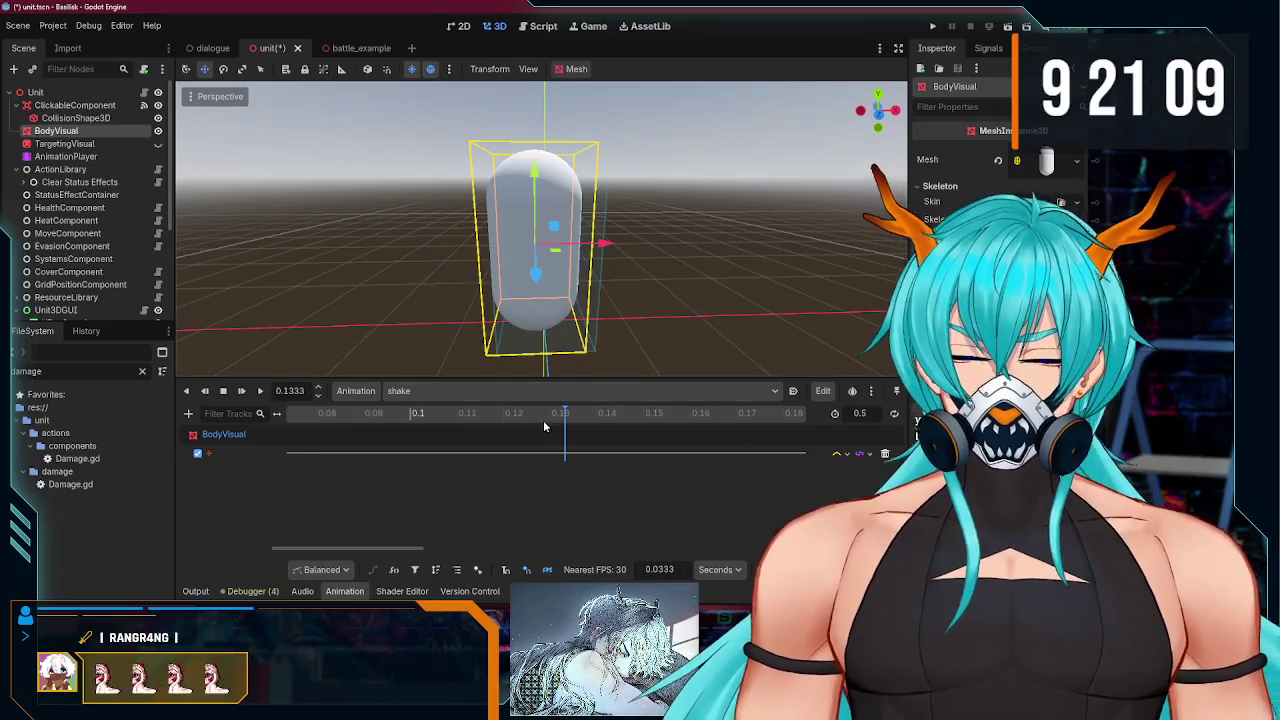
pyautogui.click(566, 455)
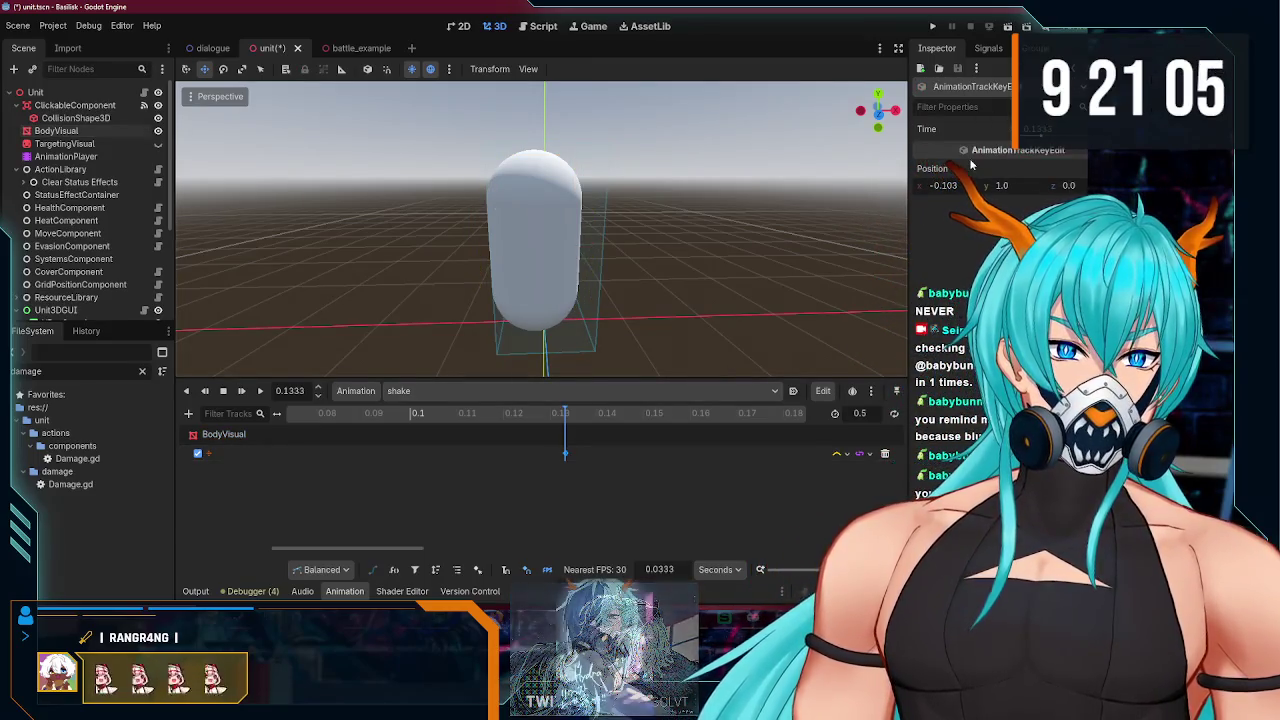
# Step: Set the first shake keyframe's Position x to -0.15
pyautogui.click(943, 185)
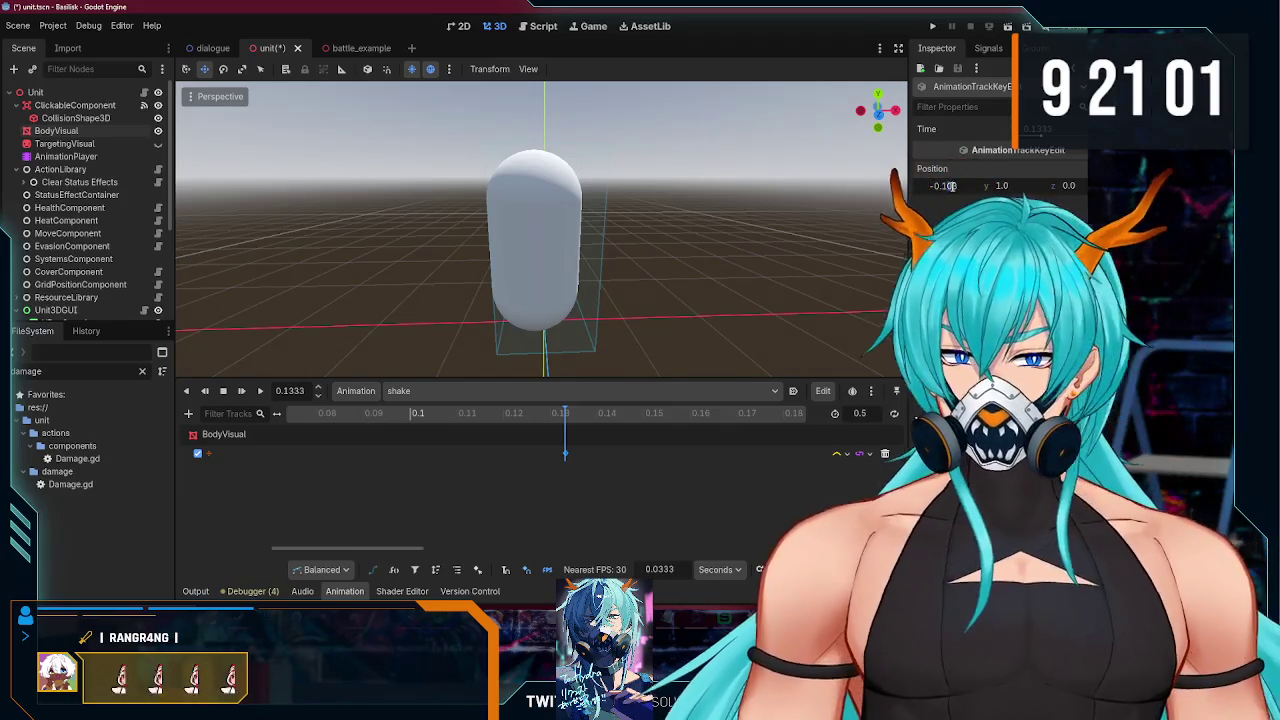
pyautogui.press('BackSpace')
pyautogui.write('2')
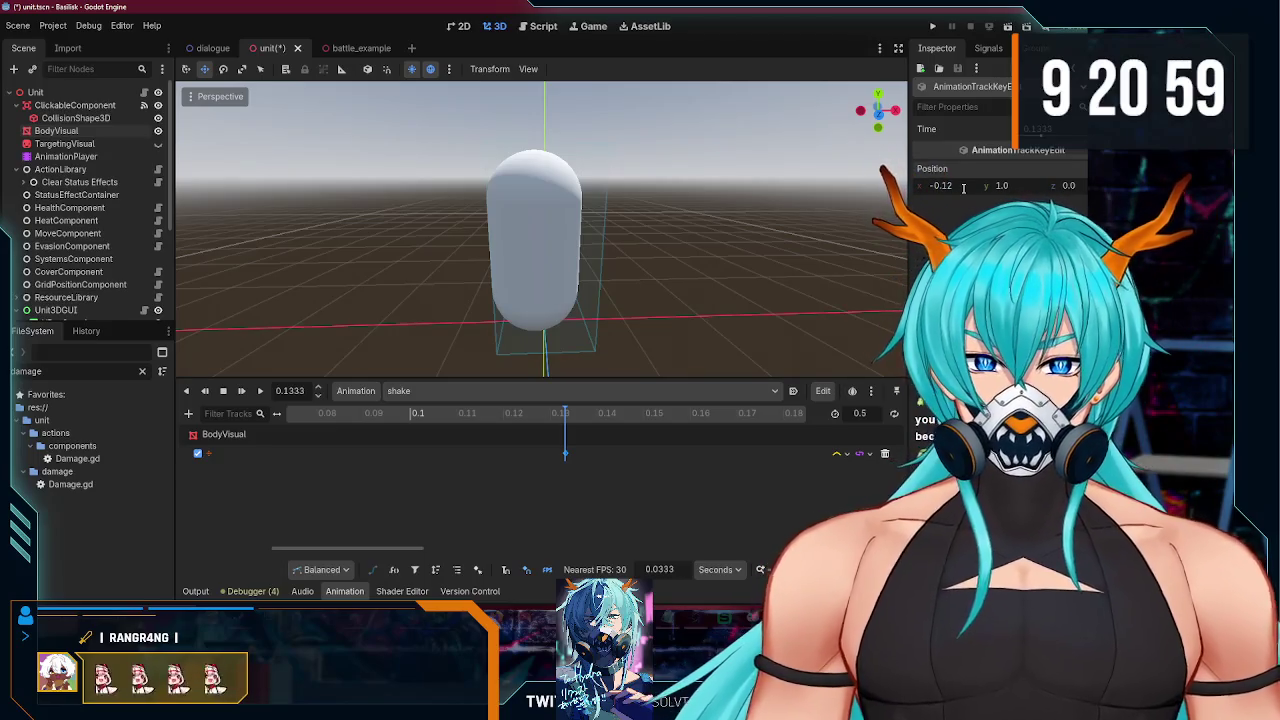
pyautogui.moveTo(565, 418); pyautogui.dragTo(572, 417)
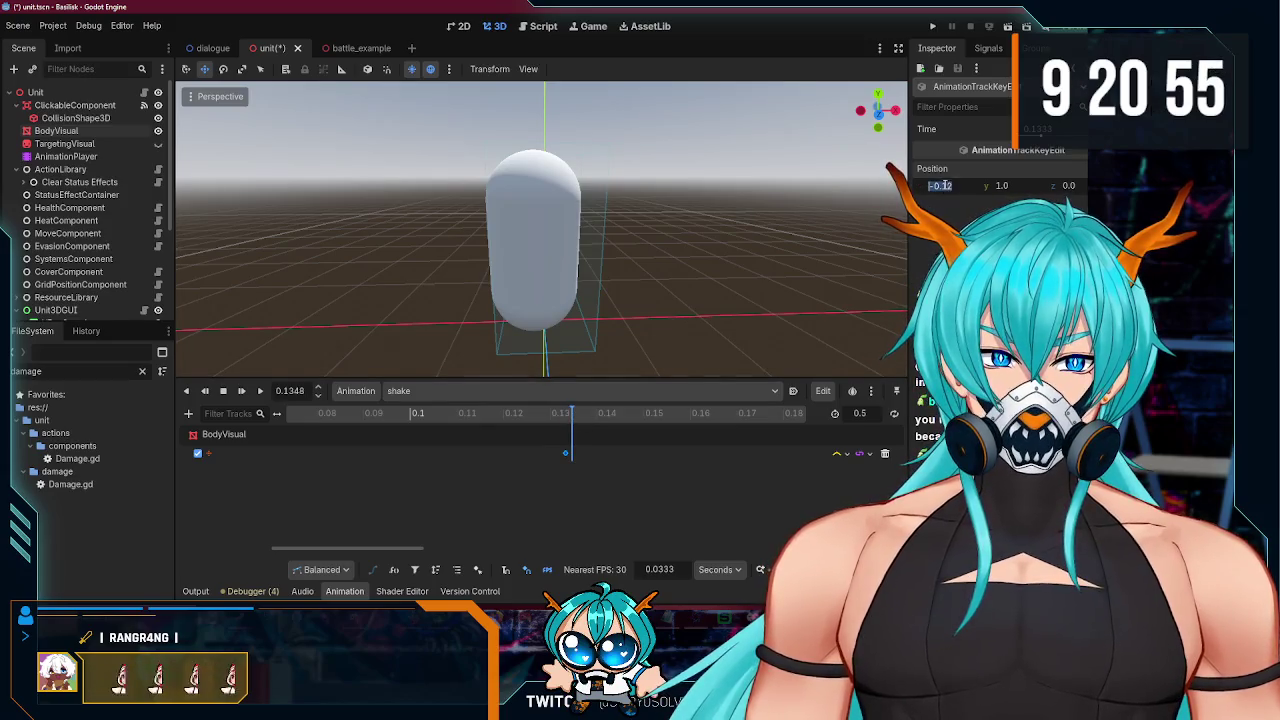
pyautogui.write('2')
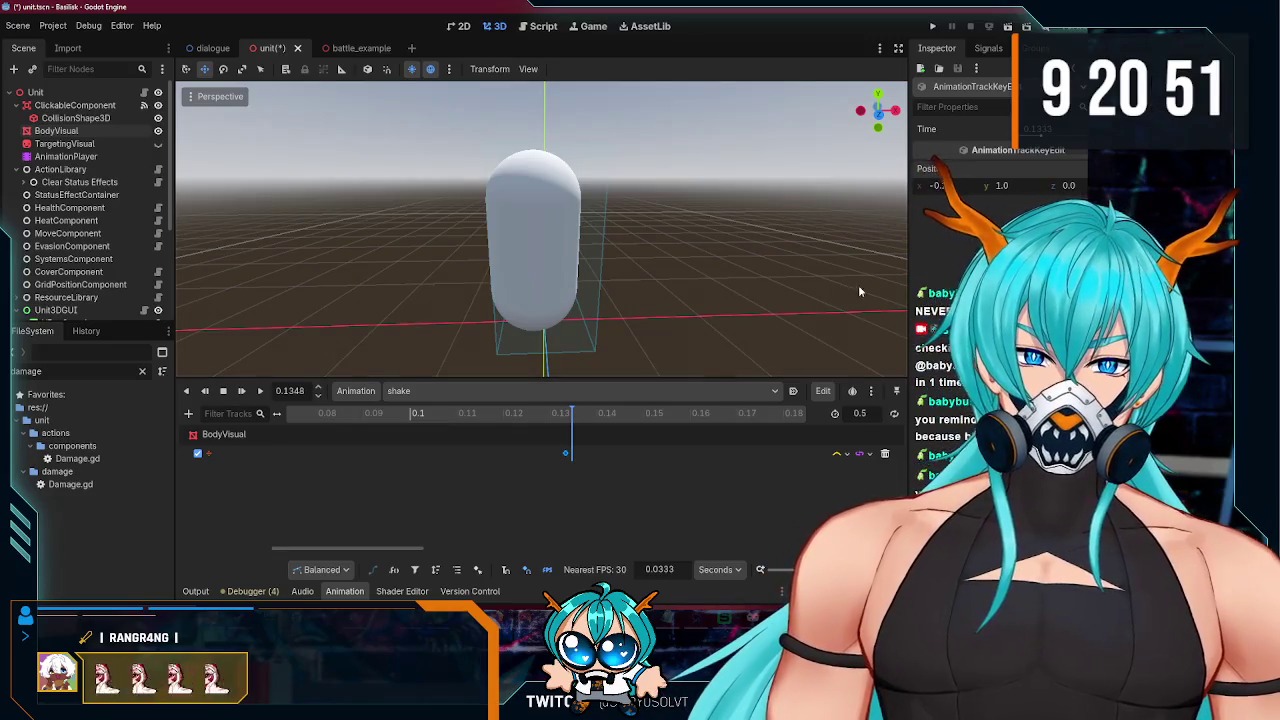
pyautogui.moveTo(576, 417); pyautogui.dragTo(572, 419)
pyautogui.click(948, 184)
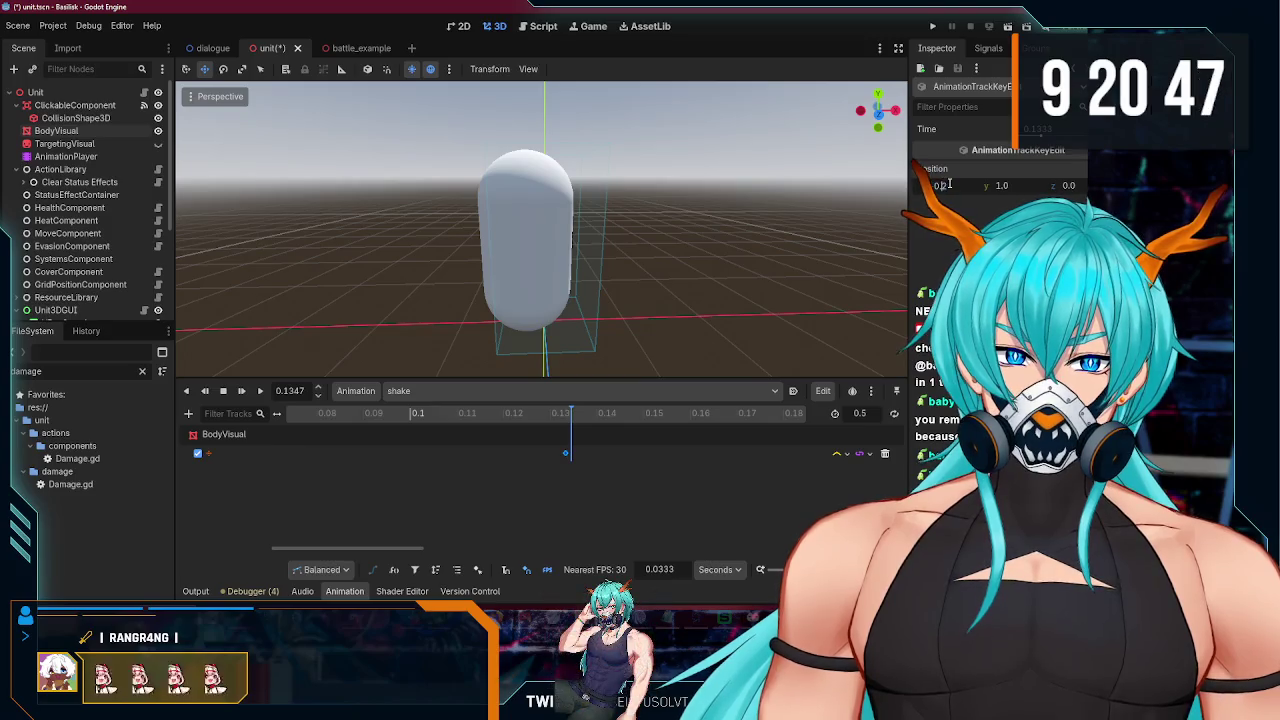
pyautogui.write('-0.15')
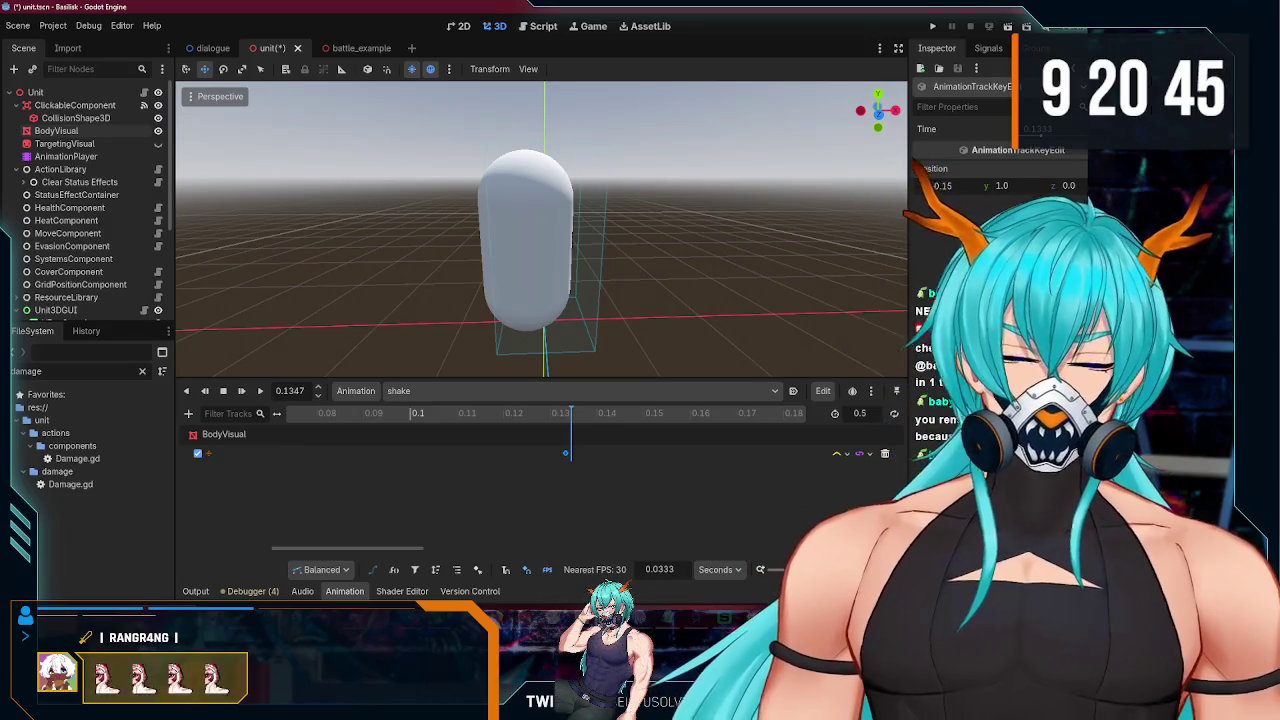
pyautogui.moveTo(572, 417)
pyautogui.mouseDown()
pyautogui.moveTo(546, 418)
pyautogui.moveTo(594, 418)
pyautogui.moveTo(541, 417)
pyautogui.mouseUp()
# Step: Set the 0.2 s keyframe's Position x offset to 0.15
pyautogui.hscroll(1, 600, 440)
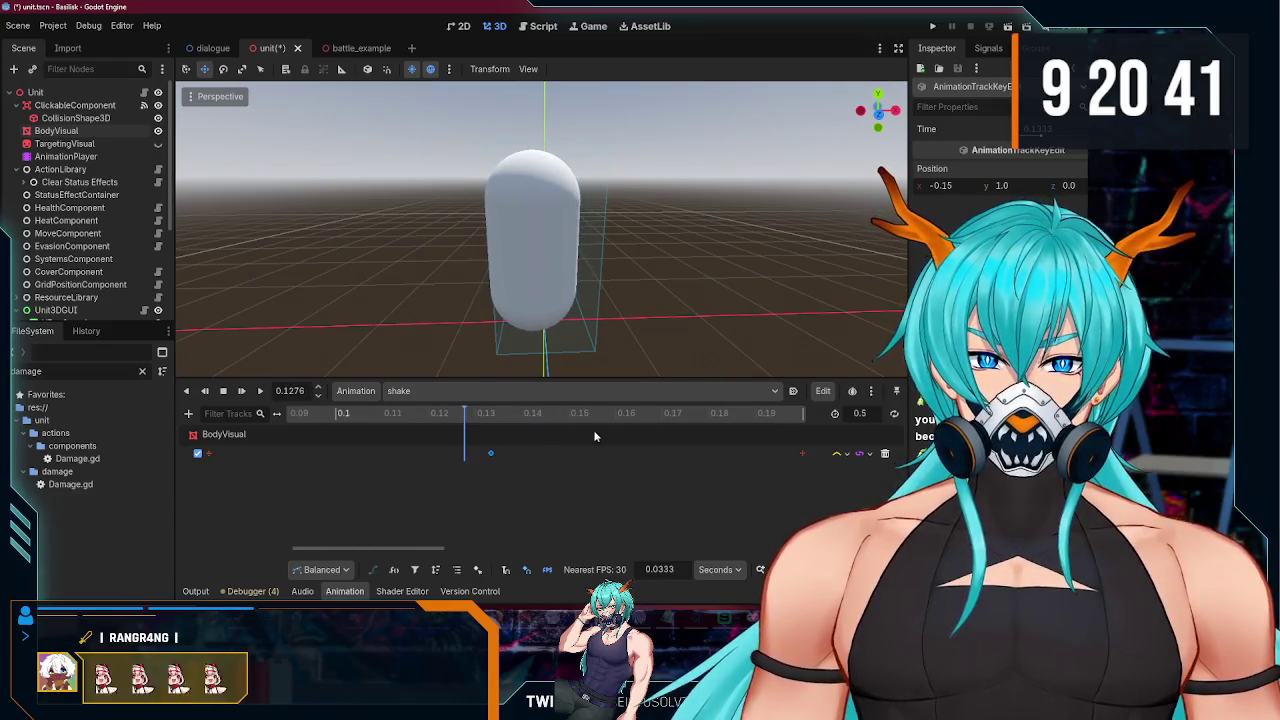
pyautogui.click(805, 410)
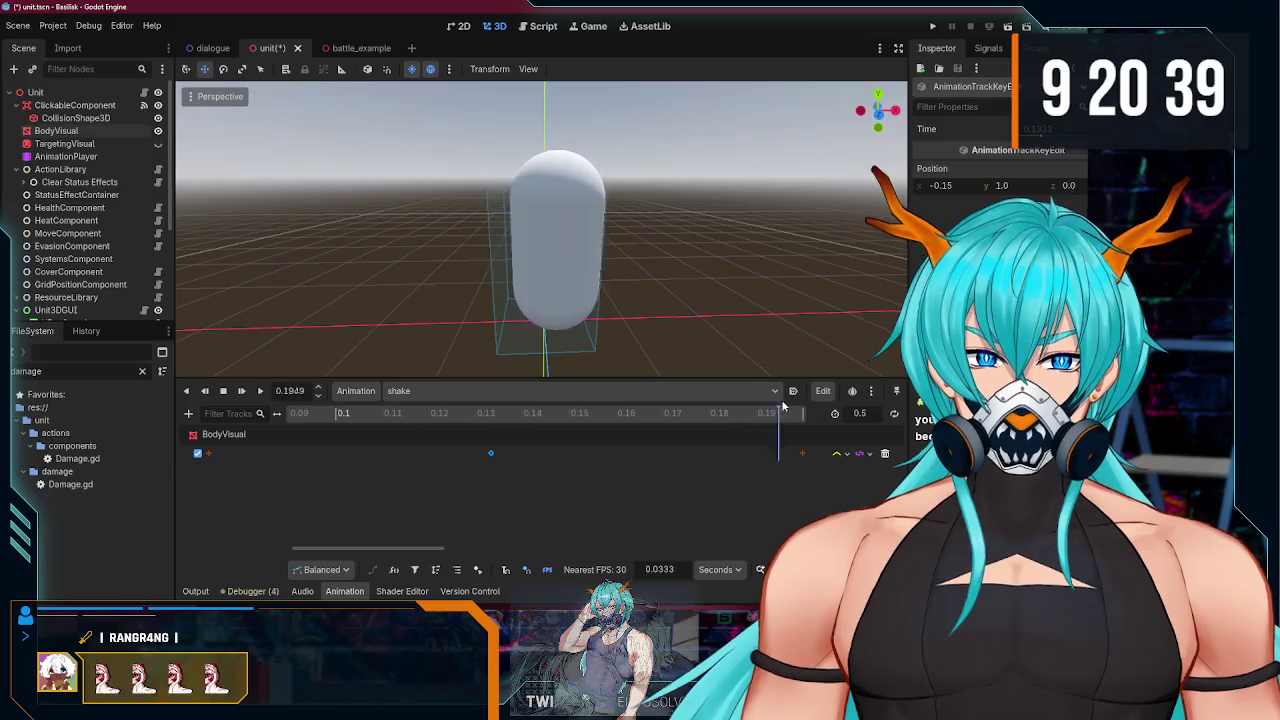
pyautogui.moveTo(805, 404); pyautogui.dragTo(805, 405)
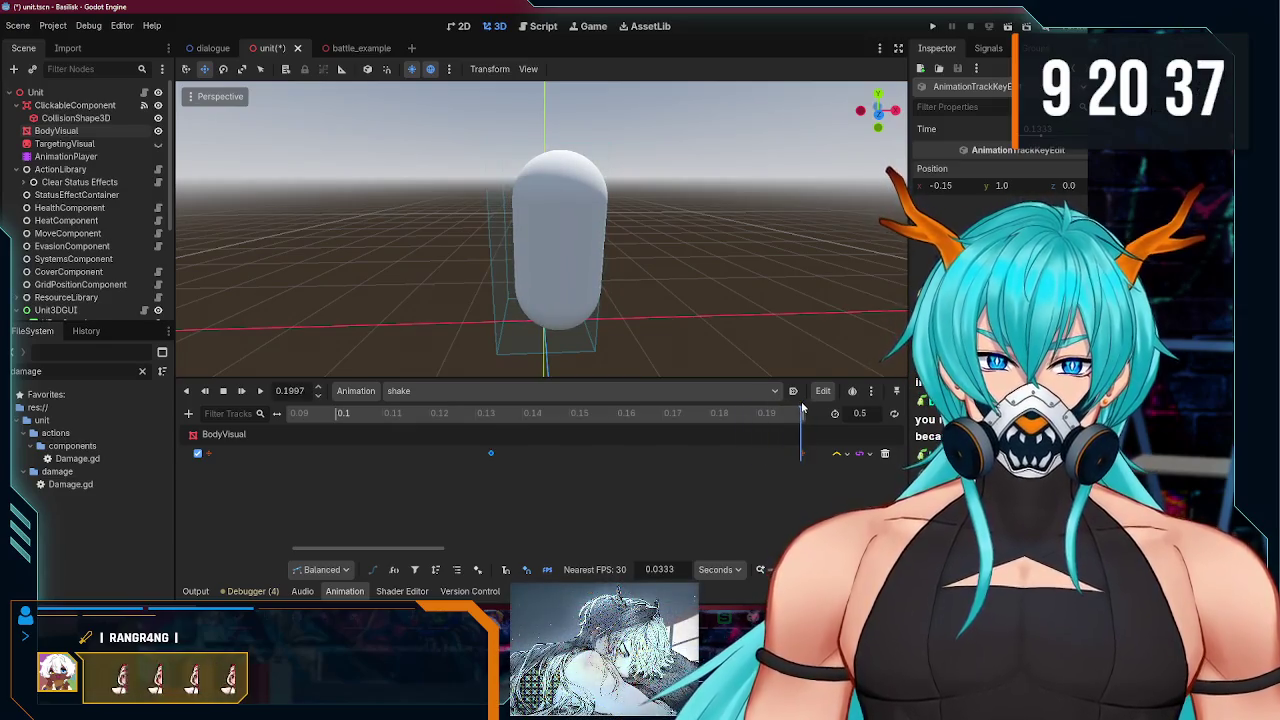
pyautogui.click(801, 453)
pyautogui.click(936, 185)
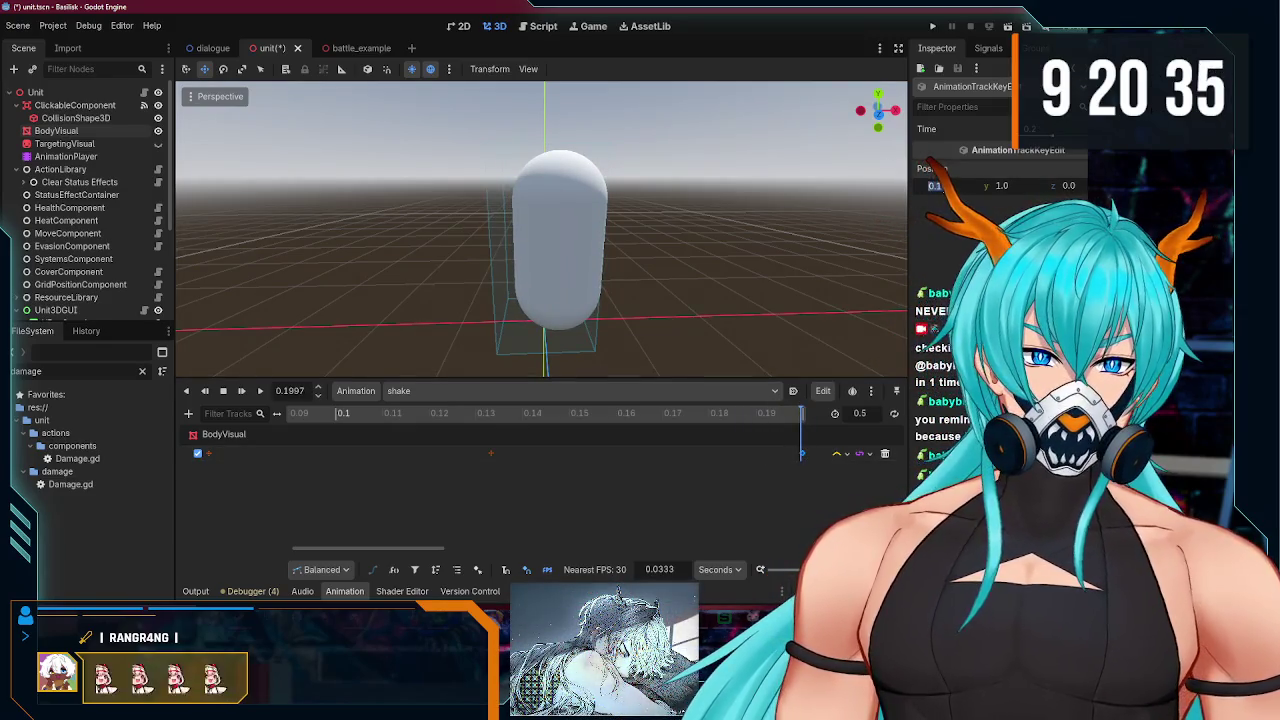
pyautogui.write('-0.15')
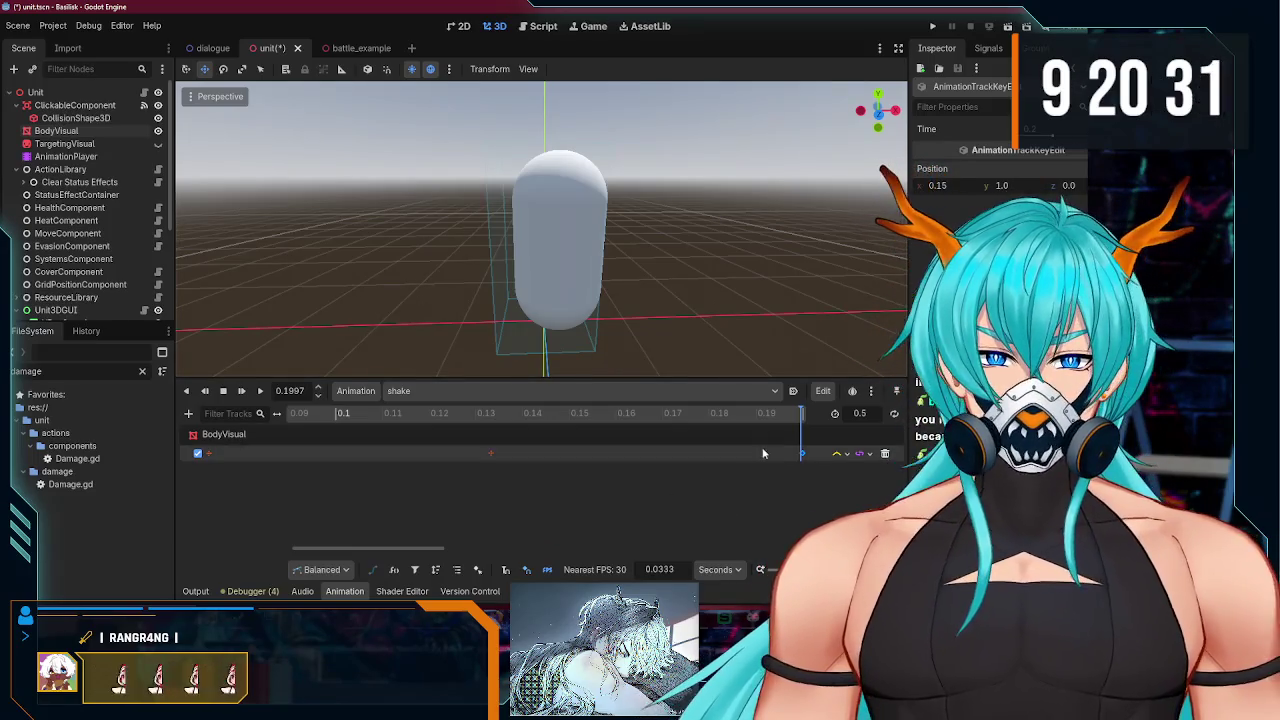
# Step: Review the BodyVisual keyframes near 0.267 s and select the animation length field
pyautogui.moveTo(425, 548); pyautogui.dragTo(361, 535)
pyautogui.click(412, 454)
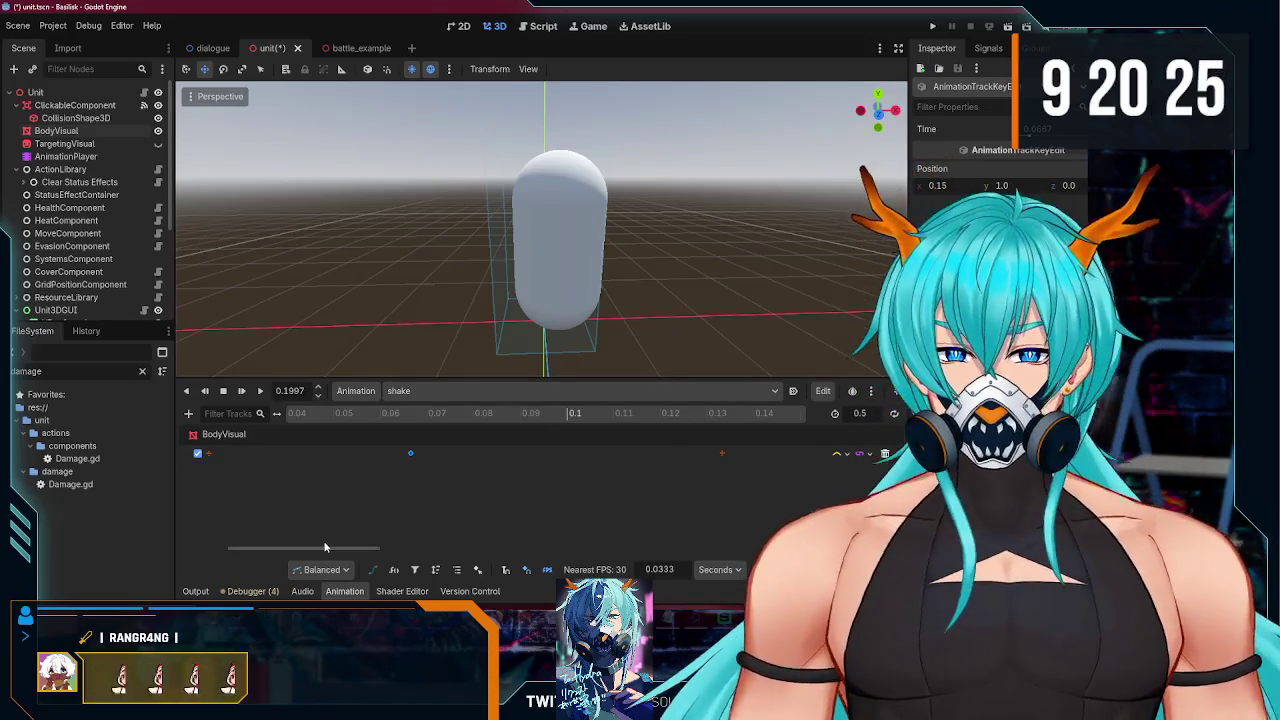
pyautogui.moveTo(329, 548)
pyautogui.mouseDown()
pyautogui.moveTo(694, 550)
pyautogui.moveTo(546, 549)
pyautogui.moveTo(558, 549)
pyautogui.mouseUp()
pyautogui.click(443, 452)
pyautogui.click(860, 414)
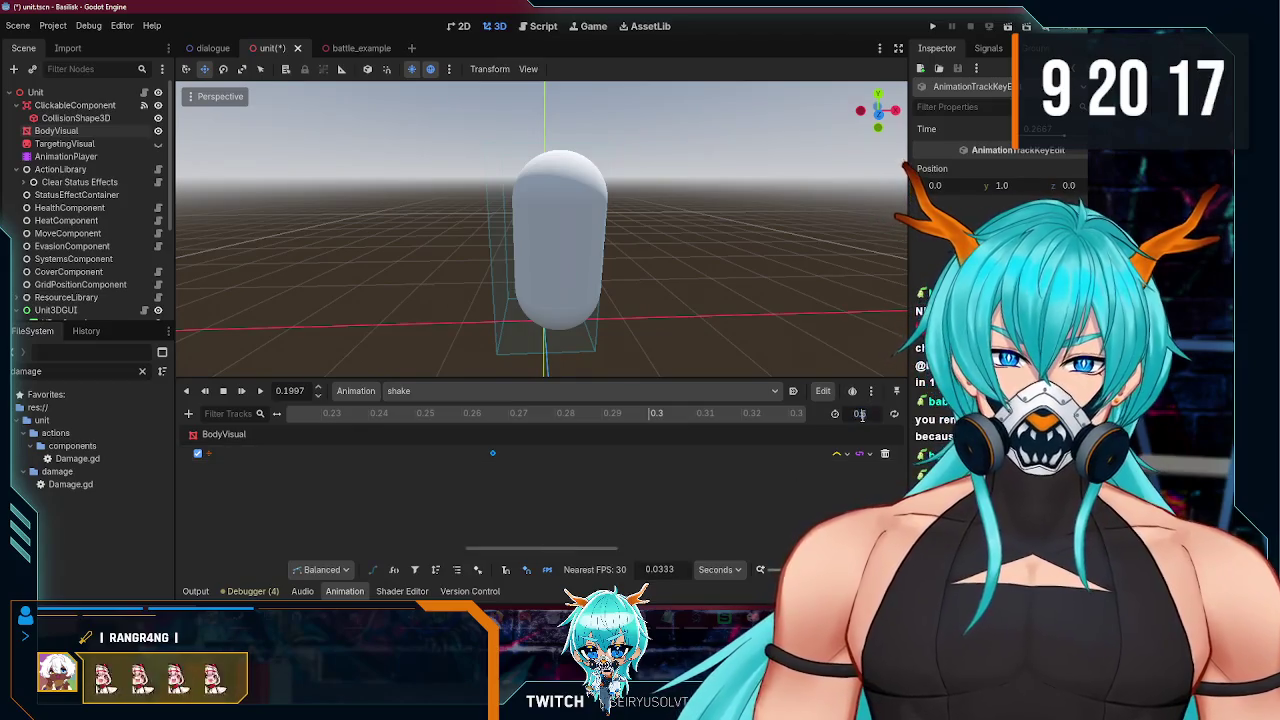
# Step: Set the shake animation length to 0.3 s and save the unit scene
pyautogui.write('0.3')
pyautogui.hotkey('ctrl', 's')
pyautogui.scroll(-5, 704, 332)
pyautogui.scroll(5, 704, 332)
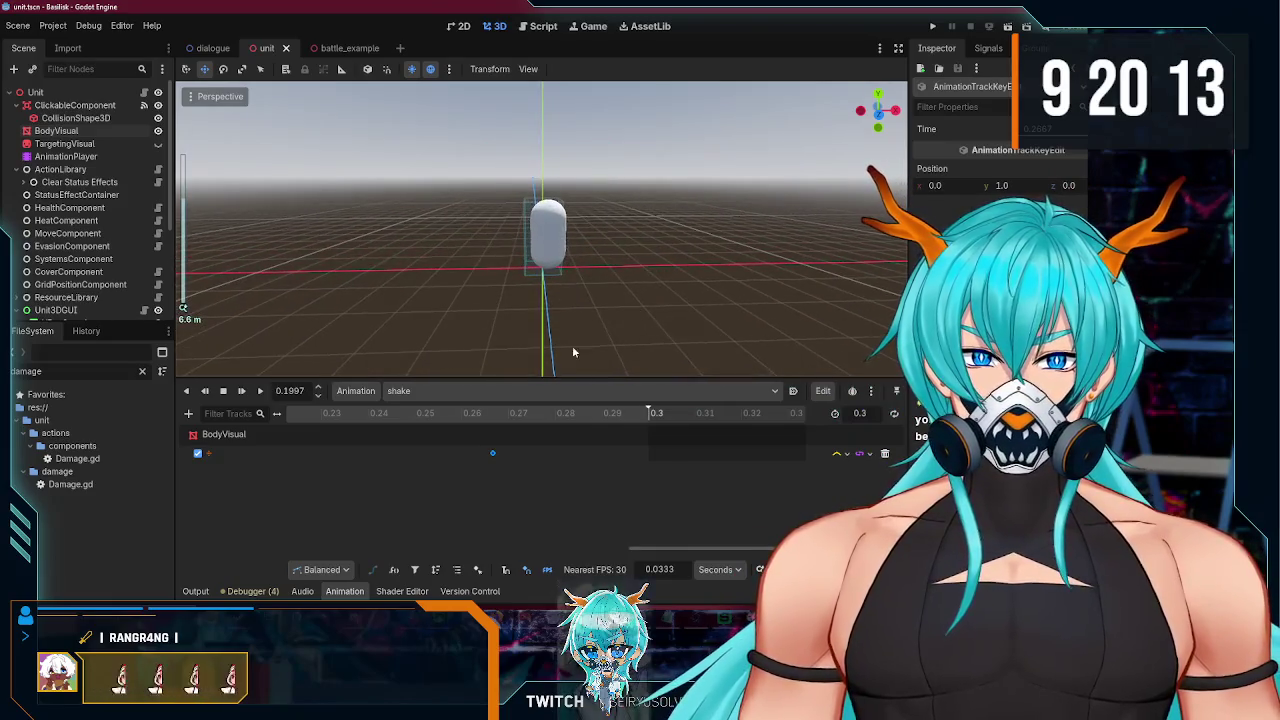
# Step: Rewind the animation to 0 and run the project to playtest the battle
pyautogui.moveTo(643, 258)
pyautogui.mouseDown()
pyautogui.moveTo(609, 303)
pyautogui.moveTo(560, 330)
pyautogui.mouseUp()
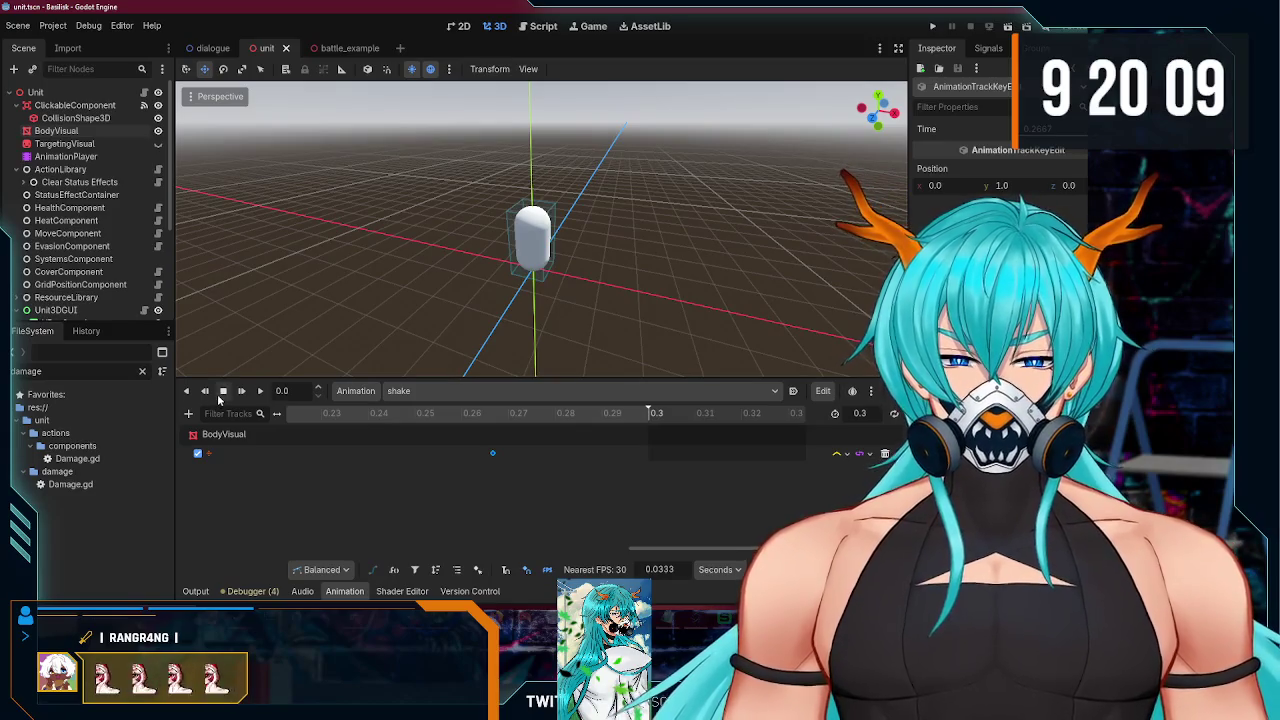
pyautogui.click(219, 398)
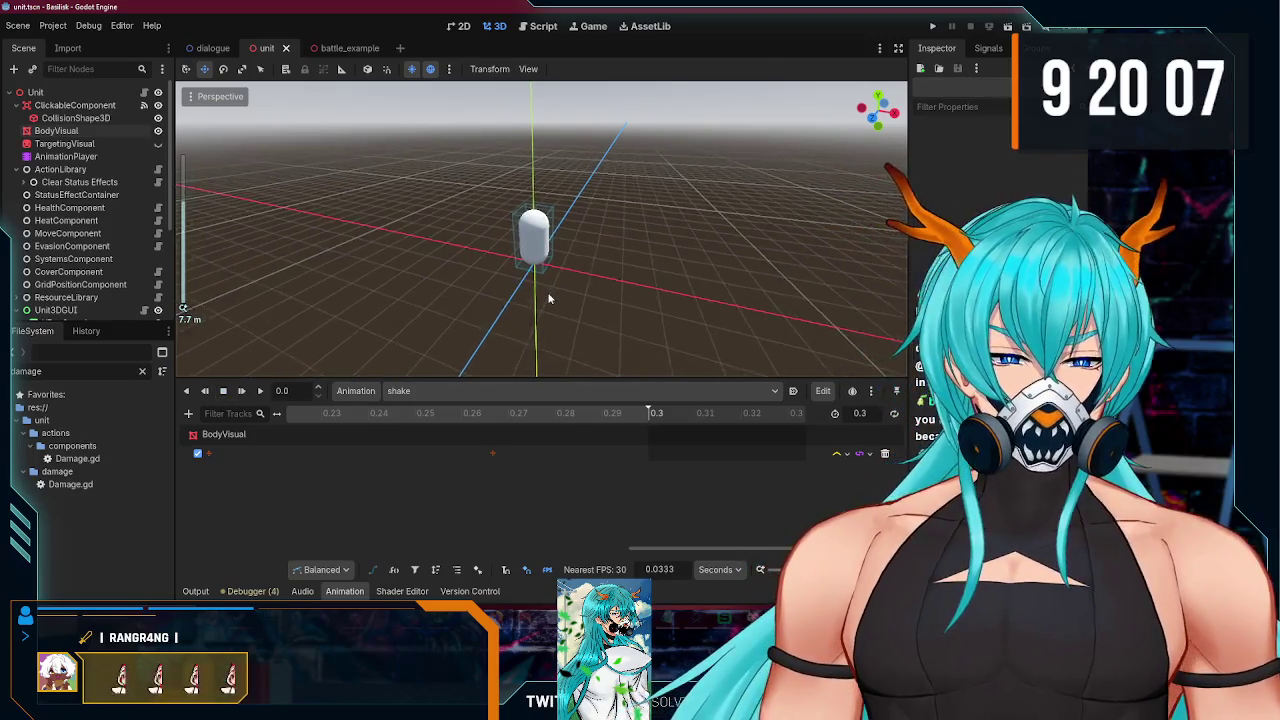
pyautogui.click(933, 26)
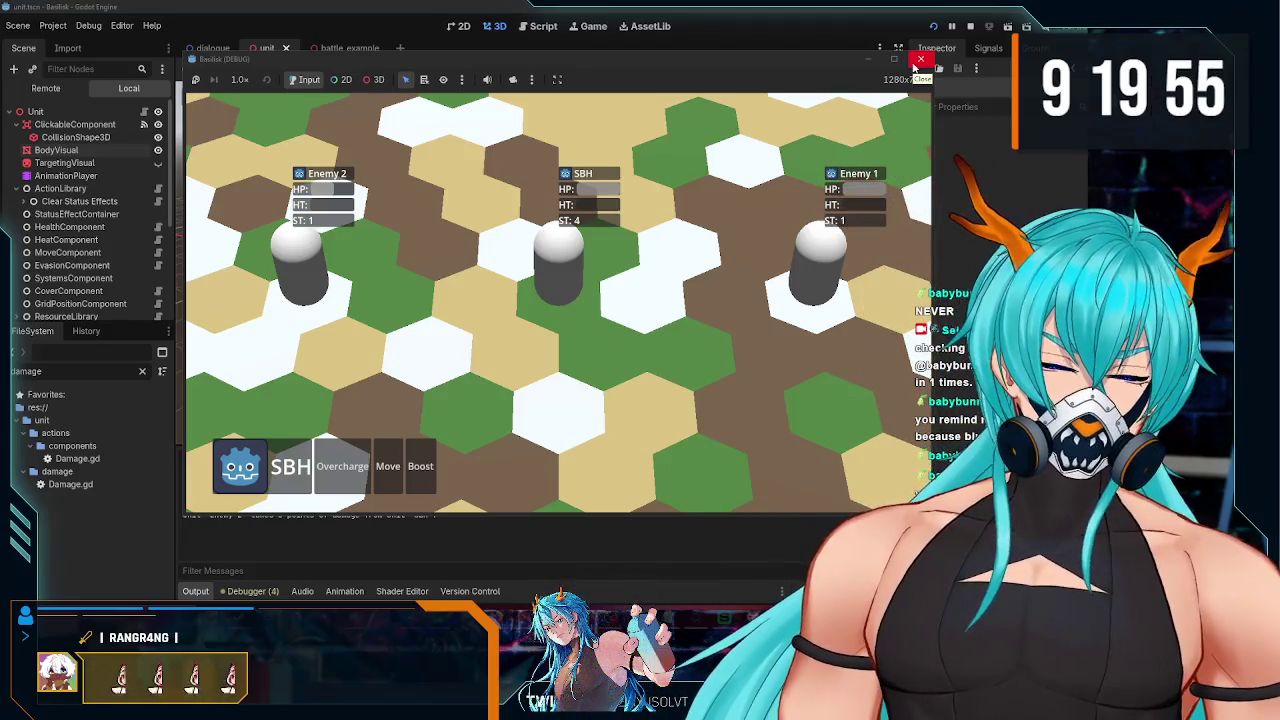
# Step: Select SBH, use Overcharge to gain 1 heat, then stop the game with F8
pyautogui.click(545, 280)
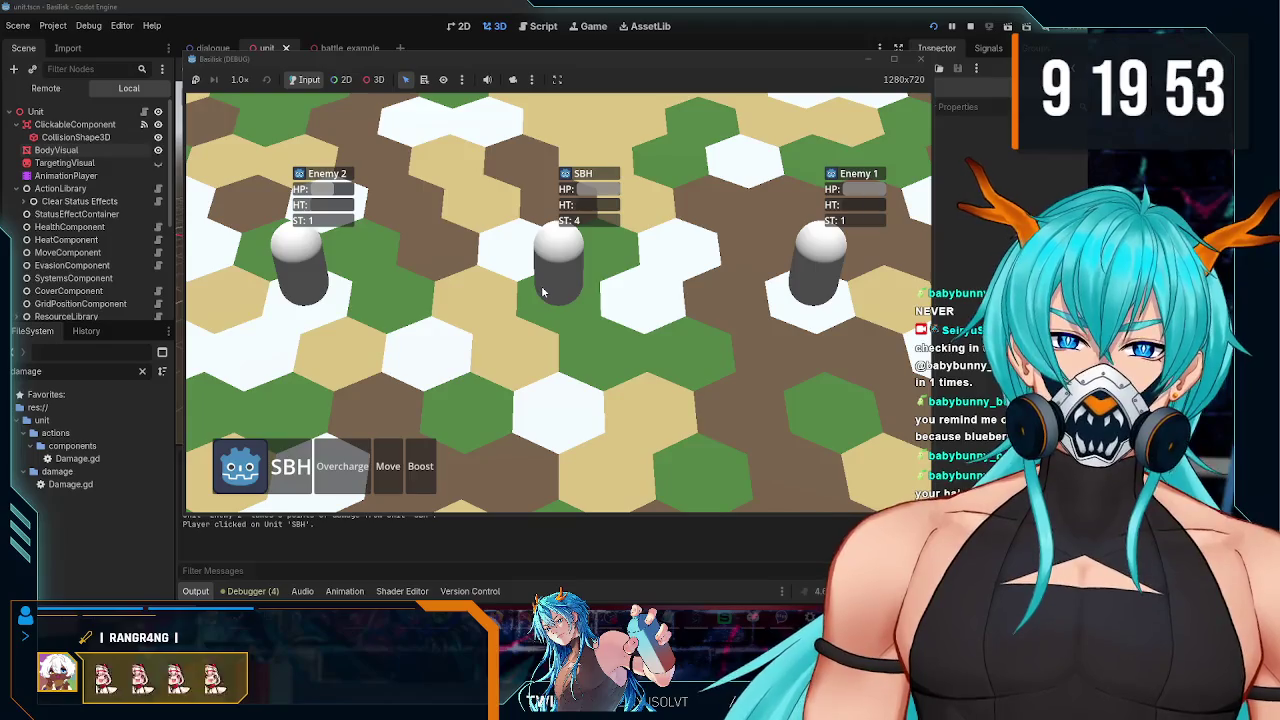
pyautogui.click(344, 467)
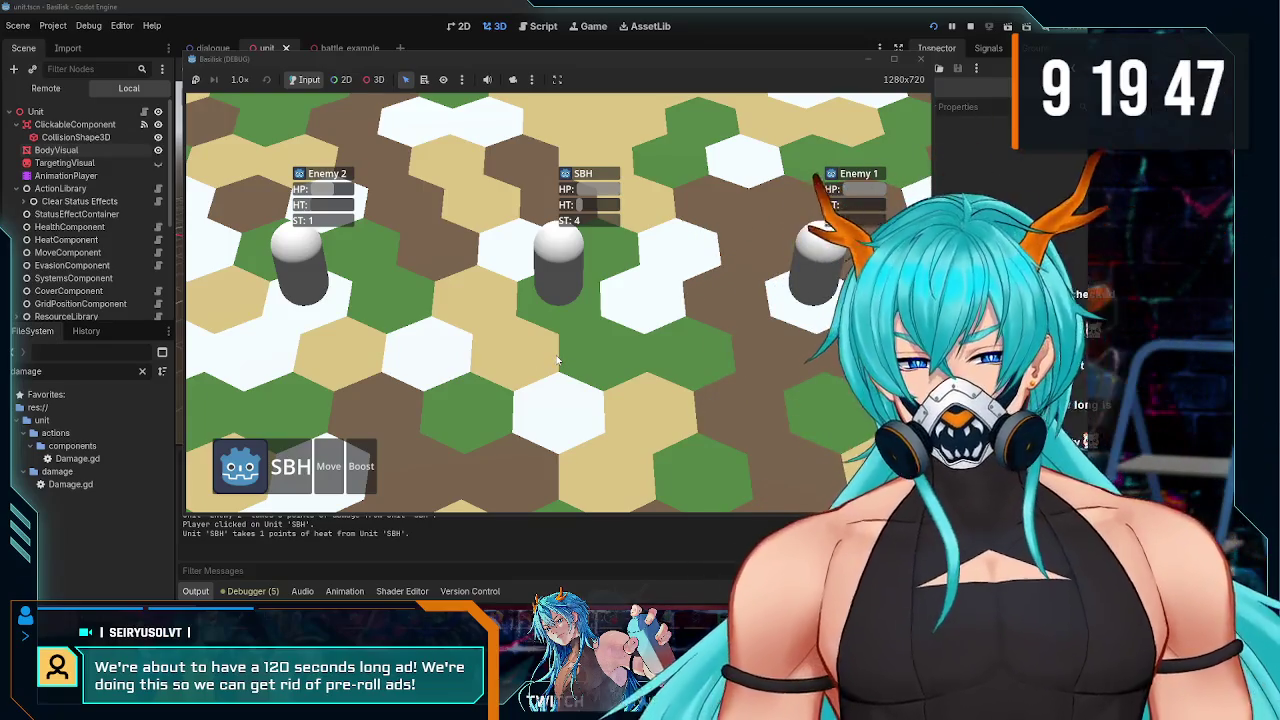
pyautogui.press('F8')
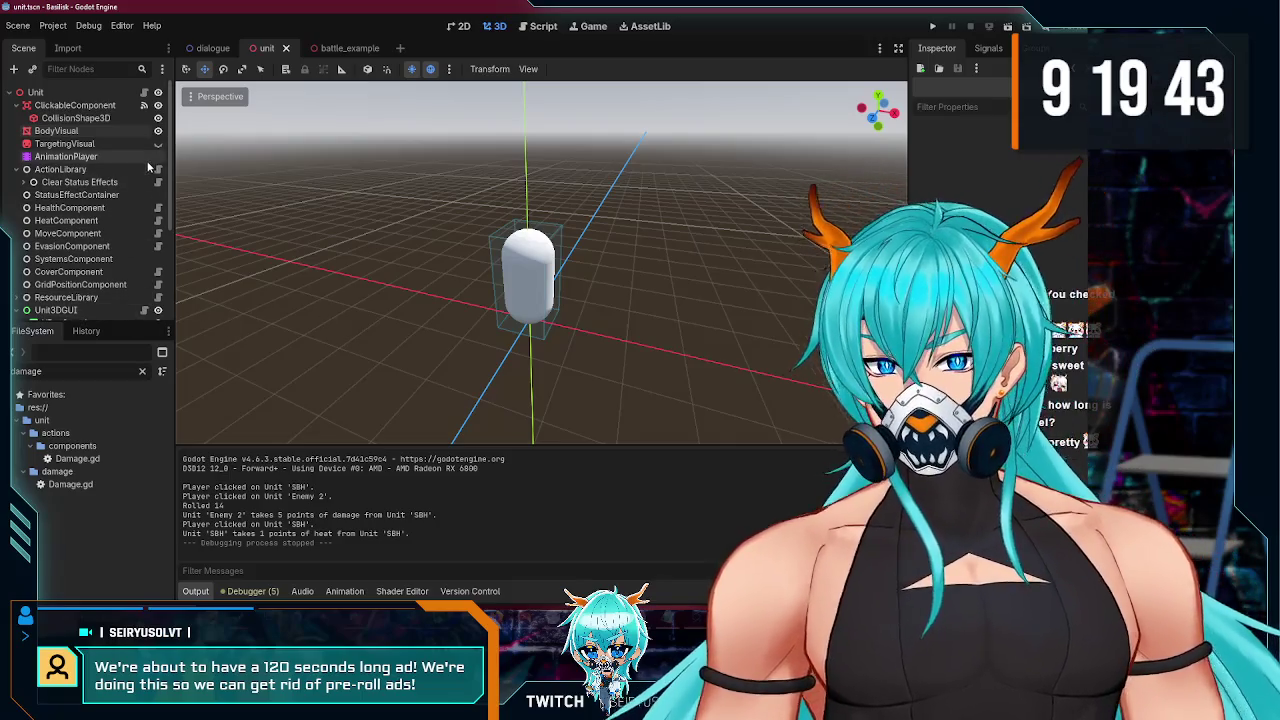
# Step: In battle_example, find and select the Give Resource node under Sample Overcharge
pyautogui.click(345, 49)
pyautogui.moveTo(319, 197)
pyautogui.mouseDown()
pyautogui.moveTo(382, 309)
pyautogui.moveTo(162, 248)
pyautogui.mouseUp()
pyautogui.scroll(5, 107, 240)
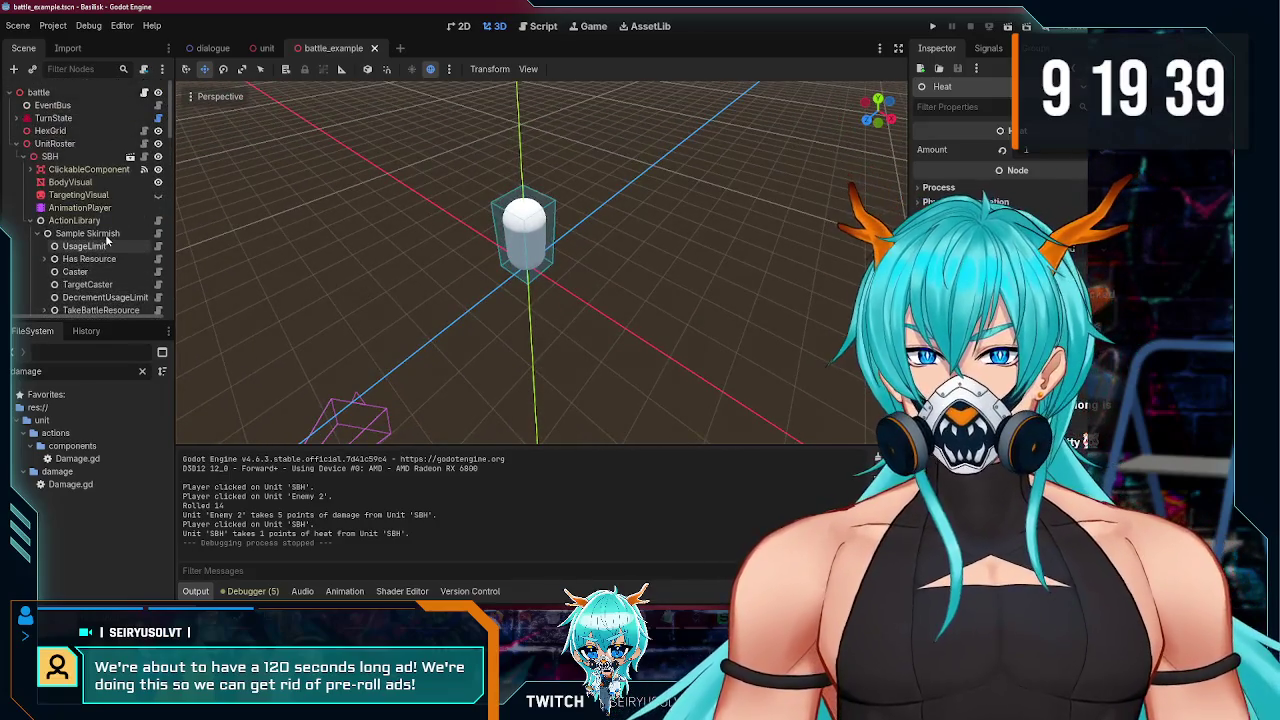
pyautogui.scroll(-5, 111, 240)
pyautogui.scroll(5, 119, 177)
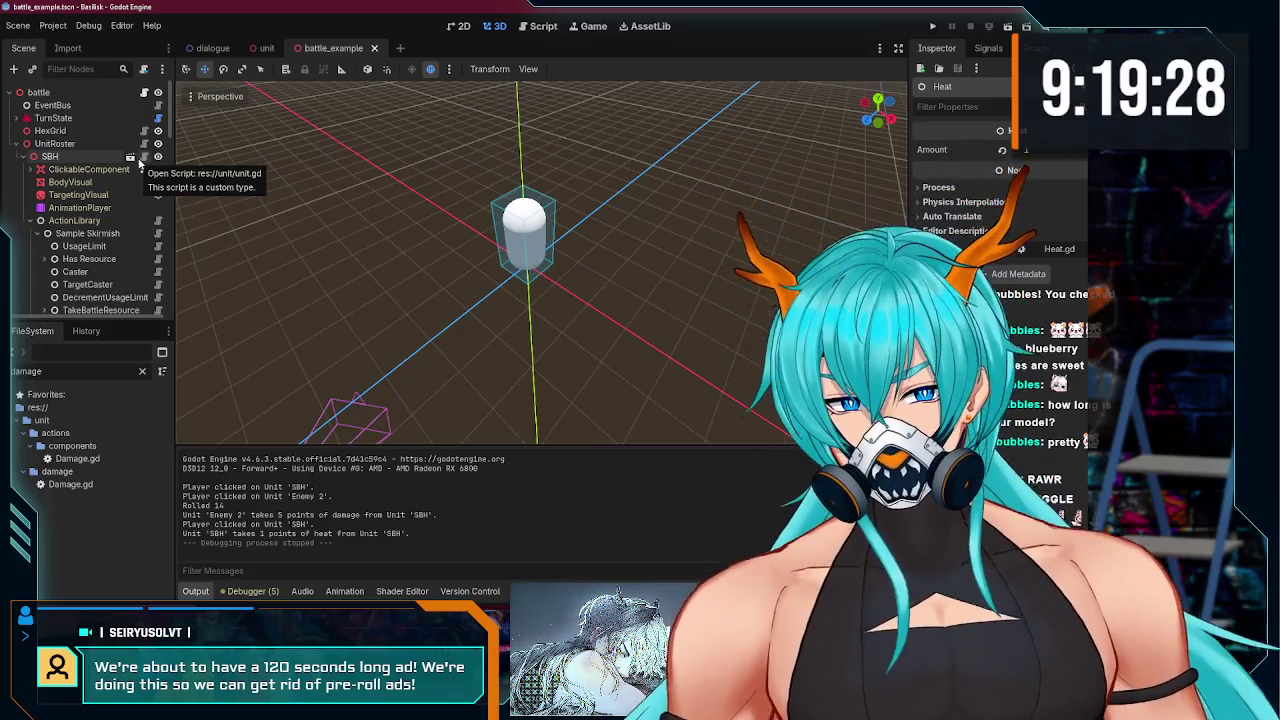
pyautogui.scroll(-5, 90, 224)
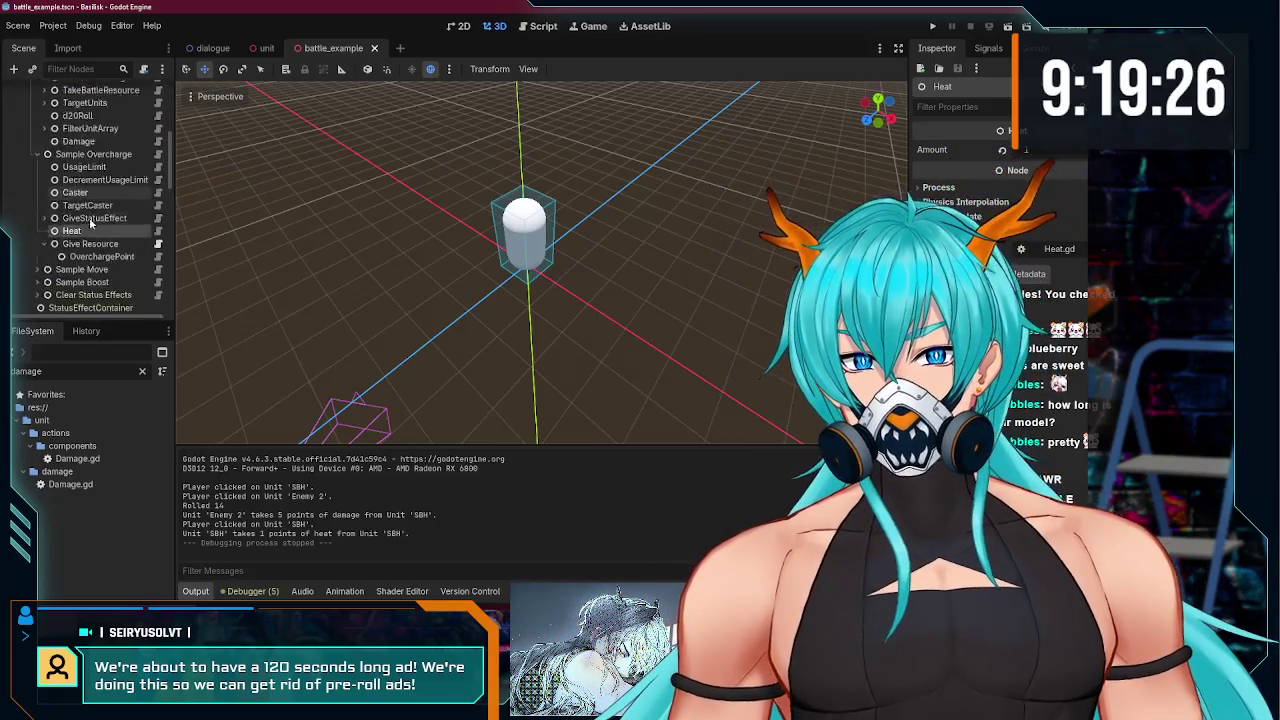
pyautogui.scroll(-2, 90, 224)
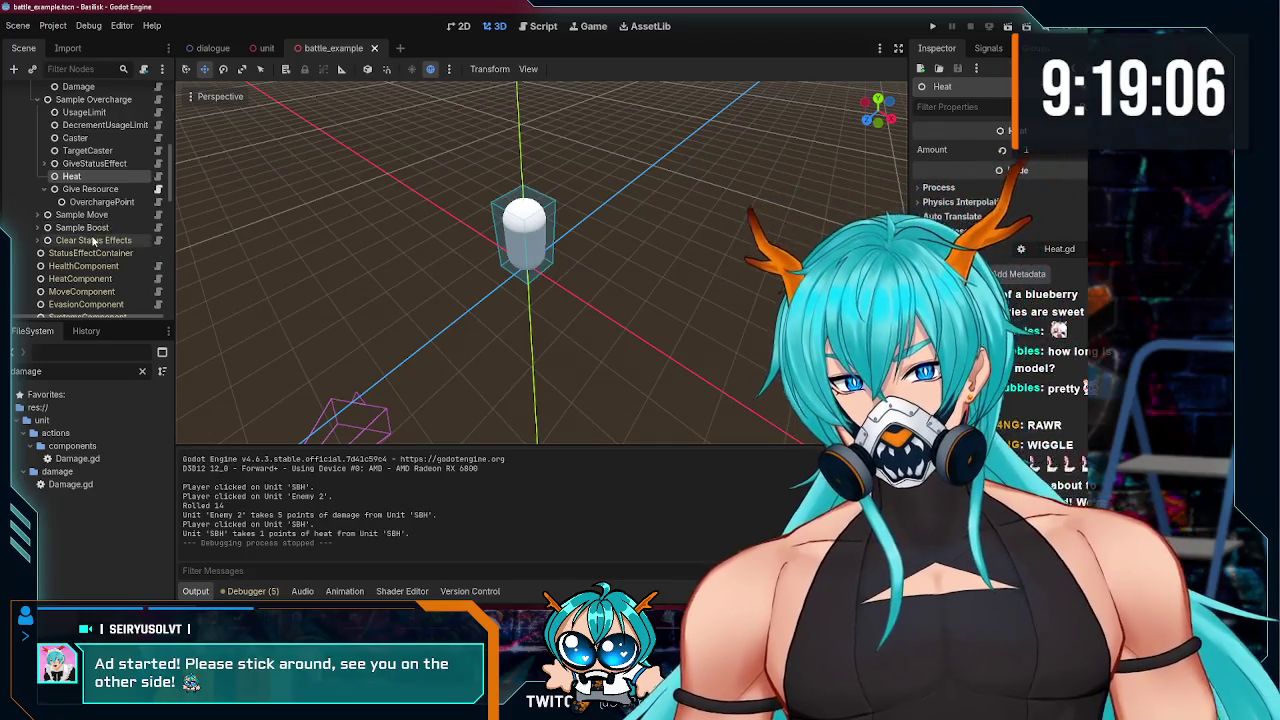
pyautogui.scroll(5, 88, 200)
pyautogui.scroll(-5, 88, 200)
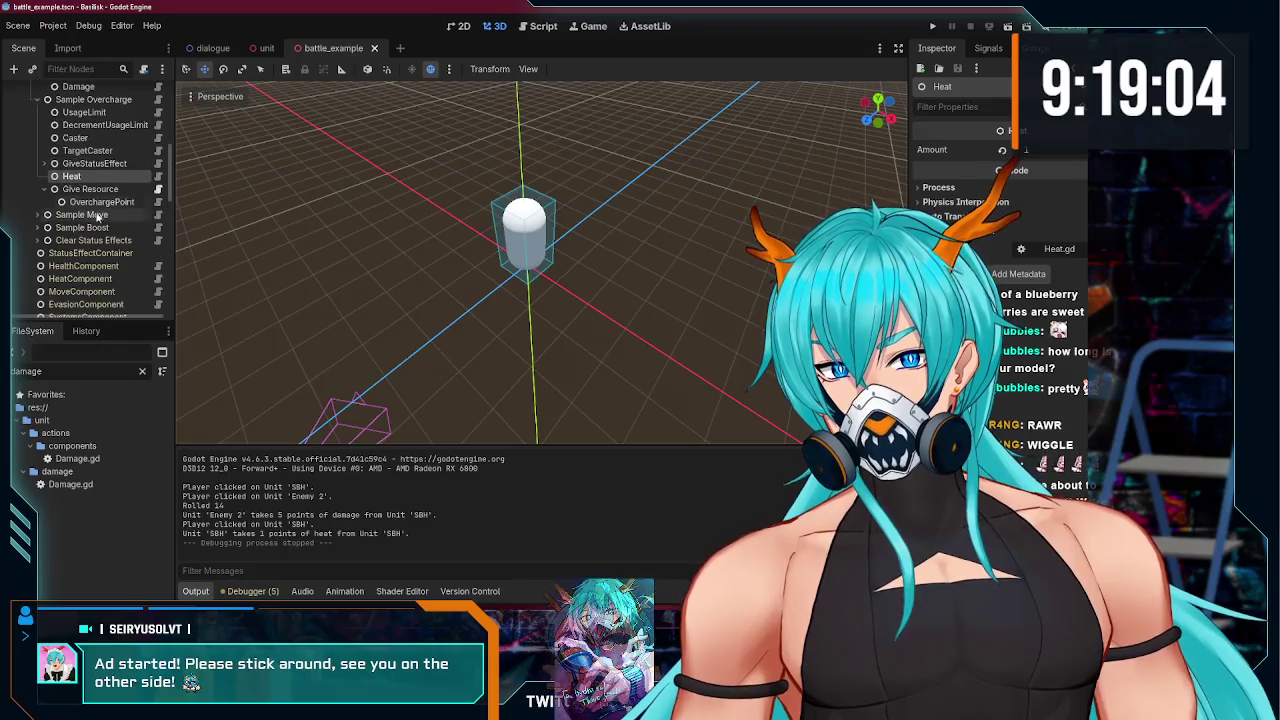
pyautogui.click(100, 190)
# Step: Change the Give Resource node's type to GiveActionPoint
pyautogui.rightClick(103, 199)
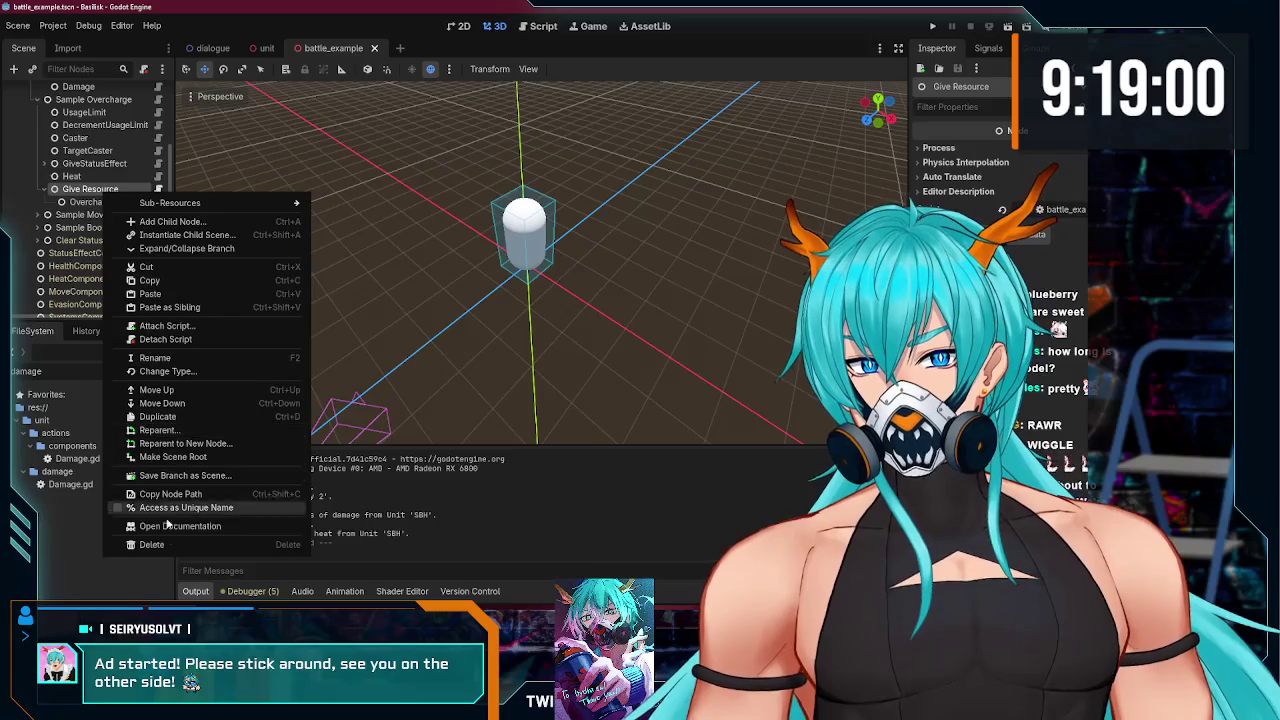
pyautogui.click(87, 194)
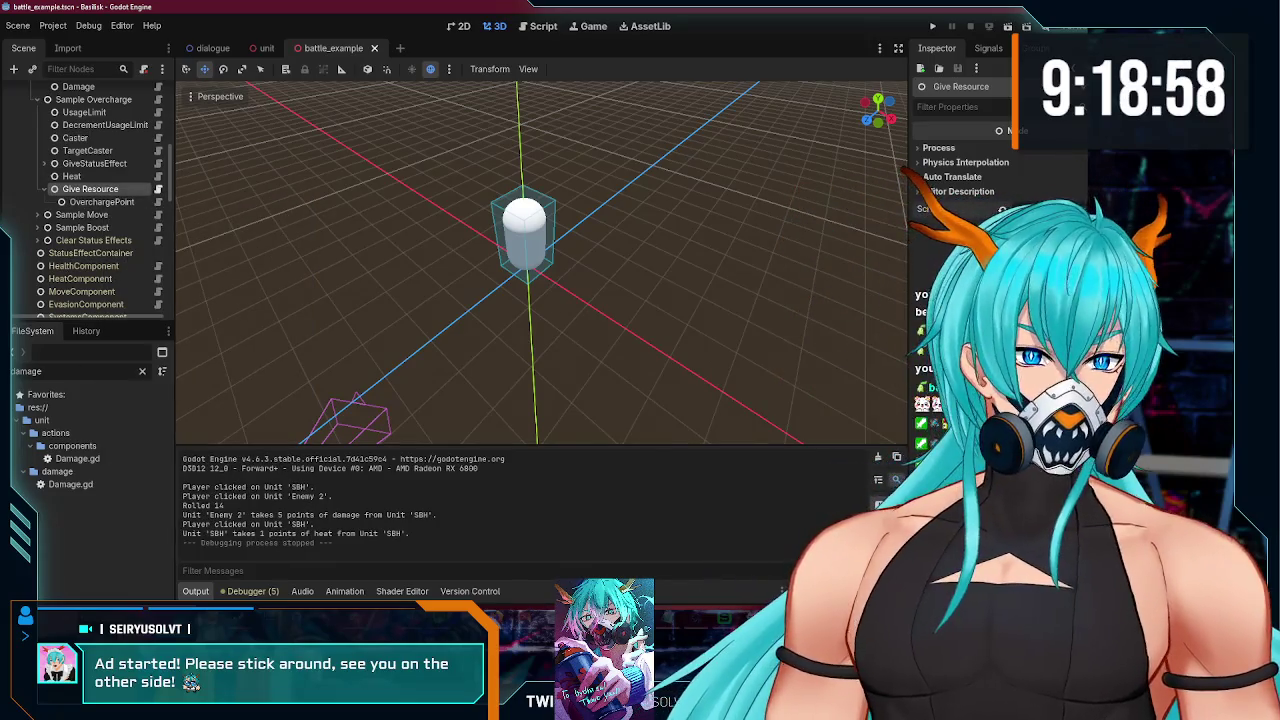
pyautogui.click(158, 189)
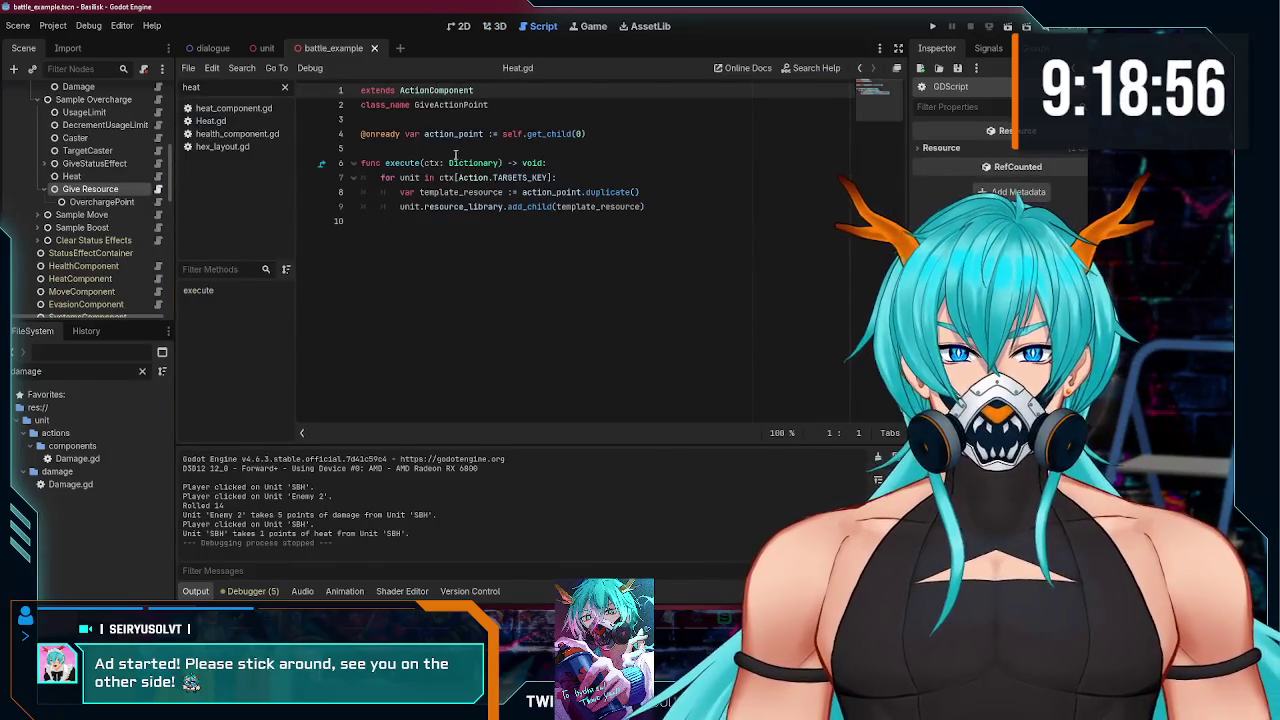
pyautogui.rightClick(121, 190)
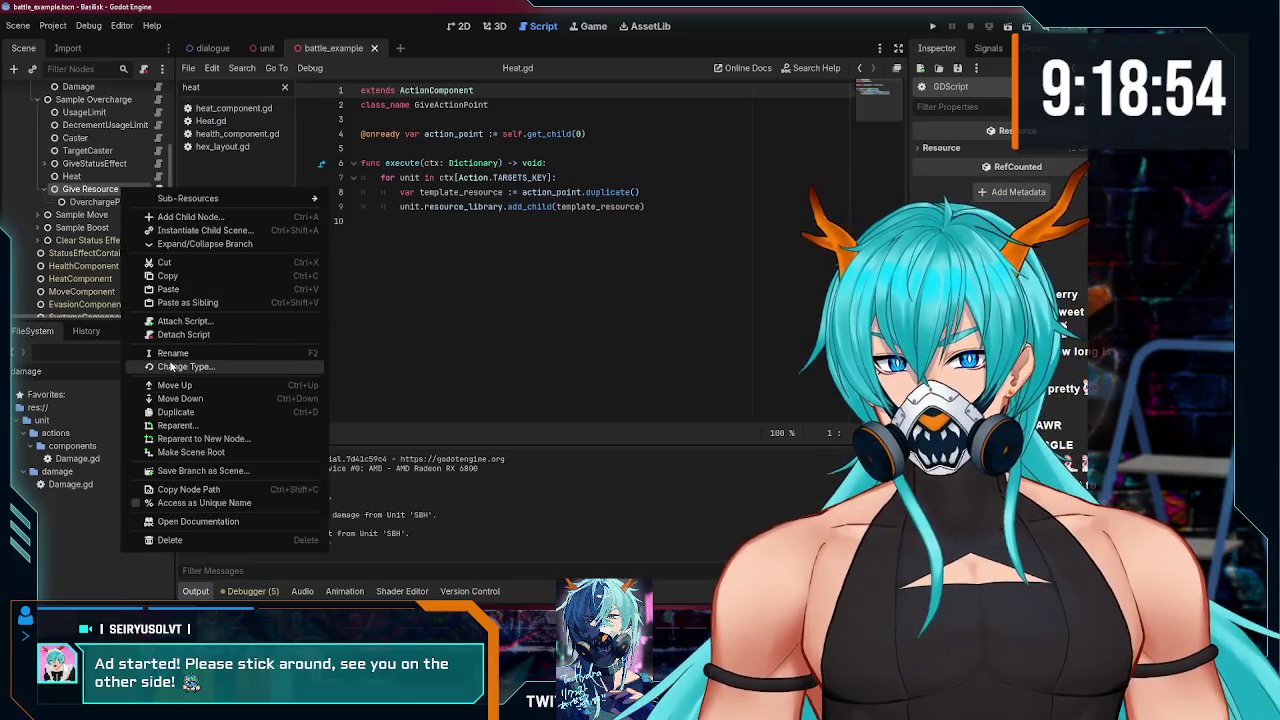
pyautogui.click(171, 367)
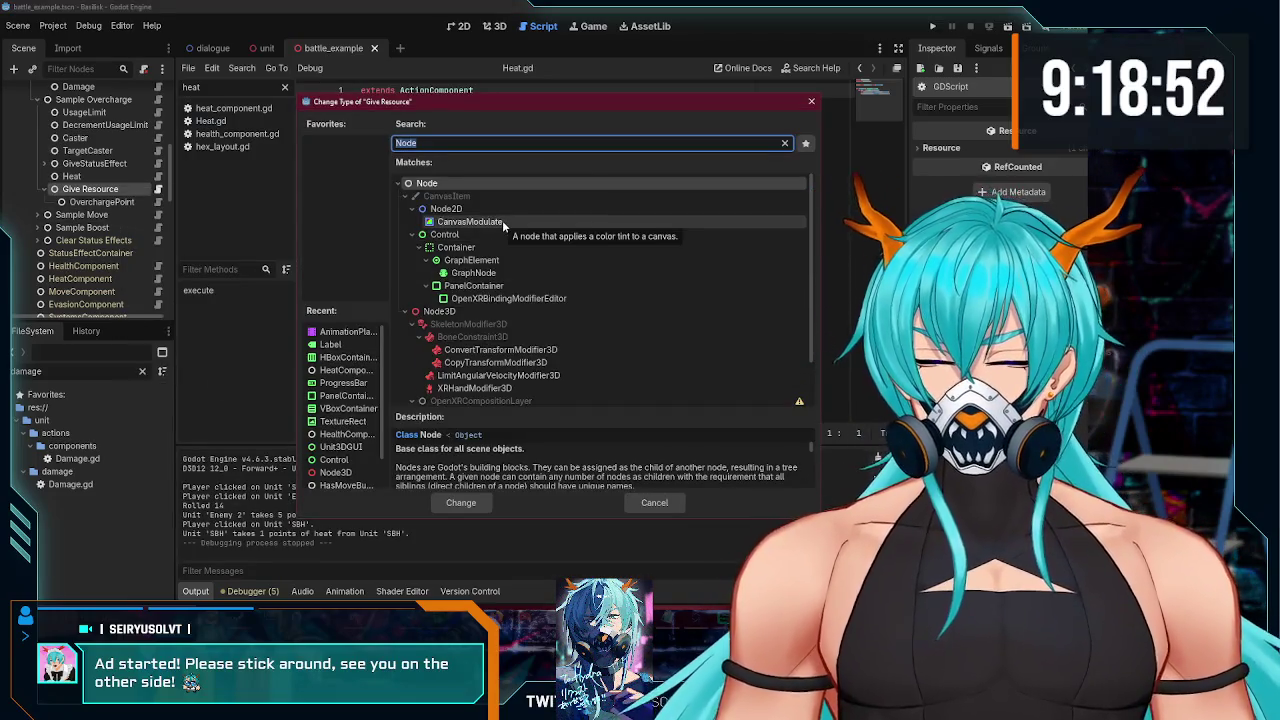
pyautogui.write('give')
pyautogui.doubleClick(395, 257)
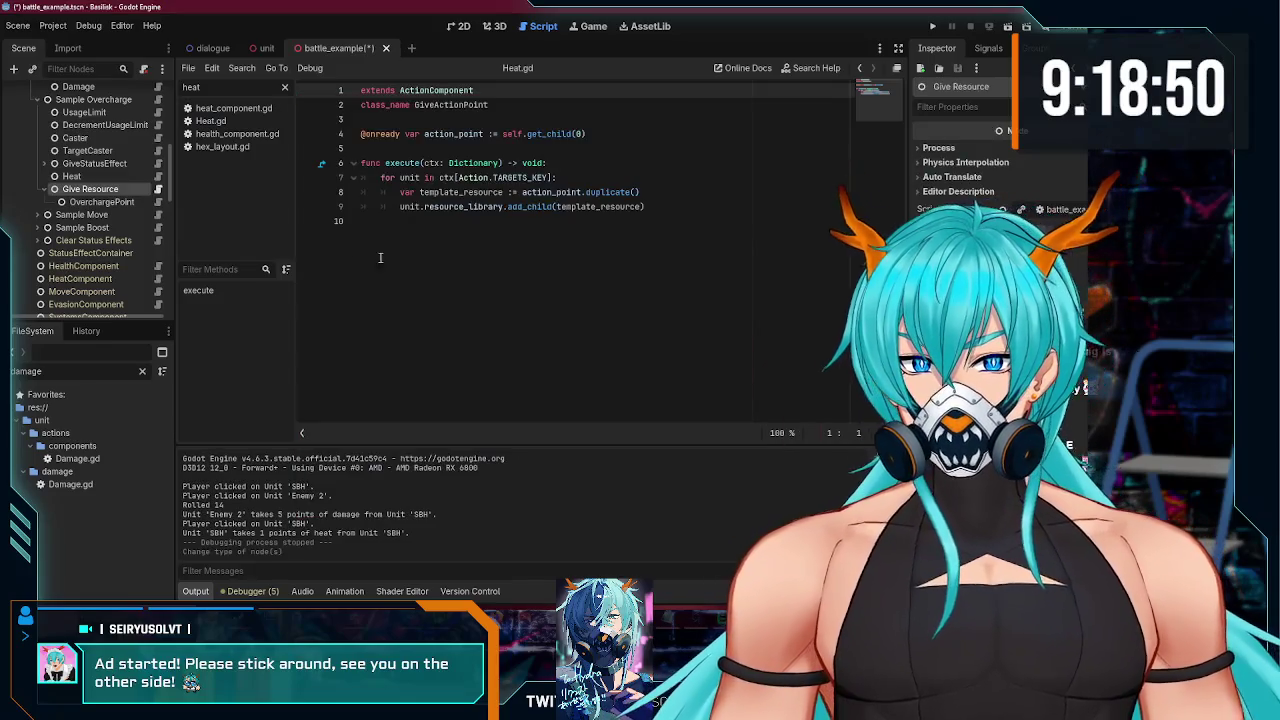
# Step: Detach the extra script from Give Resource and save battle_example
pyautogui.rightClick(158, 192)
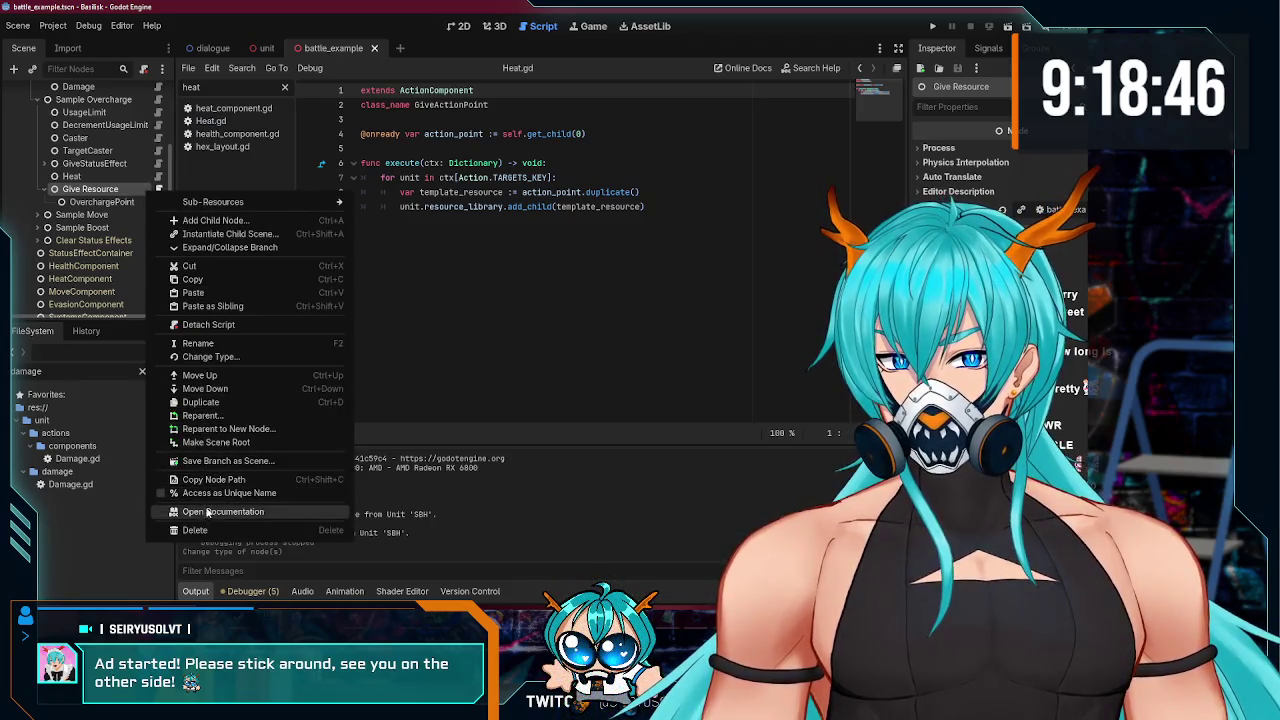
pyautogui.click(208, 325)
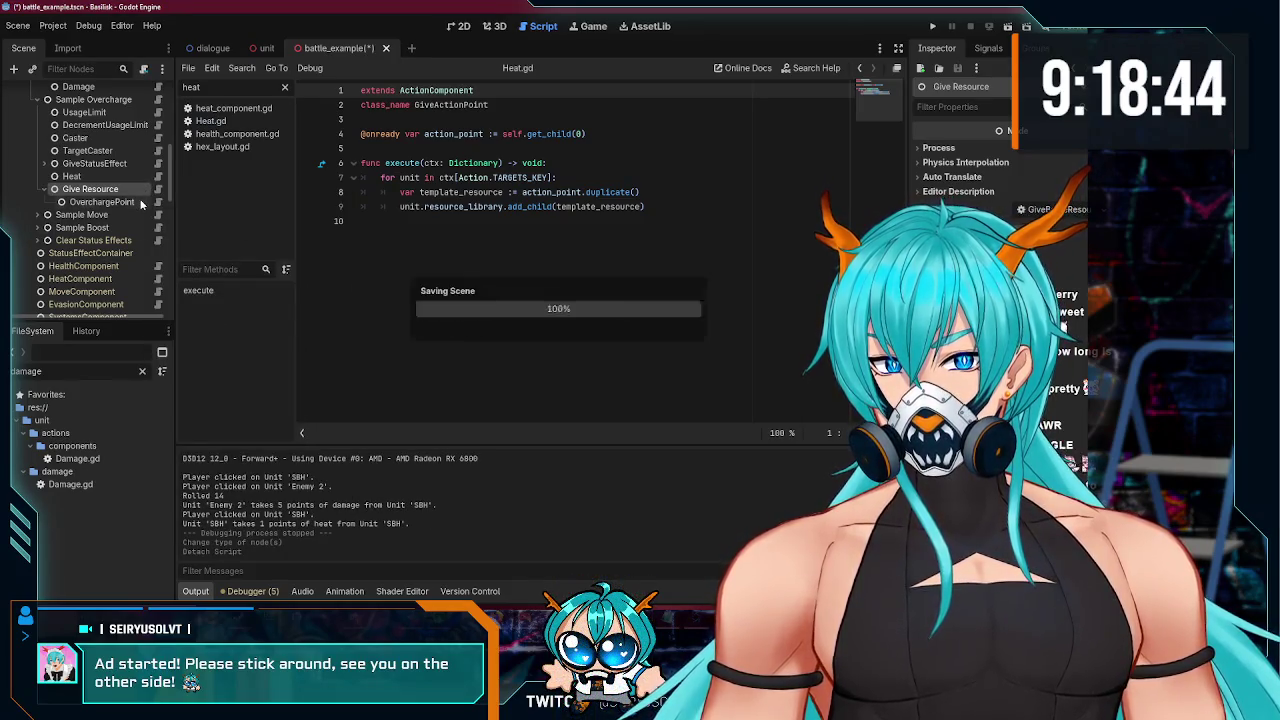
pyautogui.hotkey('ctrl', 's')
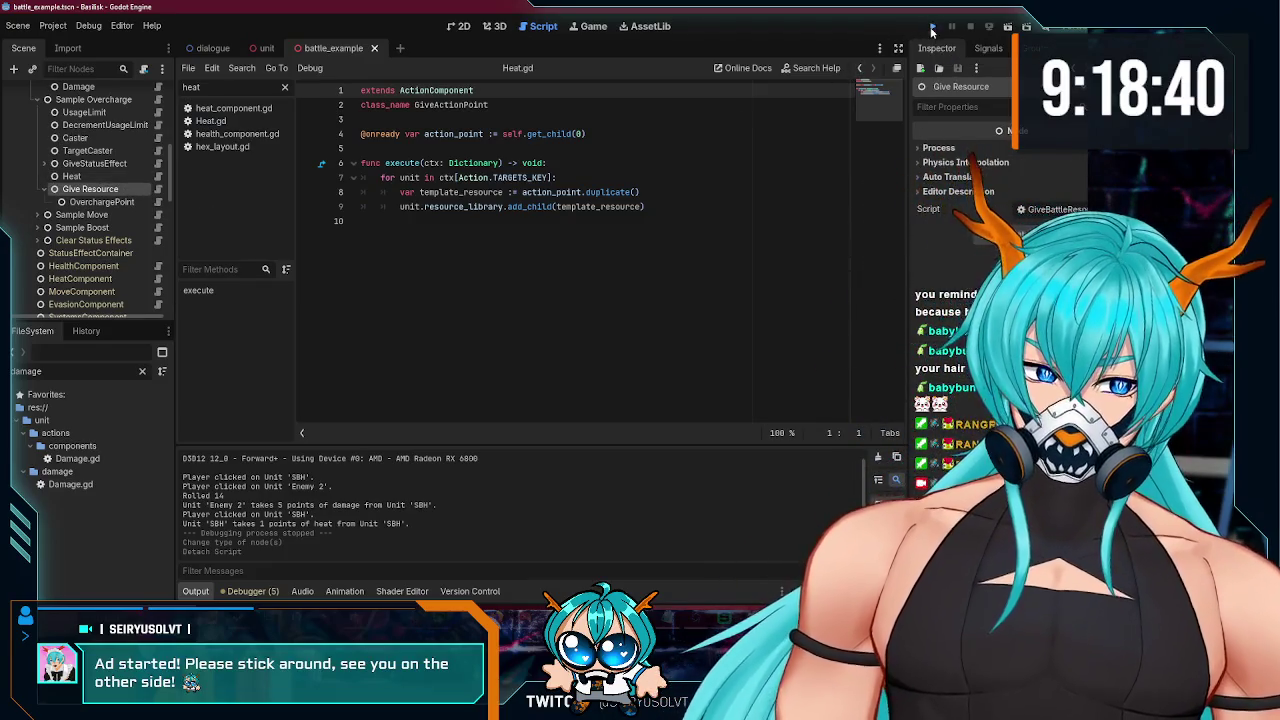
# Step: Run the game, use Overcharge, and inspect SBH's Overcharged status effect in the Remote tree
pyautogui.click(931, 29)
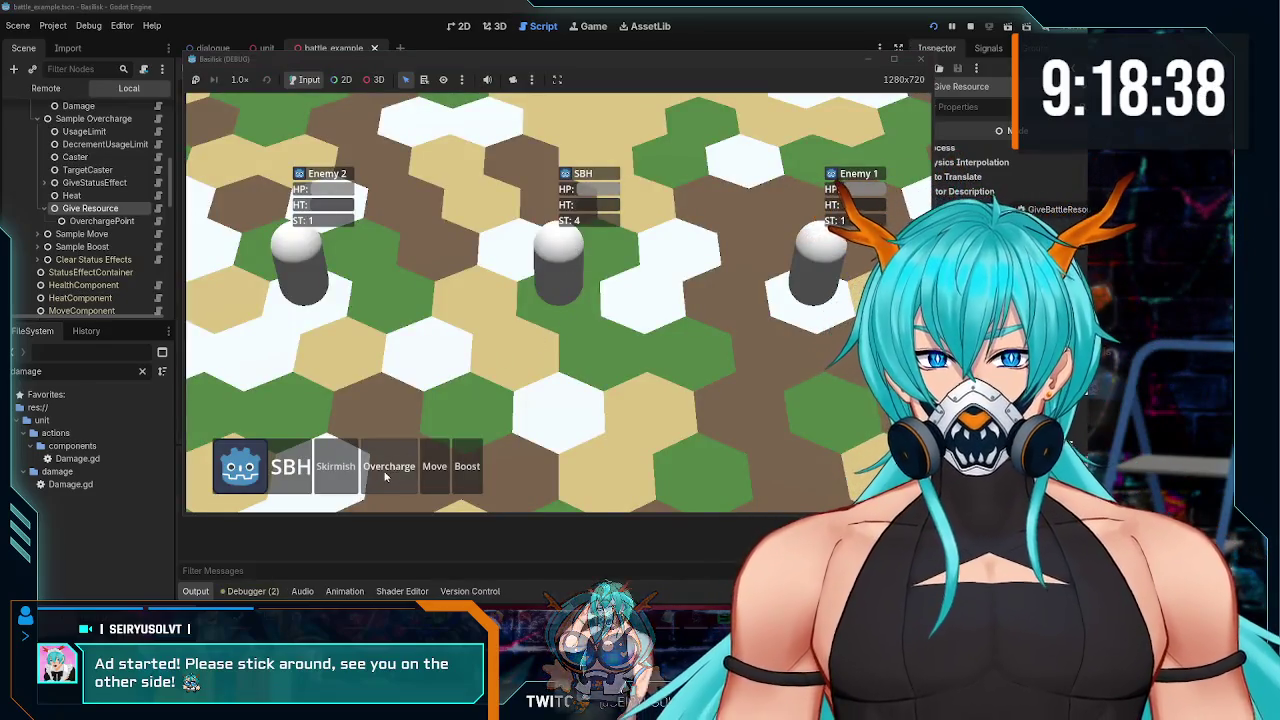
pyautogui.click(386, 470)
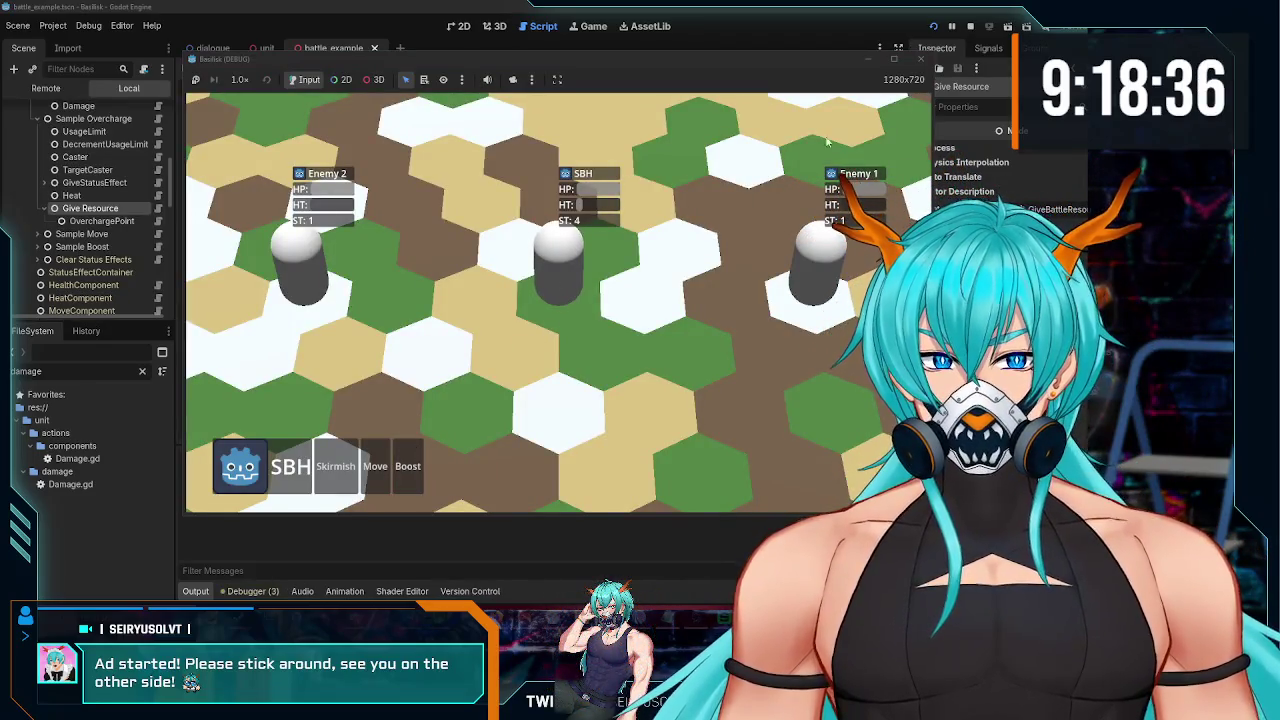
pyautogui.click(47, 88)
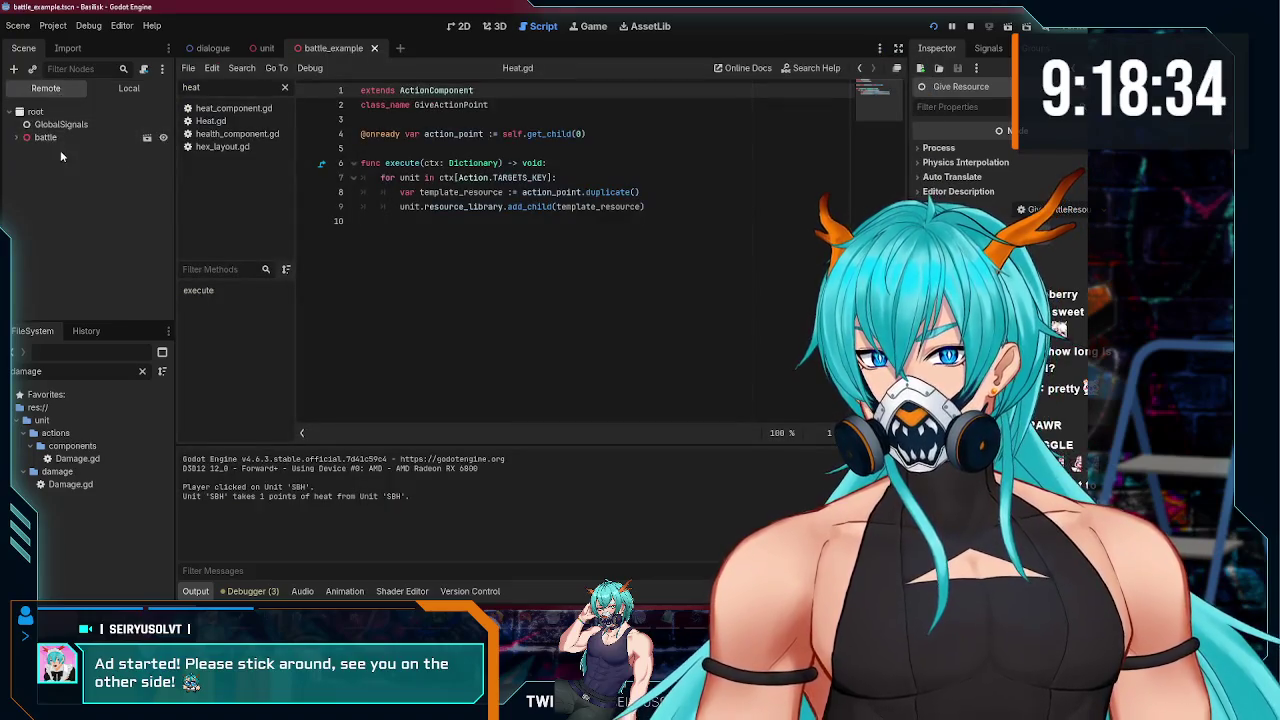
pyautogui.click(16, 137)
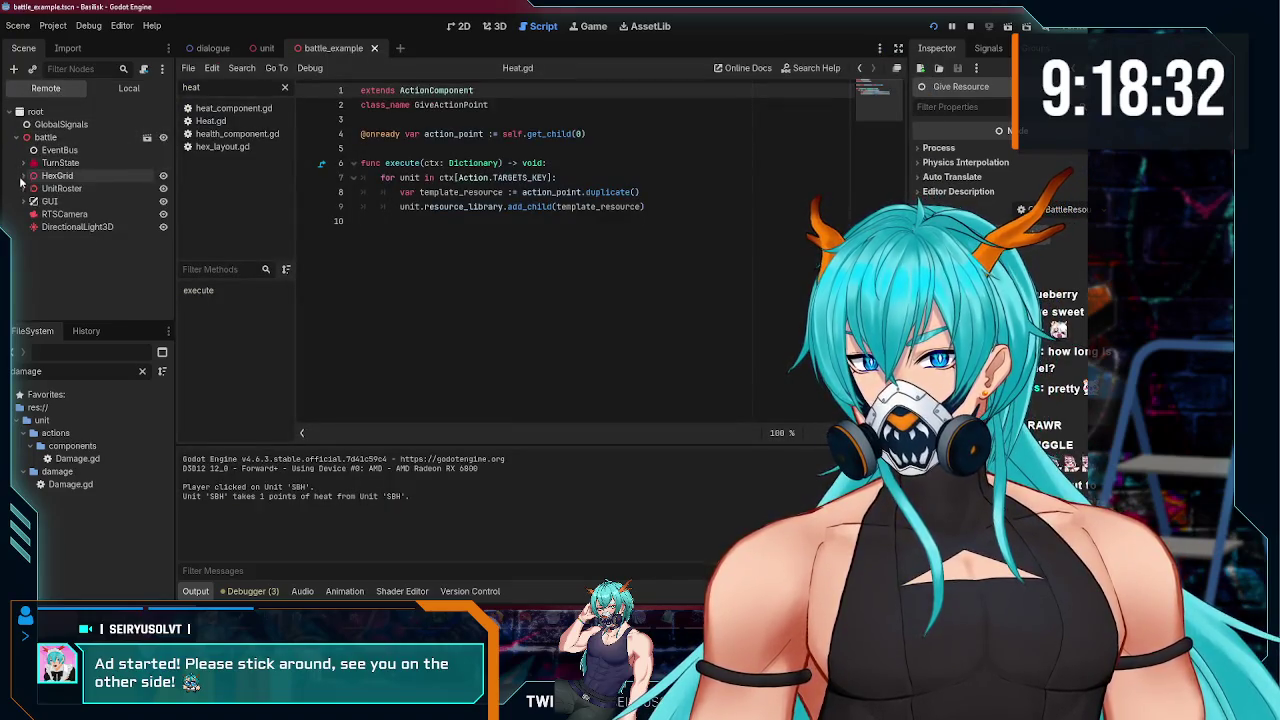
pyautogui.click(22, 188)
pyautogui.click(29, 201)
pyautogui.scroll(-3, 90, 230)
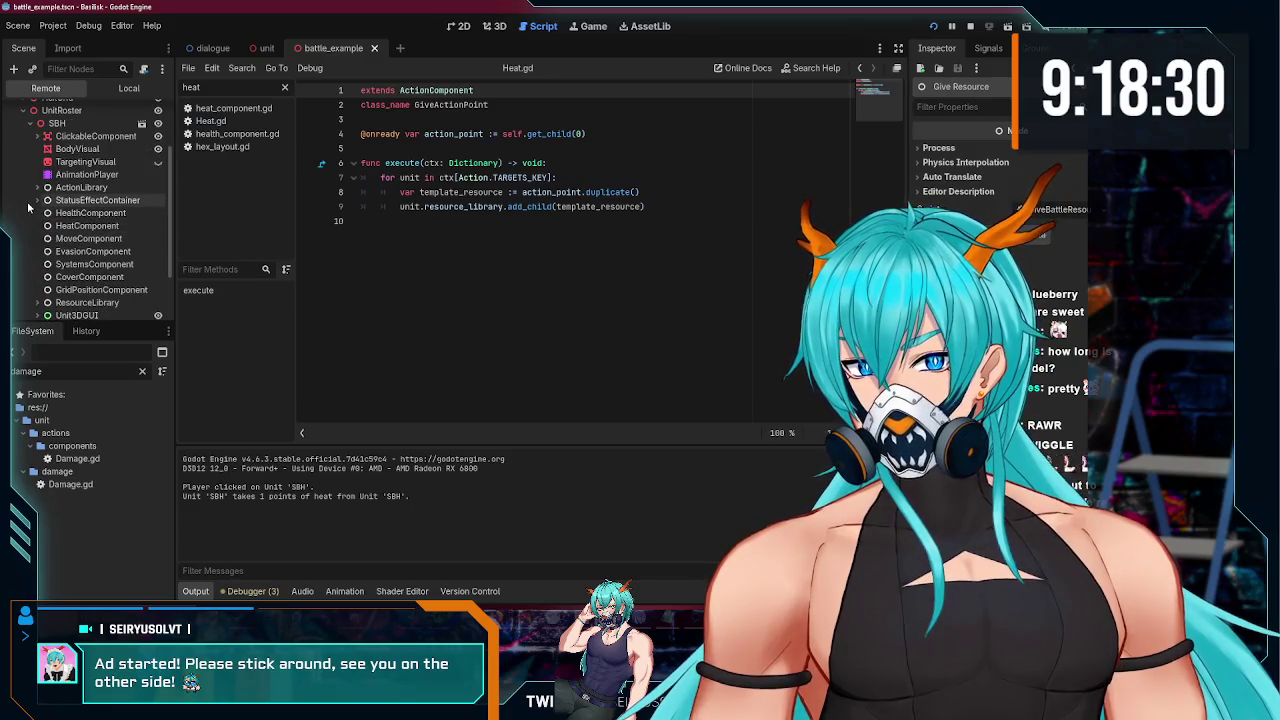
pyautogui.click(39, 200)
pyautogui.click(87, 213)
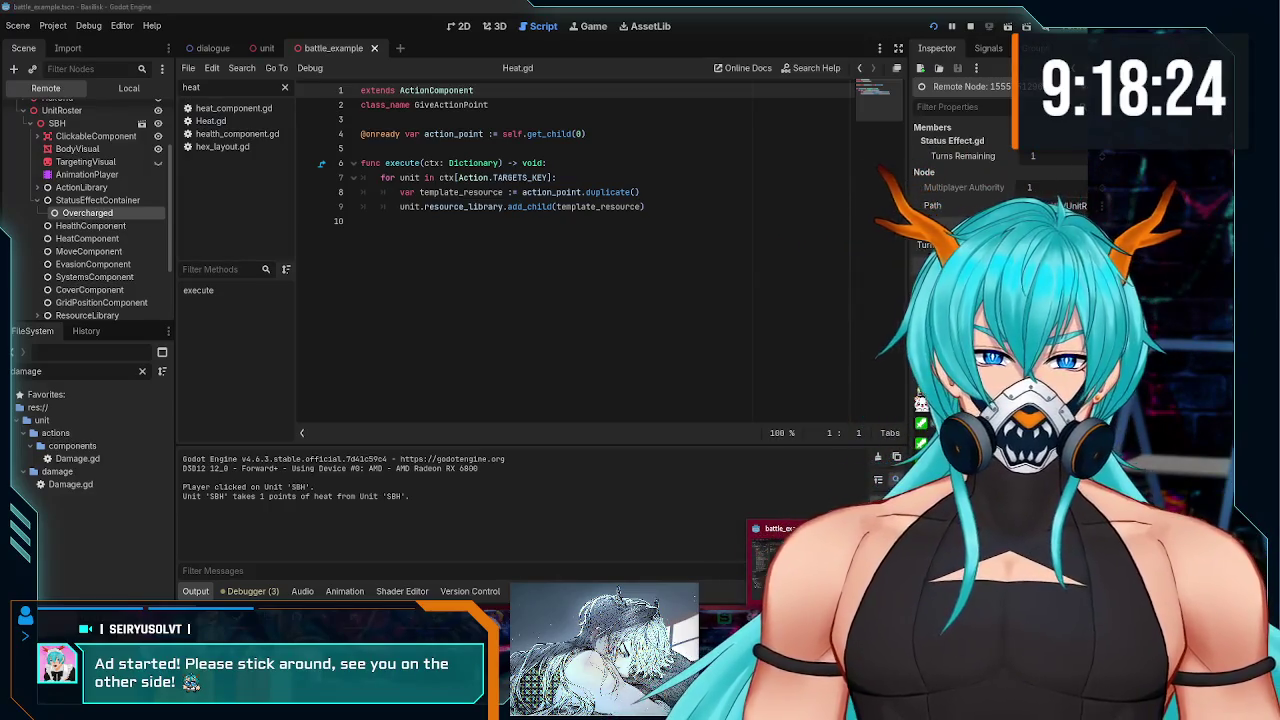
# Step: Close the running game window
pyautogui.hotkey('alt', 'Tab')
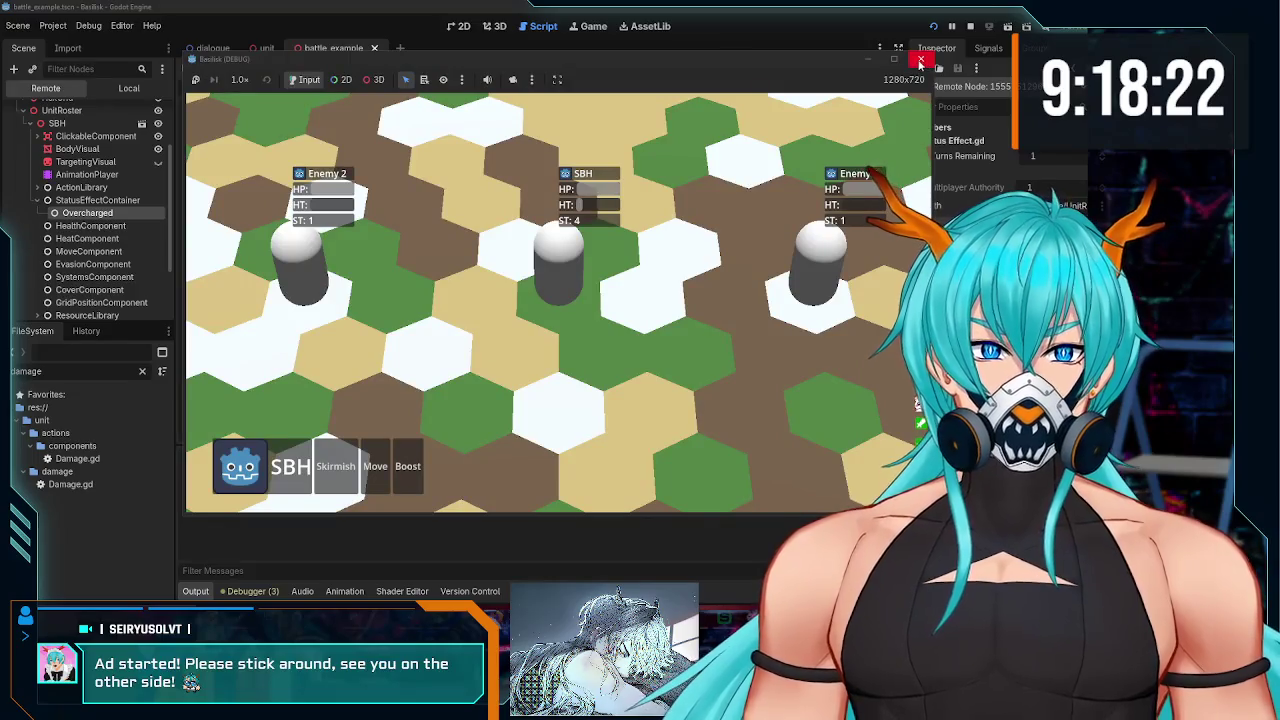
pyautogui.click(916, 60)
pyautogui.scroll(3, 67, 228)
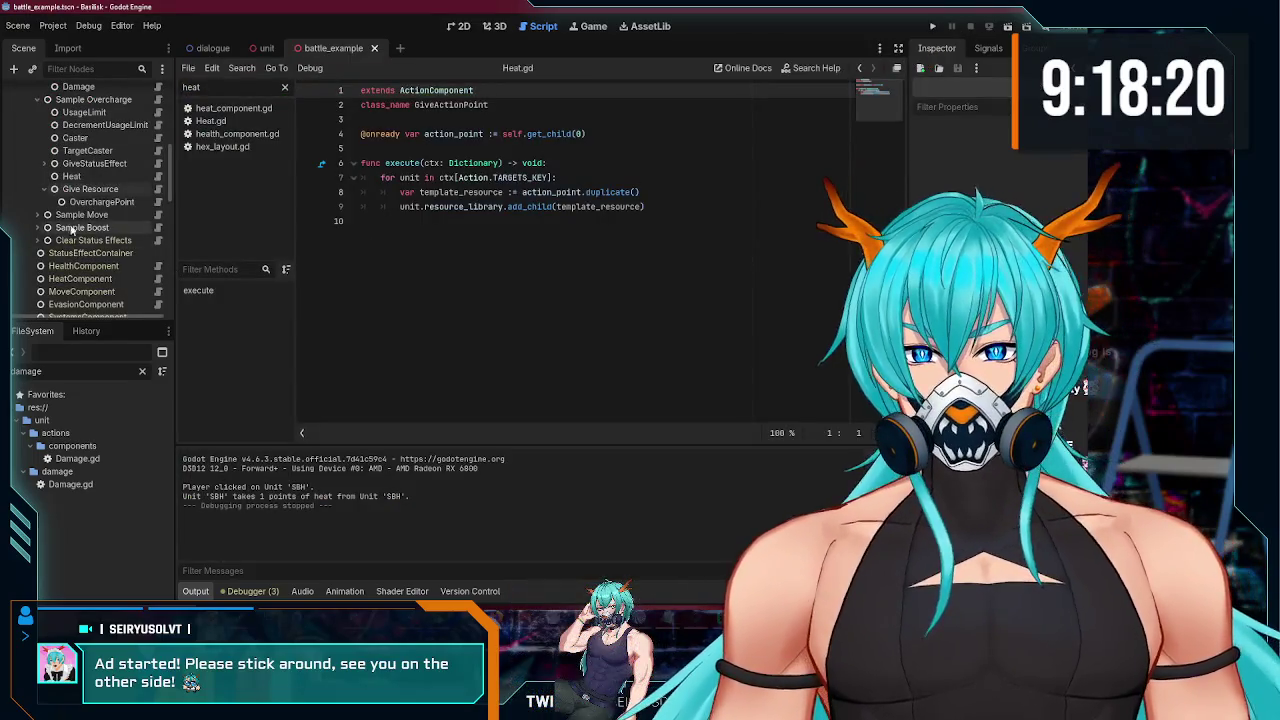
# Step: Collapse the Sample Skirmish, Overcharge and Move actions in the Scene dock
pyautogui.scroll(3, 67, 228)
pyautogui.scroll(-2, 55, 226)
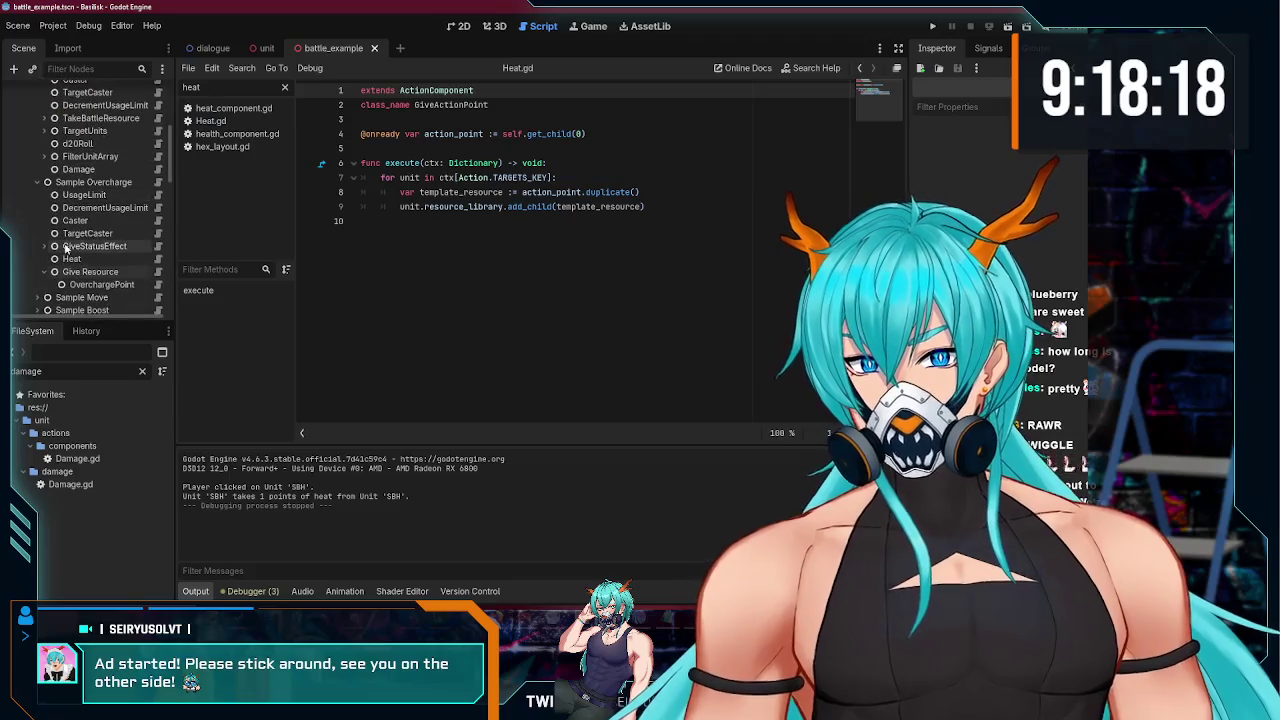
pyautogui.scroll(2, 55, 226)
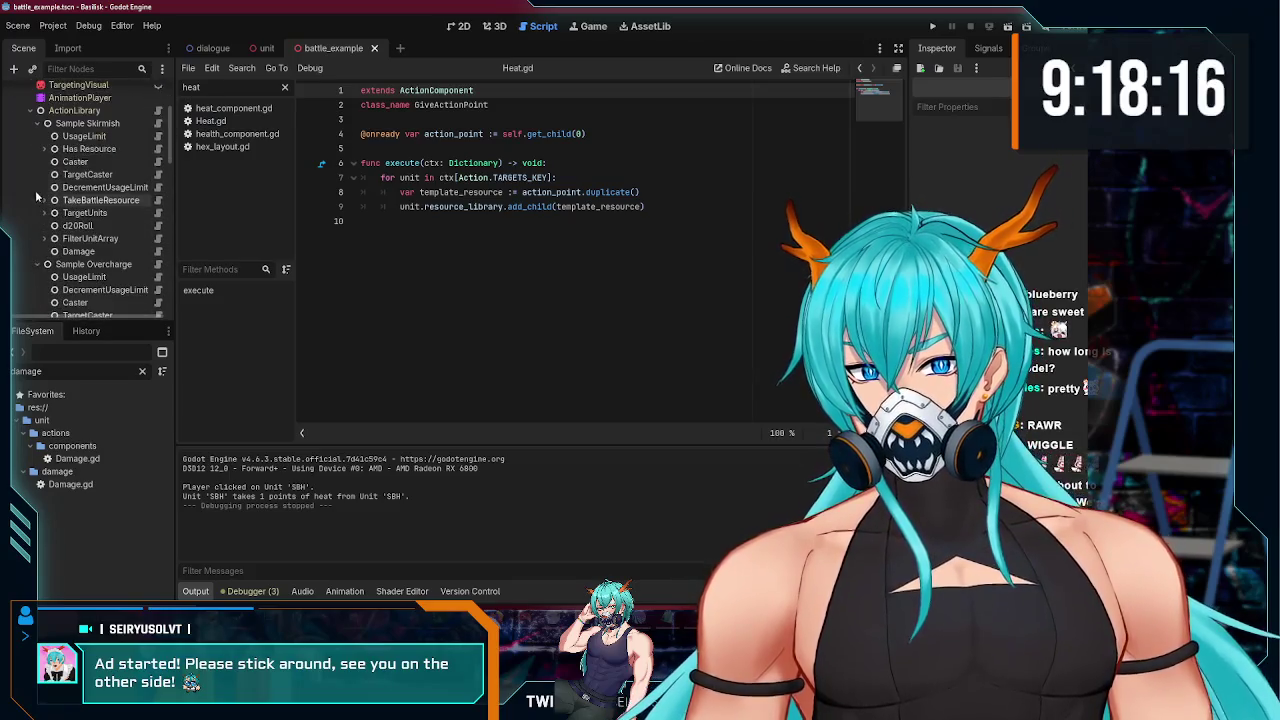
pyautogui.click(39, 124)
pyautogui.click(37, 136)
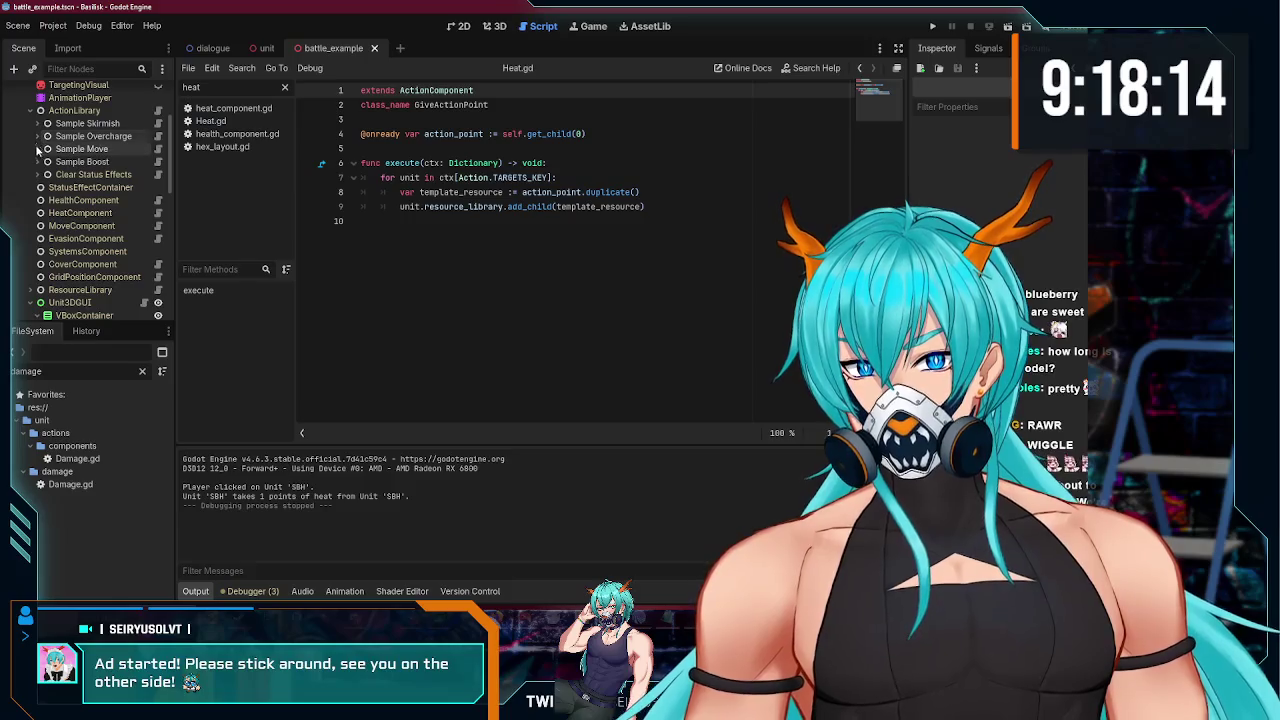
pyautogui.click(80, 149)
pyautogui.click(90, 136)
pyautogui.click(100, 123)
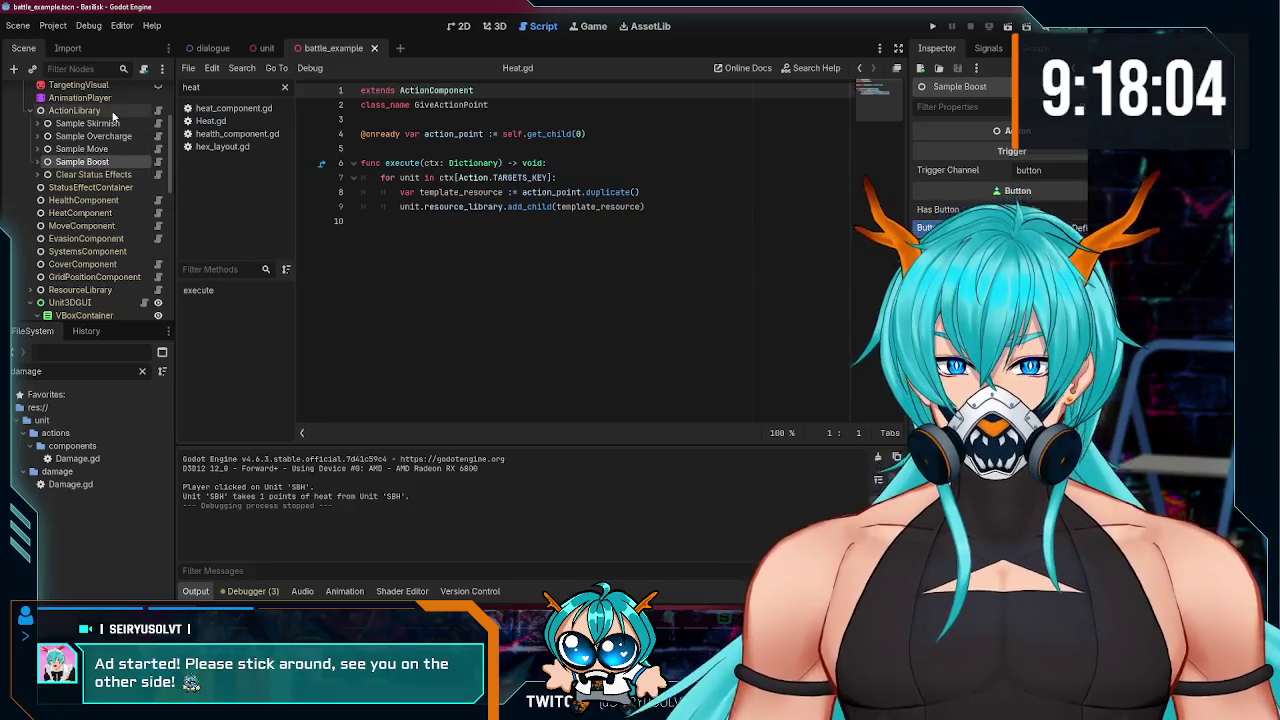
# Step: Duplicate Sample Boost with Ctrl+D, creating Sample Boost2
pyautogui.scroll(5, 105, 150)
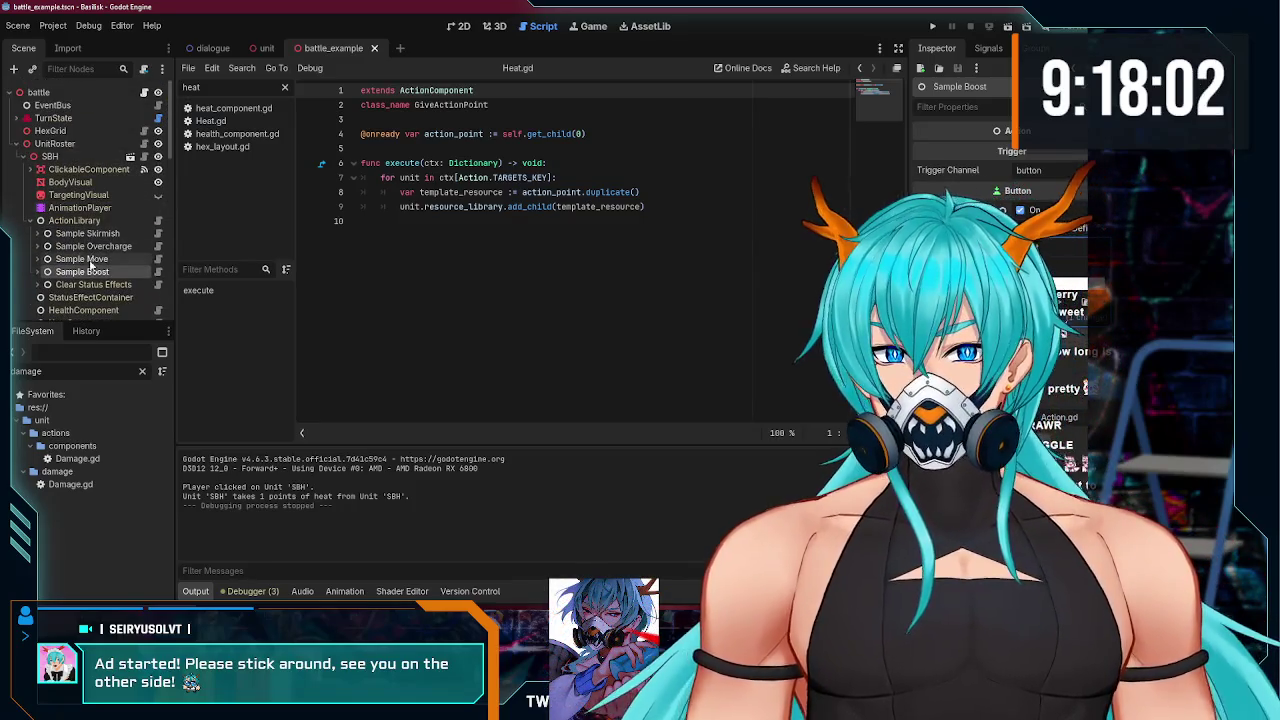
pyautogui.scroll(-1, 90, 261)
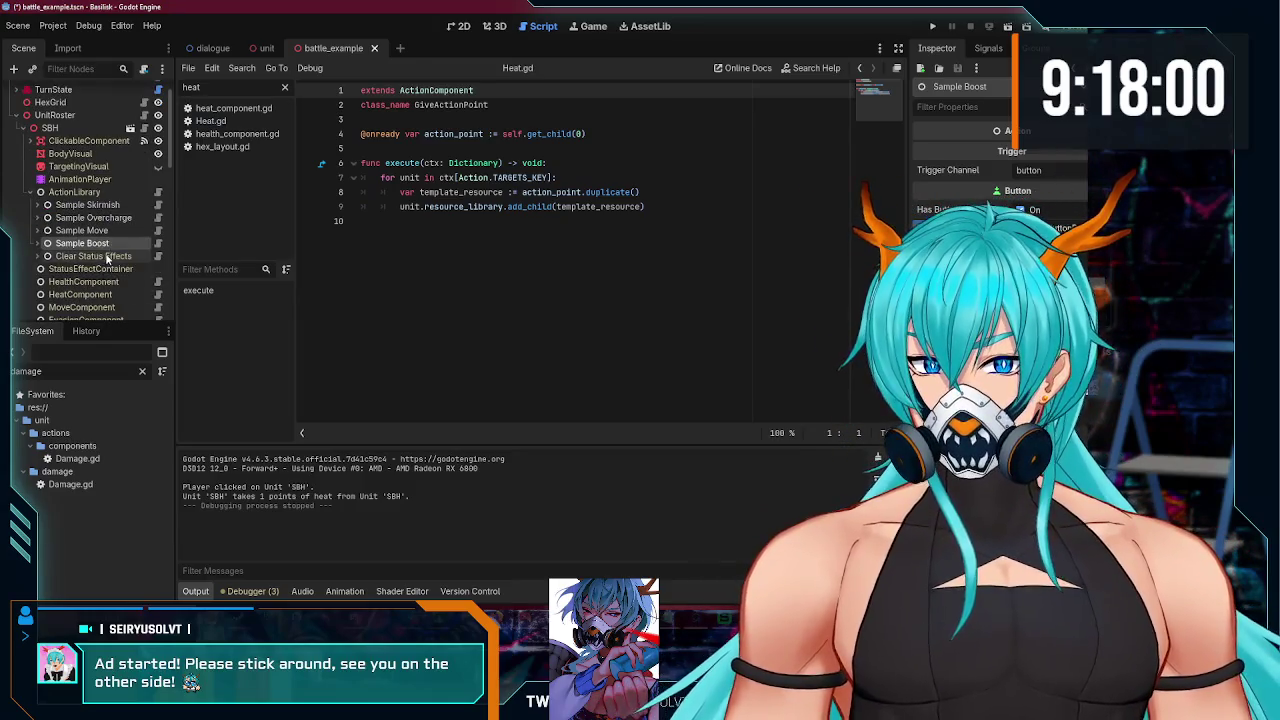
pyautogui.hotkey('ctrl', 'd')
pyautogui.scroll(-1, 107, 256)
pyautogui.write('Sample OC B')
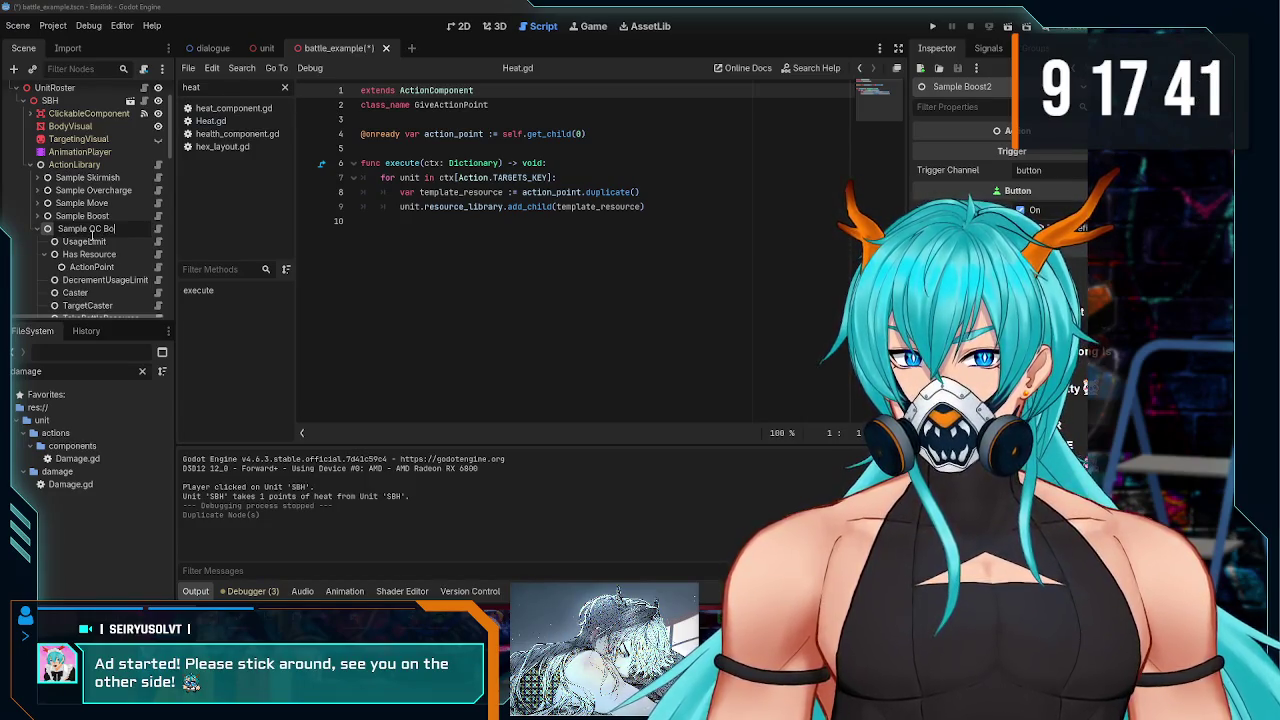
# Step: Rename the copy to Sample OC Boost and save the battle scene
pyautogui.write('ost')
pyautogui.press('Return')
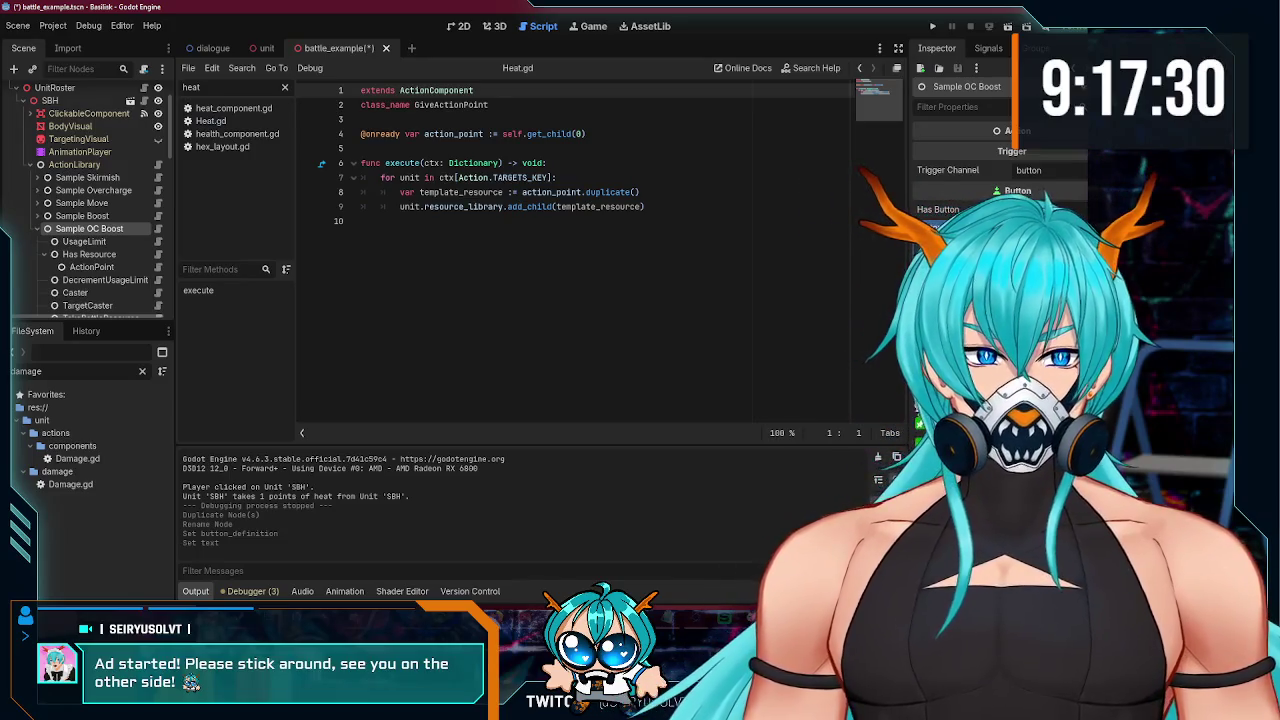
pyautogui.hotkey('ctrl', 's')
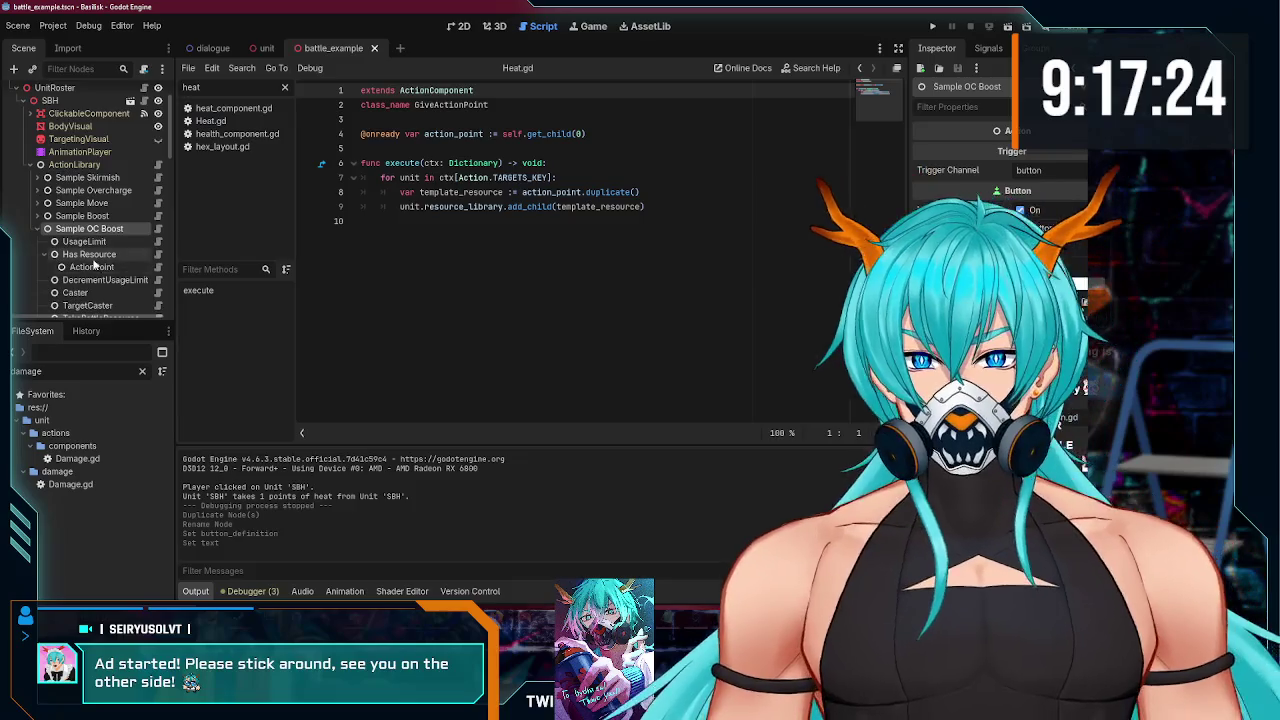
# Step: Delete the Has Resource condition and its child from Sample OC Boost
pyautogui.scroll(-3, 107, 236)
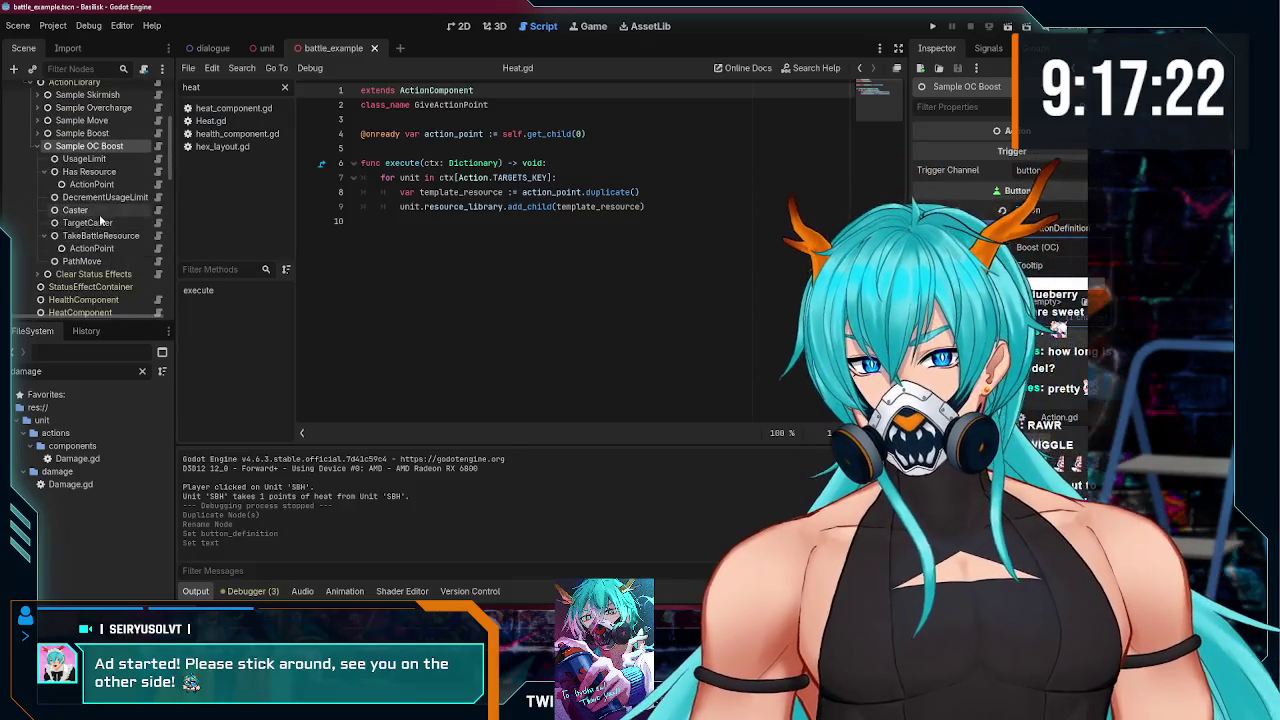
pyautogui.scroll(1, 99, 214)
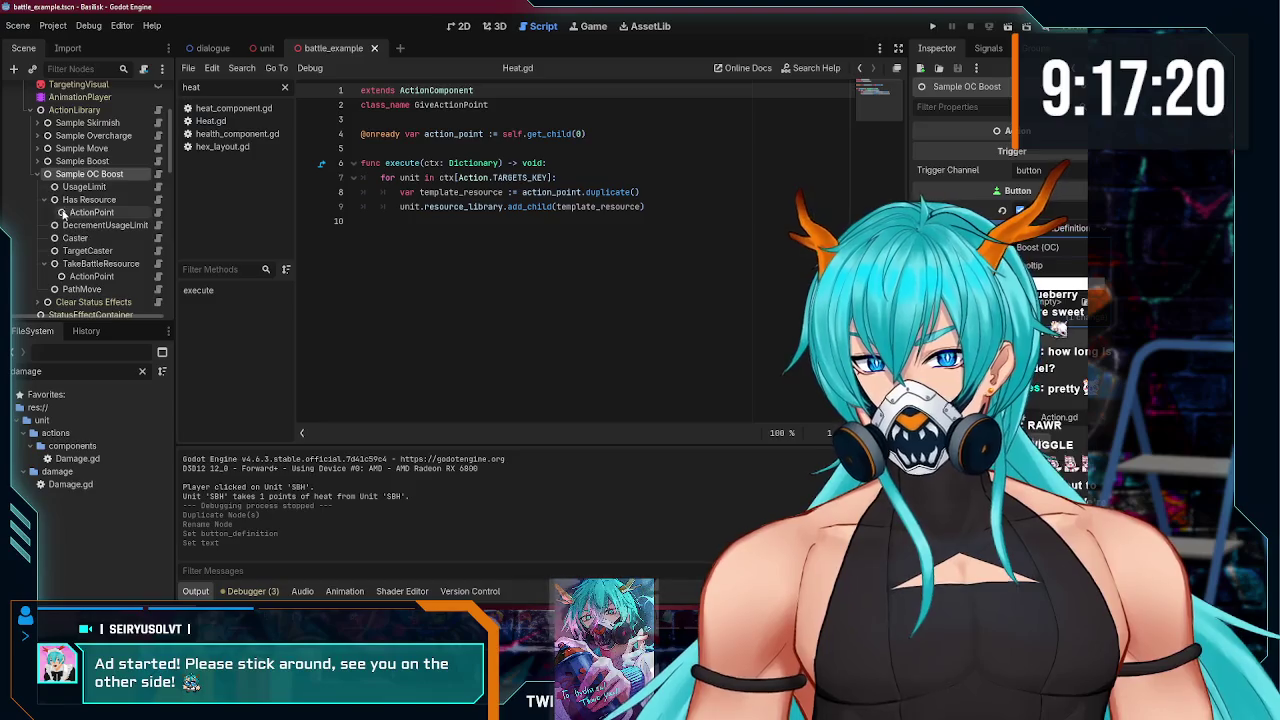
pyautogui.click(88, 188)
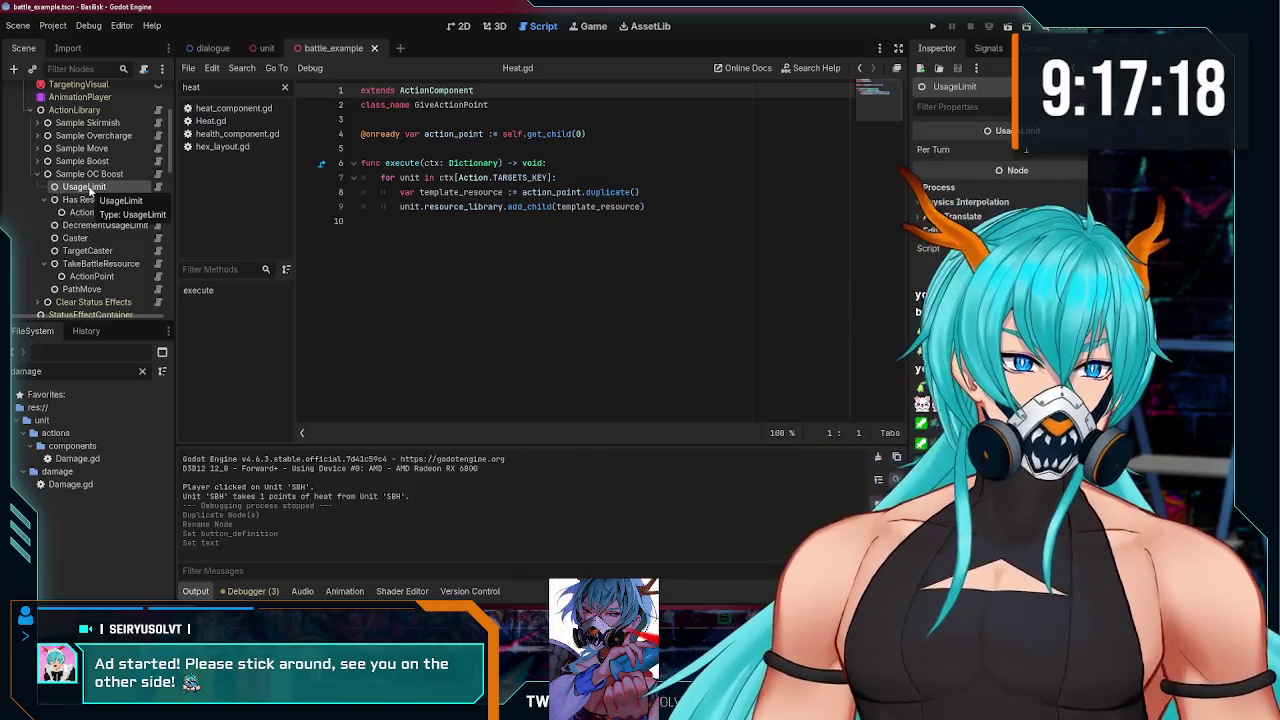
pyautogui.click(90, 200)
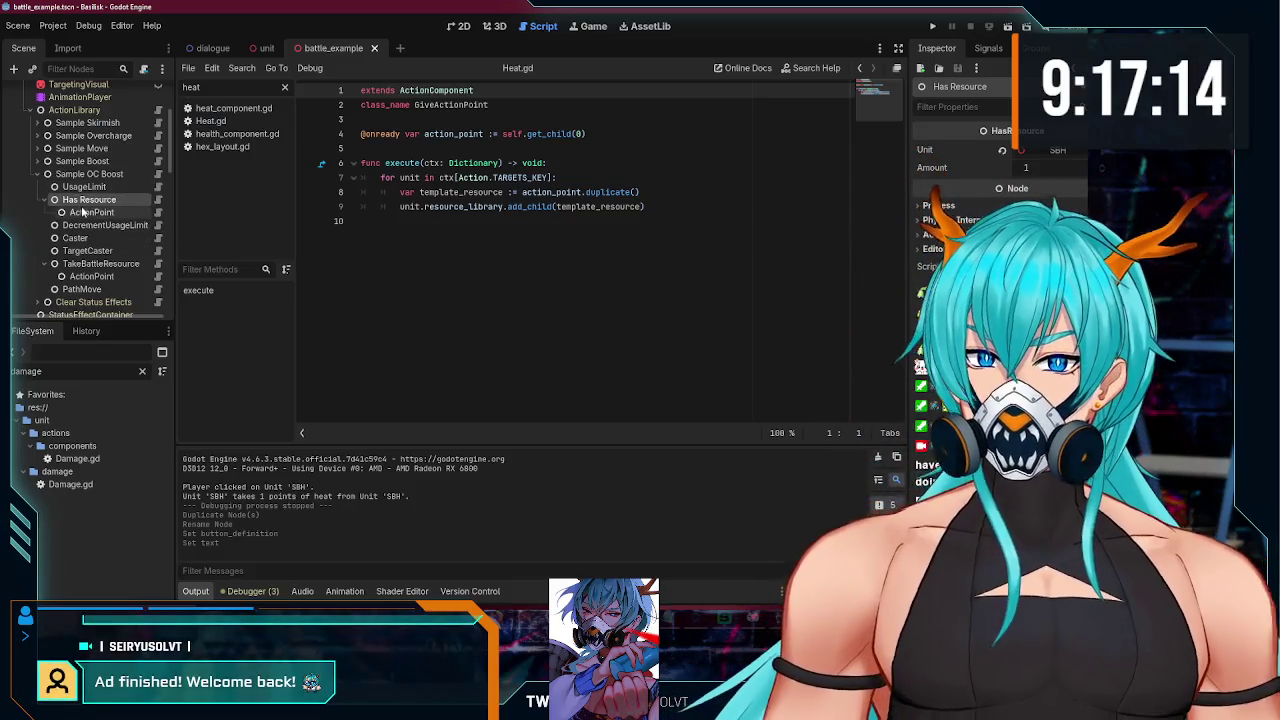
pyautogui.press('Delete')
pyautogui.click(516, 324)
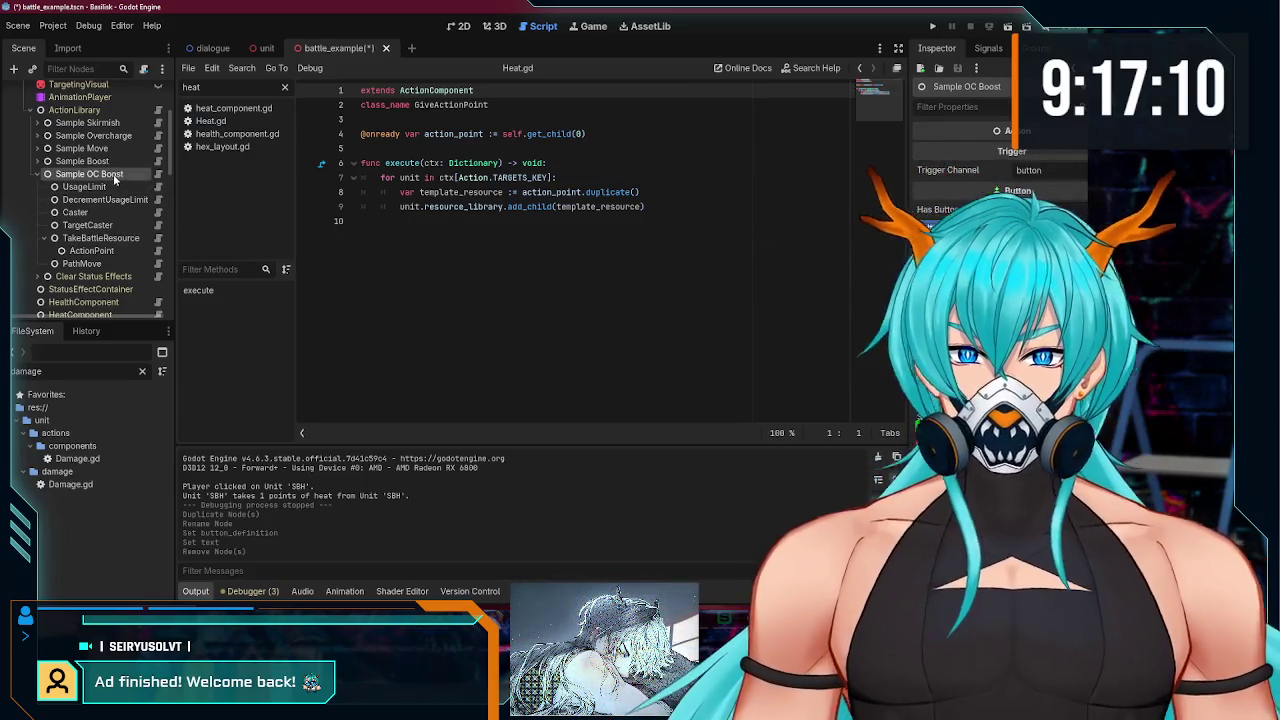
# Step: Add an IsOvercharged child node under Sample OC Boost
pyautogui.click(14, 69)
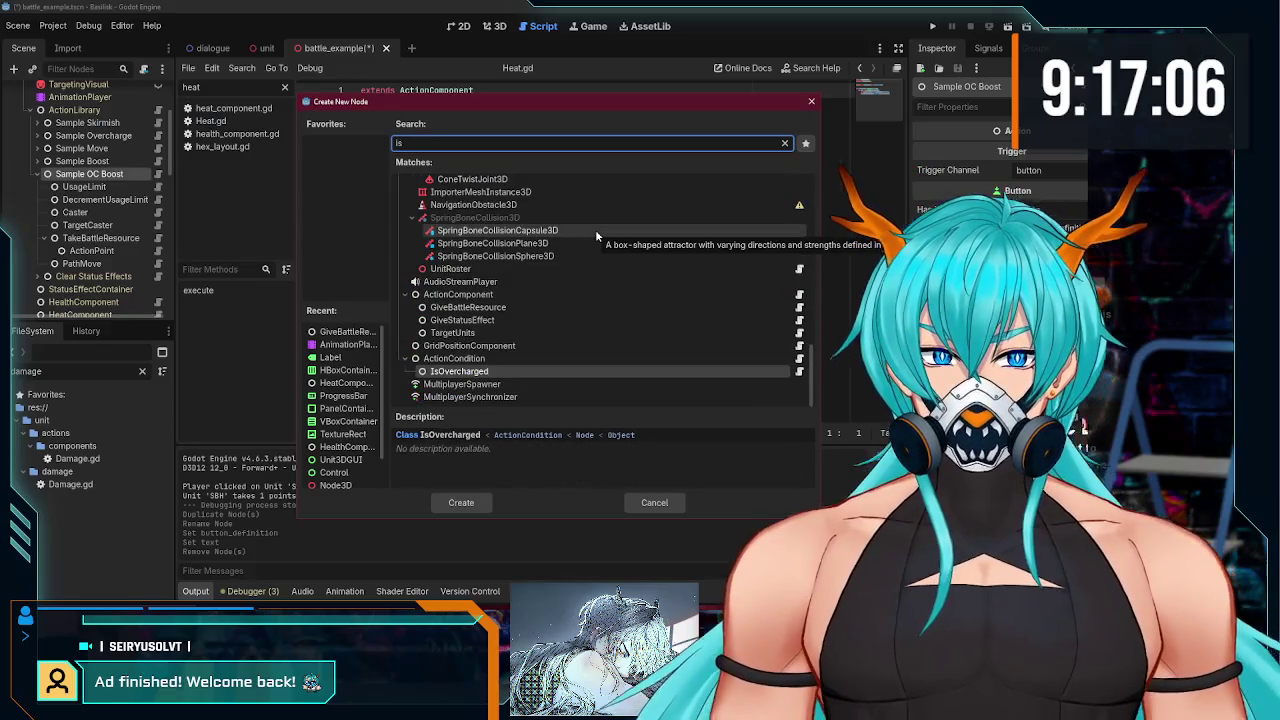
pyautogui.click(479, 375)
pyautogui.doubleClick(479, 375)
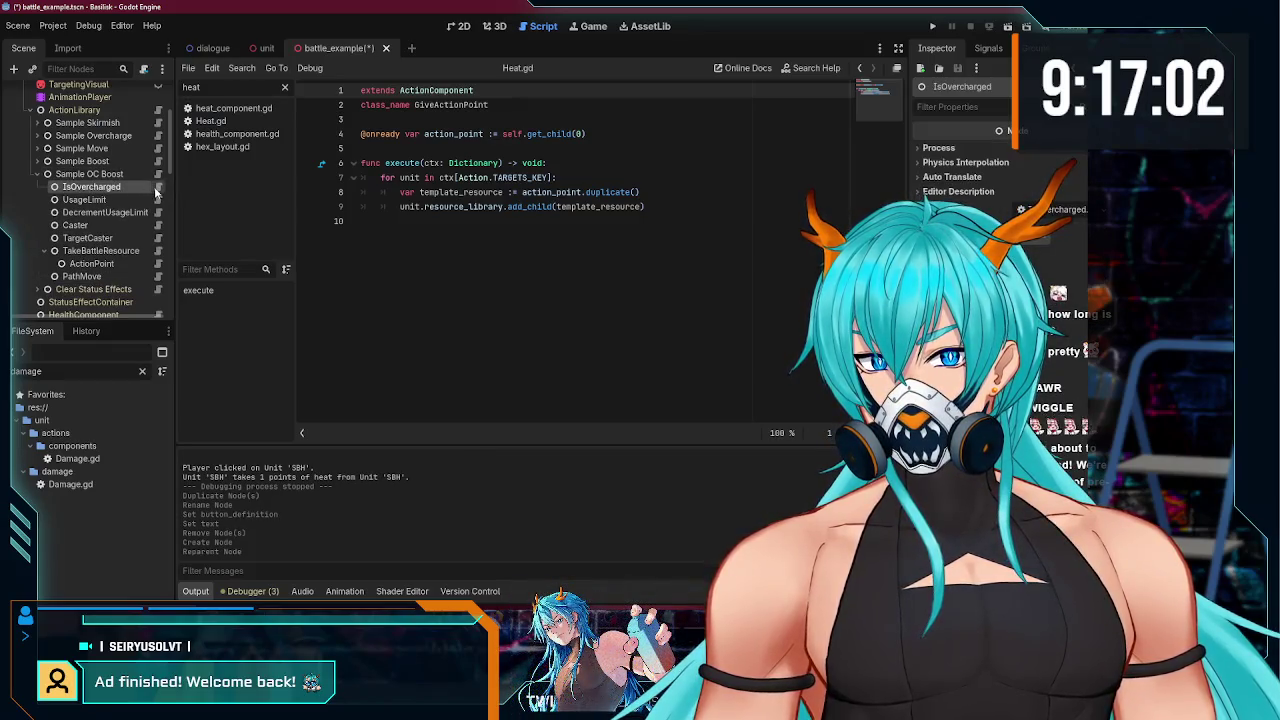
# Step: In the IsOvercharged script, draft a check(_ctx : Dictionary) -> bool function stub
pyautogui.click(157, 187)
pyautogui.press('Return')
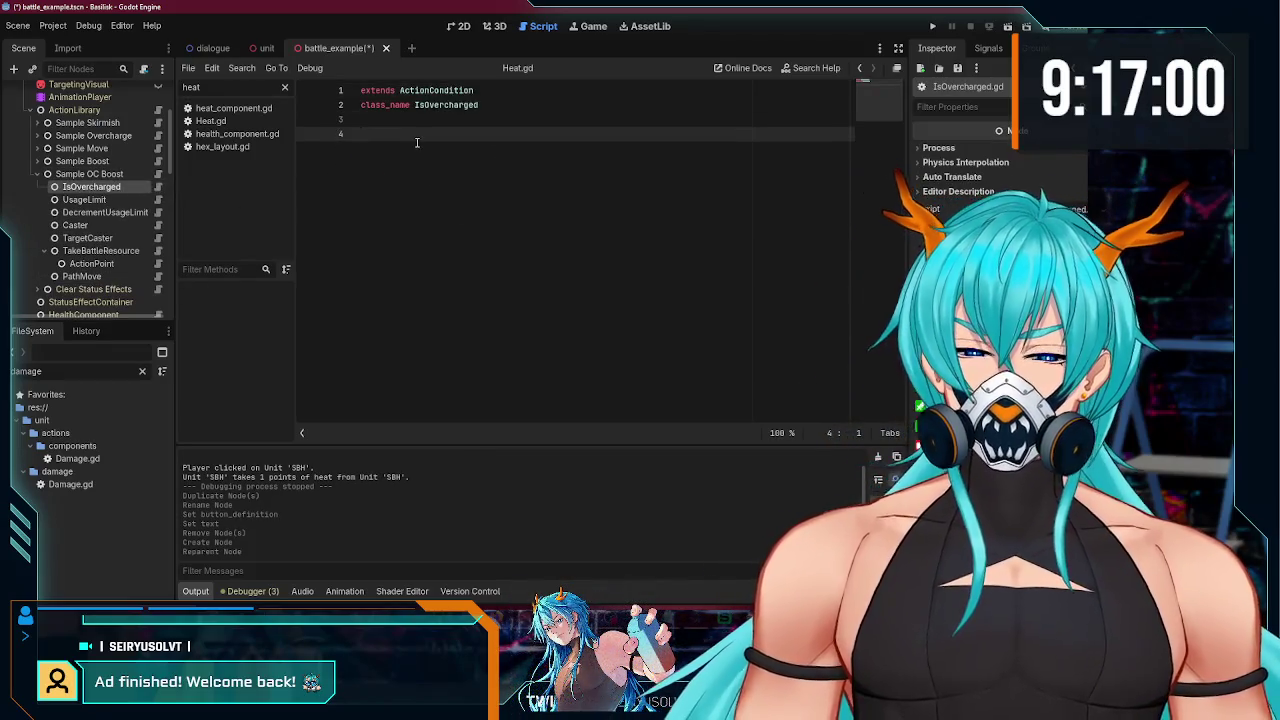
pyautogui.write('func check(_ctx : Dictionary) -> bool:')
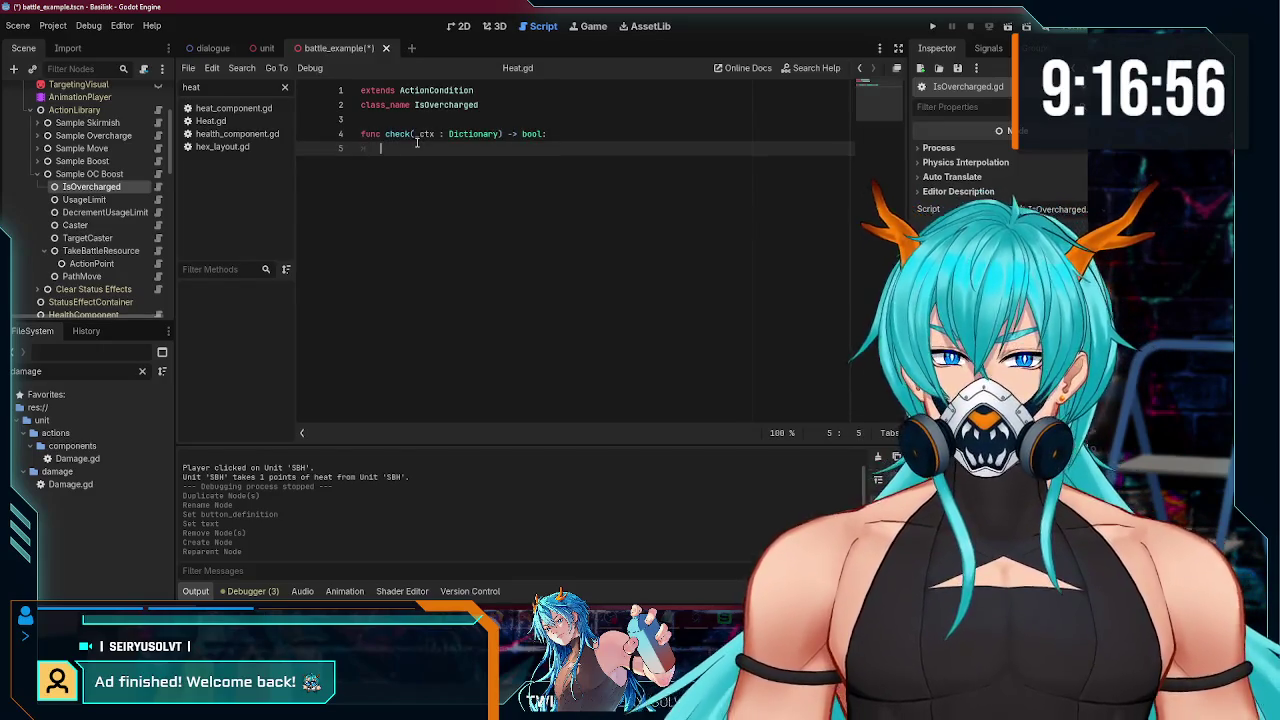
pyautogui.write('returns')
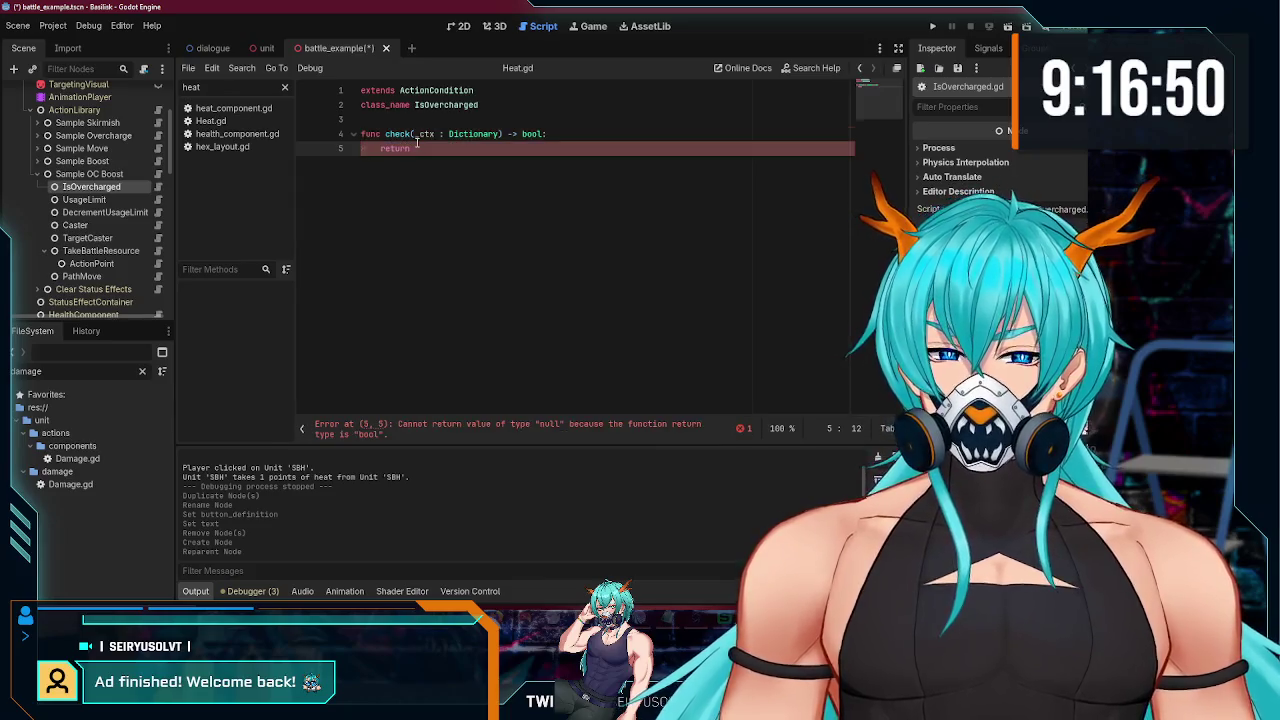
pyautogui.press('BackSpace')
pyautogui.press('BackSpace')
pyautogui.press('BackSpace')
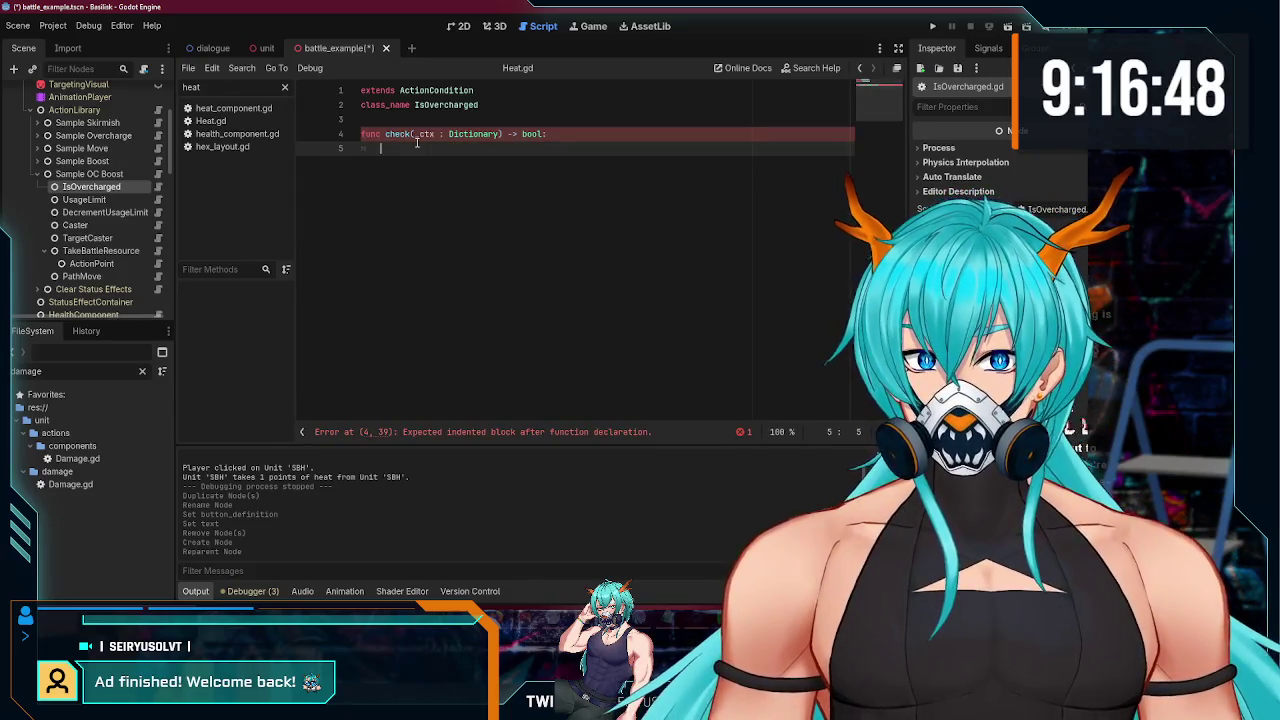
pyautogui.write('find_')
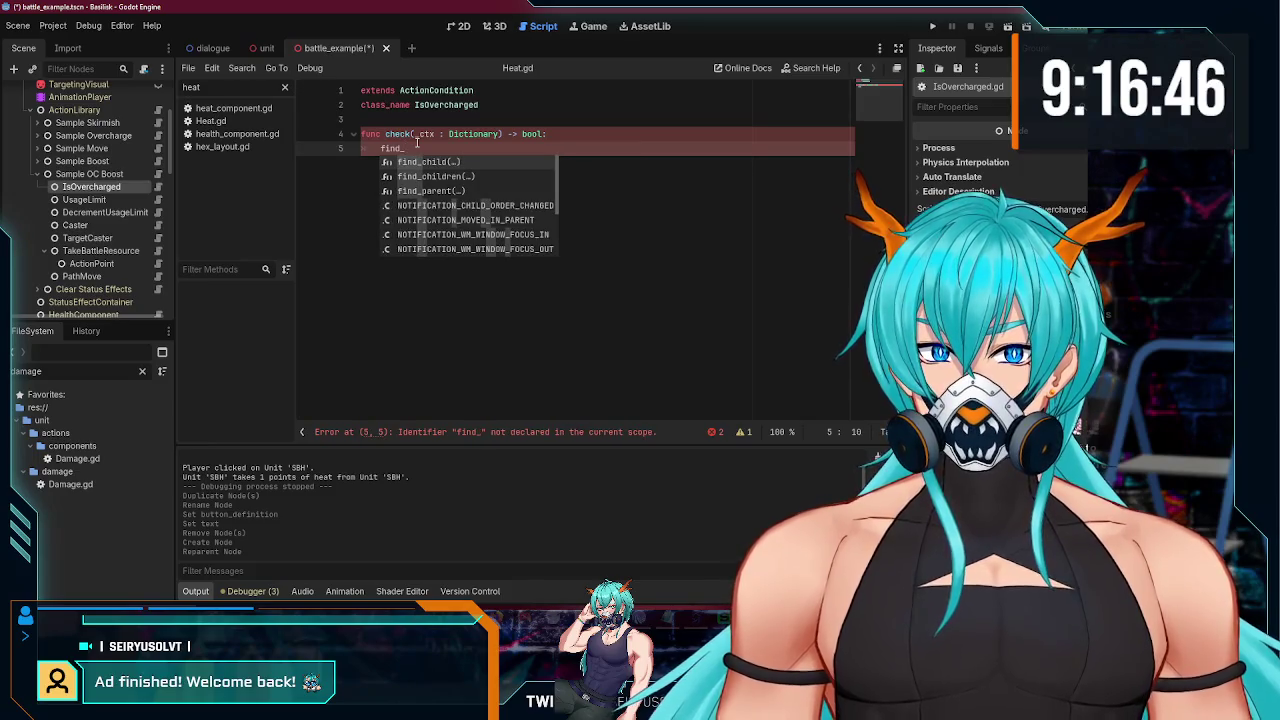
pyautogui.press('Down')
pyautogui.press('Return')
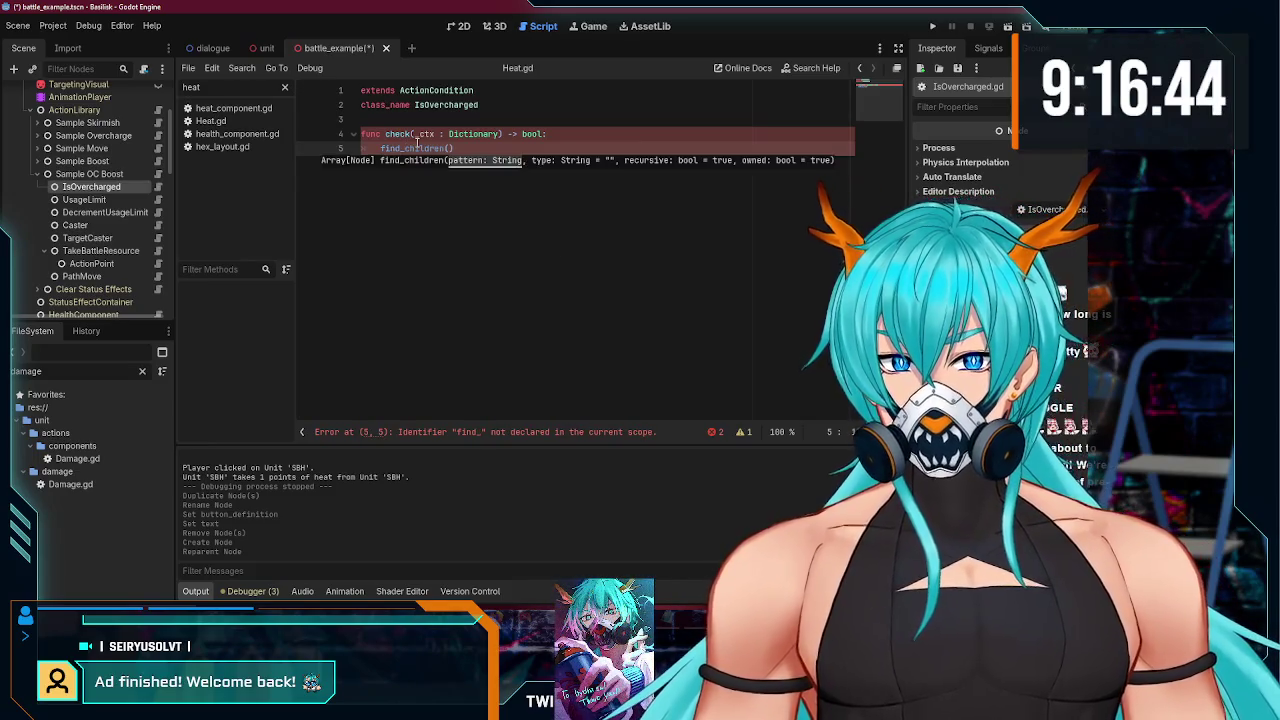
# Step: Open the script of Sample Skirmish's Has Resource node
pyautogui.scroll(1, 90, 200)
pyautogui.click(36, 162)
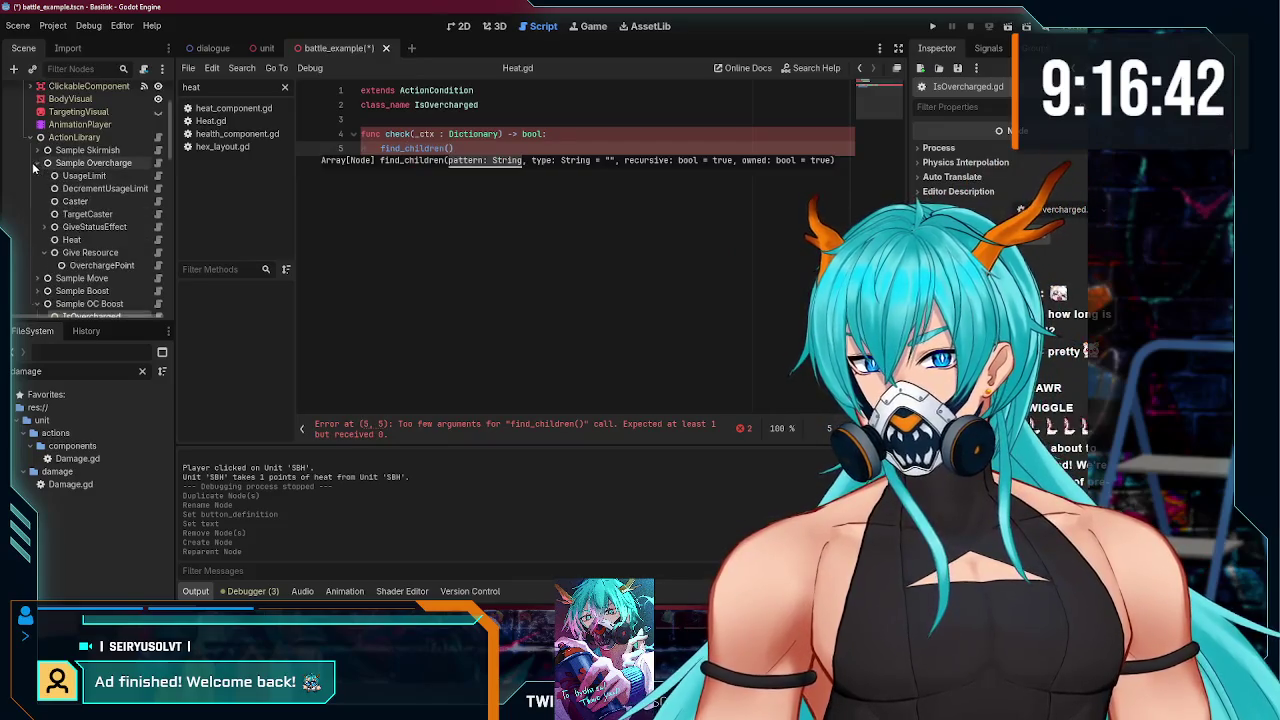
pyautogui.click(36, 162)
pyautogui.click(36, 150)
pyautogui.click(70, 176)
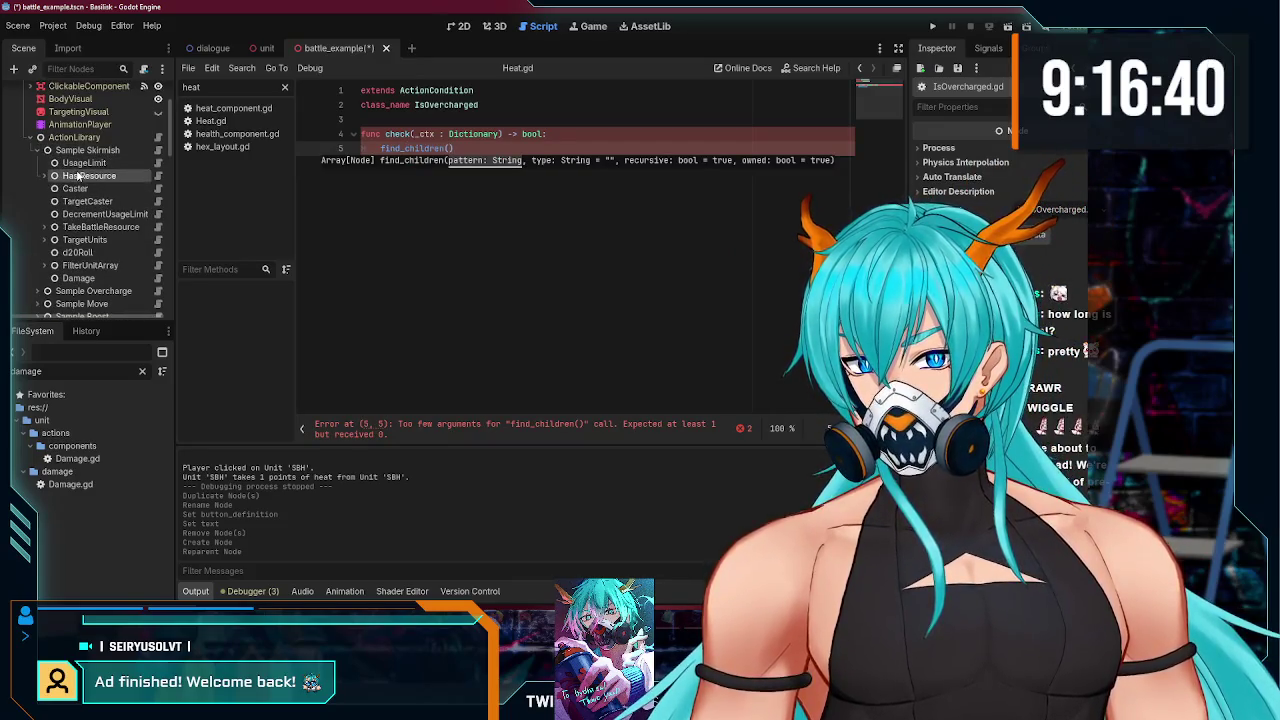
pyautogui.click(158, 176)
pyautogui.click(490, 221)
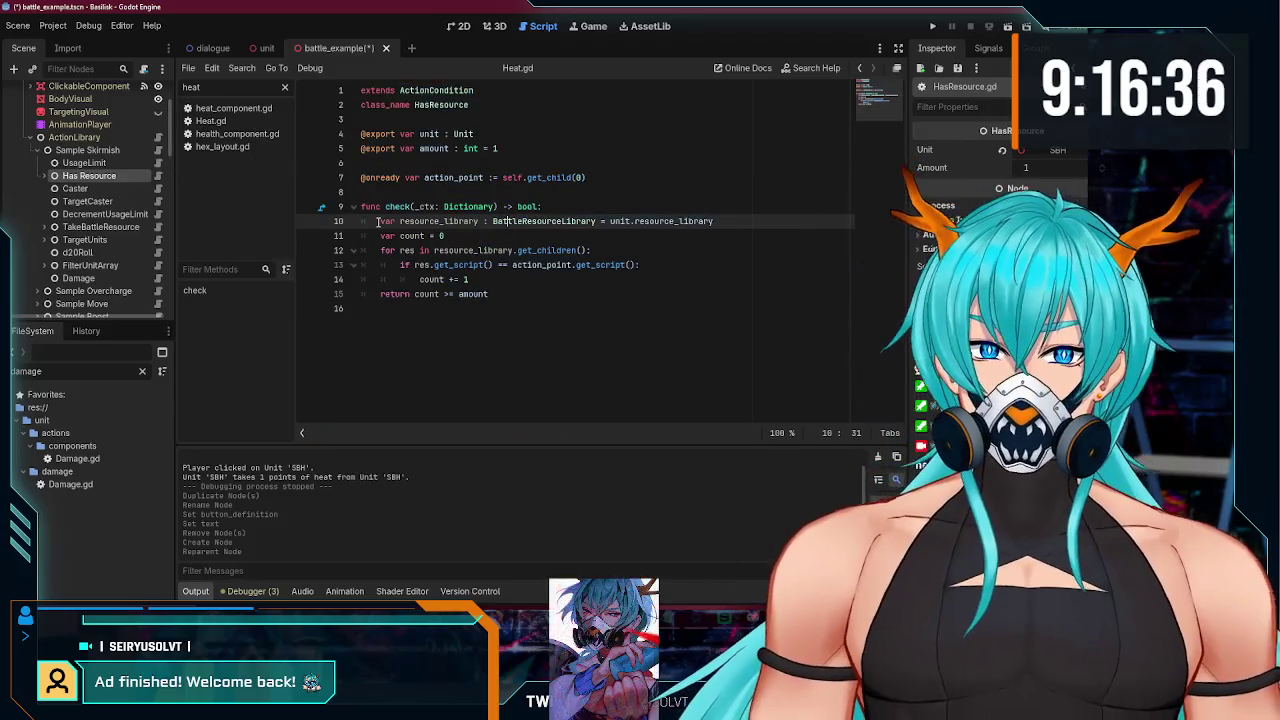
# Step: Select the check function body, including its return line, in HasResource's script
pyautogui.moveTo(384, 221); pyautogui.dragTo(492, 278)
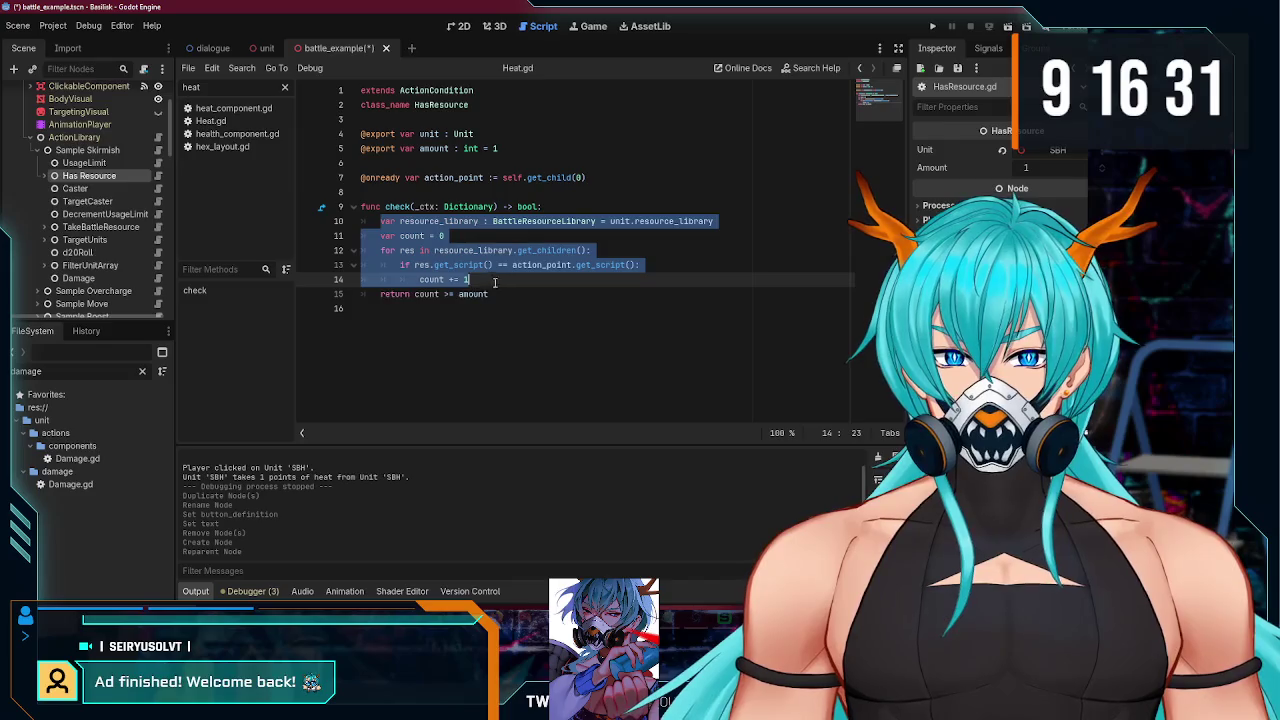
pyautogui.moveTo(494, 282); pyautogui.dragTo(501, 293)
pyautogui.scroll(-3, 100, 240)
pyautogui.scroll(-2, 80, 220)
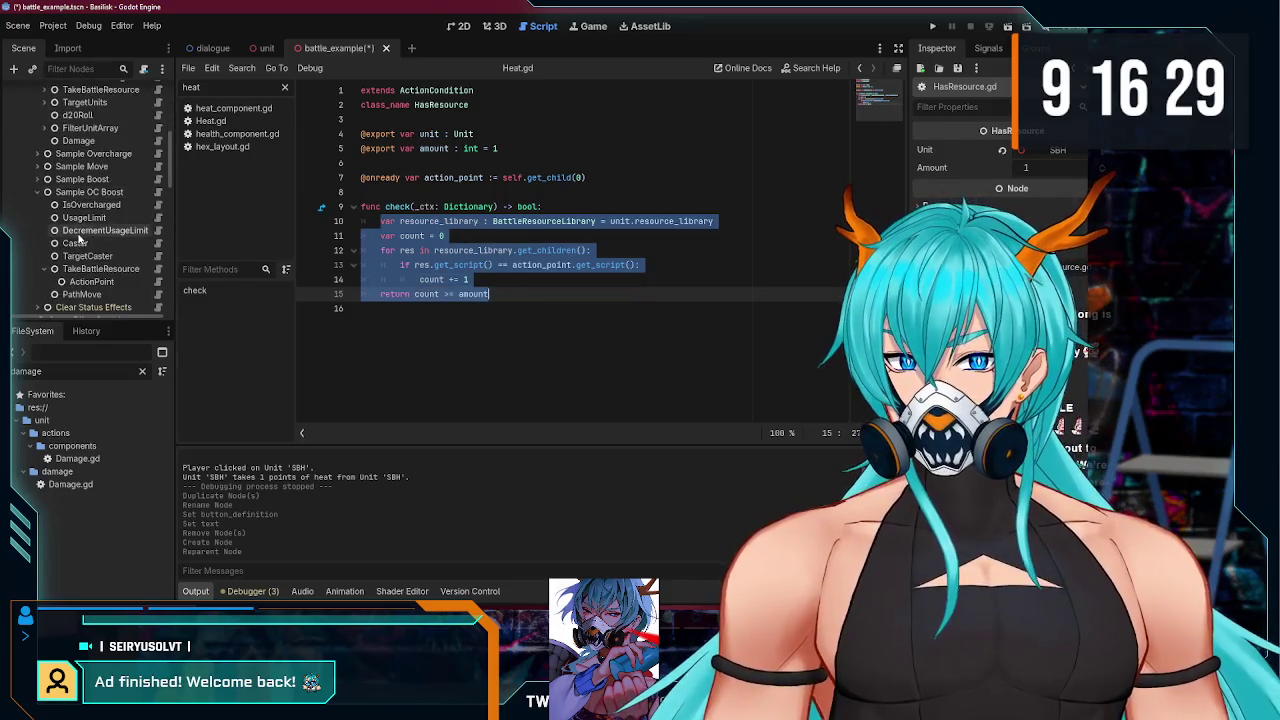
# Step: Open the IsOvercharged script and undo the check stub, keeping only extends and class_name
pyautogui.click(60, 205)
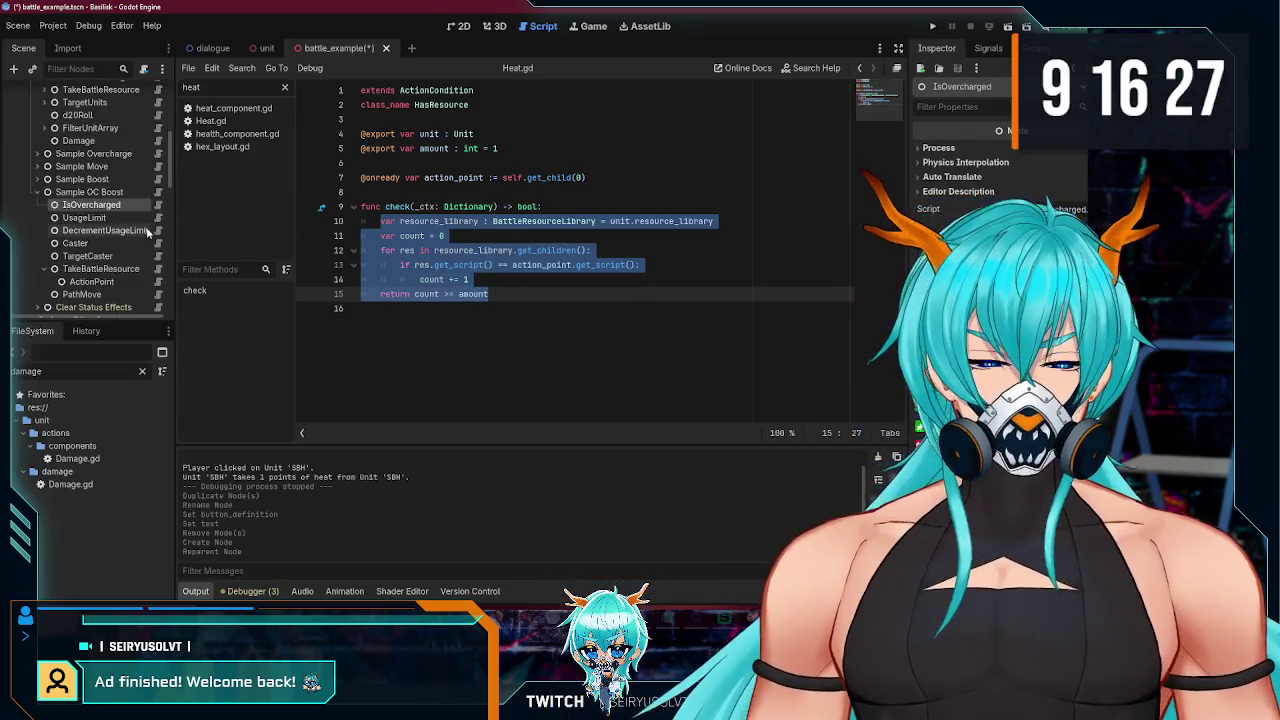
pyautogui.click(158, 205)
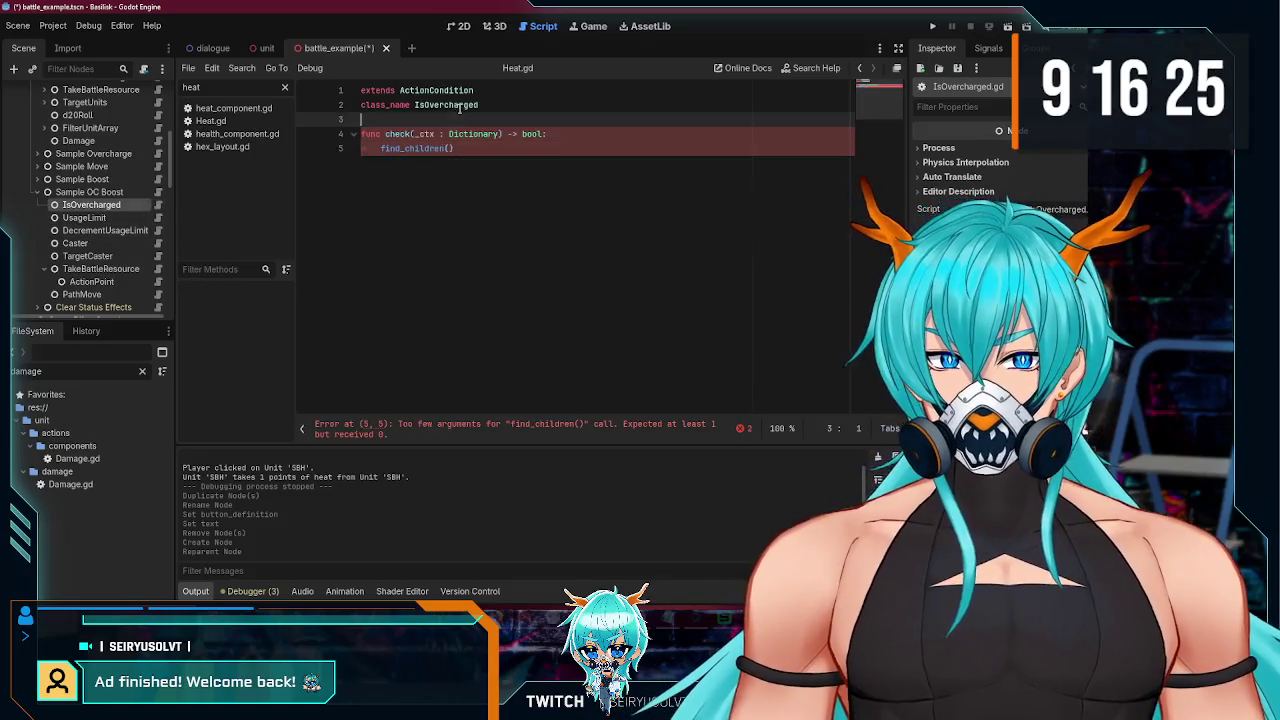
pyautogui.doubleClick(455, 104)
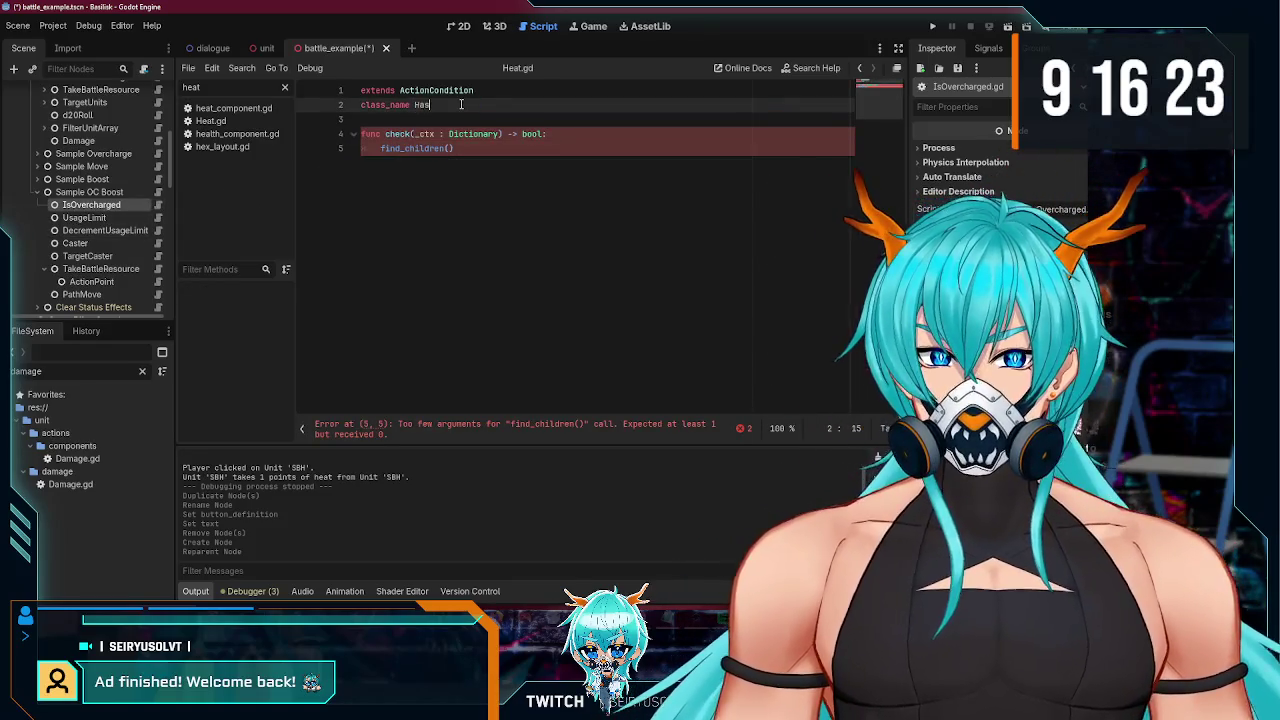
pyautogui.hotkey('ctrl', 'z')
pyautogui.hotkey('ctrl', 'z')
pyautogui.hotkey('ctrl', 'z')
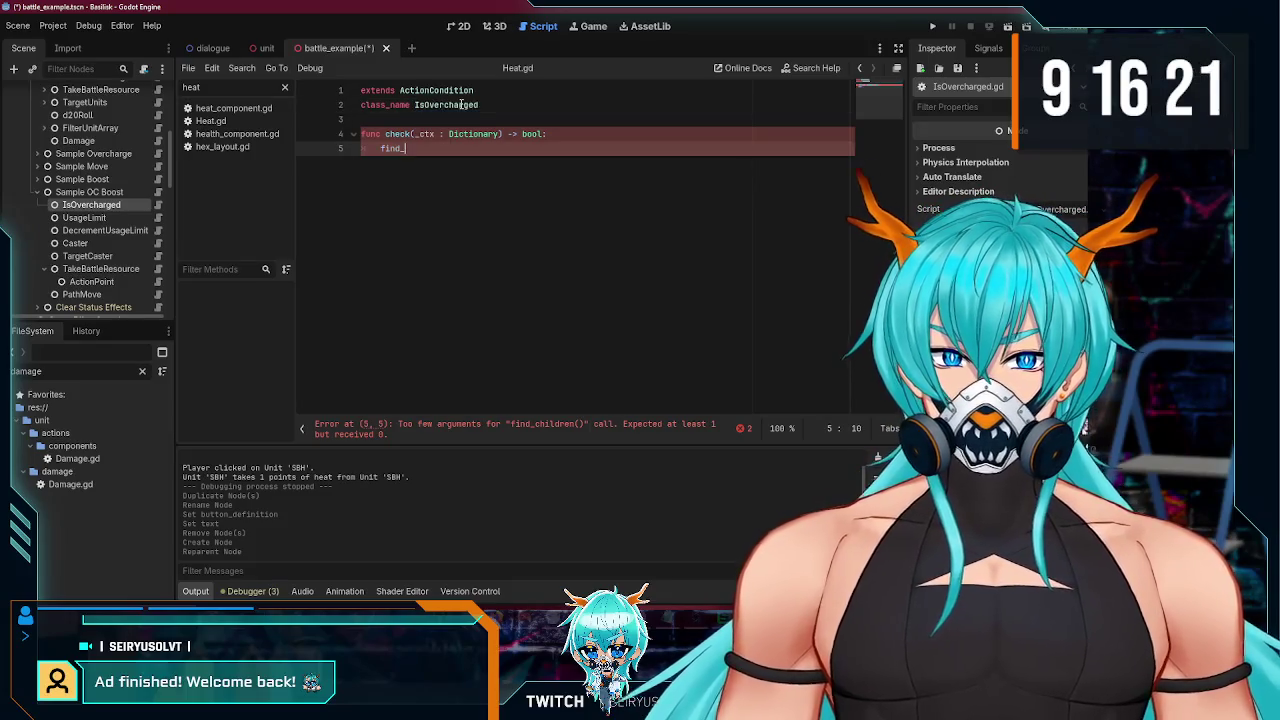
pyautogui.hotkey('ctrl', 'z')
pyautogui.hotkey('ctrl', 'z')
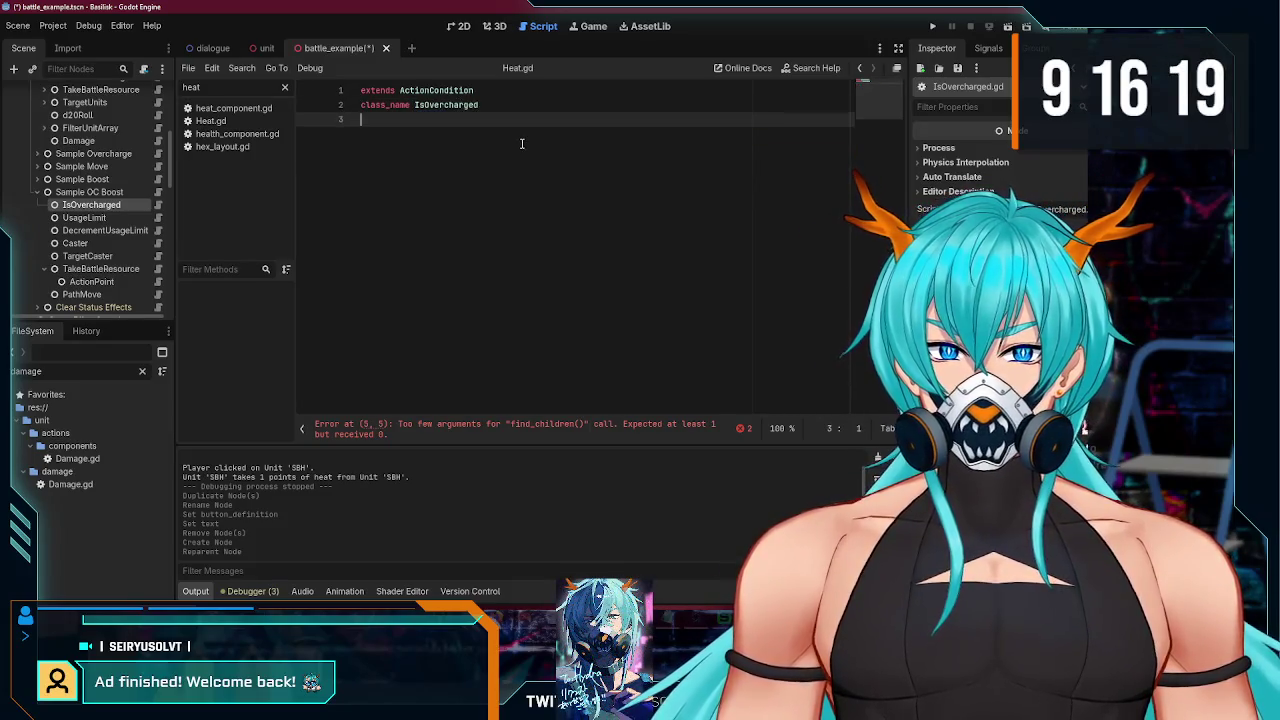
# Step: Look through heat_component.gd, health_component.gd and Heat.gd, returning to IsOvercharged's script
pyautogui.click(230, 108)
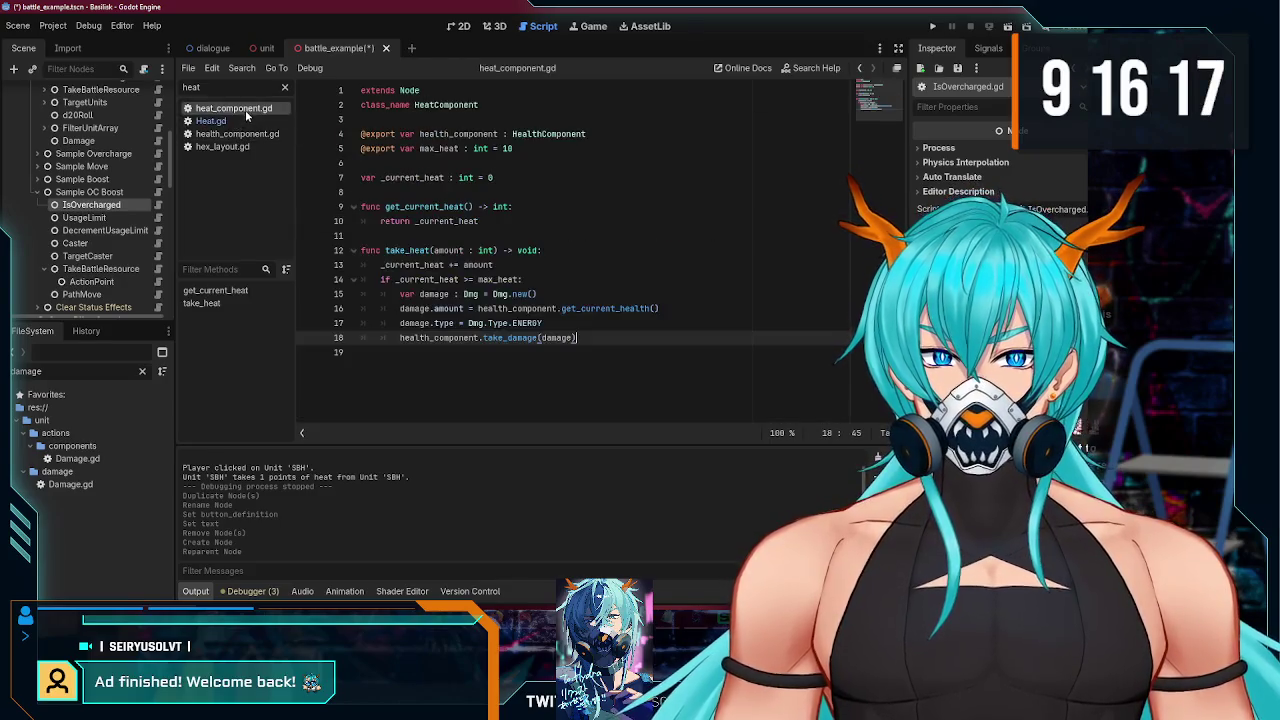
pyautogui.click(238, 133)
pyautogui.click(240, 121)
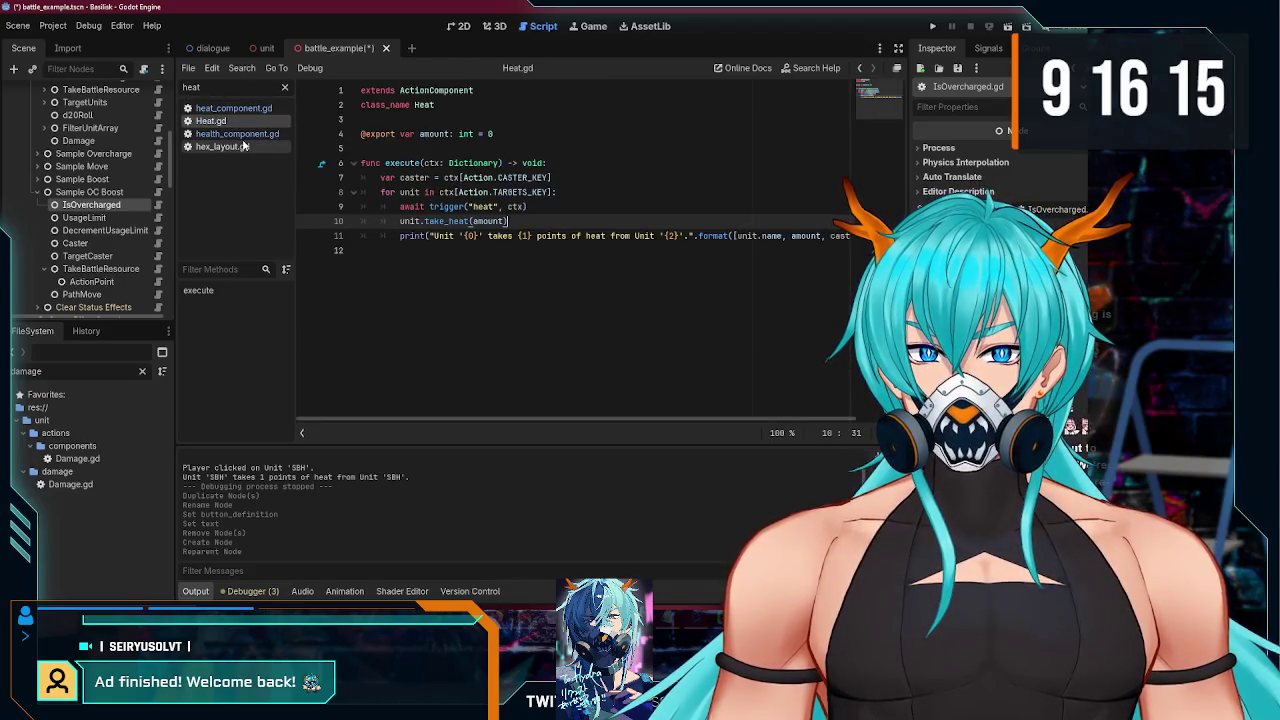
pyautogui.click(158, 205)
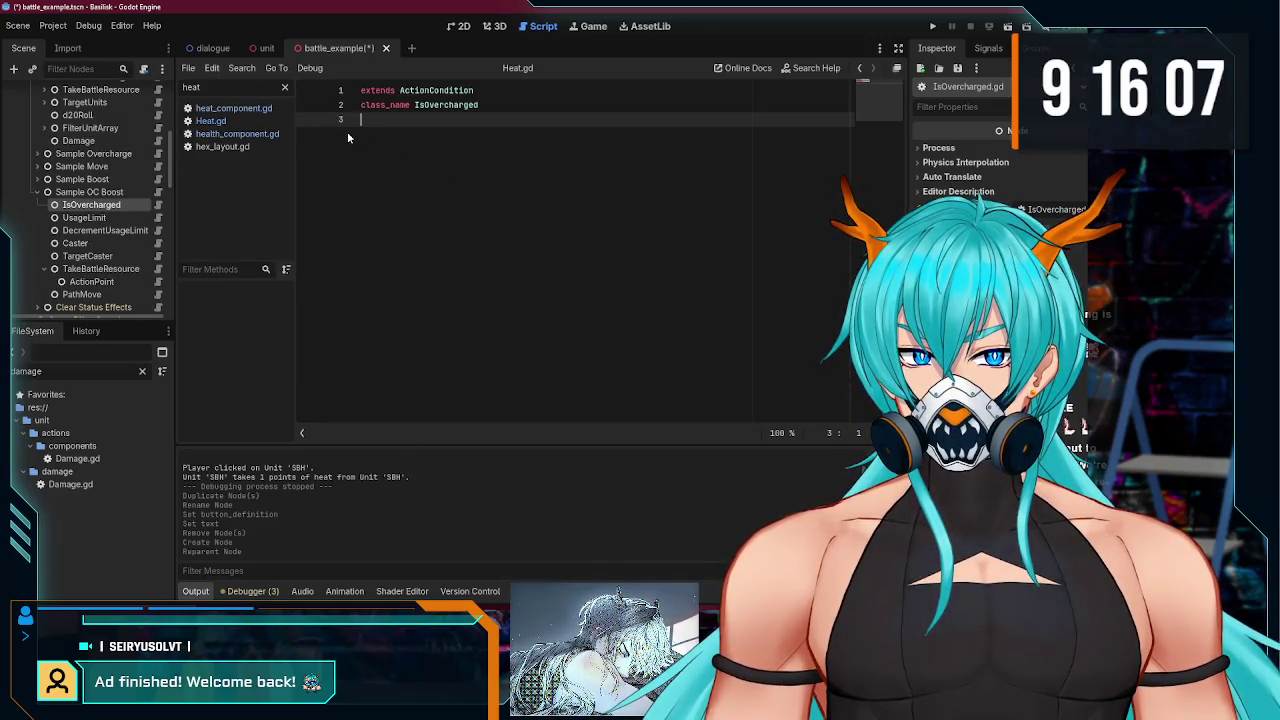
# Step: Start extending IsOvercharged's script, then cancel the attach-script dialog
pyautogui.rightClick(120, 207)
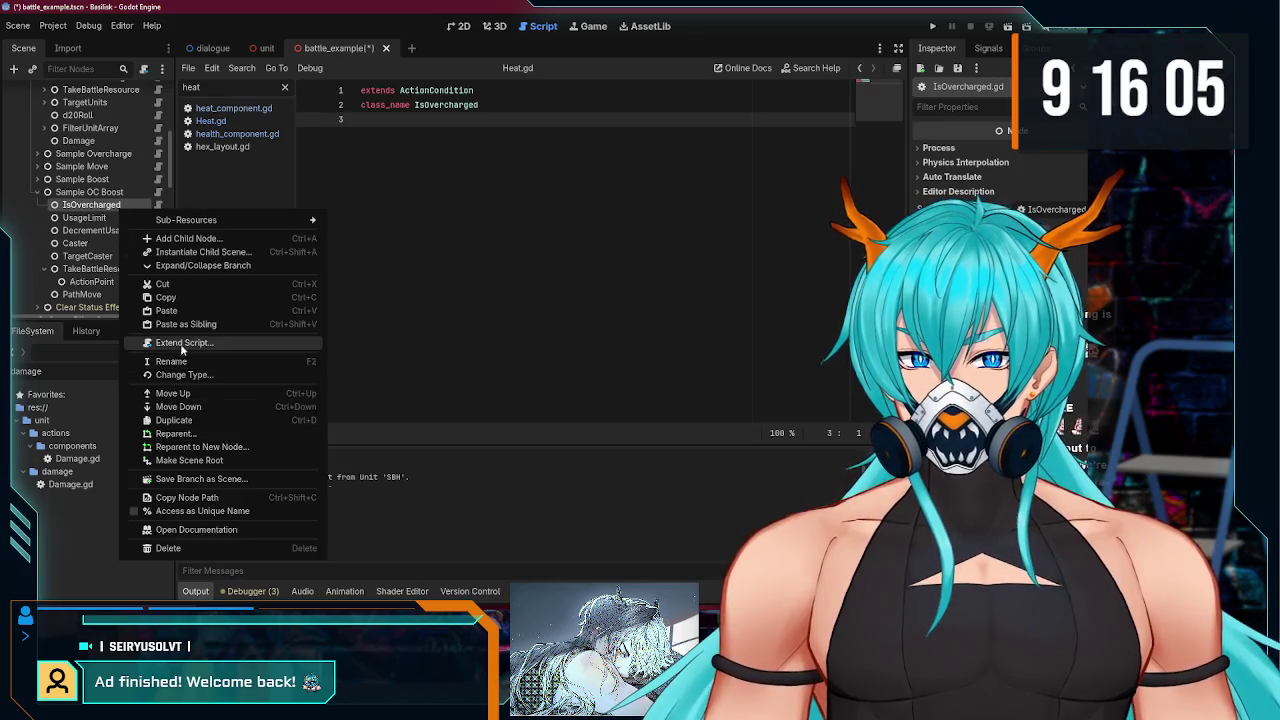
pyautogui.click(181, 349)
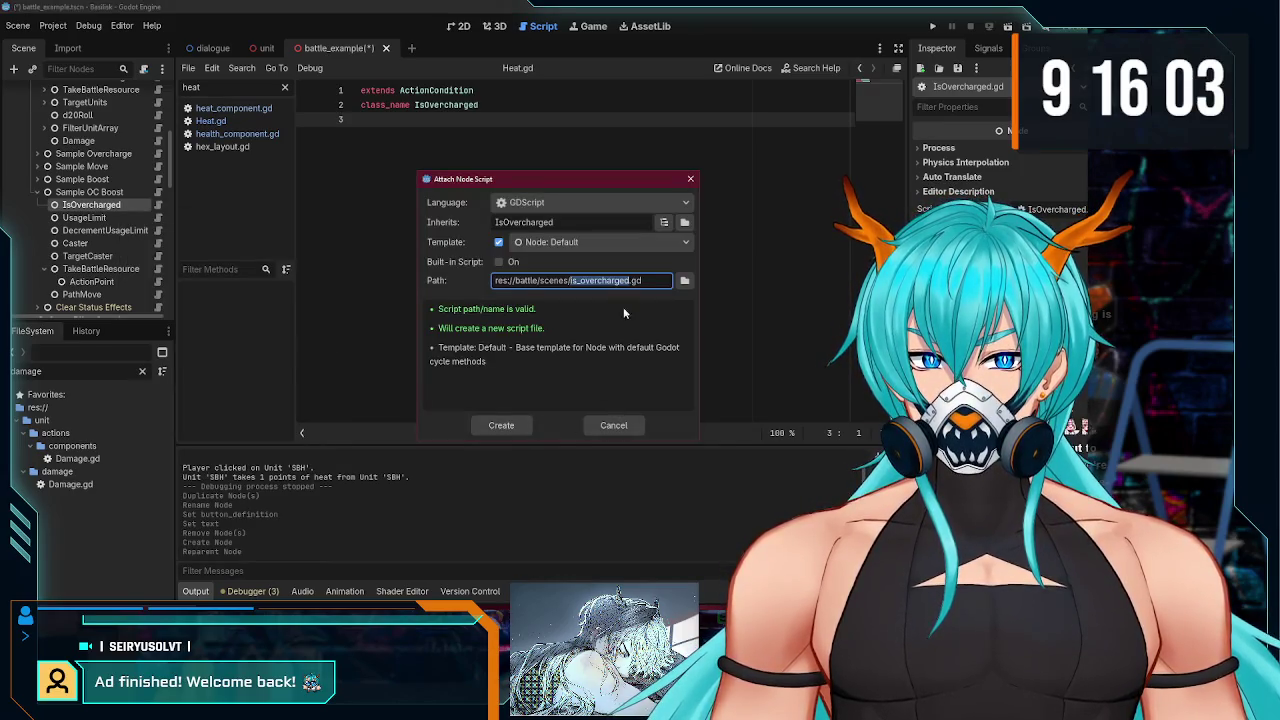
pyautogui.click(613, 425)
# Step: Delete the IsOvercharged node and save the battle_example scene
pyautogui.click(89, 192)
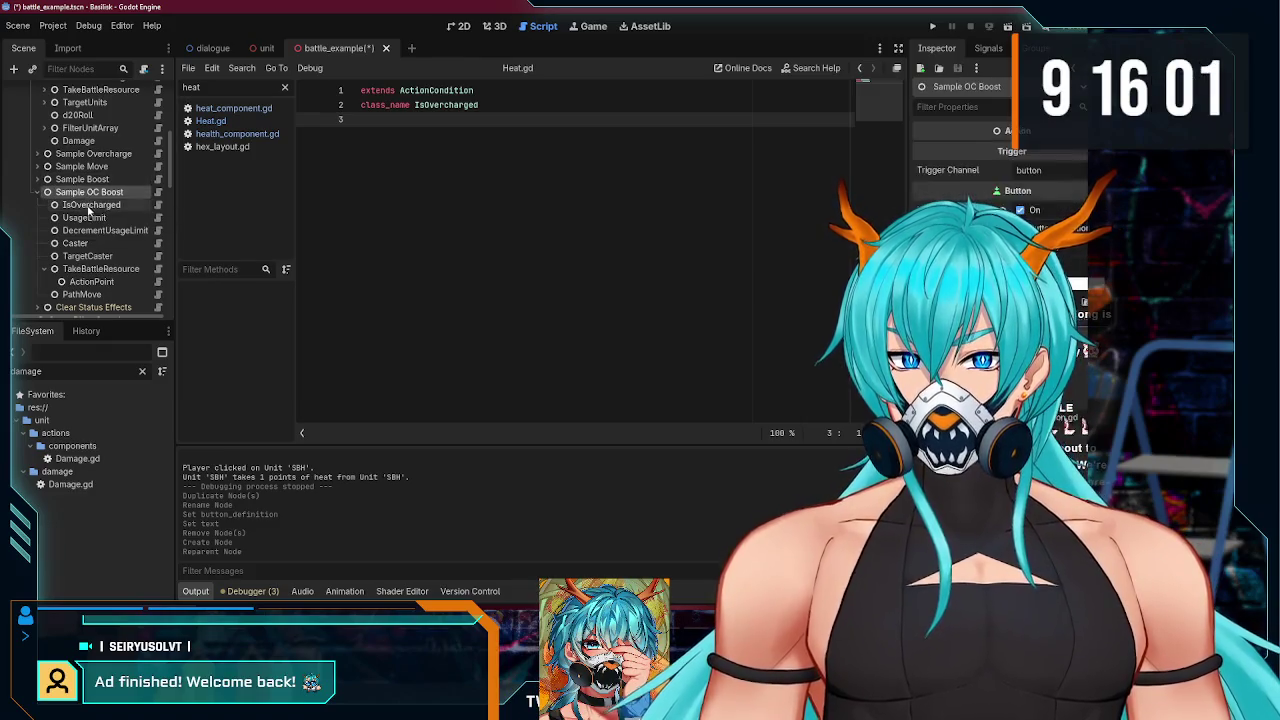
pyautogui.click(89, 205)
pyautogui.press('Delete')
pyautogui.press('Return')
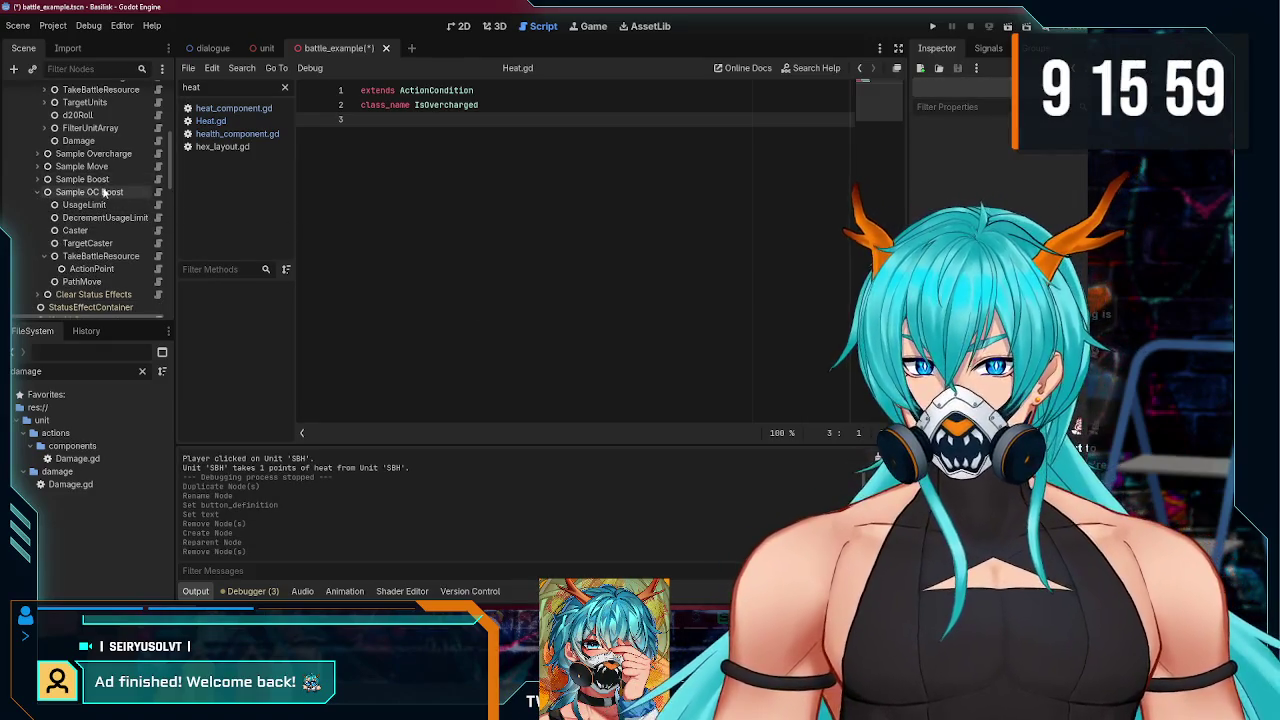
pyautogui.hotkey('ctrl', 's')
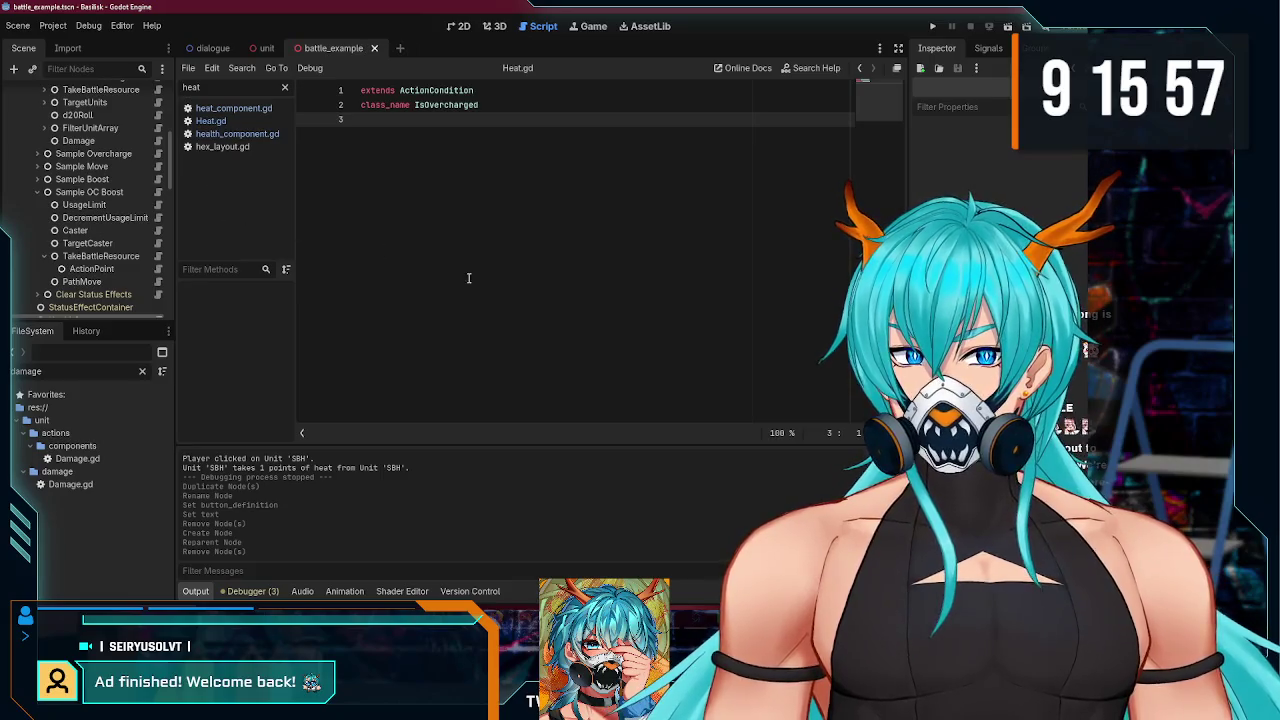
pyautogui.click(211, 120)
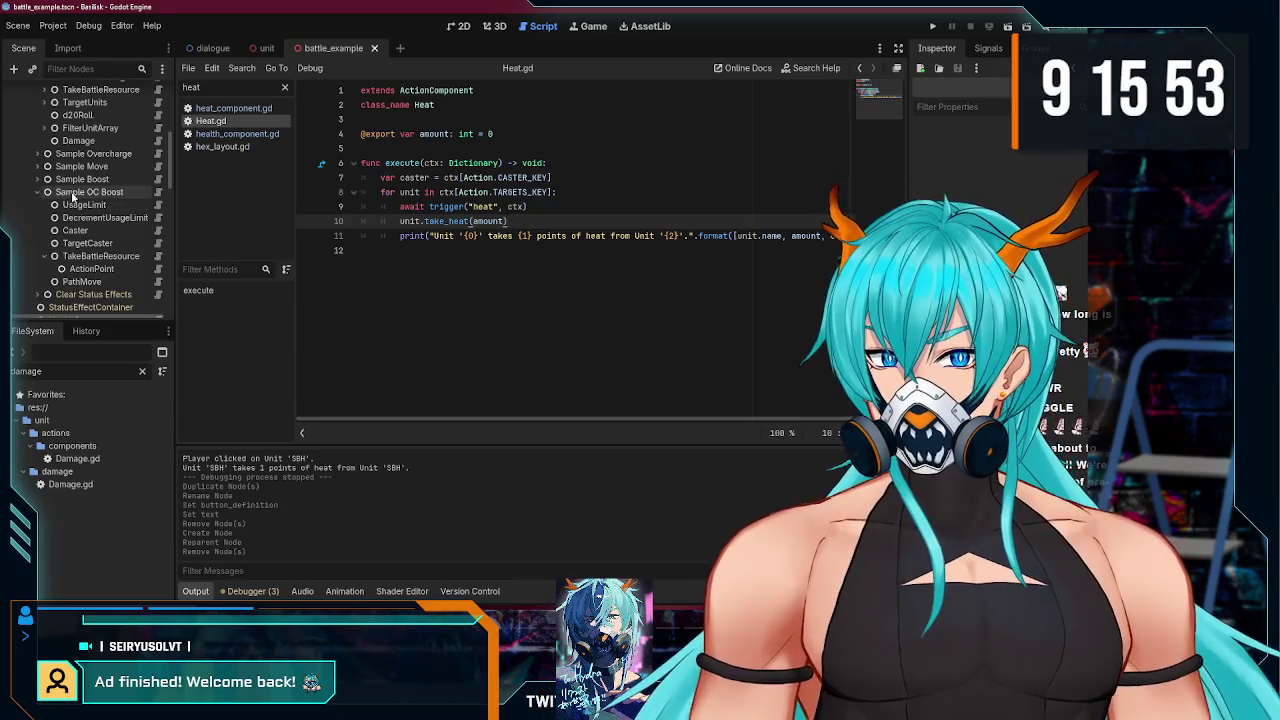
# Step: Create a new script named HasStatusEffect.gd from the script editor's File menu
pyautogui.click(88, 192)
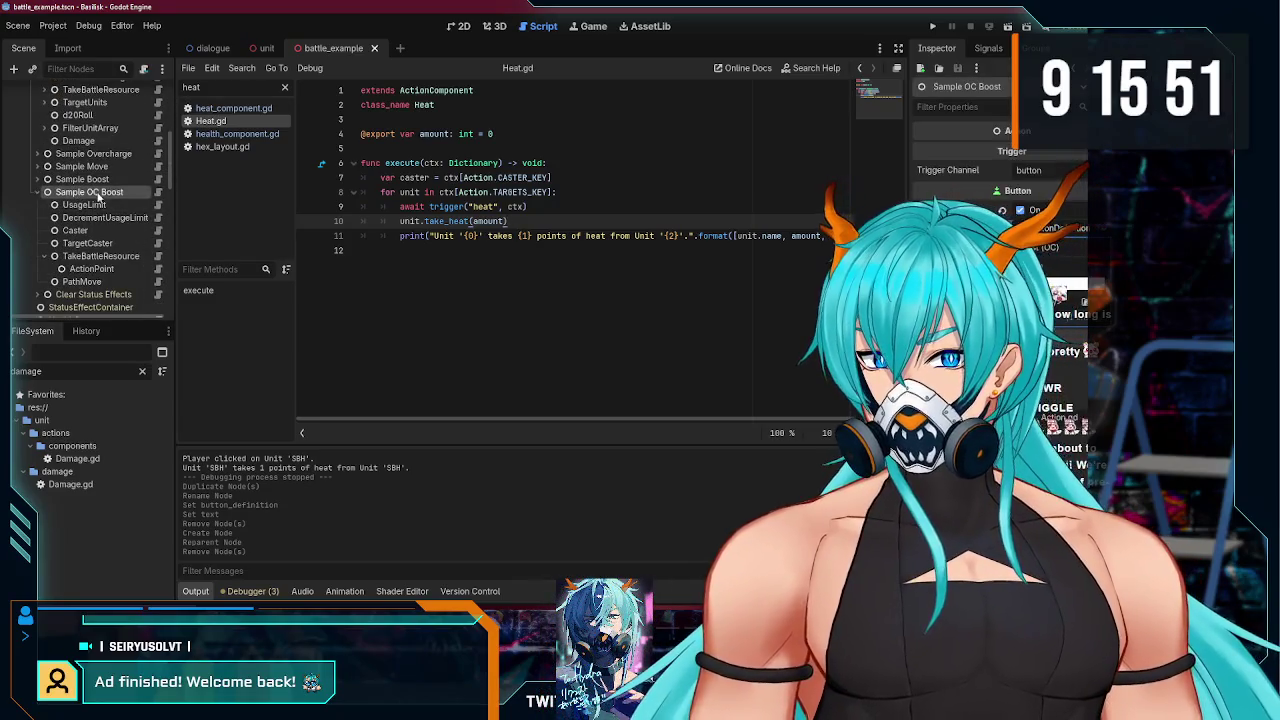
pyautogui.click(13, 68)
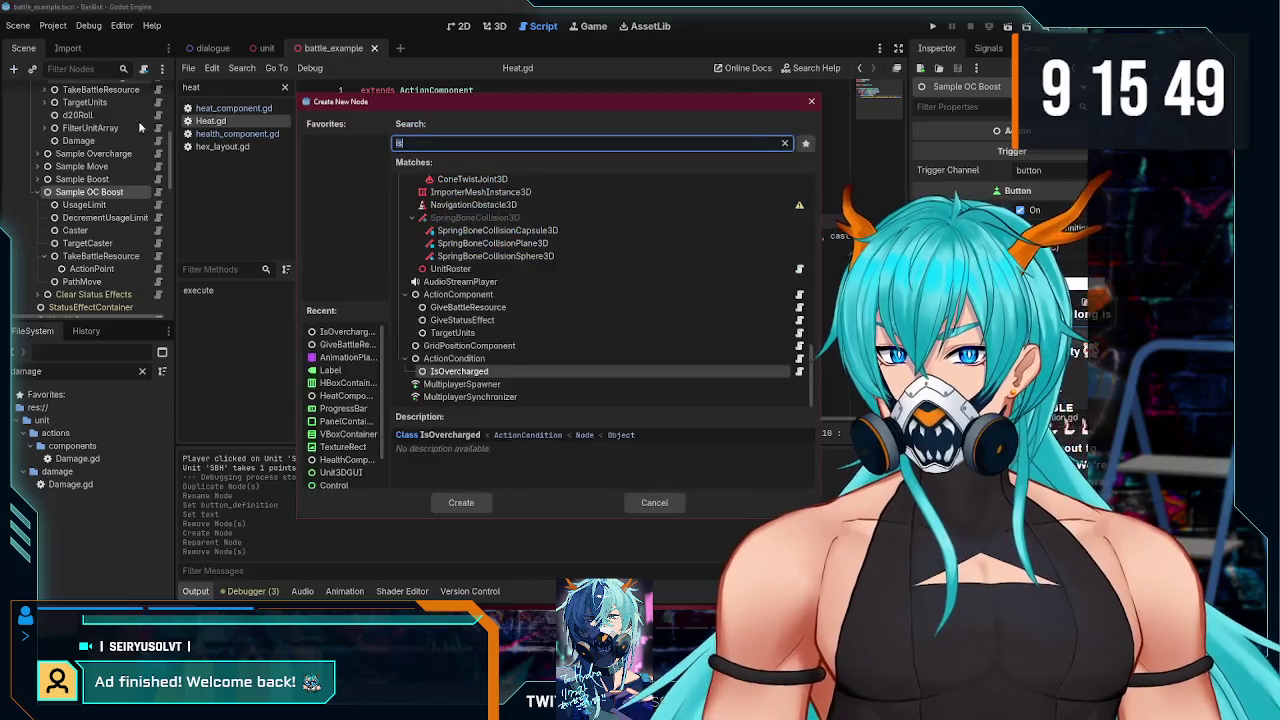
pyautogui.click(812, 103)
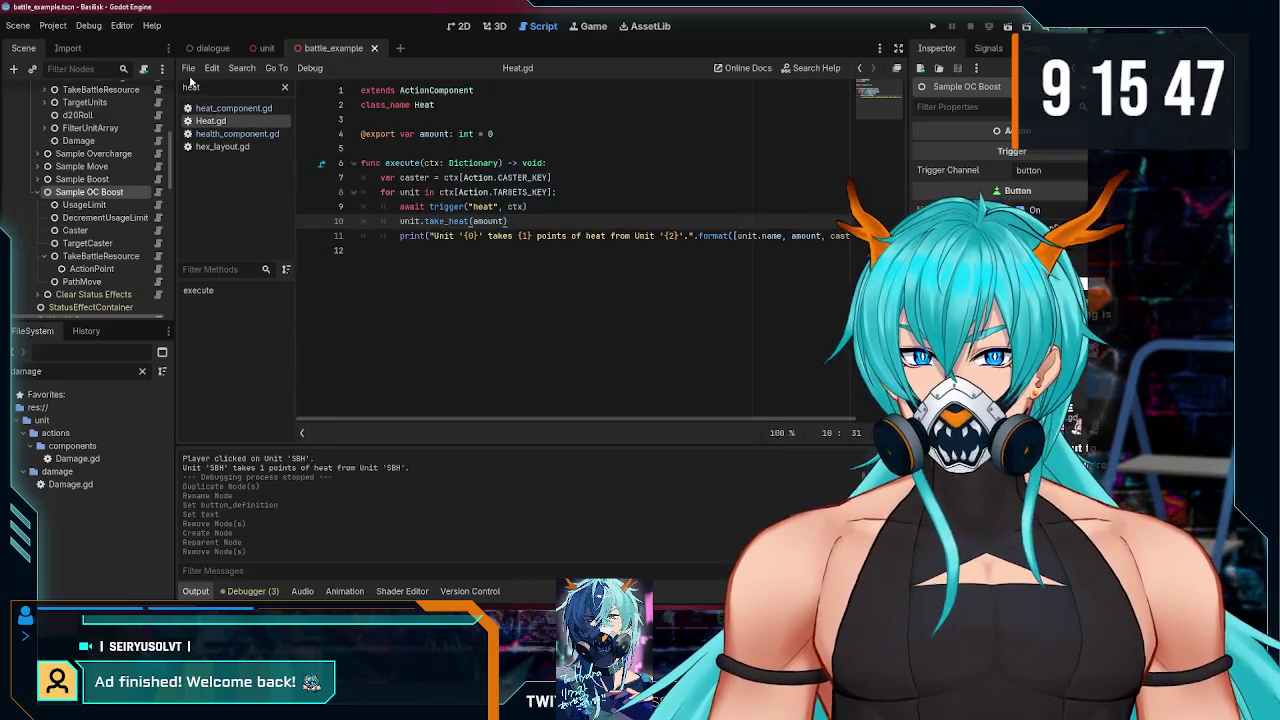
pyautogui.click(188, 69)
pyautogui.click(250, 89)
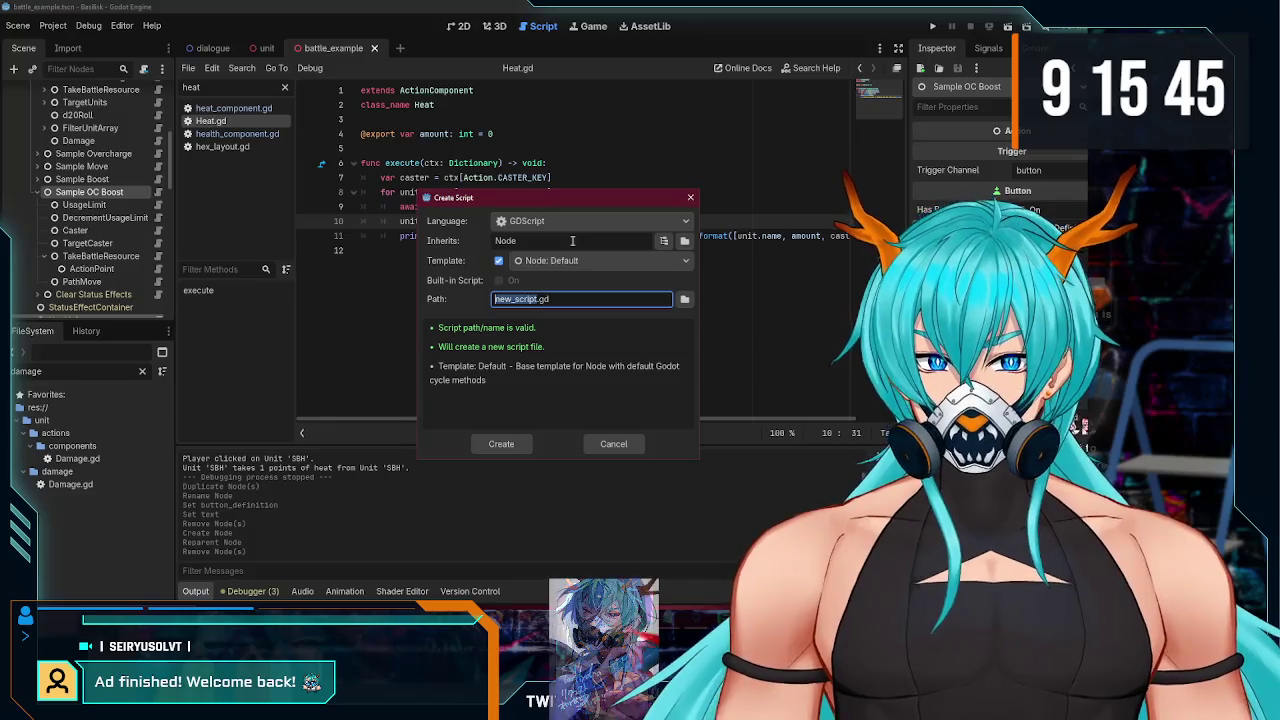
pyautogui.write('HasStatus')
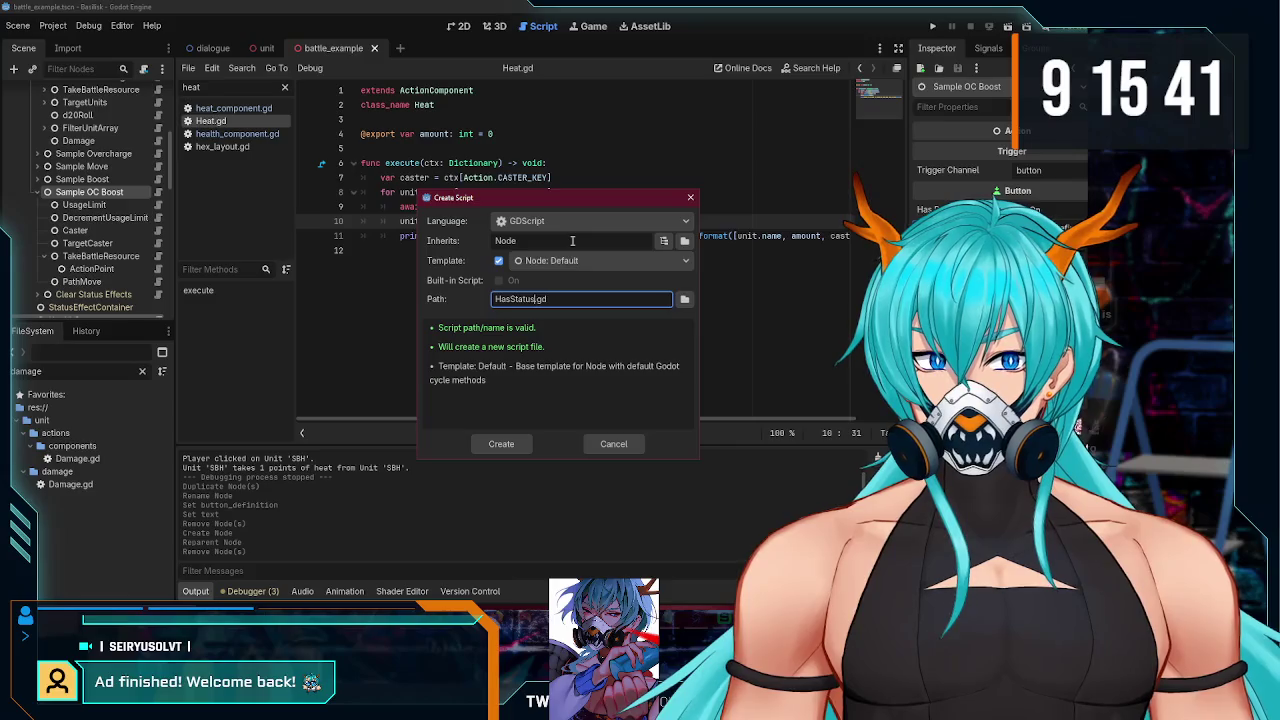
pyautogui.write('Ef')
pyautogui.press('Return')
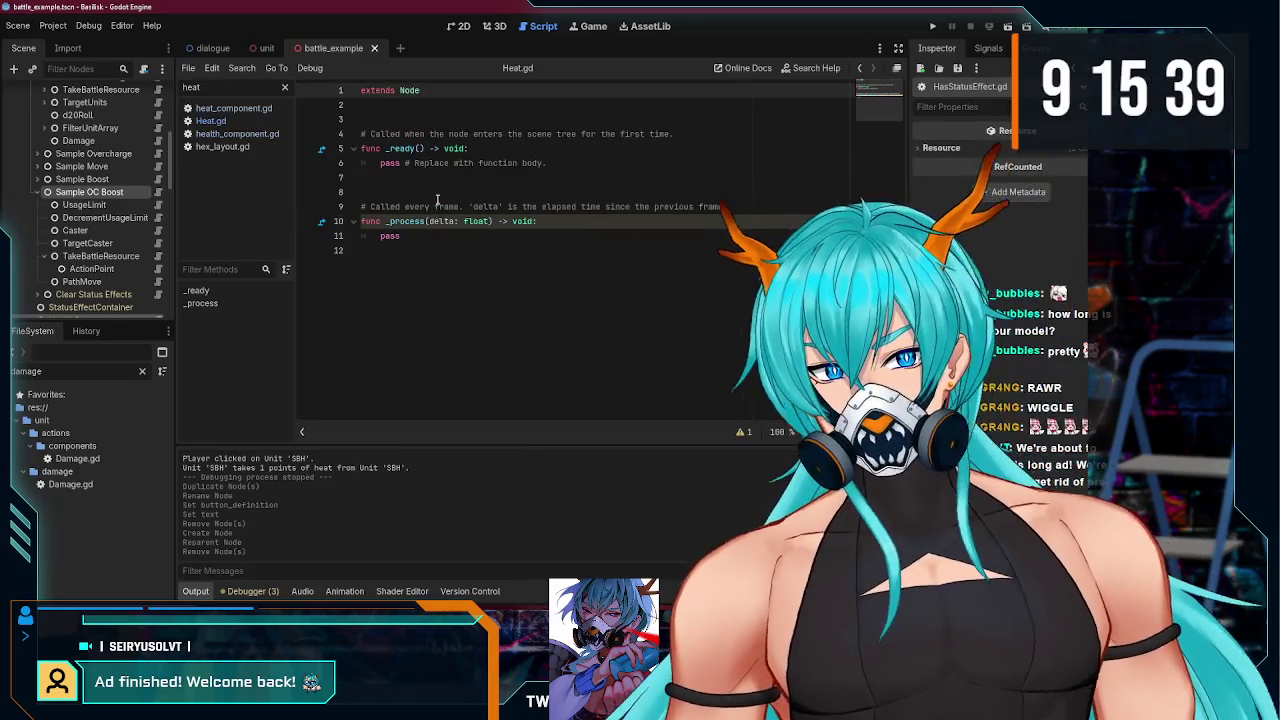
# Step: Make HasStatusEffect.gd extend ActionCondition with class_name HasStatusEffect, then select the template functions
pyautogui.click(400, 116)
pyautogui.press('Up')
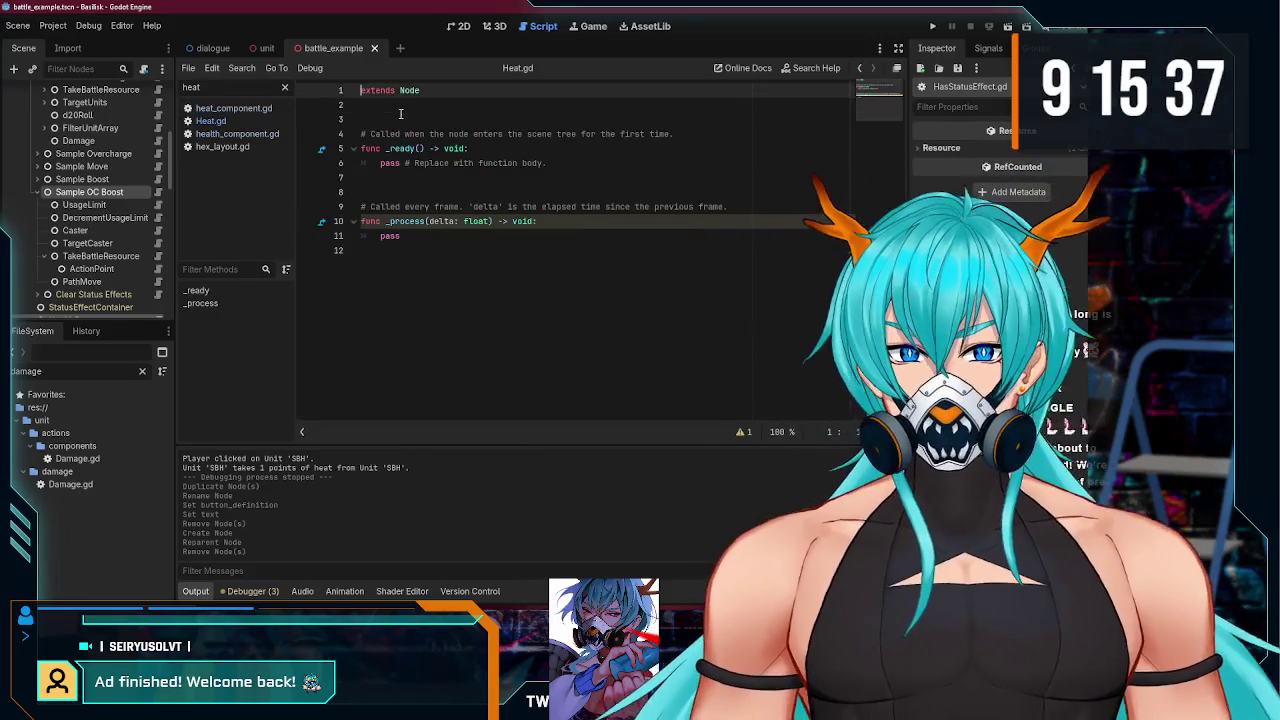
pyautogui.press('BackSpace')
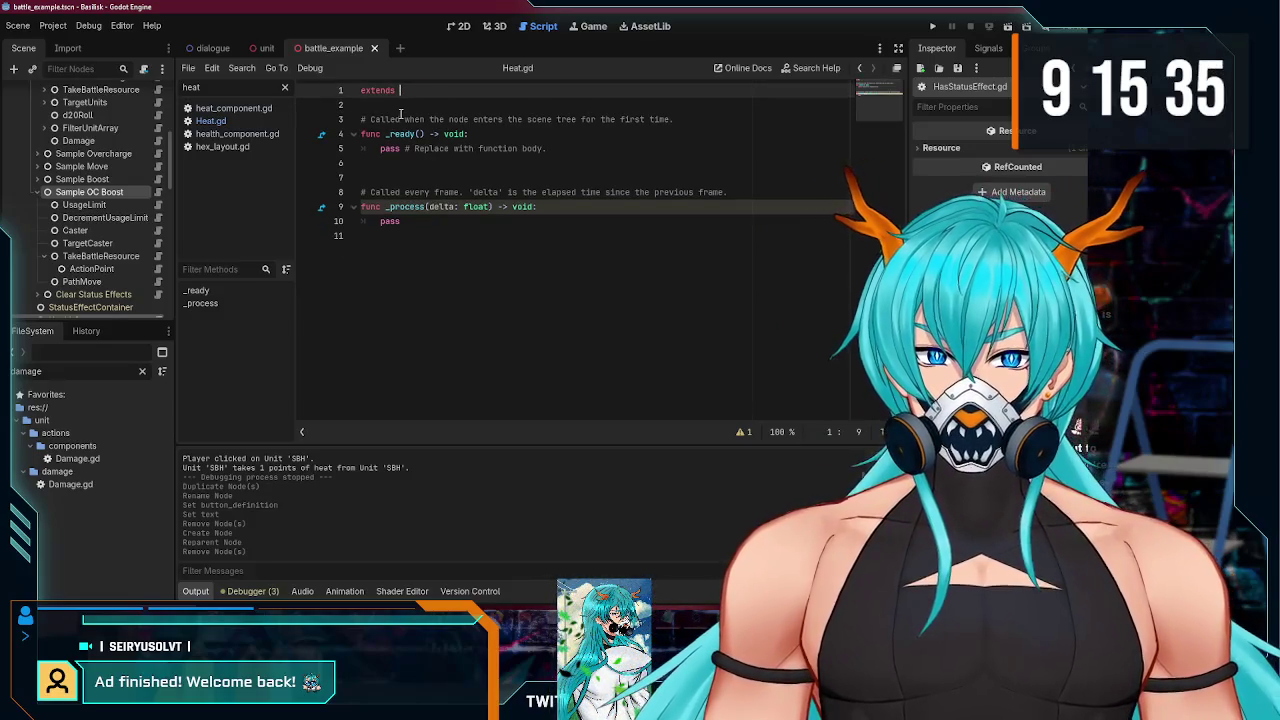
pyautogui.write('actionCon')
pyautogui.press('Return')
pyautogui.press('Return')
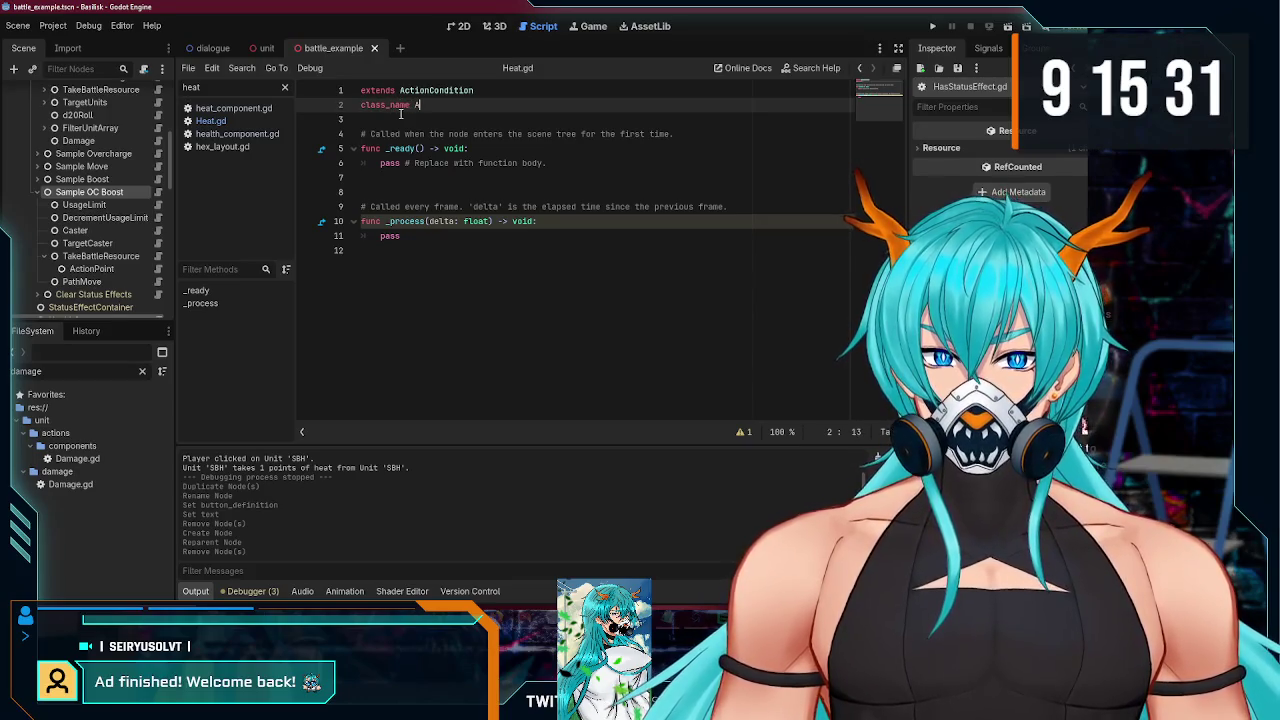
pyautogui.press('BackSpace')
pyautogui.write('HasStatusEff')
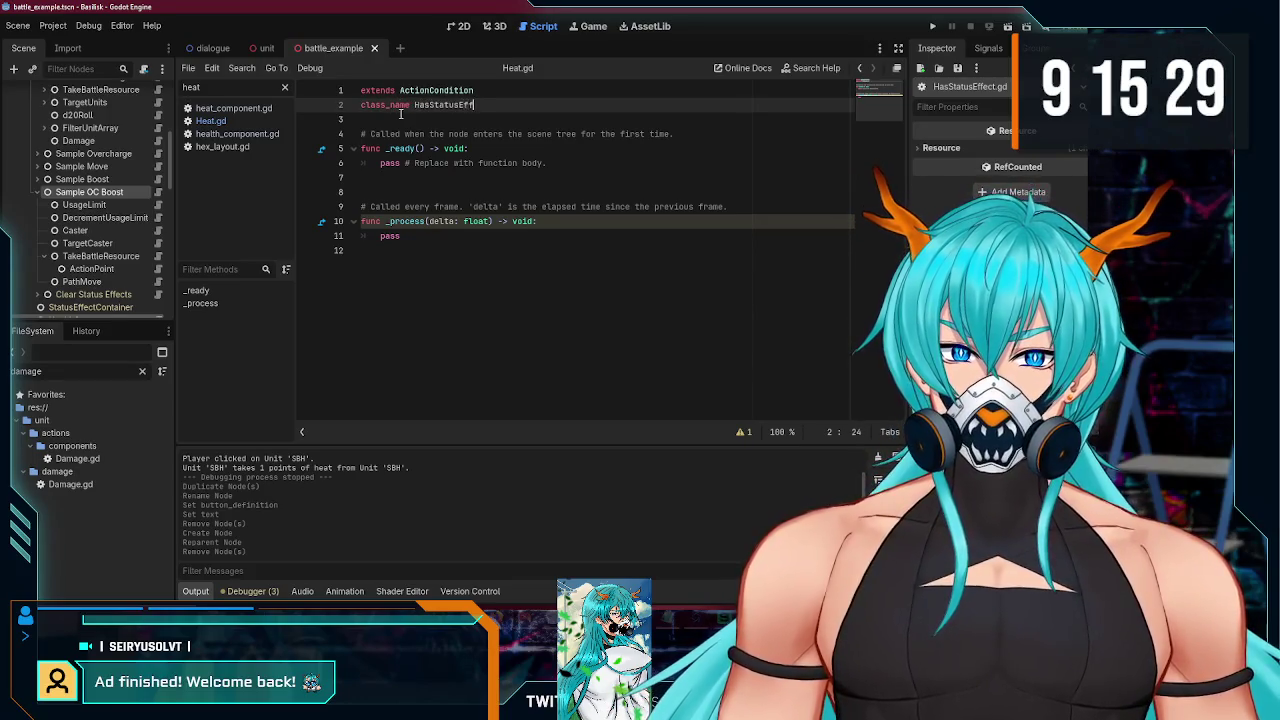
pyautogui.moveTo(410, 242); pyautogui.dragTo(311, 137)
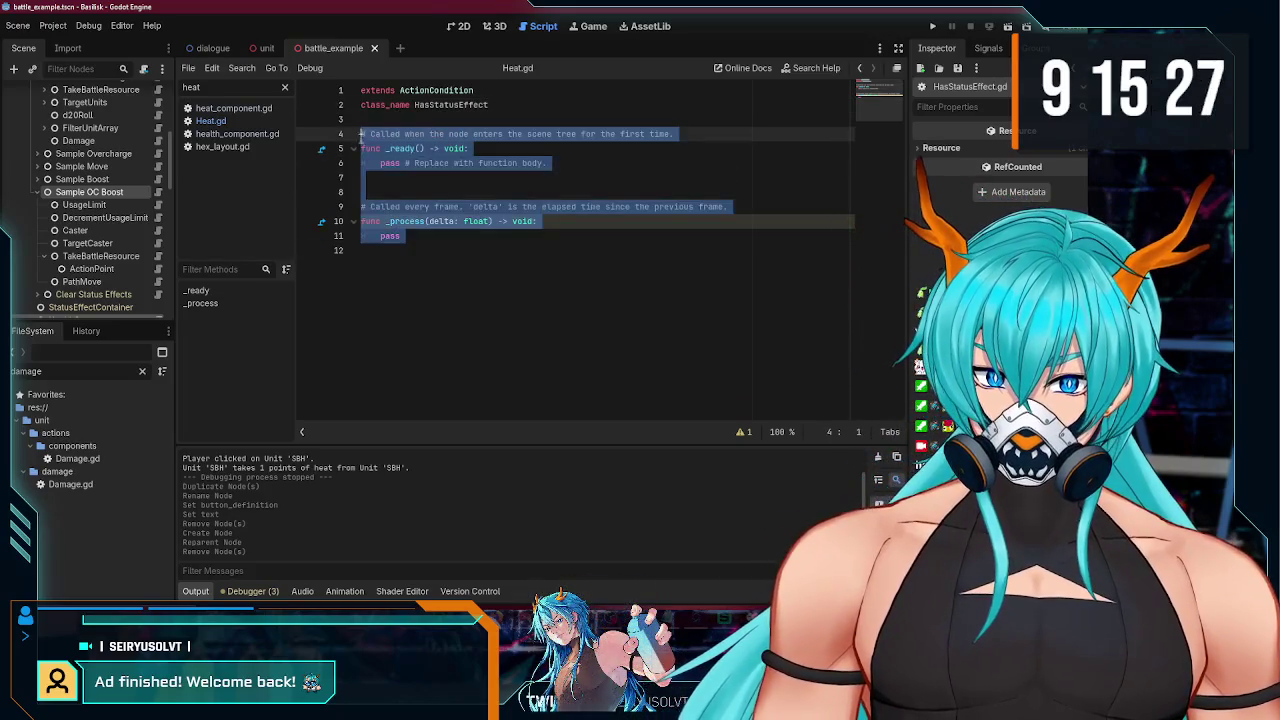
# Step: Open hex_layout.gd and clear the damage filter from the FileSystem panel
pyautogui.rightClick(222, 146)
pyautogui.click(214, 189)
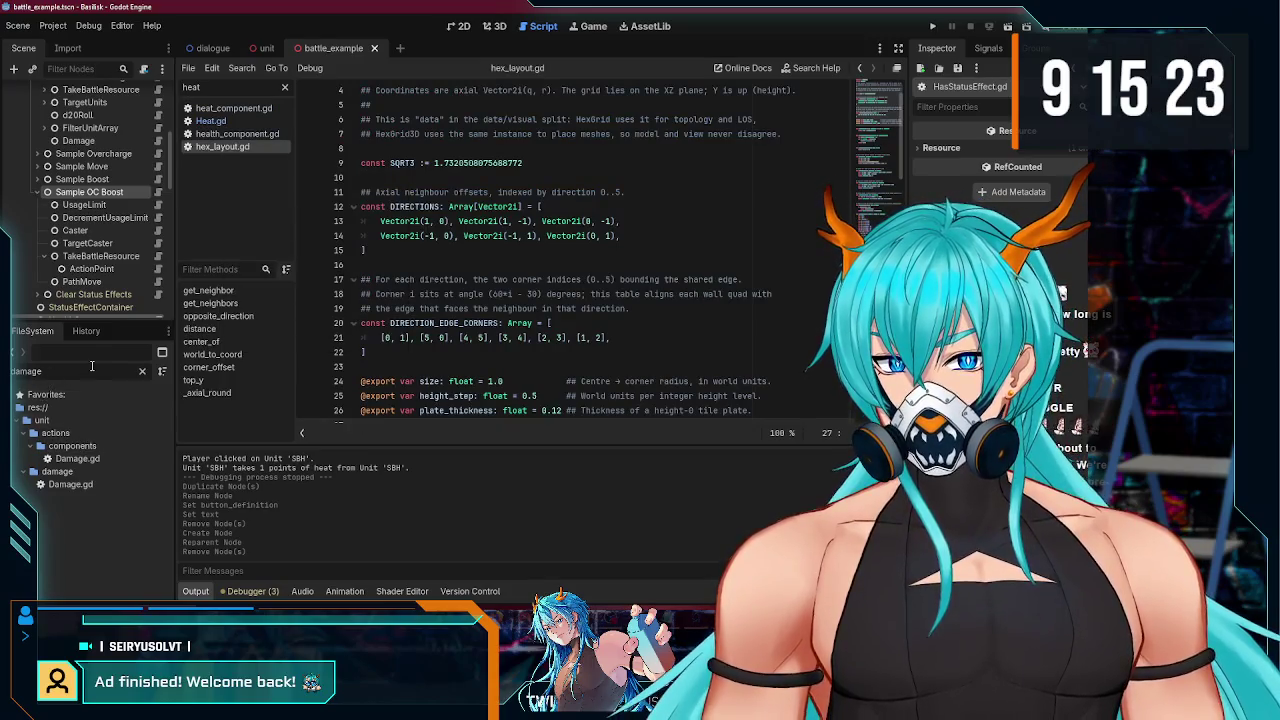
pyautogui.click(142, 371)
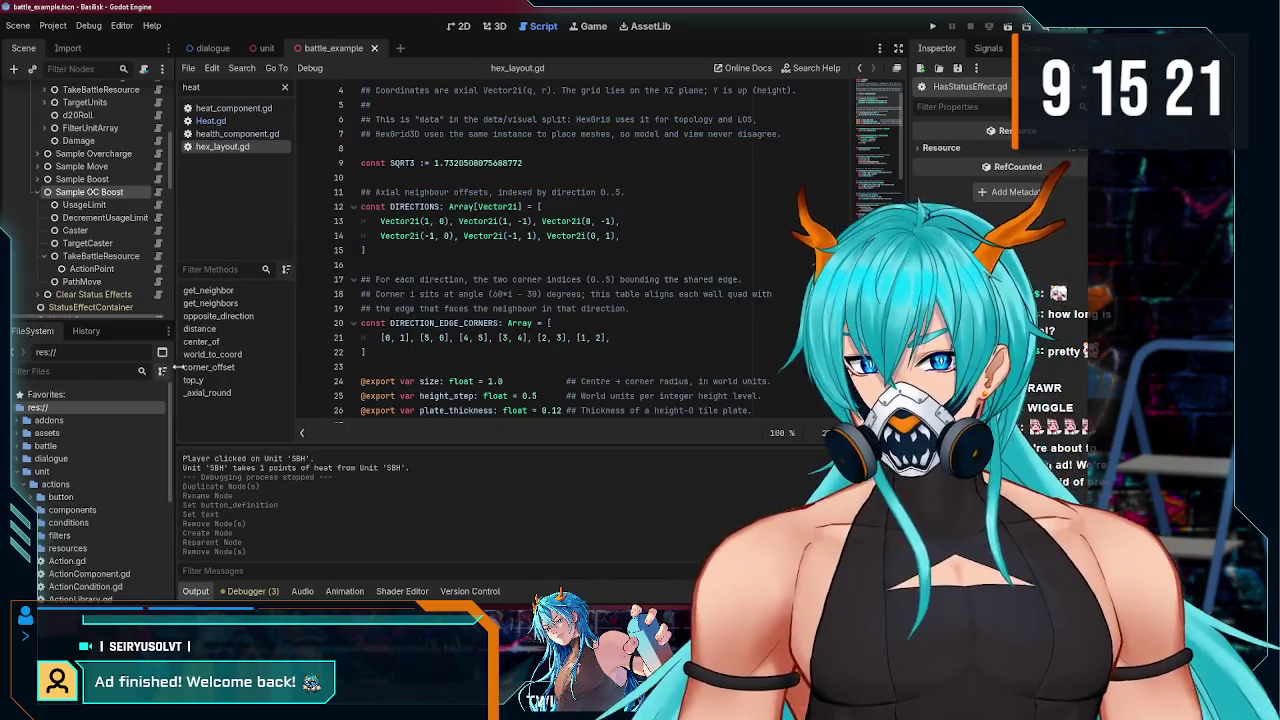
# Step: Open the Has Resource node's script and select its code
pyautogui.scroll(5, 110, 200)
pyautogui.click(110, 230)
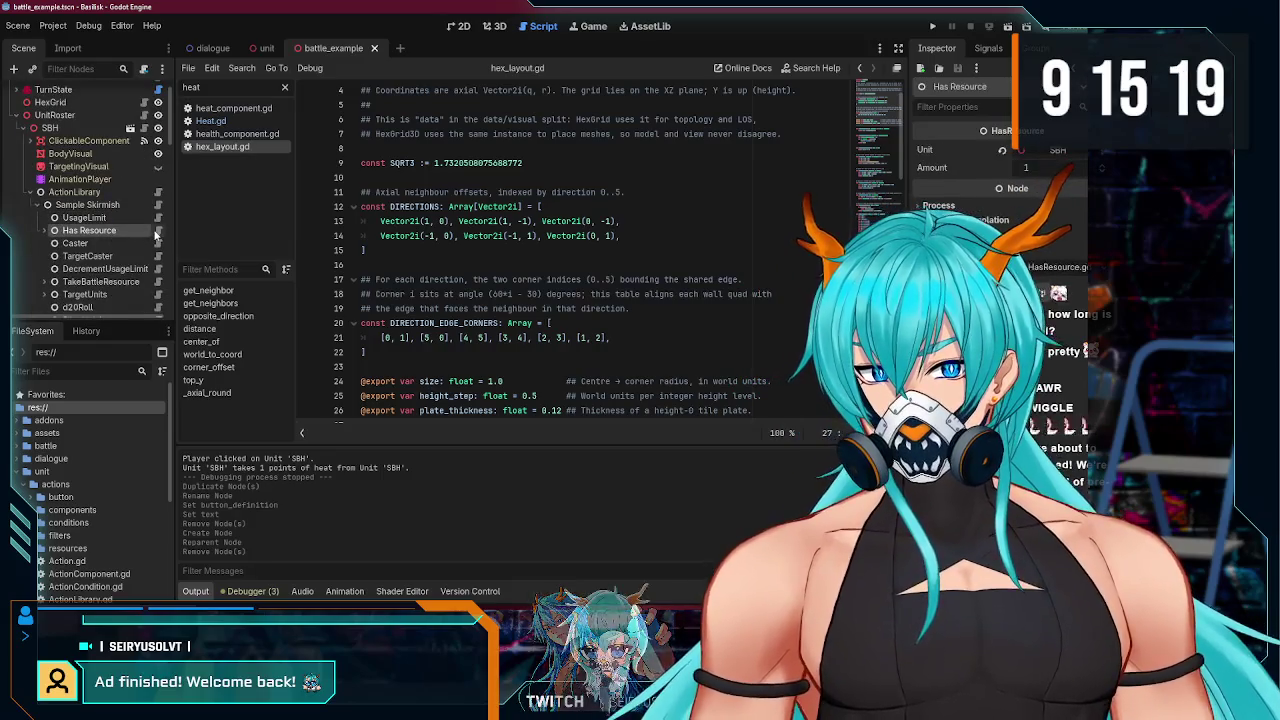
pyautogui.click(157, 230)
pyautogui.moveTo(497, 331)
pyautogui.mouseDown()
pyautogui.moveTo(329, 107)
pyautogui.moveTo(333, 133)
pyautogui.mouseUp()
pyautogui.hotkey('ctrl', 'c')
pyautogui.scroll(-5, 113, 222)
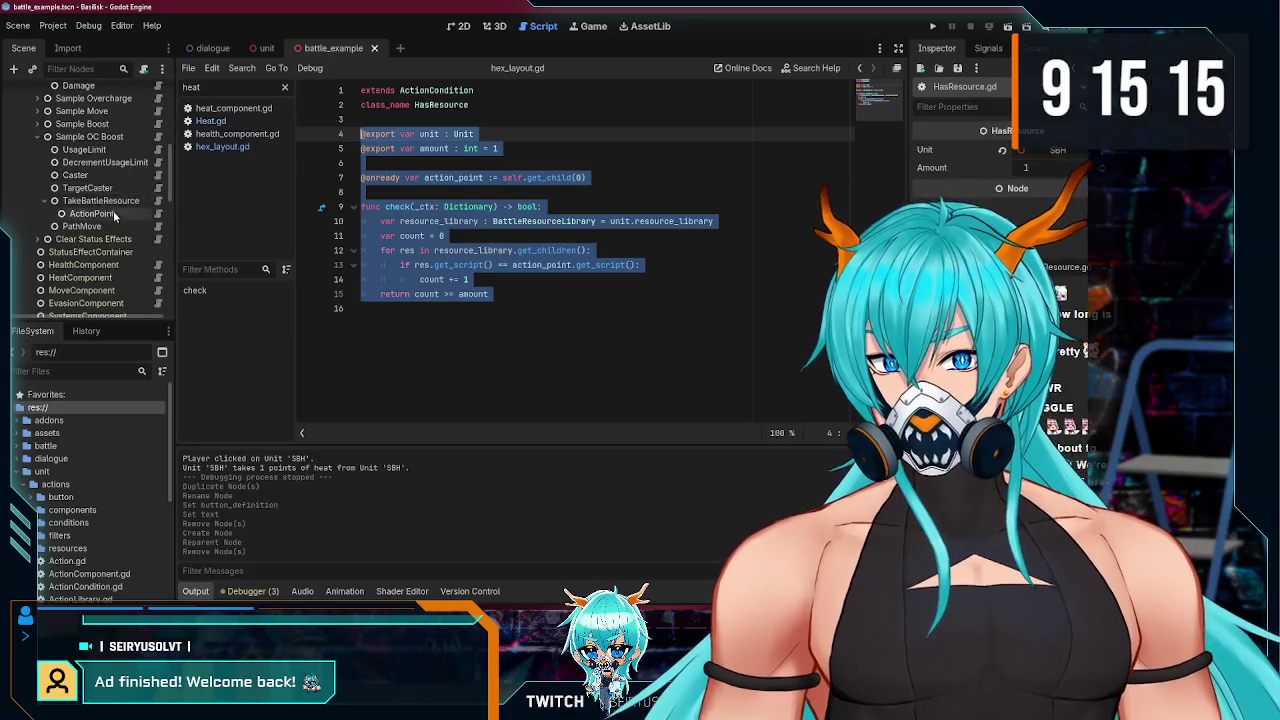
pyautogui.scroll(5, 113, 200)
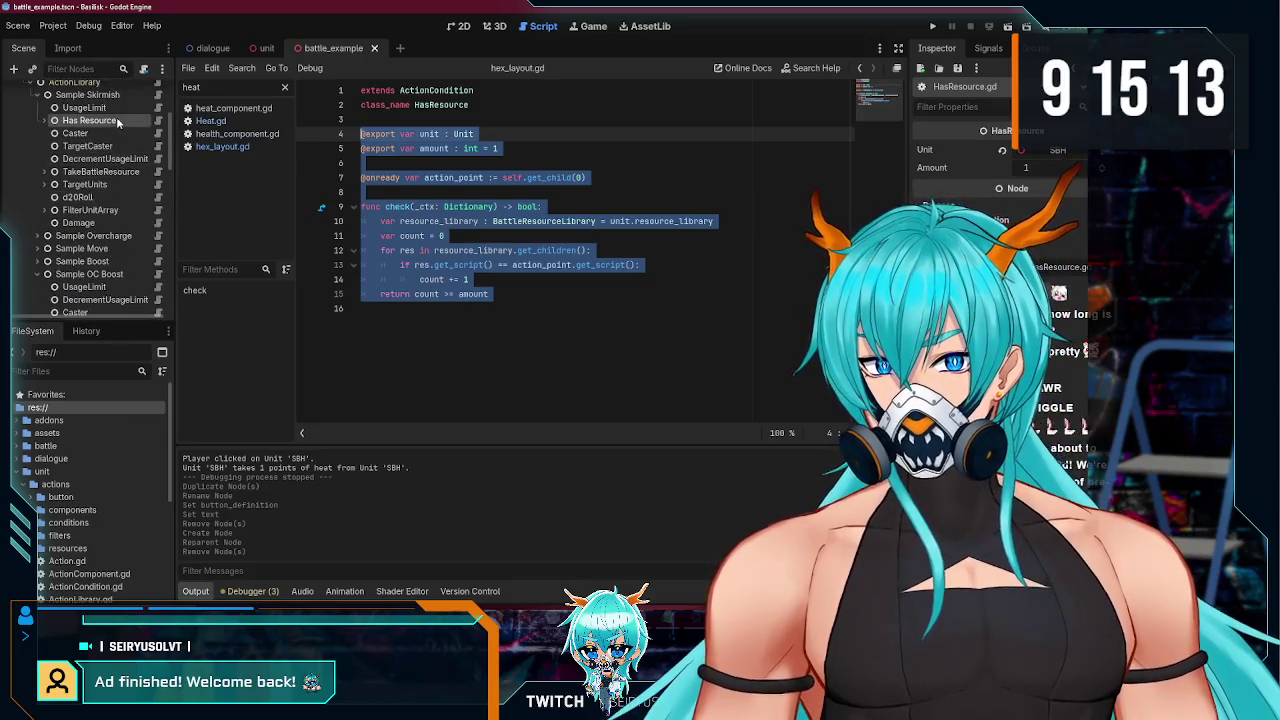
pyautogui.scroll(-5, 110, 180)
# Step: Reopen HasStatusEffect.gd from the FileSystem panel
pyautogui.click(104, 196)
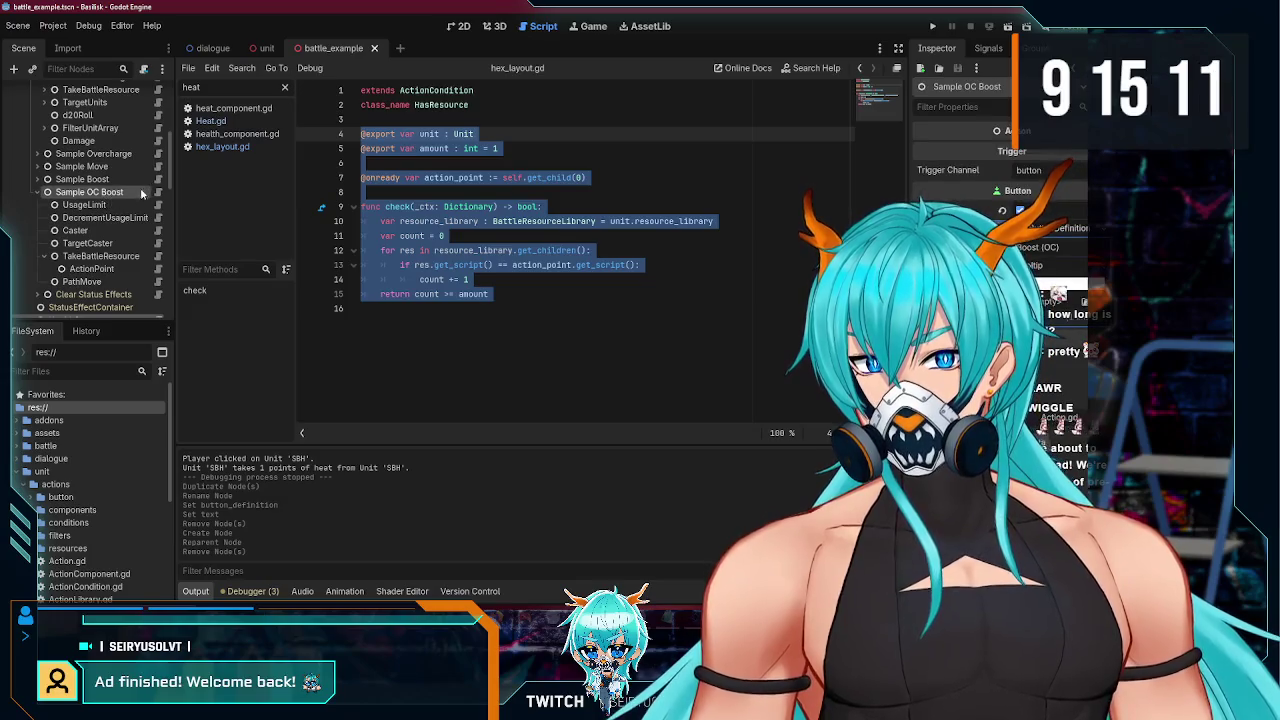
pyautogui.click(14, 70)
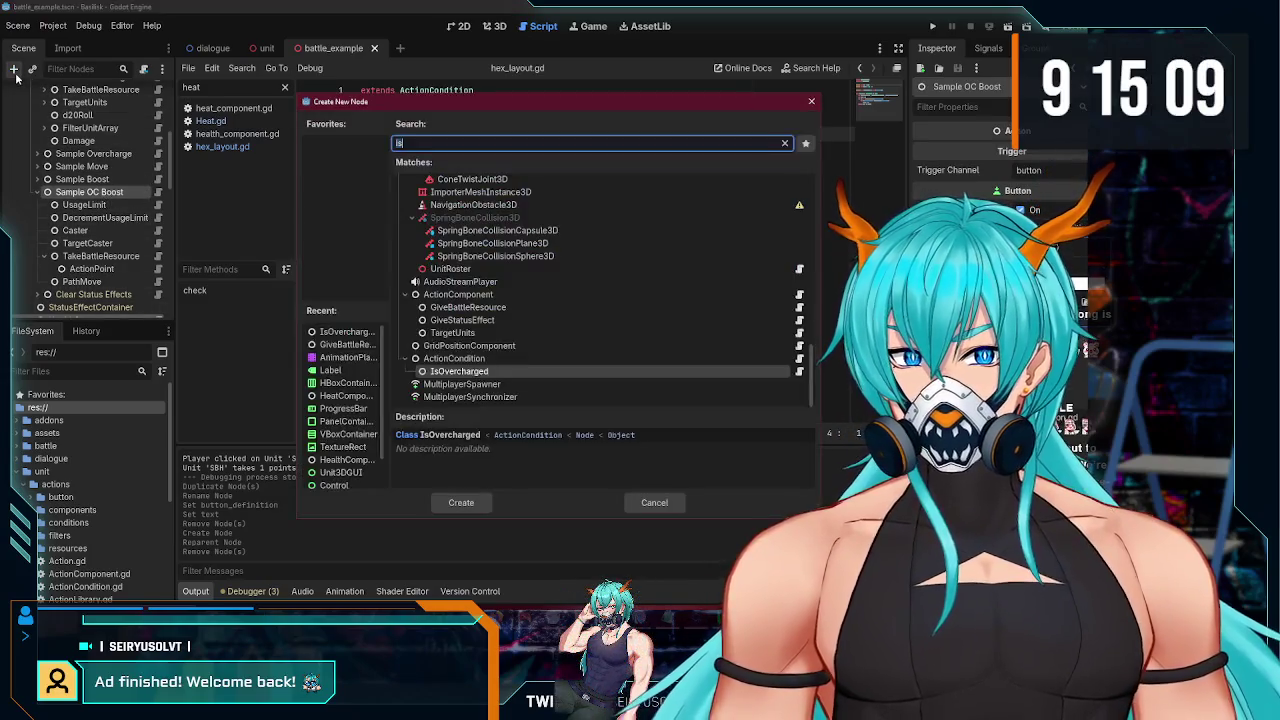
pyautogui.write('as')
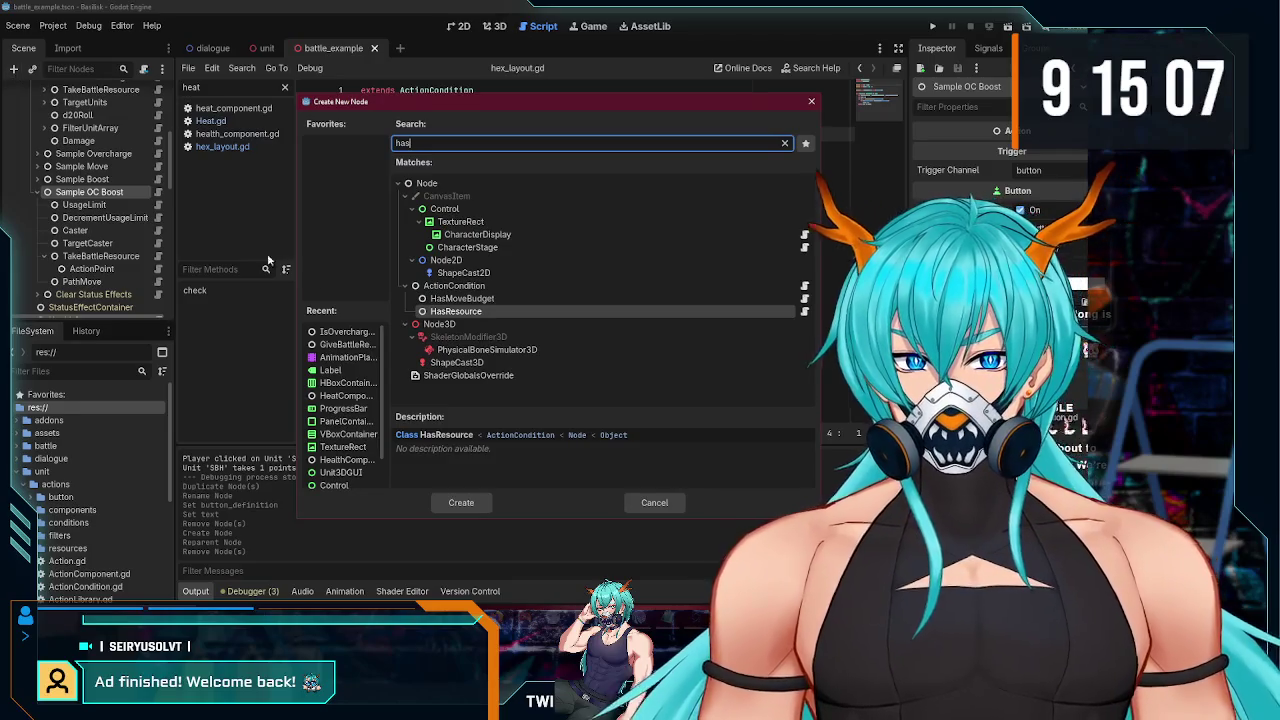
pyautogui.click(812, 104)
pyautogui.scroll(-5, 90, 520)
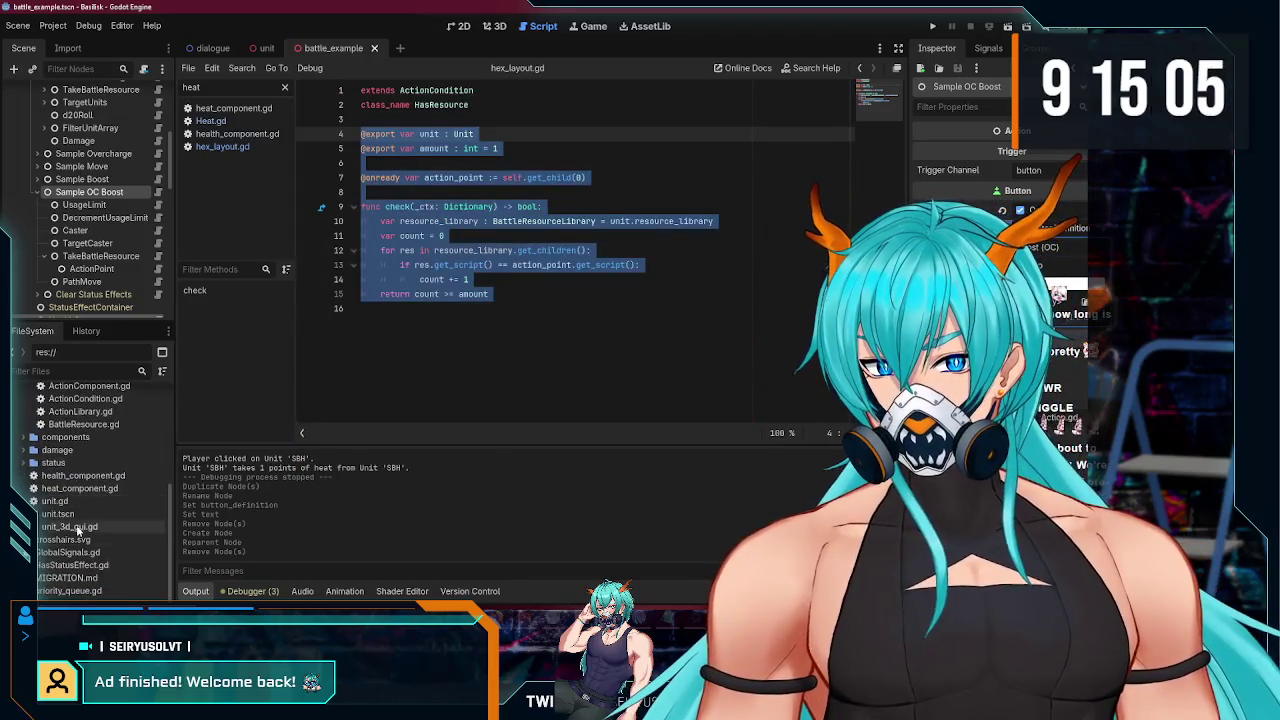
pyautogui.click(89, 566)
pyautogui.doubleClick(89, 566)
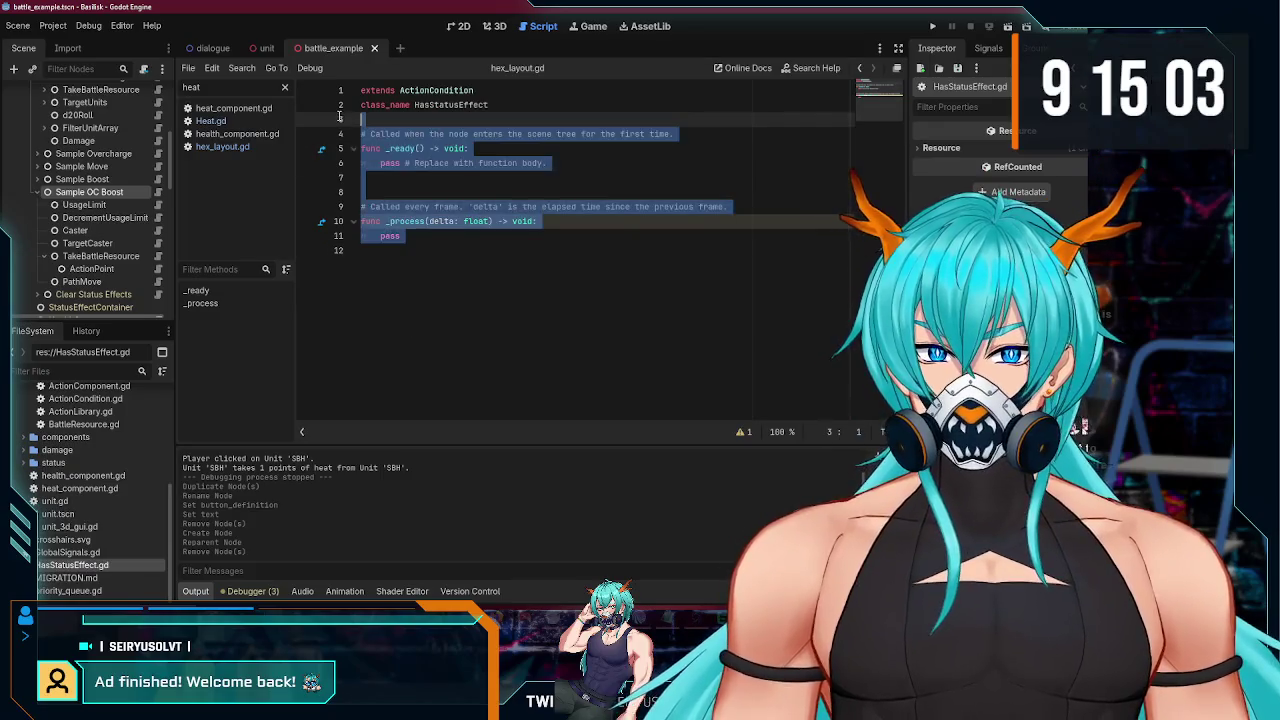
# Step: Paste the HasResource code and set line 10's variable to unit.status_effect_container
pyautogui.hotkey('ctrl', 'v')
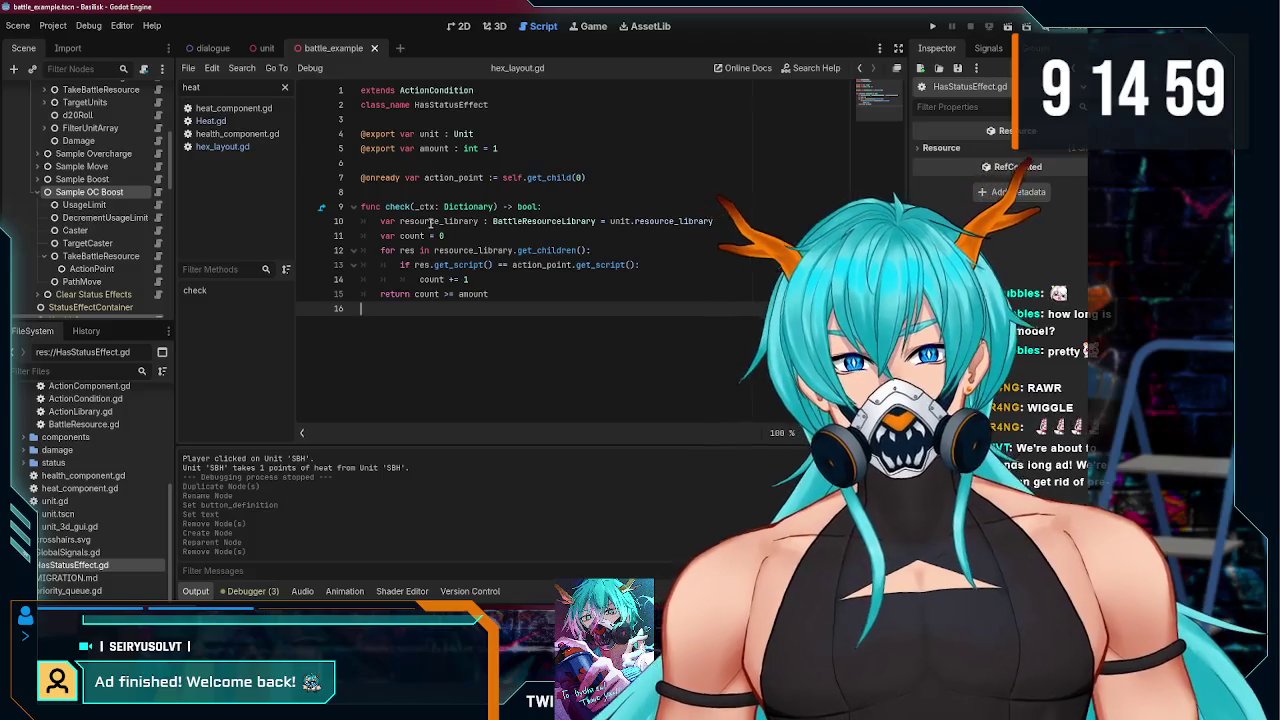
pyautogui.doubleClick(432, 221)
pyautogui.click(677, 221)
pyautogui.moveTo(677, 221); pyautogui.dragTo(444, 213)
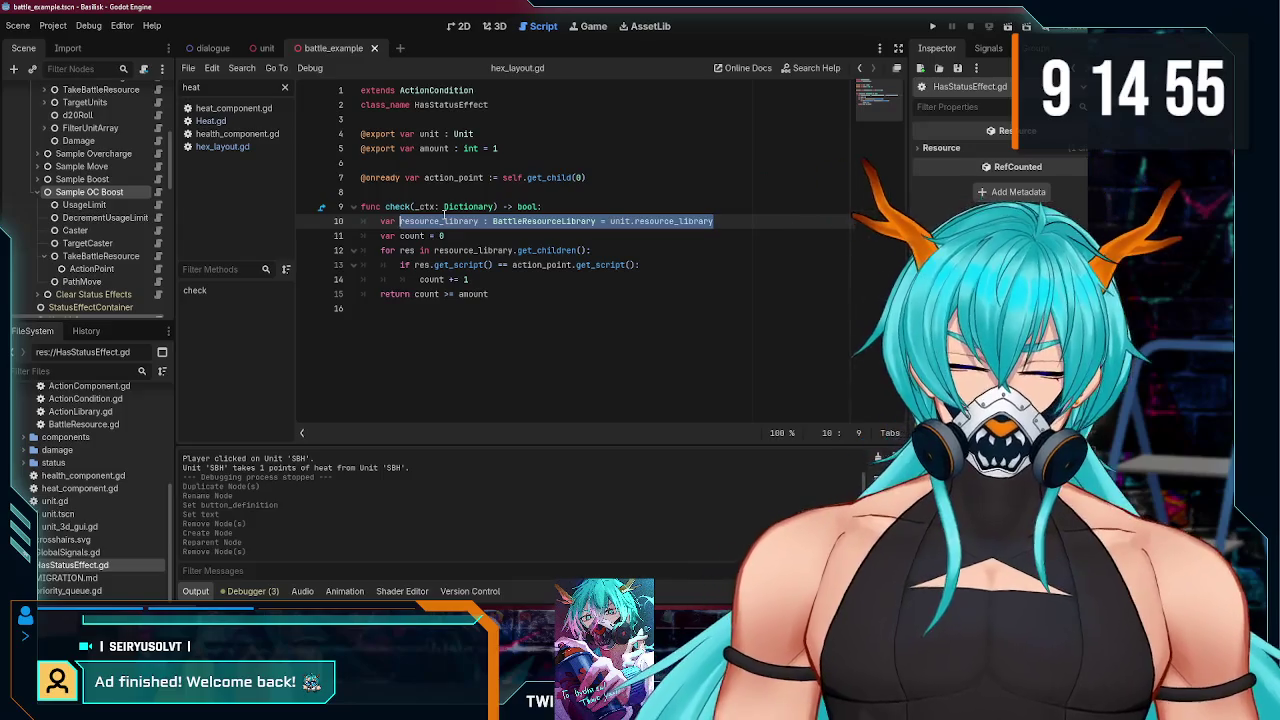
pyautogui.write('status_effect_cont')
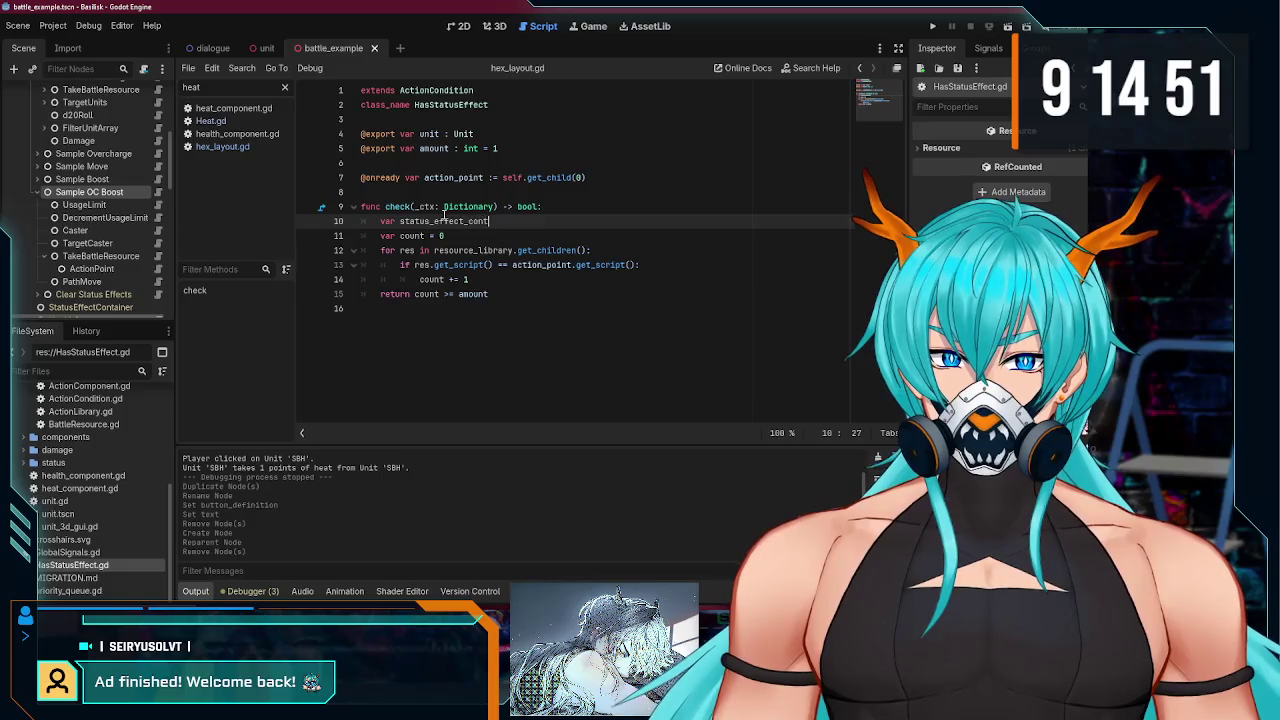
pyautogui.write('ainer : Sta')
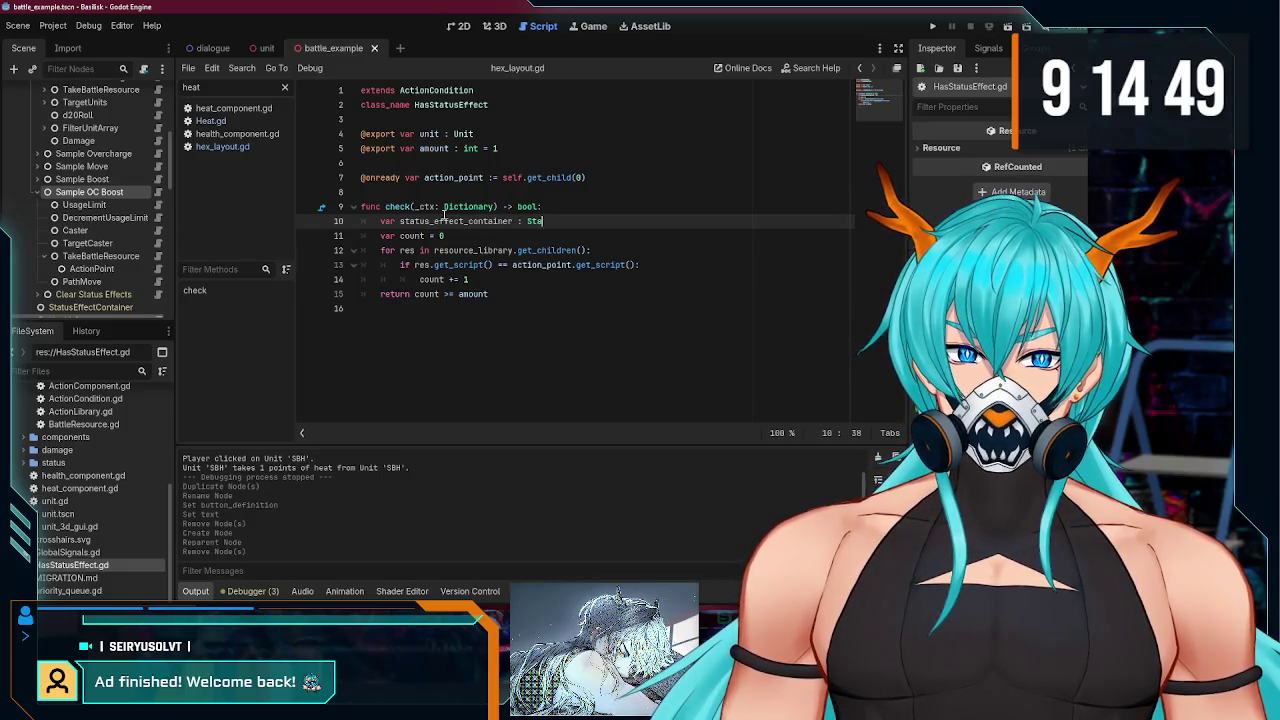
pyautogui.press('BackSpace')
pyautogui.press('BackSpace')
pyautogui.press('BackSpace')
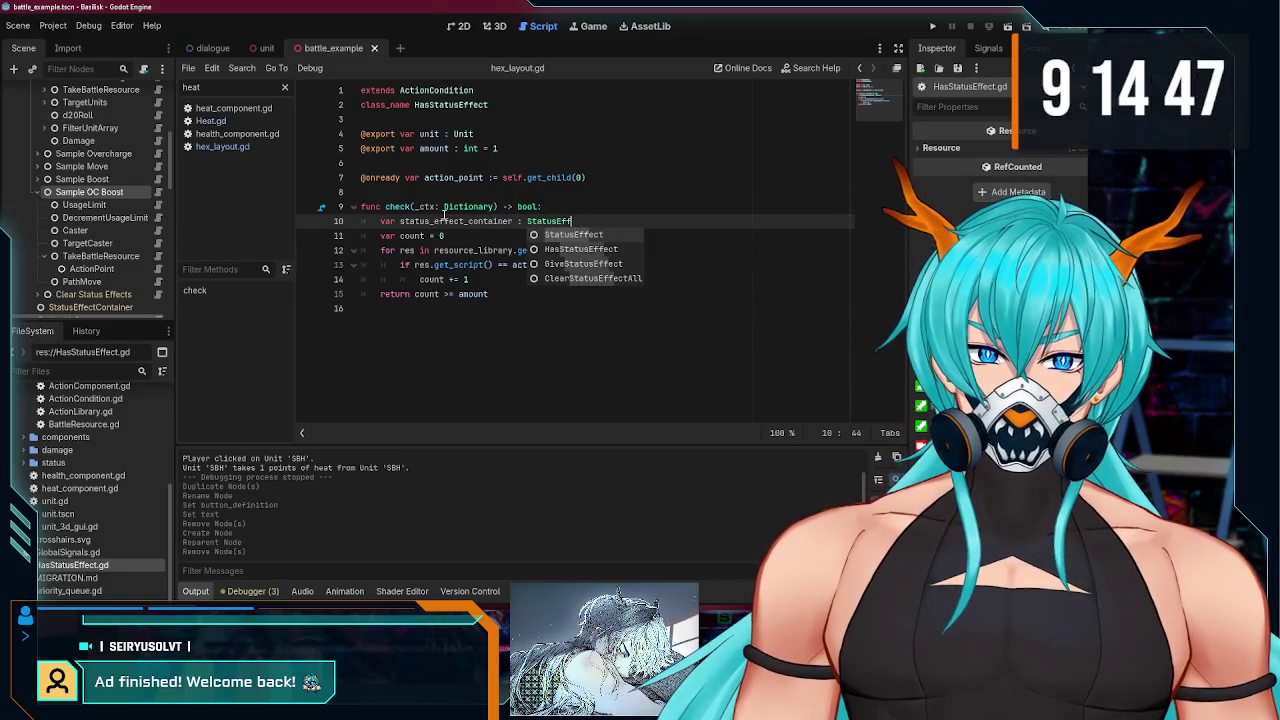
pyautogui.write('Node = ')
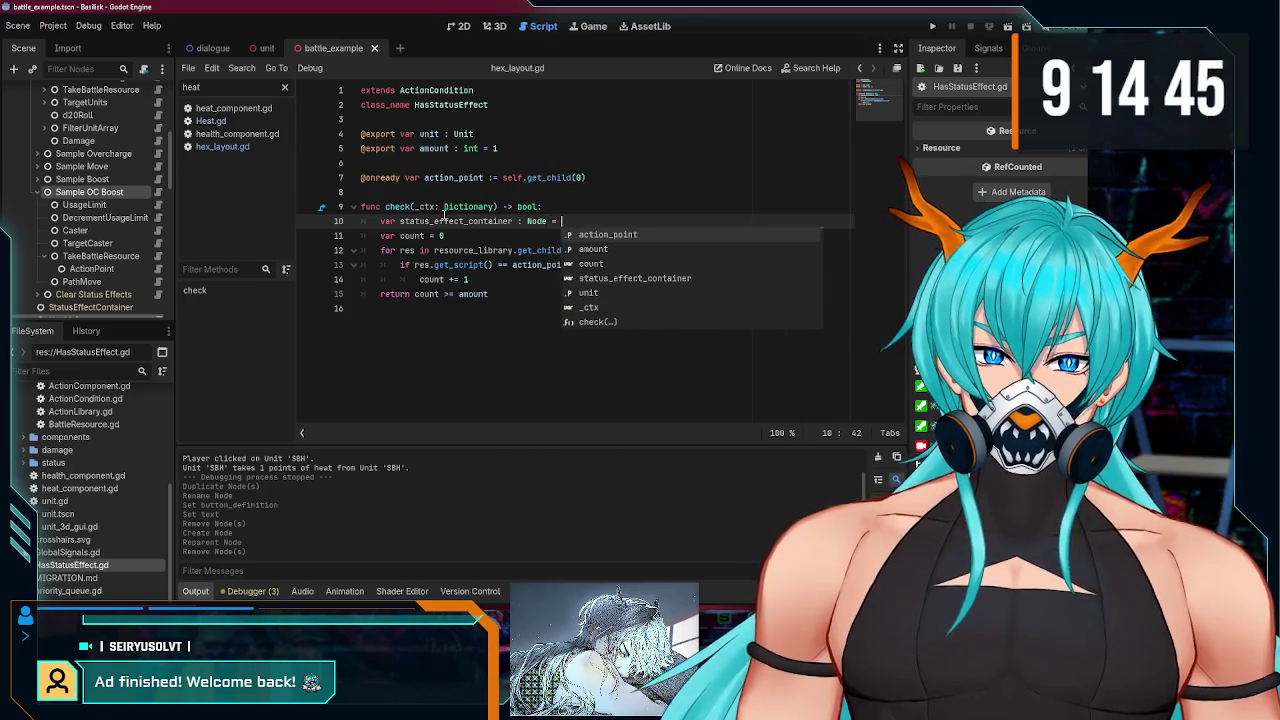
pyautogui.write('unit.status_effect_container')
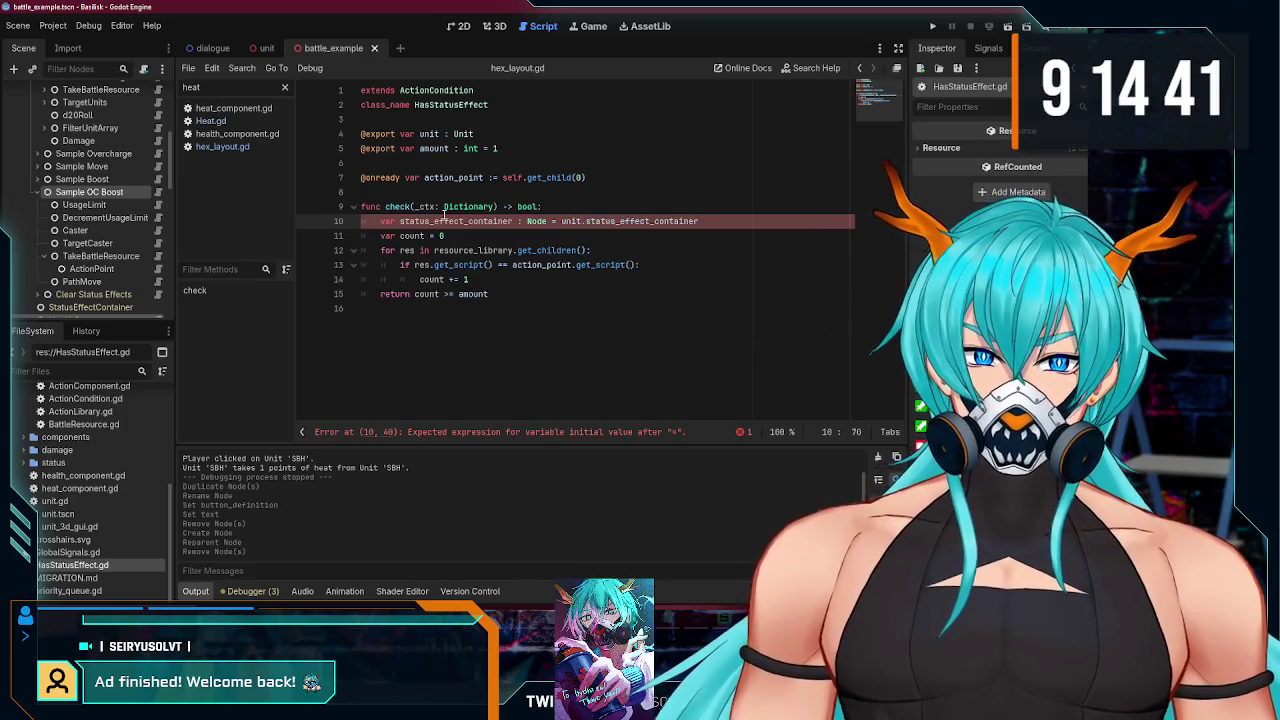
pyautogui.press('BackSpace')
pyautogui.press('BackSpace')
pyautogui.press('BackSpace')
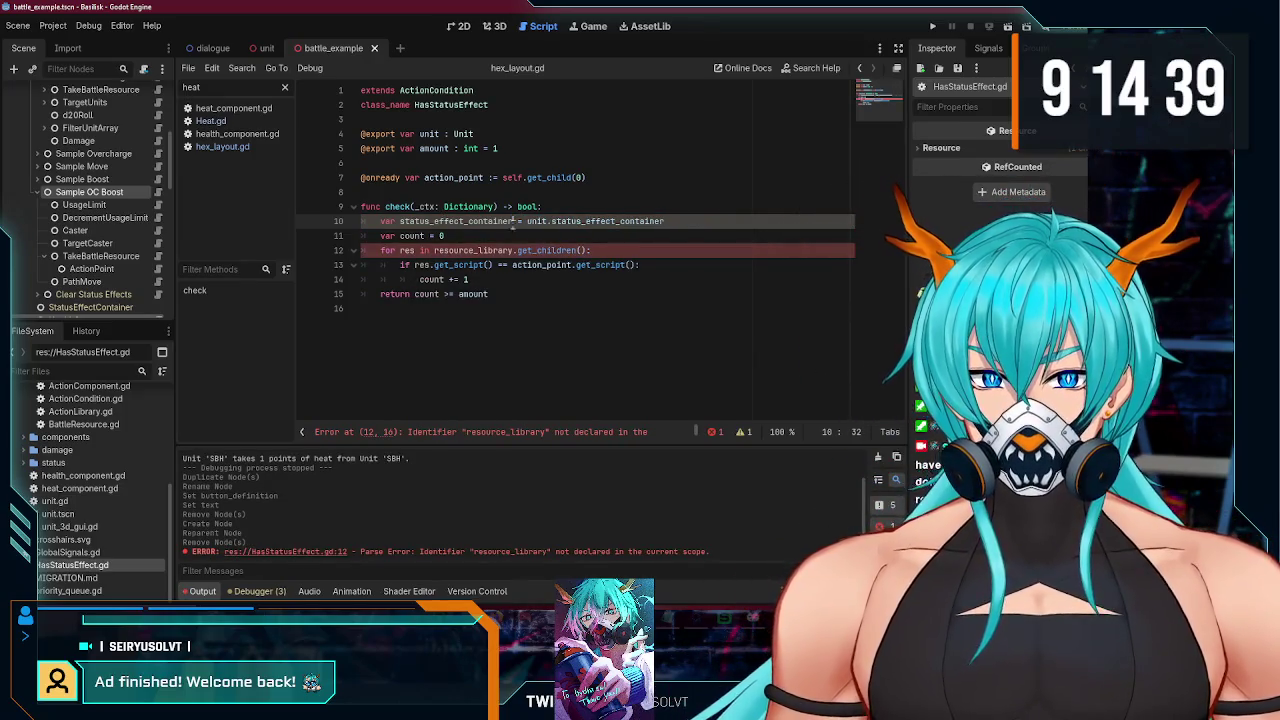
pyautogui.write(': Node')
pyautogui.doubleClick(463, 221)
pyautogui.hotkey('ctrl', 'c')
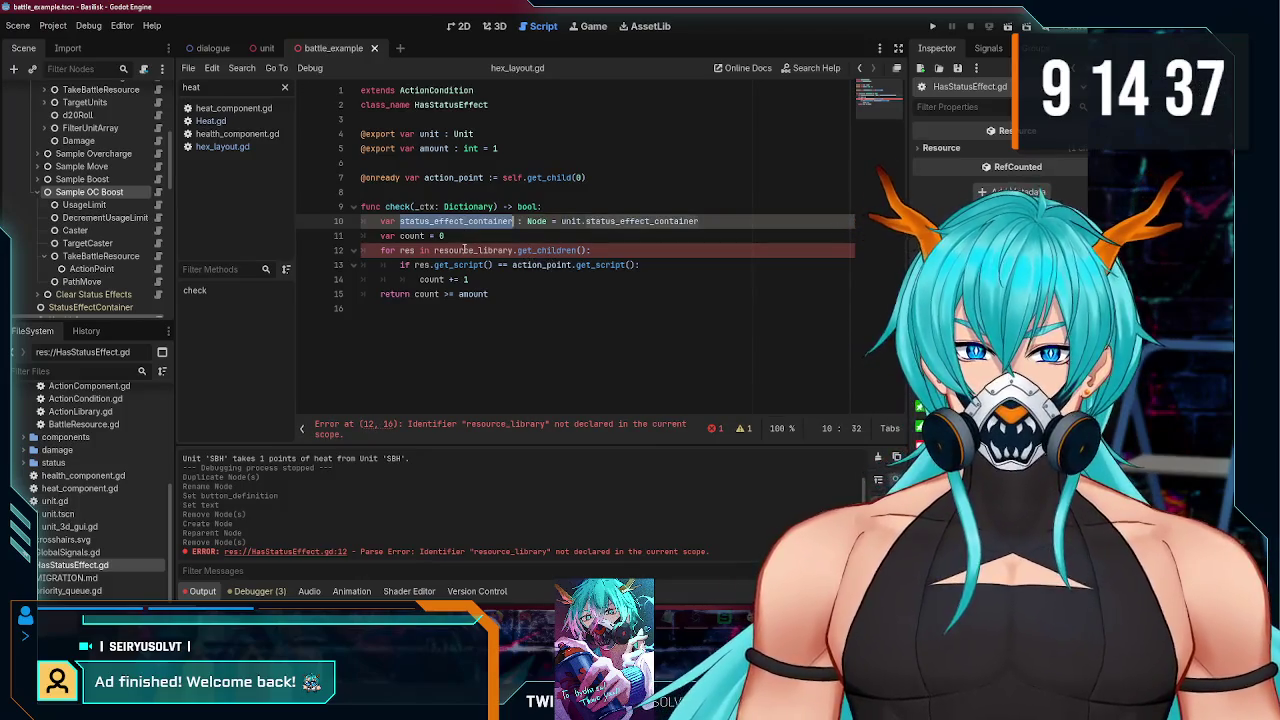
# Step: Loop over the container's children as effect, replacing res with effect
pyautogui.doubleClick(474, 250)
pyautogui.hotkey('ctrl', 'v')
pyautogui.click(405, 250)
pyautogui.write('ffe')
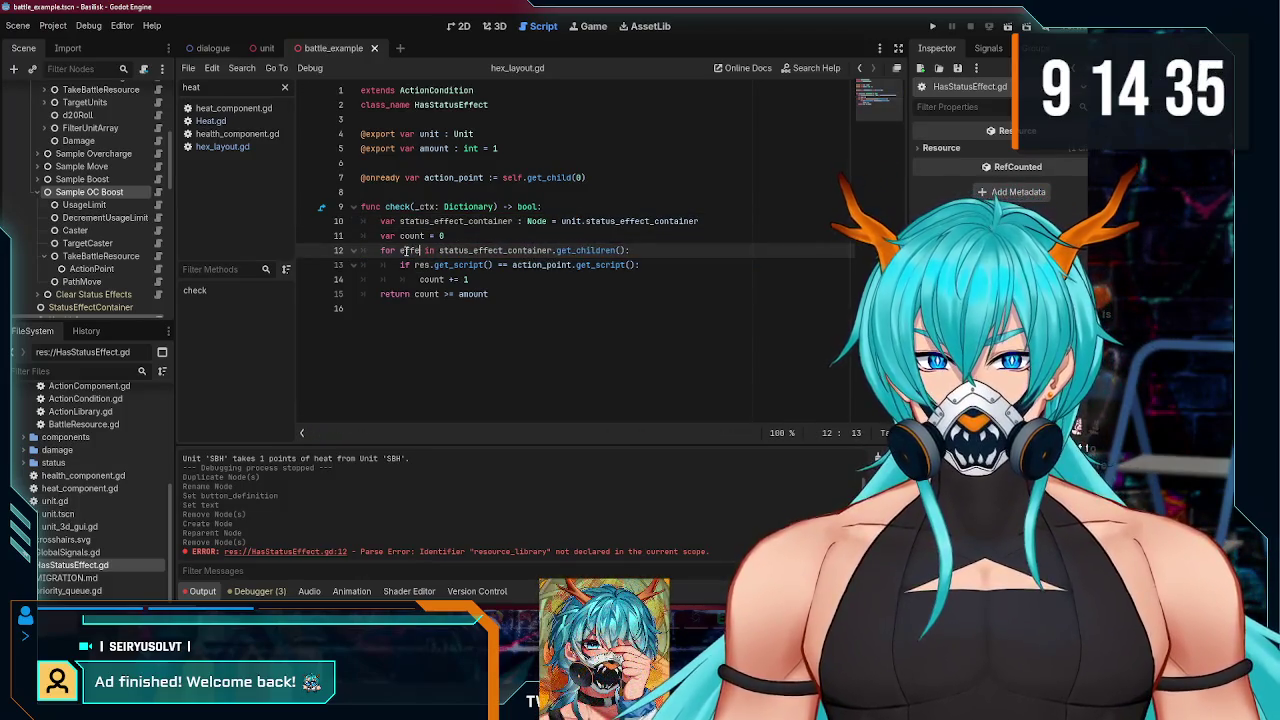
pyautogui.write('ct')
pyautogui.click(524, 279)
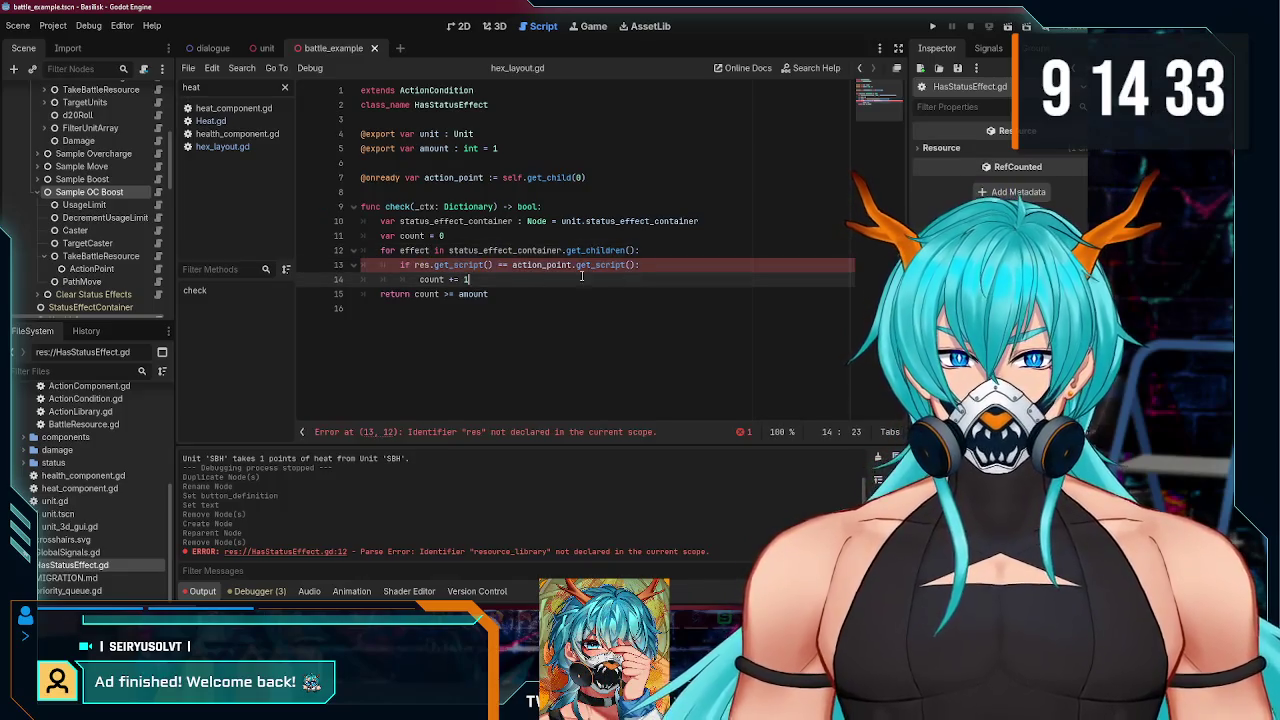
pyautogui.doubleClick(421, 250)
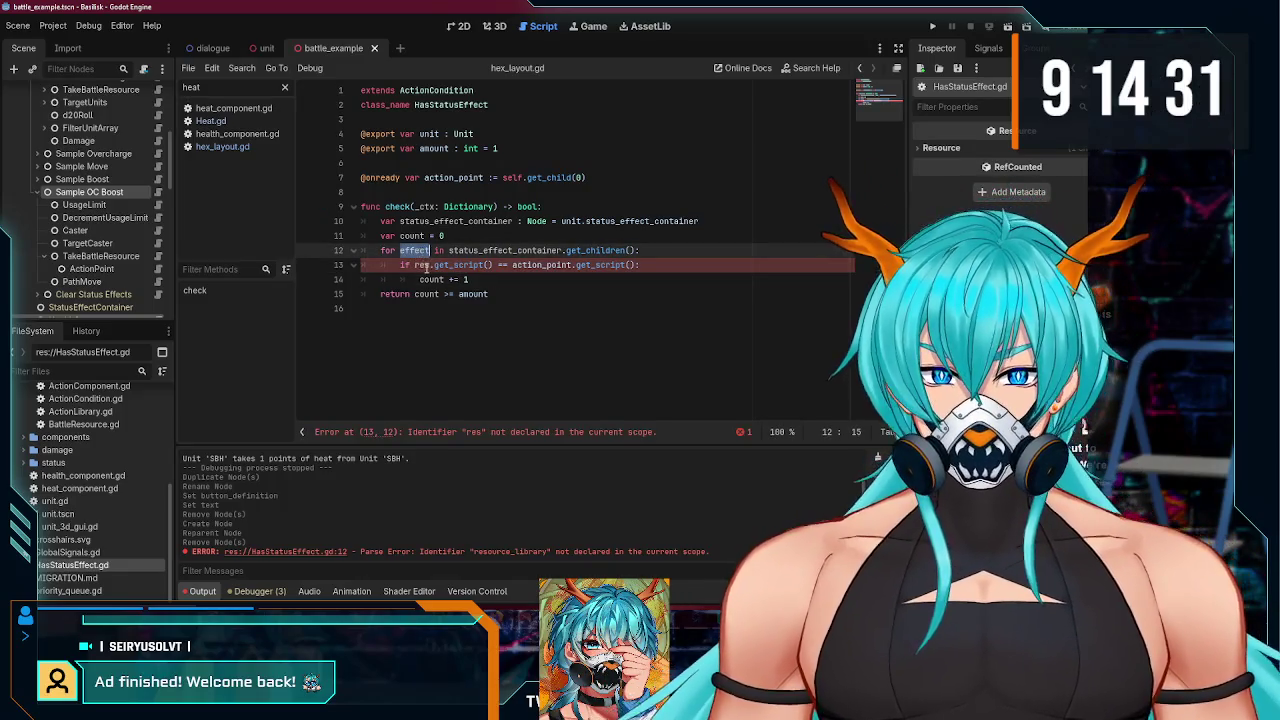
pyautogui.doubleClick(423, 265)
pyautogui.hotkey('ctrl', 'v')
pyautogui.click(450, 180)
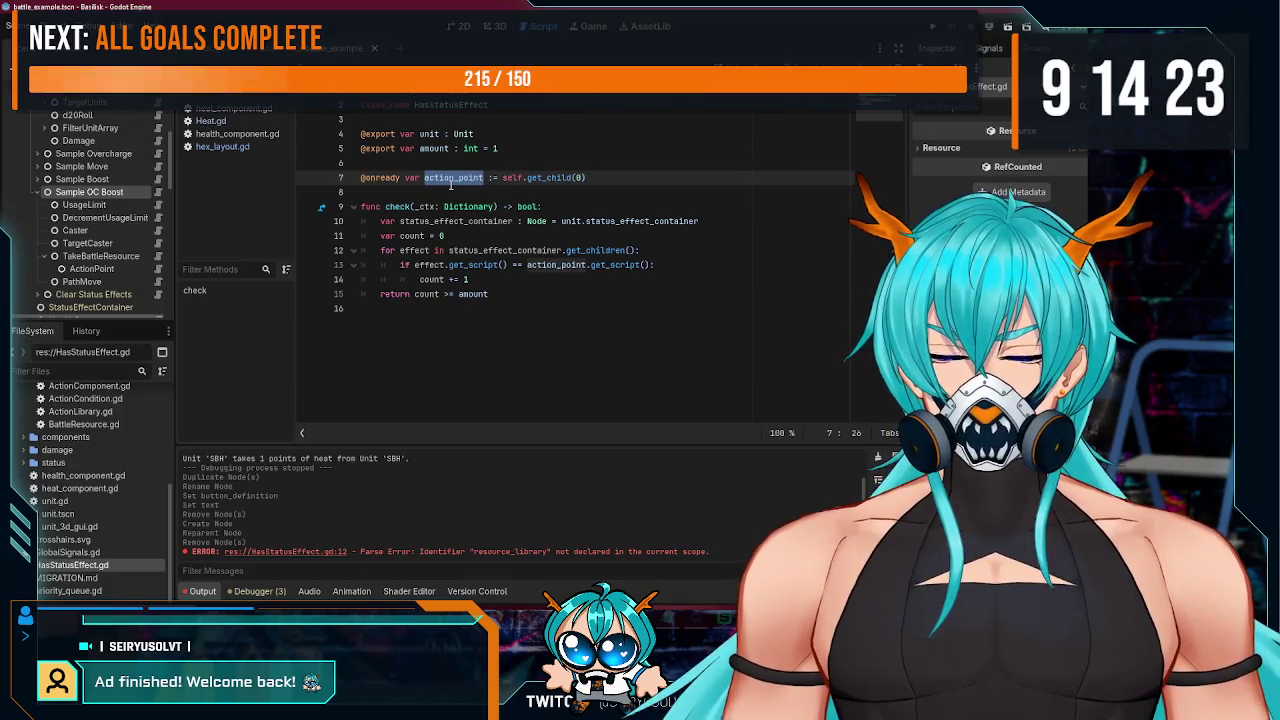
# Step: Rename the action_point variable and its reference to status
pyautogui.write('ef')
pyautogui.press('BackSpace')
pyautogui.press('BackSpace')
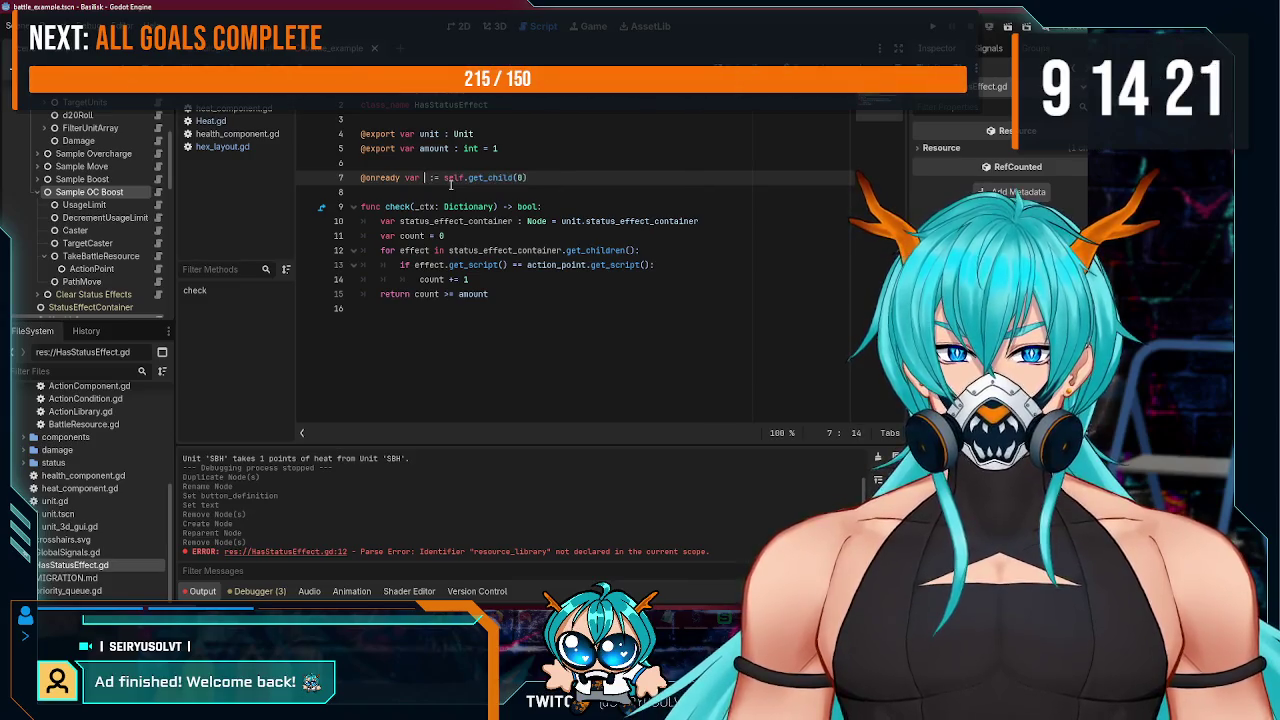
pyautogui.write('status')
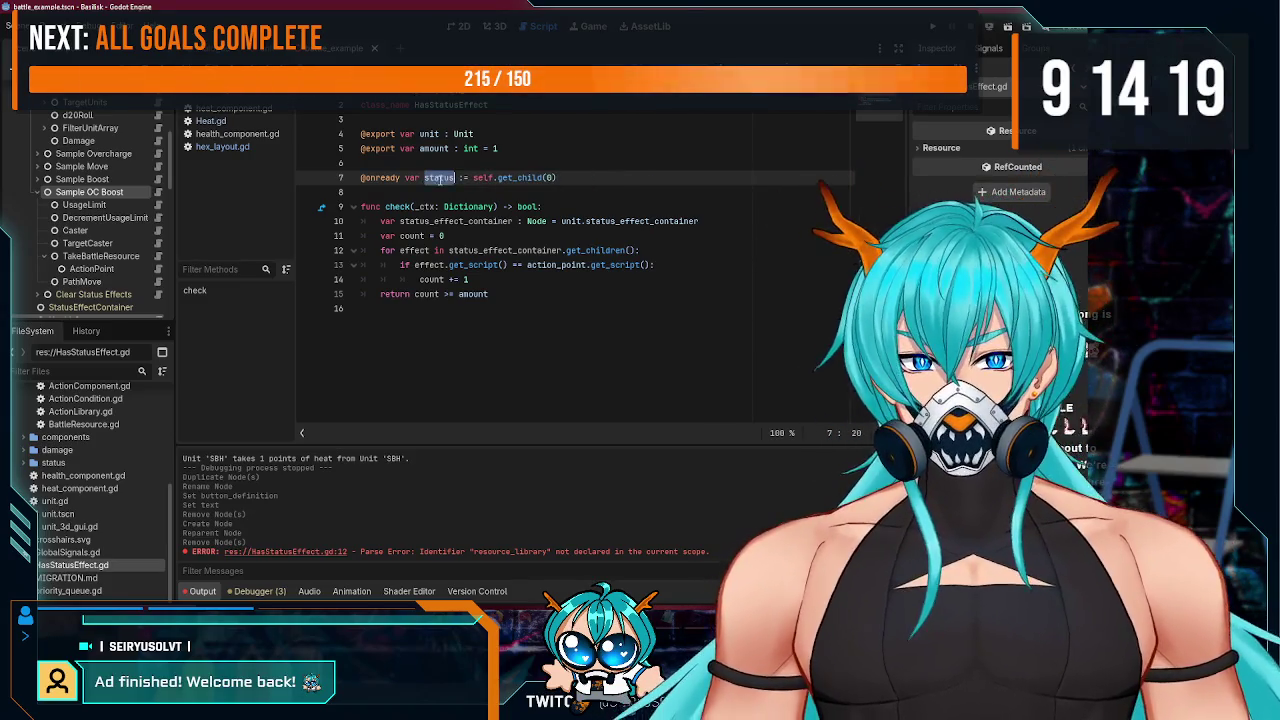
pyautogui.doubleClick(555, 265)
pyautogui.write('status')
pyautogui.click(468, 280)
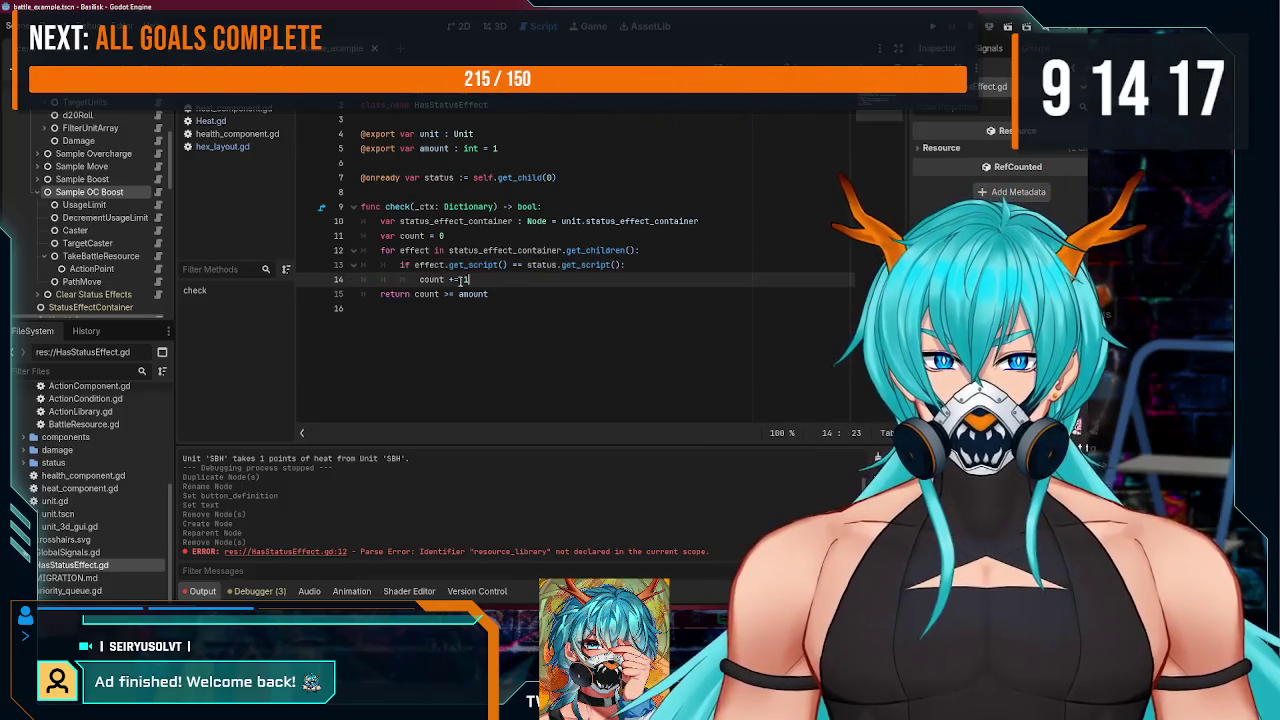
pyautogui.click(524, 296)
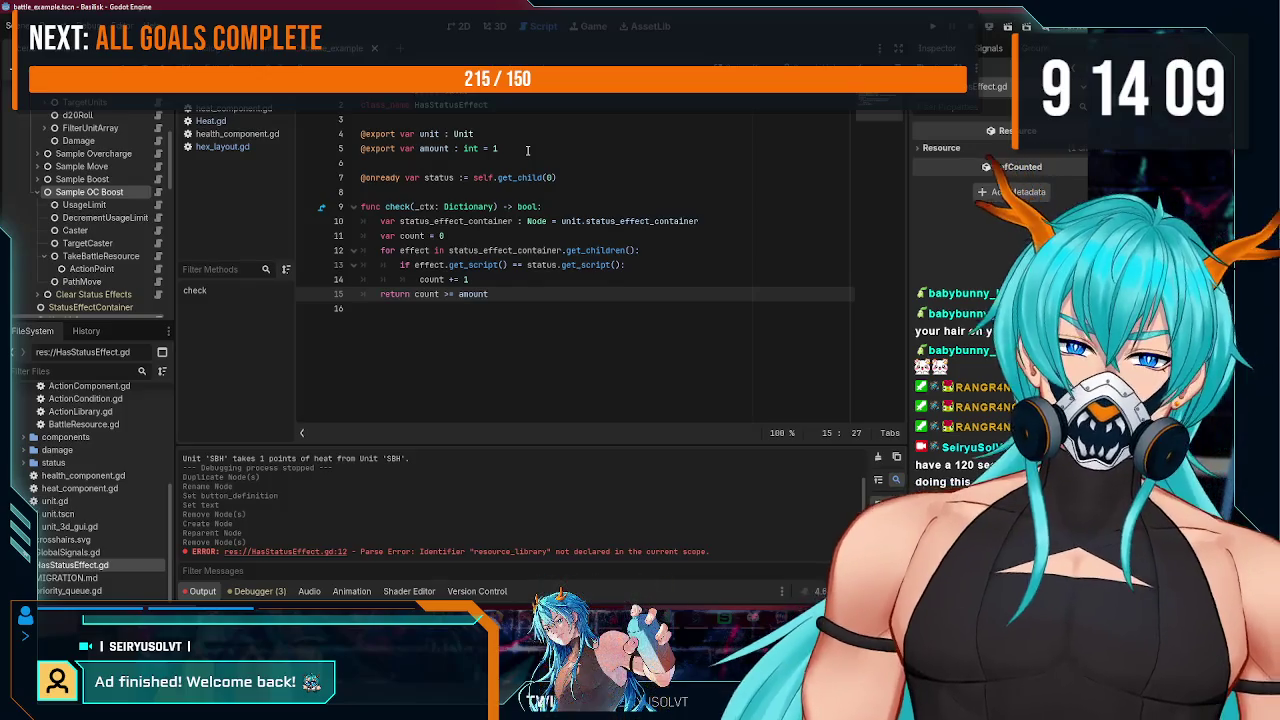
# Step: Remove the amount export and count variable, returning true on a match, otherwise false
pyautogui.moveTo(527, 150); pyautogui.dragTo(314, 150)
pyautogui.press('BackSpace')
pyautogui.press('BackSpace')
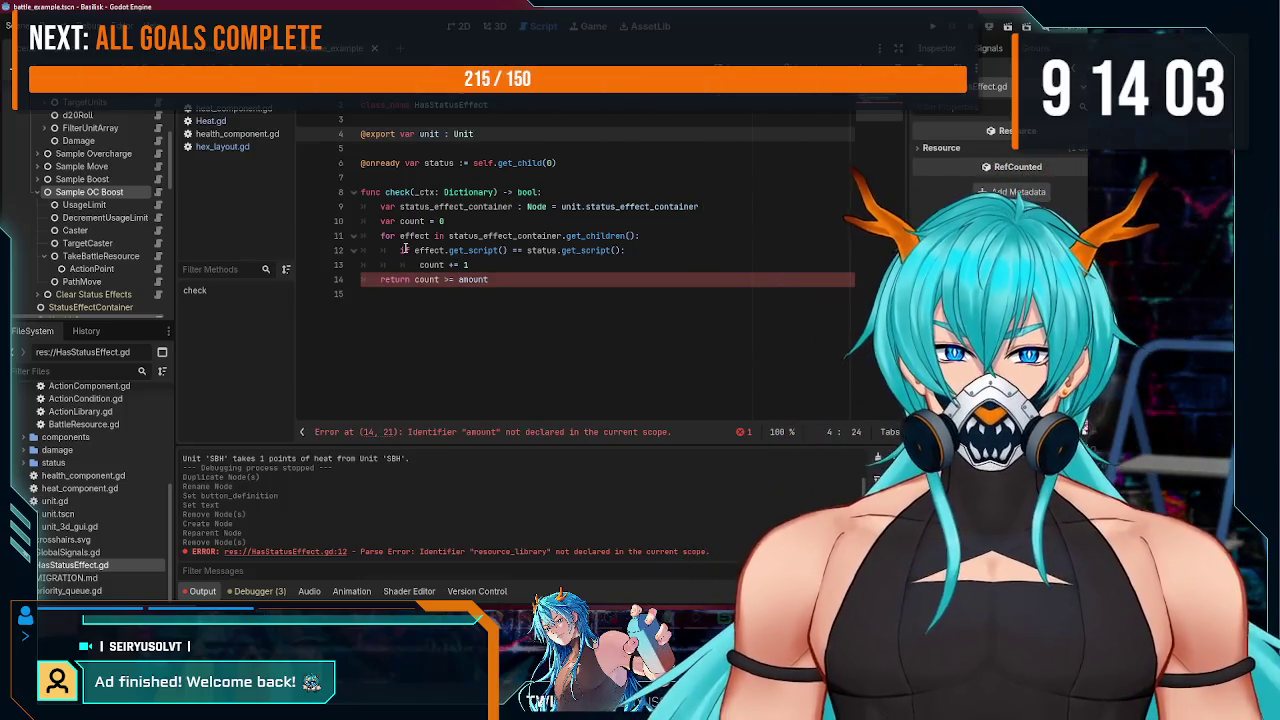
pyautogui.moveTo(421, 264)
pyautogui.mouseDown()
pyautogui.moveTo(526, 265)
pyautogui.moveTo(411, 280)
pyautogui.mouseUp()
pyautogui.write('return true')
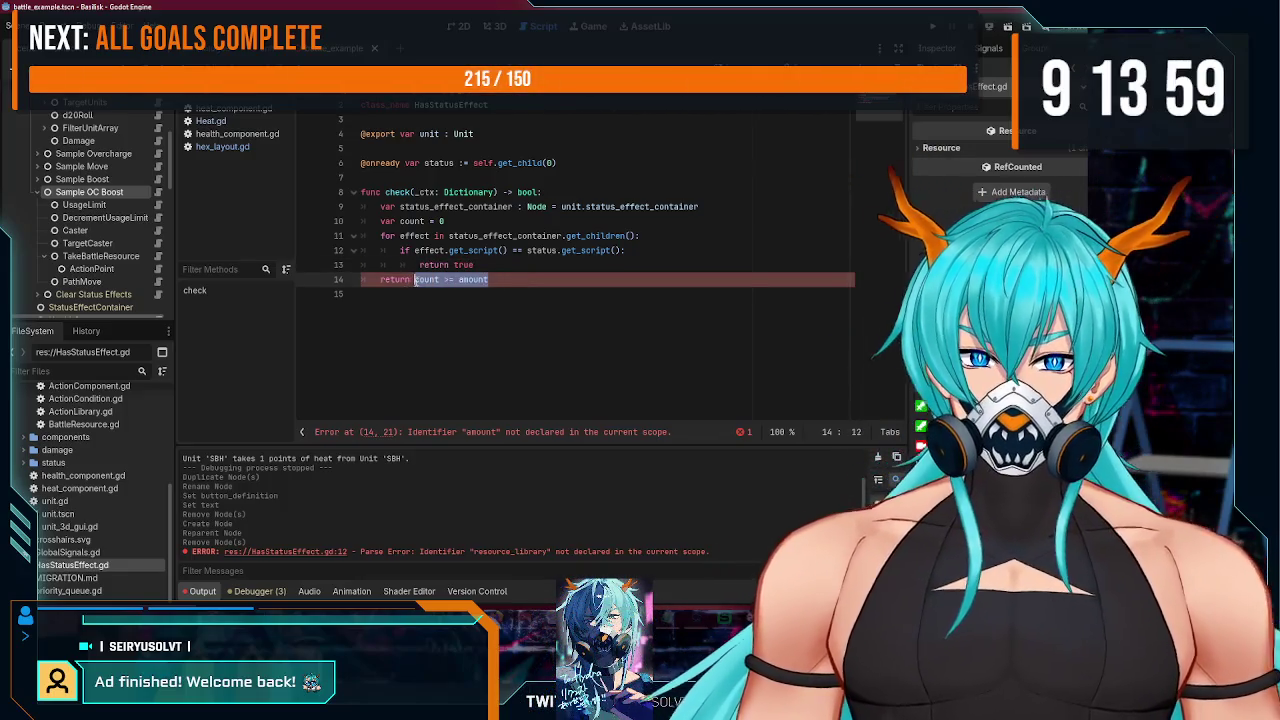
pyautogui.write('false')
pyautogui.click(445, 221)
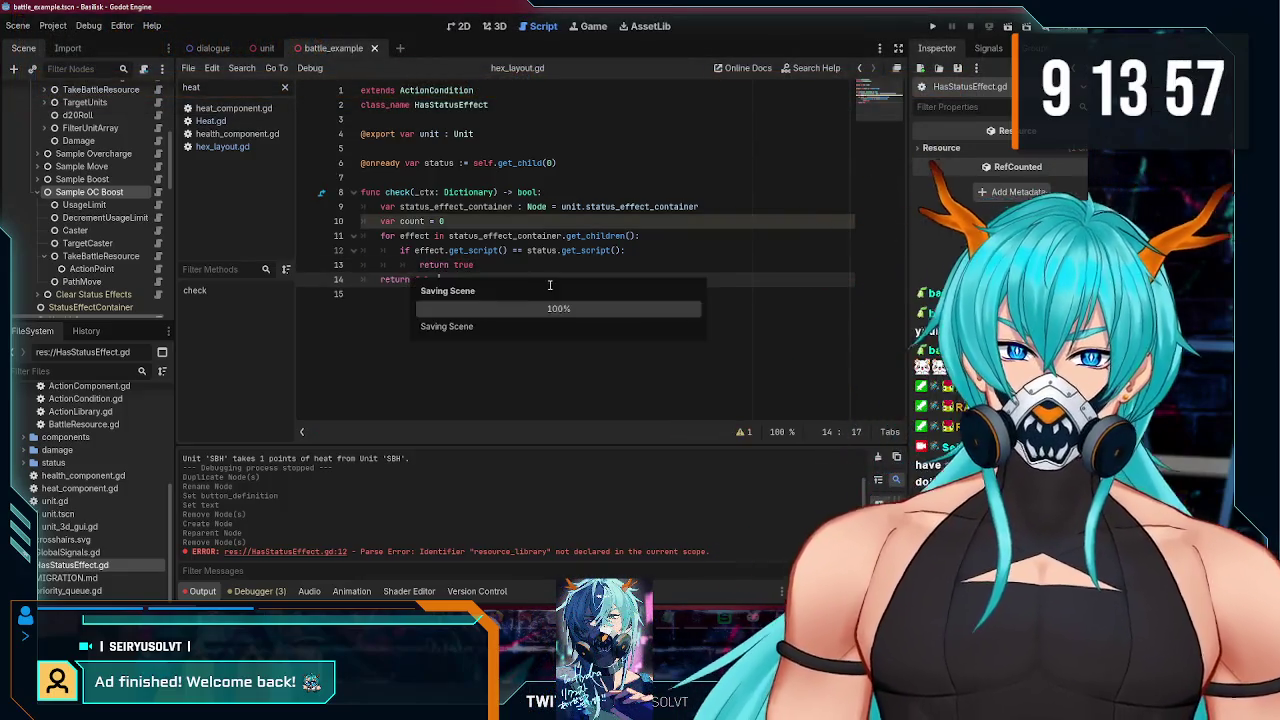
pyautogui.hotkey('shift', 'Home')
pyautogui.press('BackSpace')
pyautogui.press('BackSpace')
pyautogui.press('BackSpace')
pyautogui.click(441, 265)
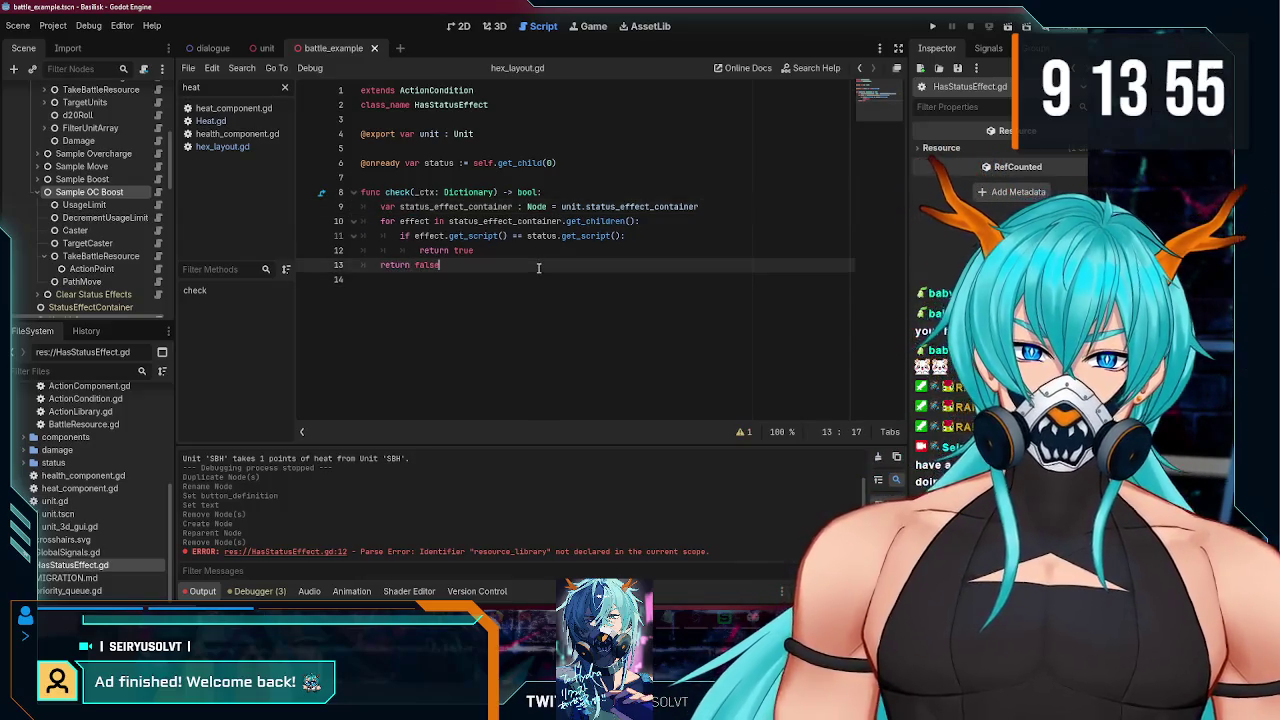
pyautogui.click(86, 192)
pyautogui.hotkey('ctrl', 'a')
# Step: Add a HasStatusEffect node to Sample OC Boost as its first child
pyautogui.write('ha')
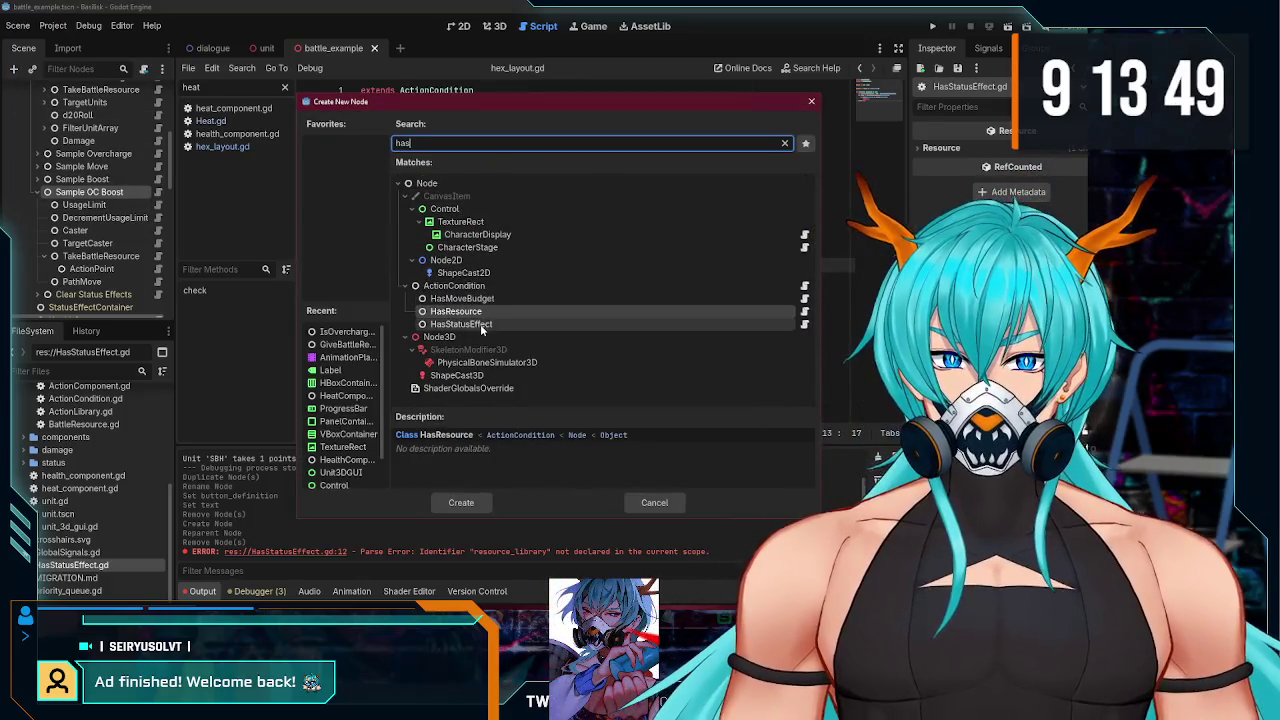
pyautogui.doubleClick(469, 320)
pyautogui.moveTo(85, 311)
pyautogui.mouseDown()
pyautogui.moveTo(86, 118)
pyautogui.moveTo(98, 298)
pyautogui.mouseUp()
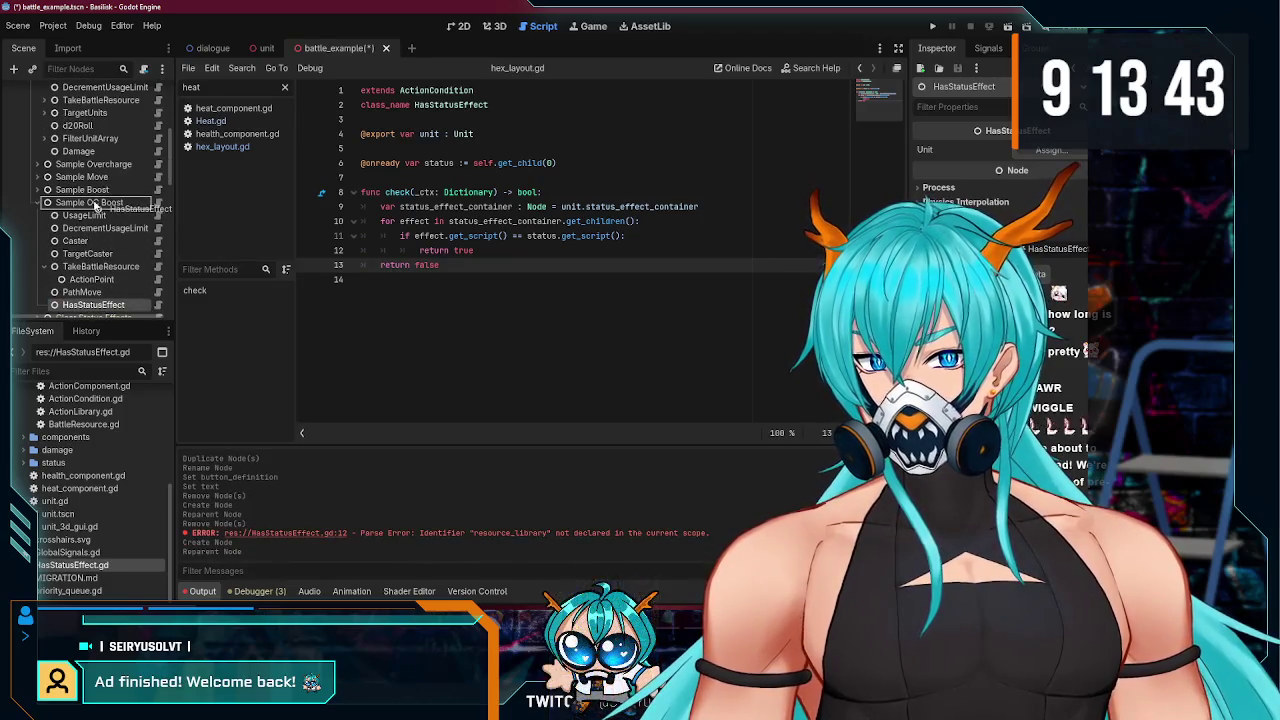
pyautogui.moveTo(85, 214); pyautogui.dragTo(86, 212)
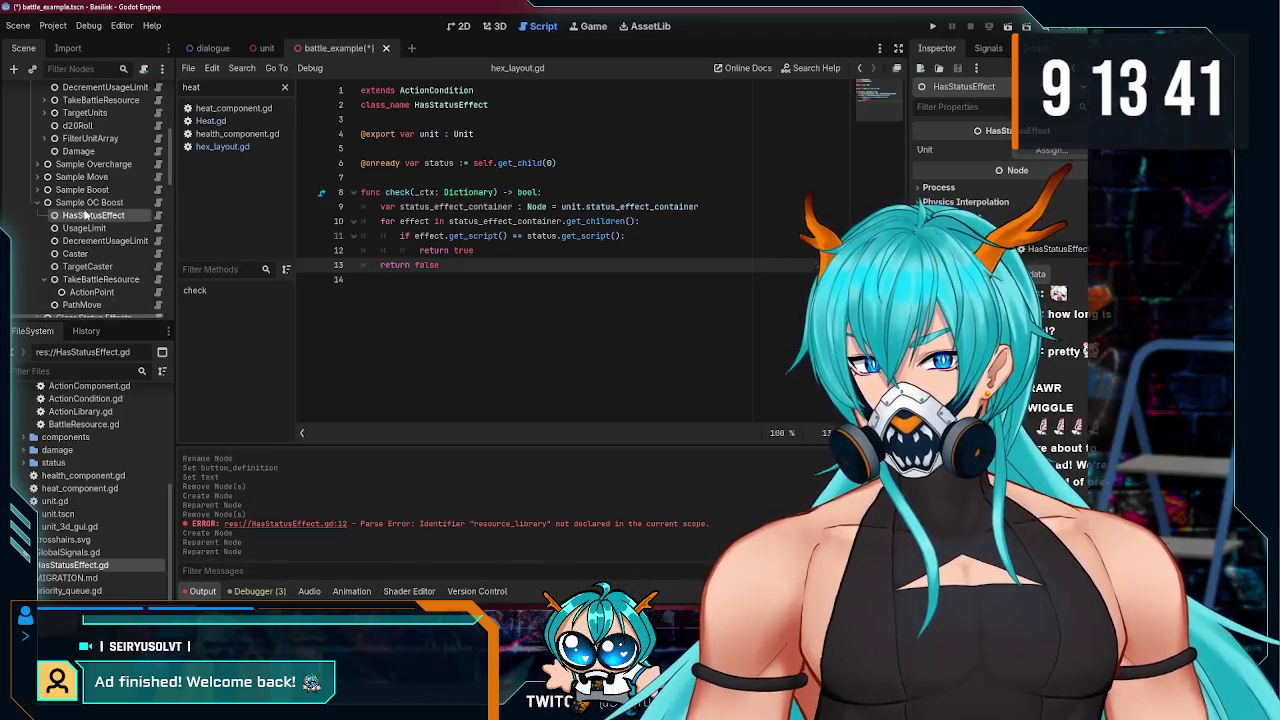
# Step: Add an Overcharged child under HasStatusEffect, save the scene, and run the game
pyautogui.hotkey('ctrl', 'a')
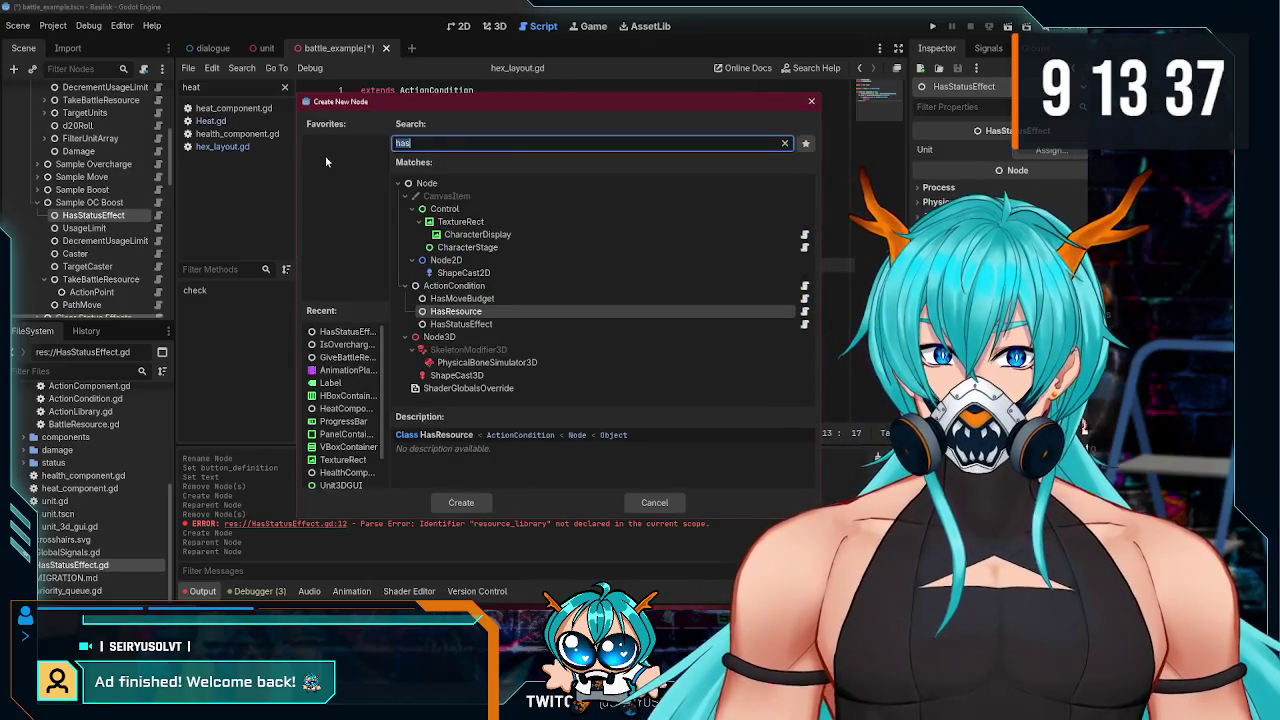
pyautogui.write('overch')
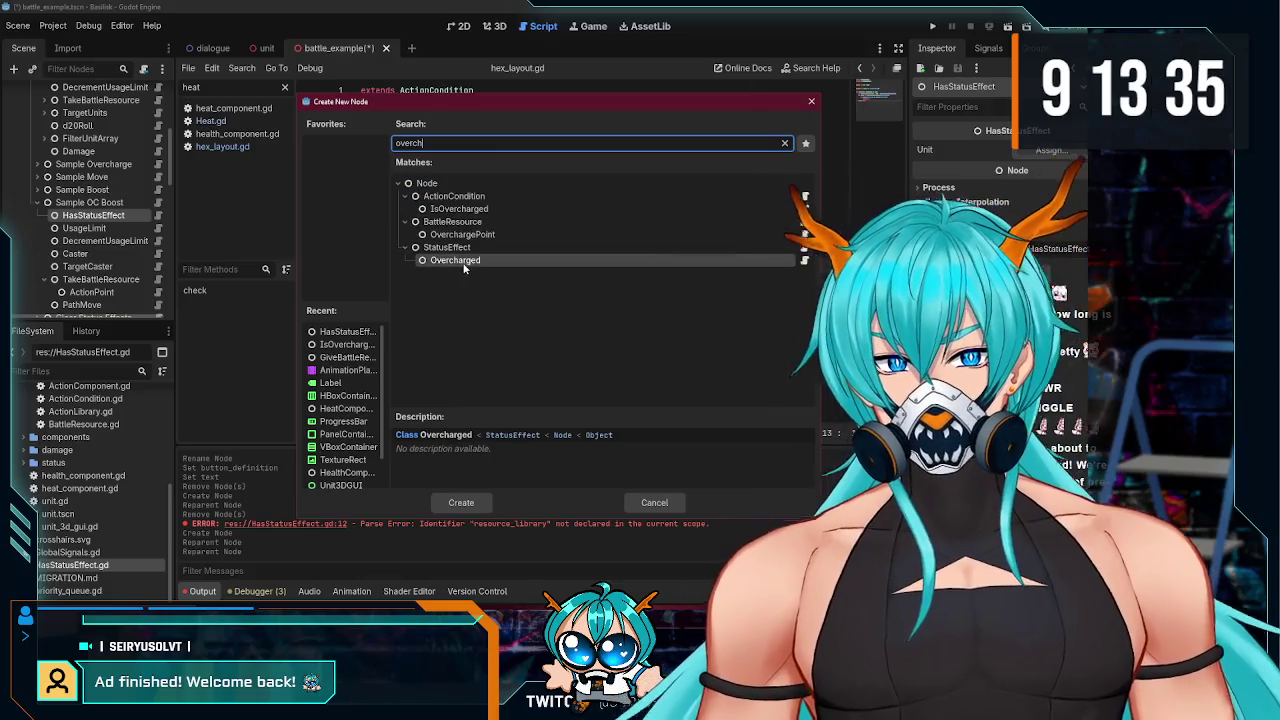
pyautogui.doubleClick(463, 260)
pyautogui.hotkey('ctrl', 's')
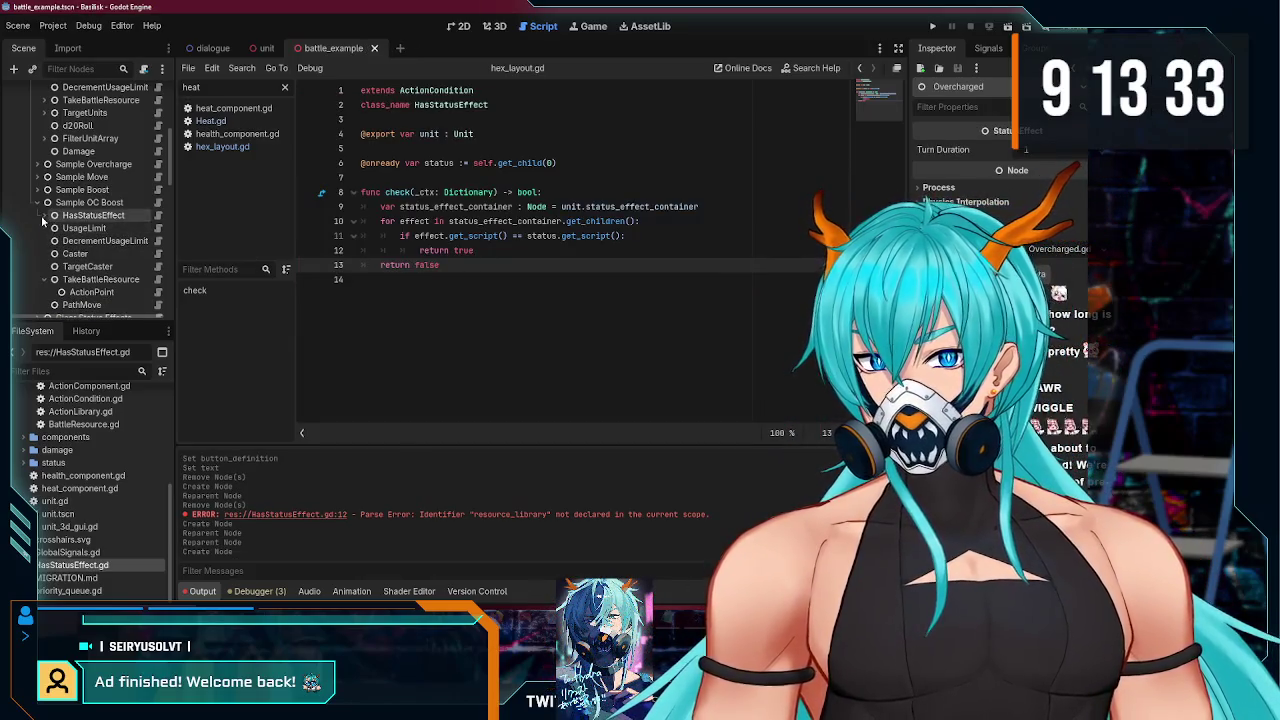
pyautogui.scroll(-2, 70, 250)
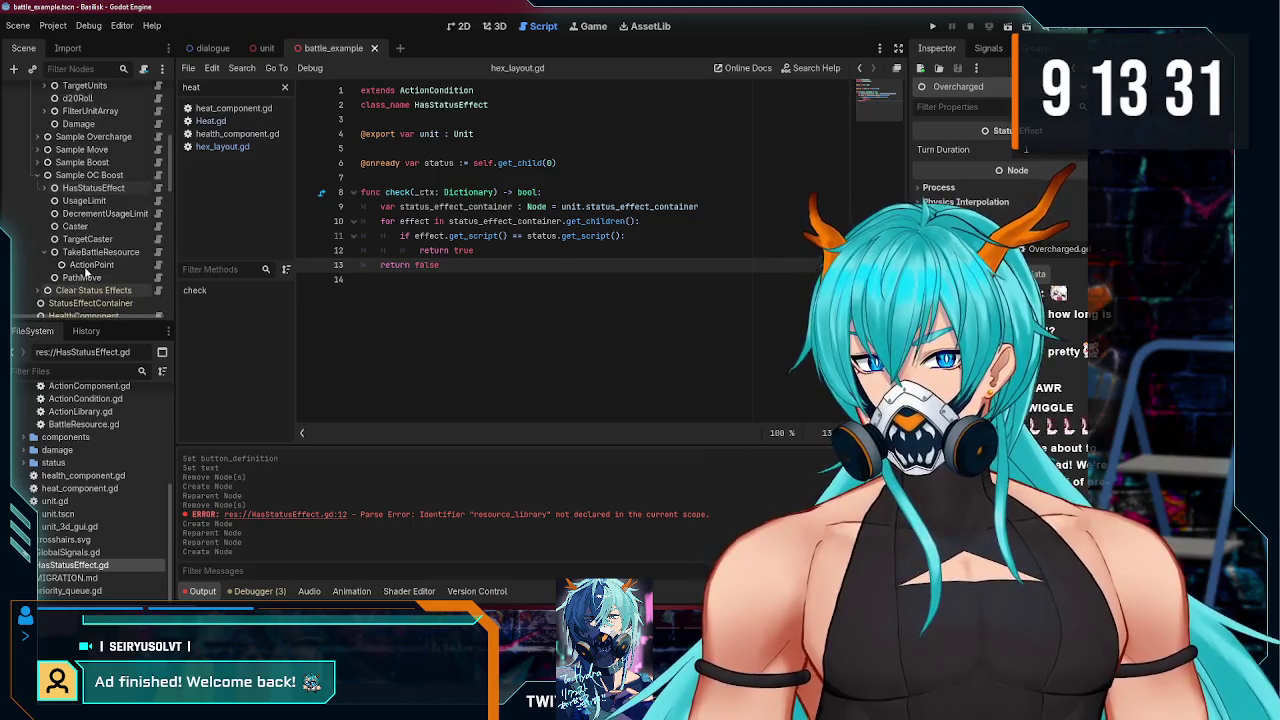
pyautogui.click(59, 178)
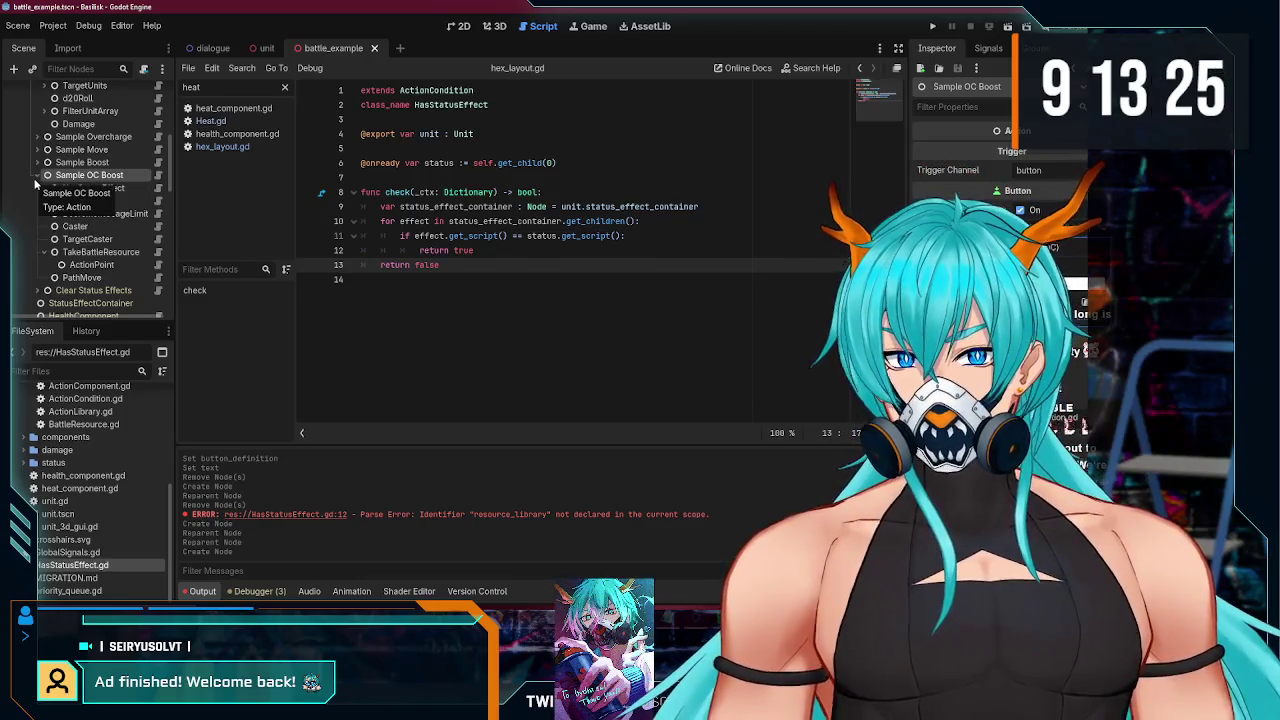
pyautogui.click(47, 188)
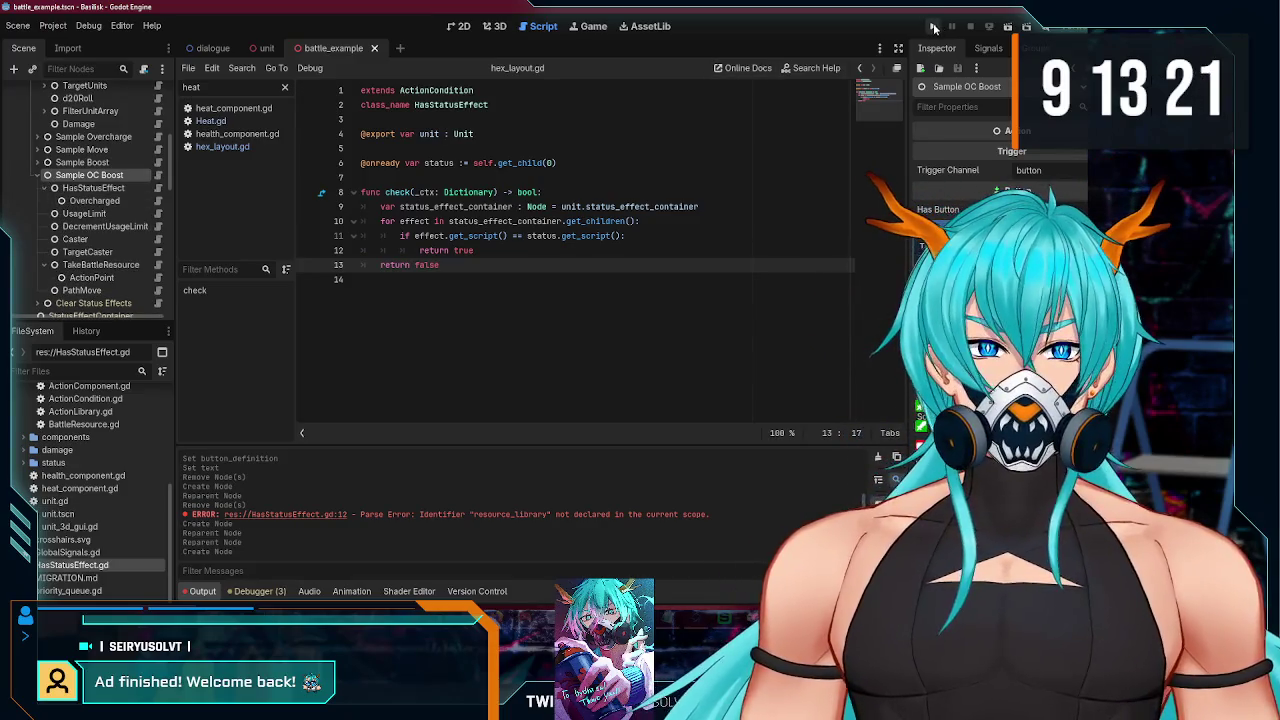
pyautogui.click(933, 27)
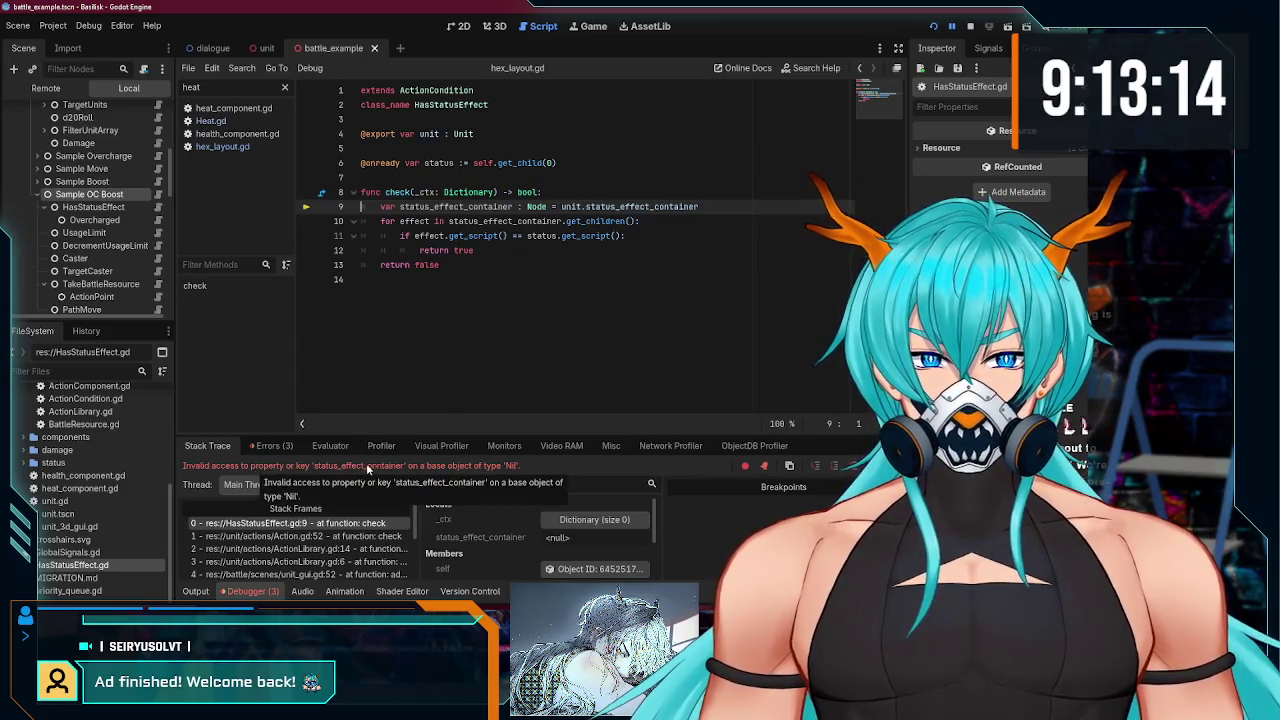
# Step: Assign SBH as HasStatusEffect's Unit and run the project again
pyautogui.click(494, 27)
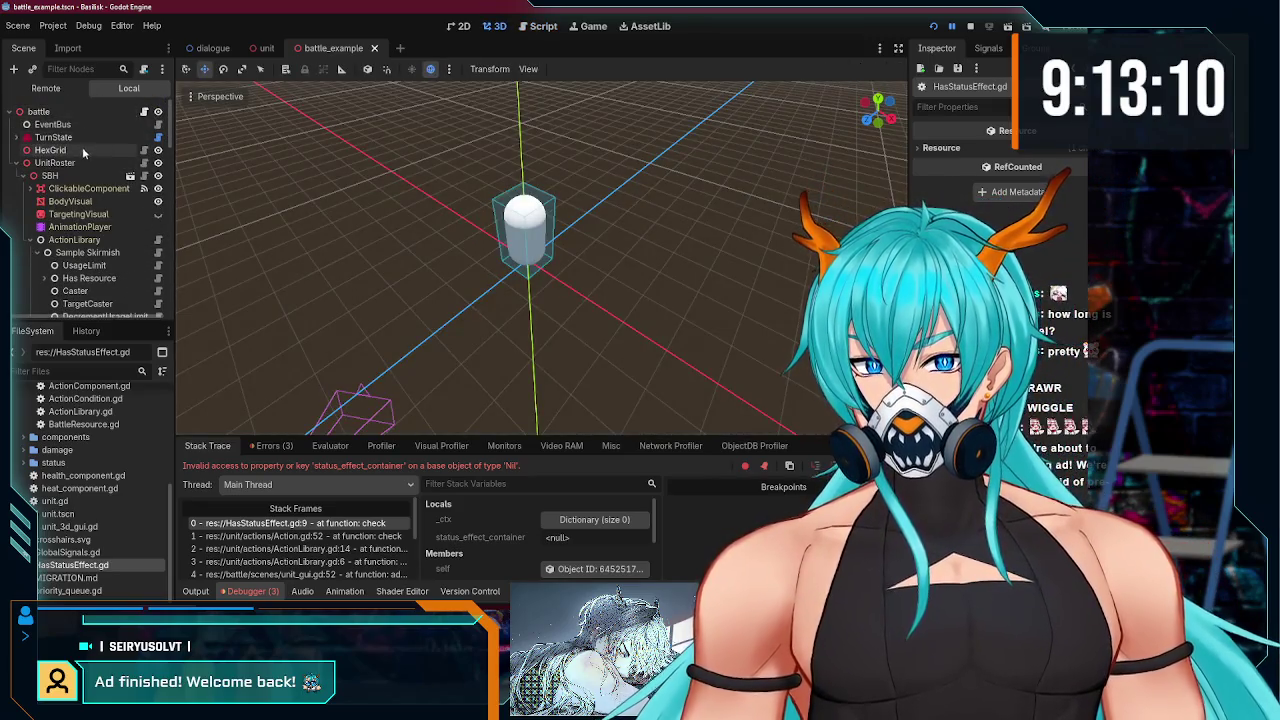
pyautogui.click(76, 177)
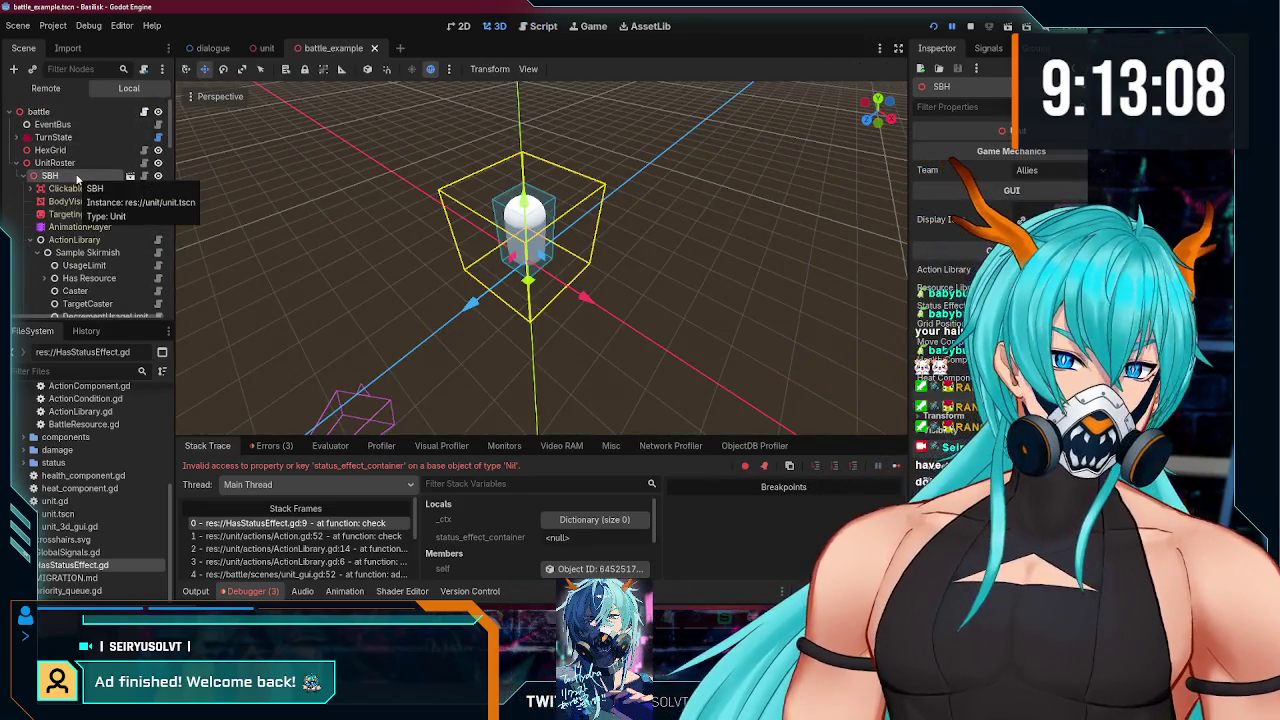
pyautogui.click(541, 28)
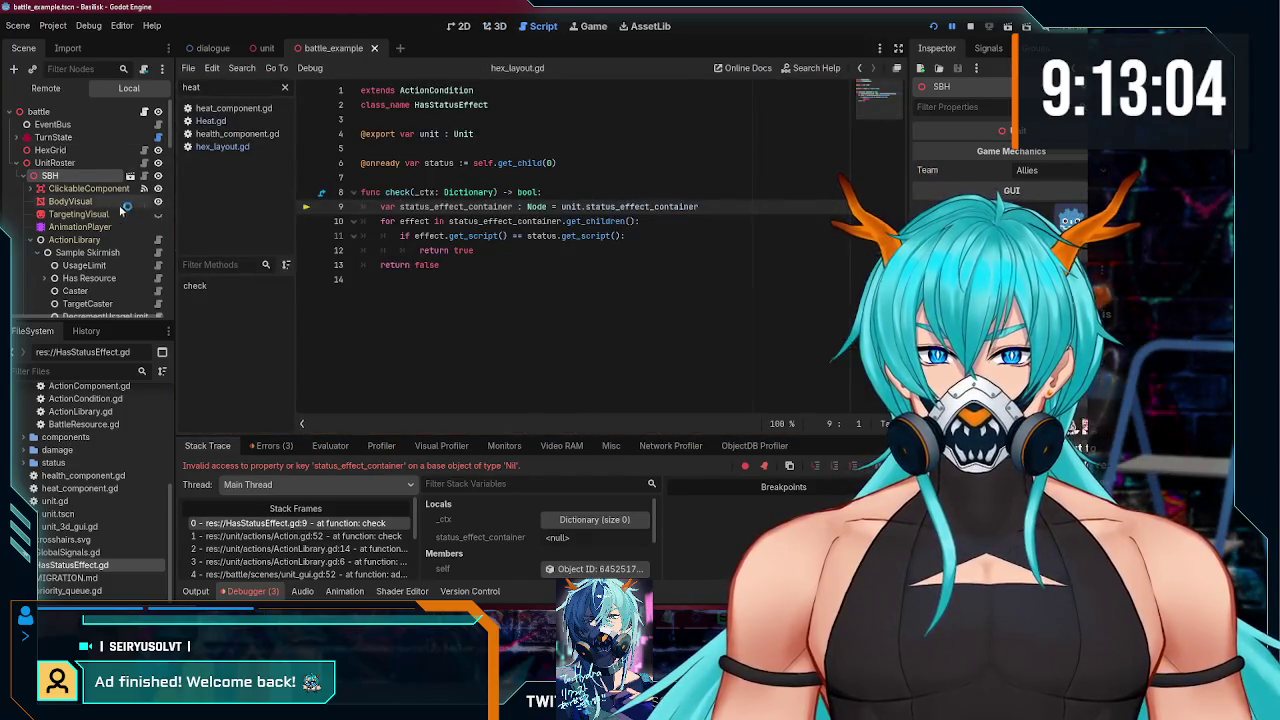
pyautogui.scroll(-5, 98, 218)
pyautogui.scroll(-3, 95, 210)
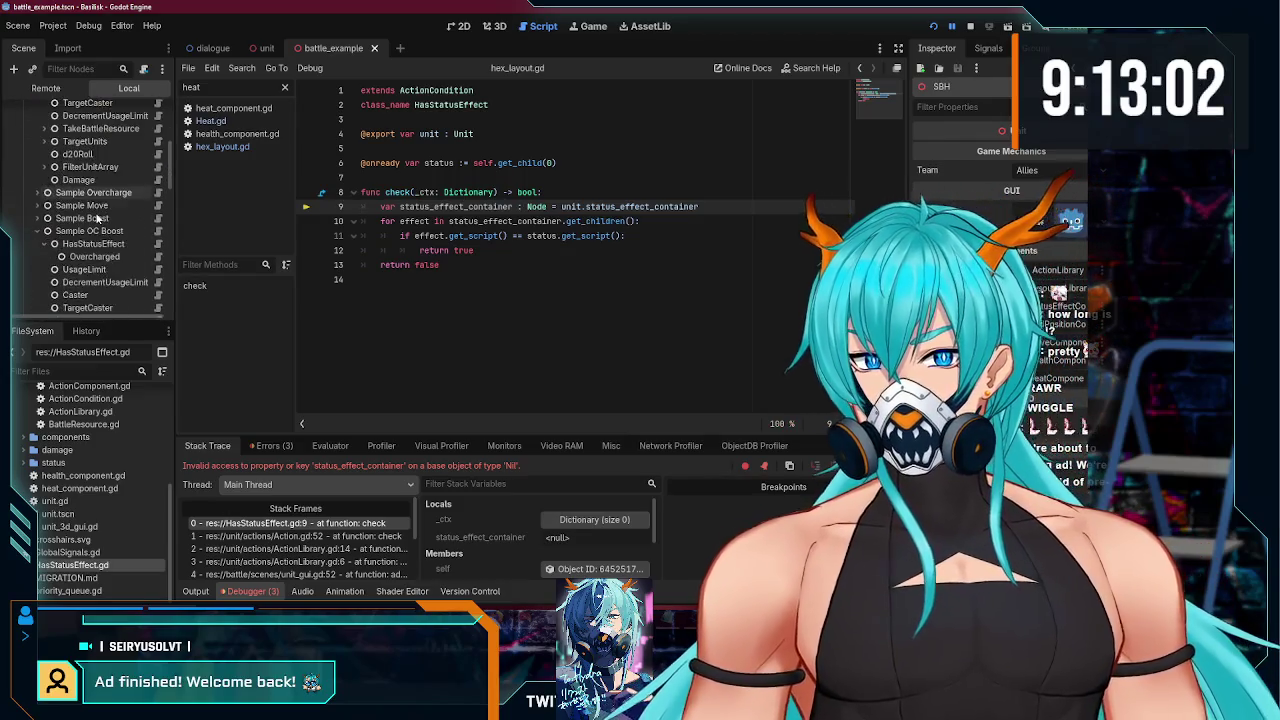
pyautogui.click(92, 196)
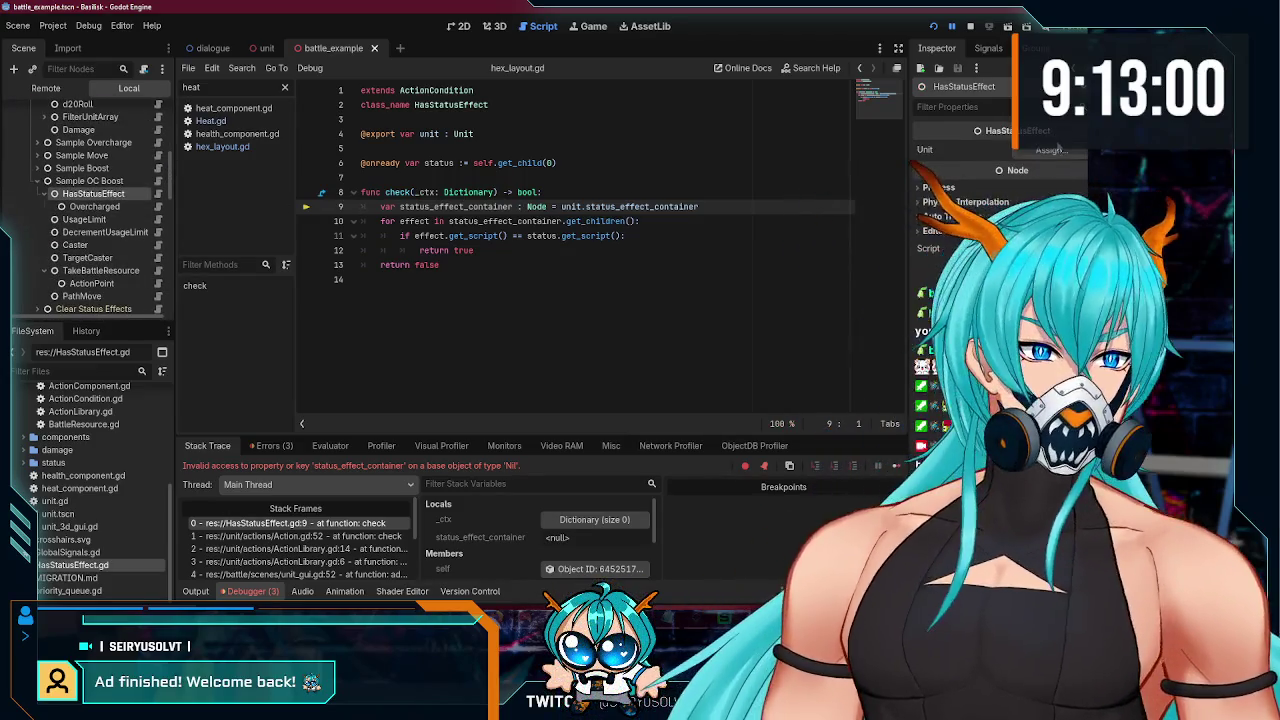
pyautogui.click(1050, 149)
pyautogui.doubleClick(500, 200)
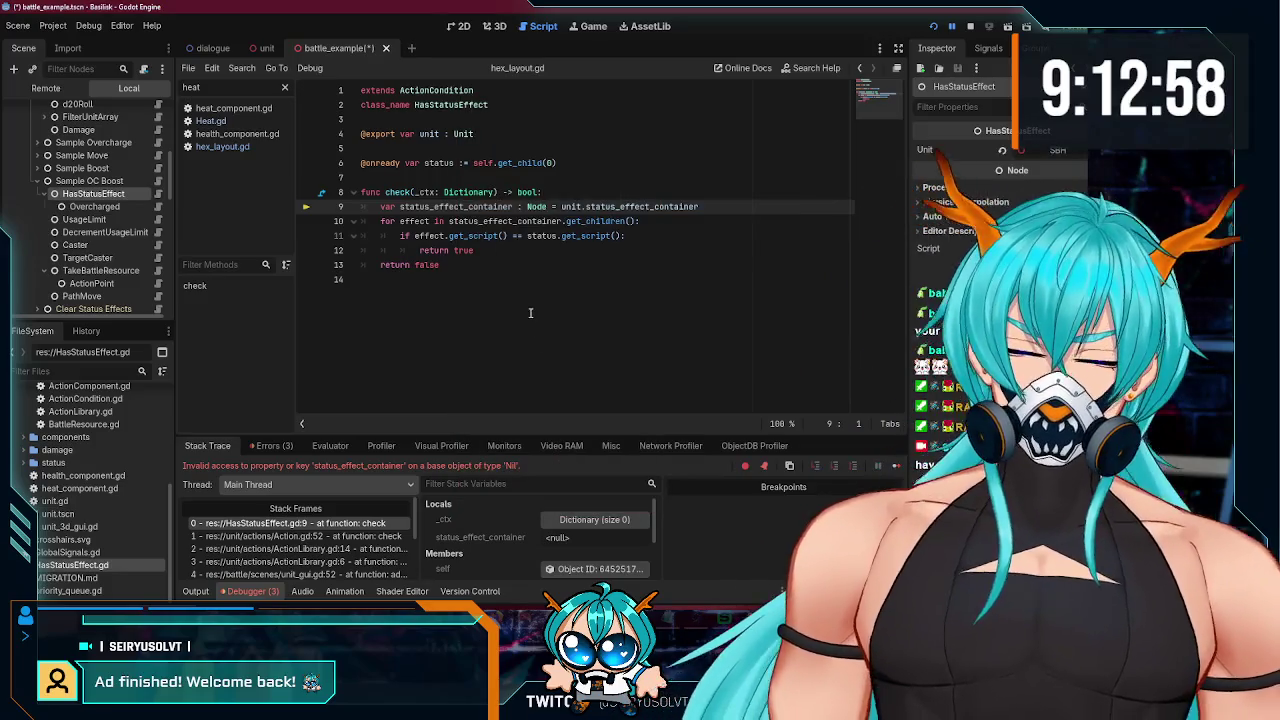
pyautogui.click(933, 27)
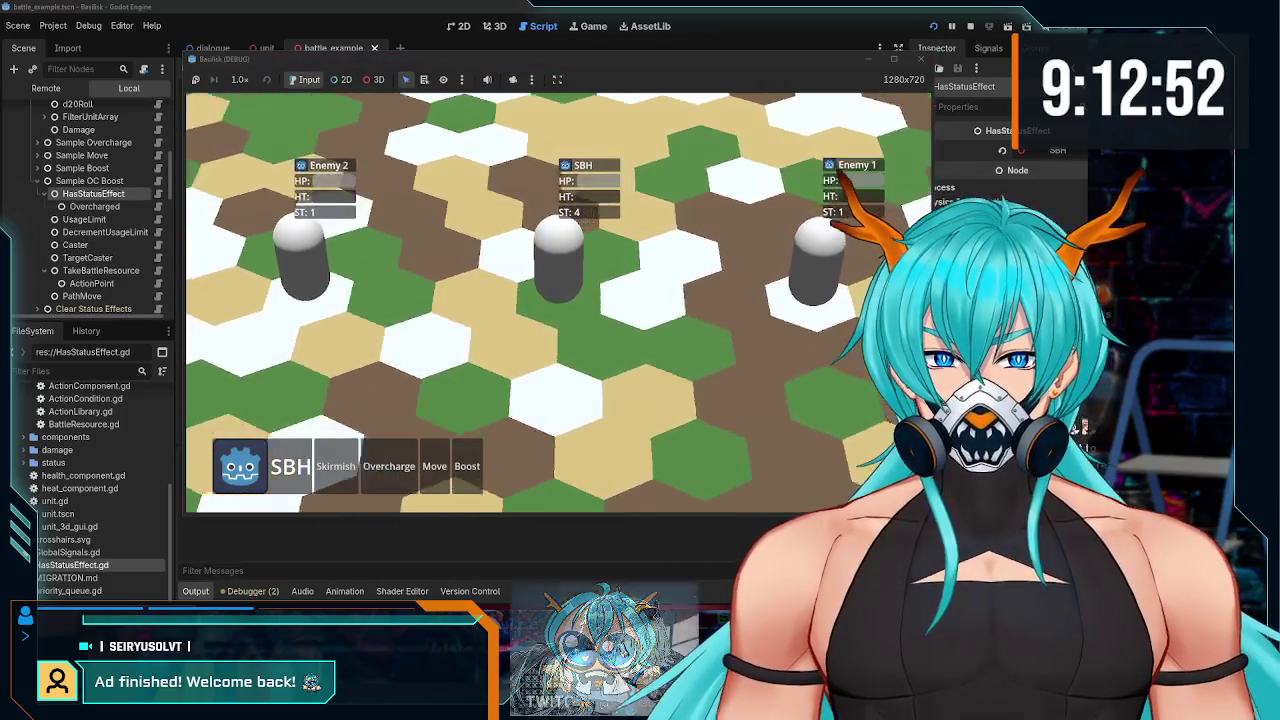
# Step: Have SBH Skirmish Enemy 2, then Boost and move it to a new hex
pyautogui.click(335, 466)
pyautogui.click(300, 266)
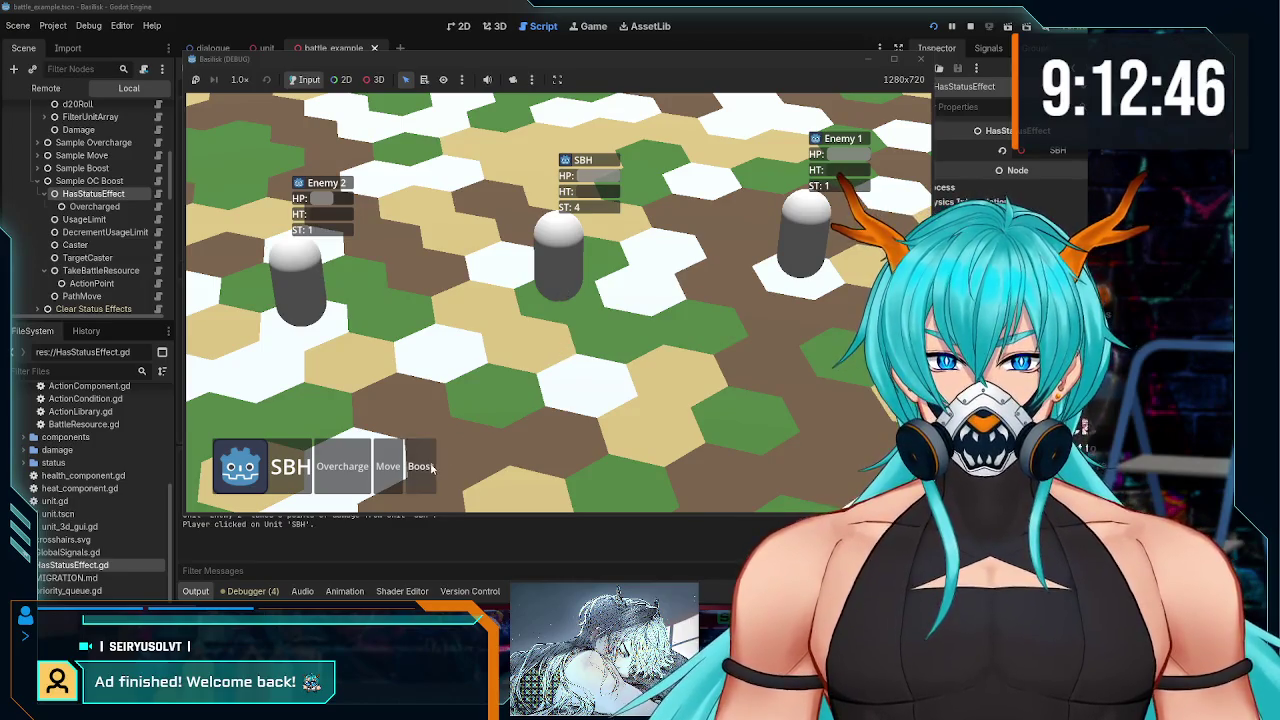
pyautogui.click(420, 466)
pyautogui.click(434, 358)
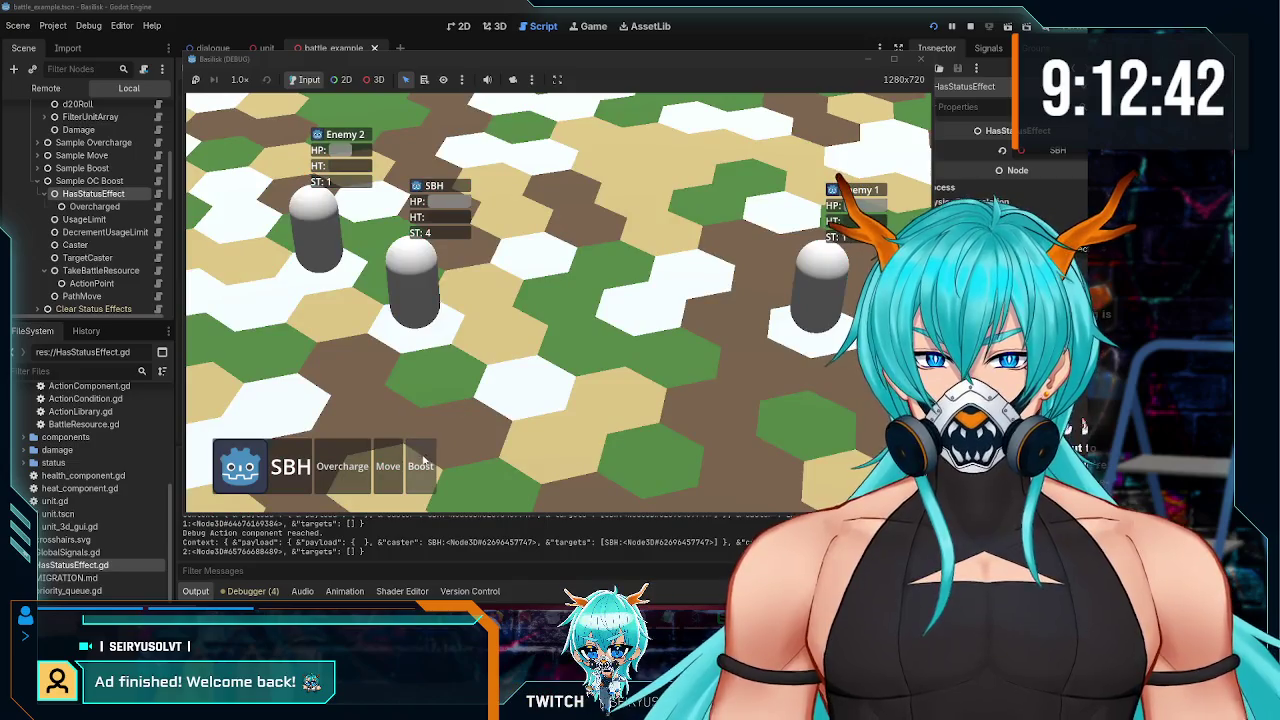
pyautogui.click(422, 462)
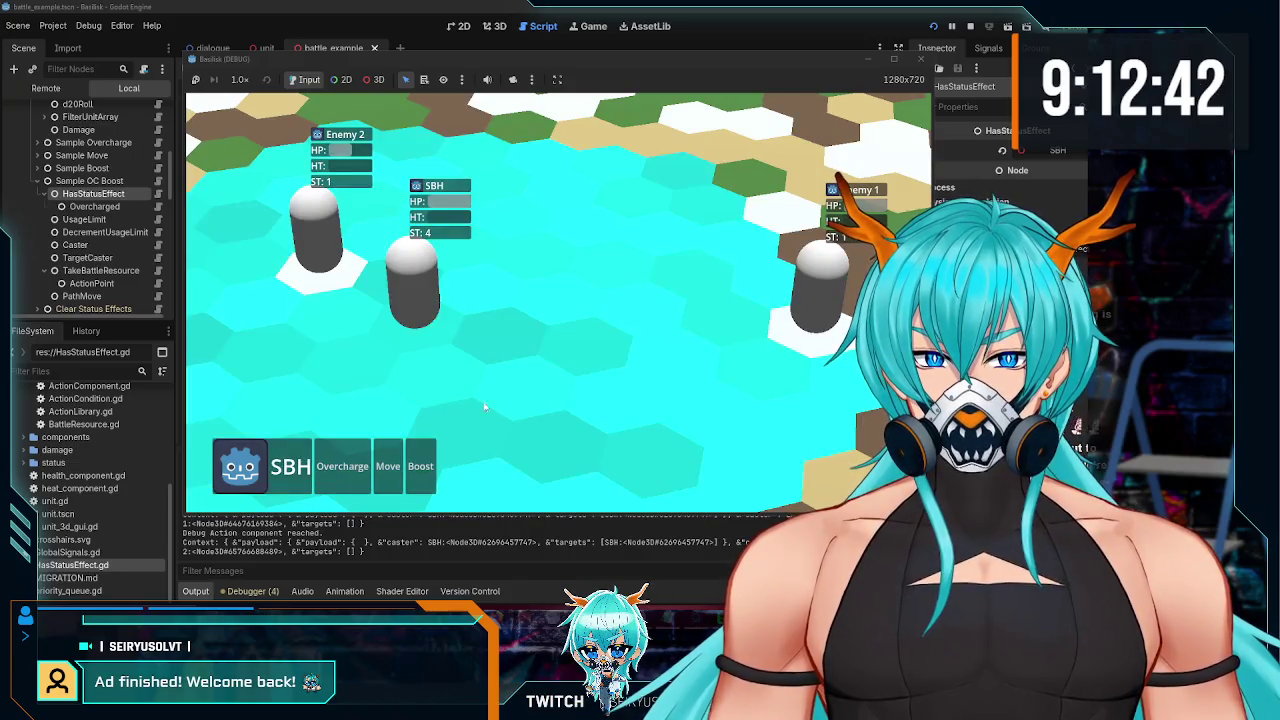
pyautogui.click(545, 390)
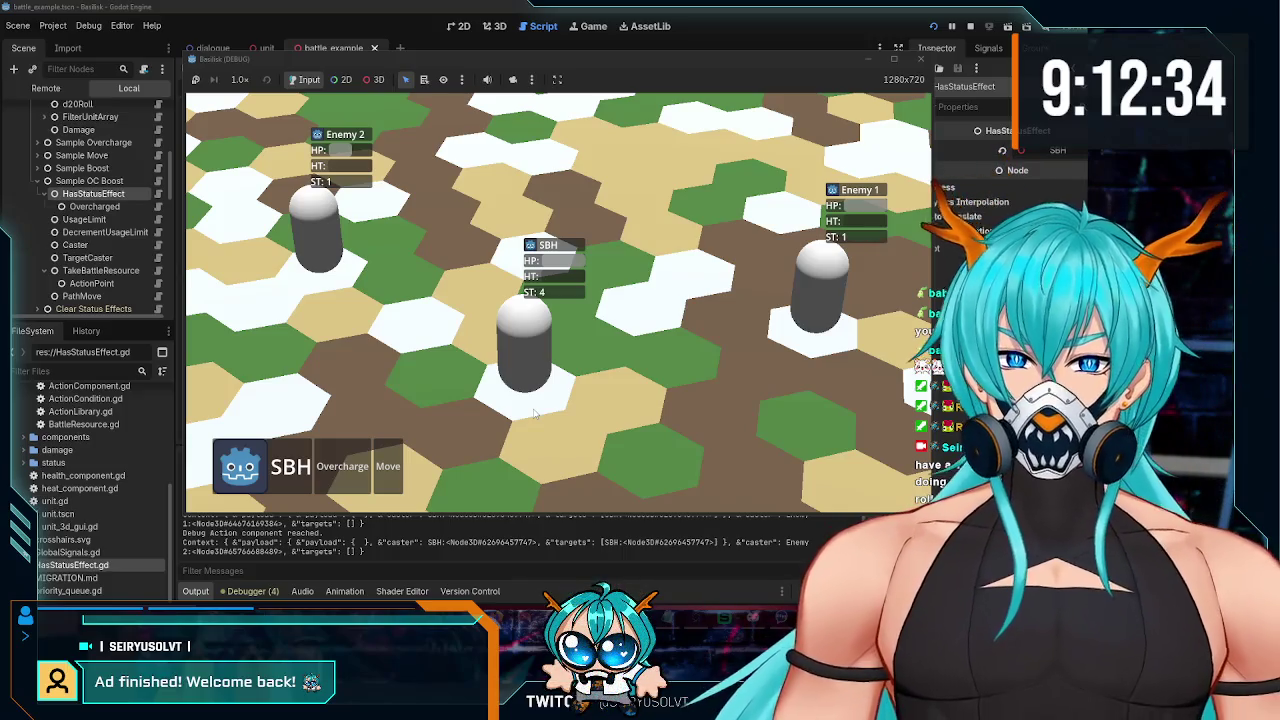
# Step: Overcharge SBH, move it right with Boost (OC), recheck its panel, then stop the game
pyautogui.click(342, 466)
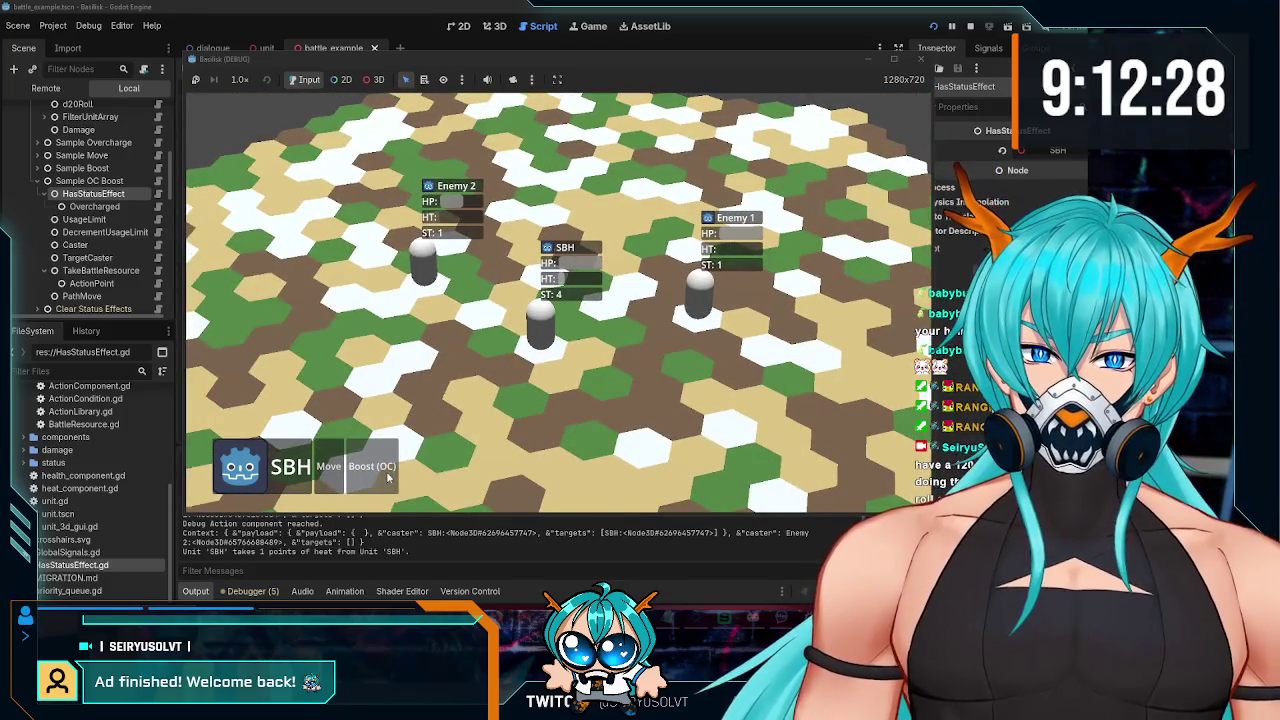
pyautogui.click(391, 474)
pyautogui.click(784, 383)
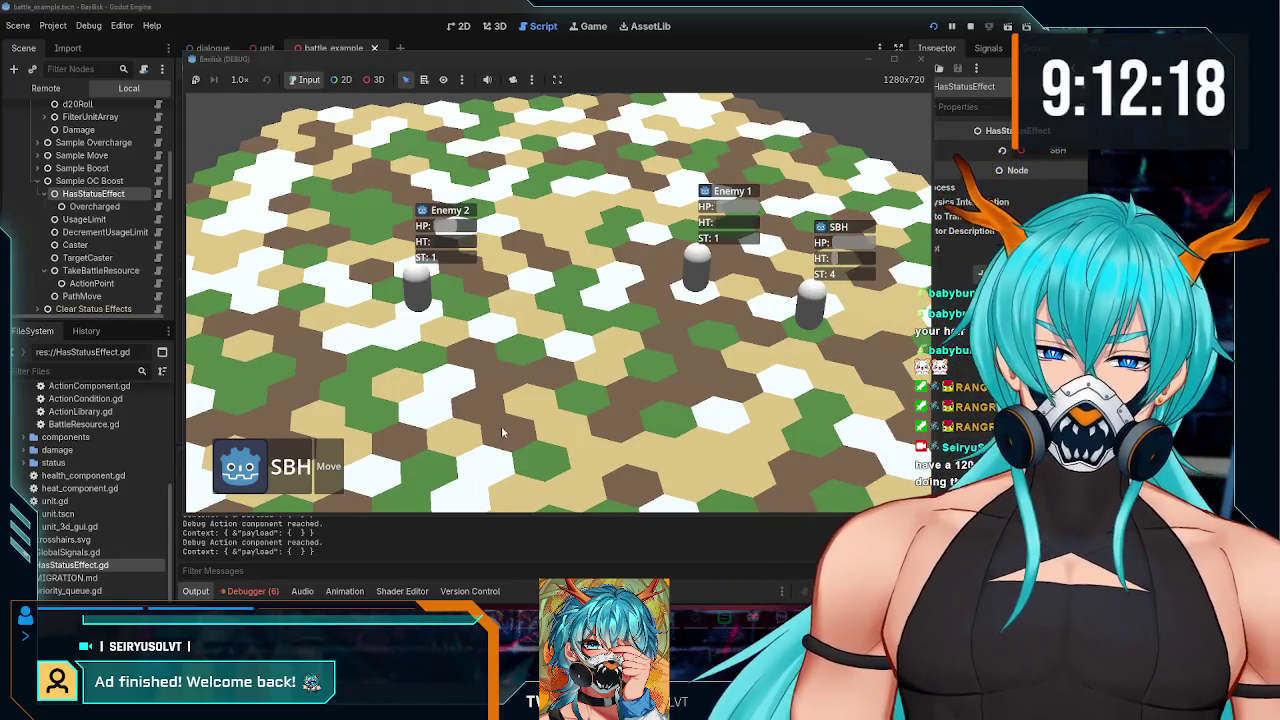
pyautogui.click(800, 318)
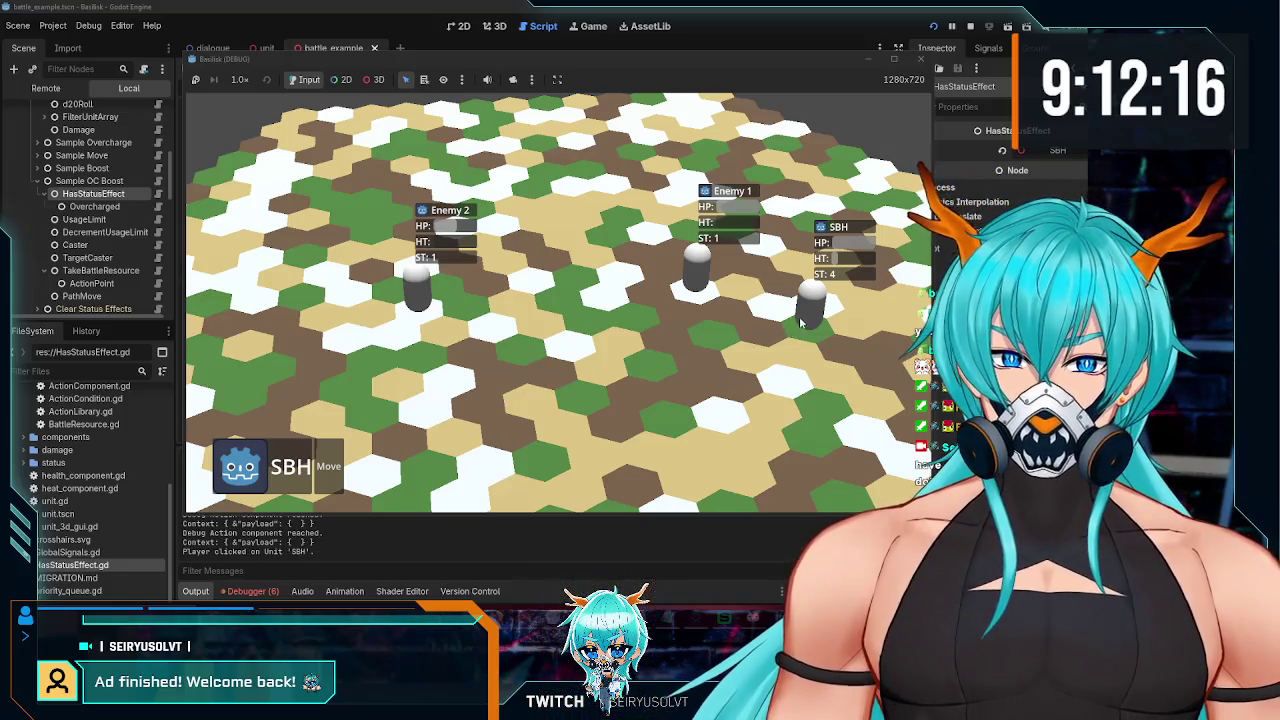
pyautogui.doubleClick(810, 312)
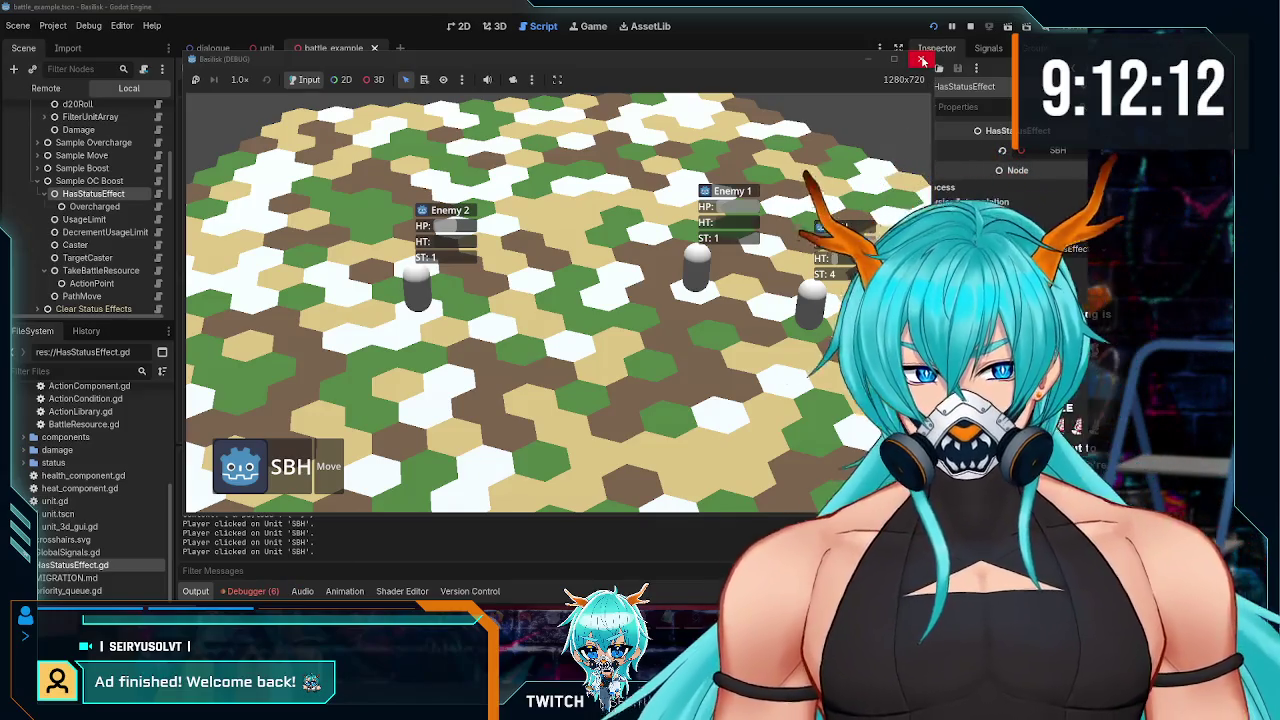
pyautogui.click(922, 60)
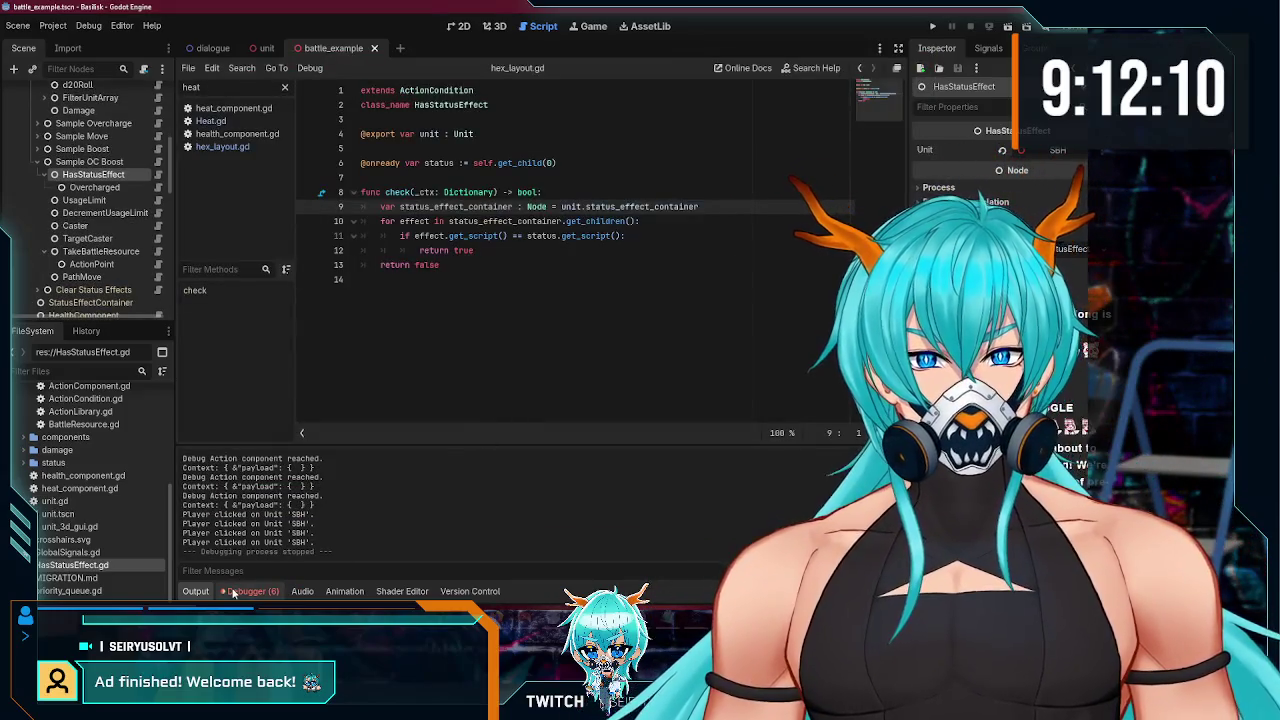
# Step: Jump from the debugger's Errors list to the TakeBattleResource error
pyautogui.click(233, 592)
pyautogui.click(272, 446)
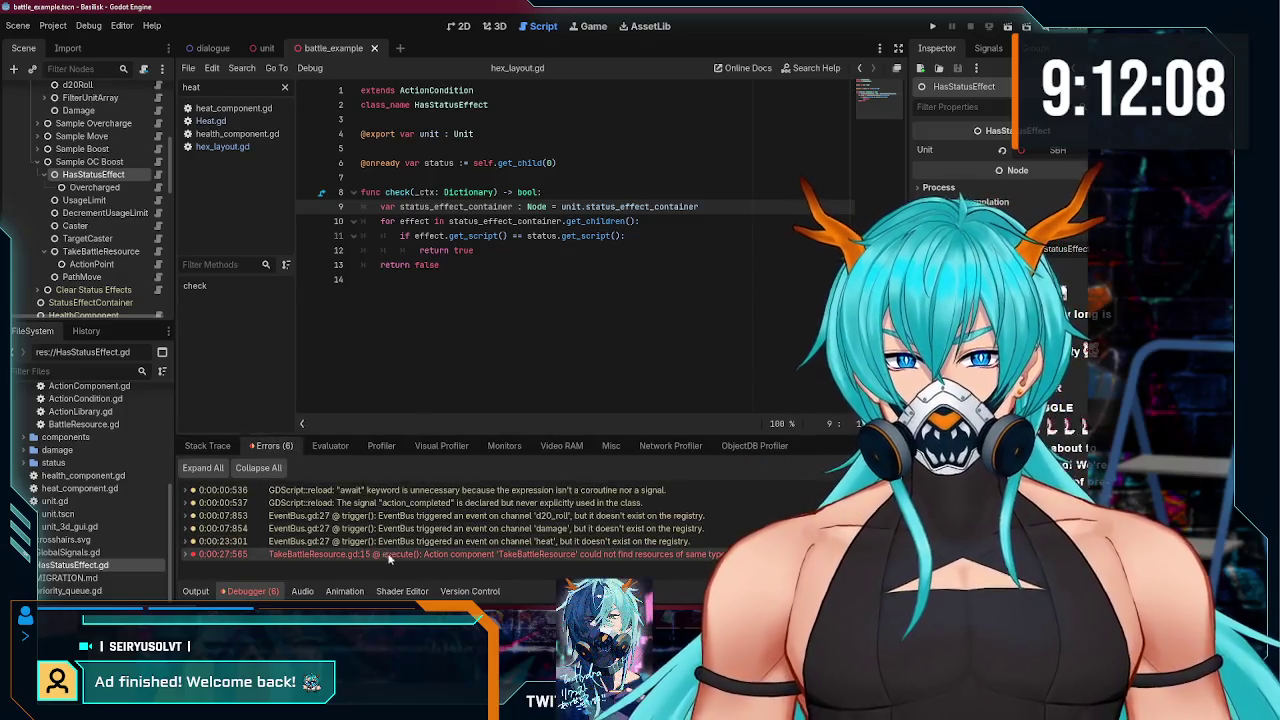
pyautogui.moveTo(395, 555)
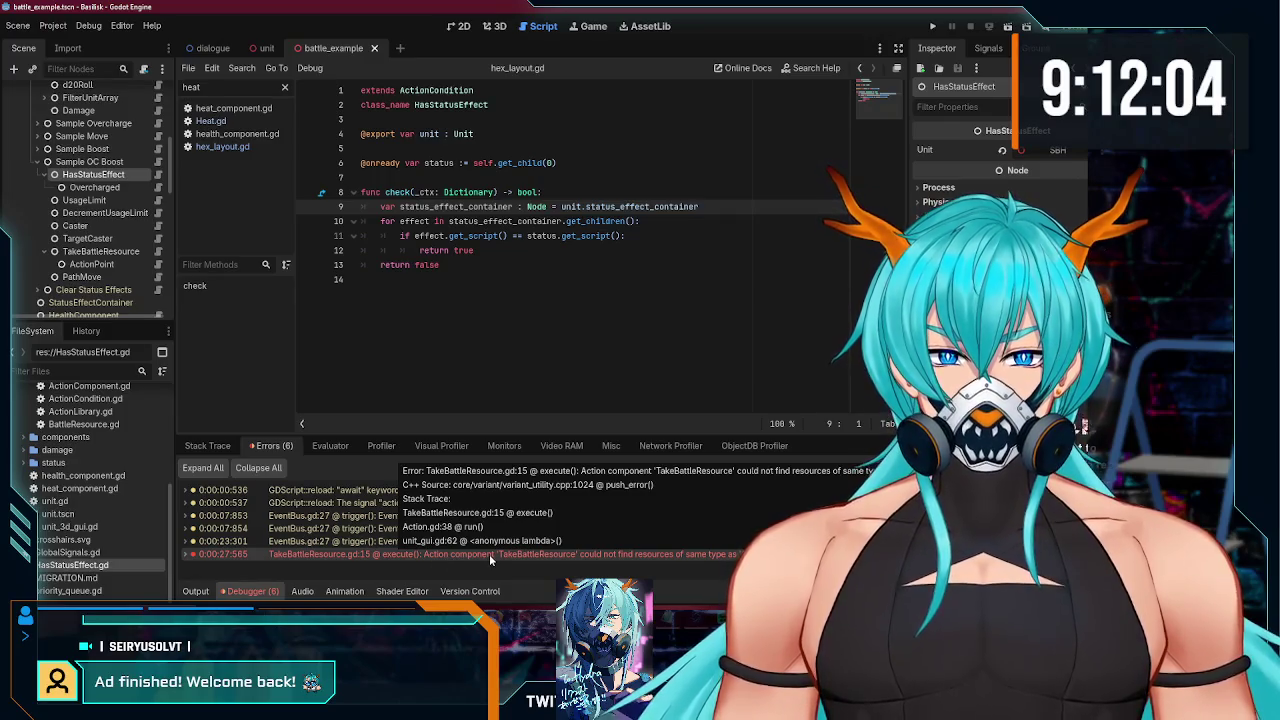
pyautogui.doubleClick(489, 554)
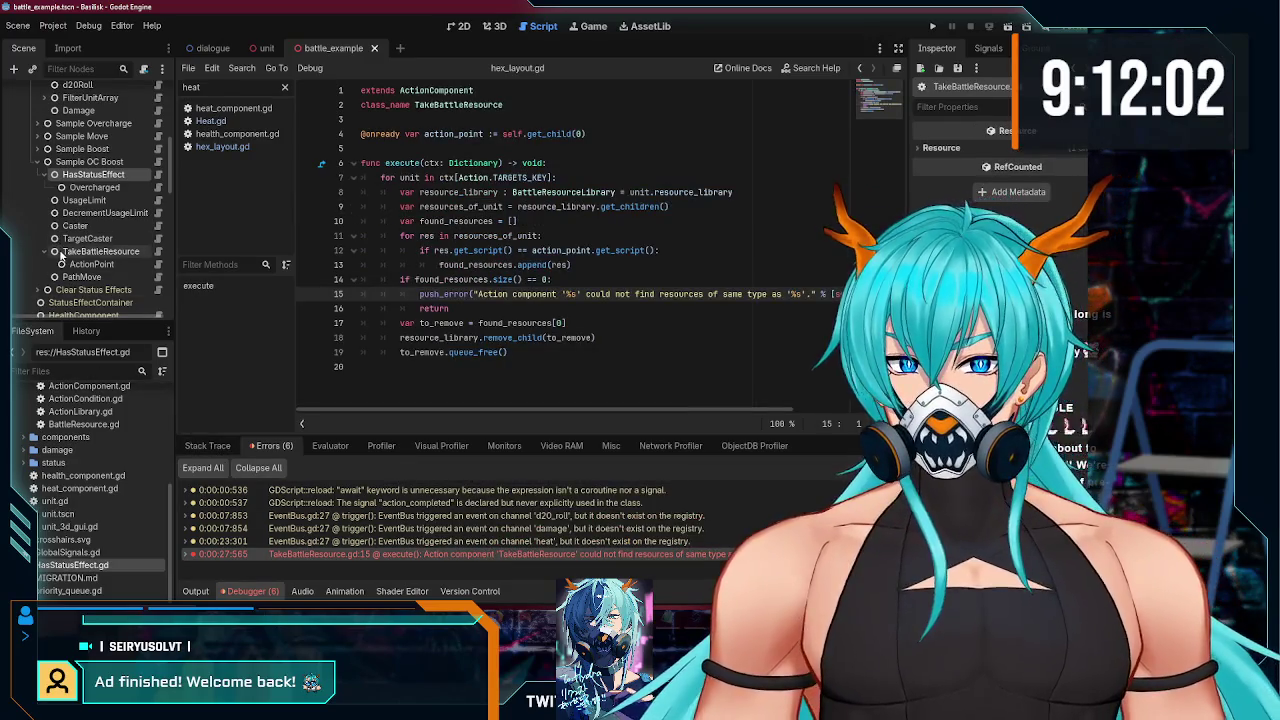
# Step: Delete the TakeBattleResource node from Sample OC Boost and save the scene
pyautogui.click(62, 251)
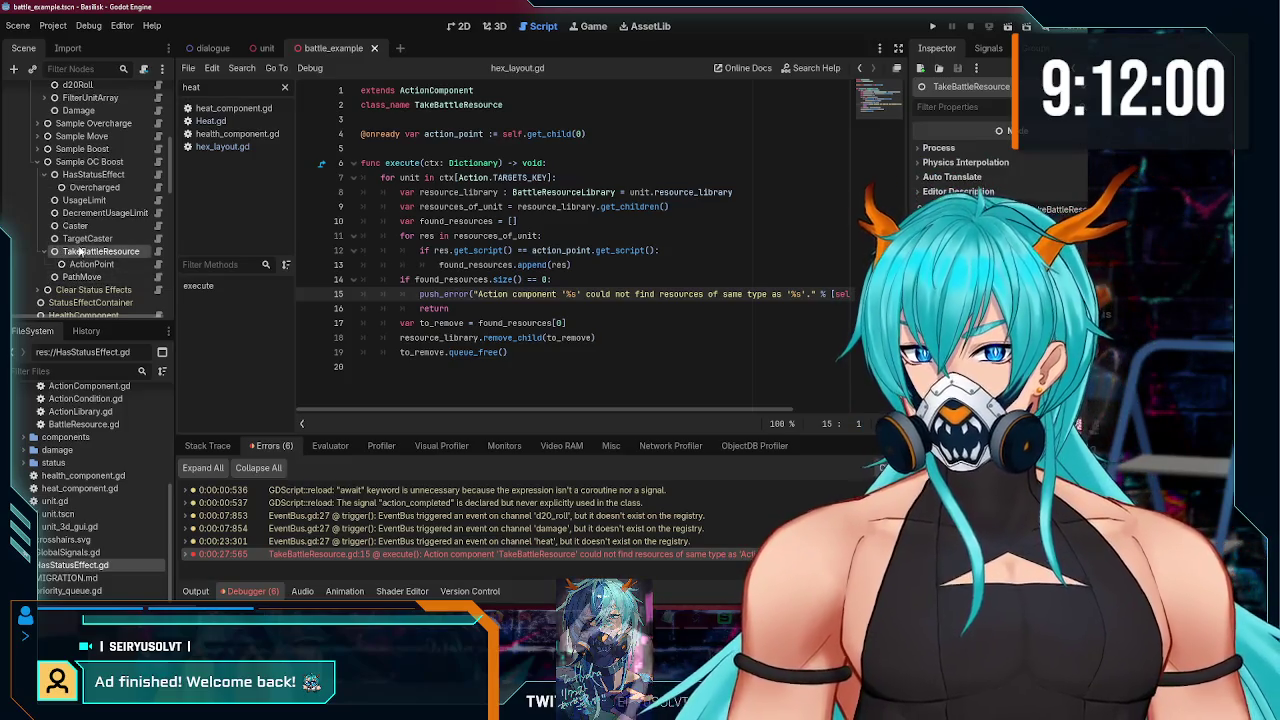
pyautogui.press('Delete')
pyautogui.press('Return')
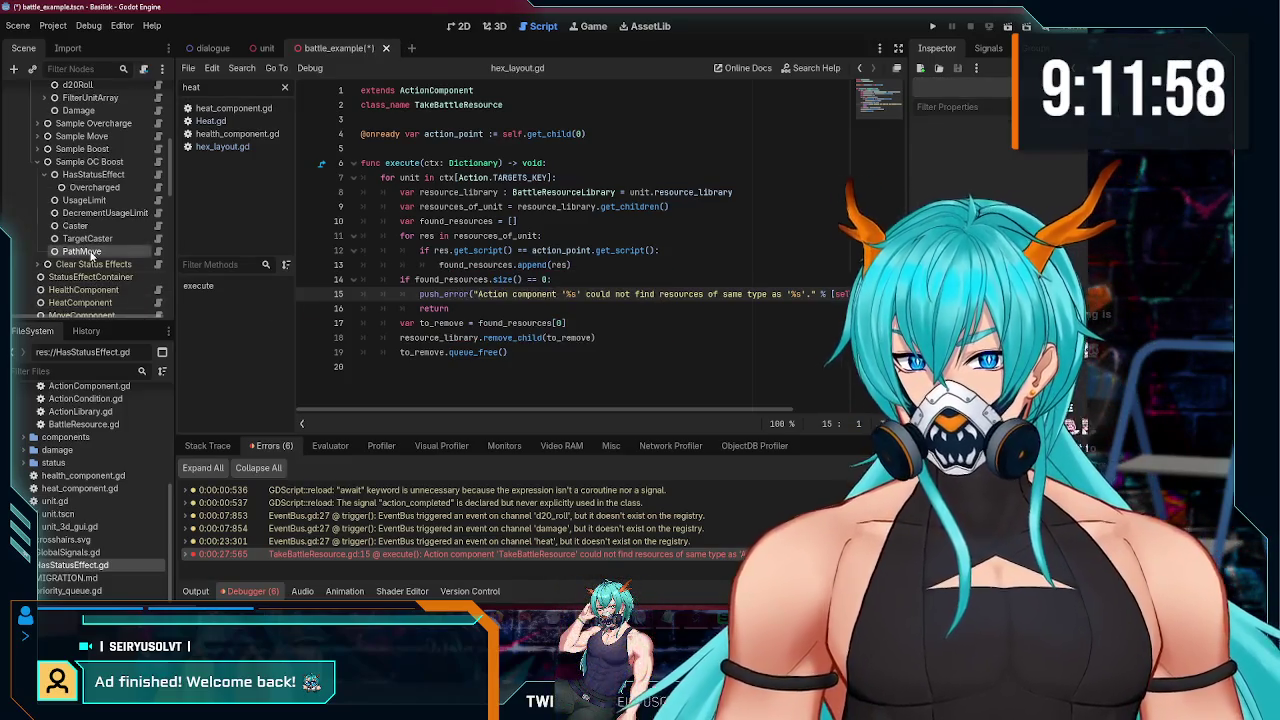
pyautogui.click(87, 238)
pyautogui.hotkey('ctrl', 's')
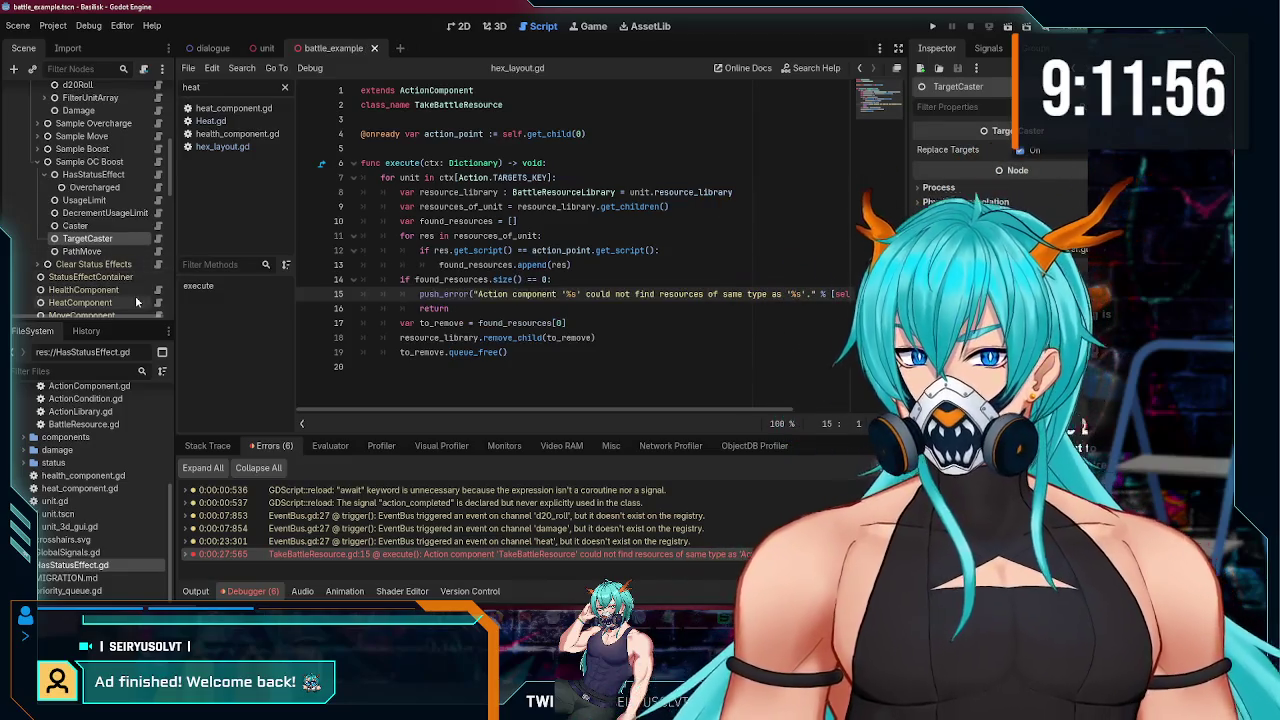
# Step: Review the Caster, Overcharged, UsageLimit, TargetCaster and DecrementUsageLimit nodes, then expand Sample Overcharge
pyautogui.click(113, 228)
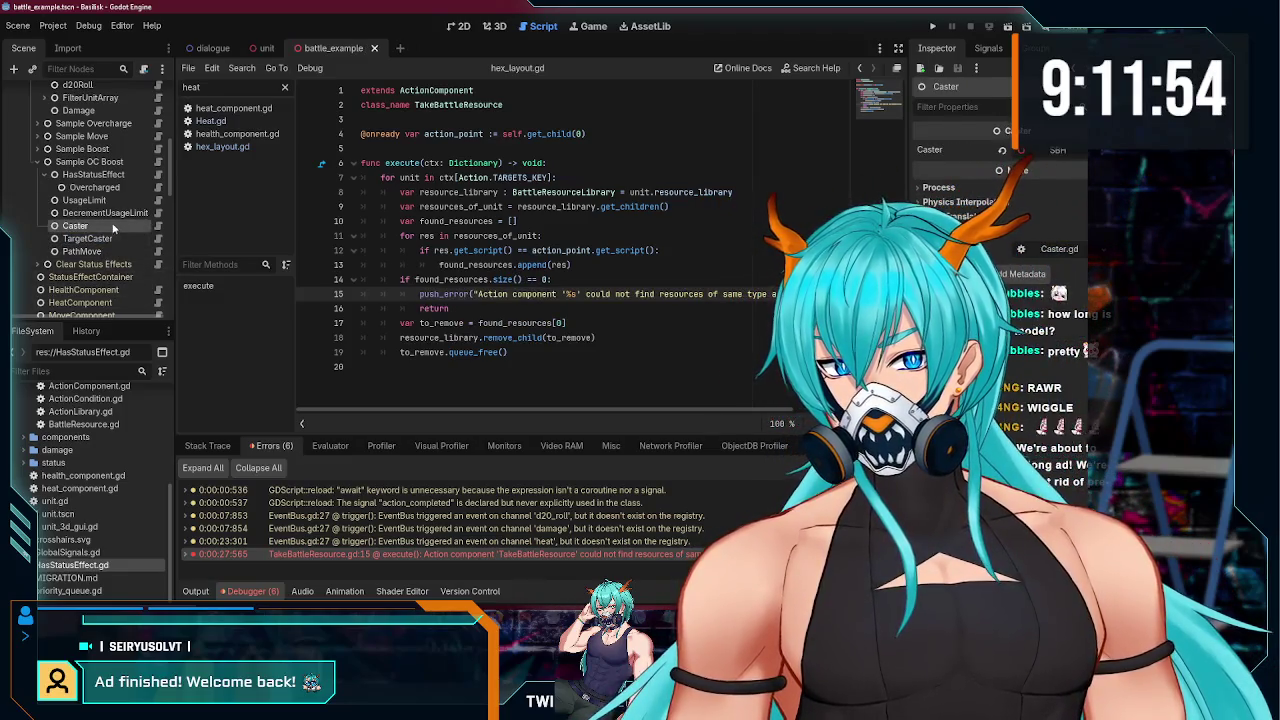
pyautogui.click(112, 188)
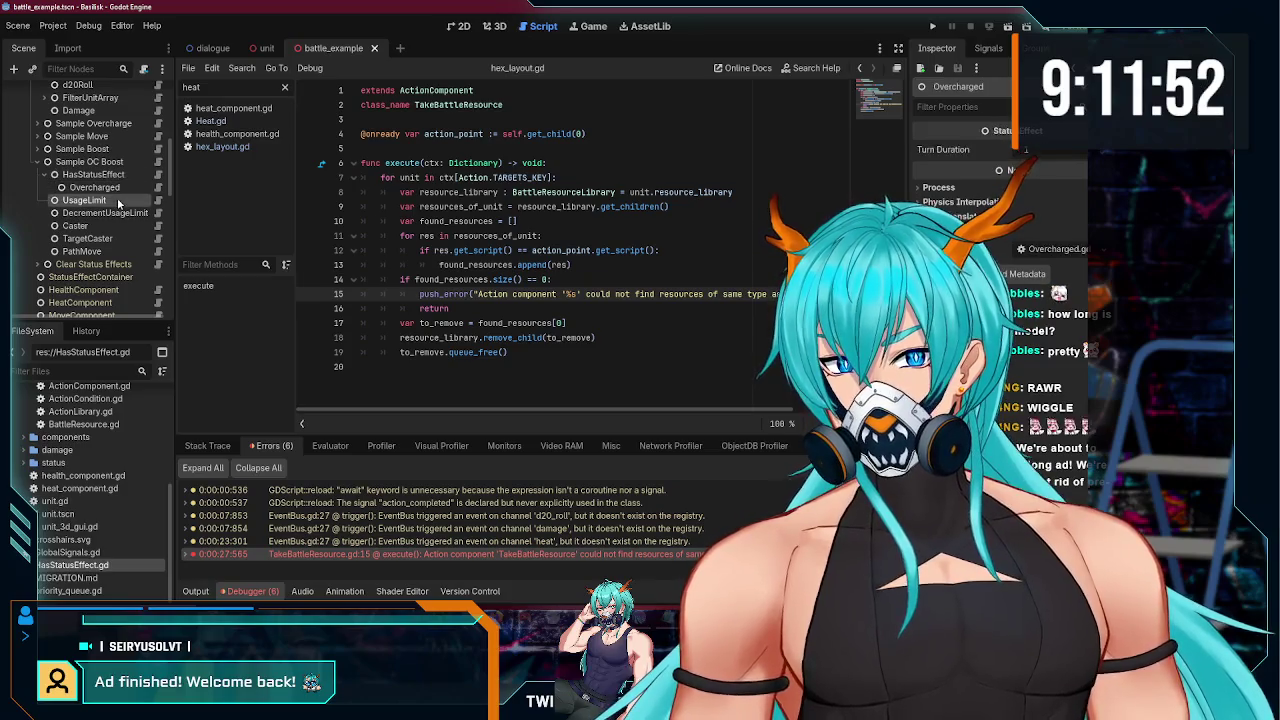
pyautogui.click(117, 199)
pyautogui.click(116, 225)
pyautogui.click(113, 237)
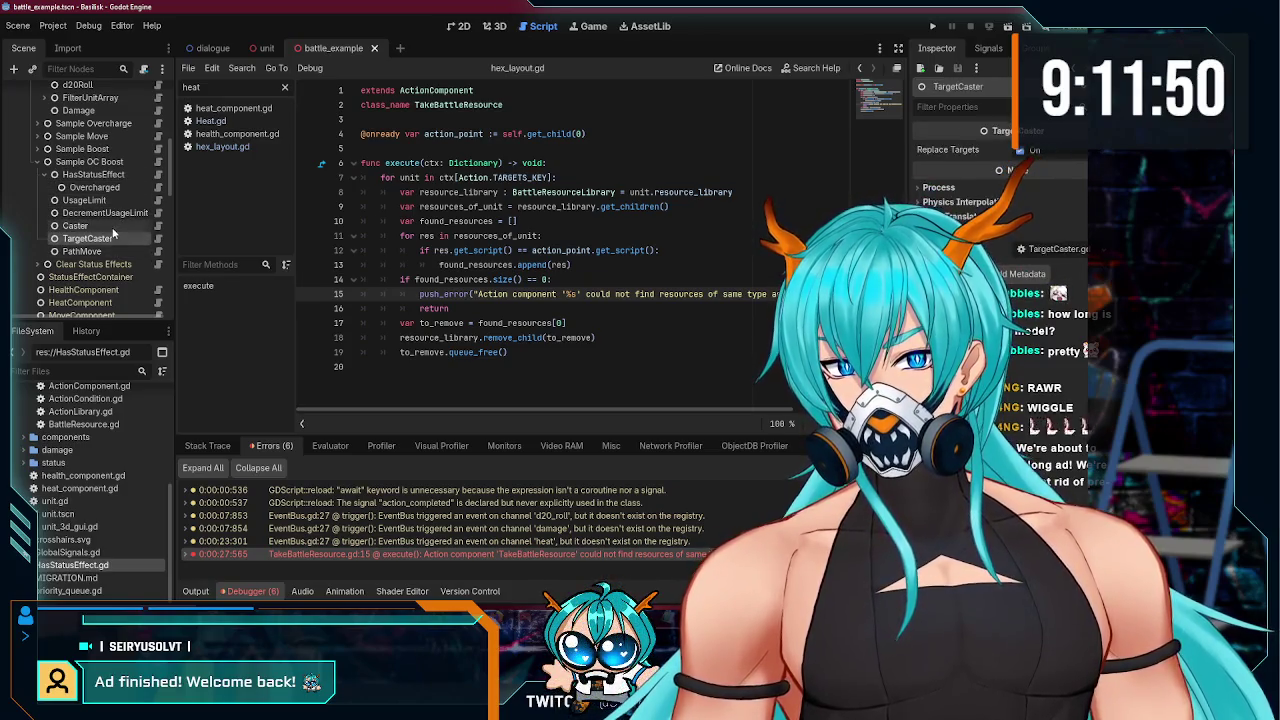
pyautogui.click(114, 213)
pyautogui.click(112, 188)
pyautogui.click(115, 200)
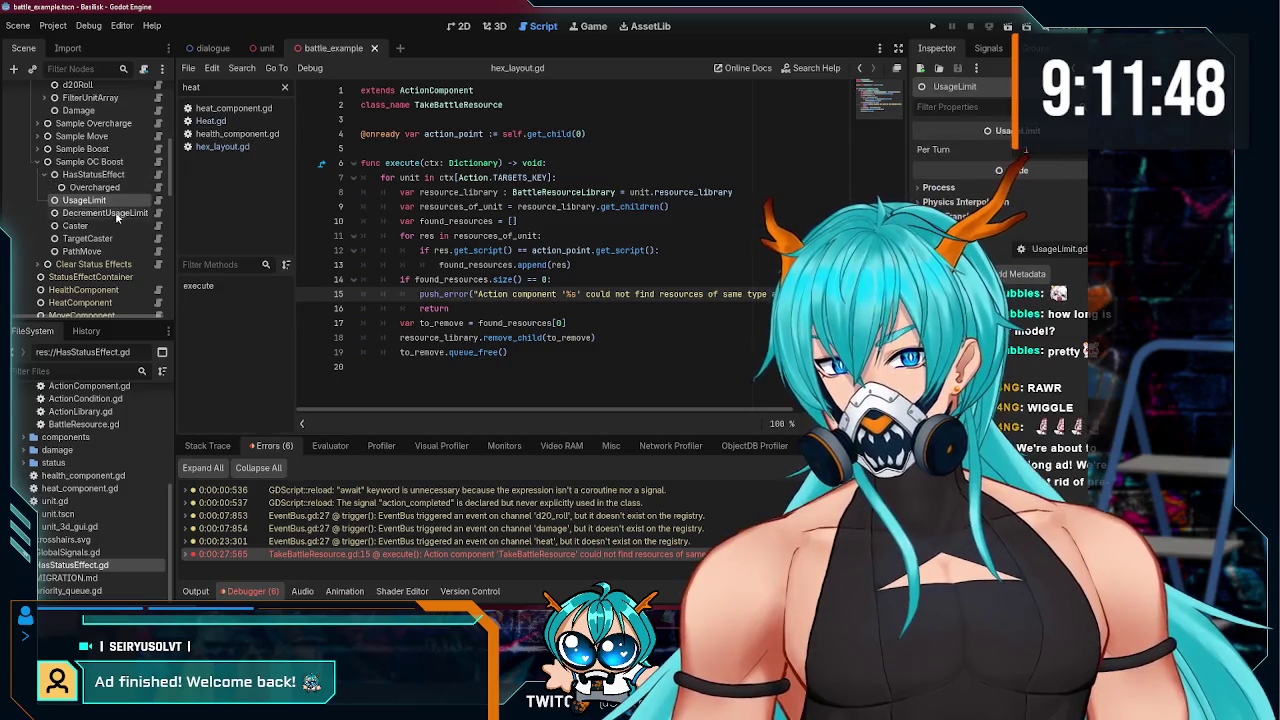
pyautogui.click(113, 238)
pyautogui.click(114, 213)
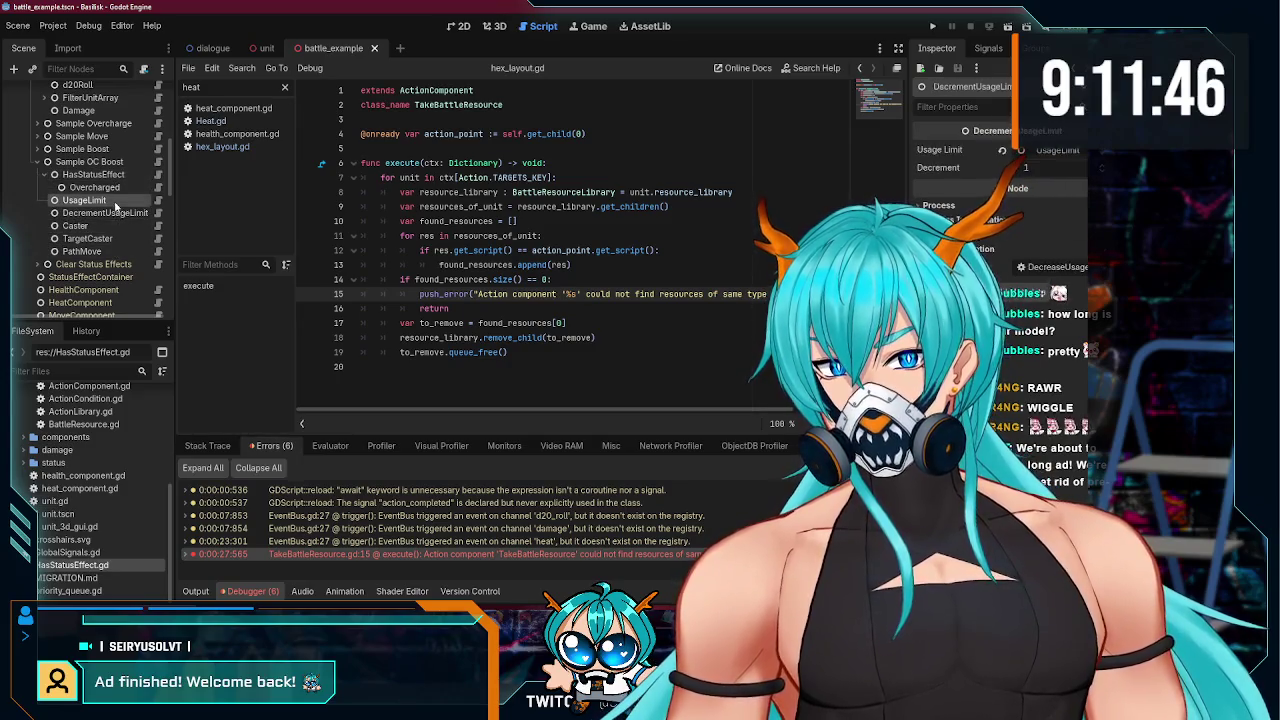
pyautogui.click(93, 174)
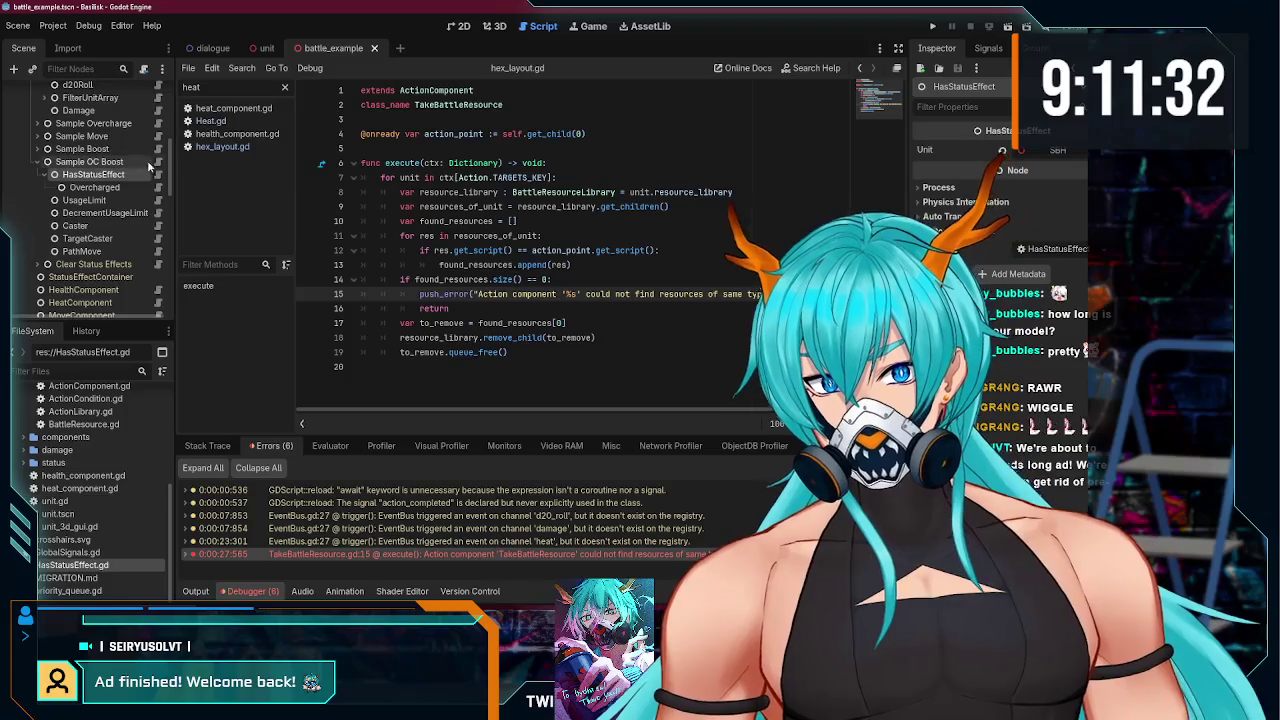
pyautogui.click(42, 123)
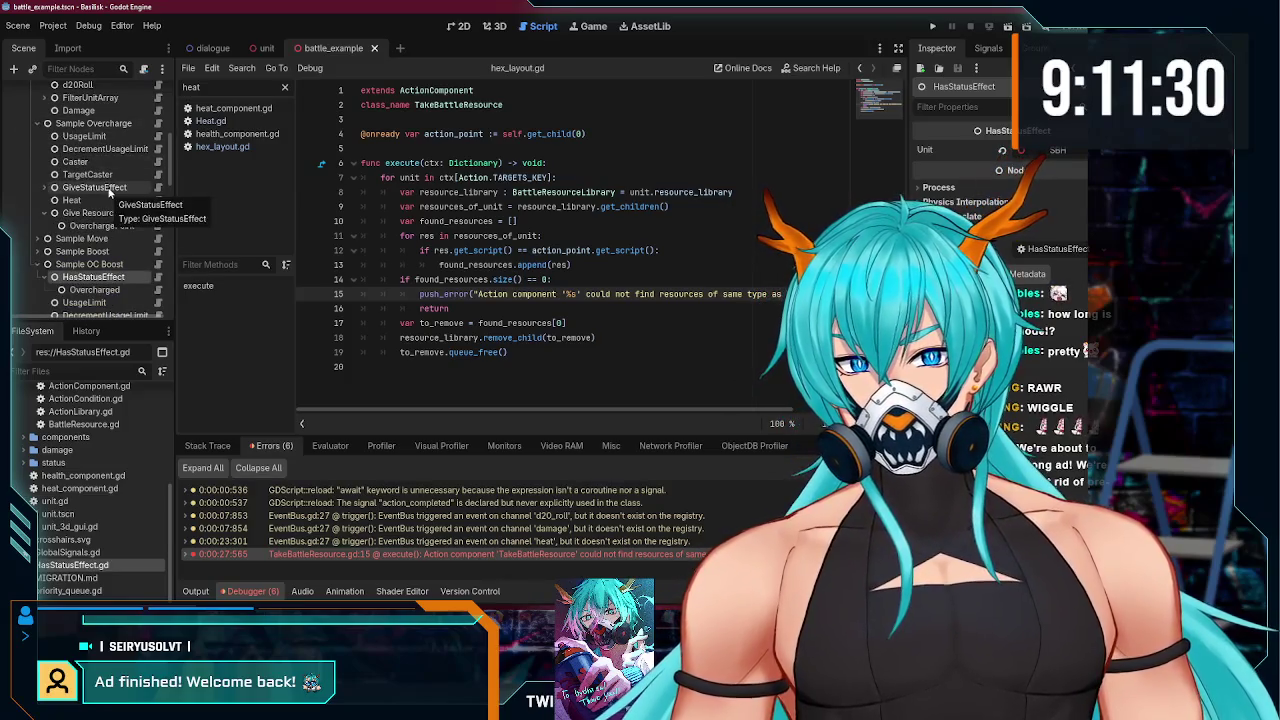
# Step: Open Heat.gd from the Heat node under Sample Overcharge and run the project again
pyautogui.click(111, 200)
pyautogui.scroll(1, 112, 213)
pyautogui.scroll(1, 112, 212)
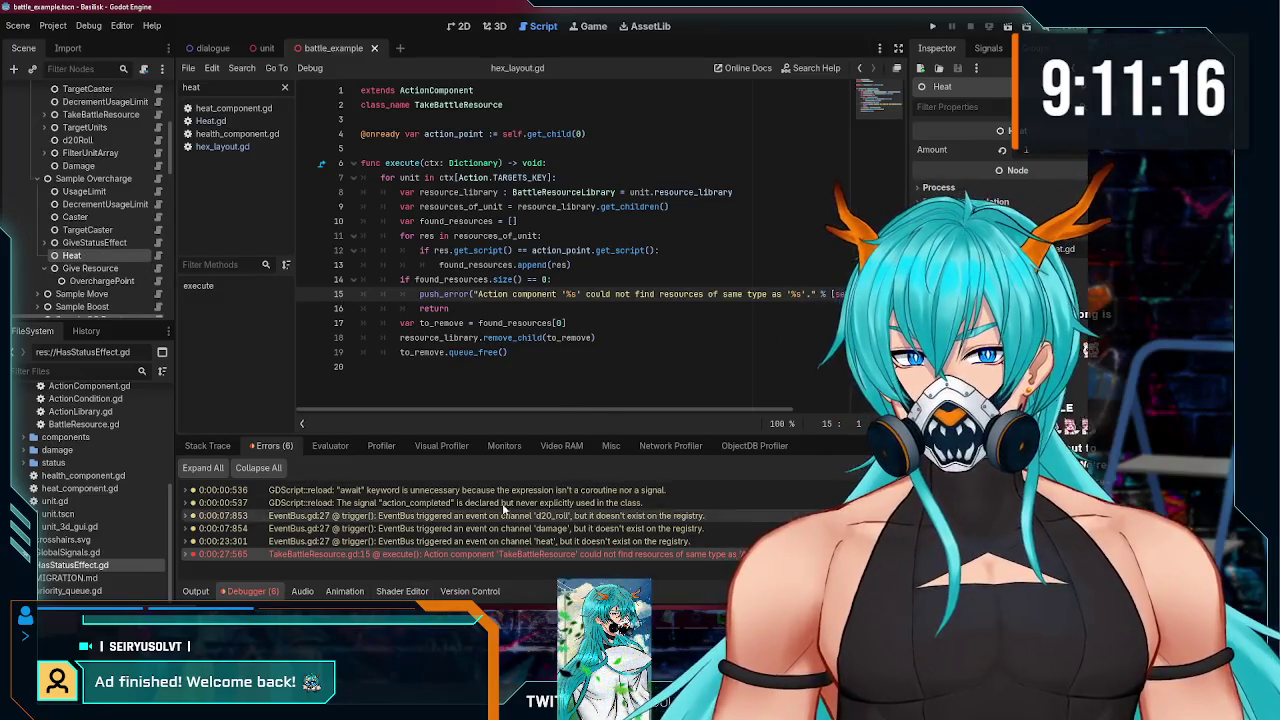
pyautogui.click(156, 257)
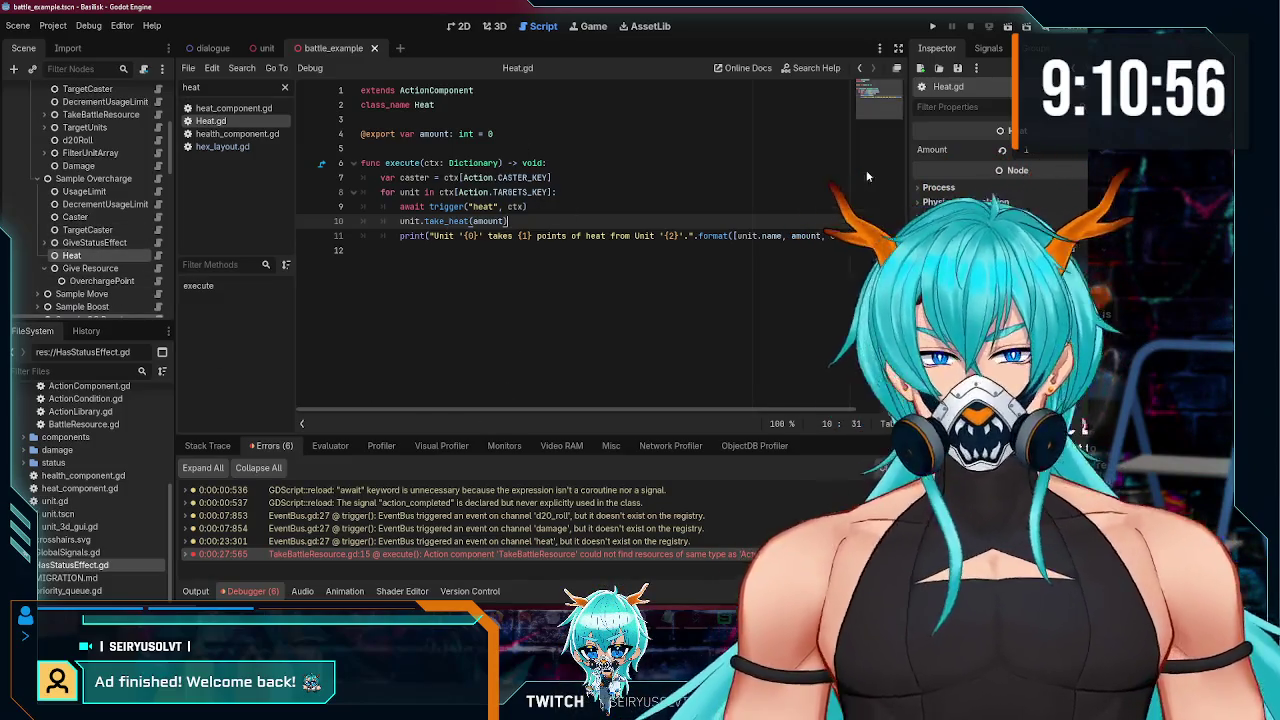
pyautogui.click(932, 26)
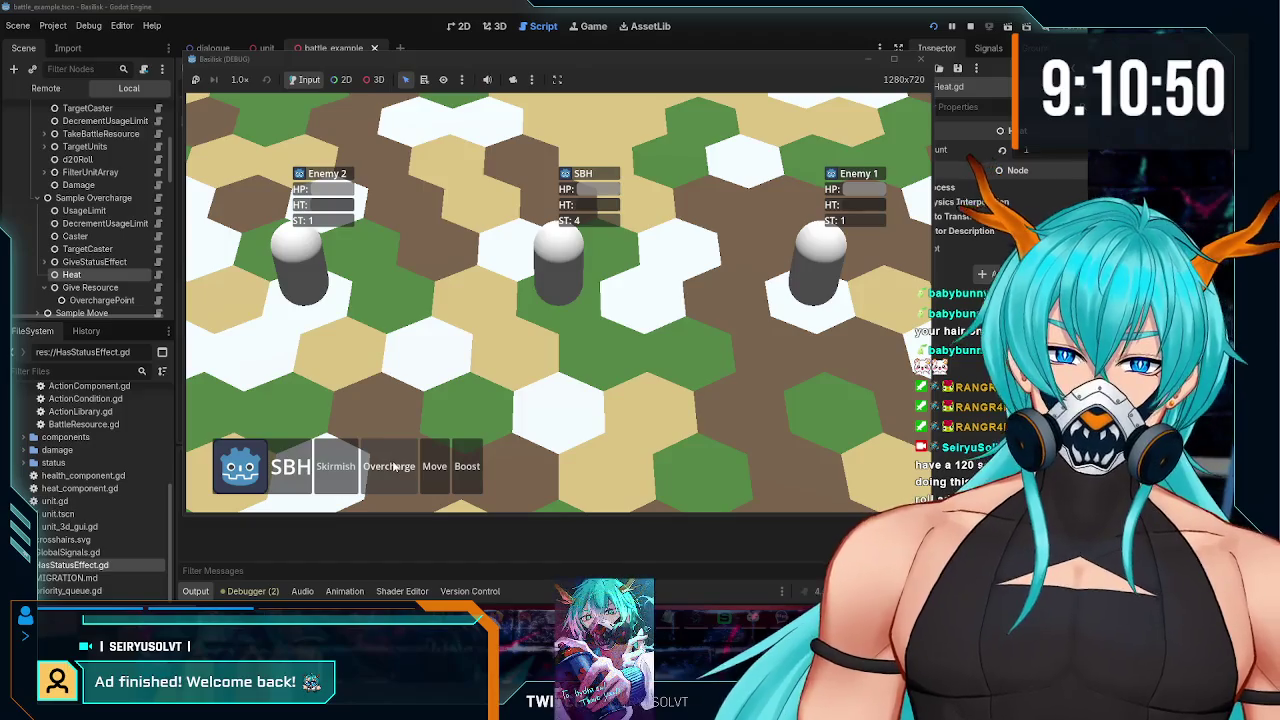
# Step: Overcharge SBH, Boost (OC) to a hex, Skirmish Enemy 2 for 5 damage, then stop
pyautogui.click(395, 466)
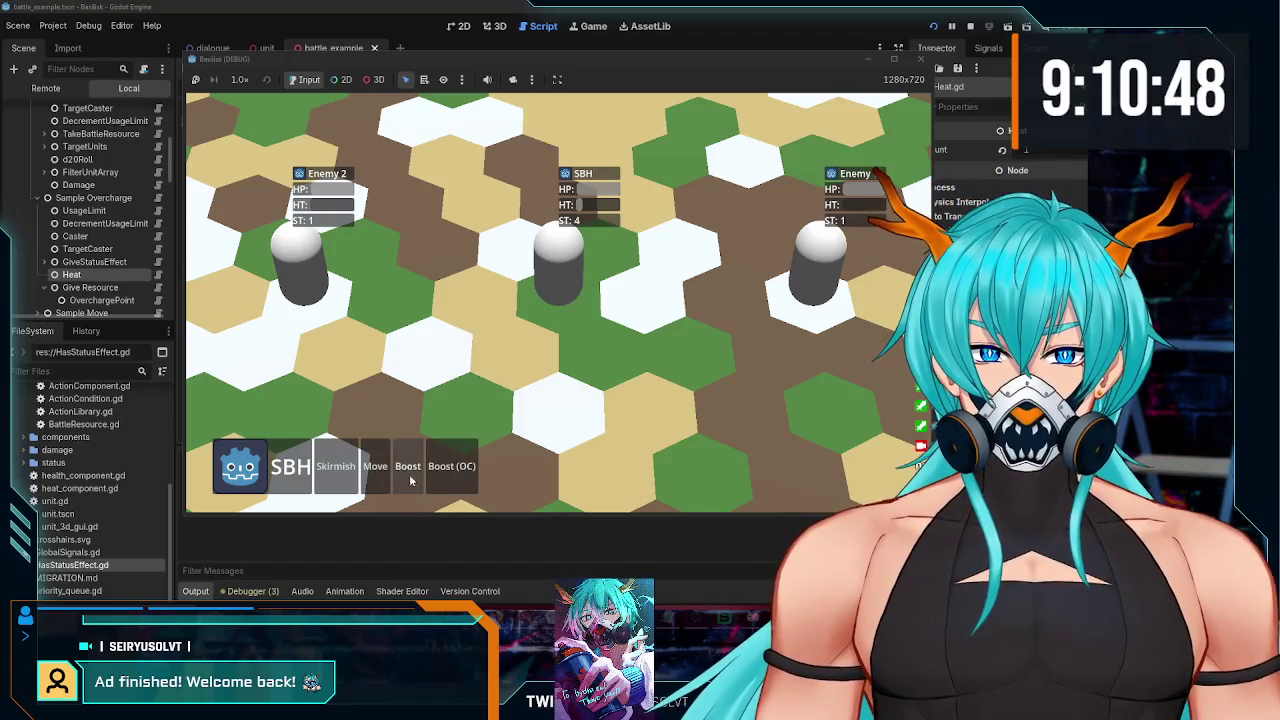
pyautogui.click(473, 481)
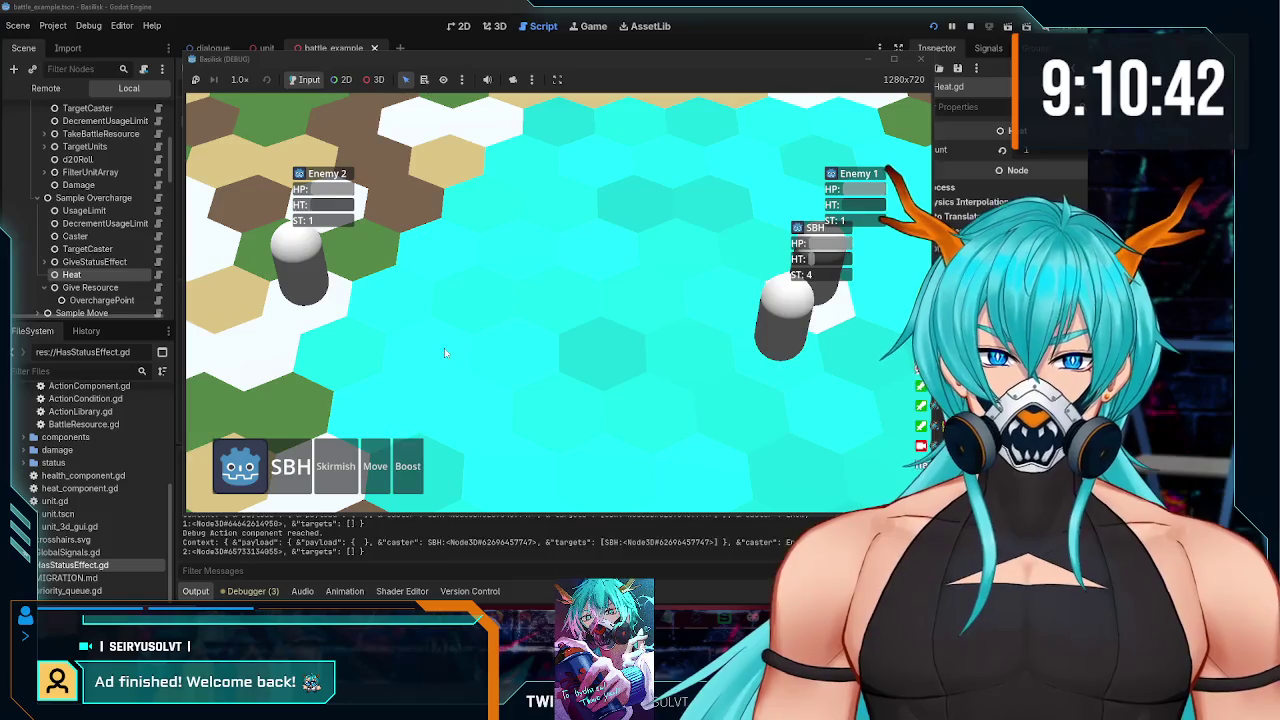
pyautogui.click(444, 348)
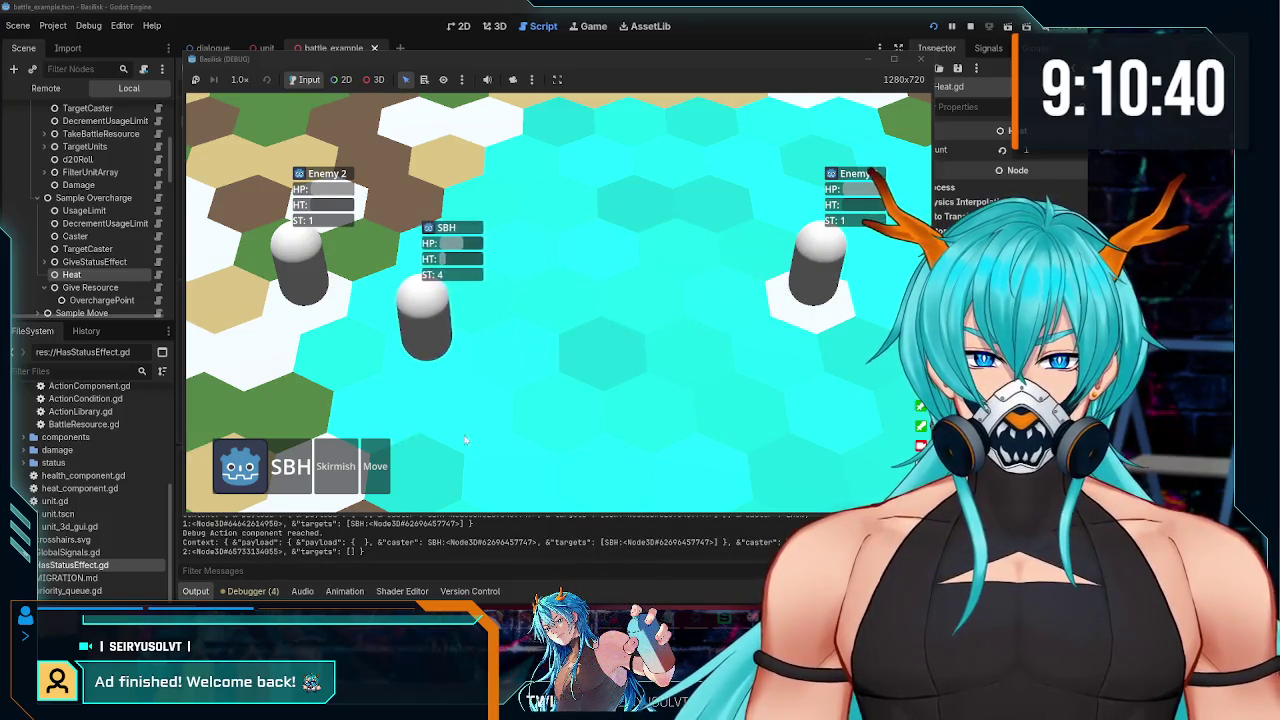
pyautogui.click(336, 466)
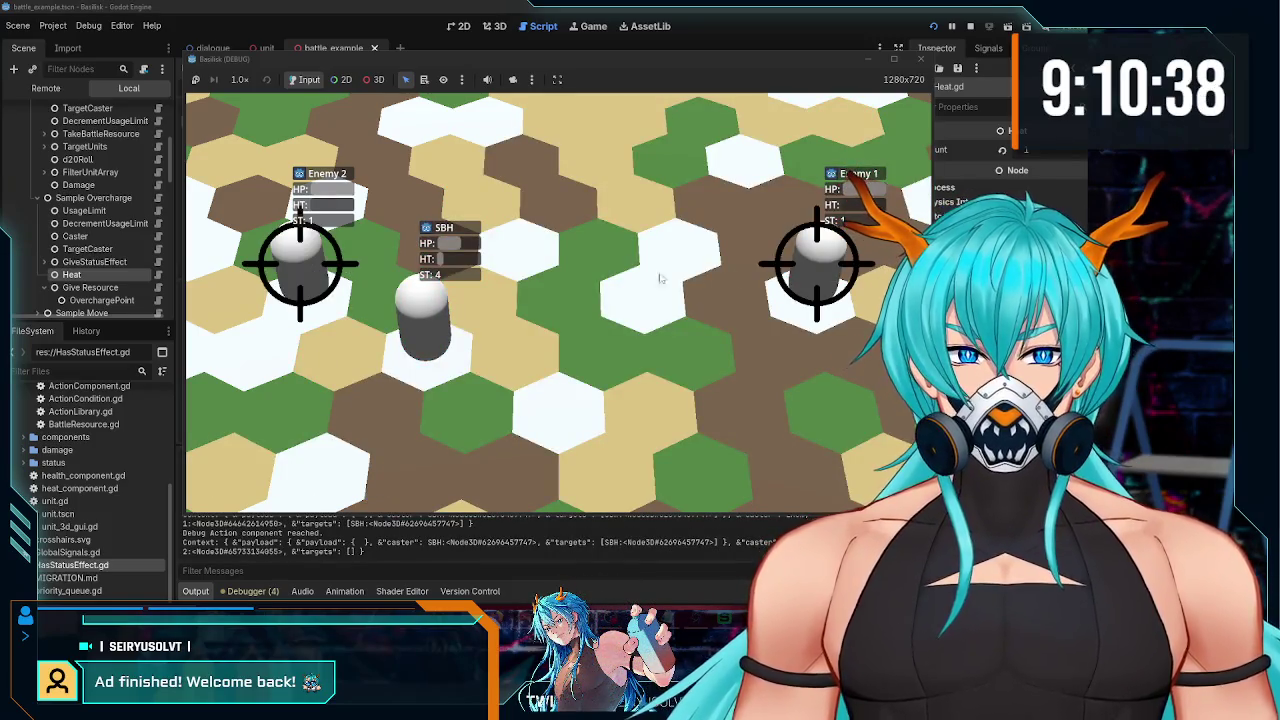
pyautogui.click(300, 268)
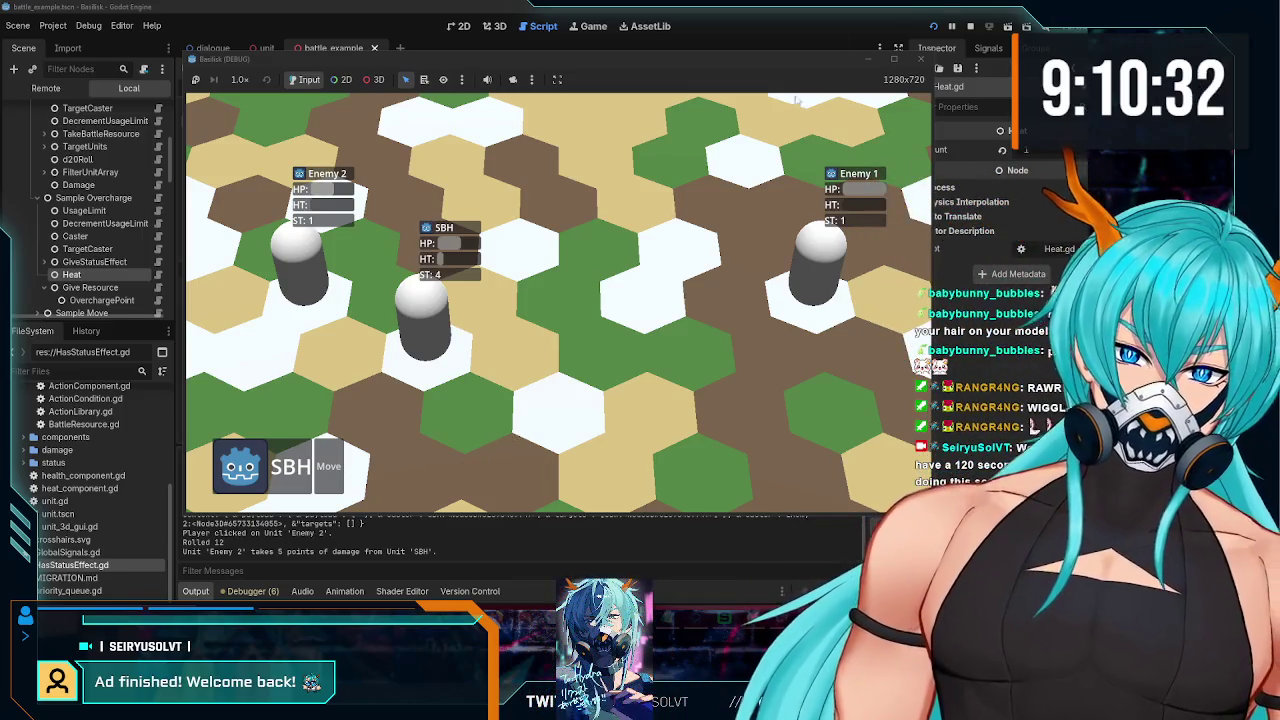
pyautogui.click(918, 61)
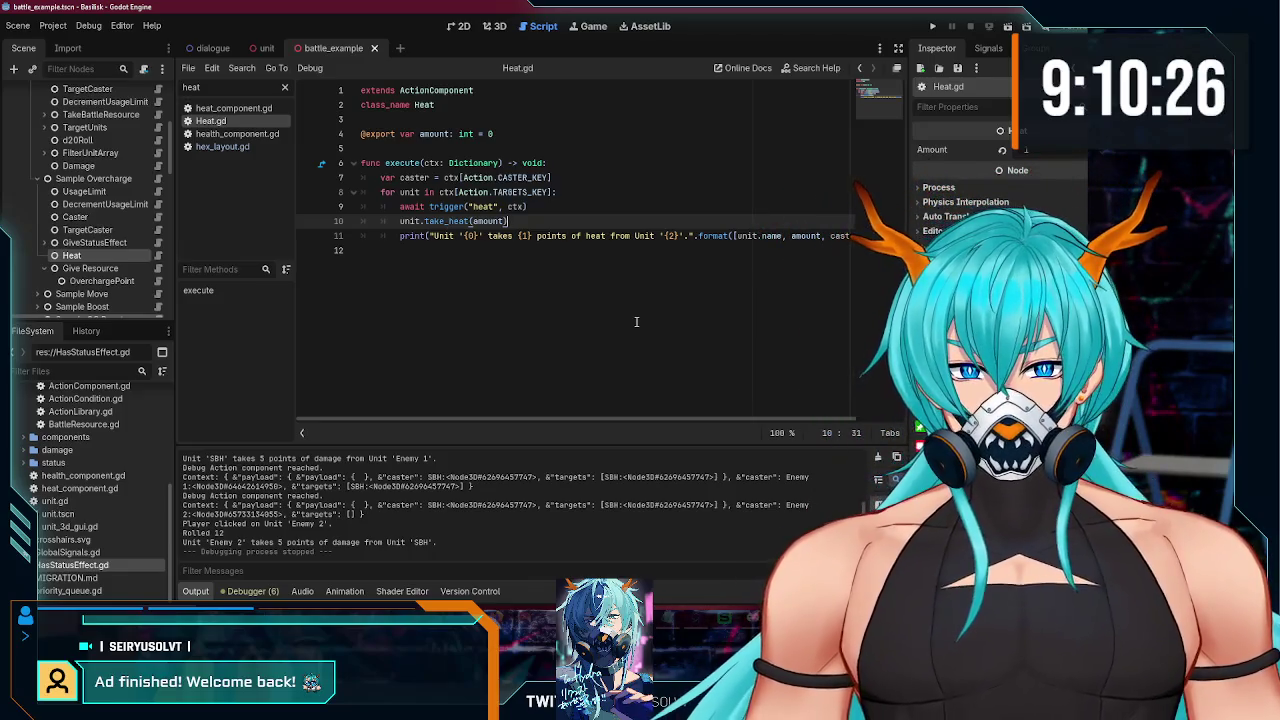
# Step: Save the scenes and review the Sample Overcharge and Sample OC Boost branches
pyautogui.hotkey('ctrl', 's')
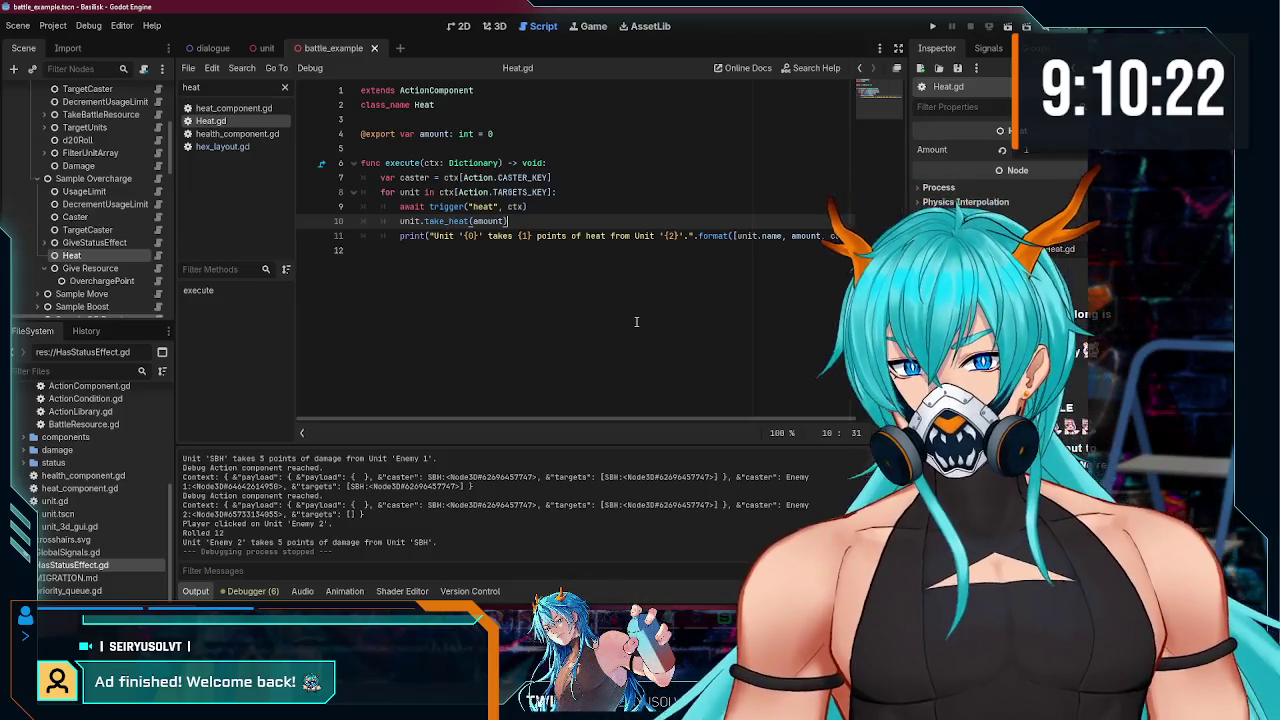
pyautogui.click(35, 178)
pyautogui.click(55, 257)
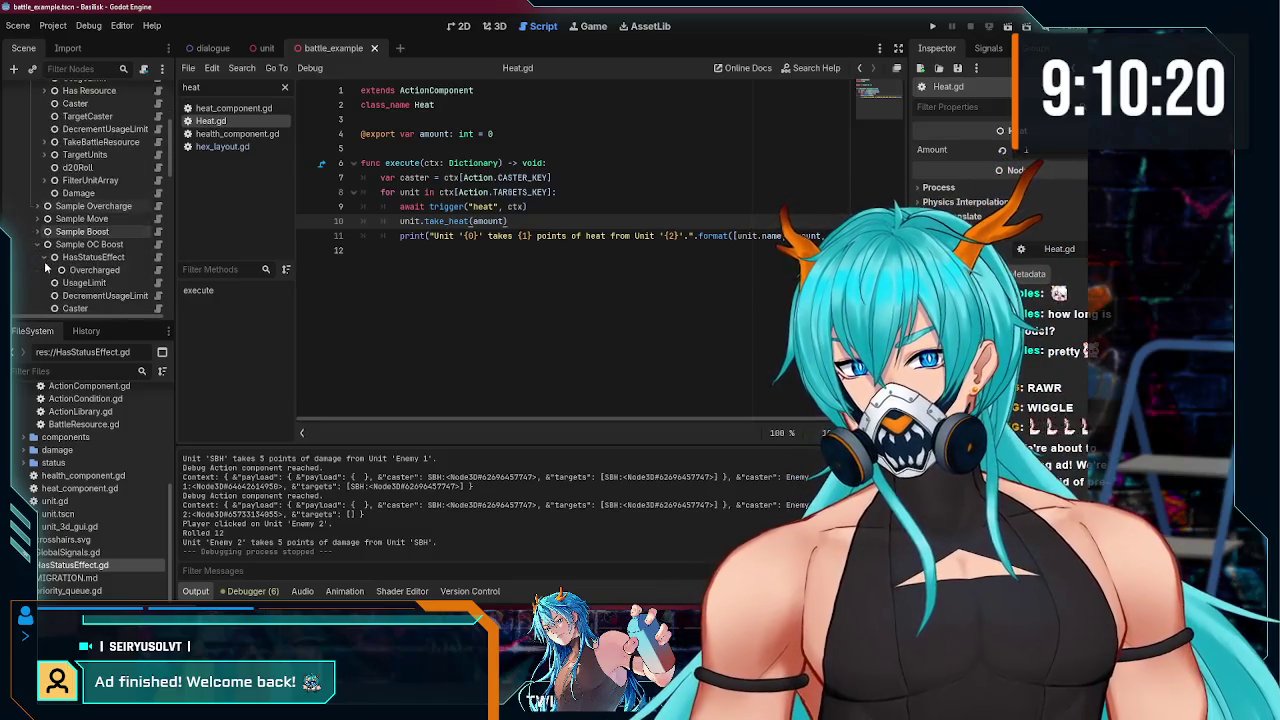
pyautogui.scroll(3, 45, 265)
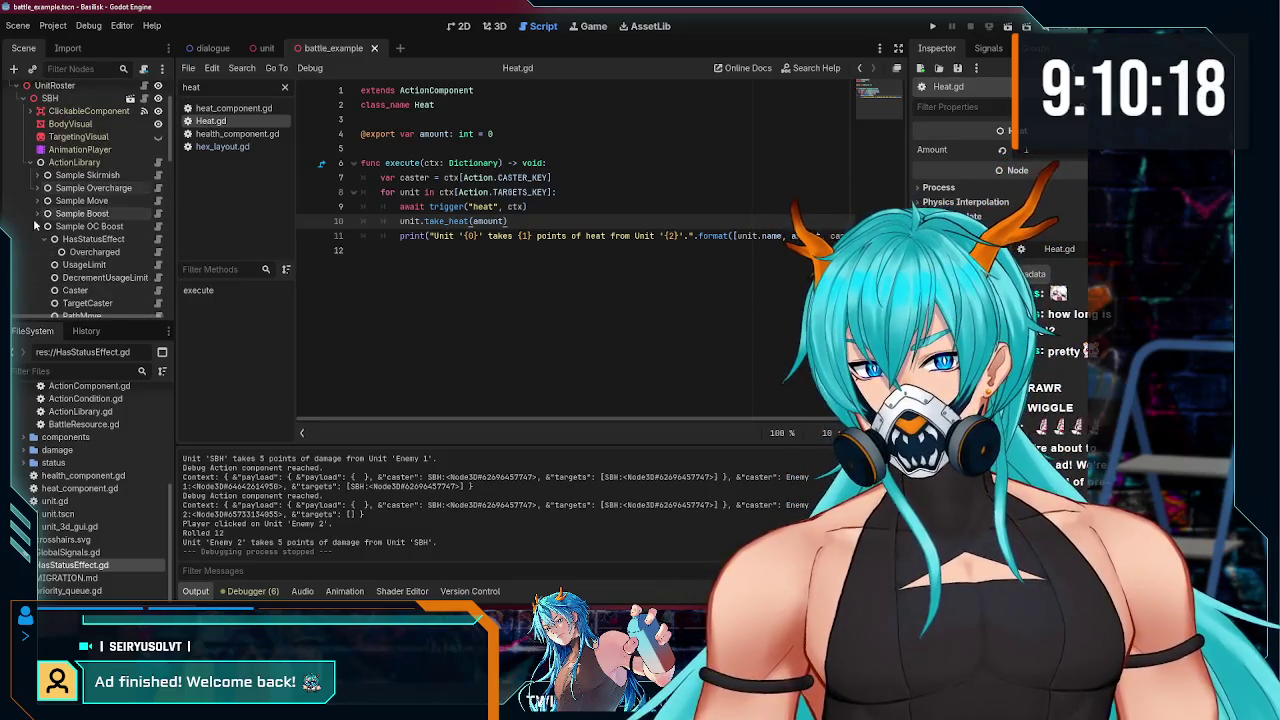
pyautogui.click(36, 226)
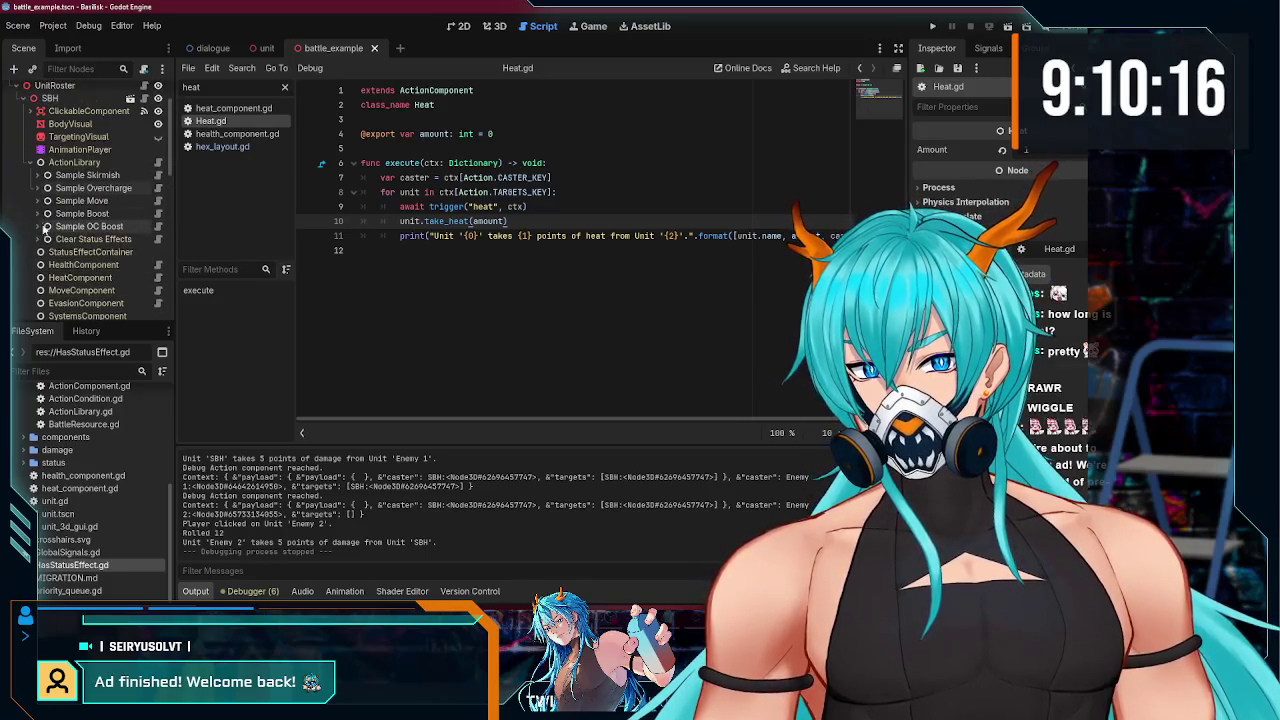
# Step: Review the Sample Boost, Sample Overcharge and Sample Skirmish children, then select the SBH unit node
pyautogui.click(37, 213)
pyautogui.scroll(-2, 48, 222)
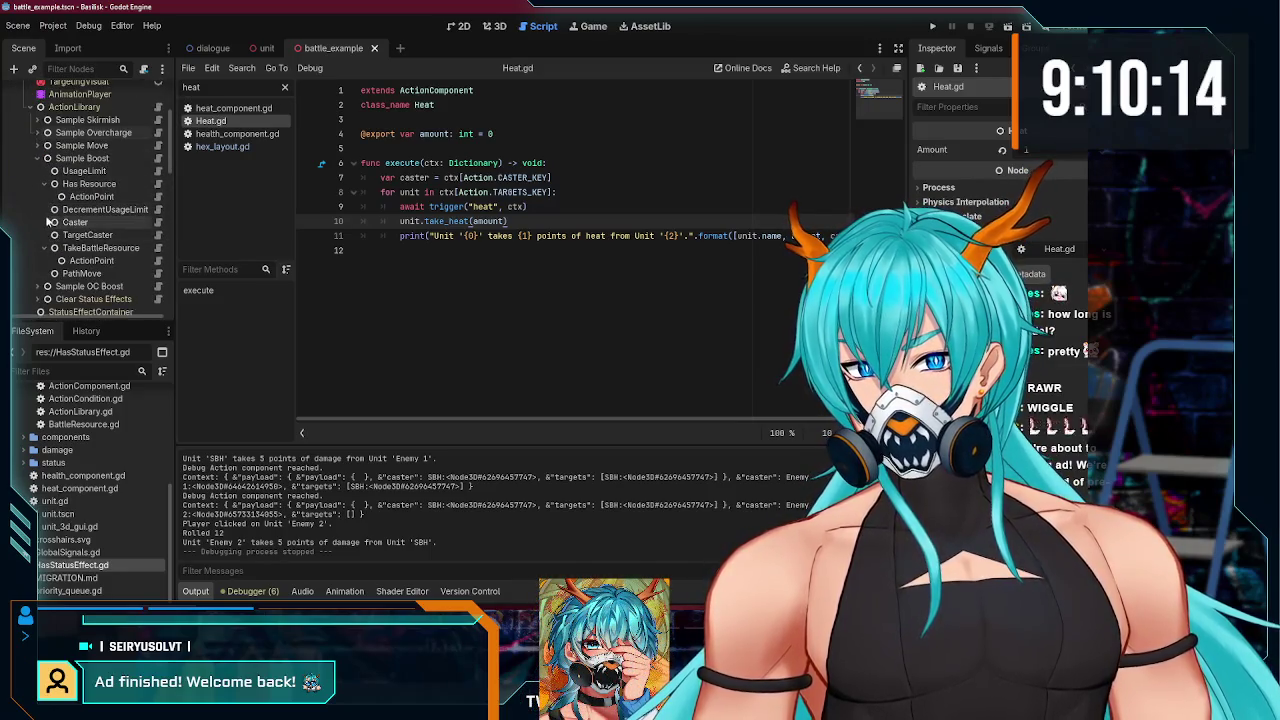
pyautogui.click(44, 185)
pyautogui.click(36, 158)
pyautogui.click(36, 132)
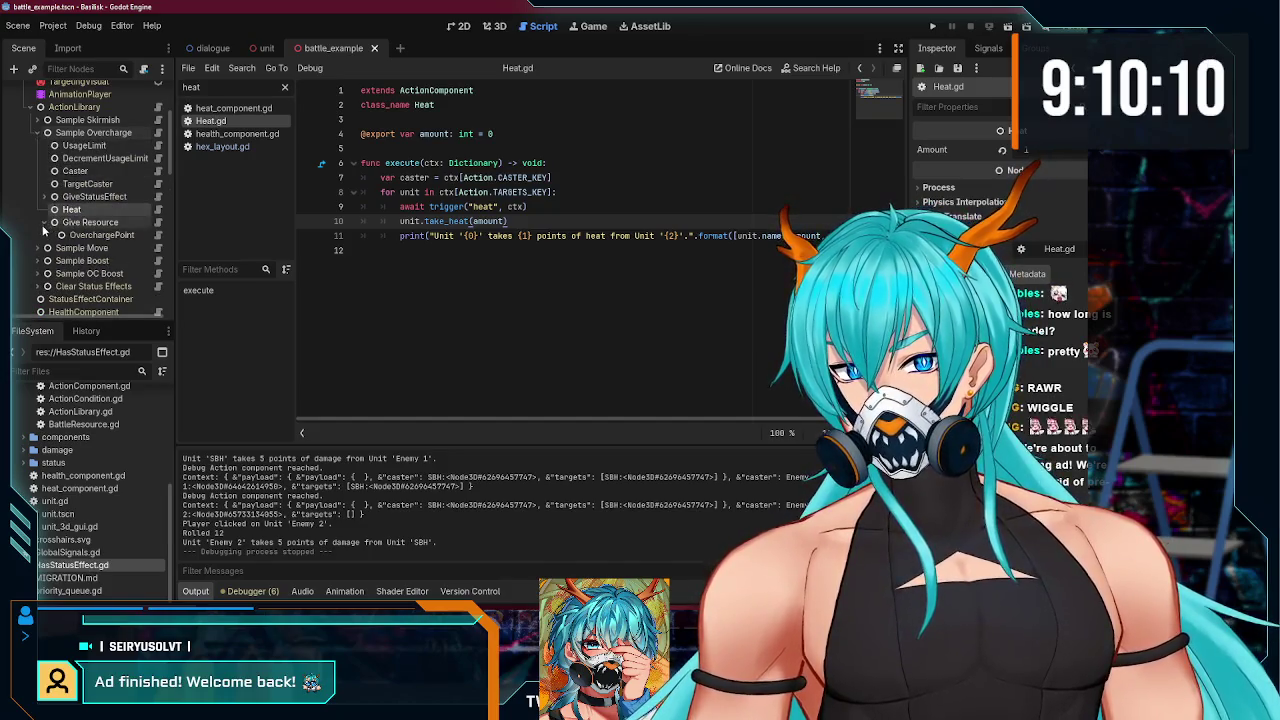
pyautogui.click(36, 132)
pyautogui.click(36, 119)
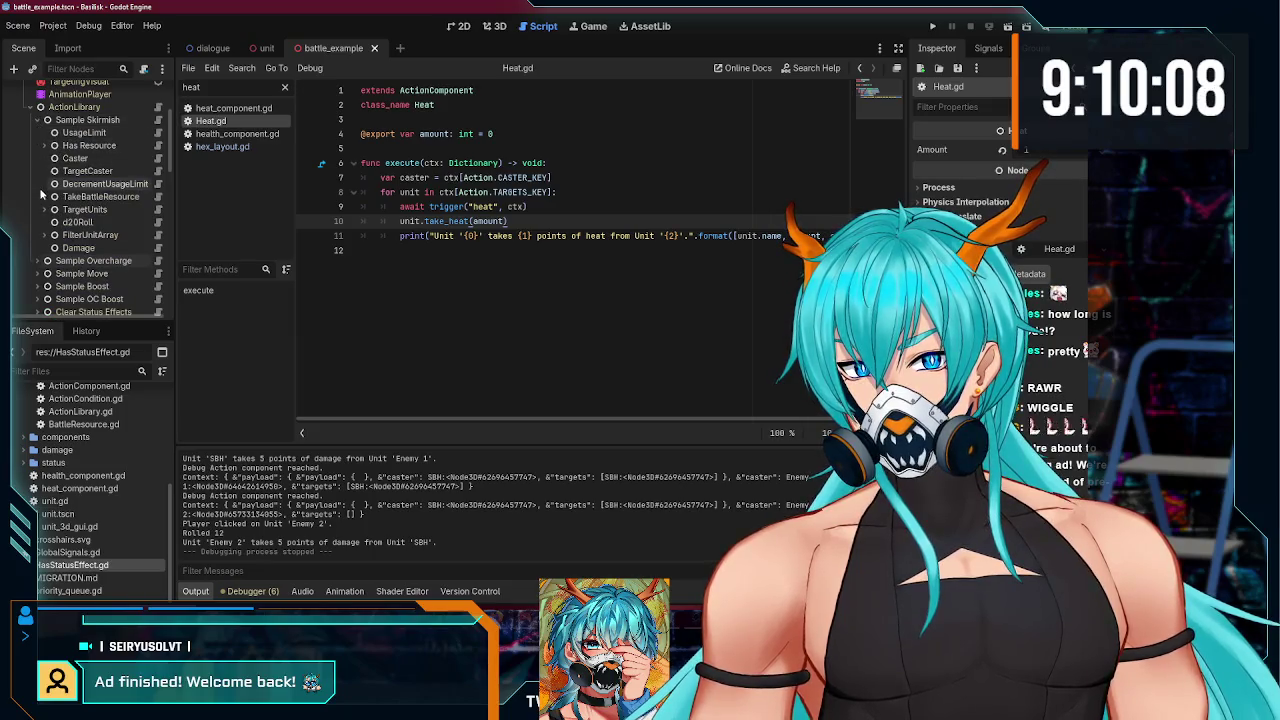
pyautogui.click(37, 120)
pyautogui.scroll(3, 60, 180)
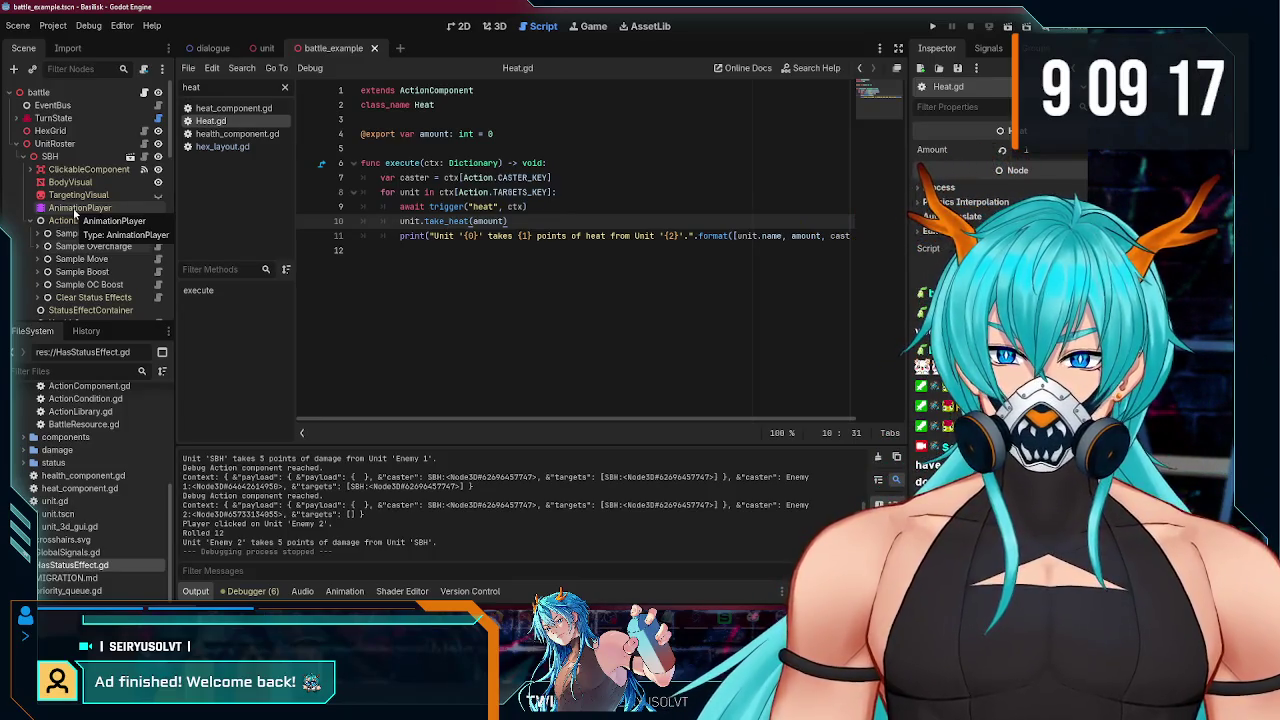
pyautogui.click(50, 157)
# Step: Collapse UnitRoster and GUI, then read the DialoguePlayer script in the dialogue scene
pyautogui.click(17, 144)
pyautogui.click(17, 157)
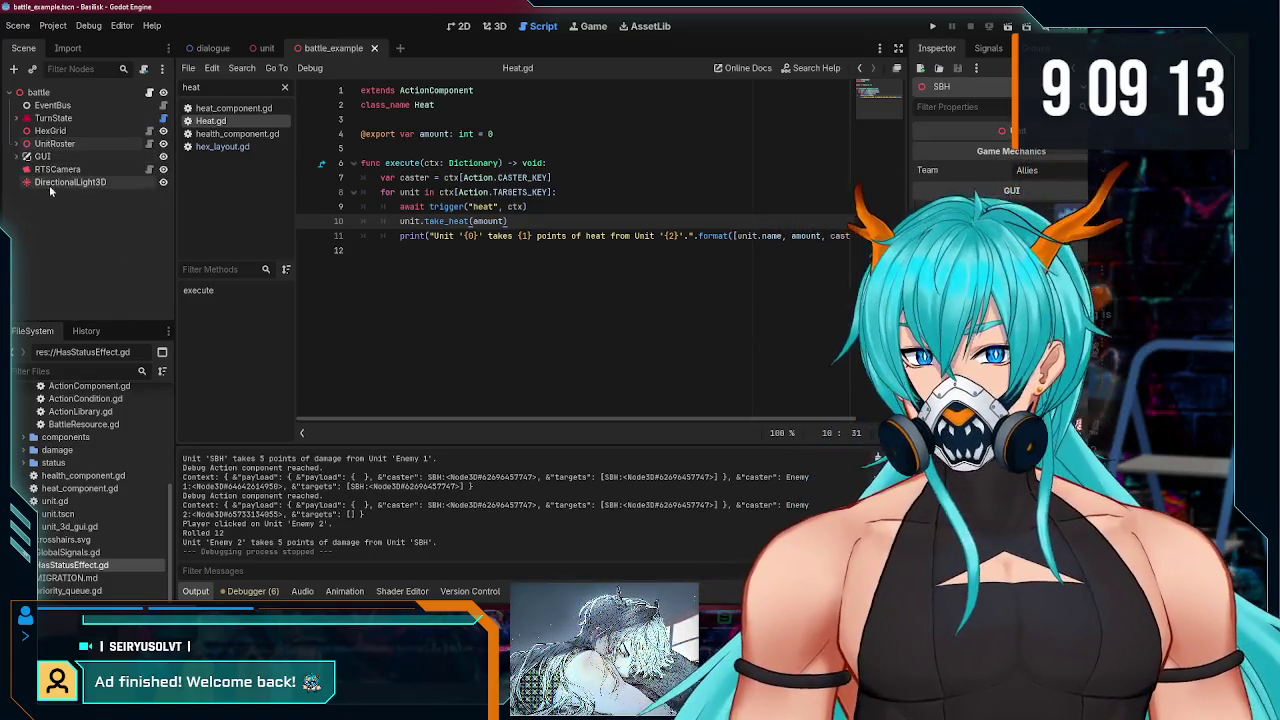
pyautogui.click(212, 48)
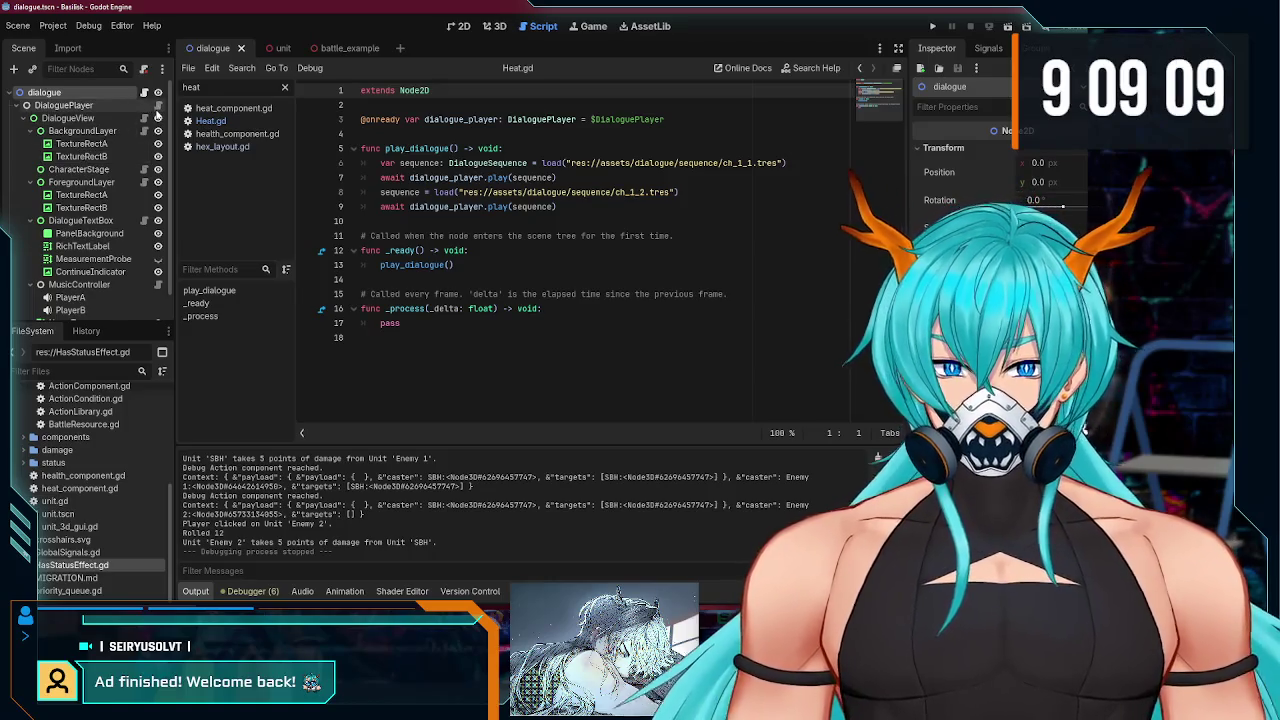
pyautogui.click(157, 107)
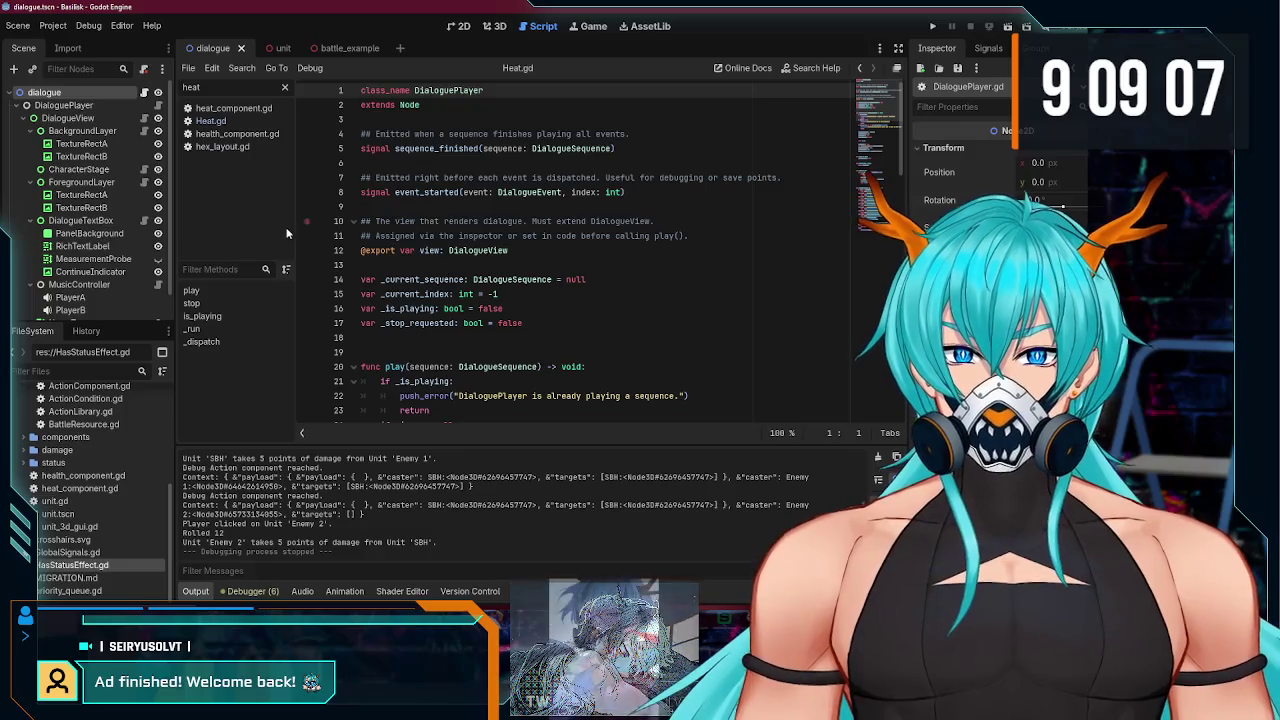
pyautogui.scroll(-1, 40, 217)
pyautogui.scroll(1, 62, 230)
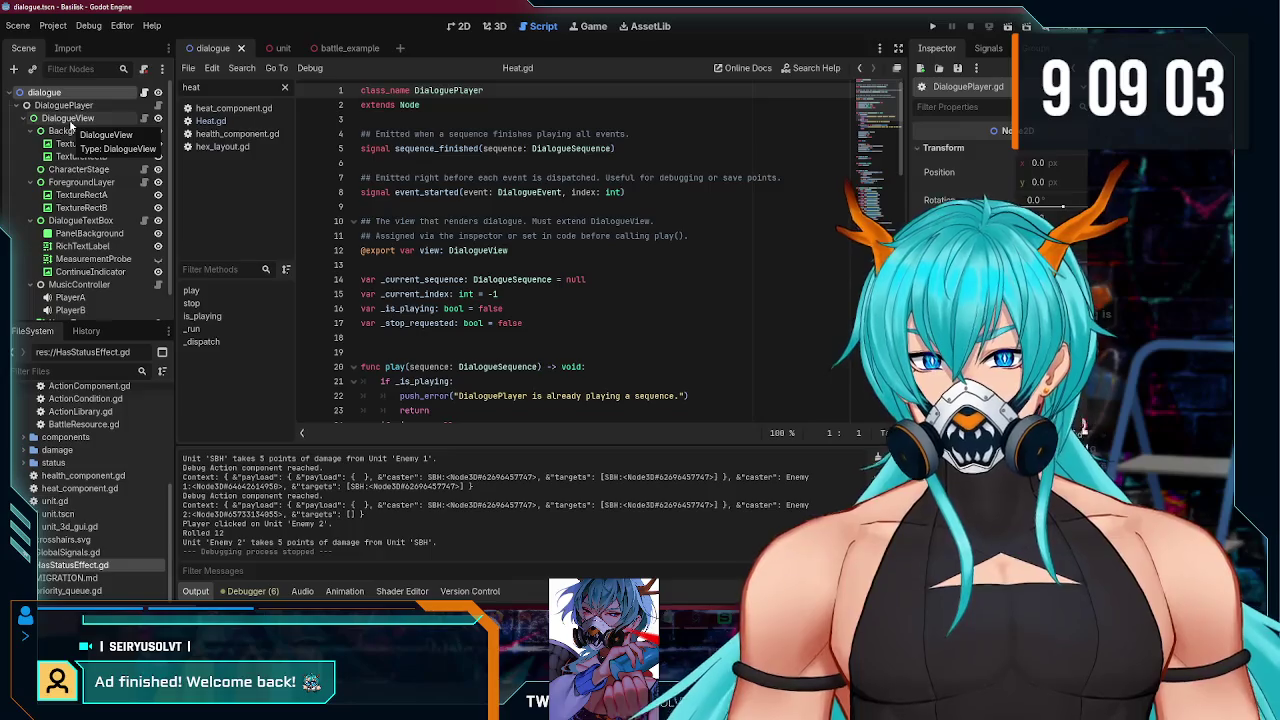
# Step: Read through the DialogueView node's script
pyautogui.click(70, 120)
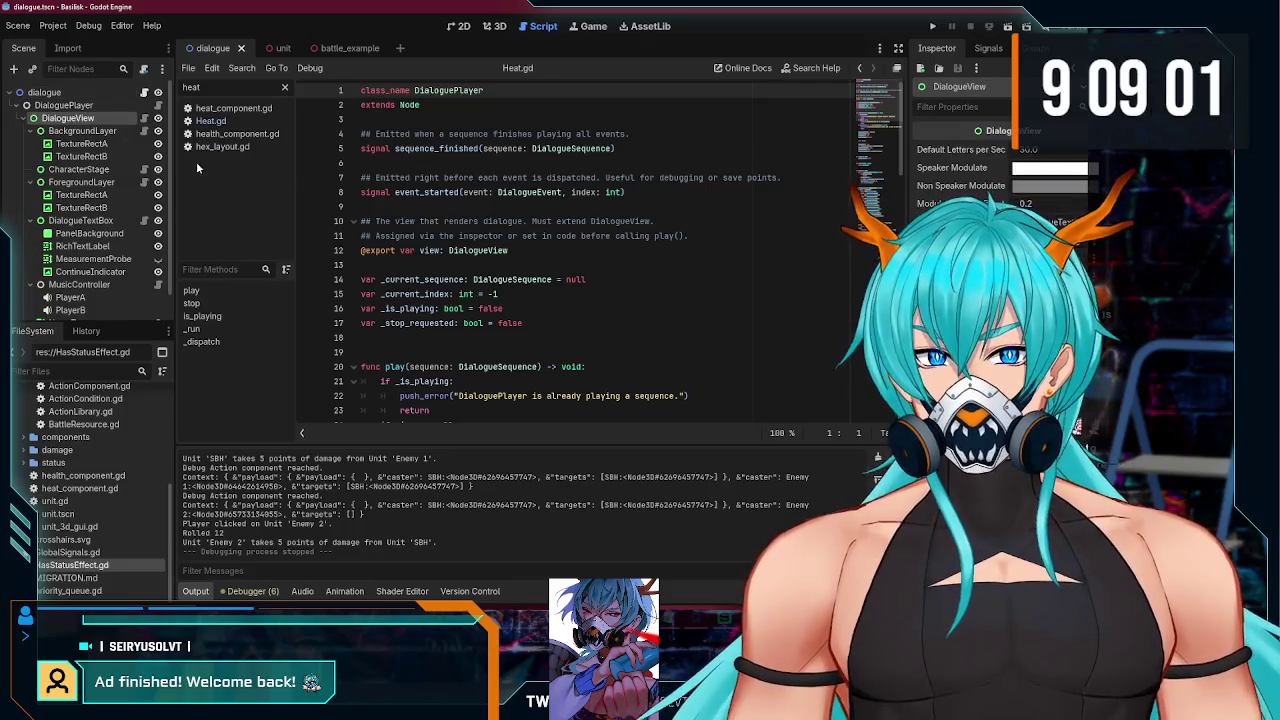
pyautogui.click(144, 118)
pyautogui.scroll(-15, 480, 236)
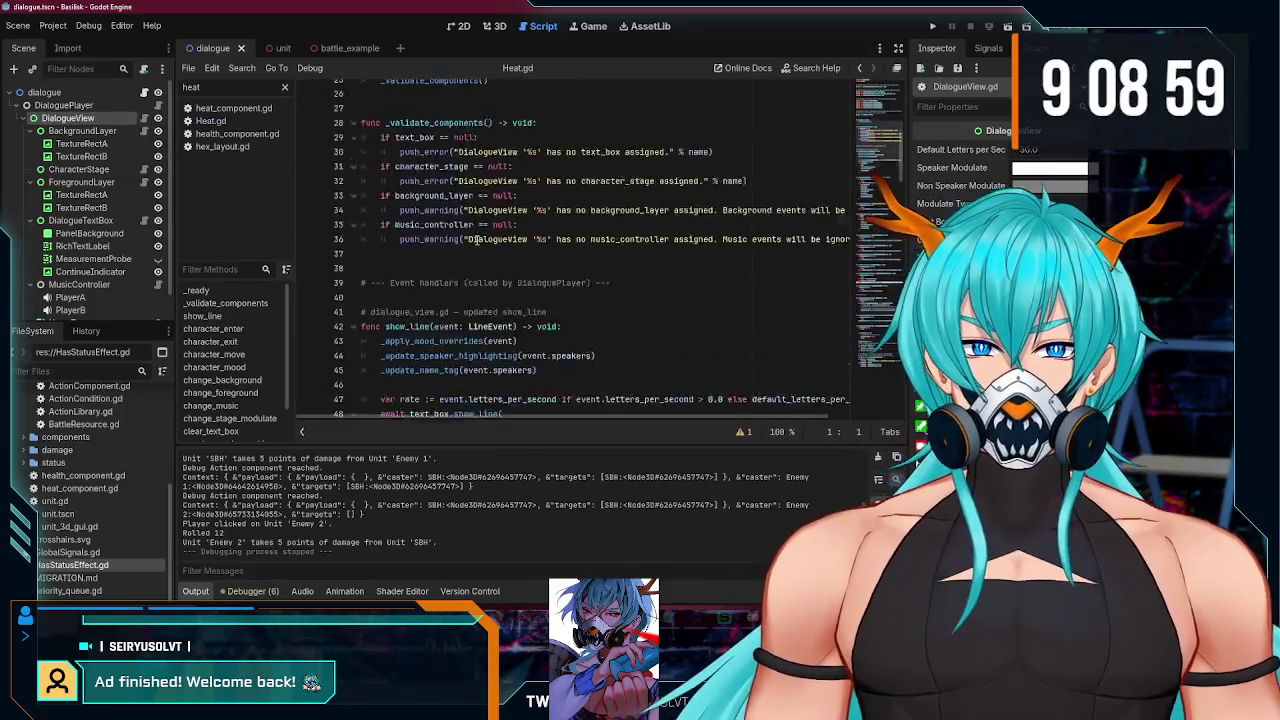
pyautogui.scroll(-18, 480, 236)
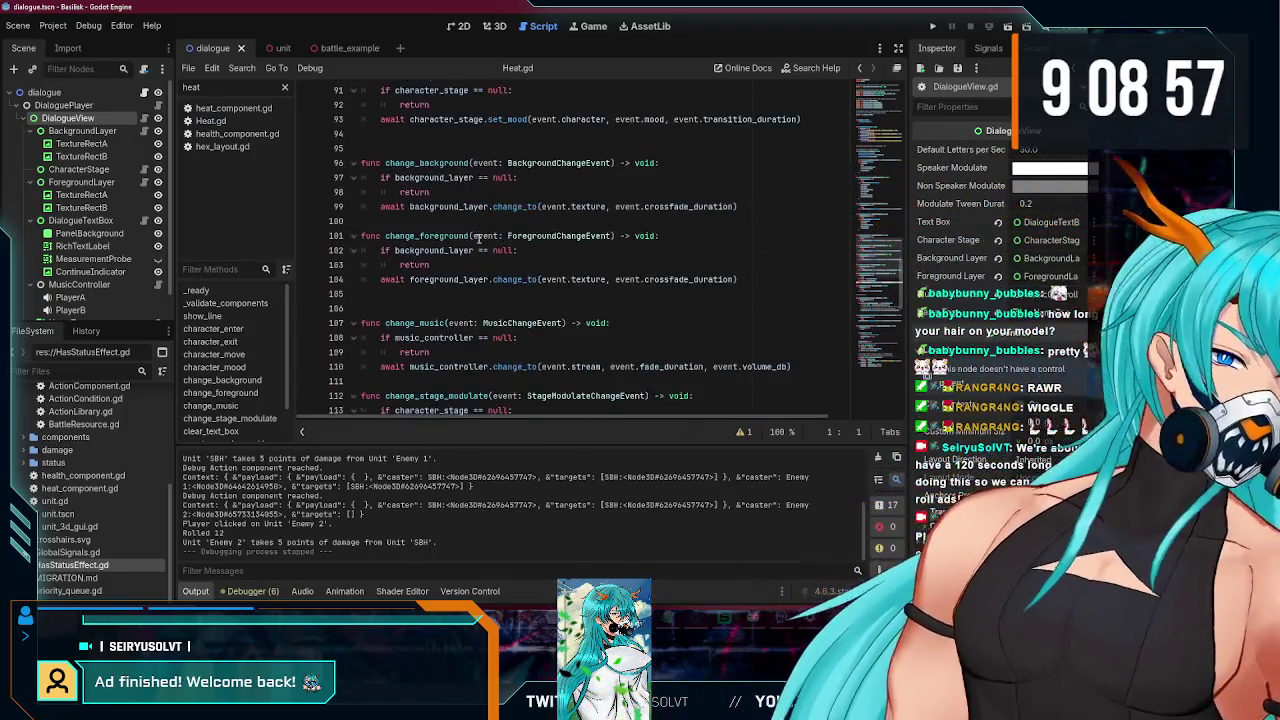
pyautogui.scroll(-7, 478, 238)
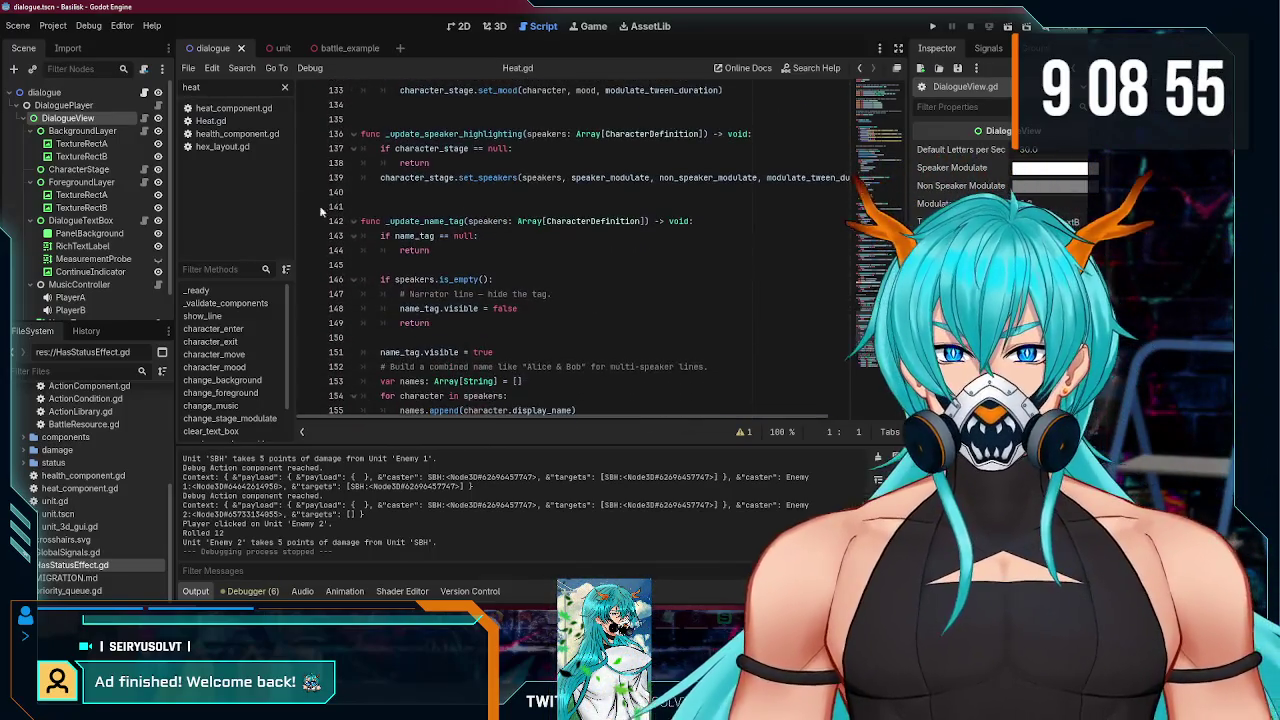
# Step: Reread the DialoguePlayer script, then return to the unit scene
pyautogui.click(163, 108)
pyautogui.click(144, 105)
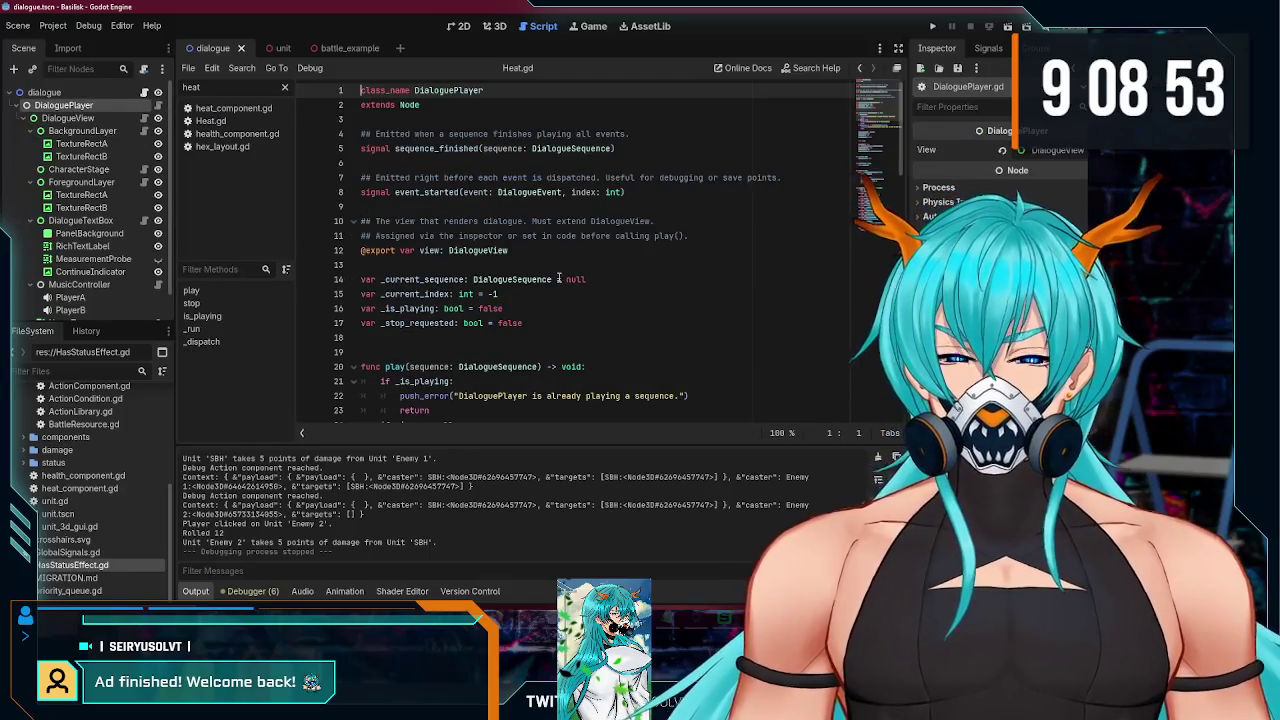
pyautogui.scroll(-7, 559, 277)
pyautogui.scroll(-12, 559, 277)
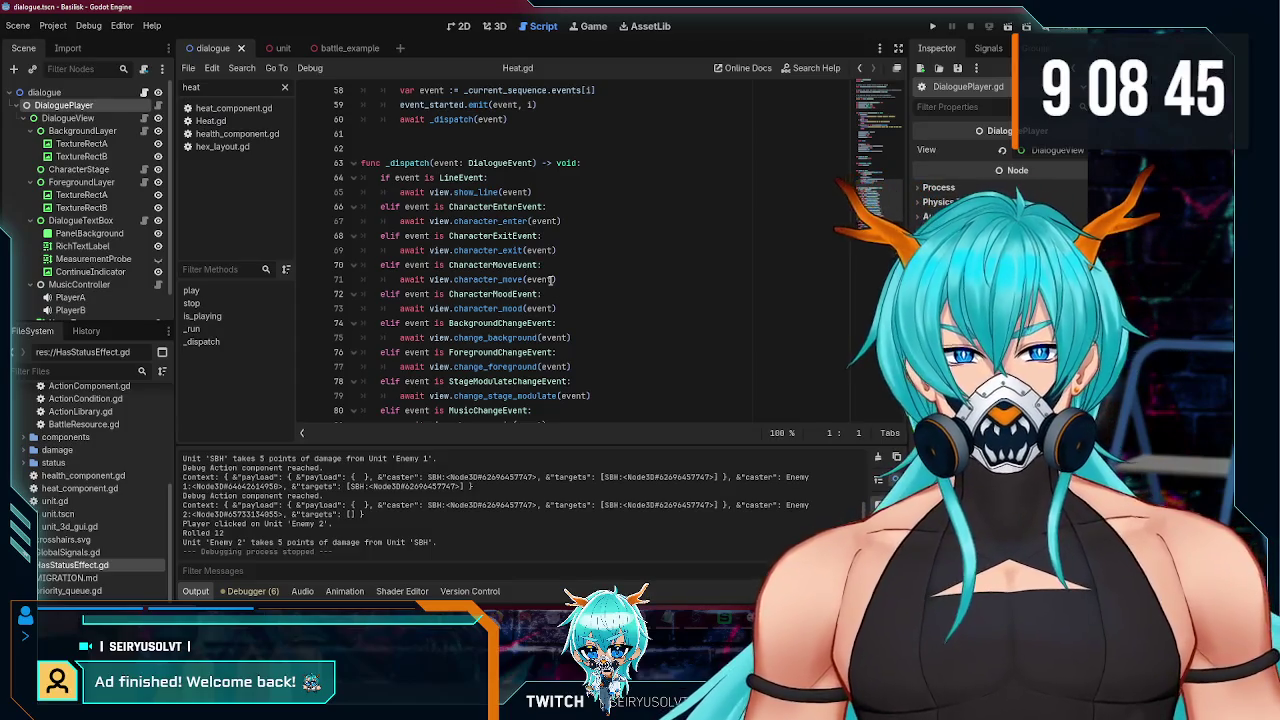
pyautogui.scroll(-3, 768, 264)
pyautogui.scroll(20, 866, 243)
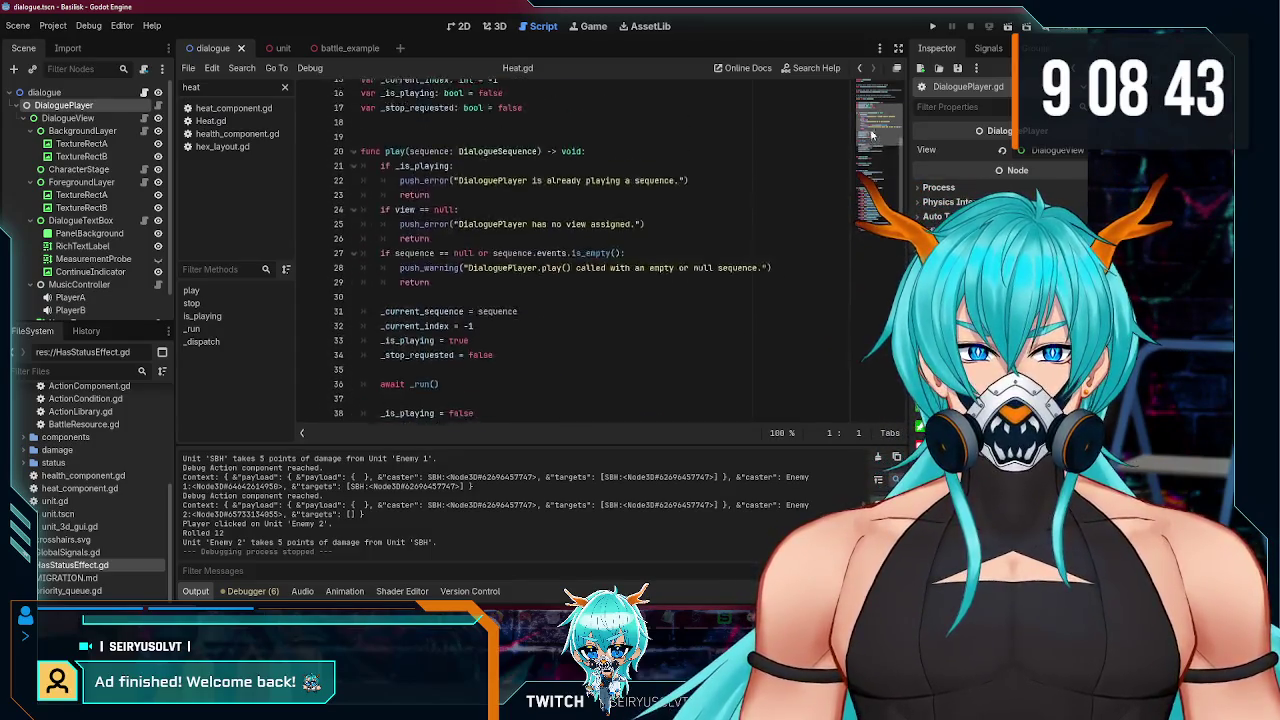
pyautogui.click(866, 243)
pyautogui.click(868, 88)
pyautogui.moveTo(868, 88); pyautogui.dragTo(856, 254)
pyautogui.scroll(8, 856, 254)
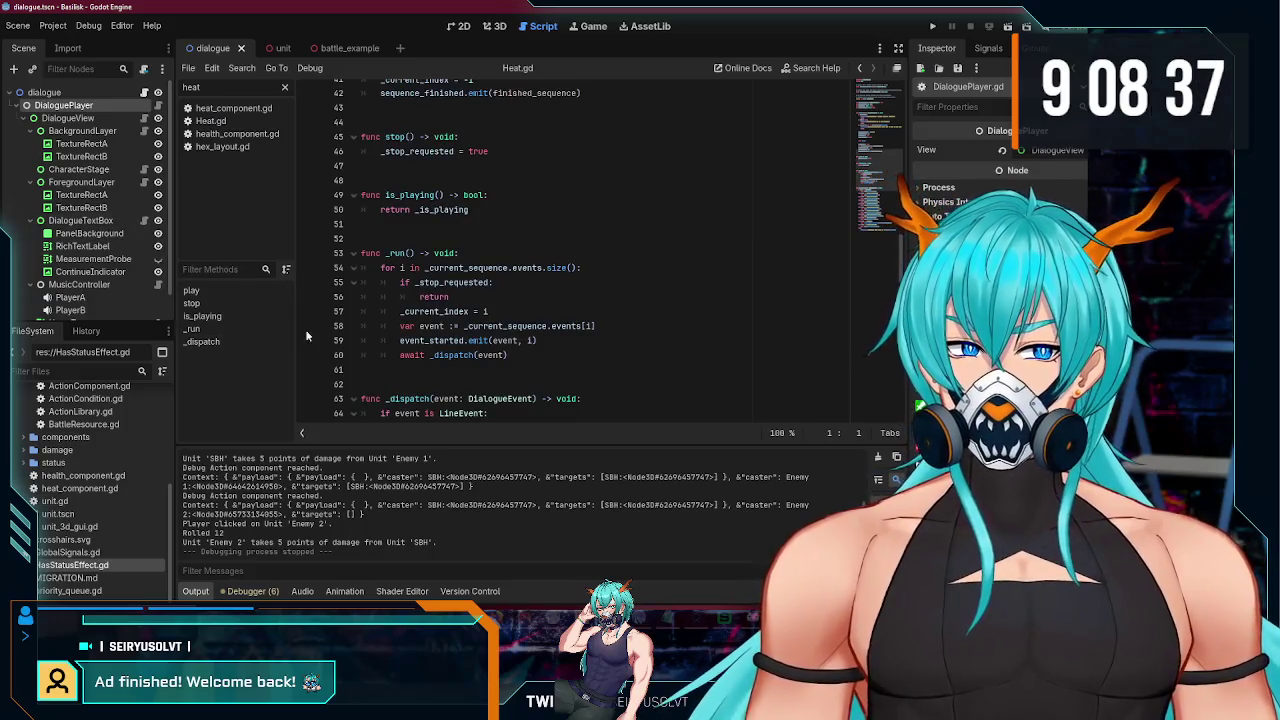
pyautogui.click(285, 50)
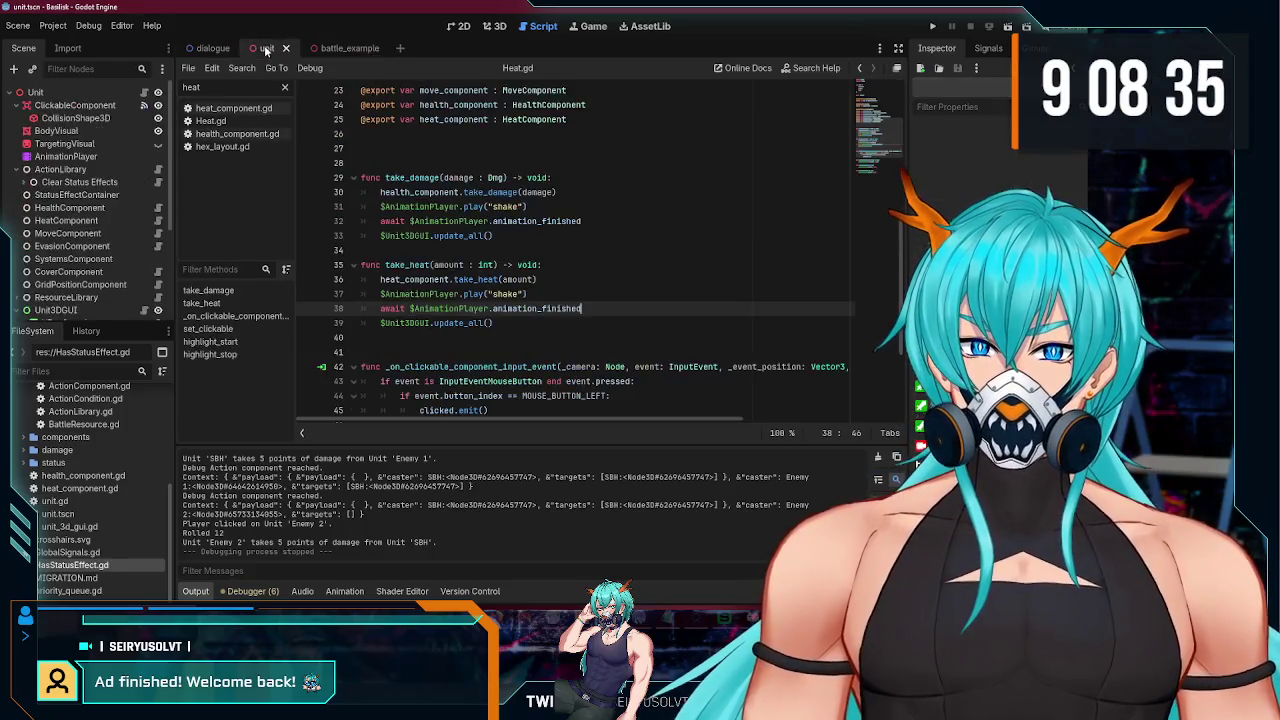
# Step: Open unit_gui.gd from UnitGUI in battle_example and review the visible = true line 17
pyautogui.click(328, 49)
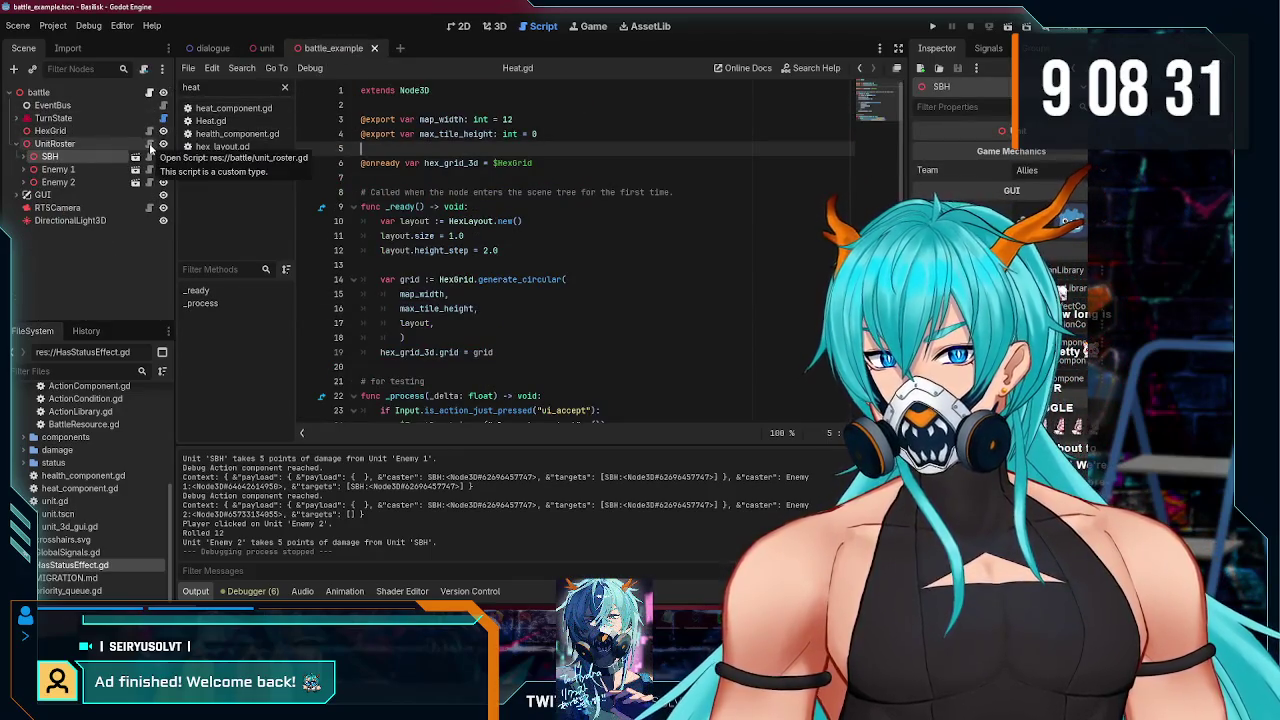
pyautogui.click(42, 194)
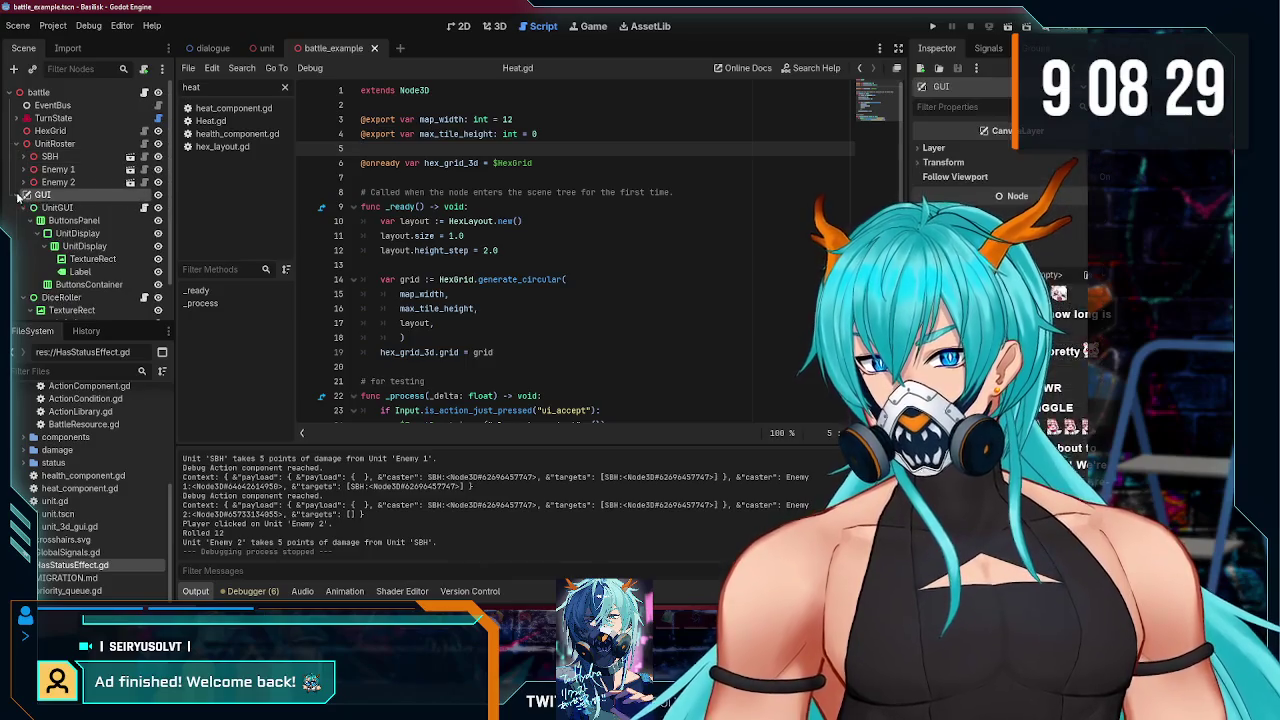
pyautogui.click(118, 207)
pyautogui.scroll(7, 880, 125)
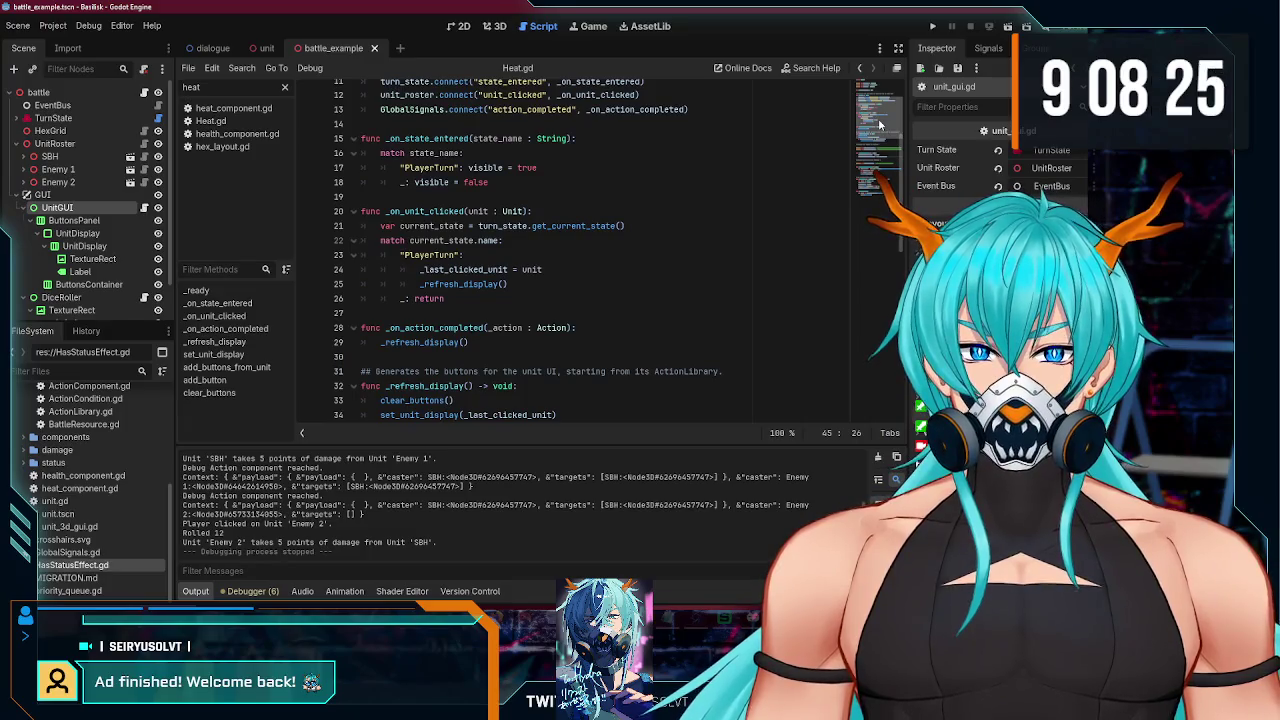
pyautogui.scroll(2, 881, 120)
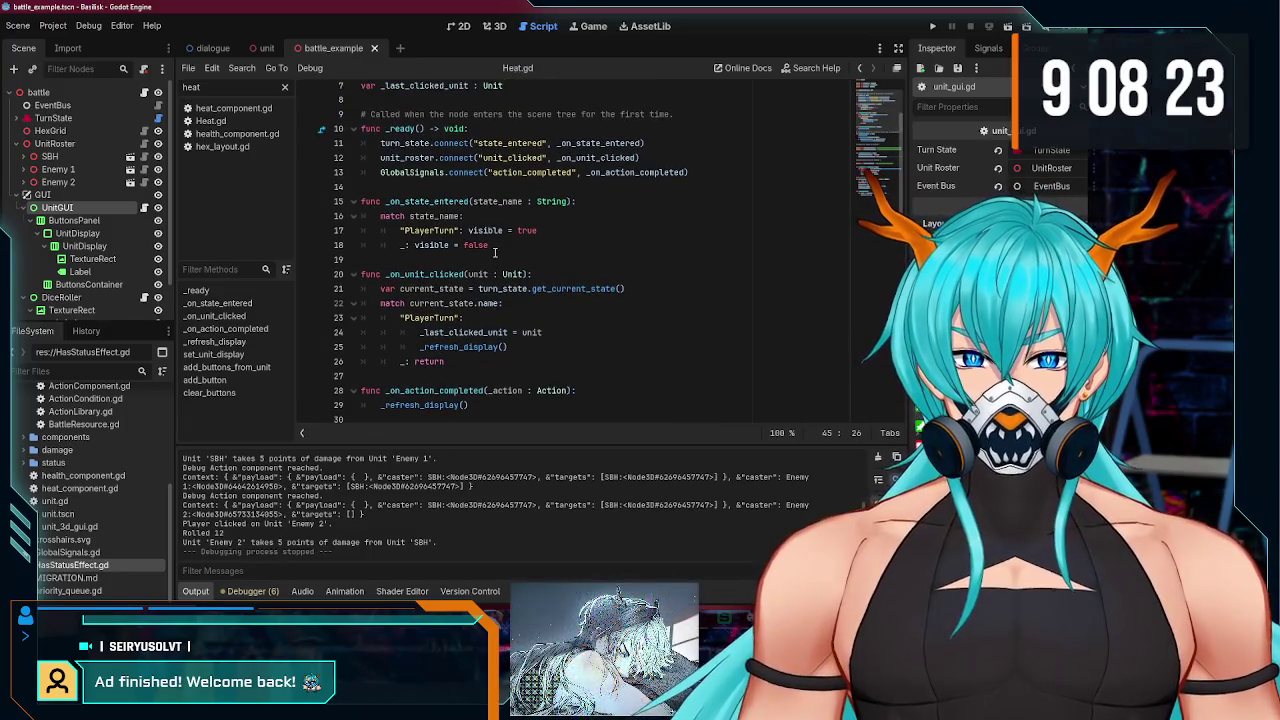
pyautogui.scroll(-1, 494, 254)
pyautogui.scroll(1, 489, 229)
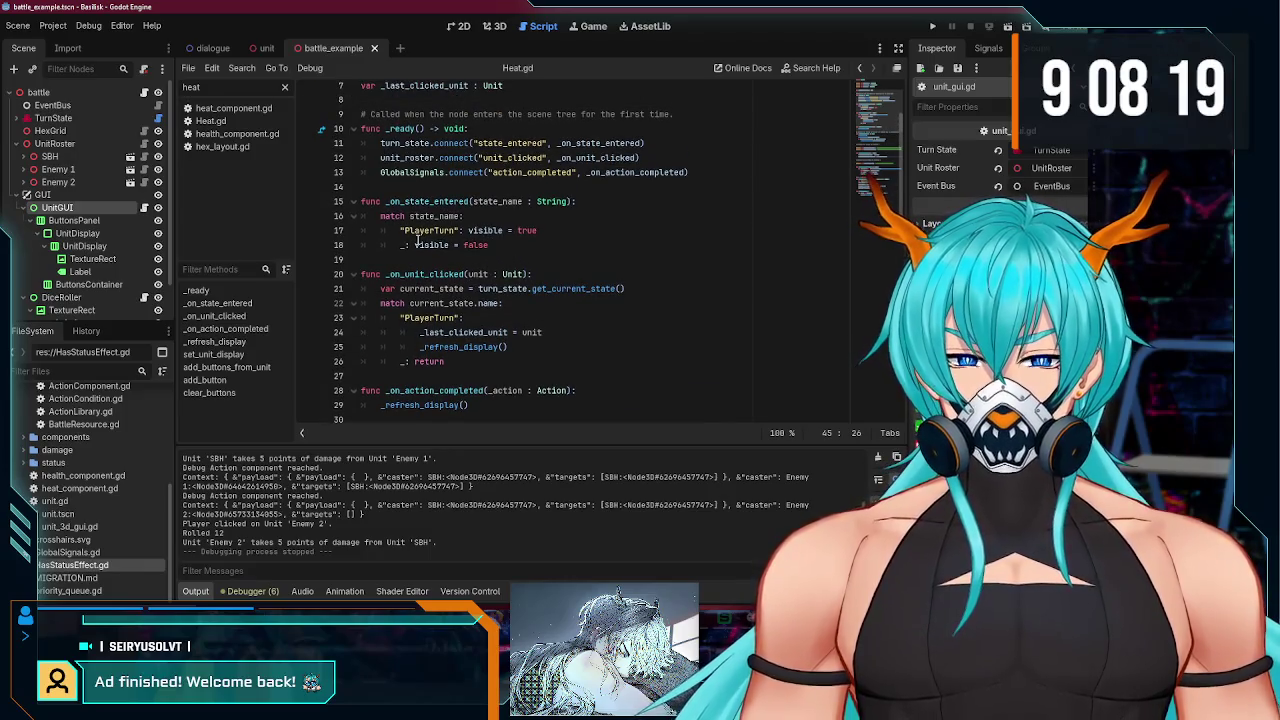
pyautogui.scroll(-3, 406, 234)
pyautogui.scroll(-1, 463, 270)
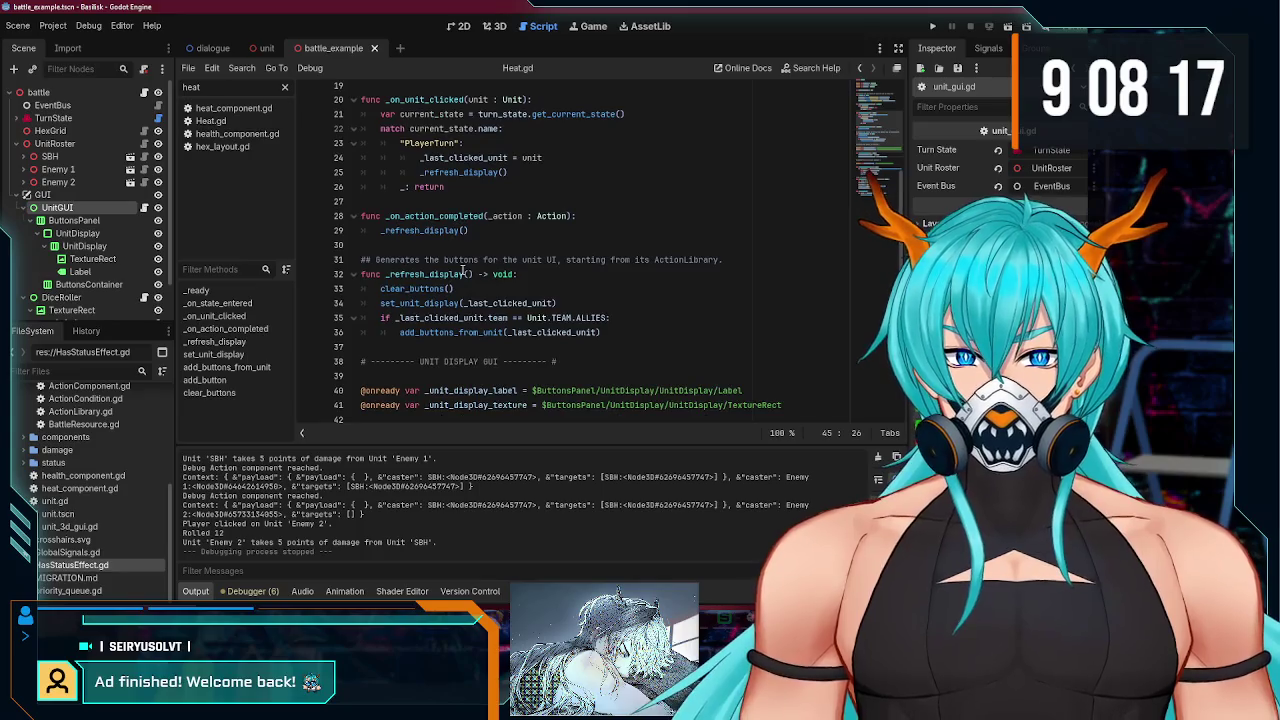
pyautogui.scroll(2, 466, 250)
pyautogui.moveTo(559, 143); pyautogui.dragTo(468, 143)
pyautogui.scroll(-1, 496, 274)
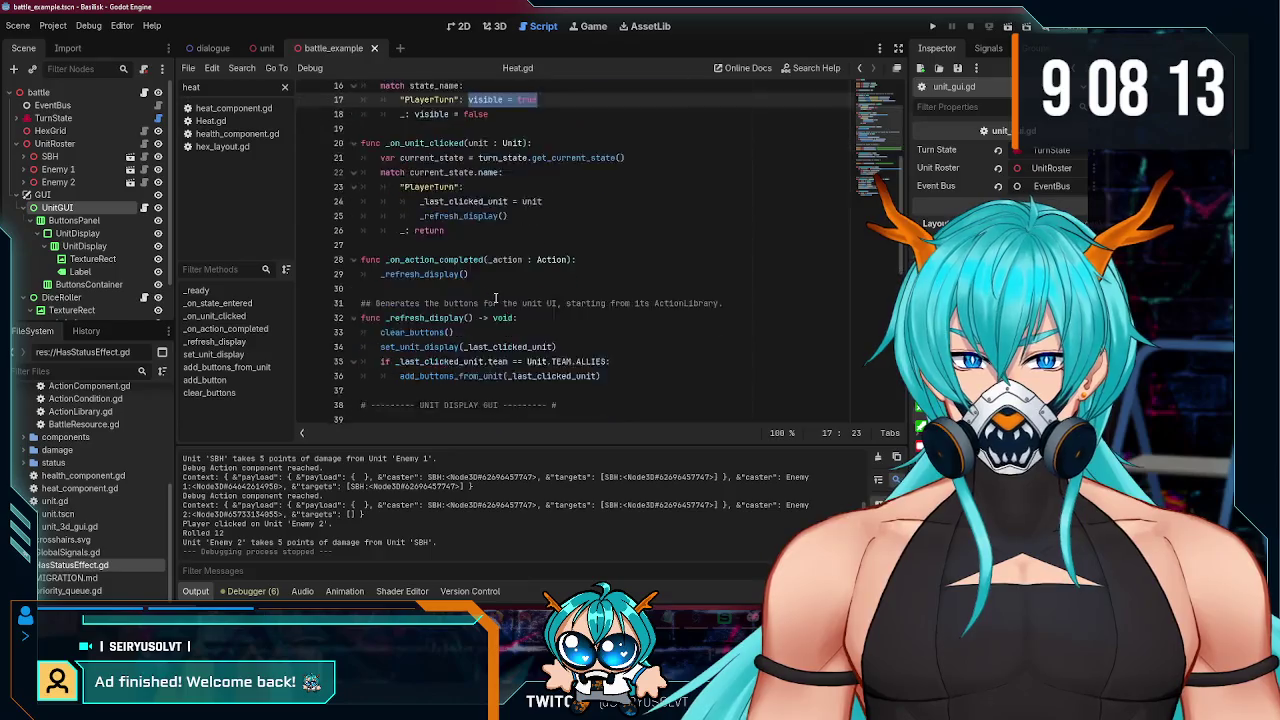
pyautogui.scroll(4, 530, 230)
# Step: Review the _on_action_completed code around the _refresh_display() call
pyautogui.click(530, 242)
pyautogui.scroll(-4, 530, 258)
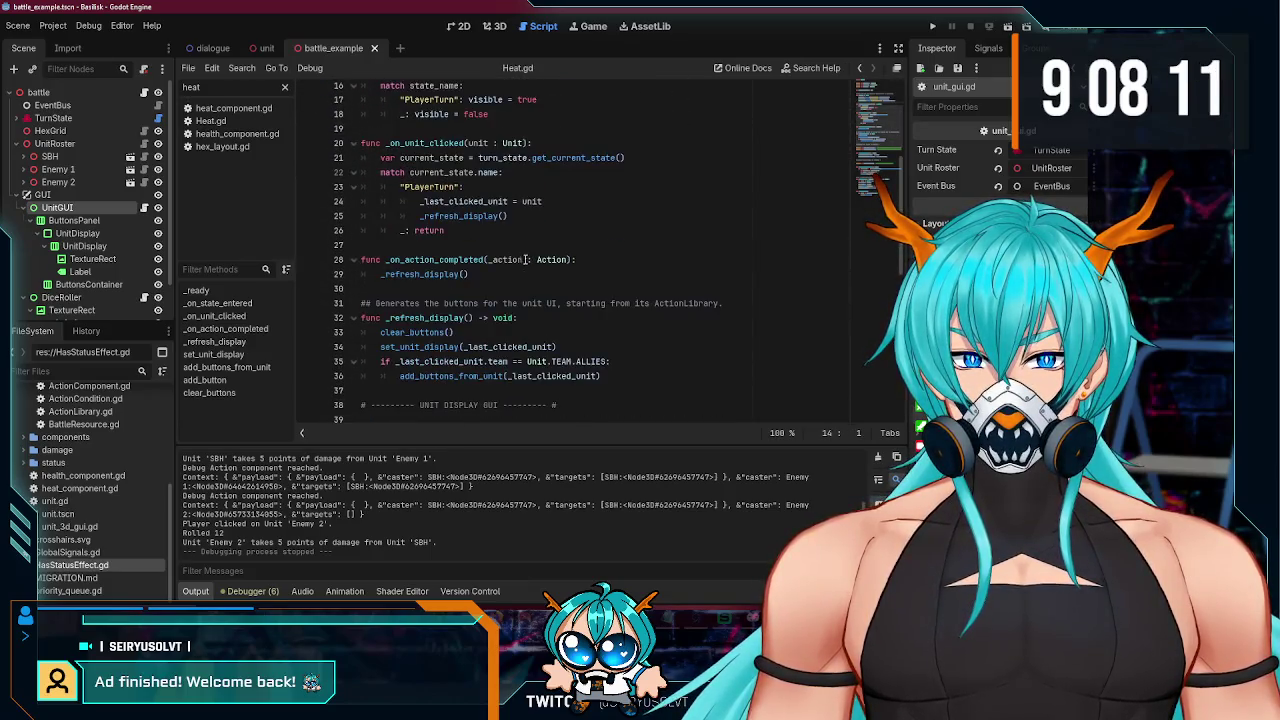
pyautogui.click(504, 272)
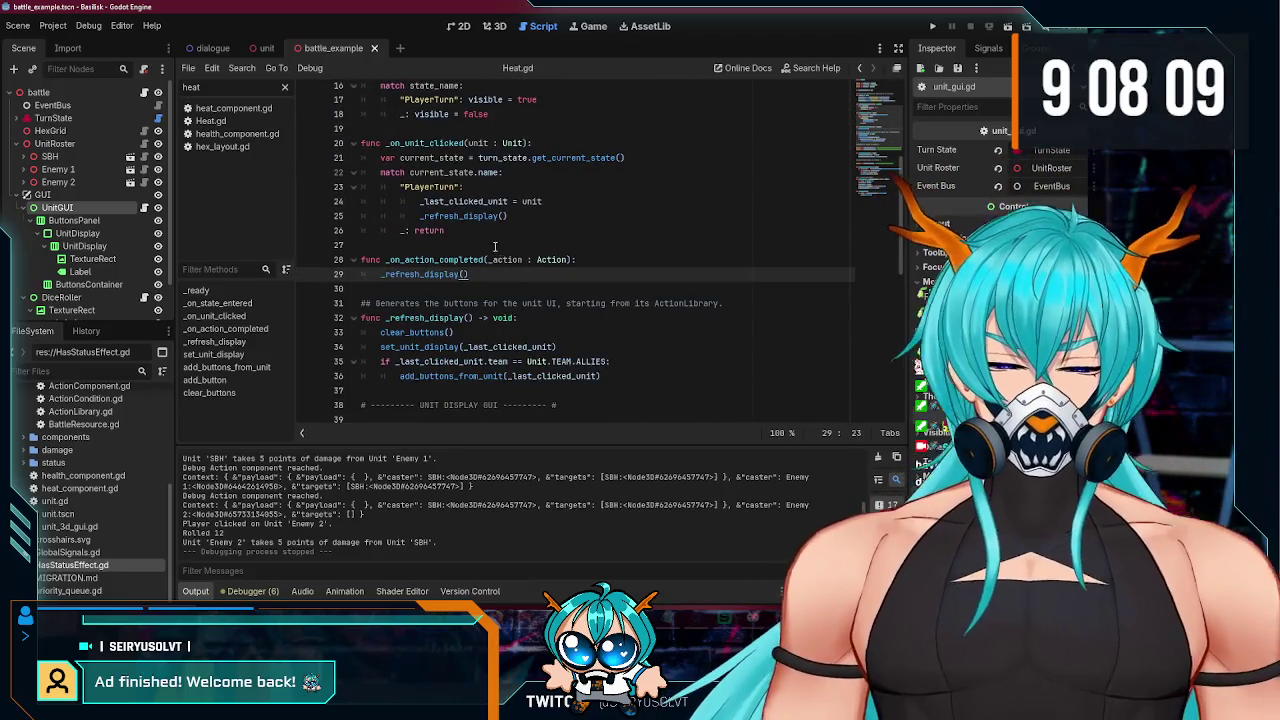
pyautogui.scroll(3, 520, 255)
pyautogui.scroll(-2, 515, 270)
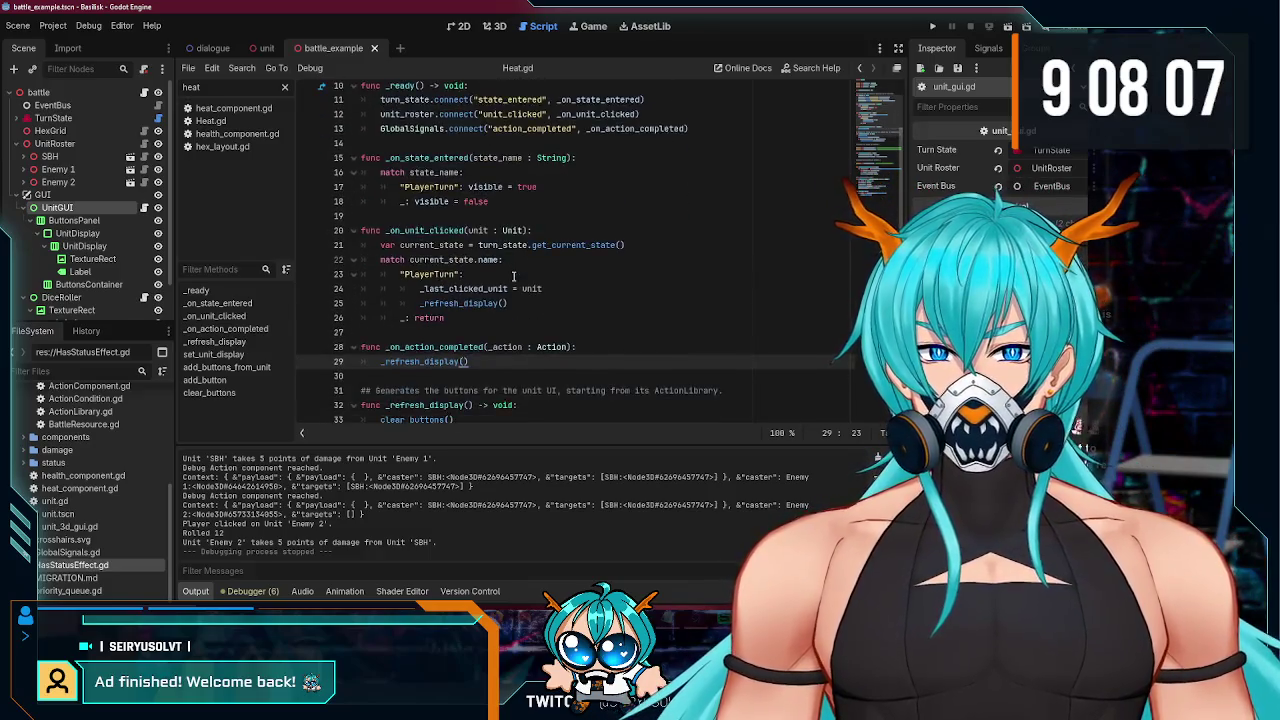
pyautogui.scroll(1, 512, 276)
pyautogui.scroll(-1, 510, 275)
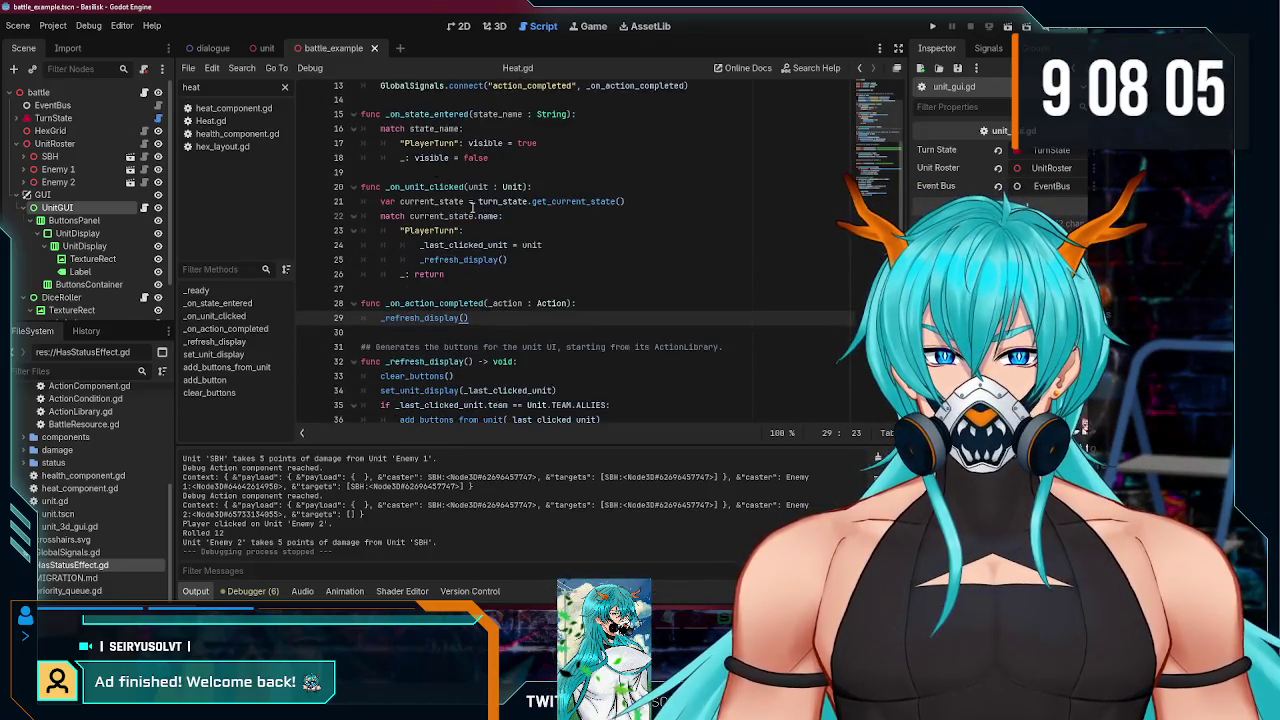
pyautogui.scroll(2, 467, 248)
pyautogui.scroll(-3, 470, 255)
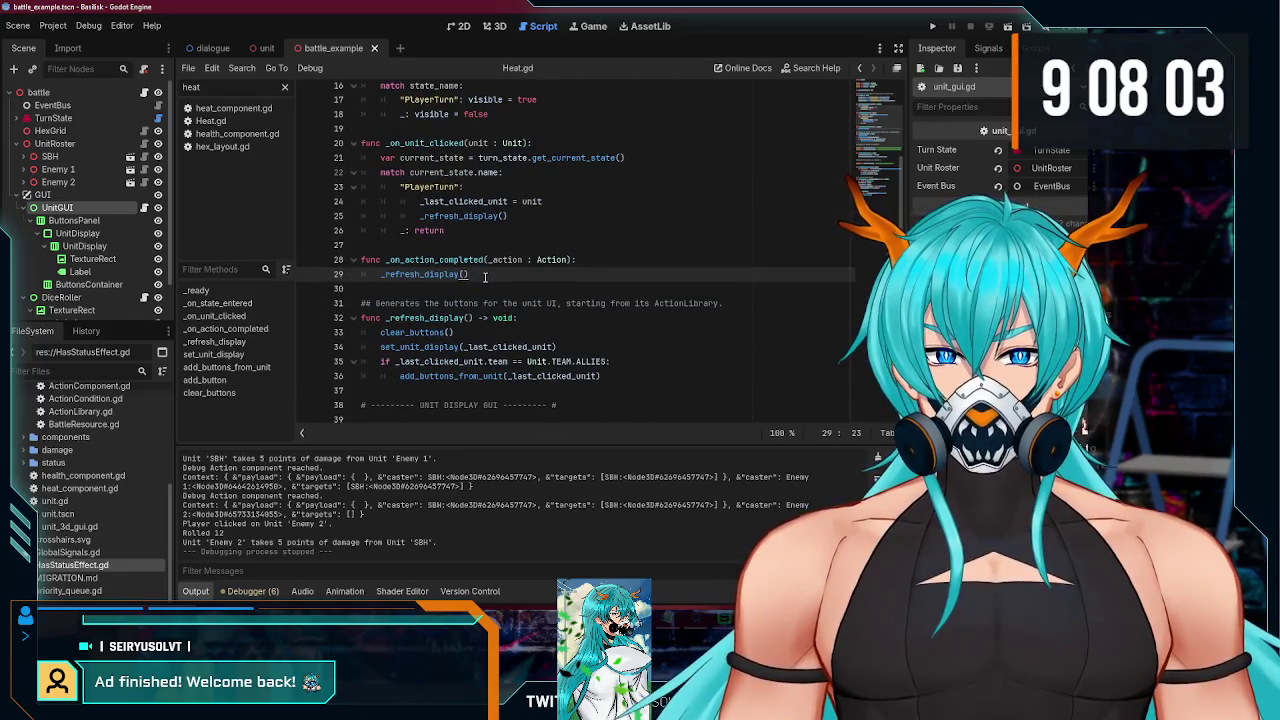
pyautogui.scroll(2, 485, 277)
pyautogui.scroll(-2, 485, 277)
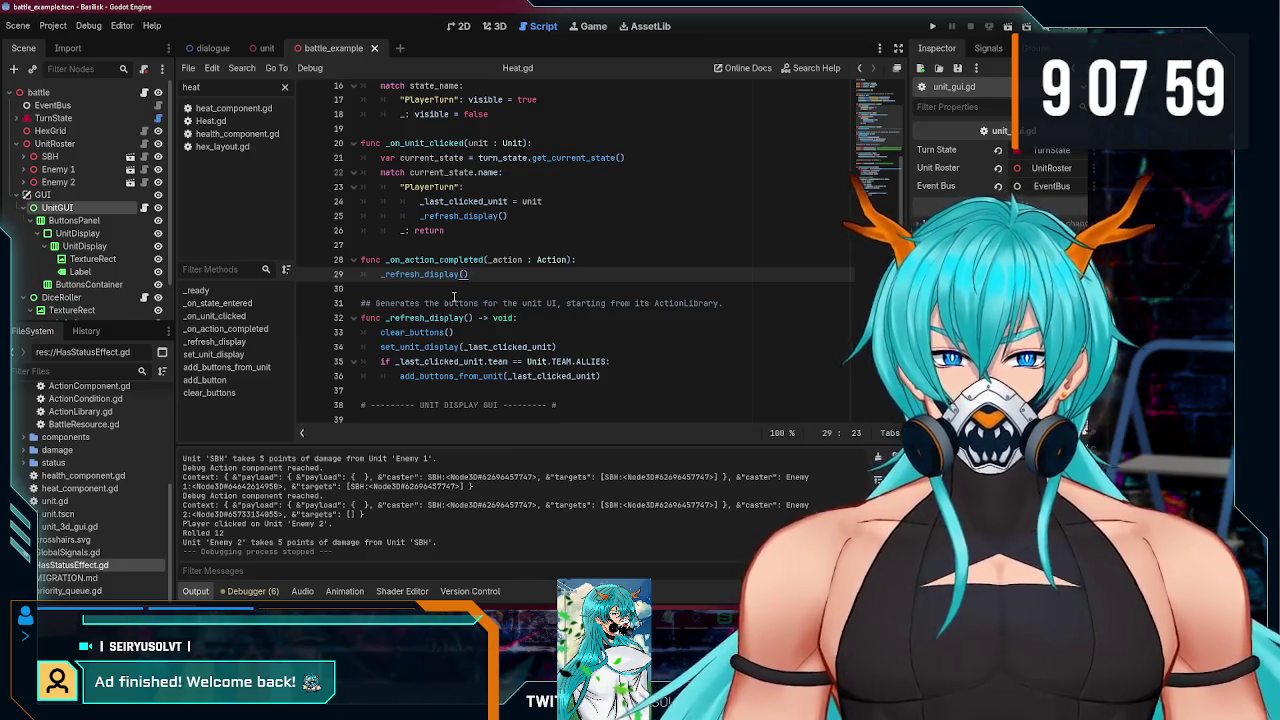
pyautogui.scroll(4, 453, 297)
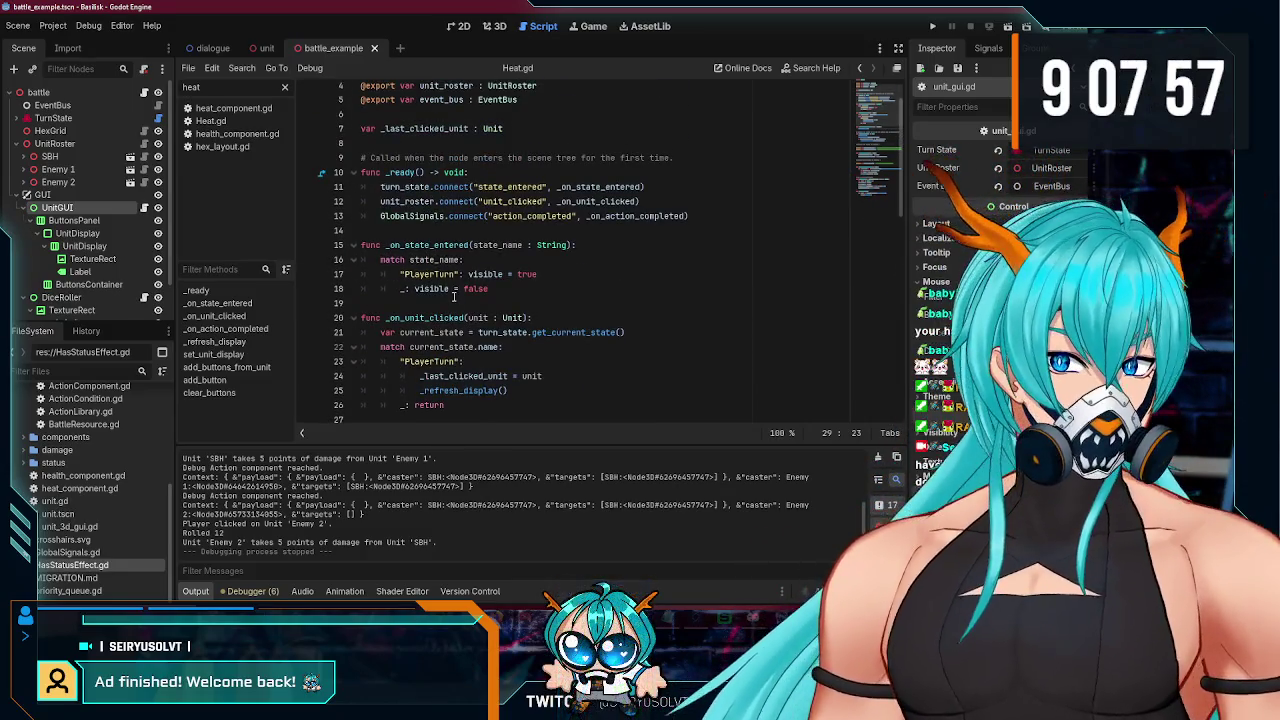
pyautogui.scroll(-10, 453, 297)
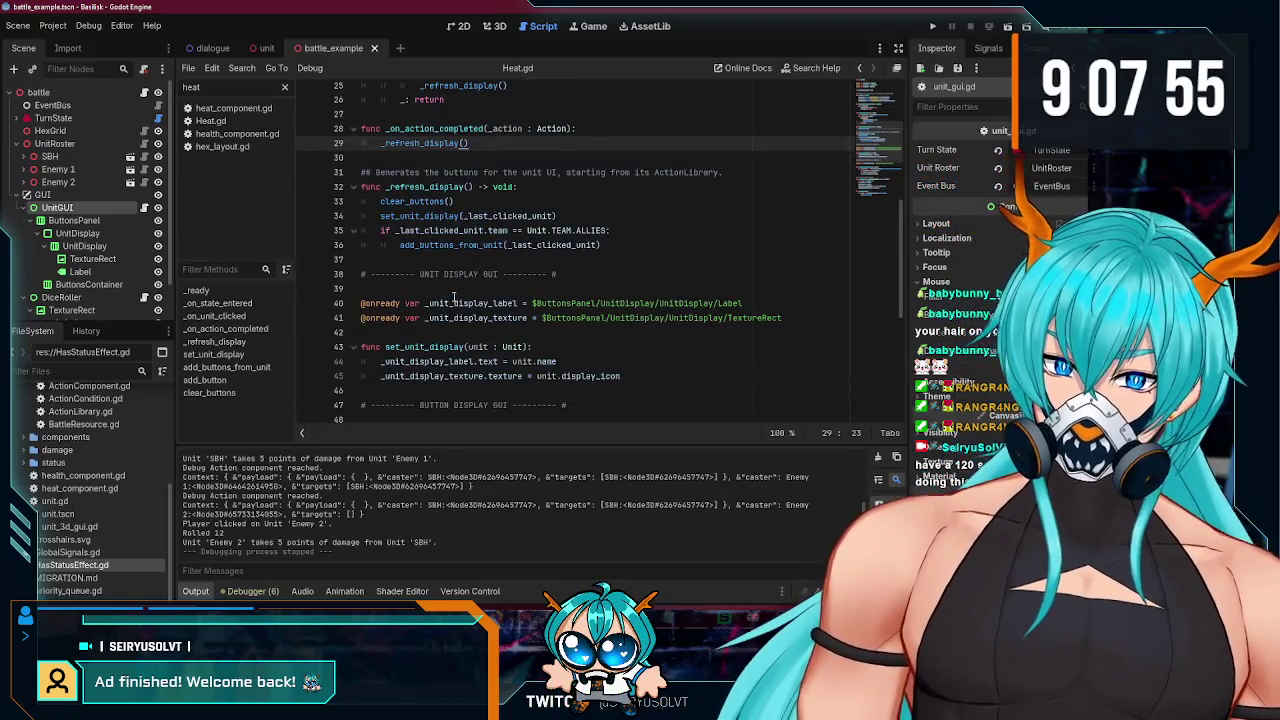
pyautogui.scroll(-4, 453, 297)
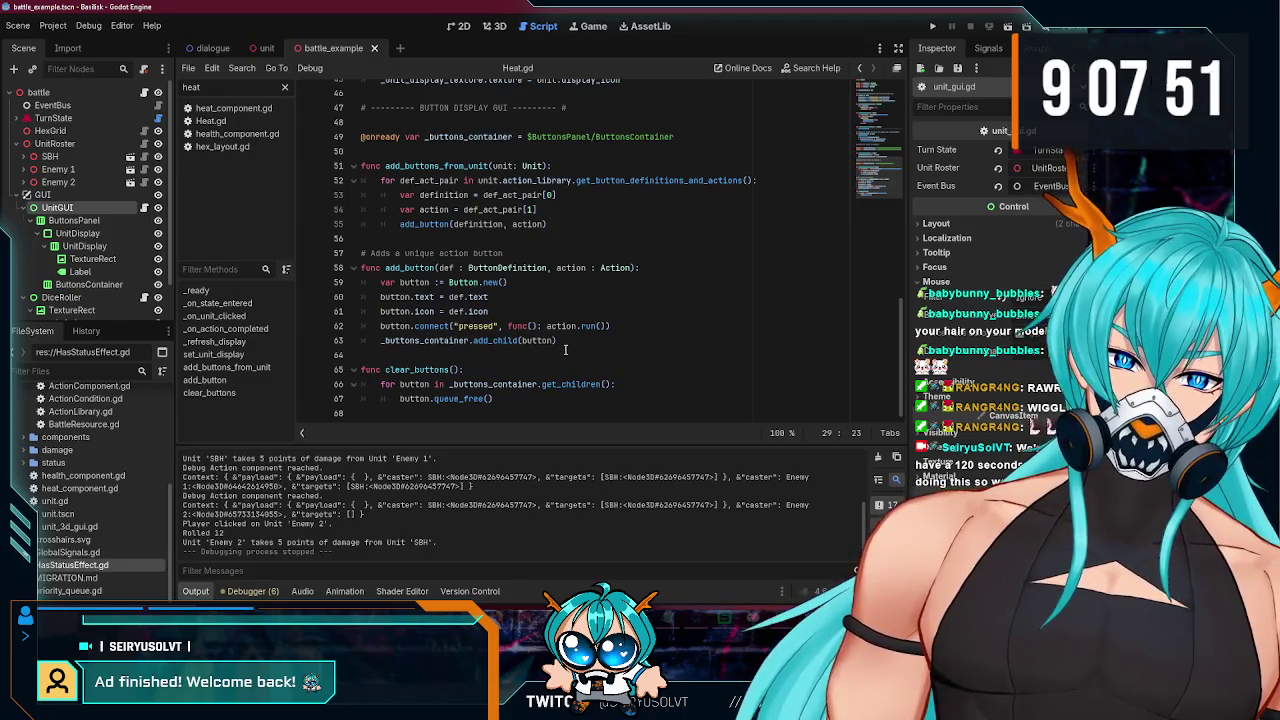
pyautogui.scroll(14, 565, 349)
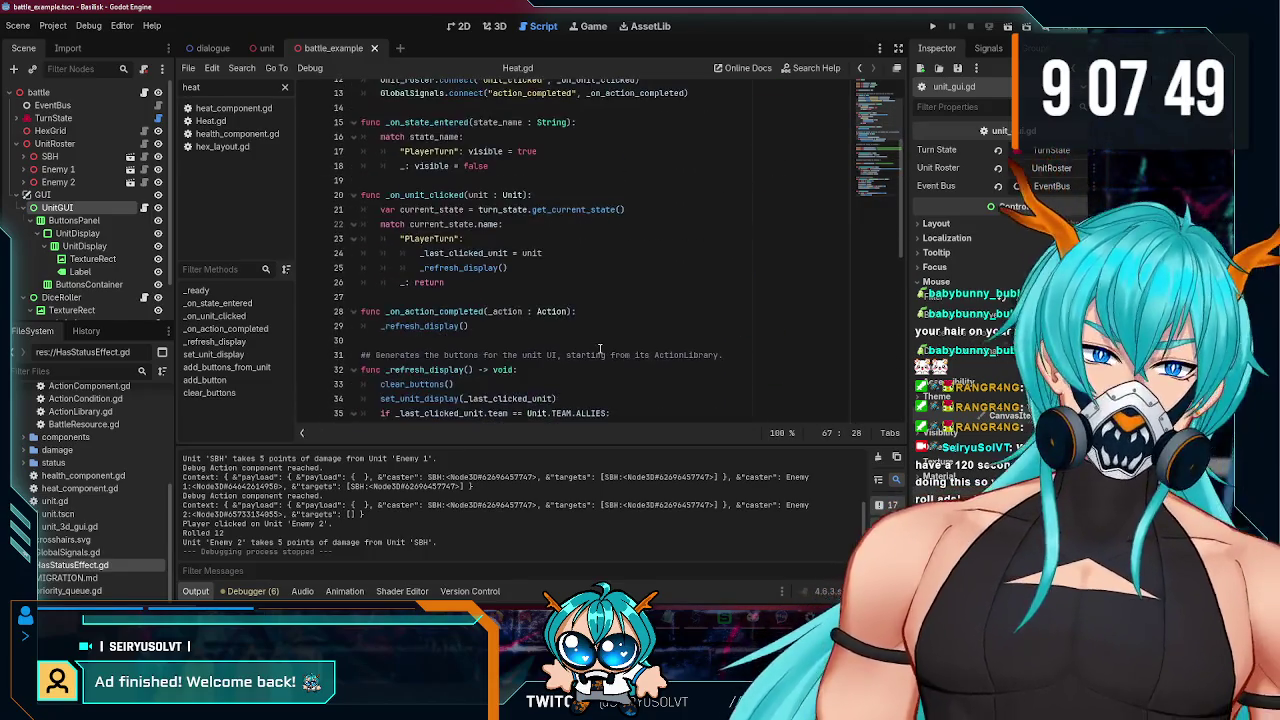
# Step: Review the button-building functions near line 63, then launch the project with F5
pyautogui.click(873, 186)
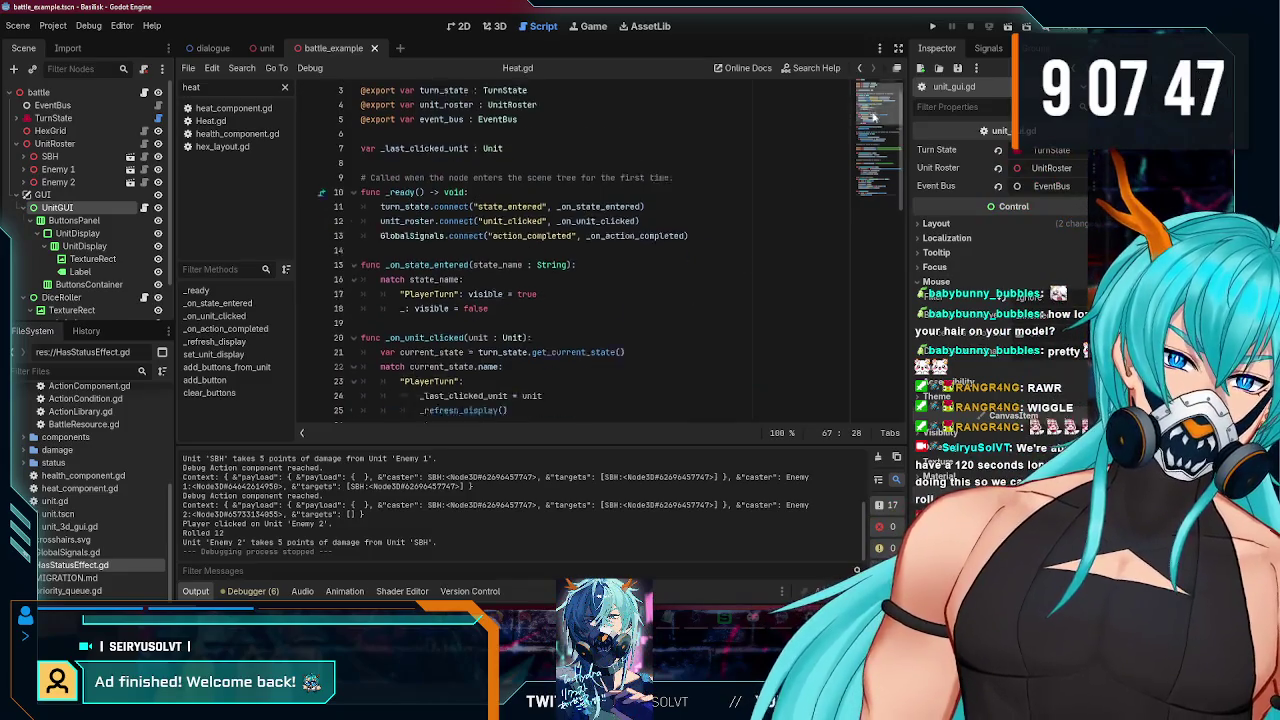
pyautogui.scroll(-1, 873, 186)
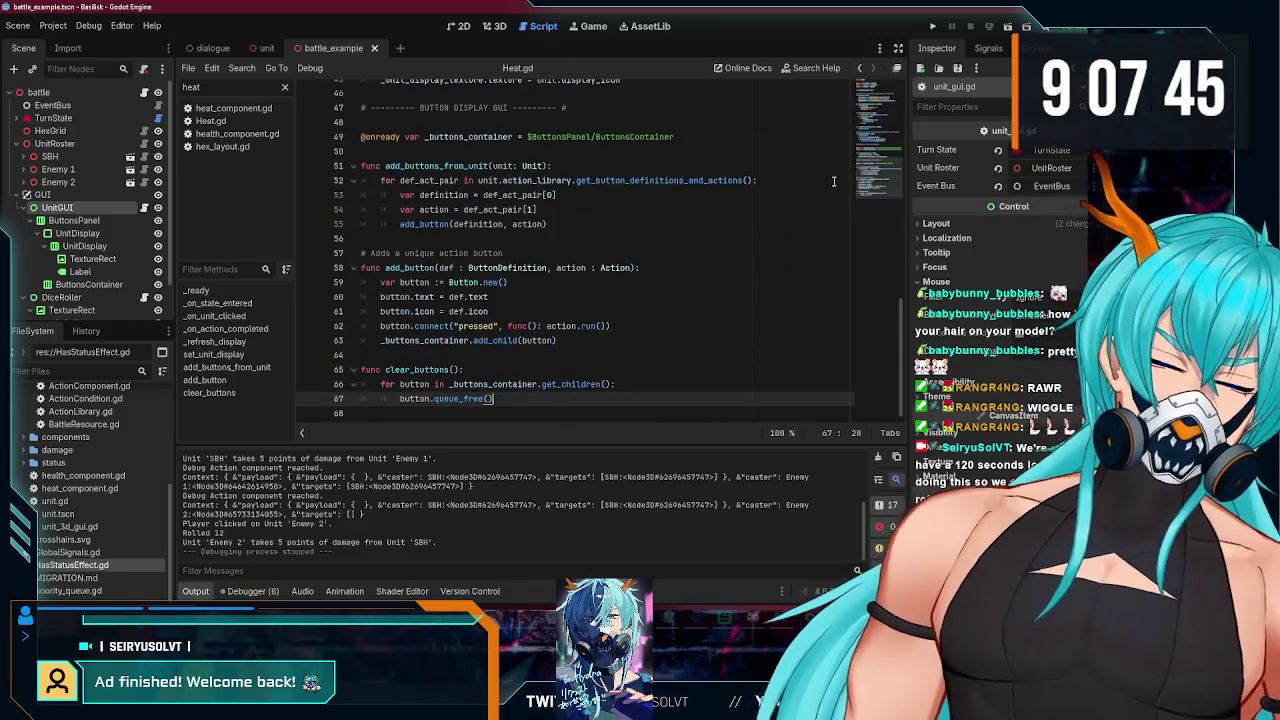
pyautogui.scroll(12, 817, 196)
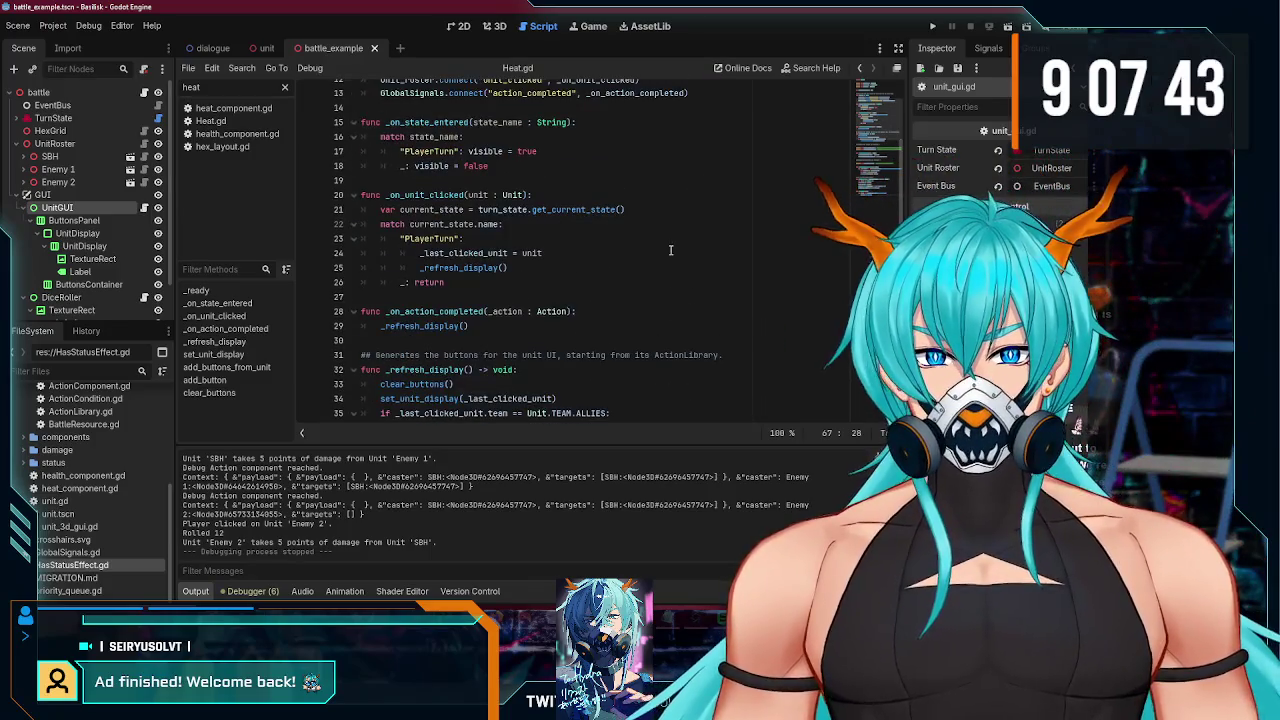
pyautogui.scroll(3, 670, 250)
pyautogui.scroll(-15, 741, 245)
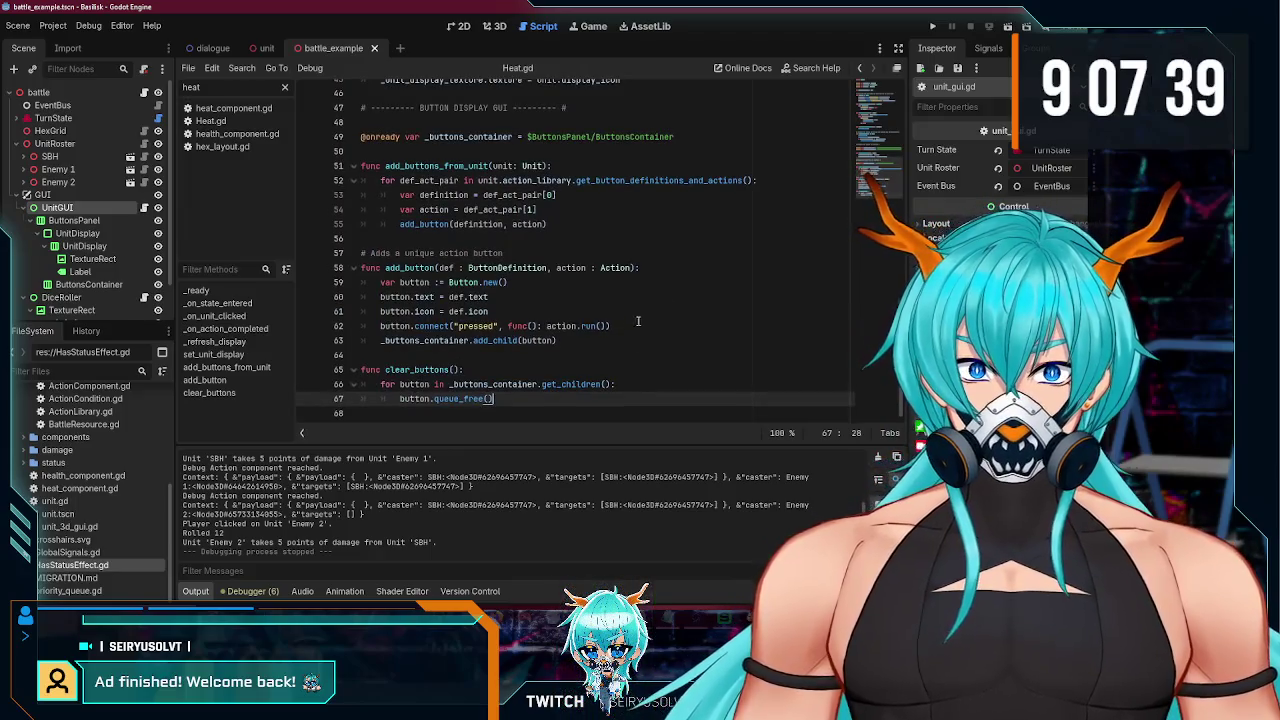
pyautogui.scroll(15, 636, 325)
pyautogui.scroll(-15, 862, 184)
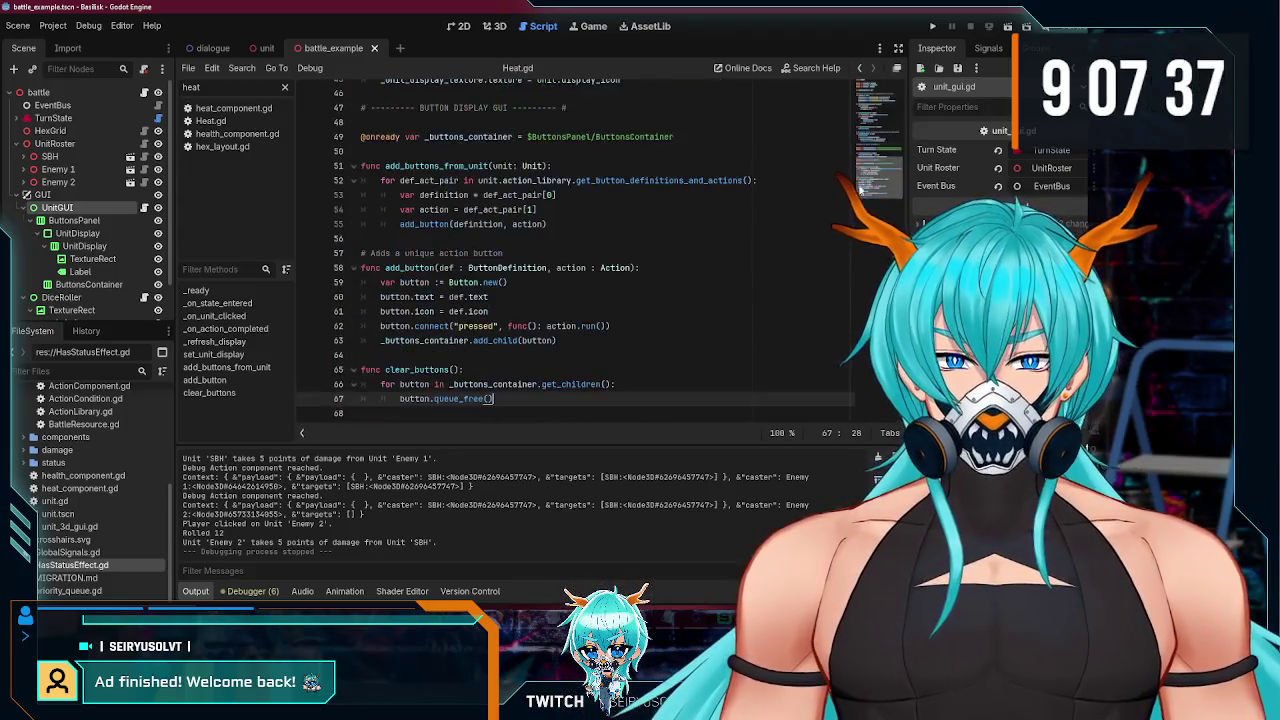
pyautogui.click(550, 355)
pyautogui.click(580, 340)
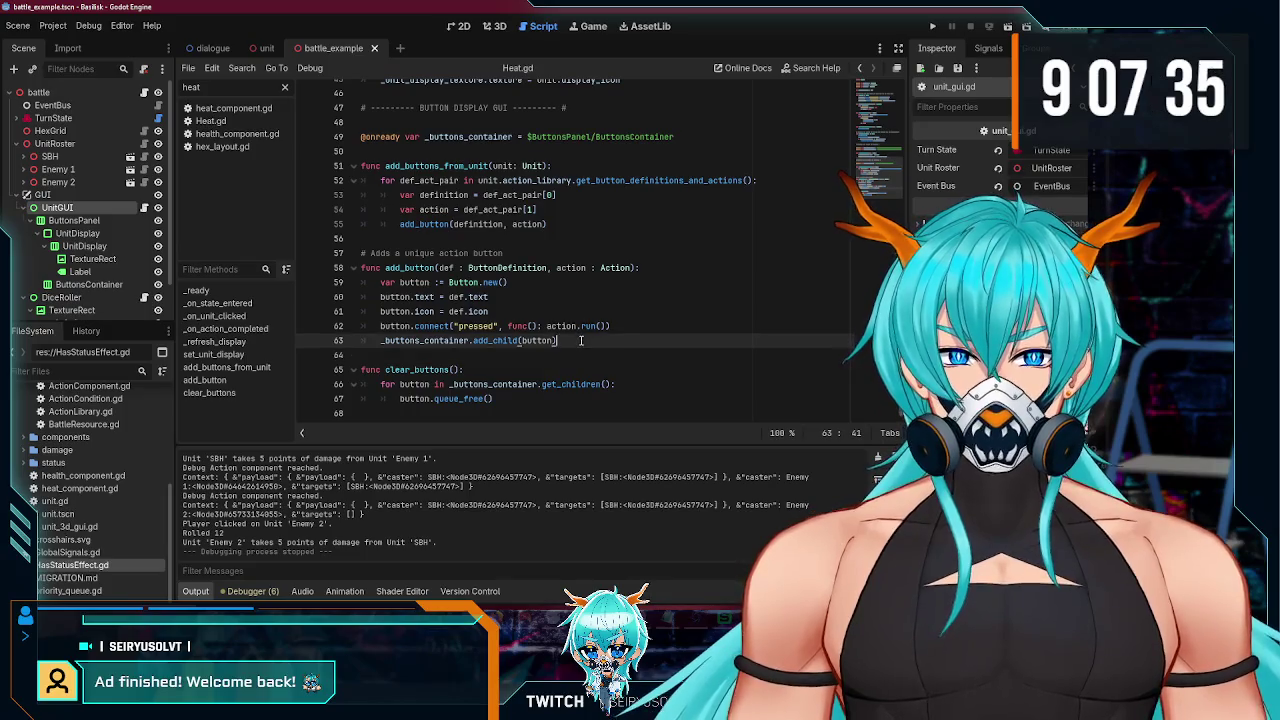
pyautogui.press('F5')
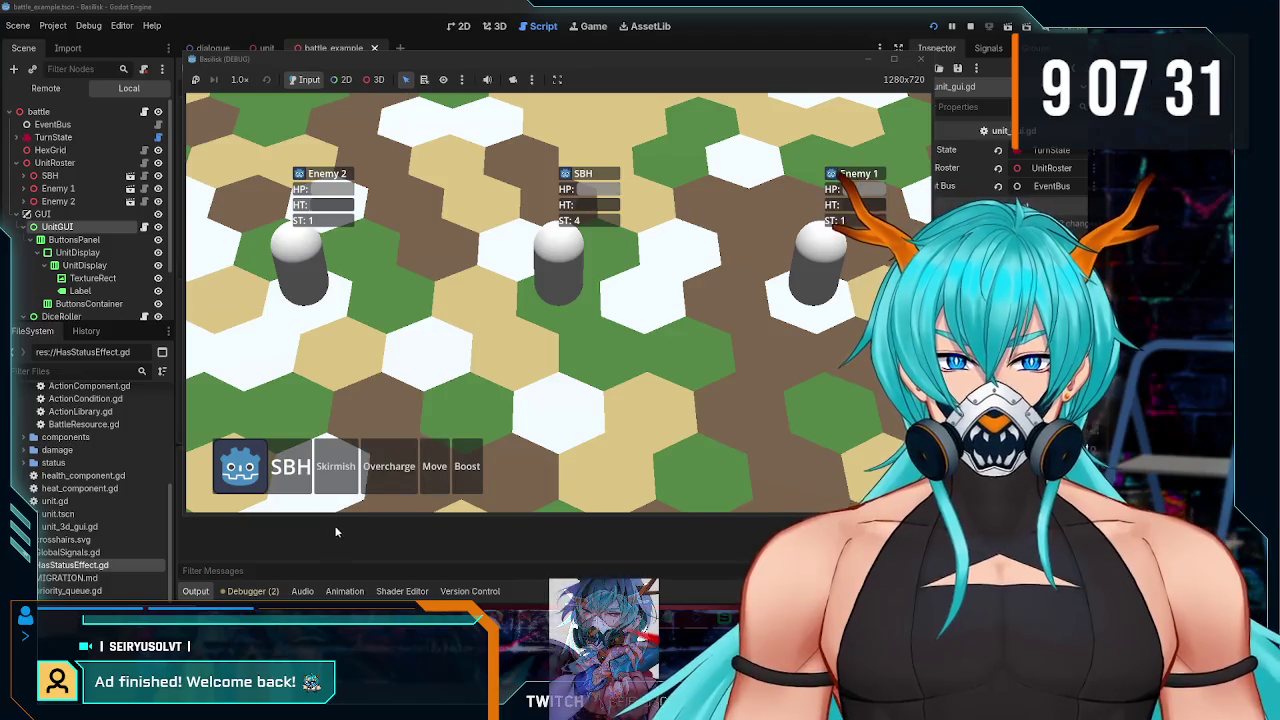
# Step: Move SBH to two hexes in turn, then close the game window
pyautogui.click(434, 470)
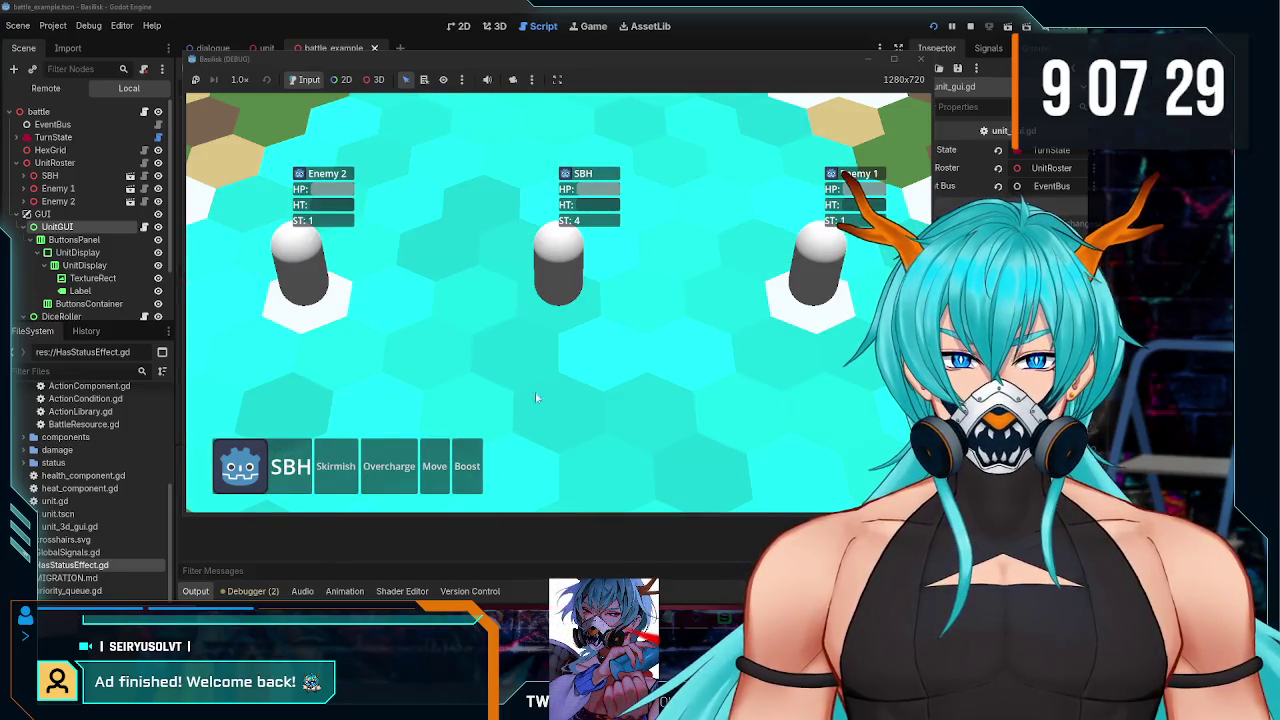
pyautogui.scroll(-3, 530, 399)
pyautogui.click(484, 368)
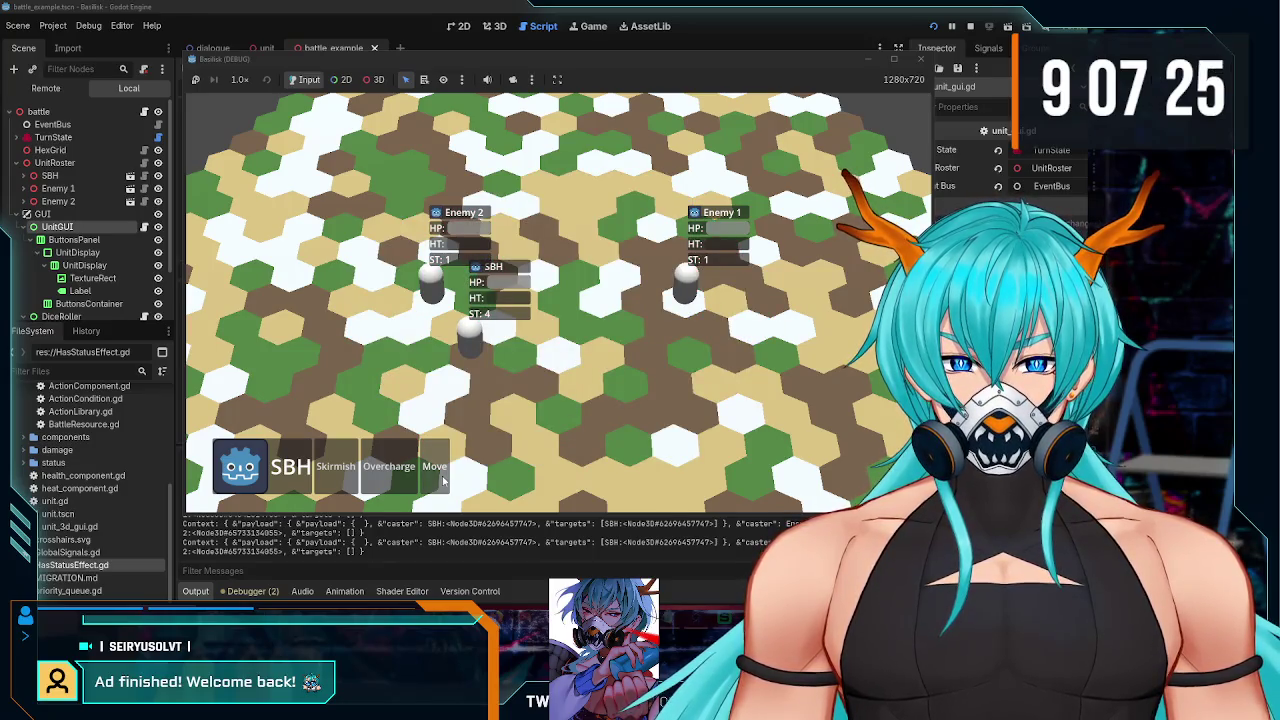
pyautogui.click(443, 480)
pyautogui.click(568, 390)
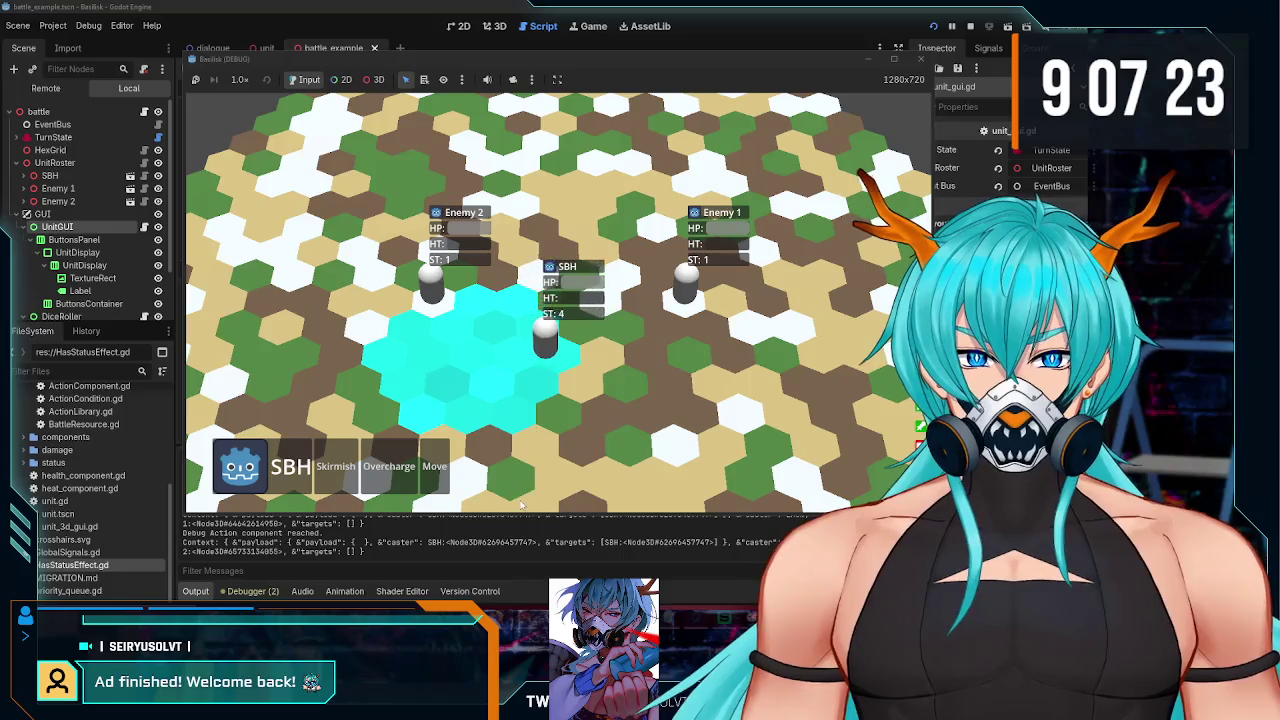
pyautogui.click(918, 60)
pyautogui.scroll(9, 488, 364)
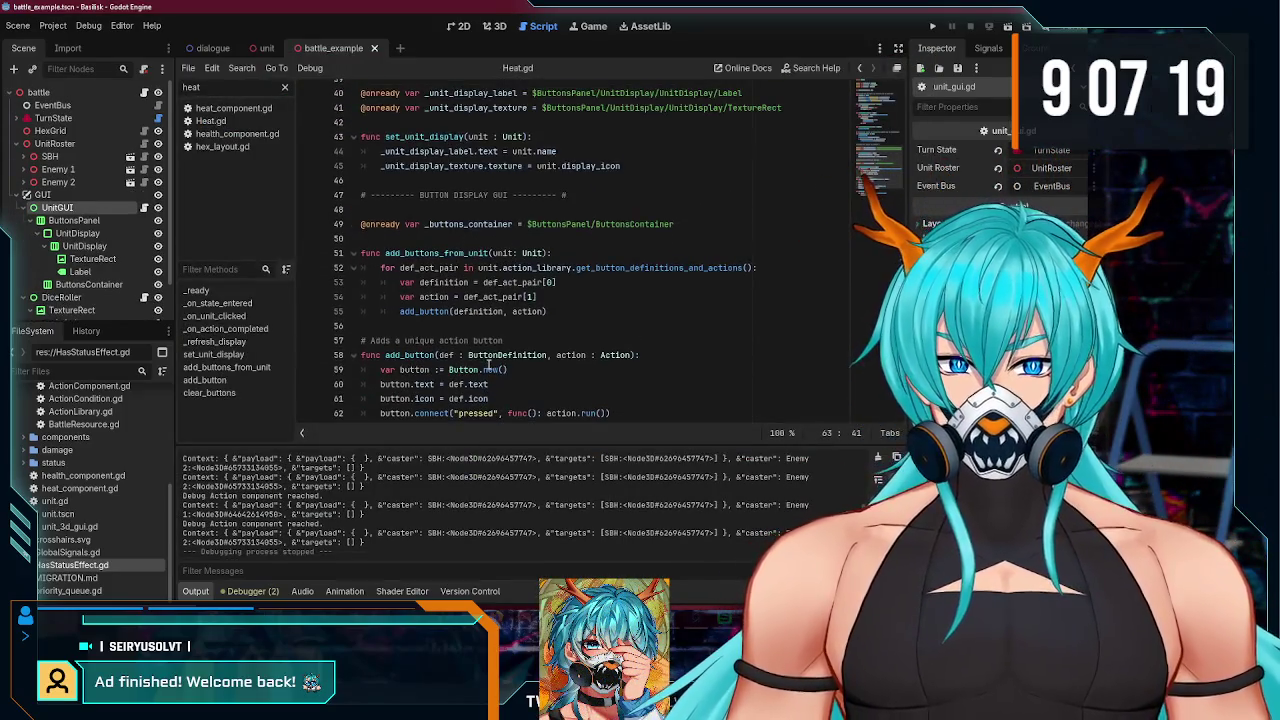
pyautogui.scroll(6, 497, 350)
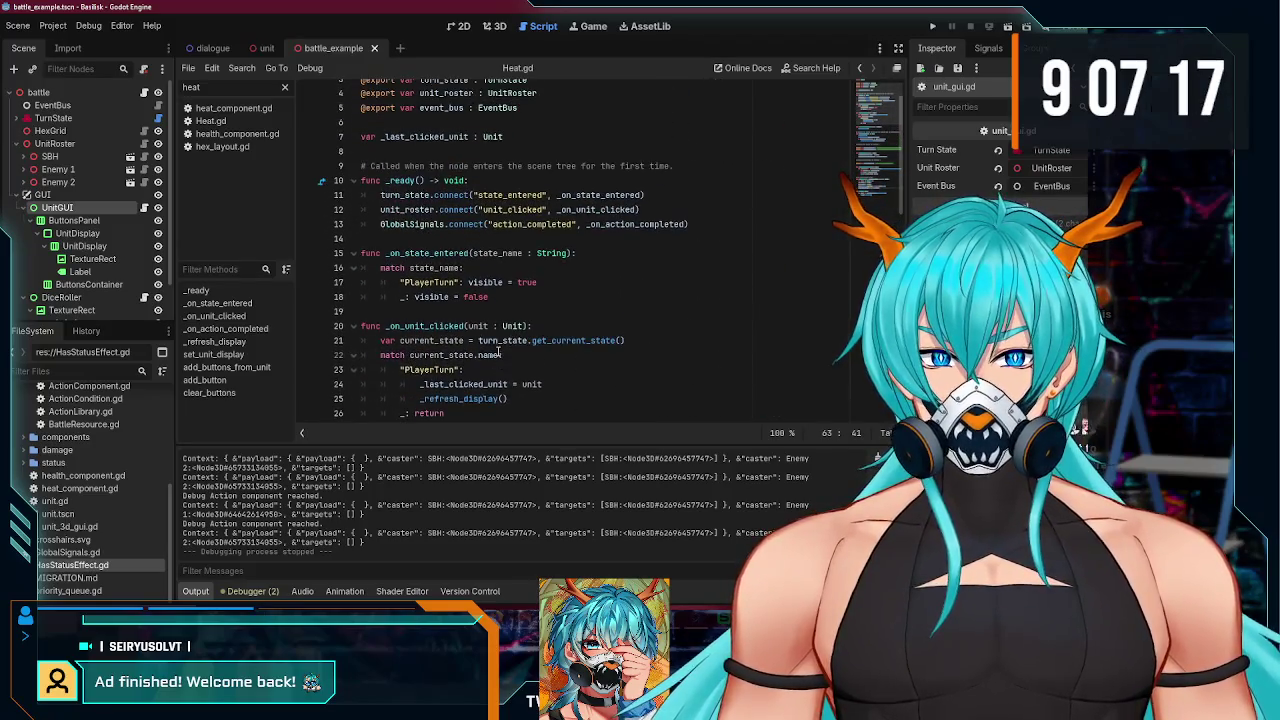
pyautogui.scroll(-6, 497, 351)
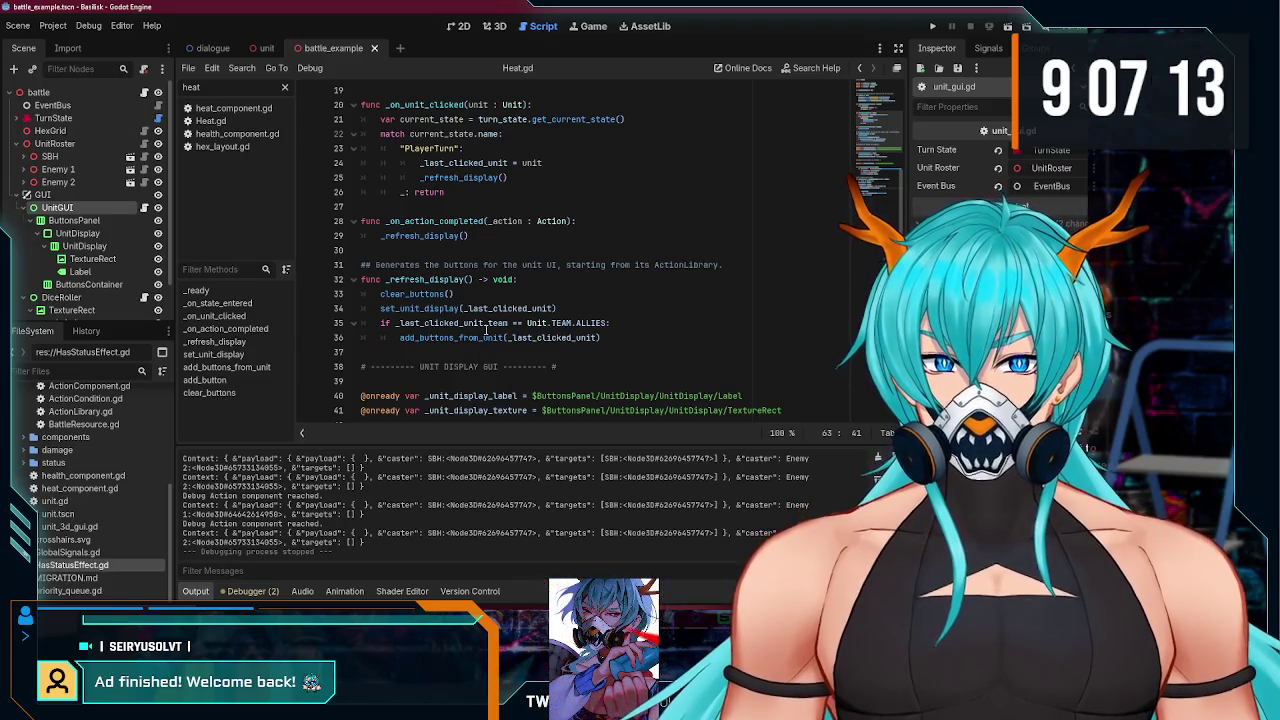
pyautogui.scroll(3, 478, 320)
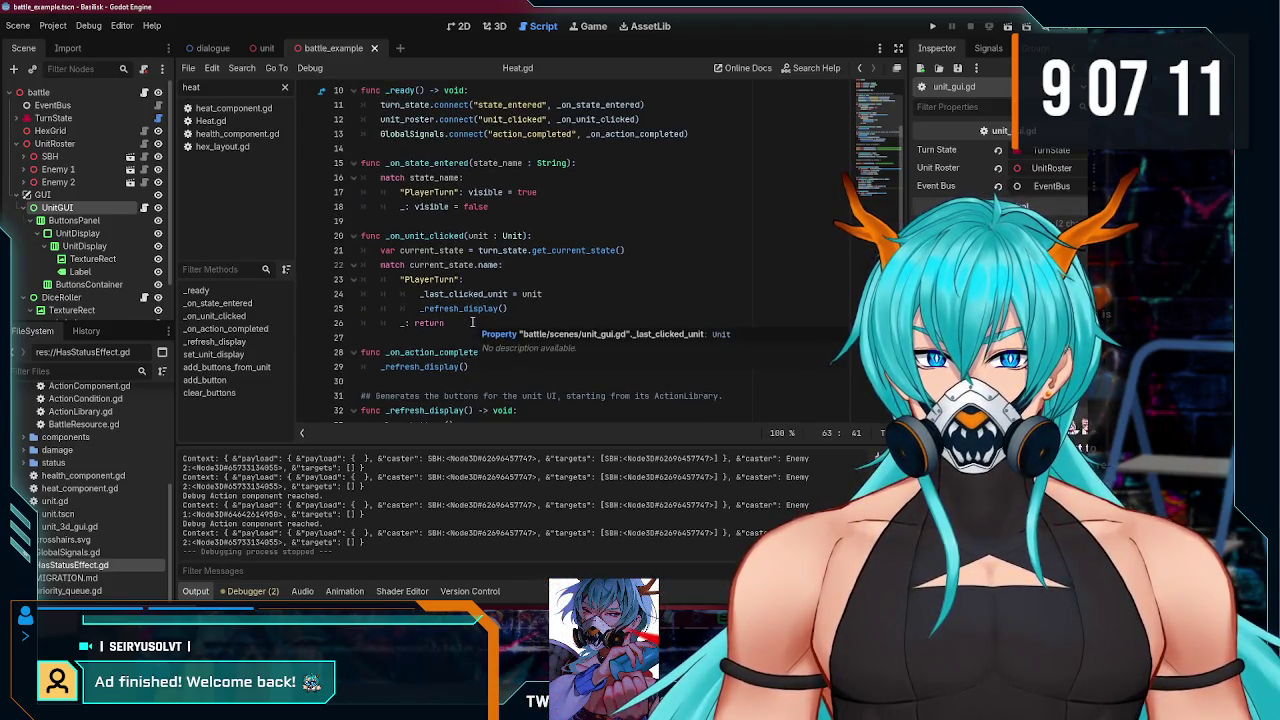
pyautogui.scroll(2, 472, 322)
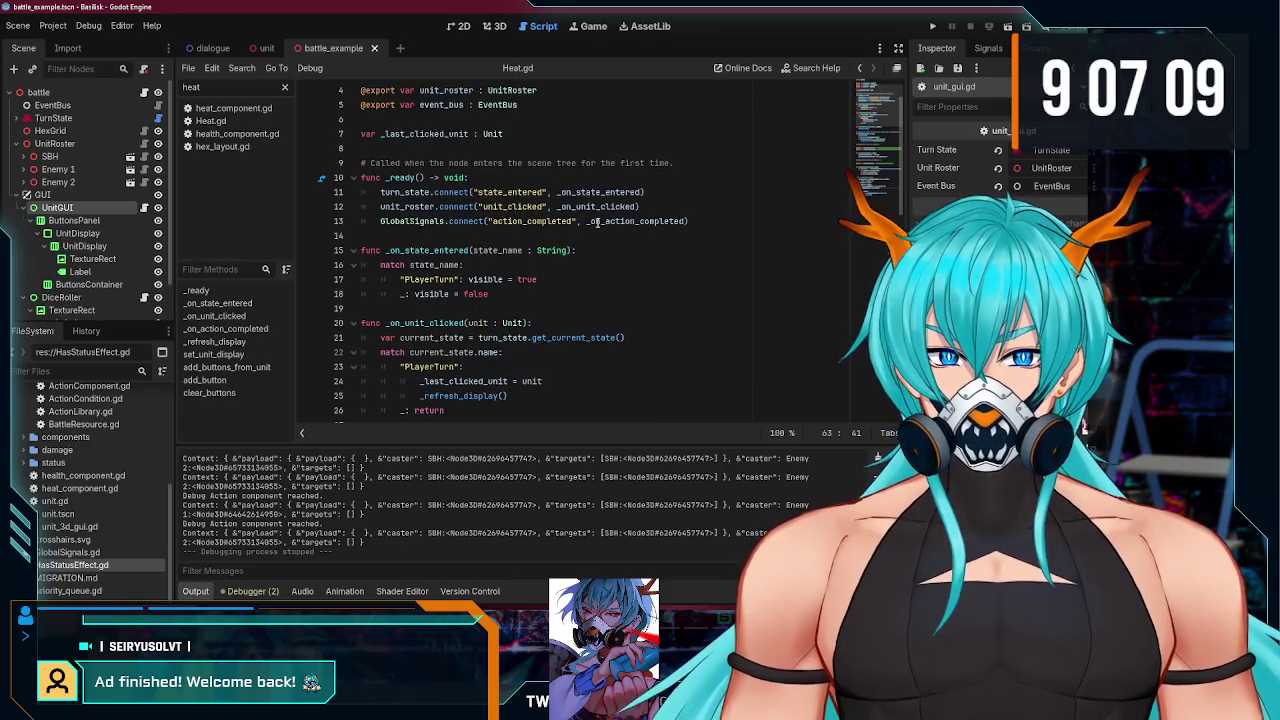
pyautogui.scroll(-12, 640, 225)
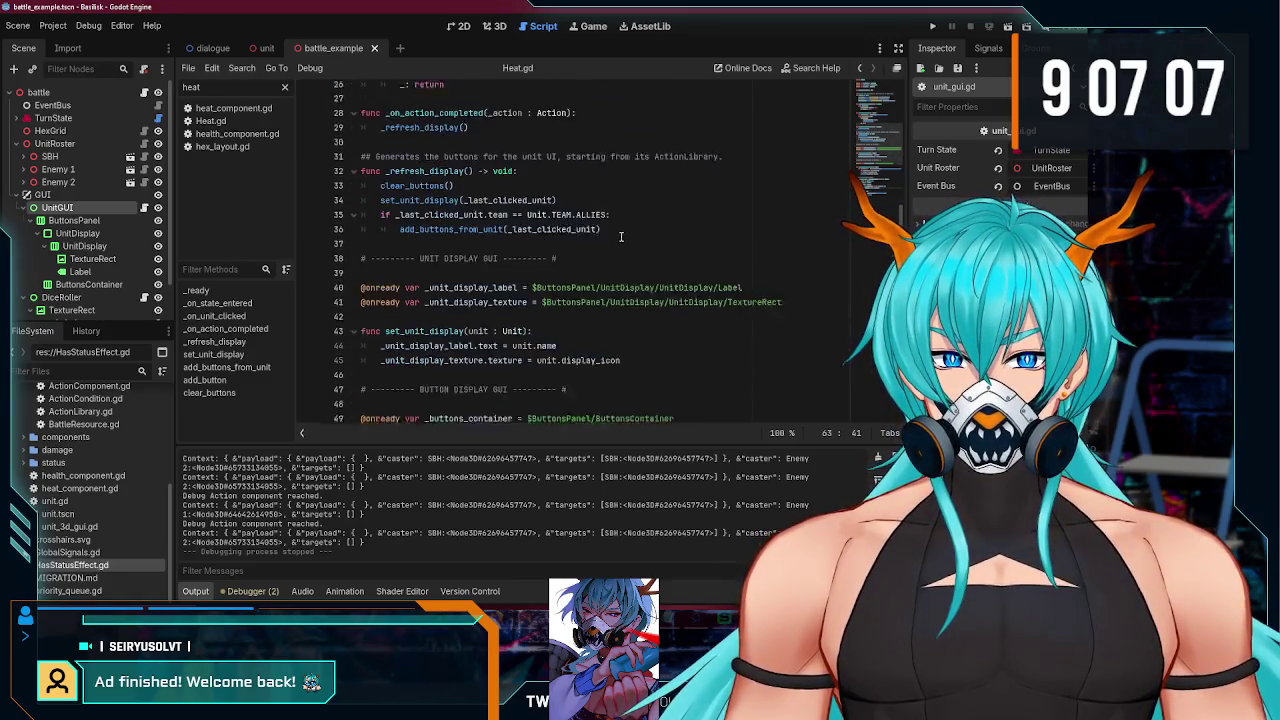
pyautogui.scroll(-1, 614, 246)
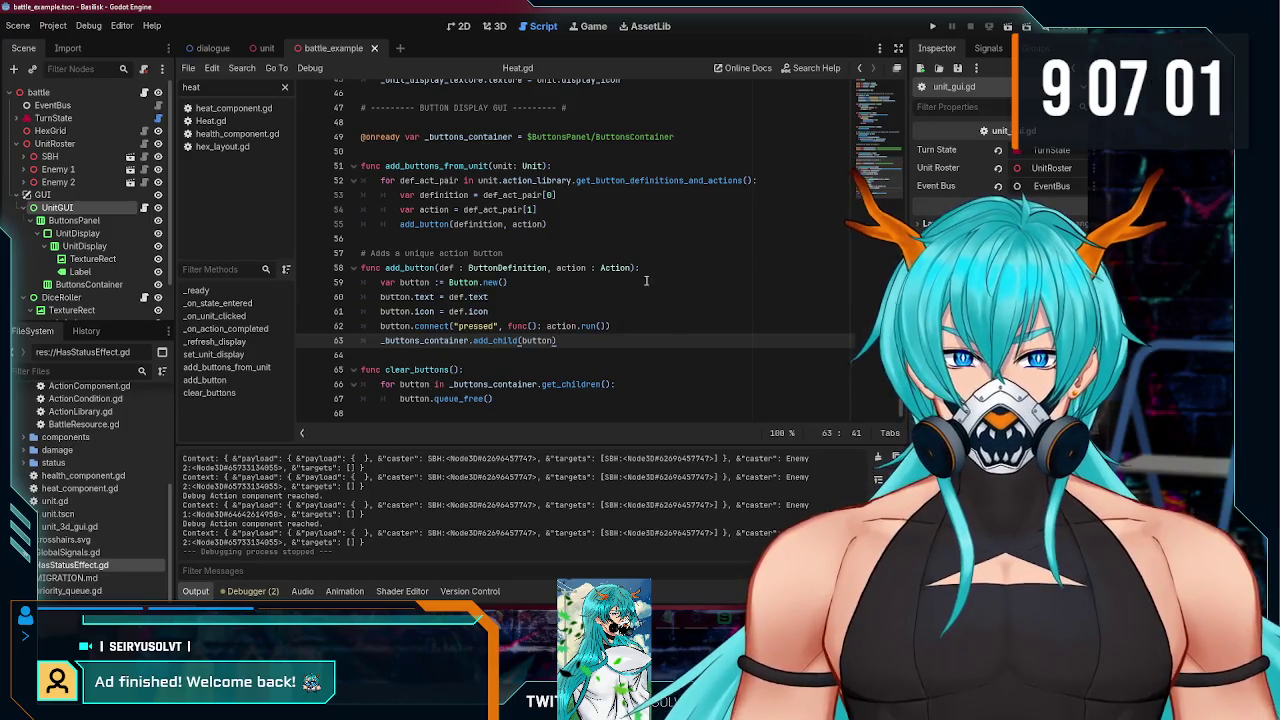
pyautogui.click(605, 326)
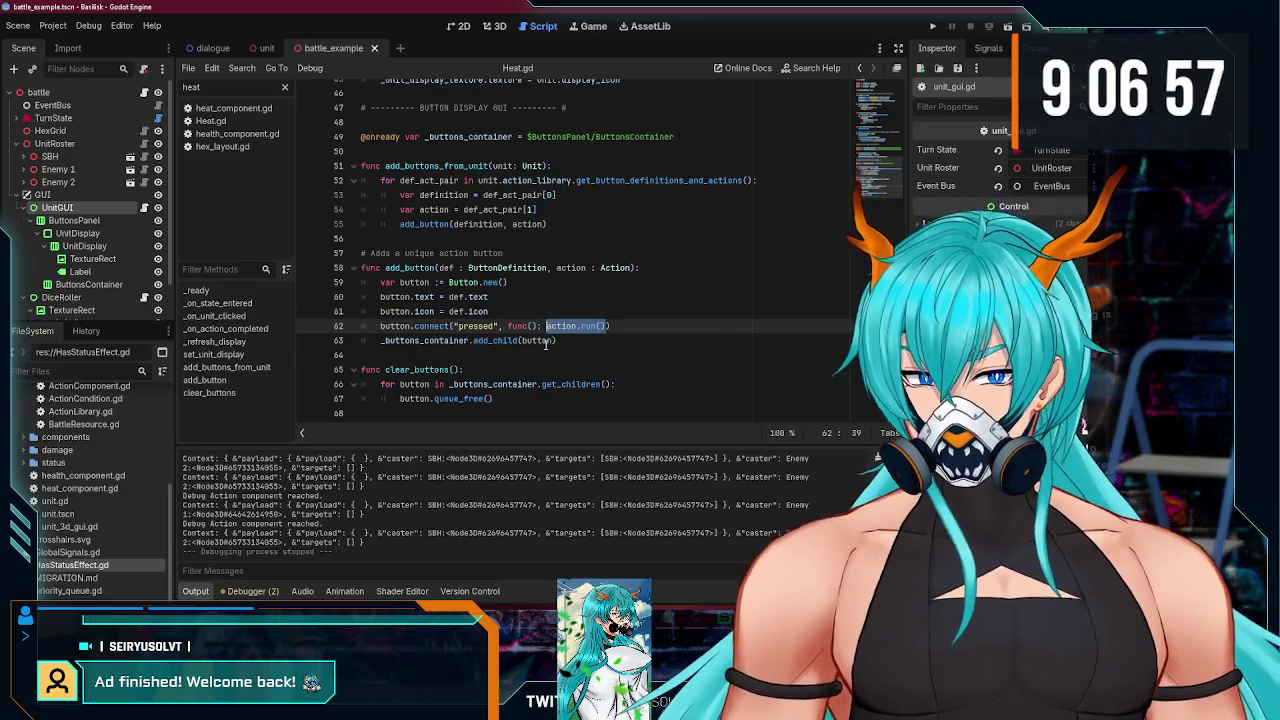
pyautogui.click(541, 355)
# Step: Move action.run() onto its own indented line in the add_button lambda, with an empty line below
pyautogui.press('Return')
pyautogui.press('Return')
pyautogui.press('Up')
pyautogui.write('#')
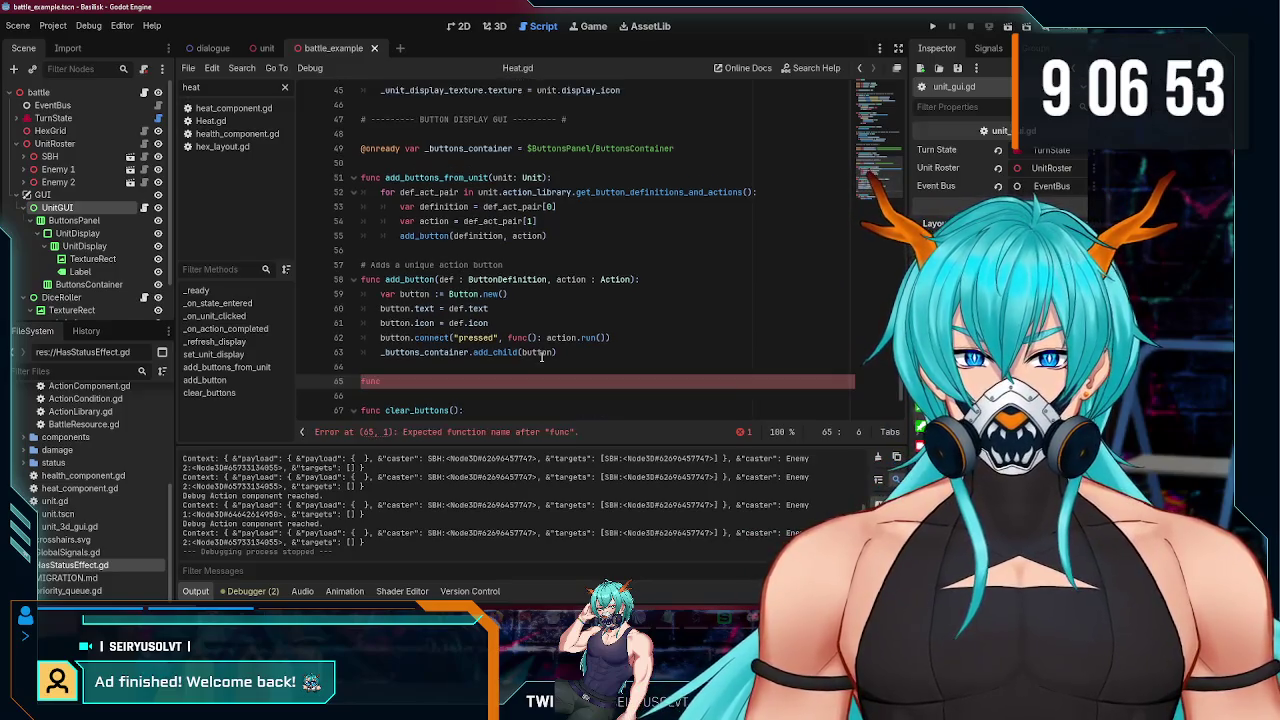
pyautogui.press('BackSpace')
pyautogui.press('BackSpace')
pyautogui.press('BackSpace')
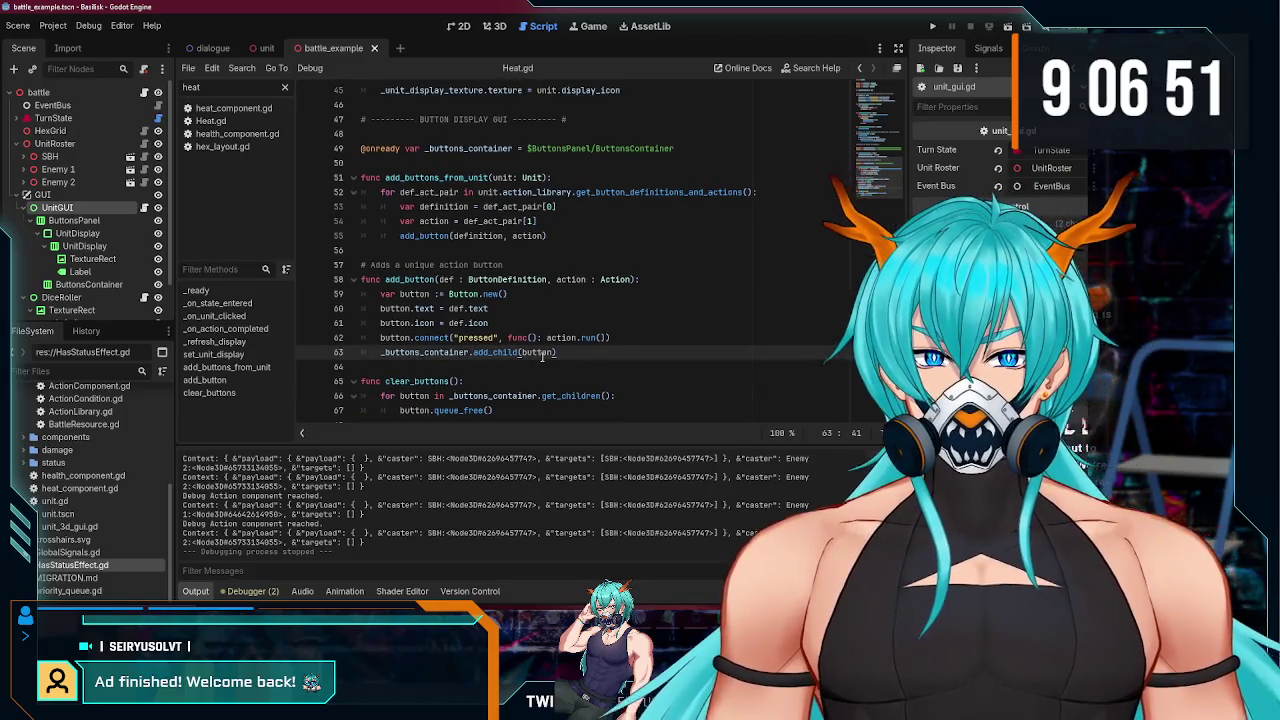
pyautogui.click(542, 337)
pyautogui.press('Return')
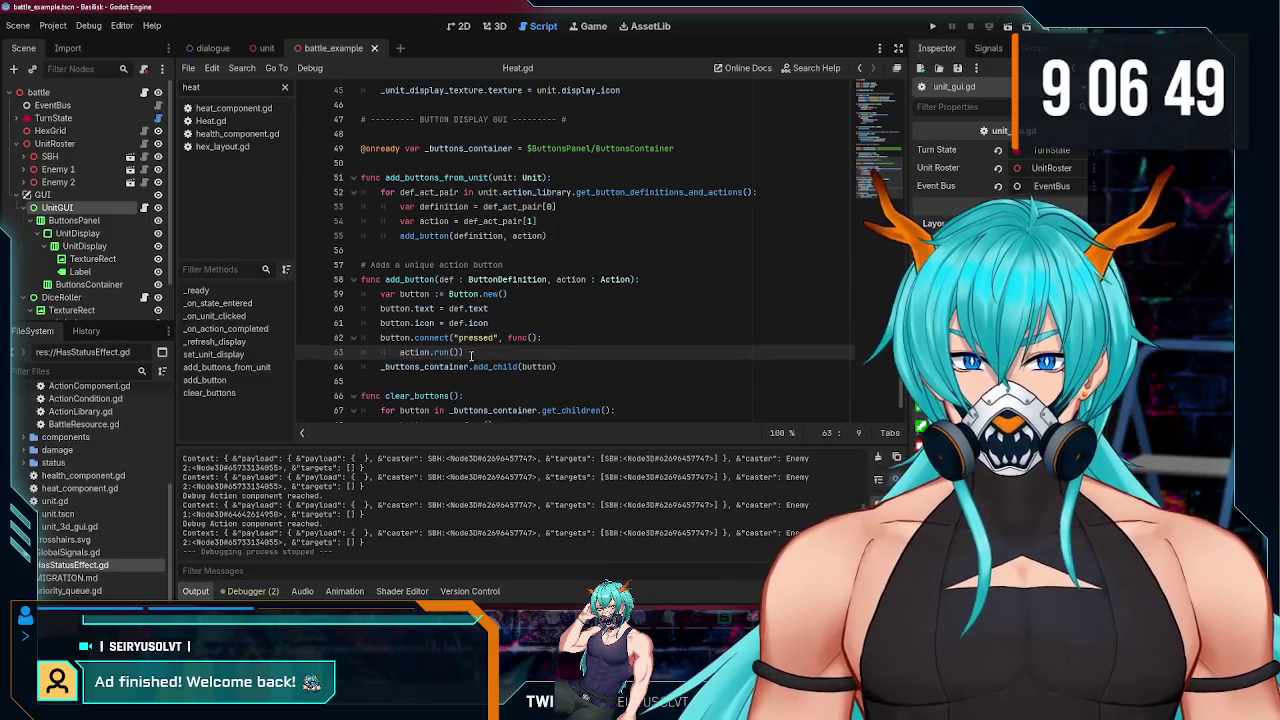
pyautogui.press('Return')
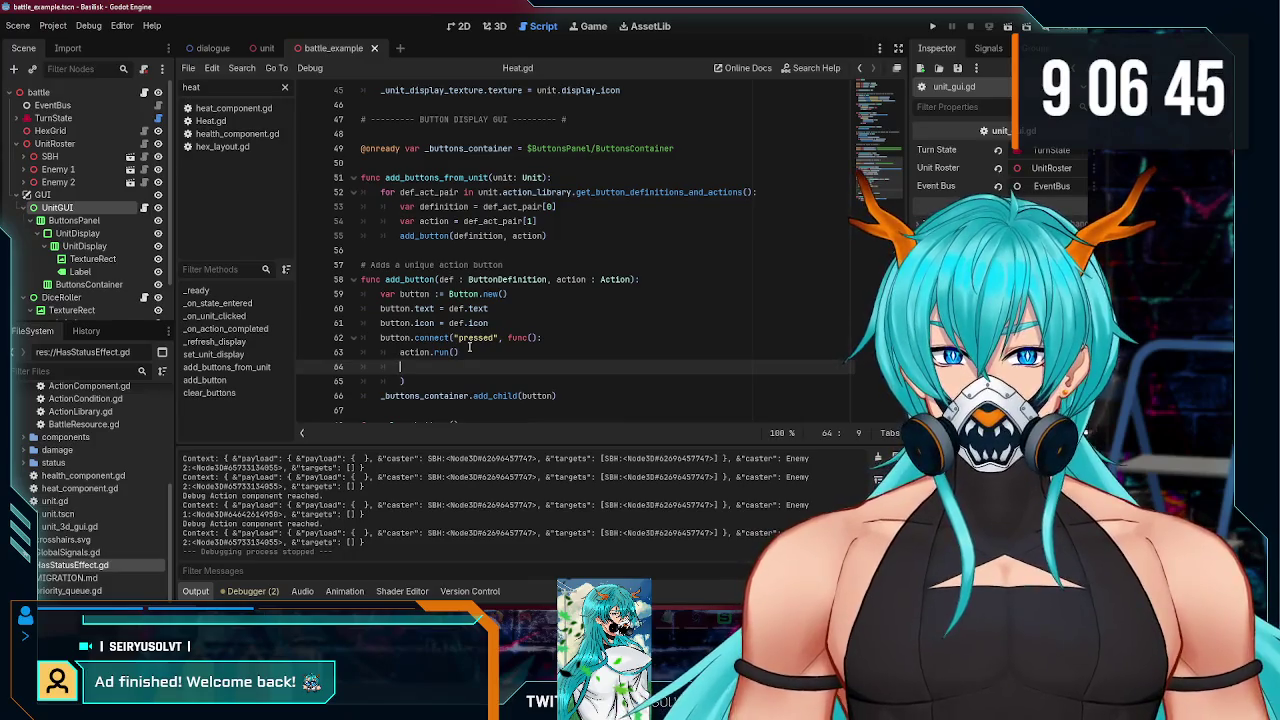
# Step: Copy 'visible = false' from line 18 and paste it after action.run() in the button callback
pyautogui.scroll(9, 469, 346)
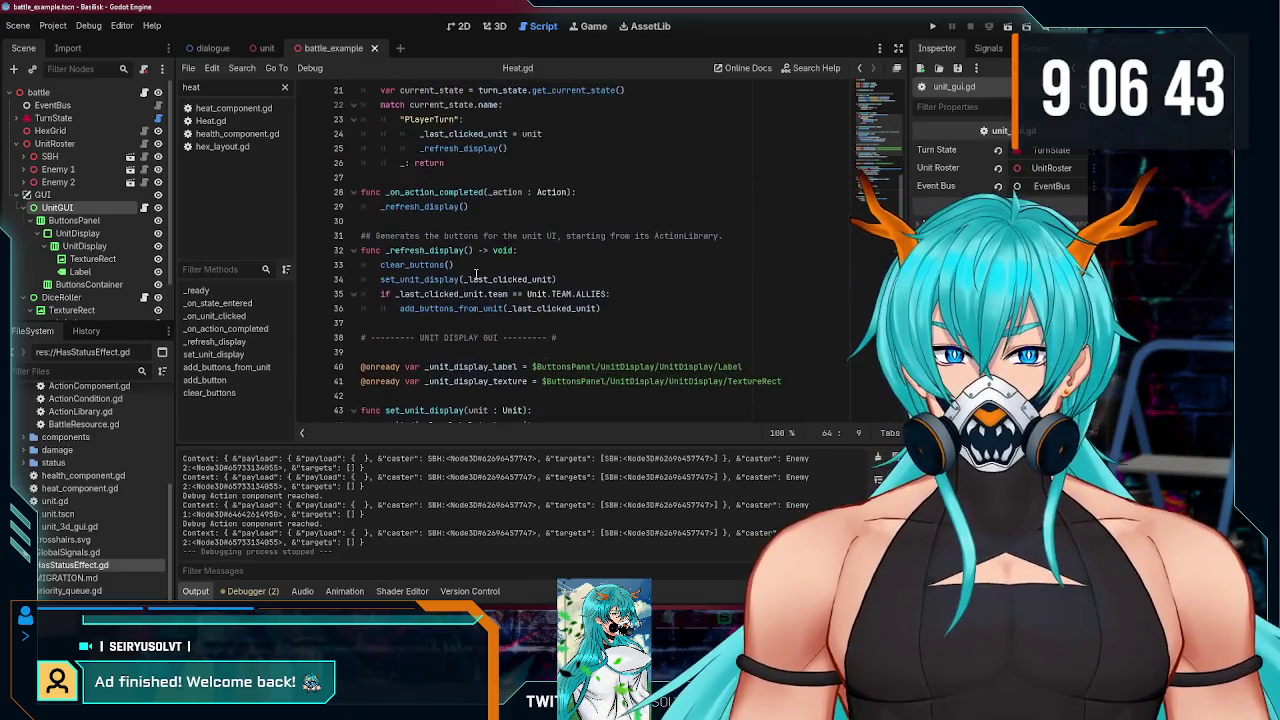
pyautogui.scroll(3, 452, 232)
pyautogui.moveTo(415, 221); pyautogui.dragTo(510, 221)
pyautogui.hotkey('ctrl', 'c')
pyautogui.scroll(-13, 543, 286)
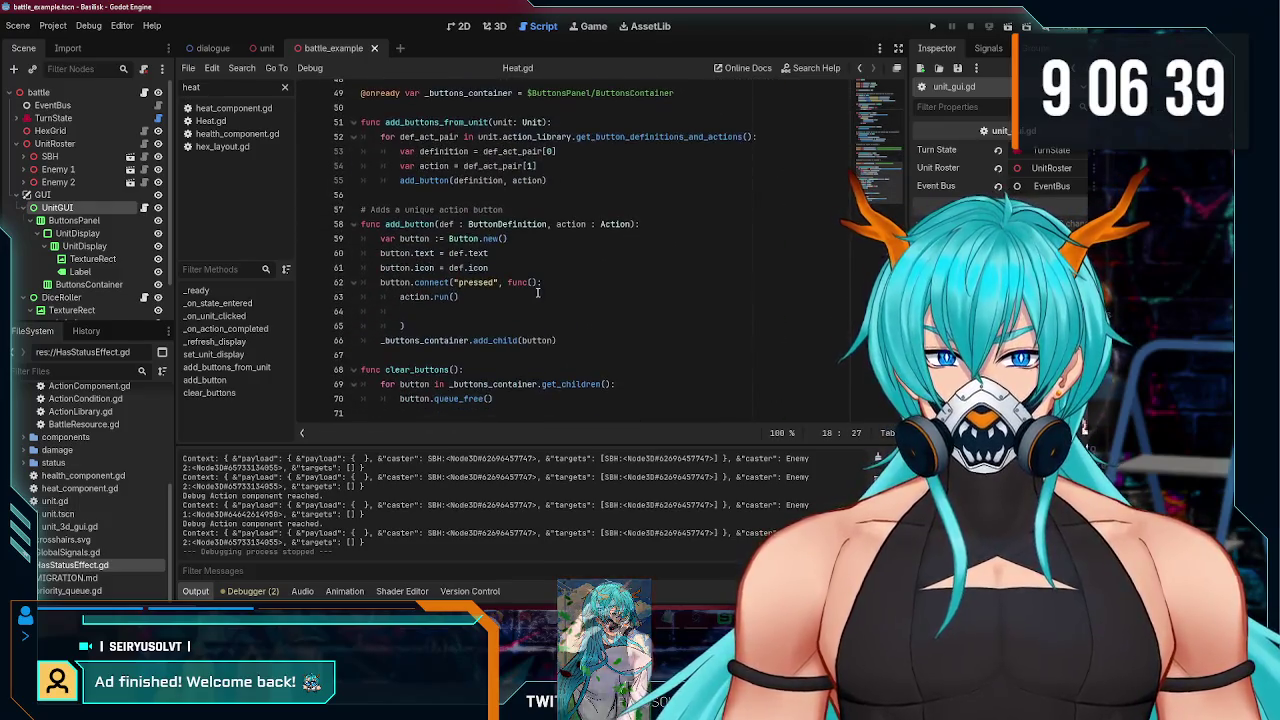
pyautogui.click(470, 311)
pyautogui.hotkey('ctrl', 'v')
pyautogui.scroll(5, 500, 350)
pyautogui.scroll(5, 508, 357)
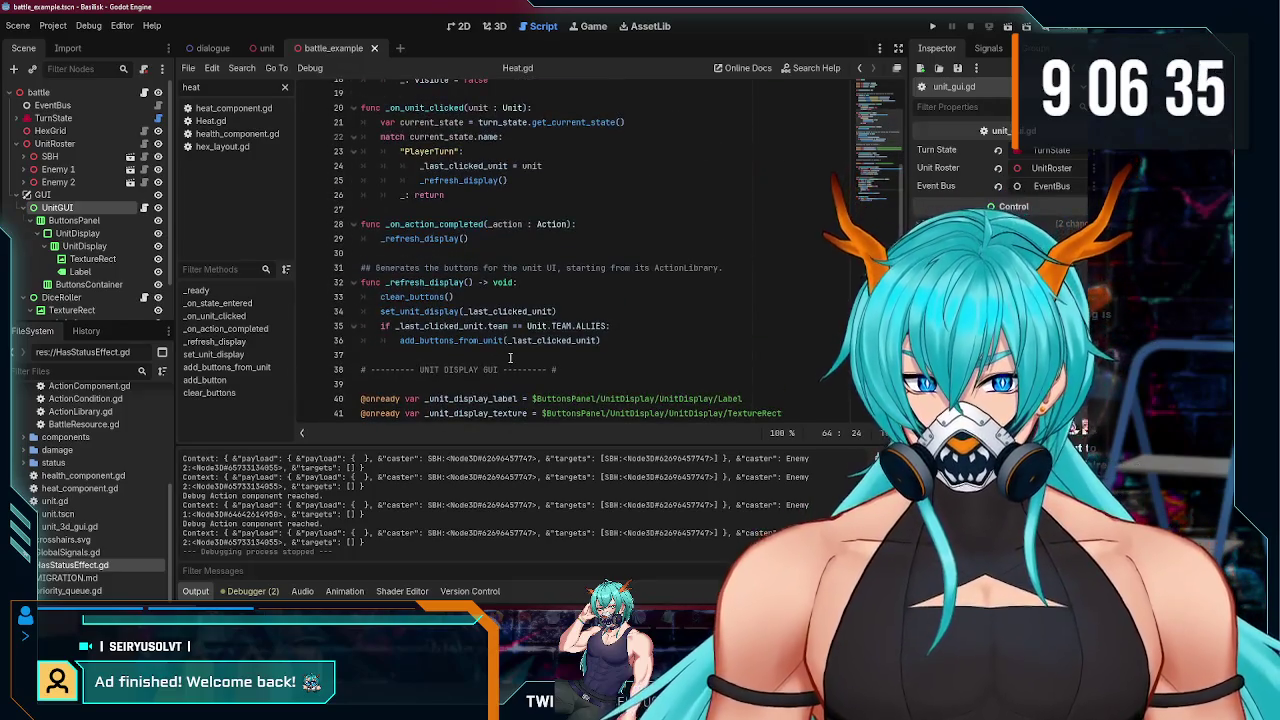
pyautogui.click(497, 241)
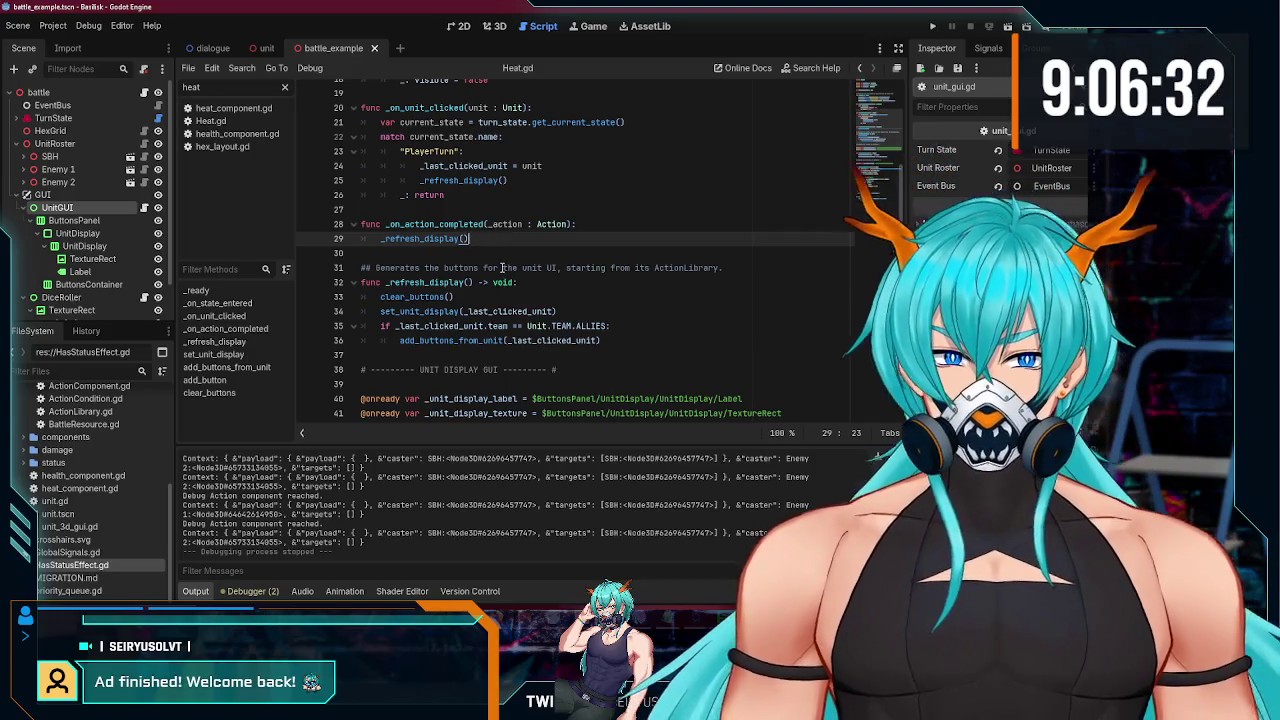
pyautogui.scroll(3, 502, 268)
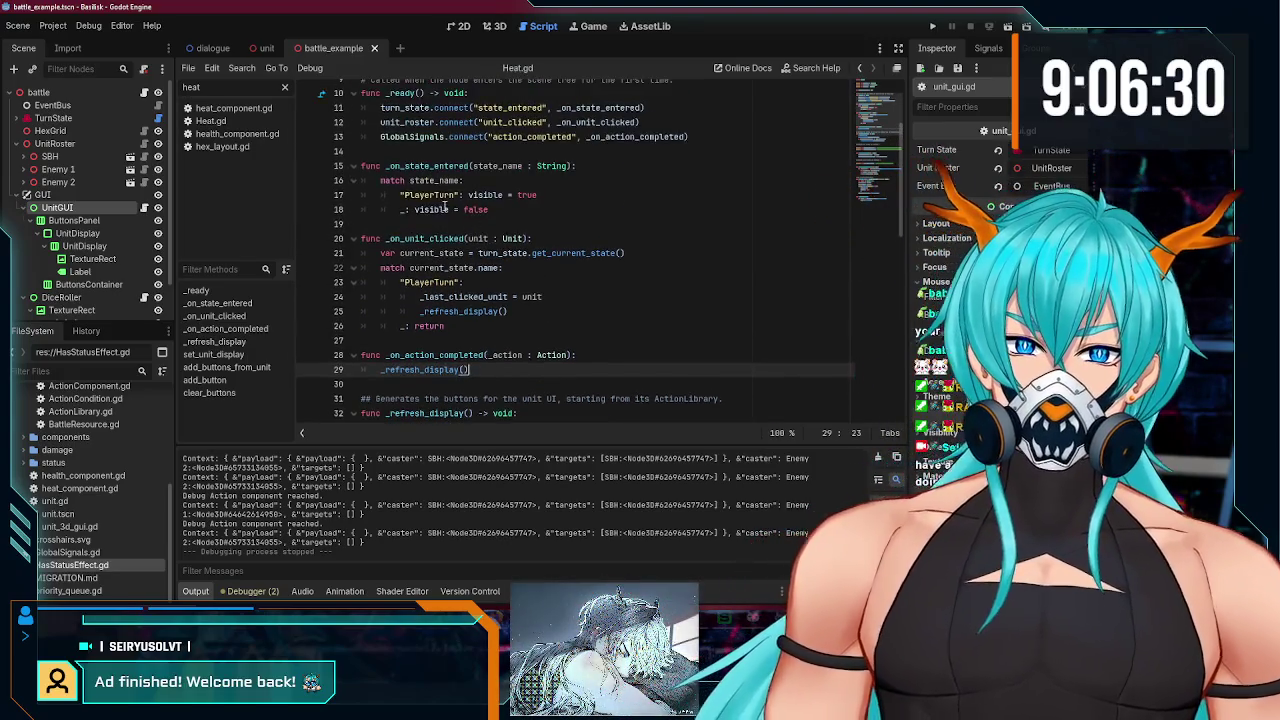
# Step: Add 'visible = true' on a new line after _refresh_display() in _on_action_completed
pyautogui.click(448, 209)
pyautogui.click(460, 329)
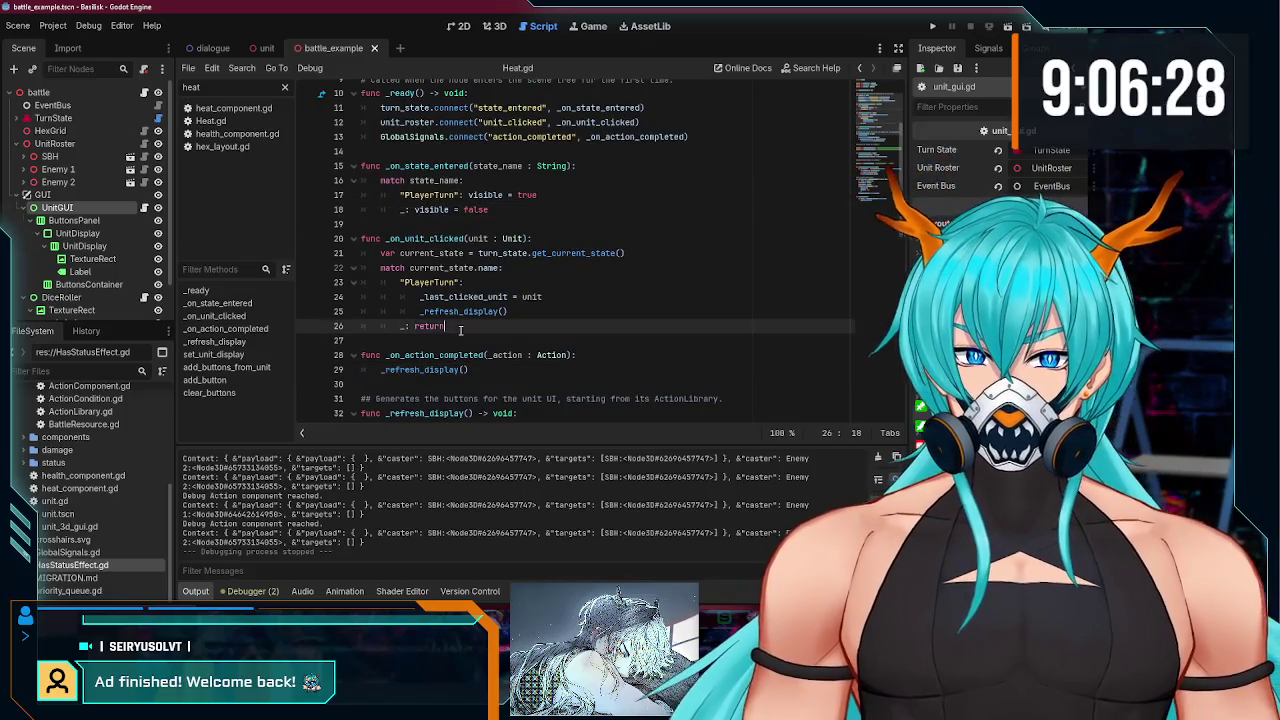
pyautogui.click(490, 364)
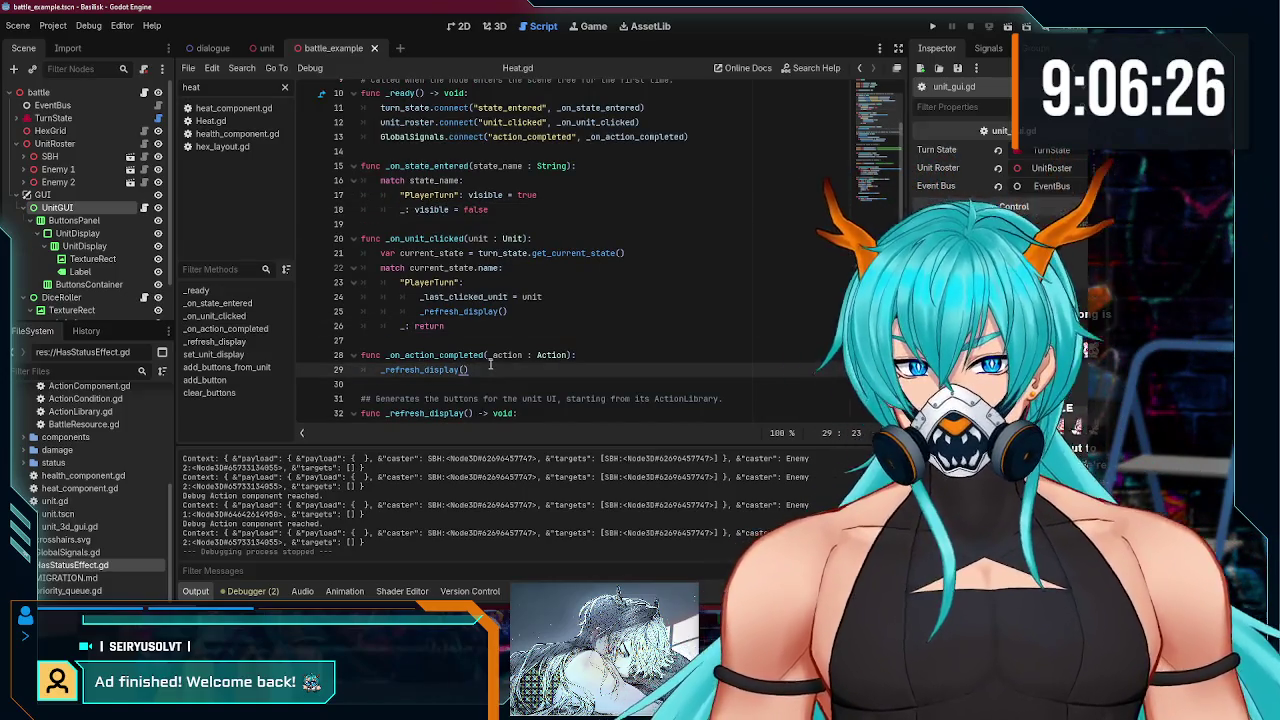
pyautogui.press('Return')
pyautogui.write('visible = ')
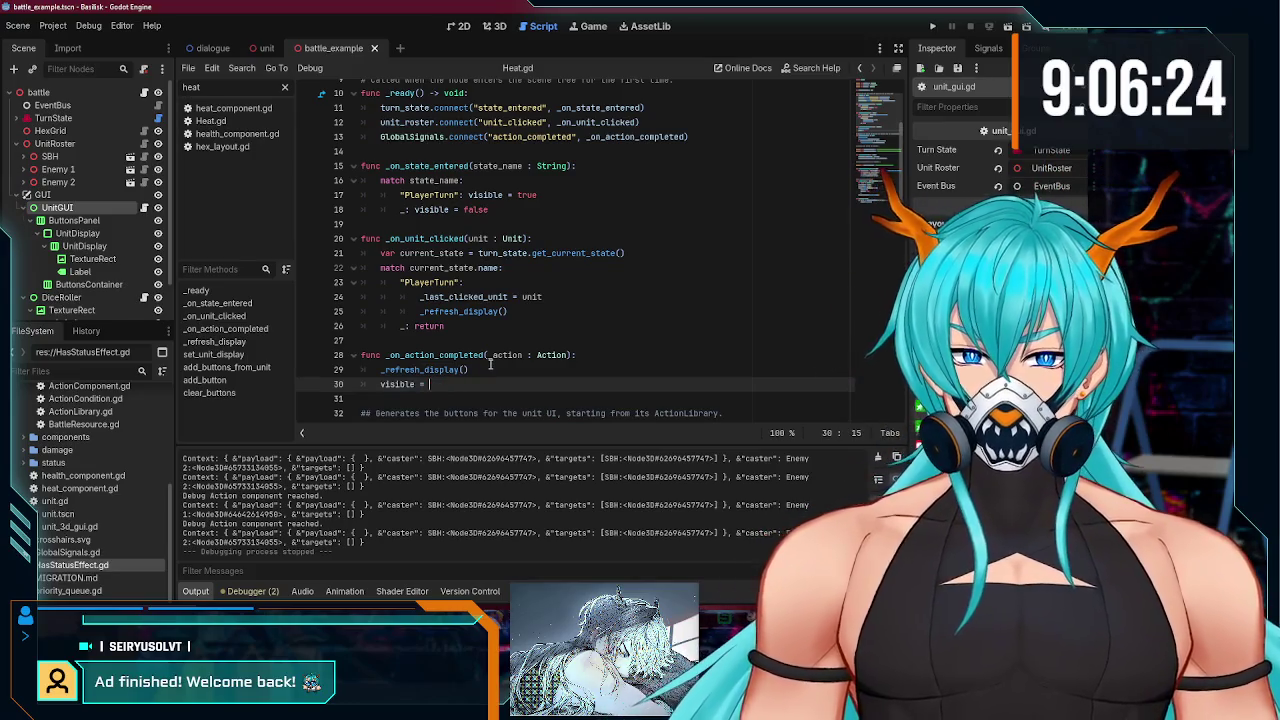
pyautogui.write('falsetrue')
# Step: Inspect how turn_state is used in the signal connections and its export declaration
pyautogui.scroll(1, 430, 238)
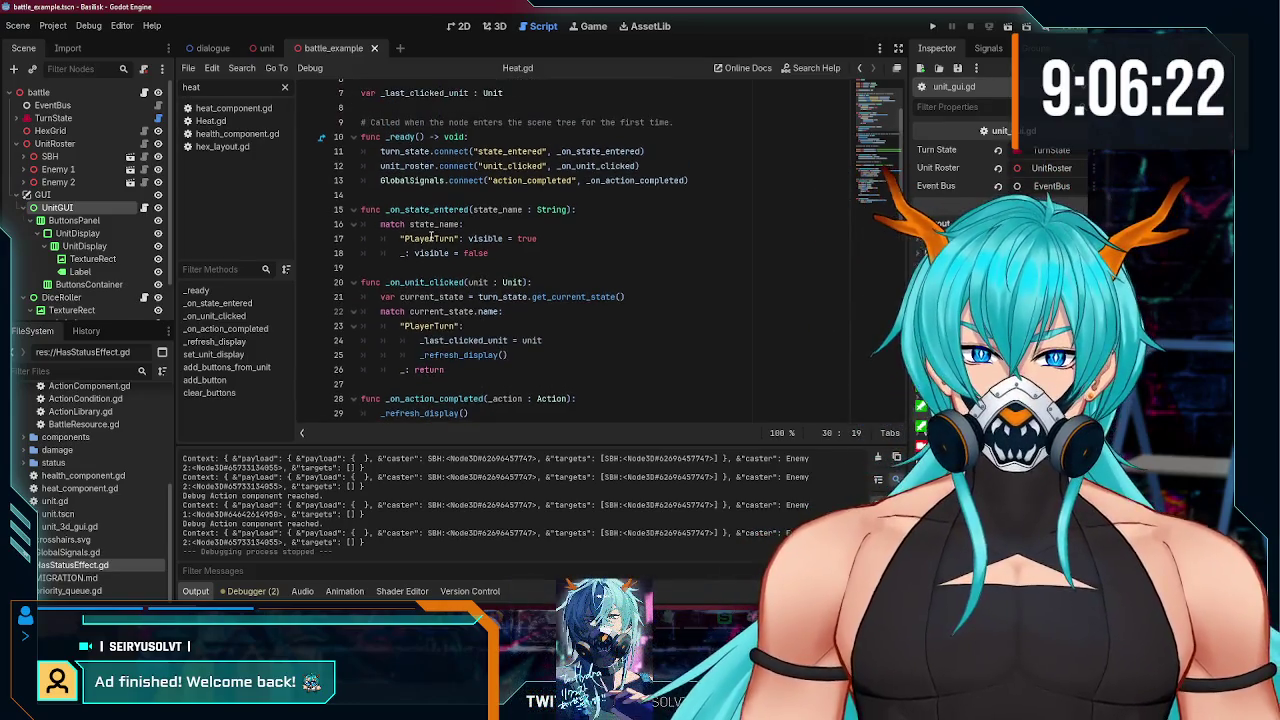
pyautogui.scroll(2, 521, 211)
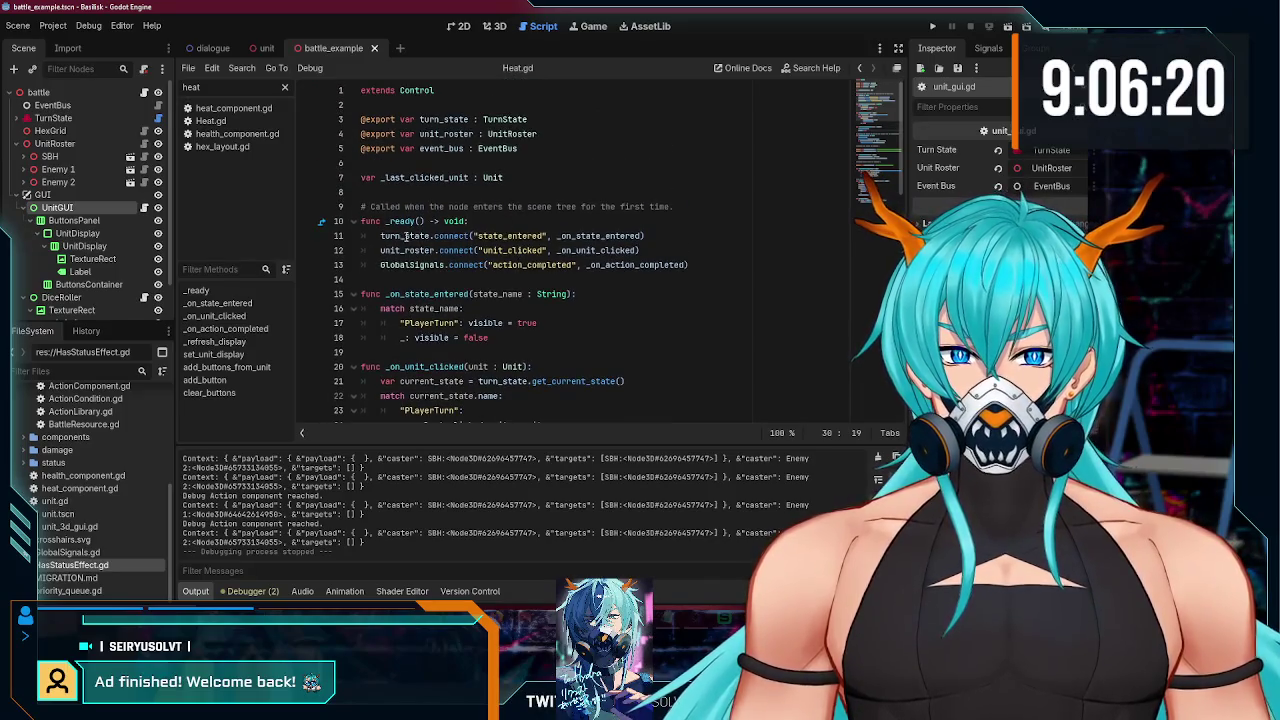
pyautogui.doubleClick(408, 236)
pyautogui.scroll(-1, 570, 244)
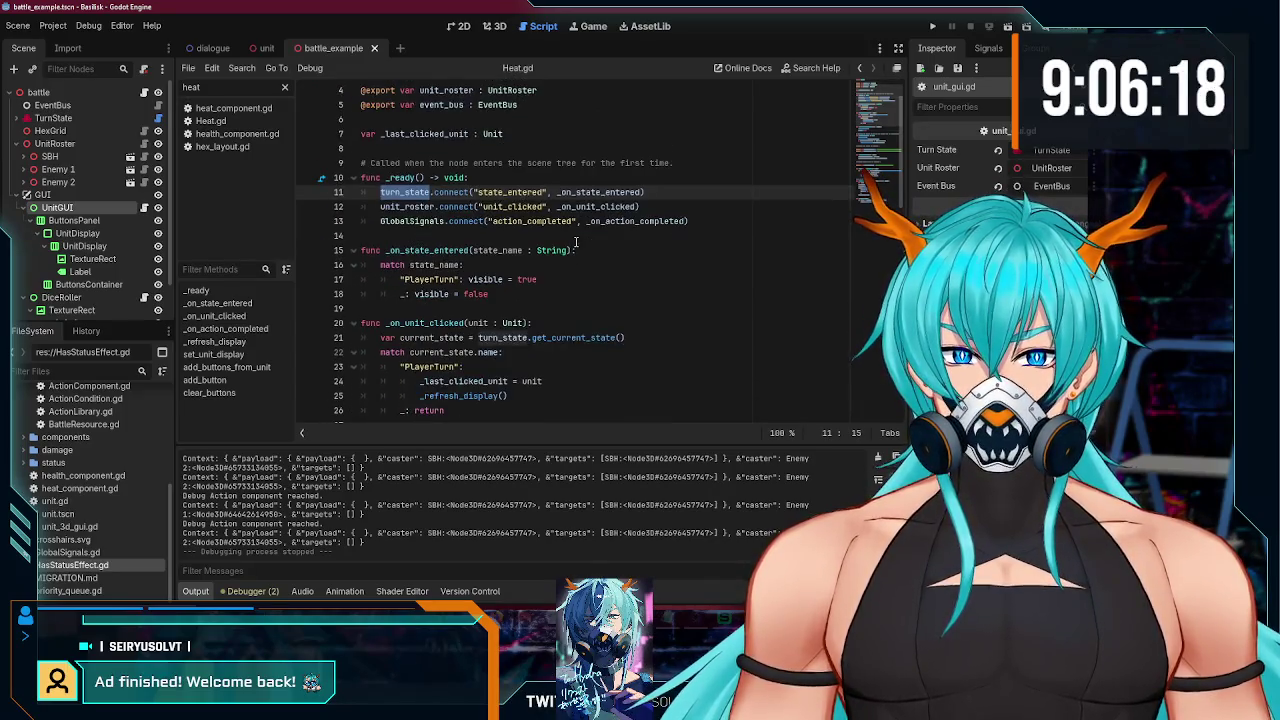
pyautogui.scroll(1, 576, 243)
pyautogui.scroll(-2, 470, 200)
pyautogui.scroll(2, 460, 236)
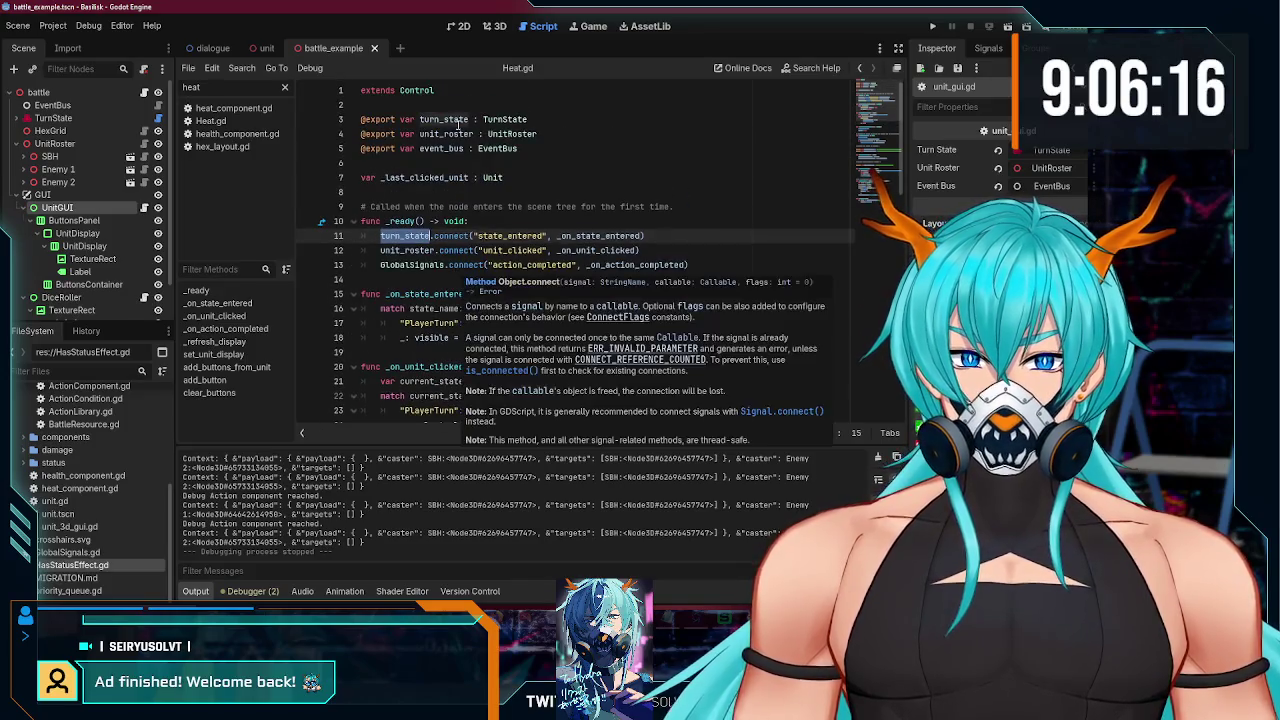
pyautogui.doubleClick(445, 119)
pyautogui.scroll(-5, 507, 219)
pyautogui.scroll(-1, 505, 219)
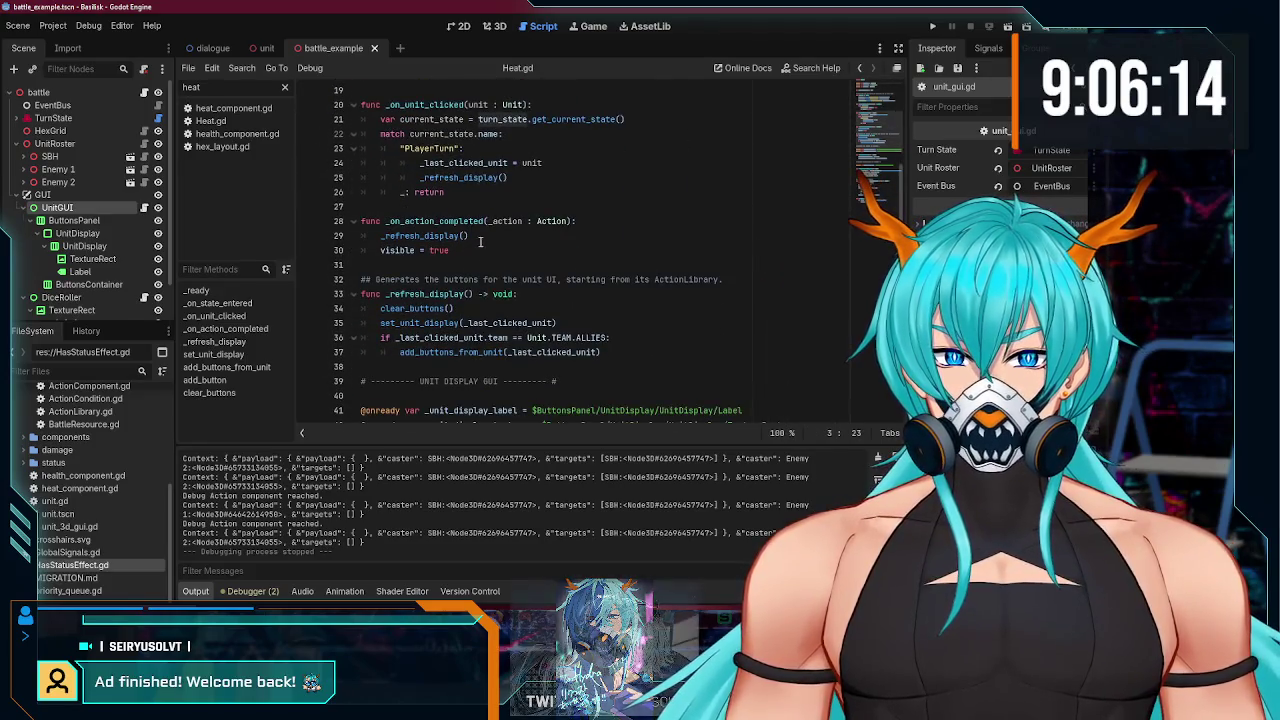
pyautogui.scroll(1, 486, 272)
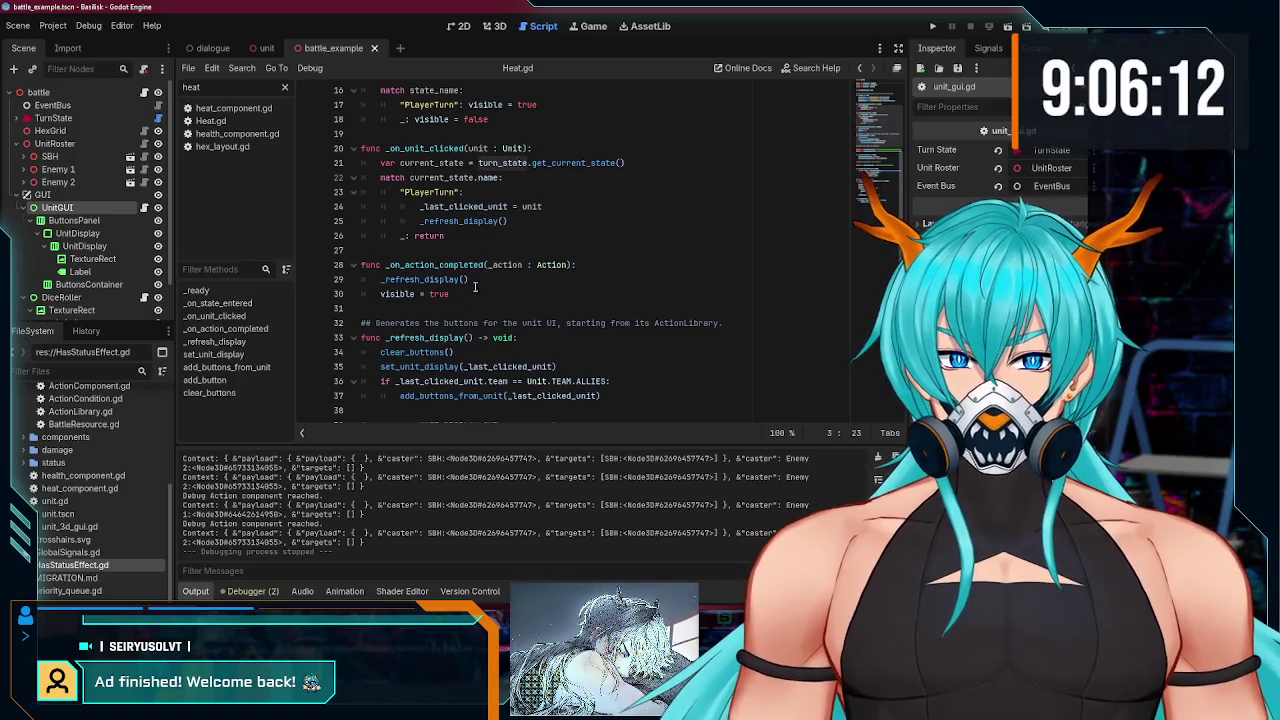
# Step: Select the current-state lookup and match lines in _on_unit_clicked, and open a new line below the refresh call
pyautogui.click(475, 285)
pyautogui.scroll(1, 496, 285)
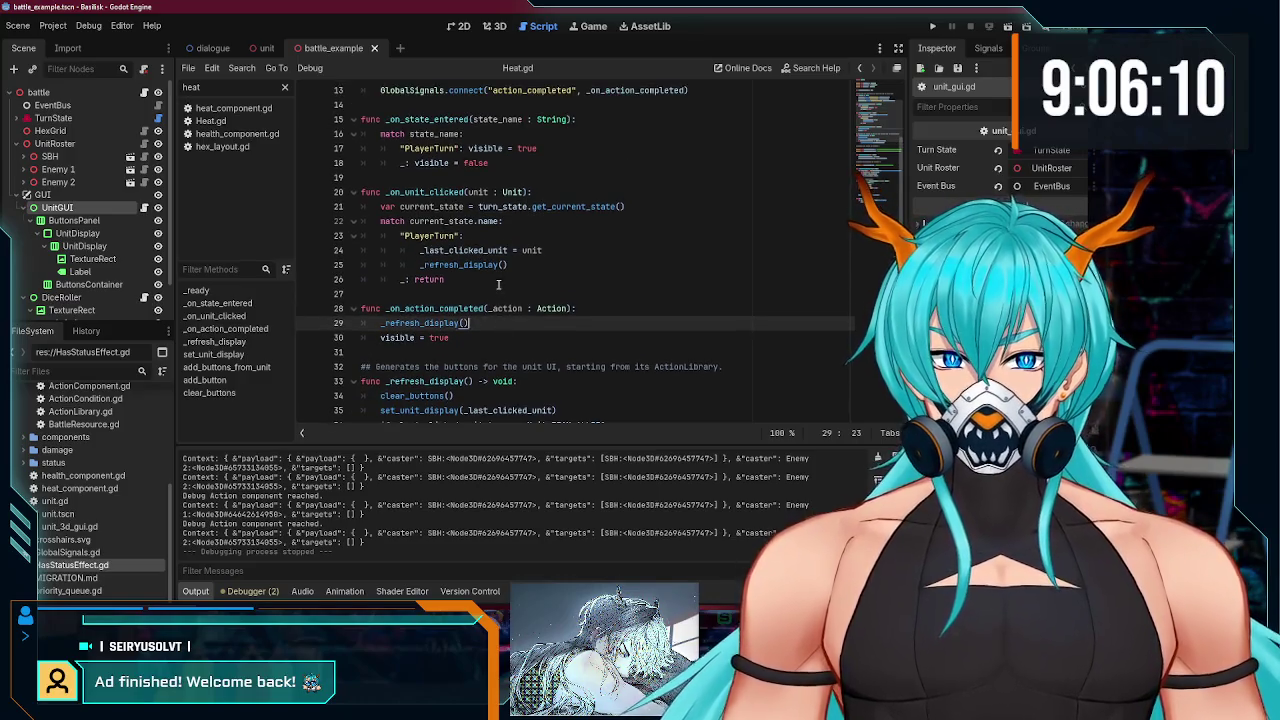
pyautogui.click(490, 221)
pyautogui.click(491, 321)
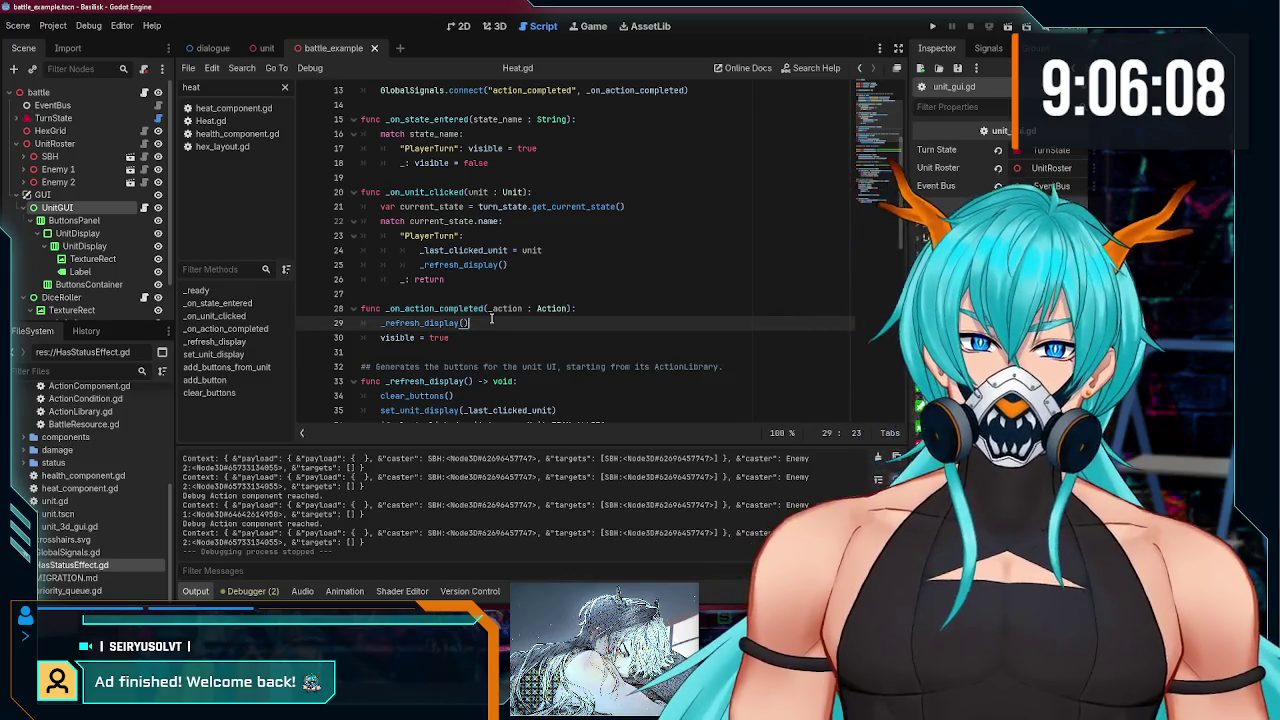
pyautogui.moveTo(492, 224); pyautogui.dragTo(366, 206)
pyautogui.hotkey('ctrl', 'c')
pyautogui.click(494, 324)
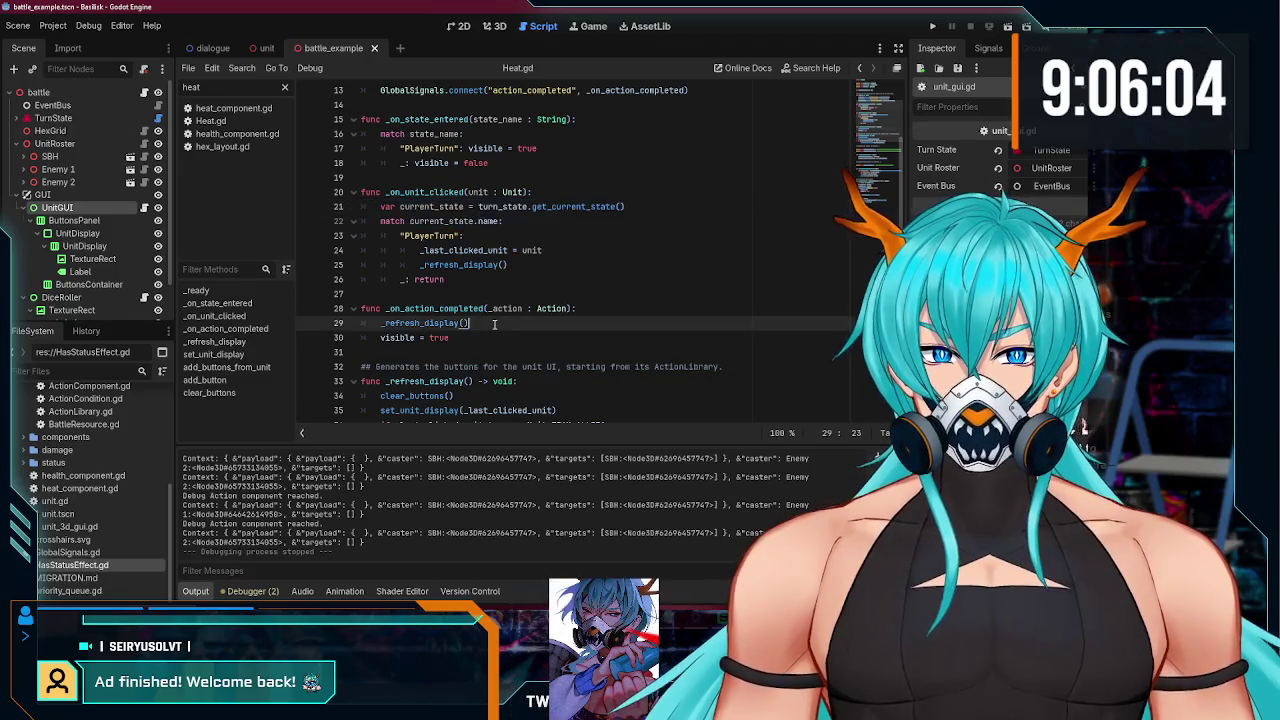
pyautogui.press('Return')
# Step: Paste the current-state lookup and match lines under _refresh_display() in _on_action_completed
pyautogui.hotkey('ctrl', 'v')
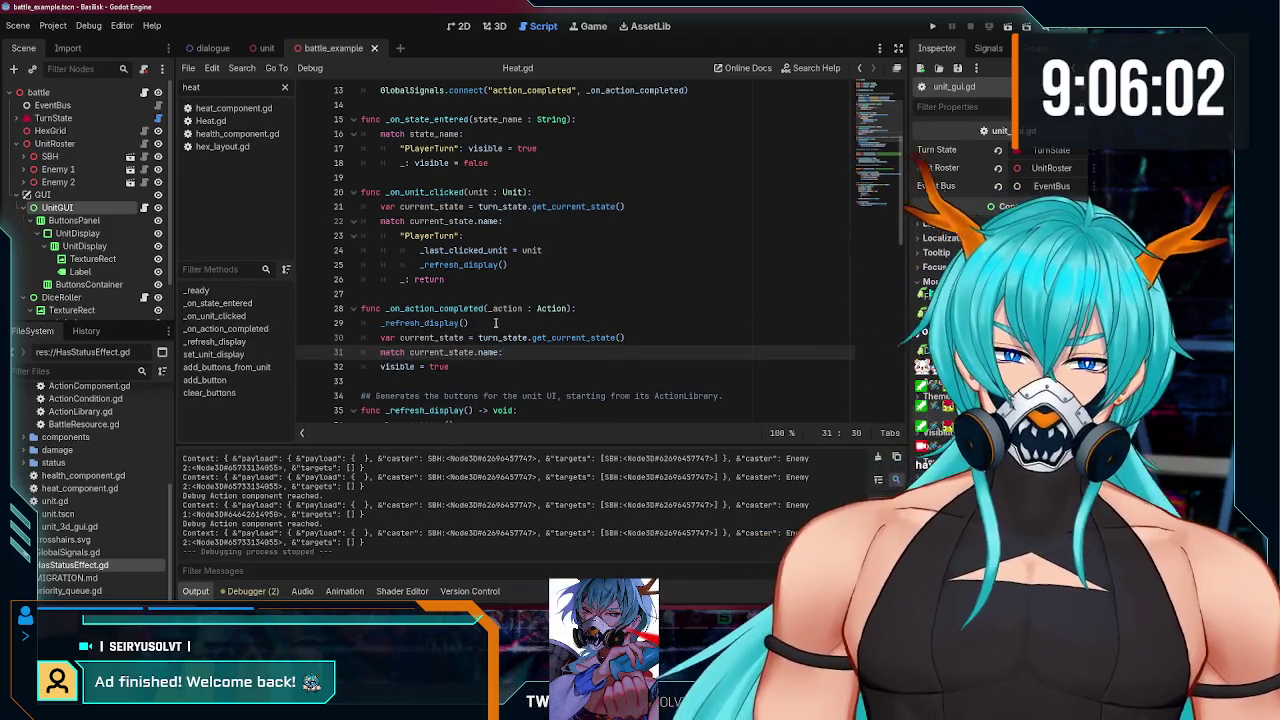
pyautogui.click(505, 265)
pyautogui.click(515, 264)
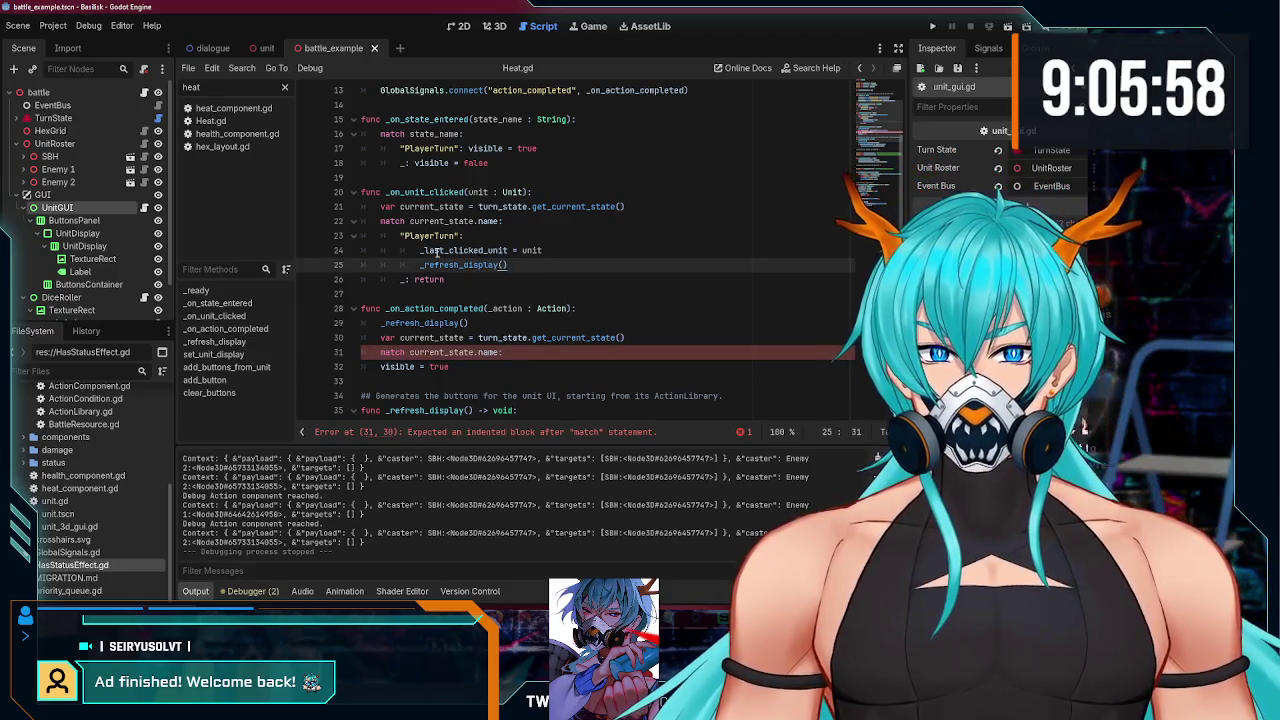
pyautogui.click(522, 352)
# Step: Add a "PlayerTurn": case to the new match and indent visible = true under it
pyautogui.press('Return')
pyautogui.moveTo(459, 236); pyautogui.dragTo(432, 236)
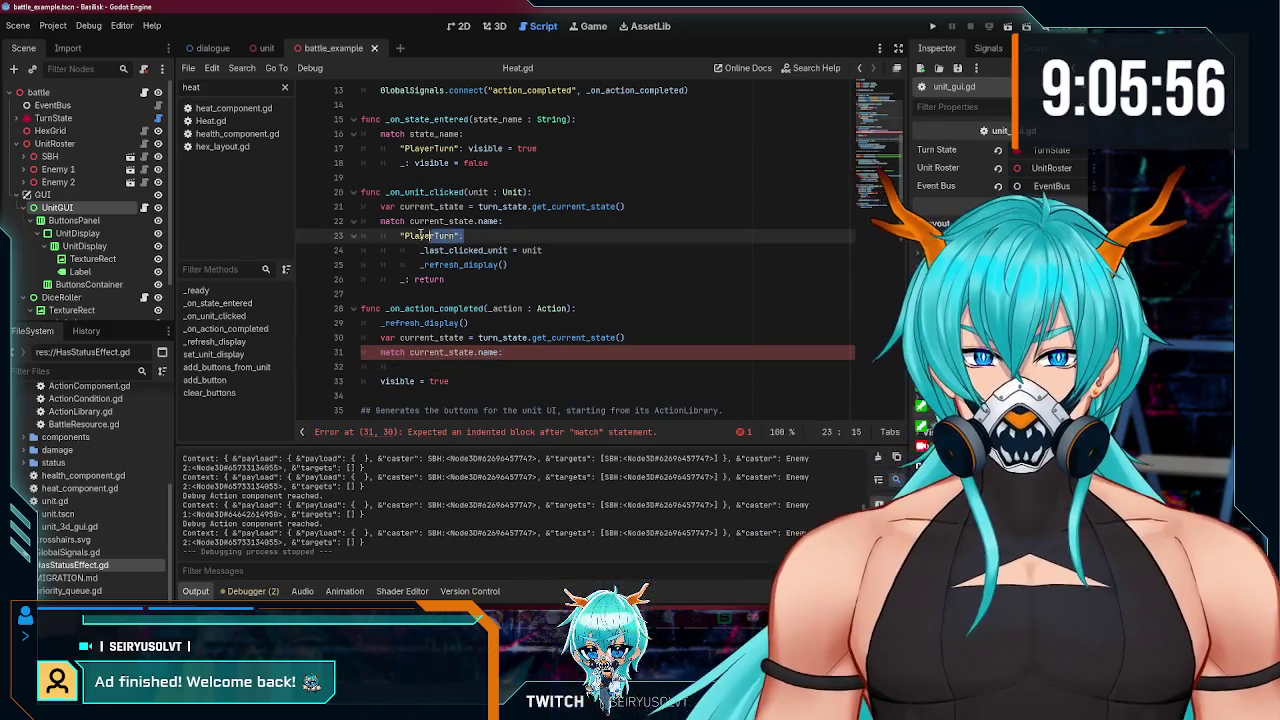
pyautogui.hotkey('ctrl', 'c')
pyautogui.click(443, 365)
pyautogui.hotkey('ctrl', 'v')
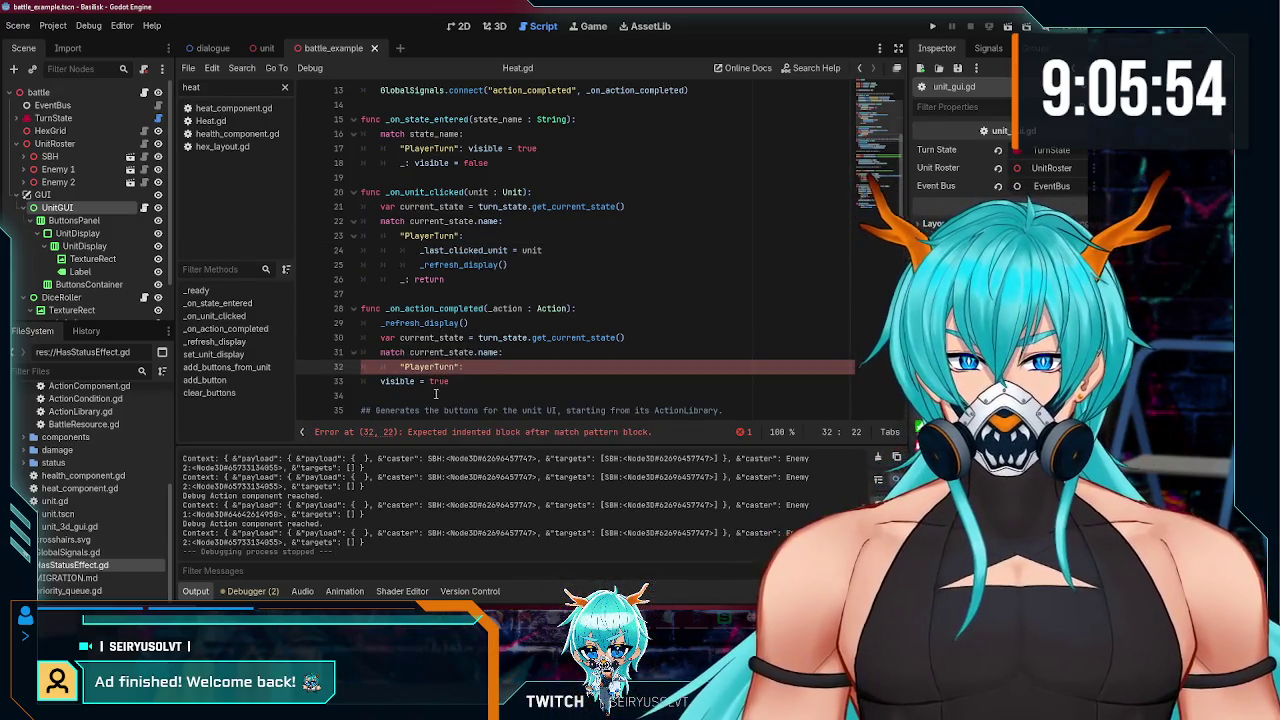
pyautogui.press('Down')
pyautogui.press('Home')
pyautogui.press('Tab')
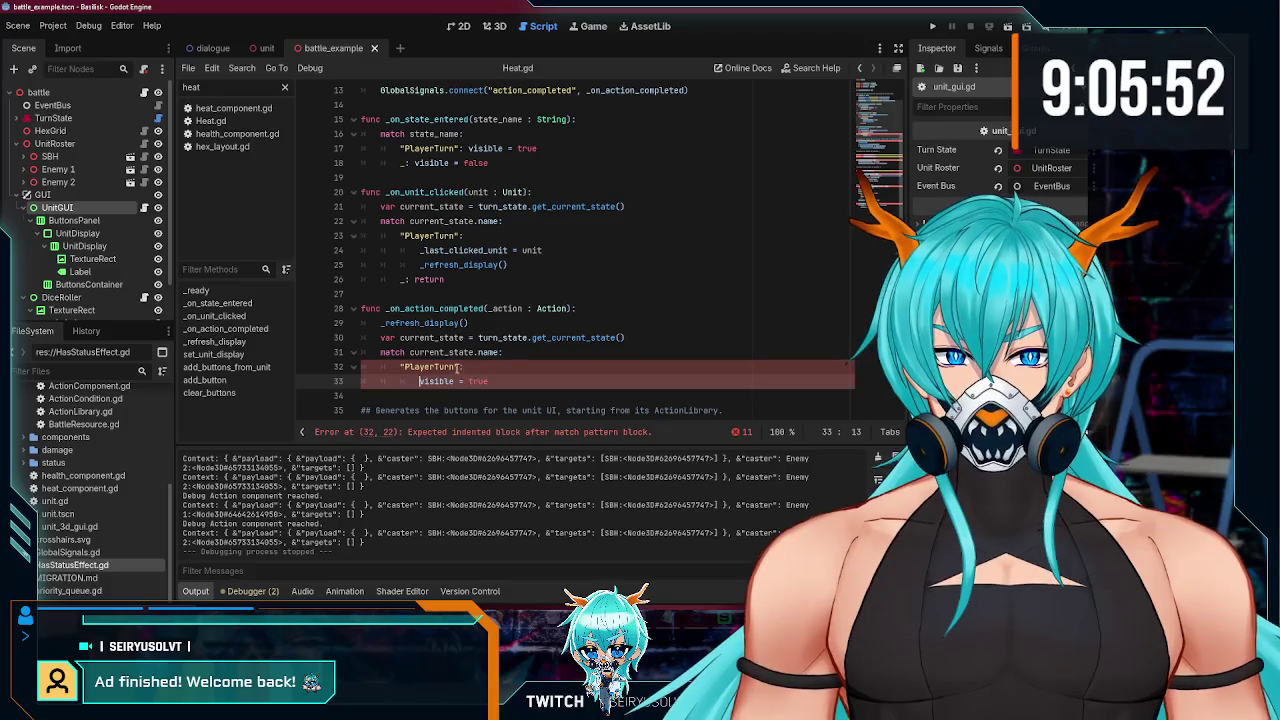
pyautogui.click(462, 368)
# Step: Save the changes and run the battle scene with F5 to playtest
pyautogui.hotkey('ctrl', 's')
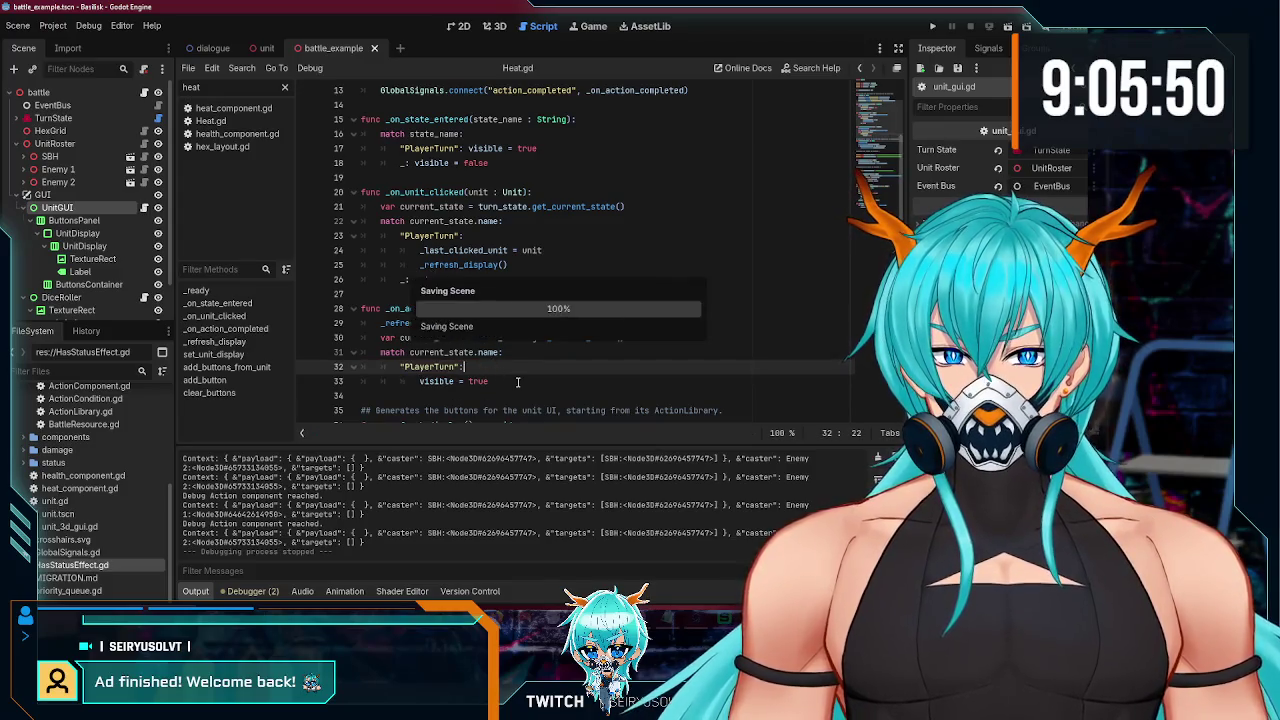
pyautogui.click(517, 381)
pyautogui.scroll(-1, 868, 95)
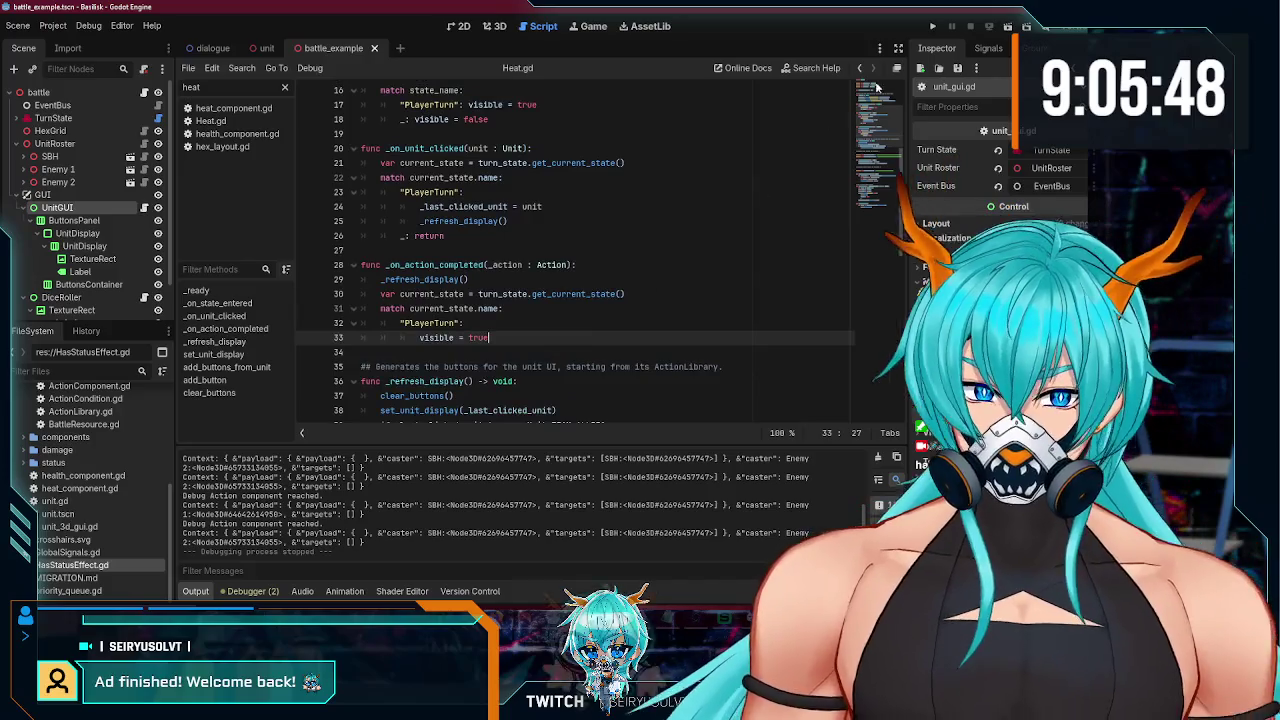
pyautogui.press('F5')
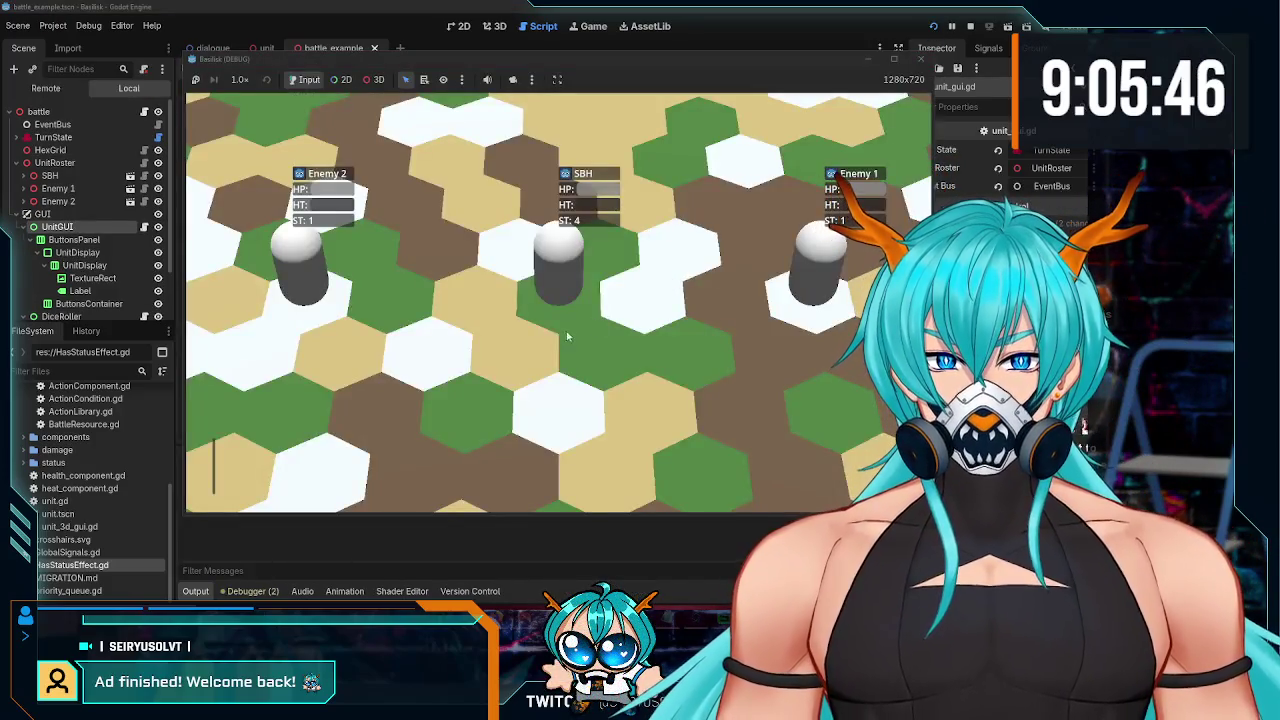